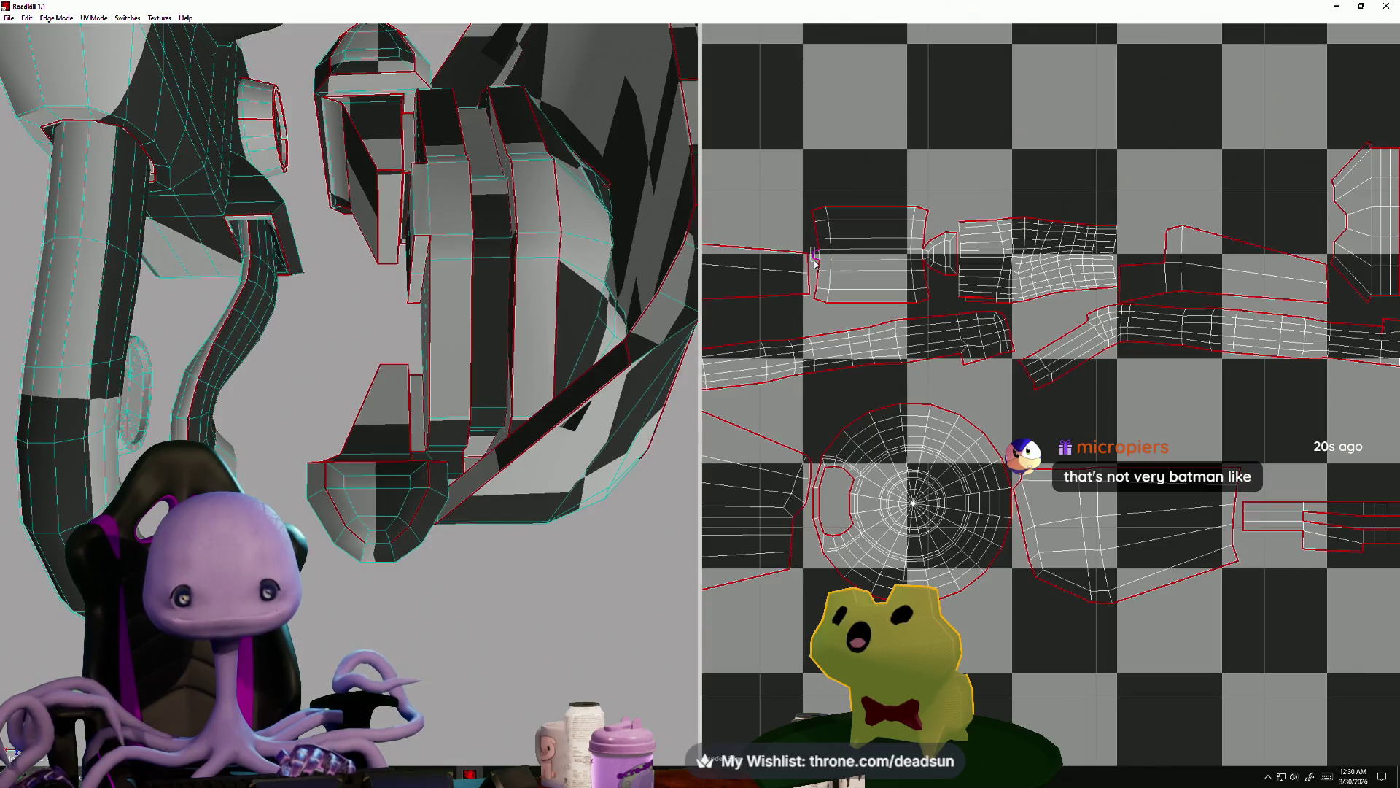
- Repack the engine part's UV islands into stacked strips with the P hotkey
scroll(956, 316, down, 5)
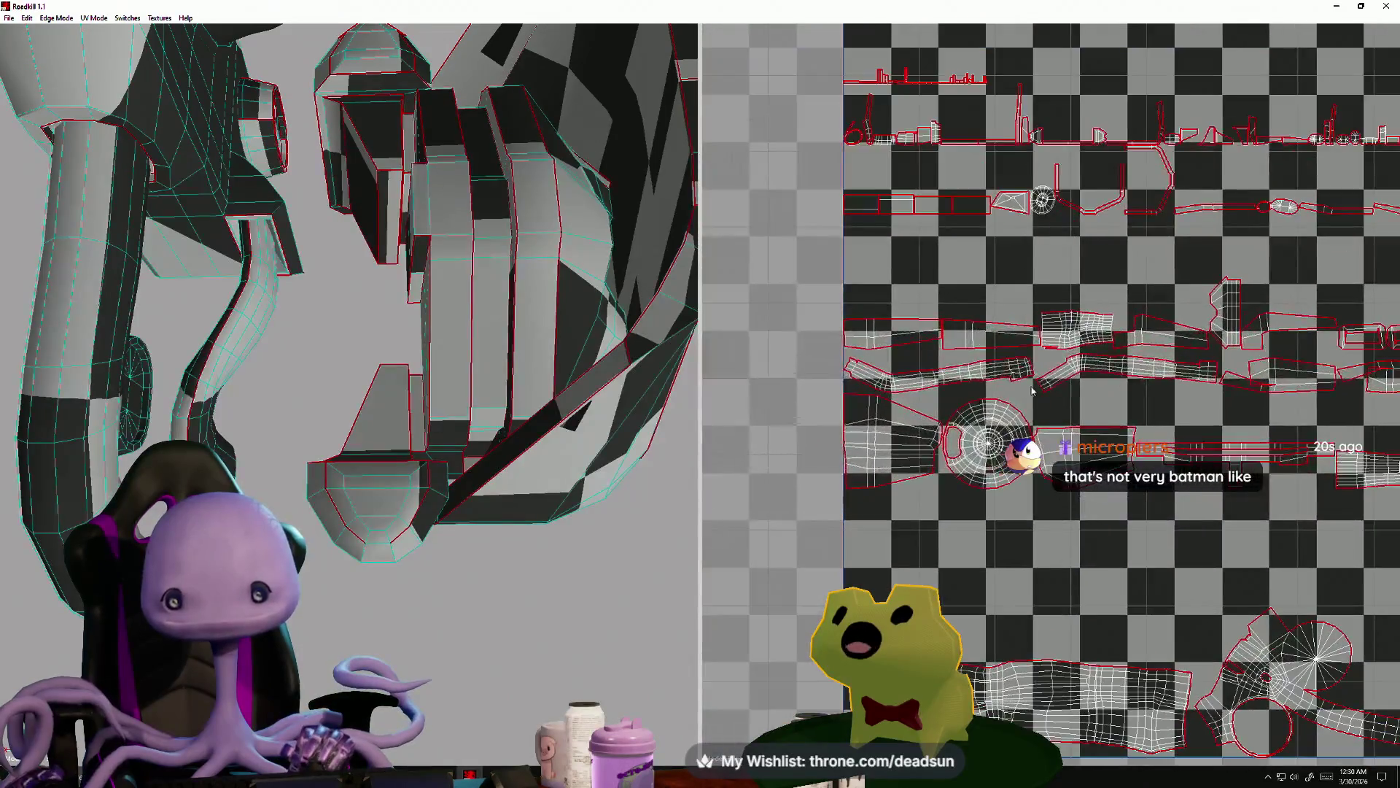
scroll(920, 326, down, 2)
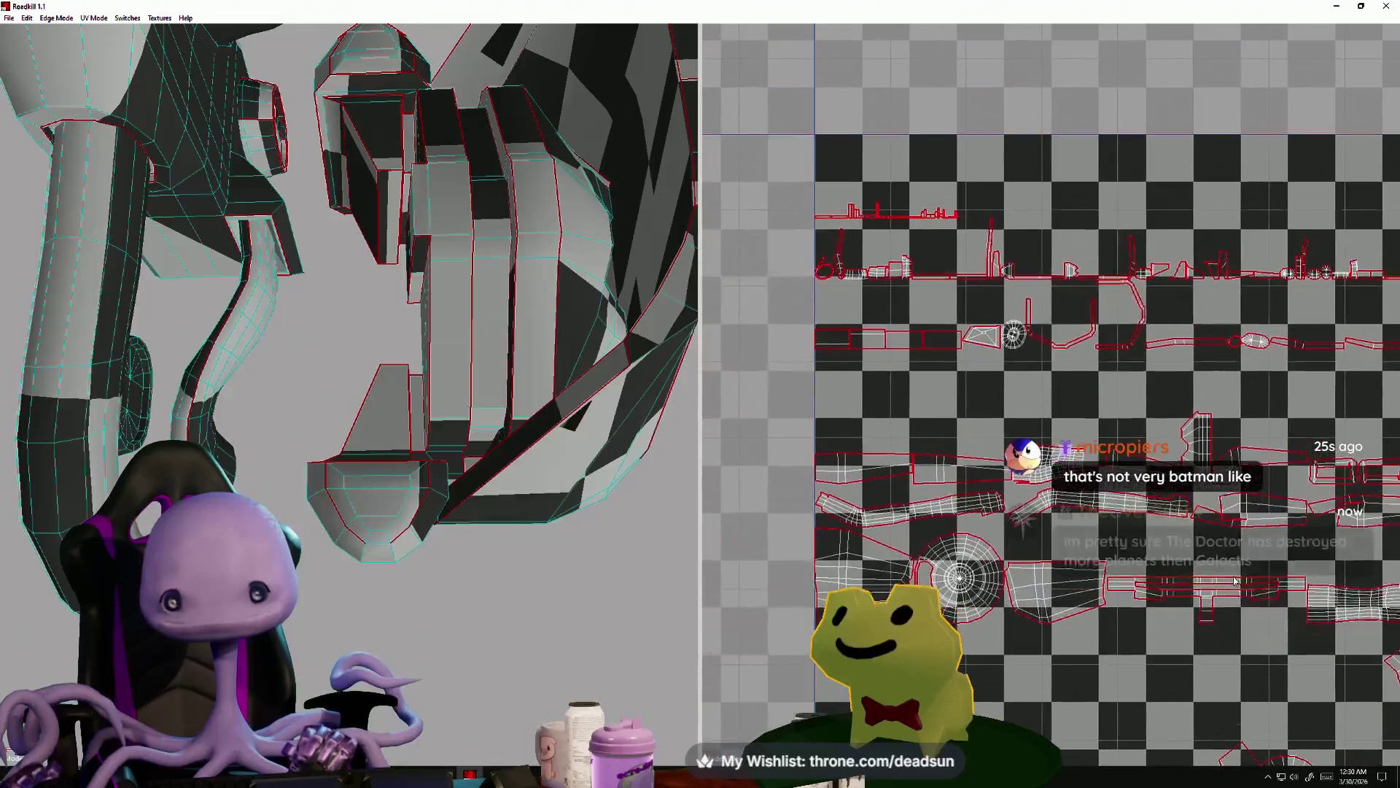
scroll(914, 275, up, 2)
key(p)
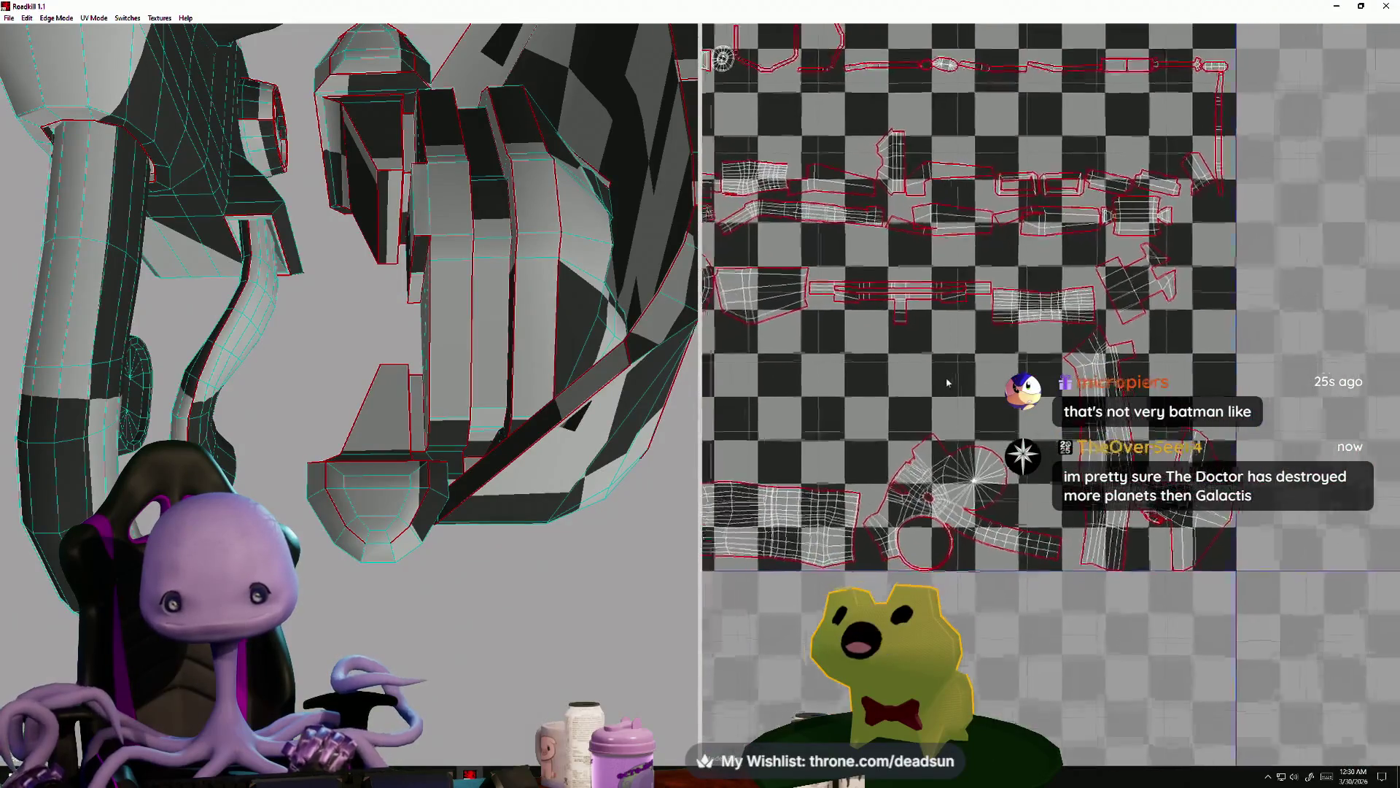
- Zoom in and out across the UV and 3D views to inspect the new strip layout
scroll(938, 423, up, 4)
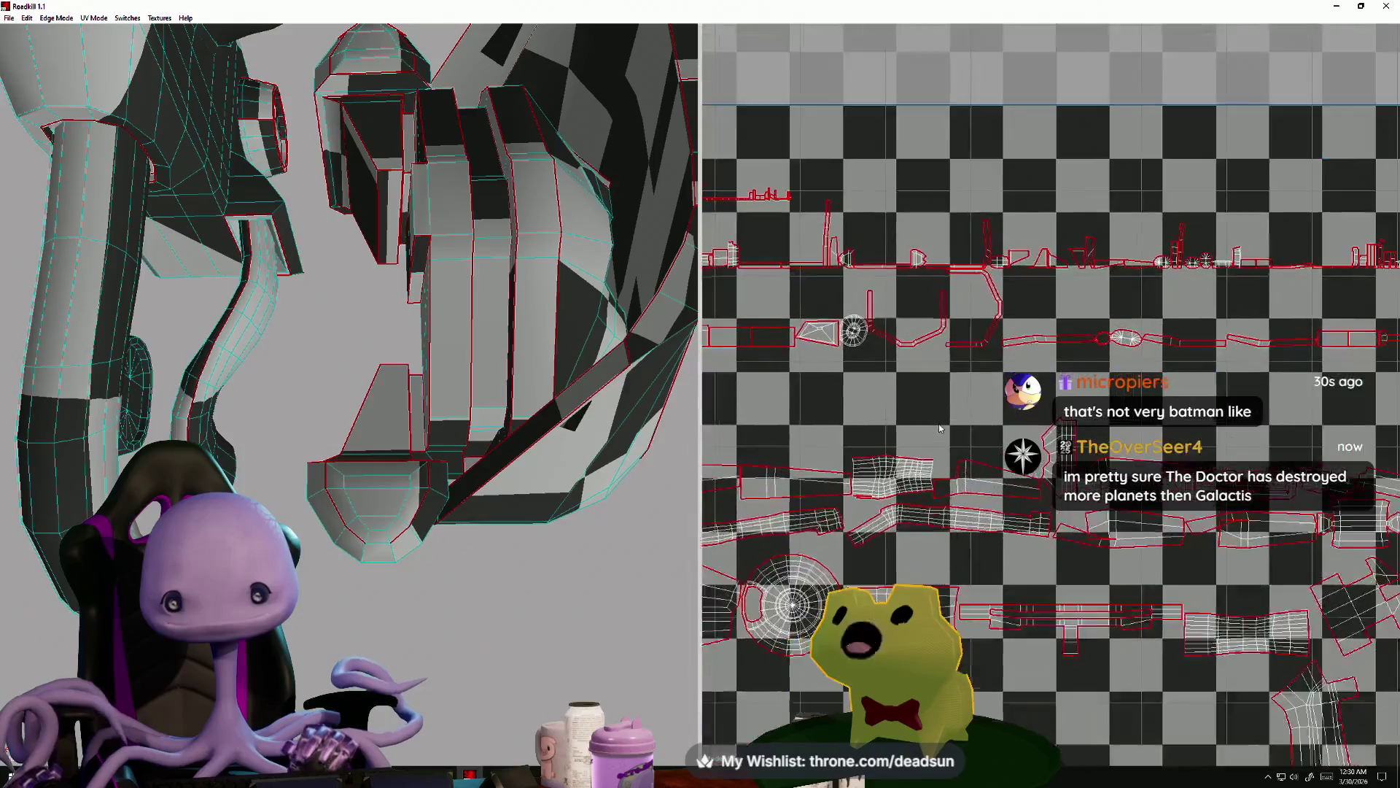
scroll(903, 449, up, 4)
scroll(876, 457, down, 4)
scroll(1094, 514, up, 4)
scroll(1213, 578, down, 4)
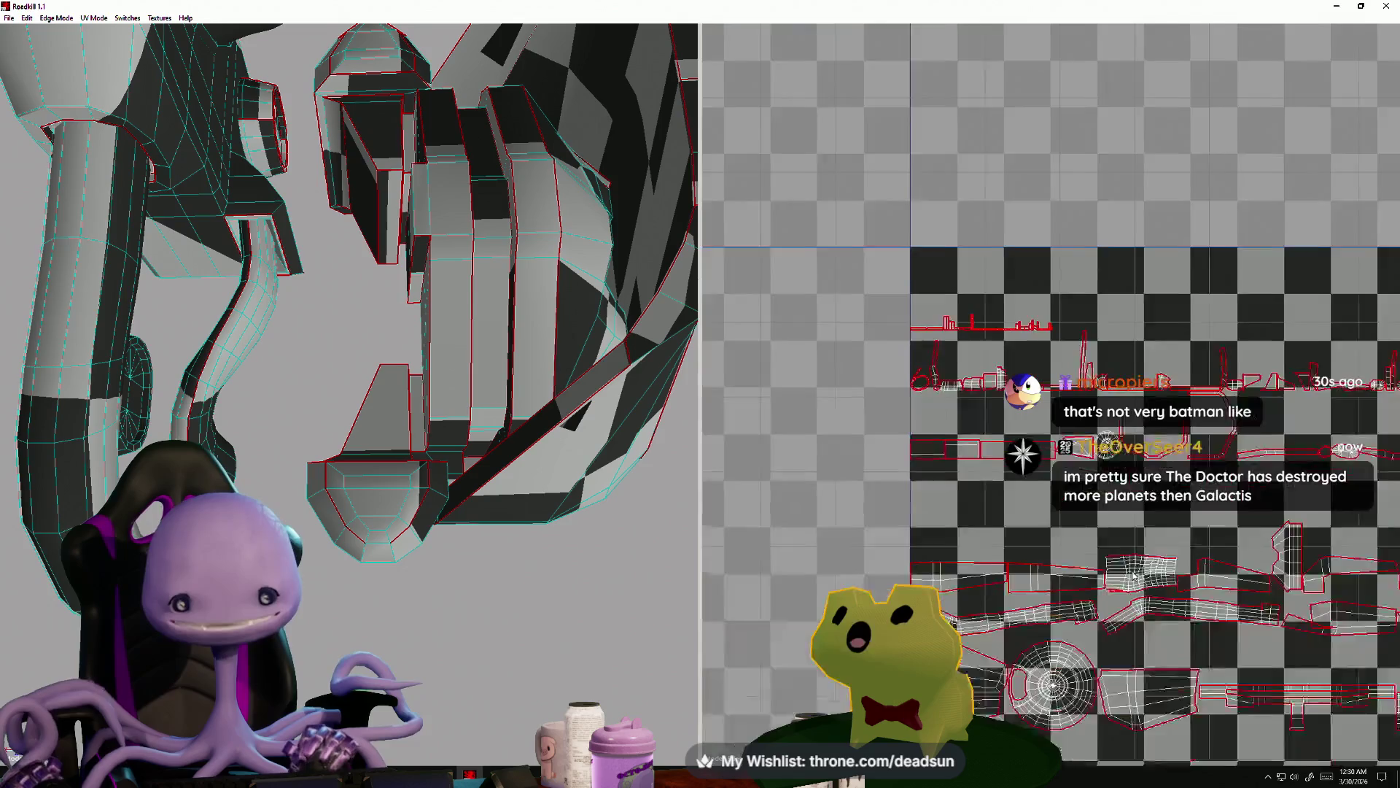
scroll(1145, 597, up, 4)
scroll(1145, 596, down, 5)
scroll(972, 439, up, 2)
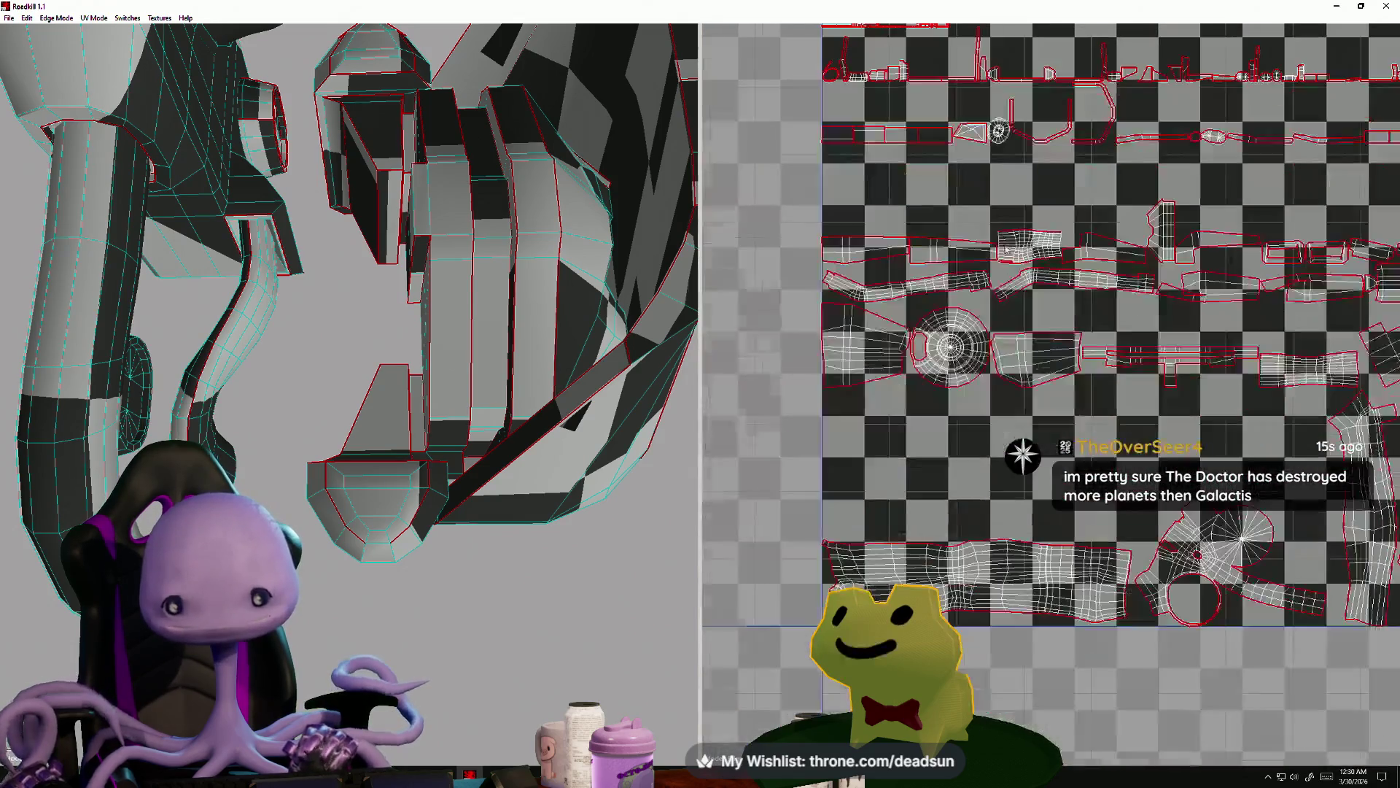
scroll(986, 440, up, 1)
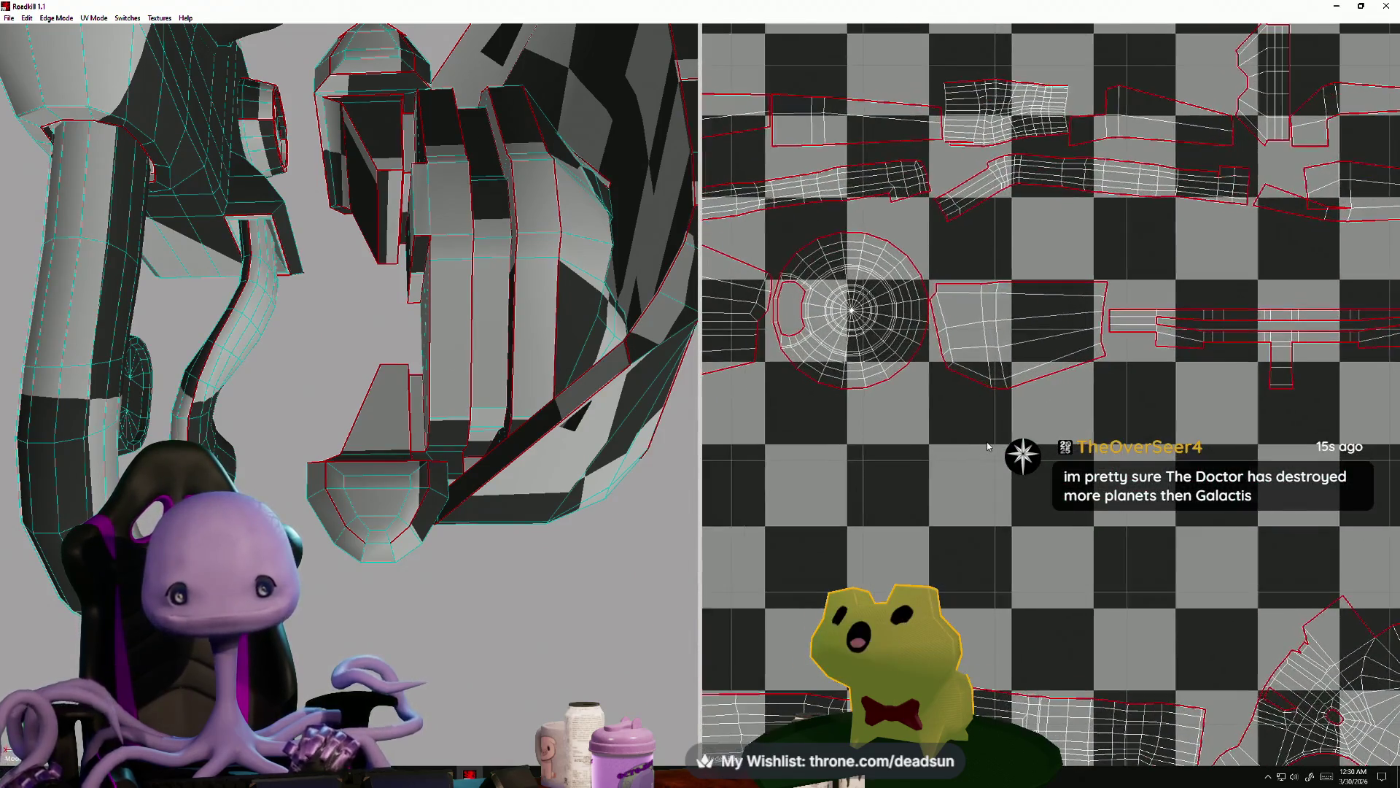
scroll(986, 440, down, 2)
scroll(1205, 378, up, 2)
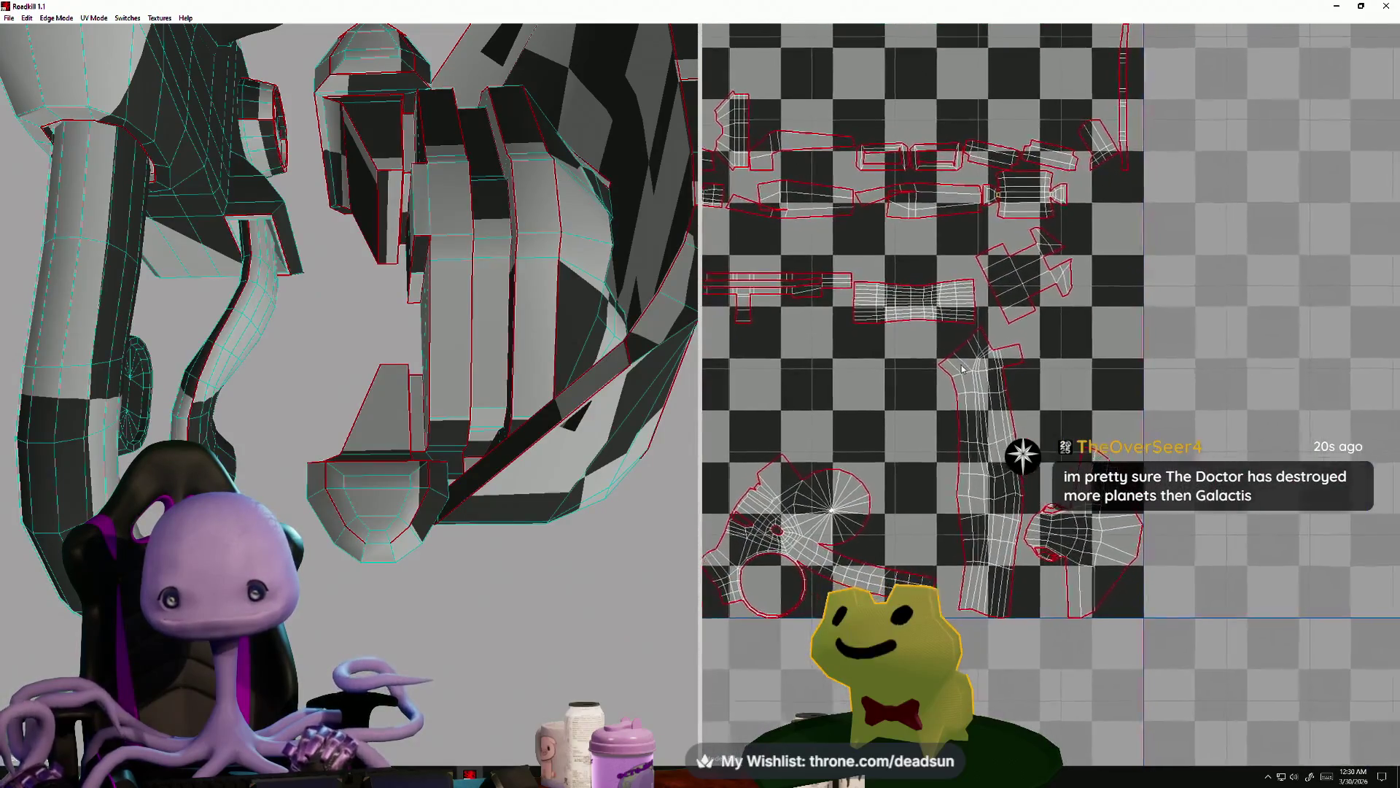
scroll(954, 453, up, 3)
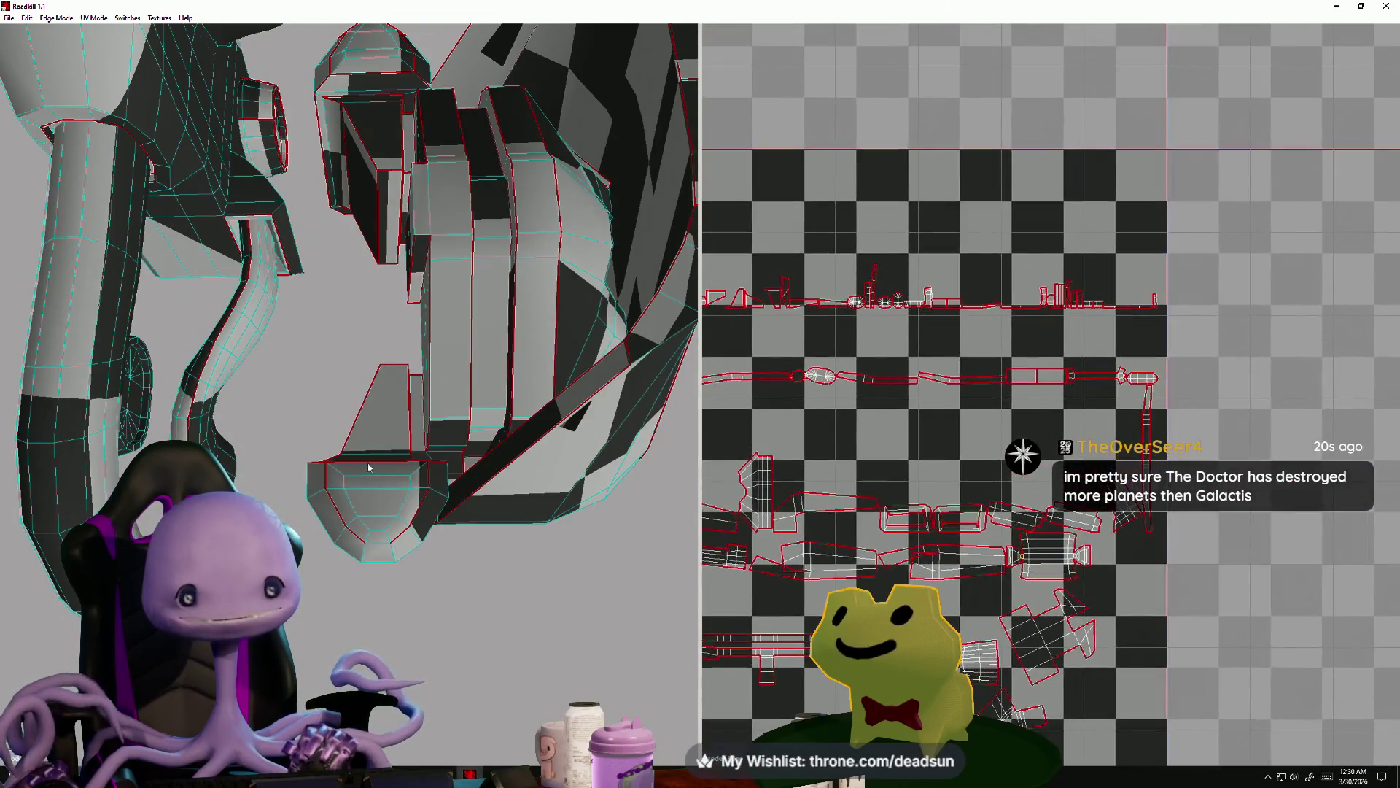
scroll(464, 496, down, 3)
scroll(464, 496, up, 6)
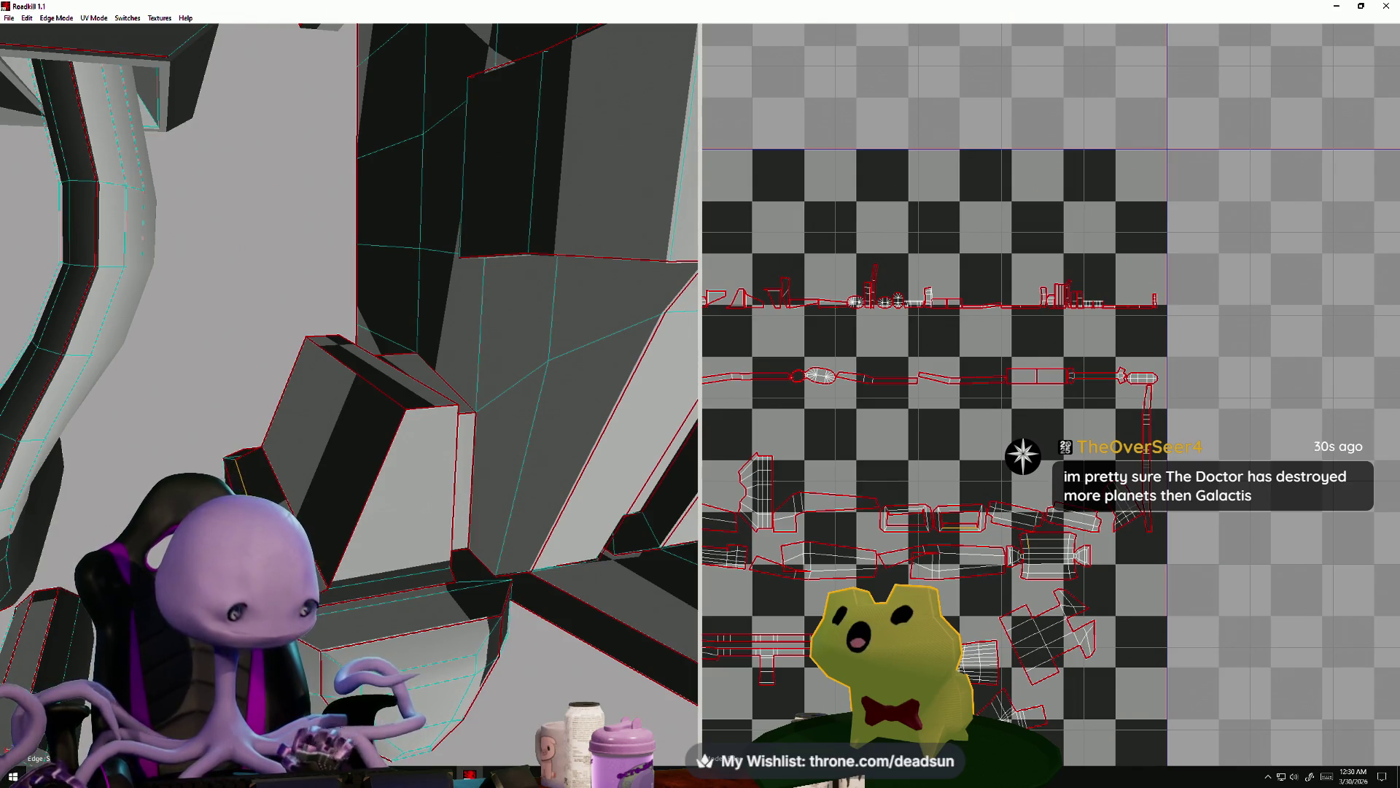
- Cut seams on four edges of the engine part so RoadKill re-unwraps the islands across the square
click(238, 474)
click(348, 541)
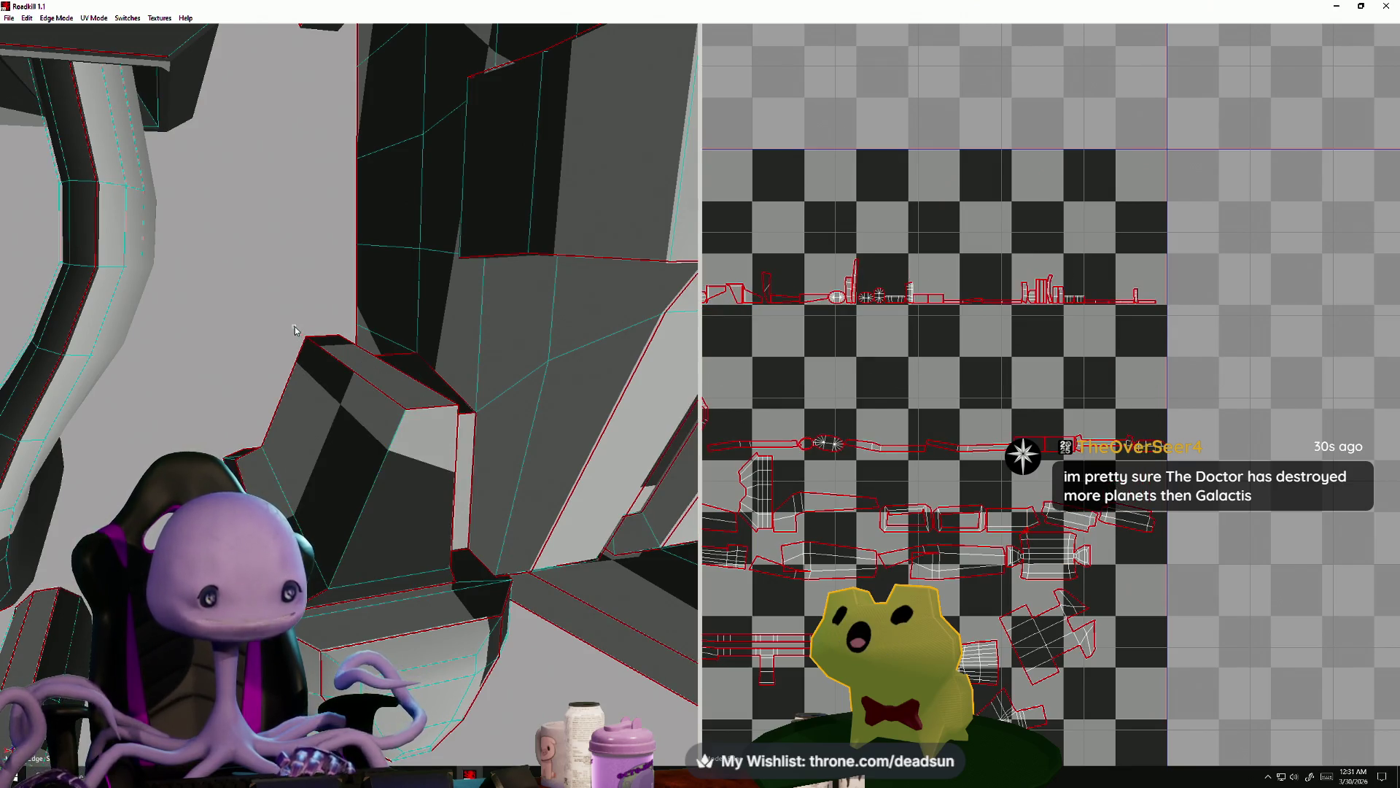
click(340, 349)
mouse_move(340, 349)
alt+mouse_down()
mouse_move(344, 464)
mouse_move(295, 464)
mouse_move(293, 449)
alt+mouse_up()
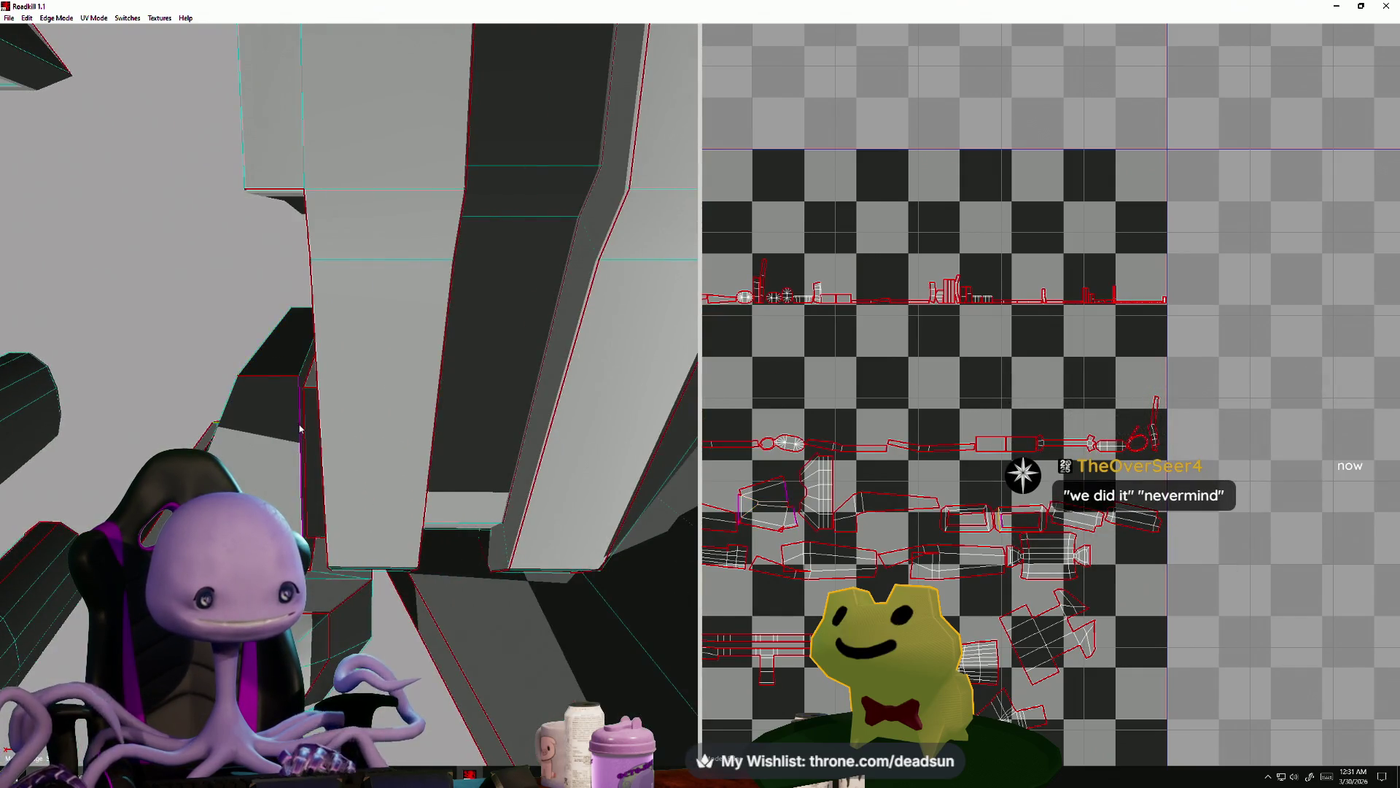
click(299, 429)
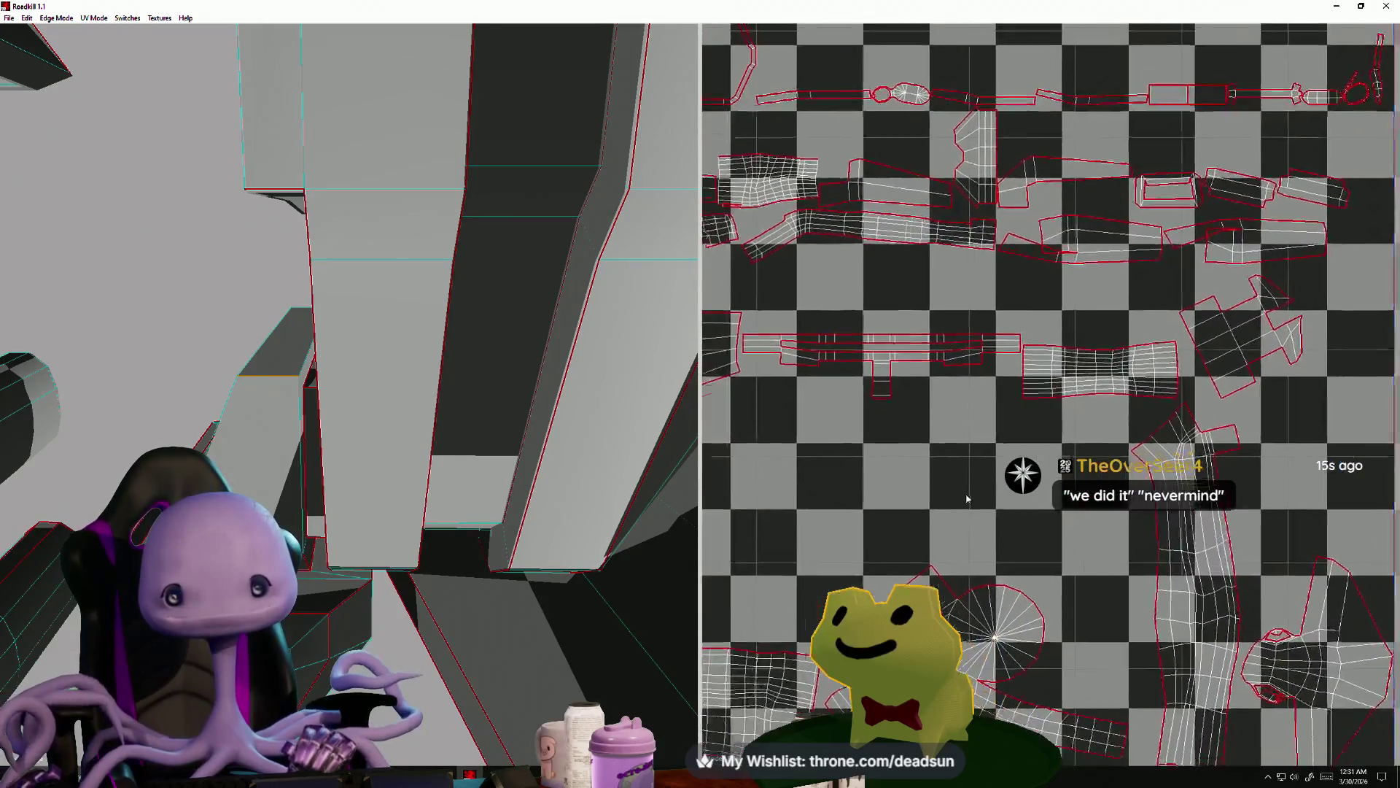
scroll(909, 499, up, 5)
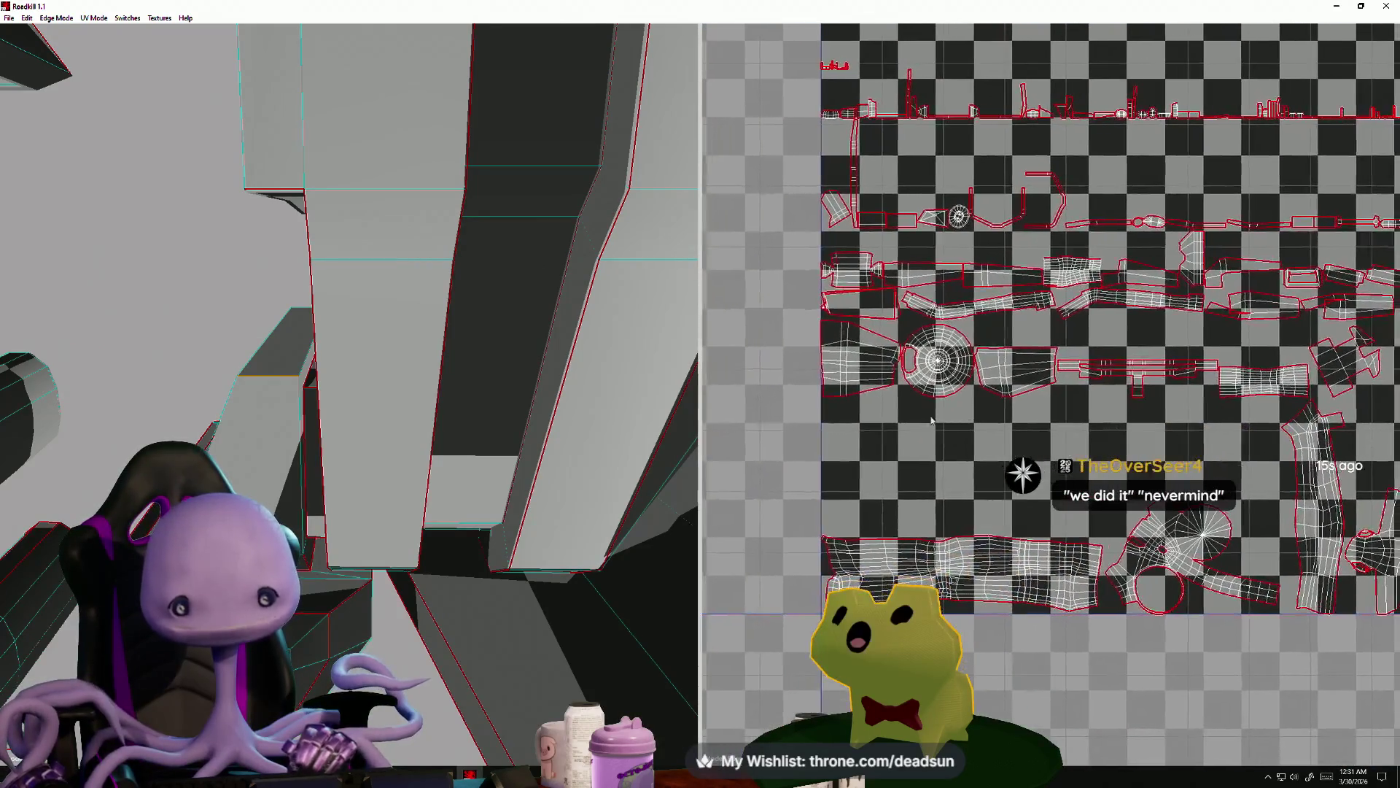
mouse_move(875, 429)
middle_down()
mouse_move(1003, 518)
mouse_move(1063, 604)
mouse_move(997, 667)
middle_up()
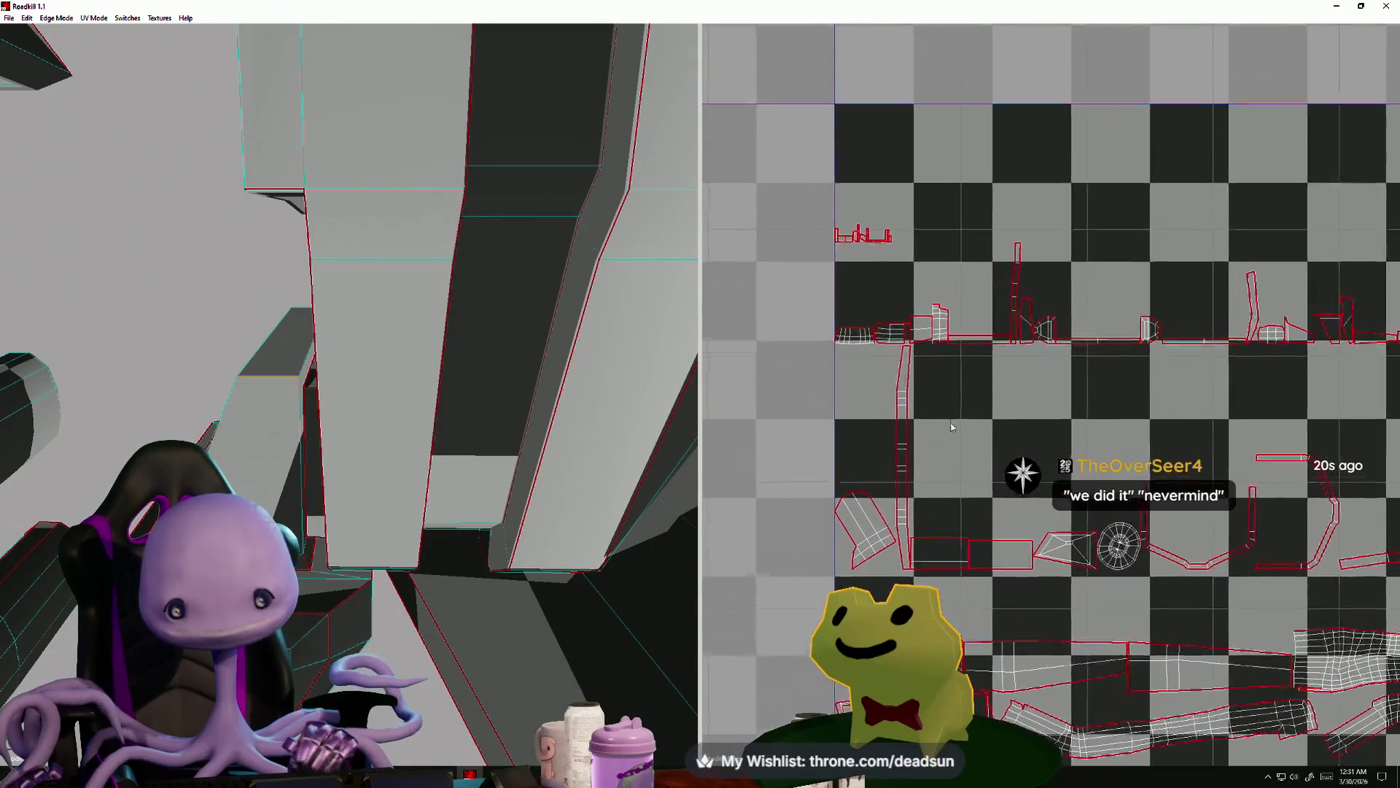
scroll(950, 495, up, 6)
scroll(948, 494, down, 5)
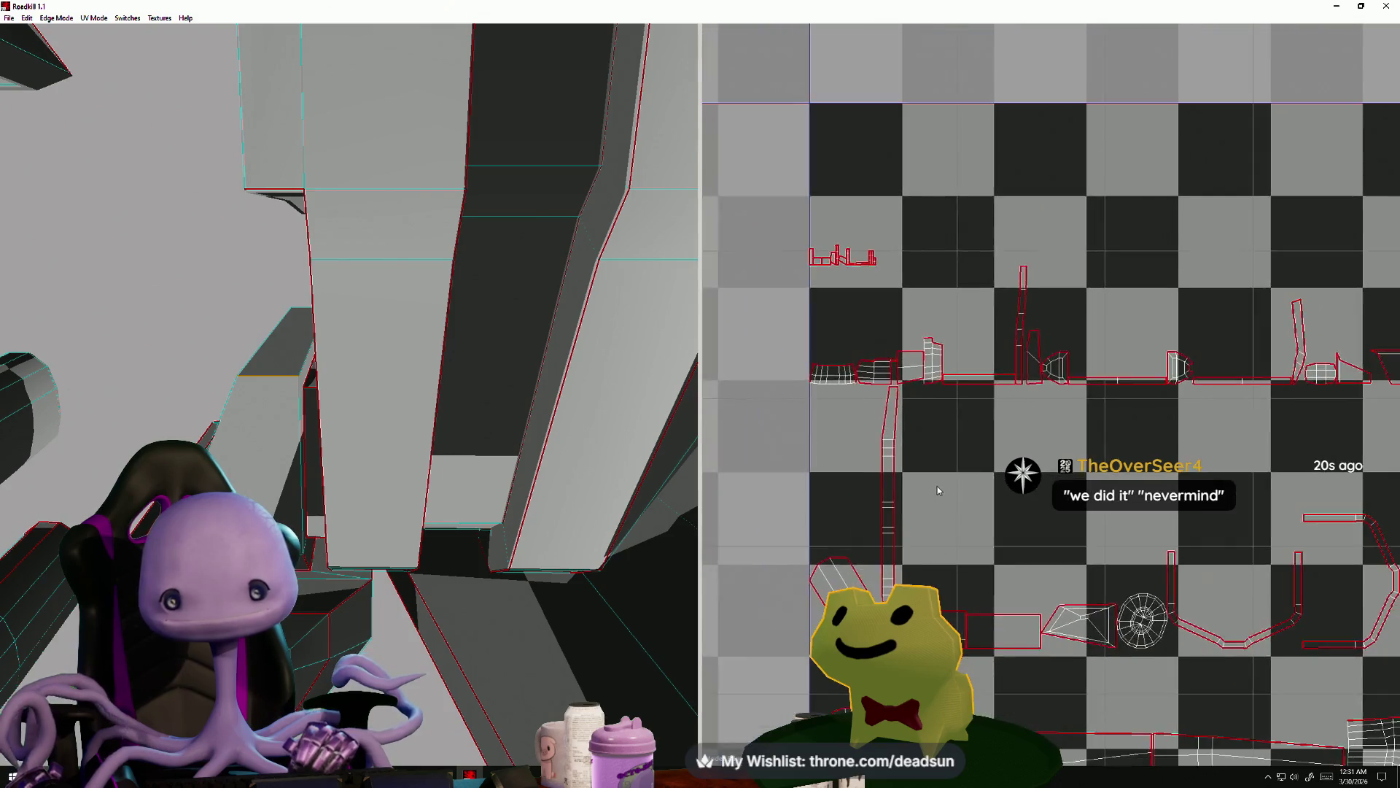
scroll(946, 496, up, 3)
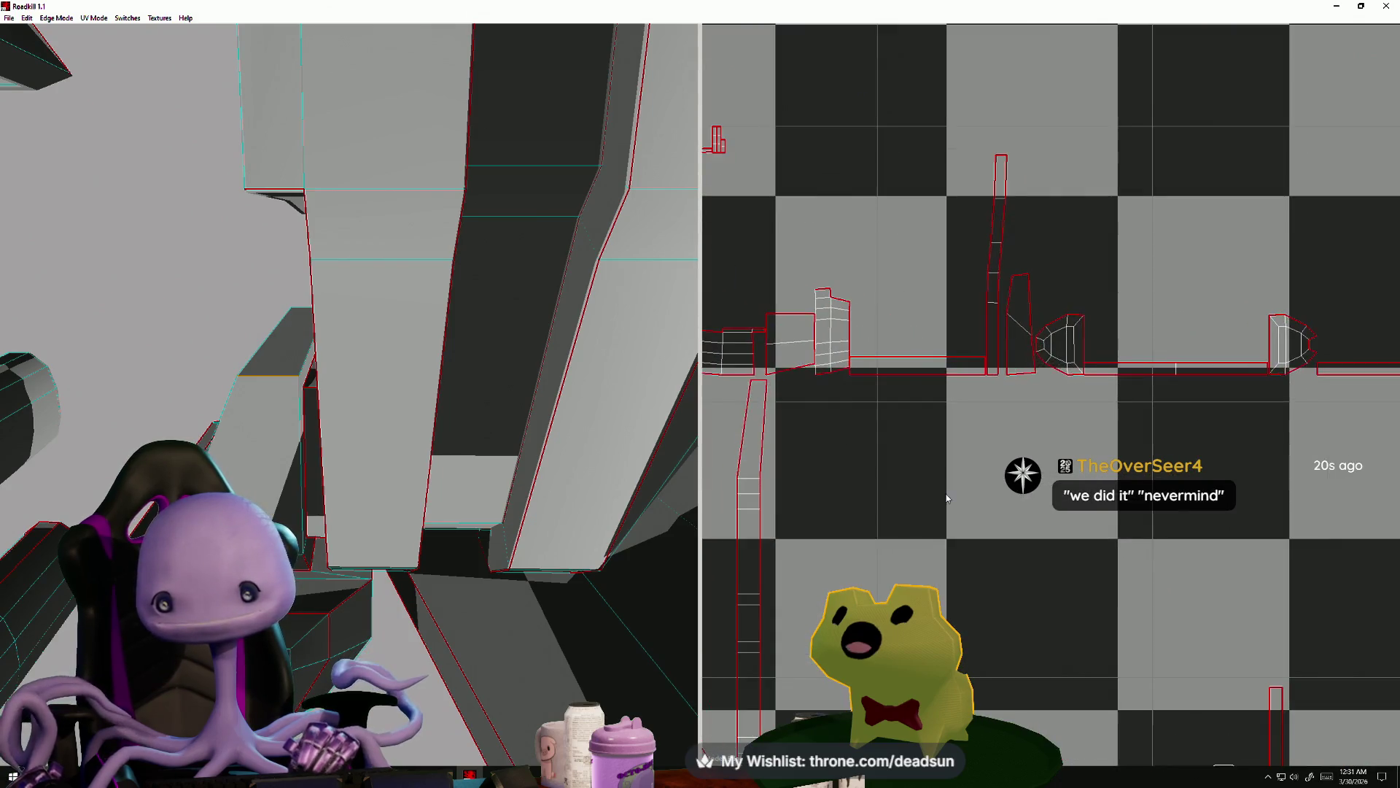
click(1310, 355)
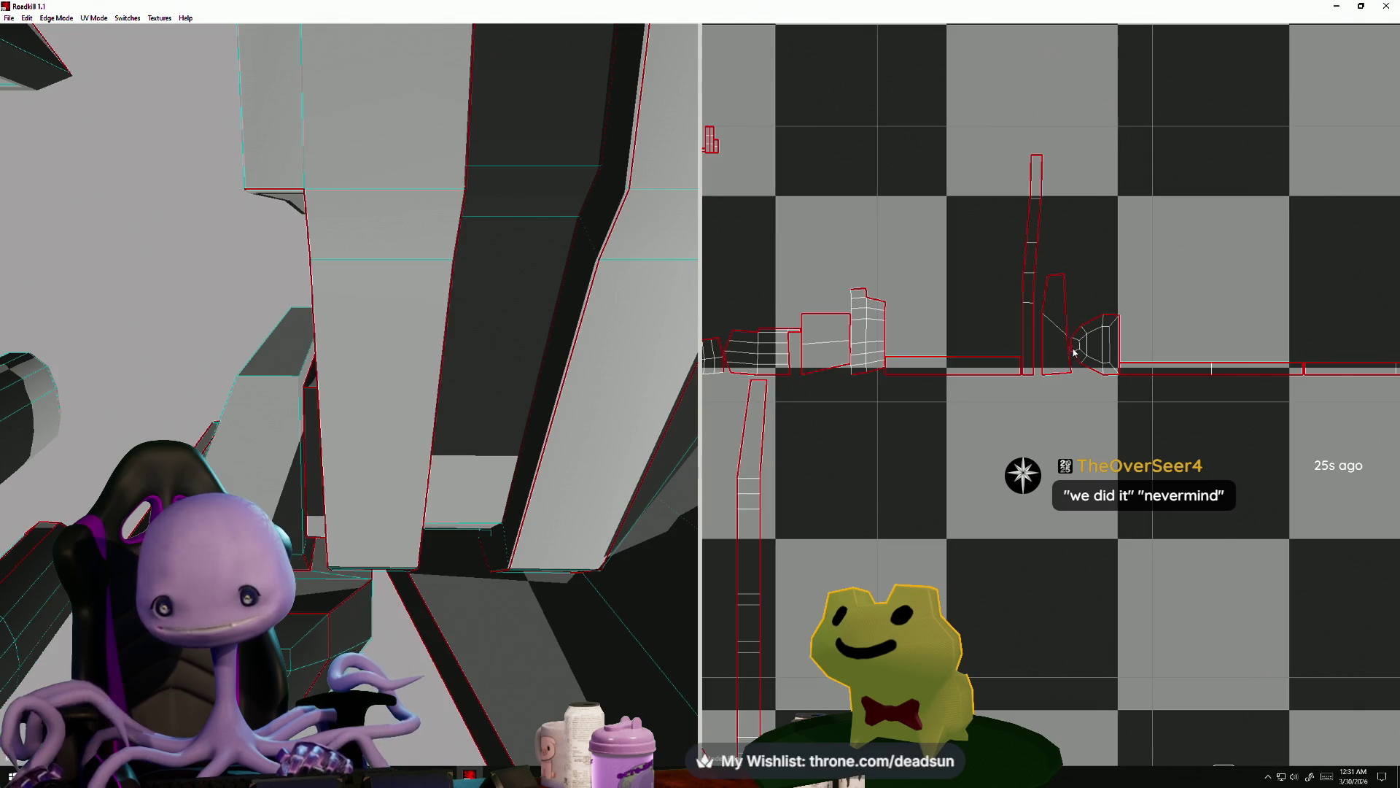
scroll(1080, 435, down, 5)
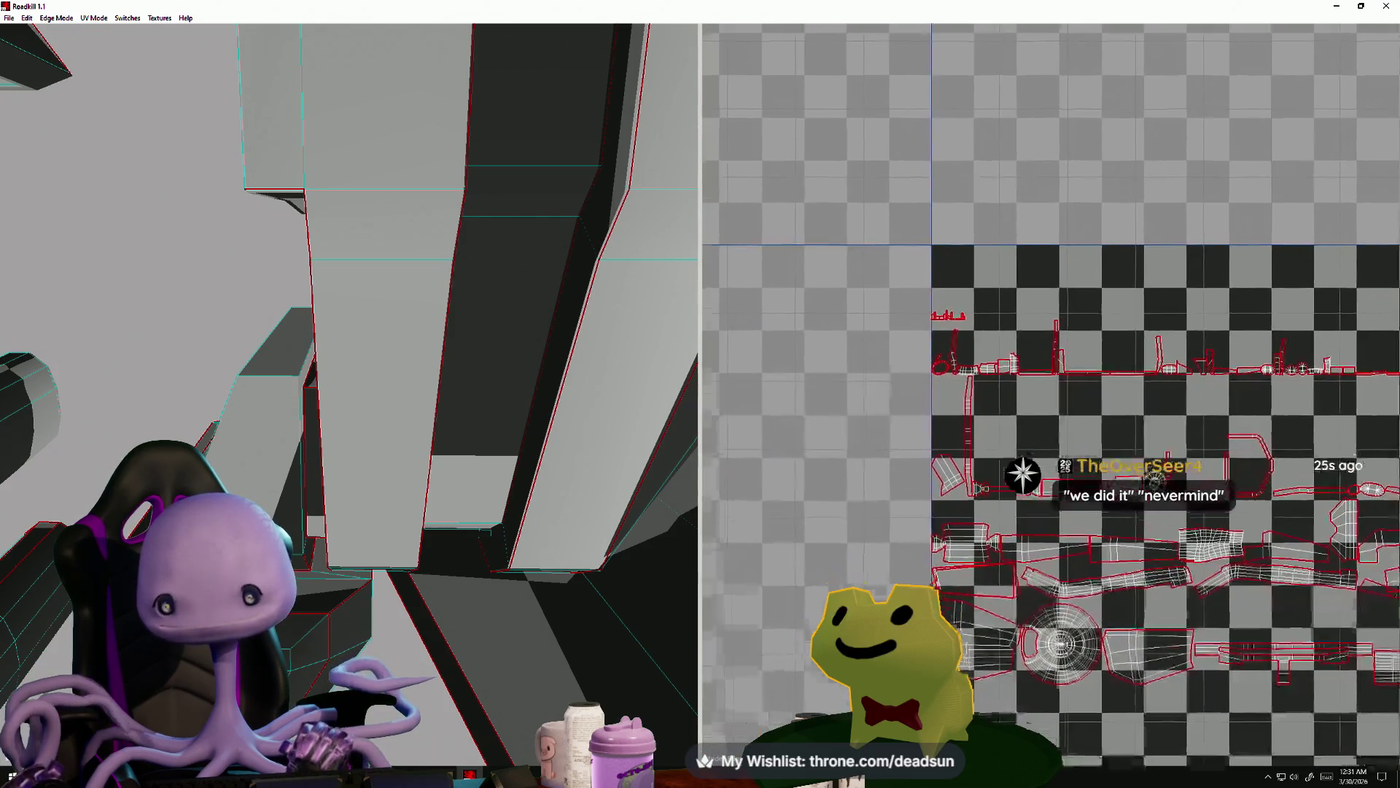
scroll(1080, 435, up, 5)
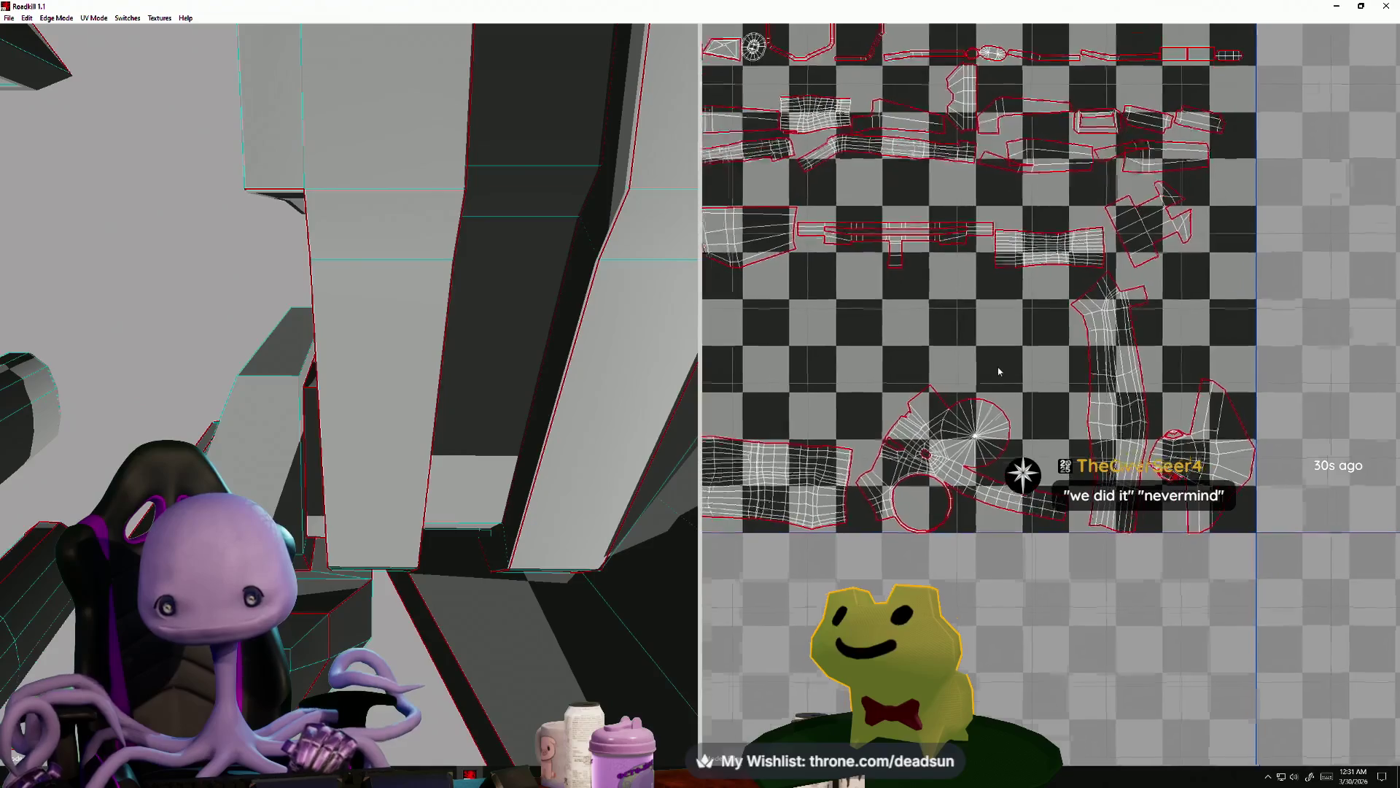
scroll(1047, 340, up, 3)
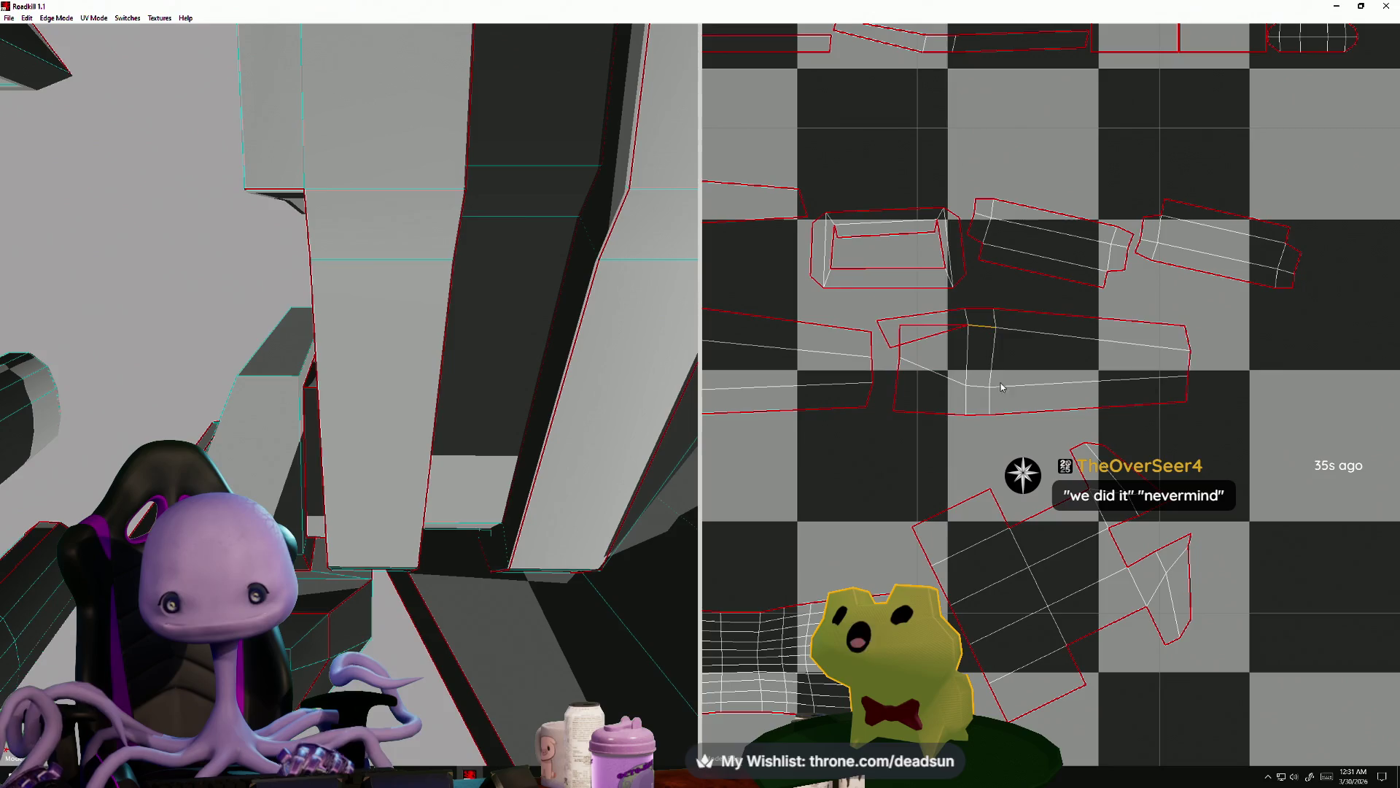
scroll(937, 419, down, 5)
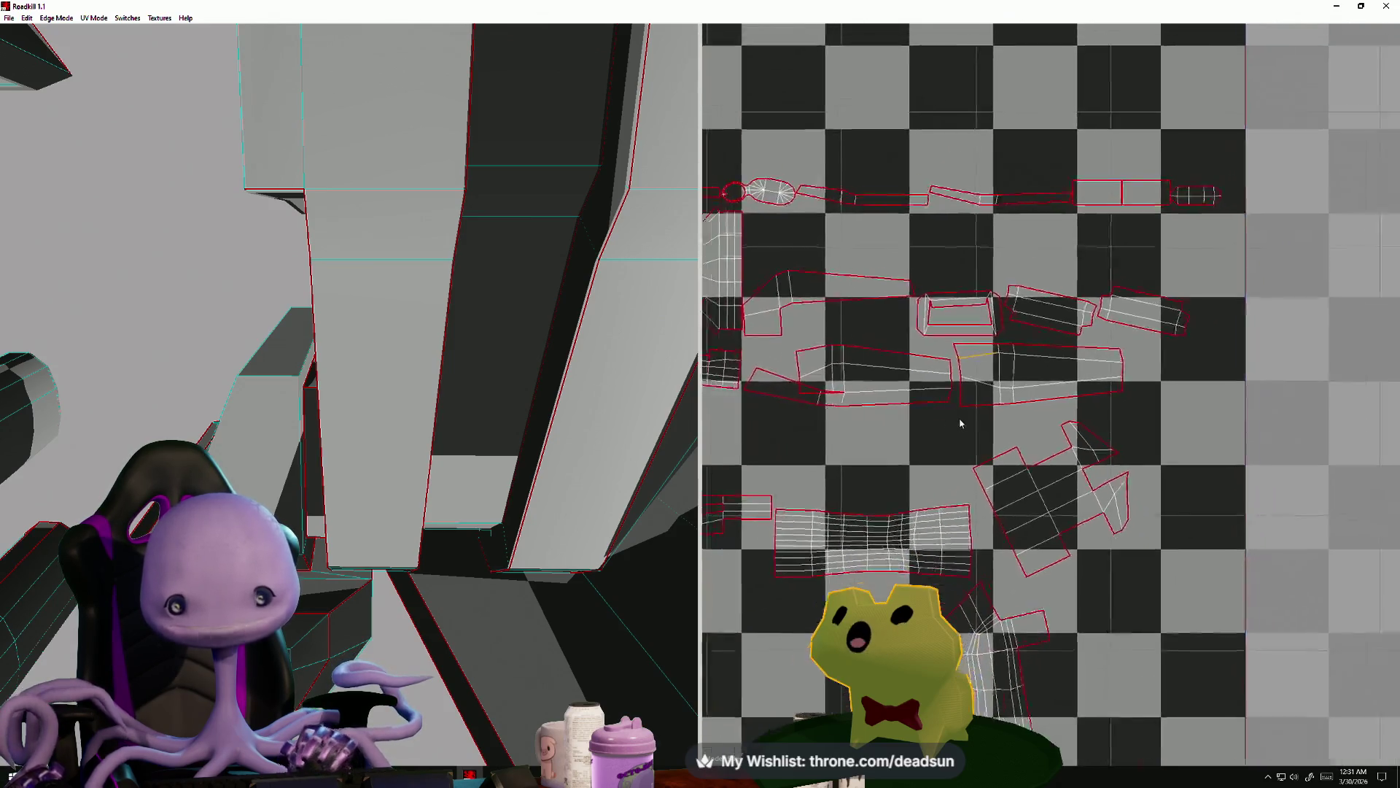
scroll(1046, 451, up, 4)
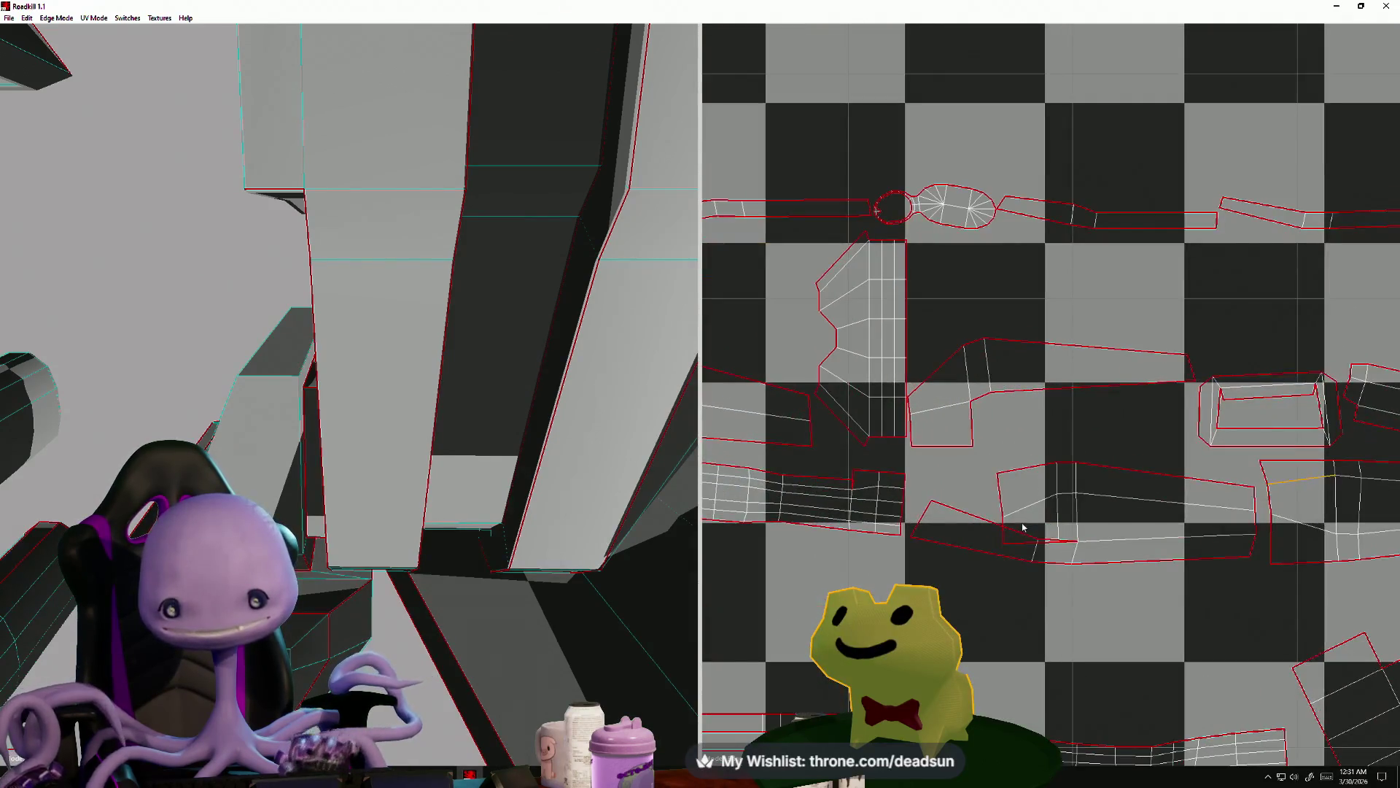
click(1046, 543)
scroll(1051, 528, down, 4)
scroll(1027, 532, up, 3)
scroll(1050, 558, up, 1)
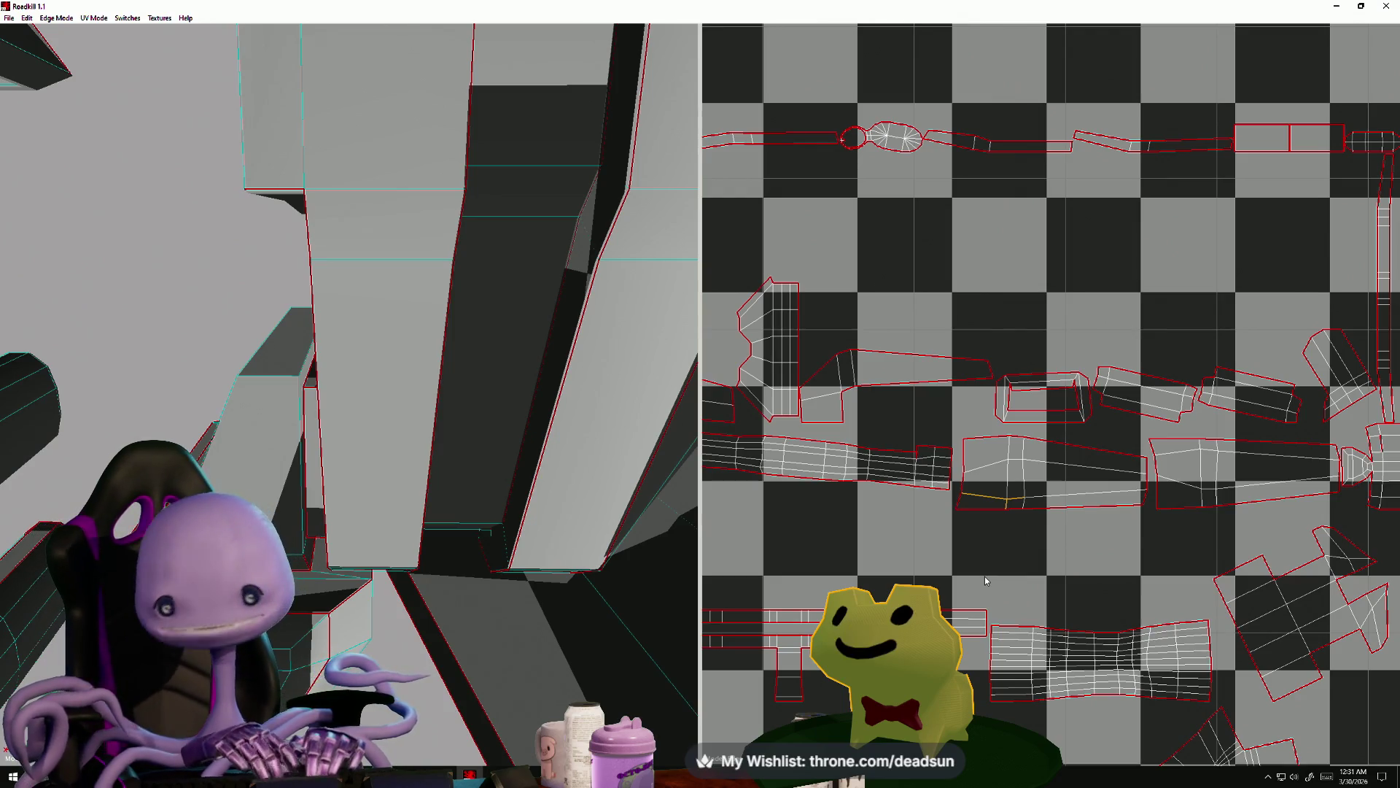
scroll(1014, 472, down, 2)
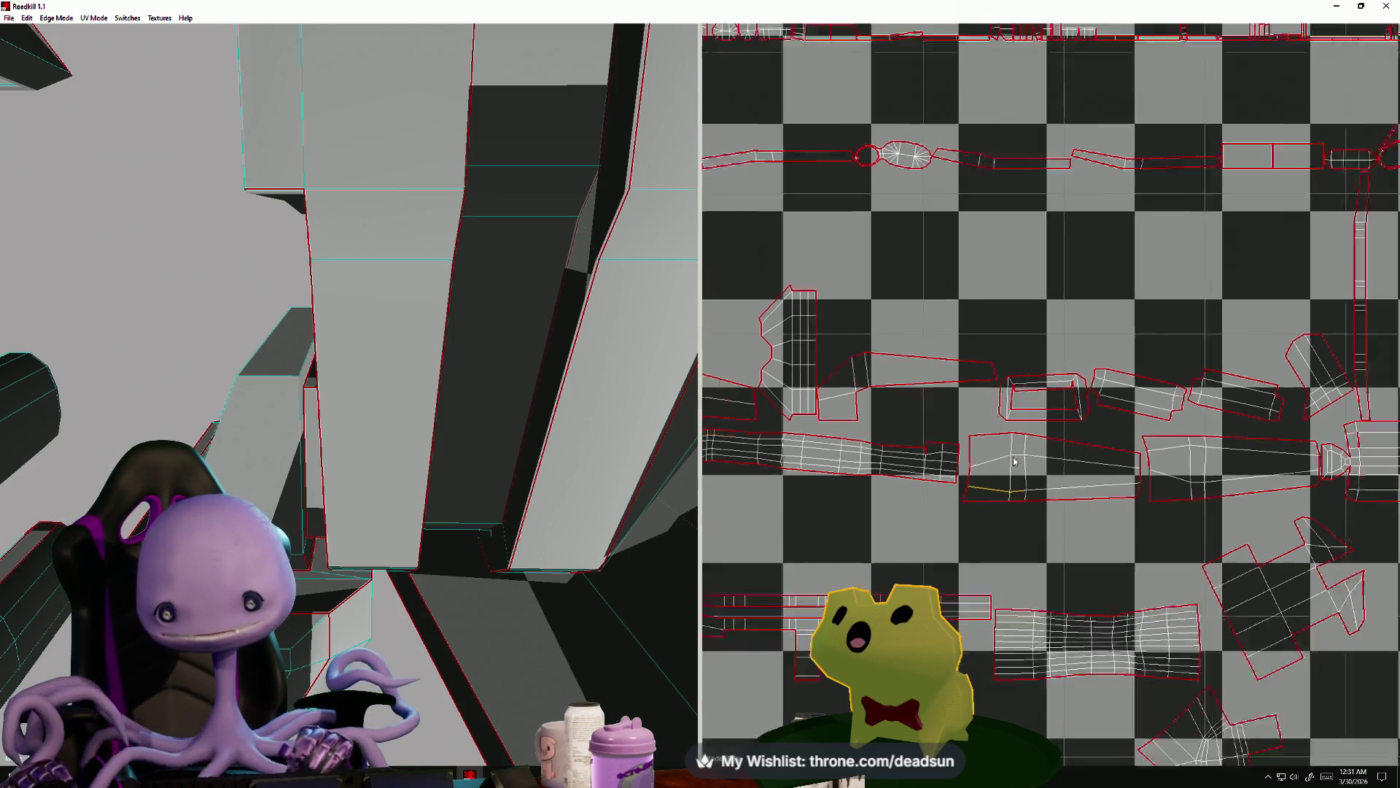
scroll(1013, 473, up, 3)
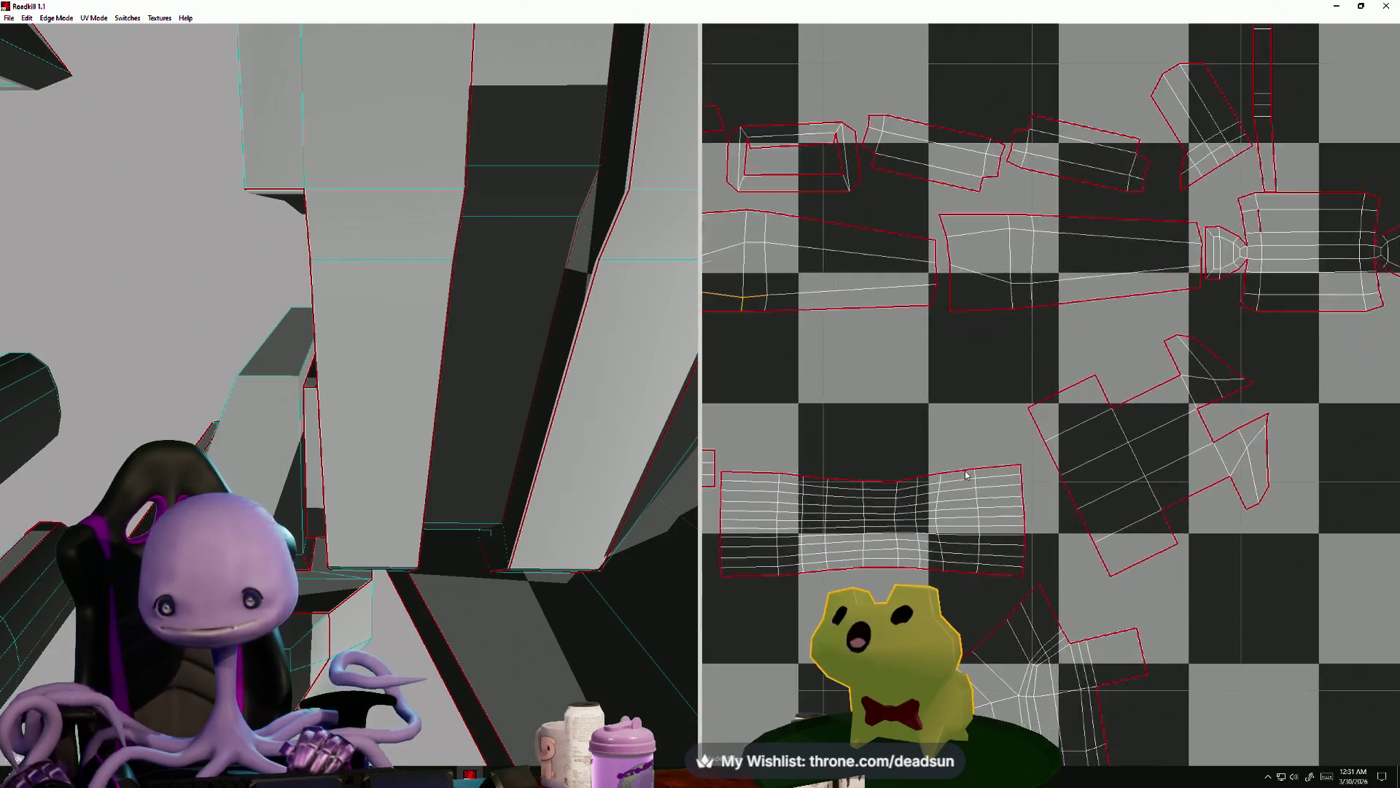
scroll(1015, 439, down, 4)
scroll(1093, 514, up, 5)
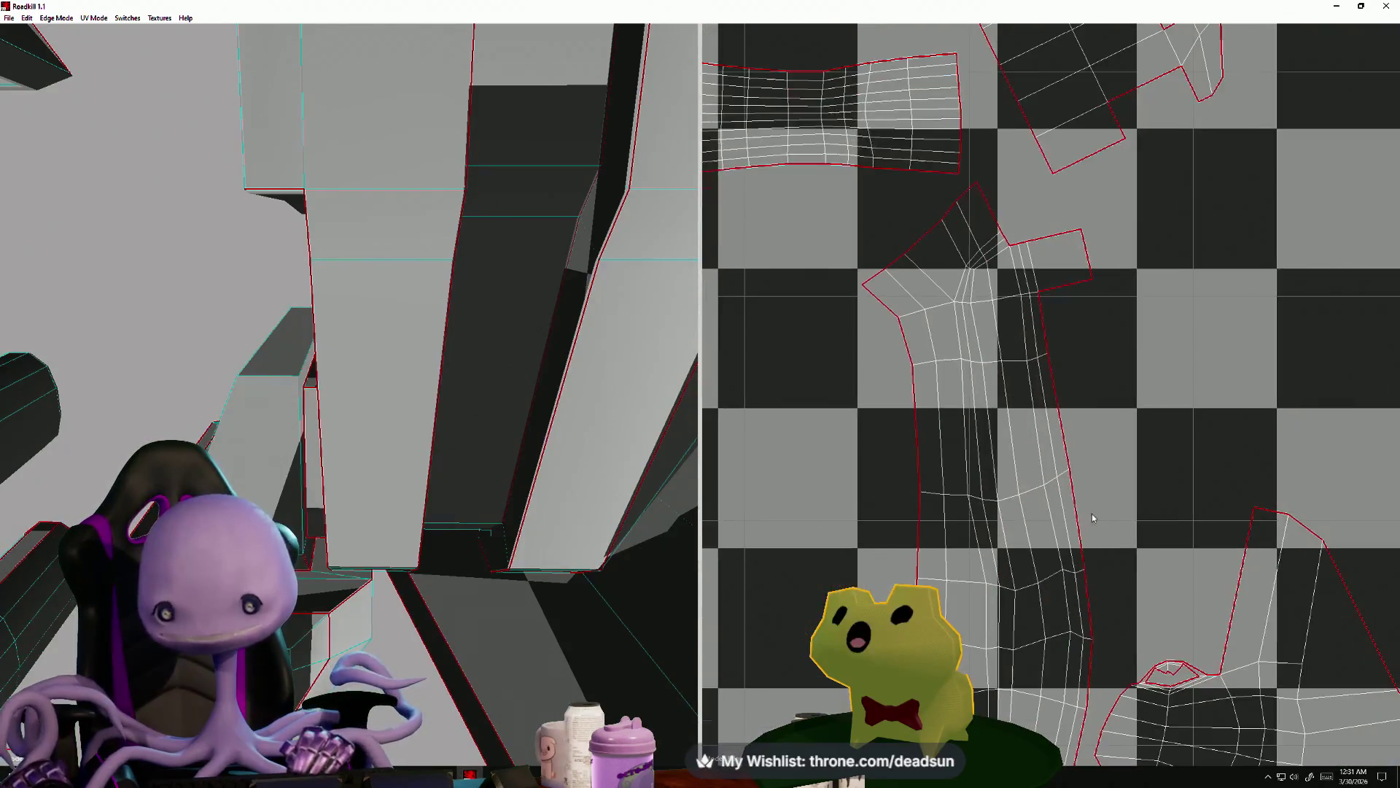
scroll(1345, 368, down, 5)
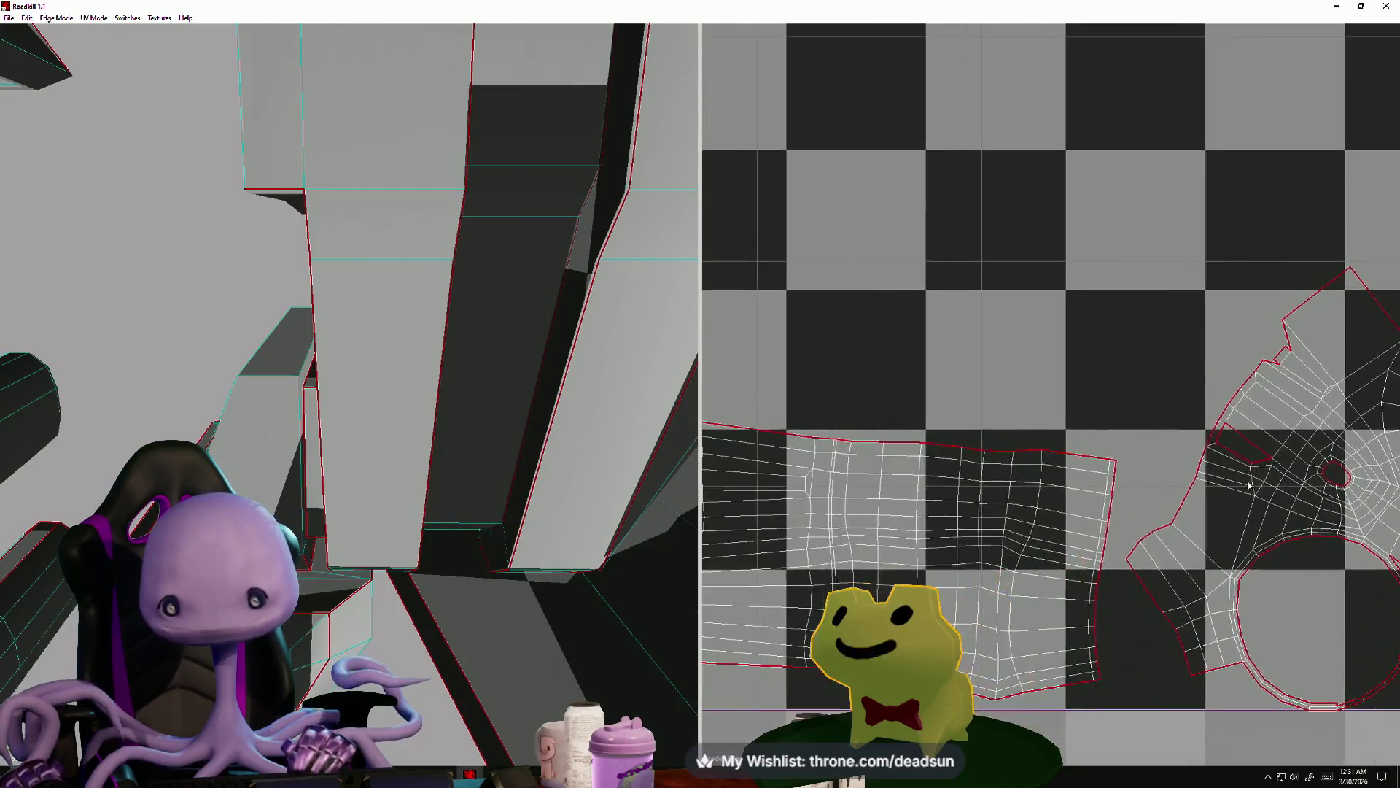
scroll(1191, 495, up, 3)
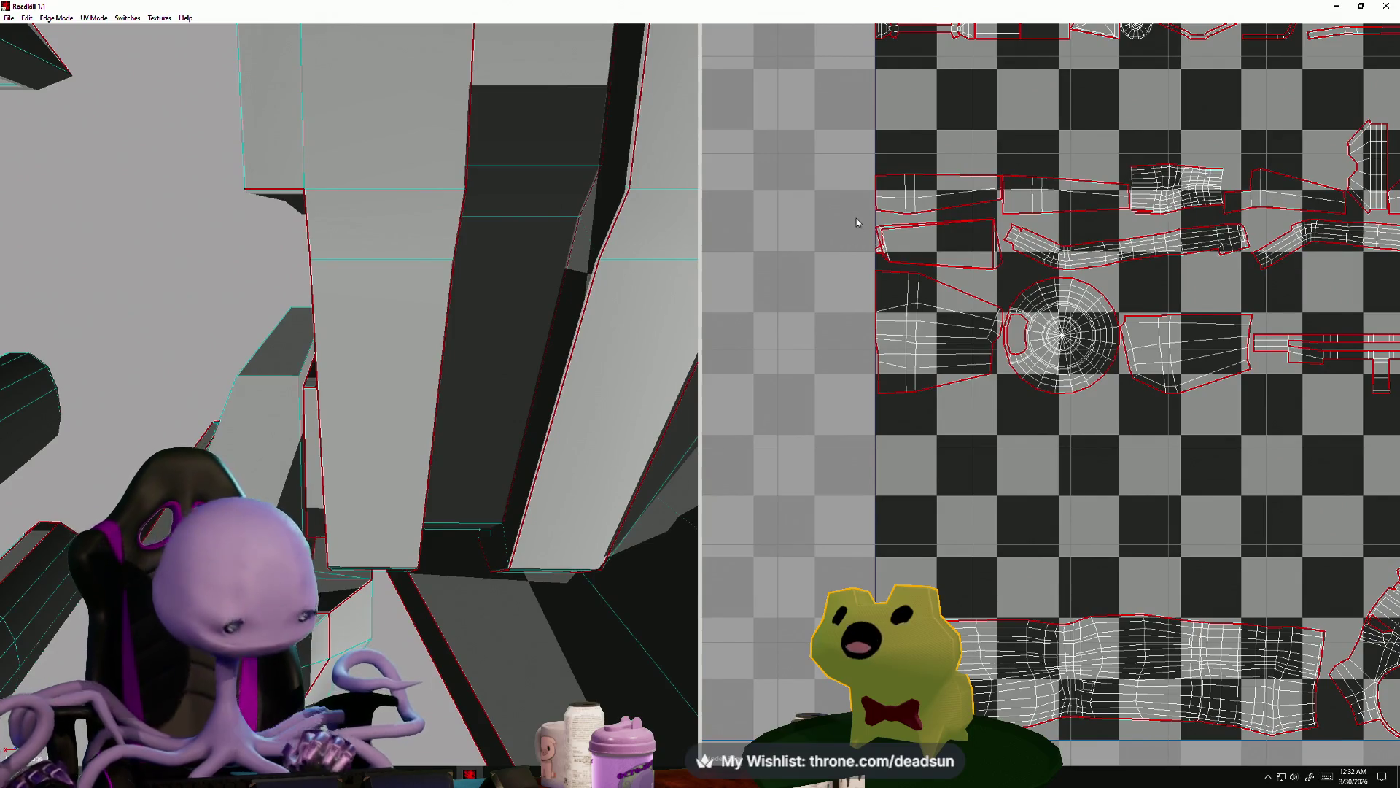
scroll(856, 221, up, 8)
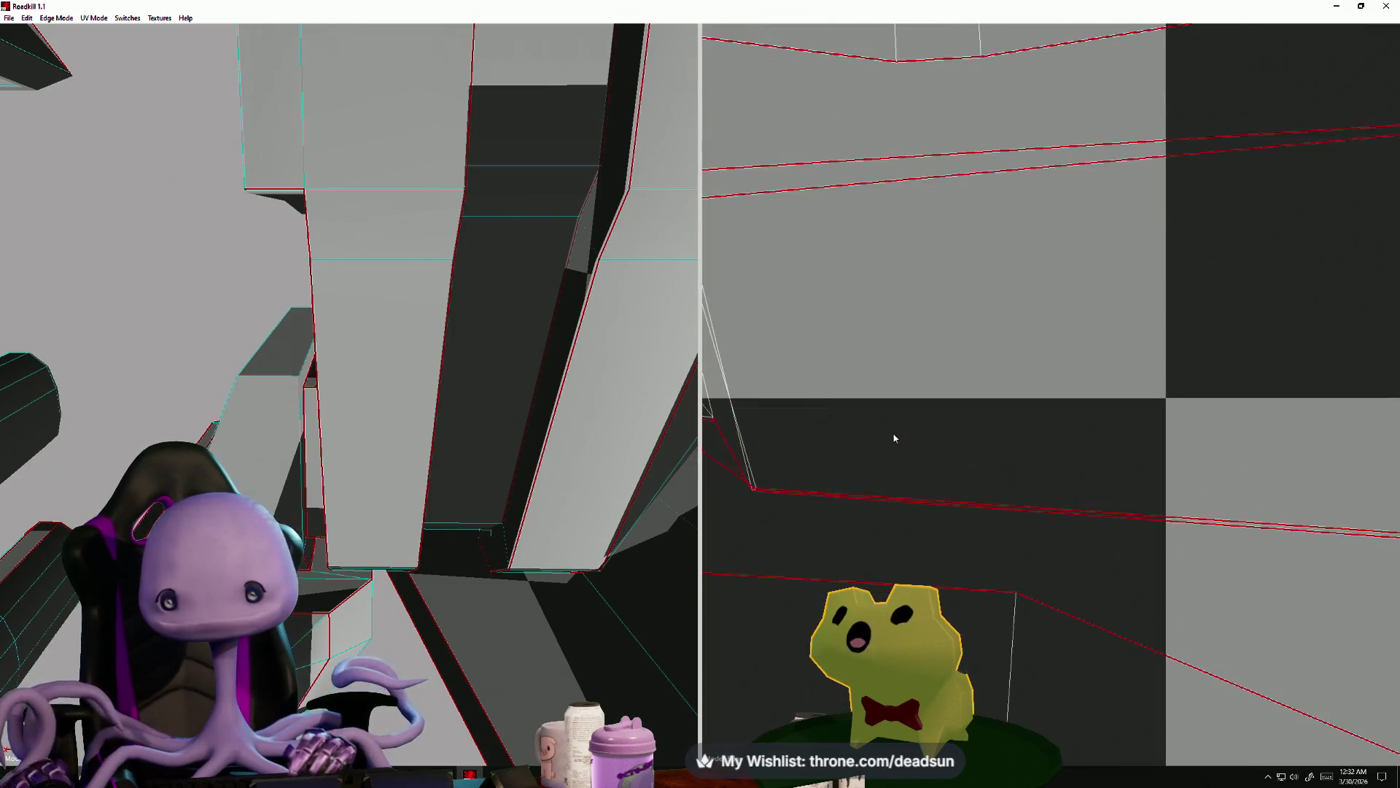
scroll(895, 437, down, 2)
scroll(1050, 442, down, 5)
scroll(438, 437, down, 4)
mouse_move(437, 437)
mouse_down()
mouse_move(317, 458)
mouse_move(522, 452)
mouse_move(433, 470)
mouse_move(445, 496)
mouse_up()
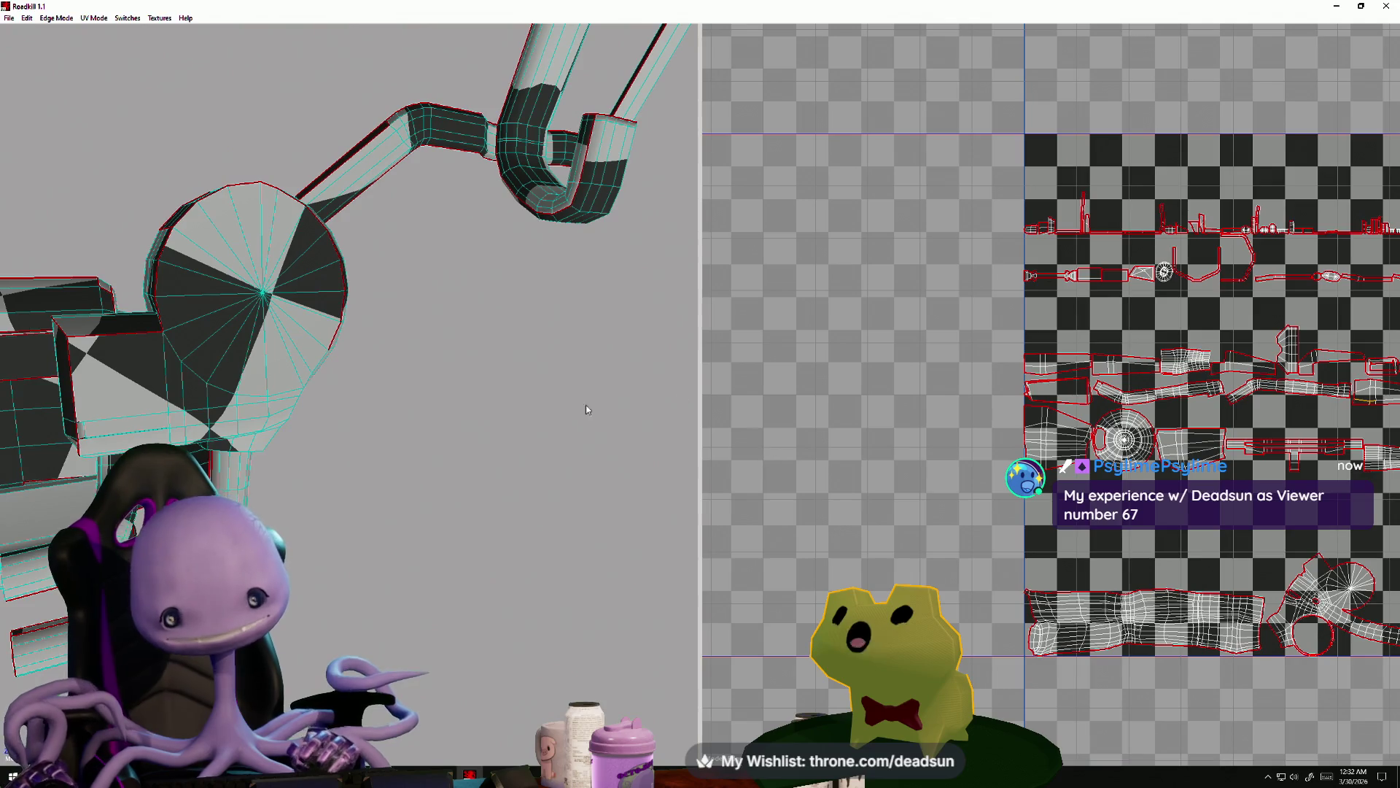
mouse_move(519, 412)
mouse_down()
mouse_move(313, 517)
mouse_move(335, 499)
mouse_move(431, 493)
mouse_move(328, 495)
mouse_move(377, 461)
mouse_move(317, 500)
mouse_move(379, 505)
mouse_up()
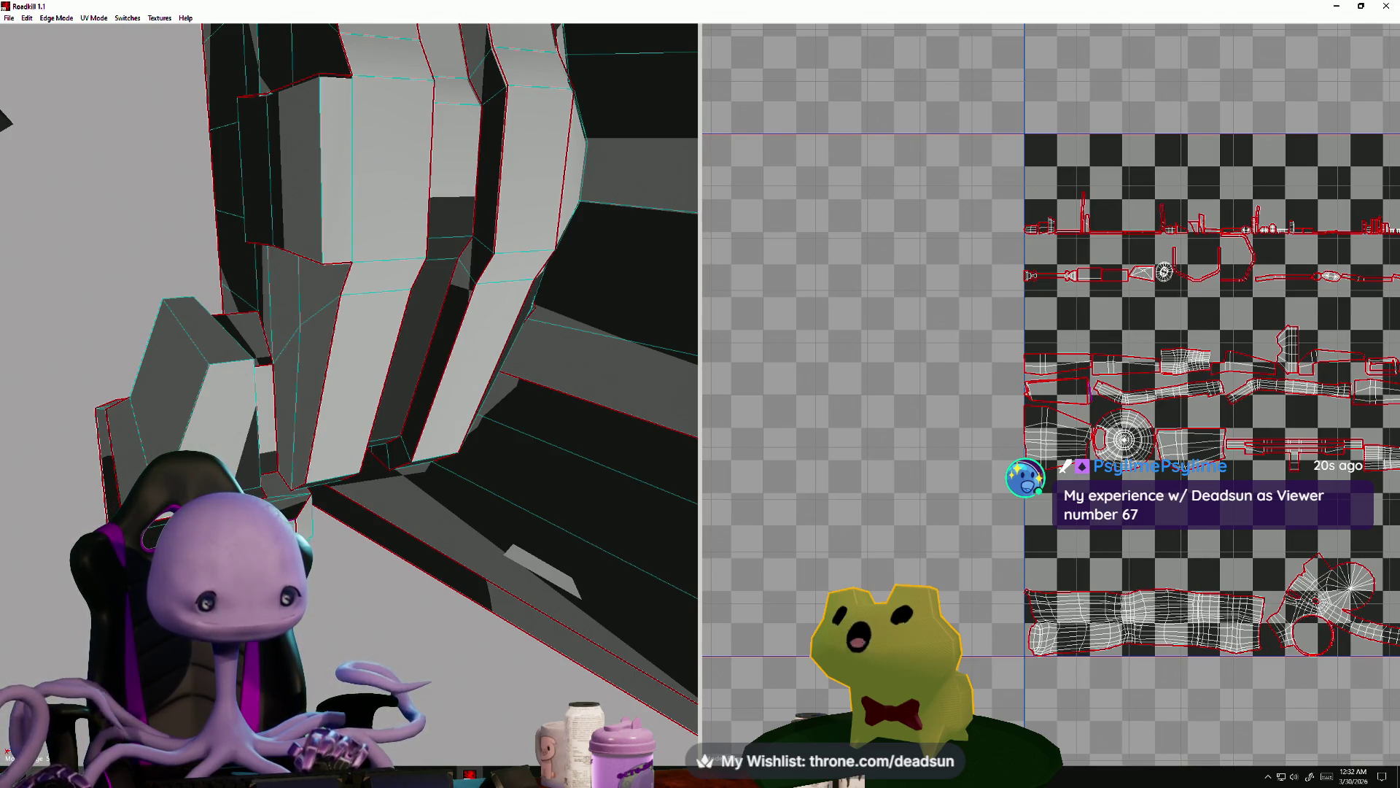
scroll(1060, 431, up, 5)
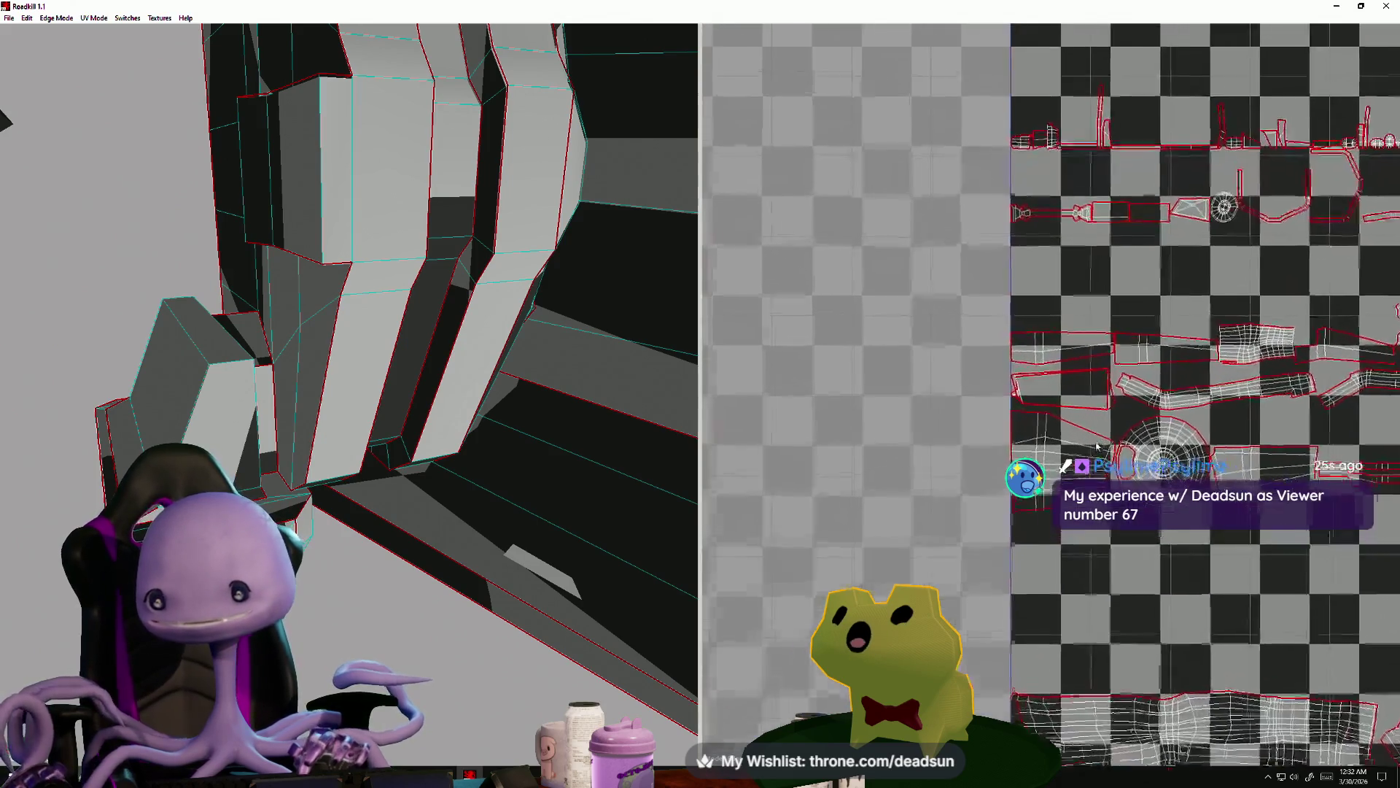
- Toggle two edges near the middle of the UV layout as seams
scroll(862, 414, up, 5)
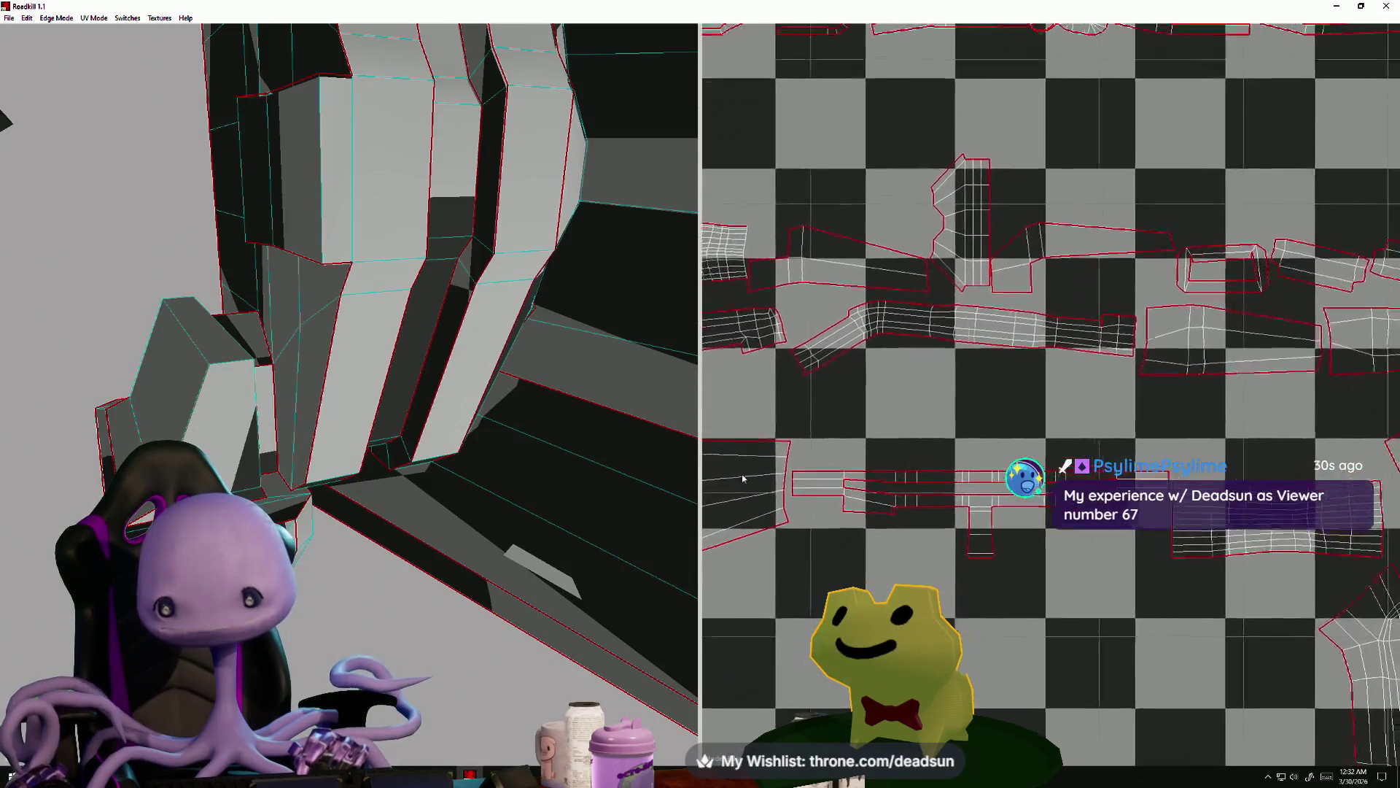
scroll(811, 400, down, 3)
scroll(953, 432, up, 3)
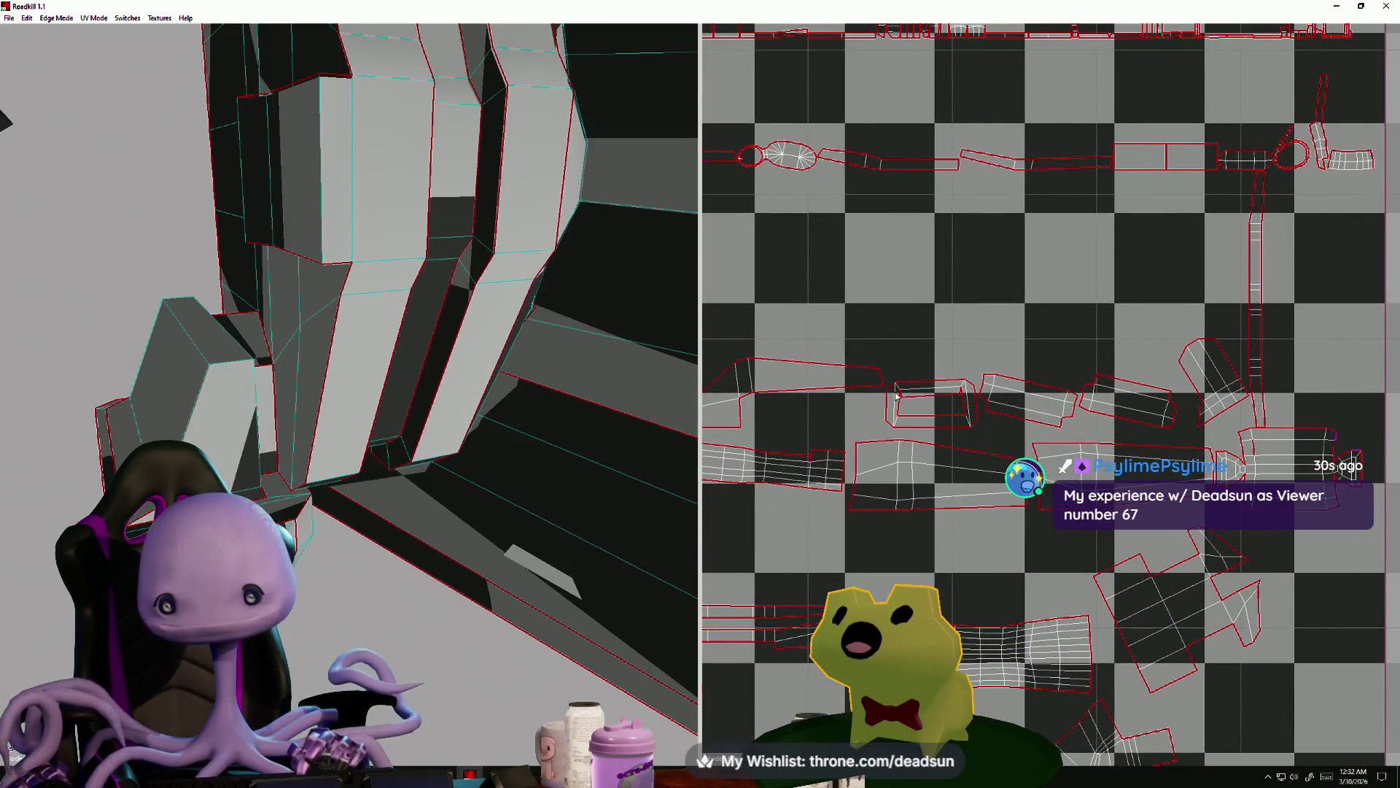
scroll(896, 395, up, 3)
click(876, 408)
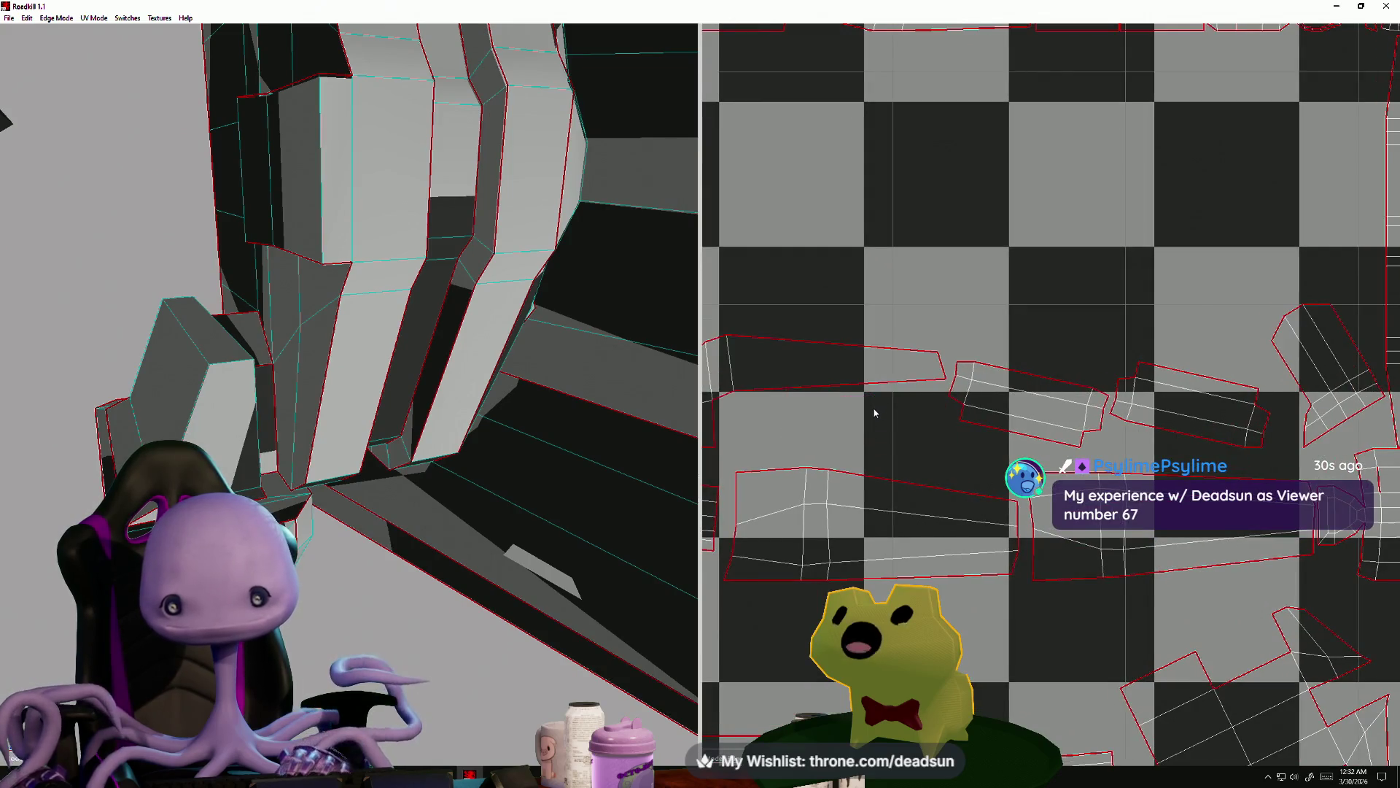
scroll(950, 439, down, 3)
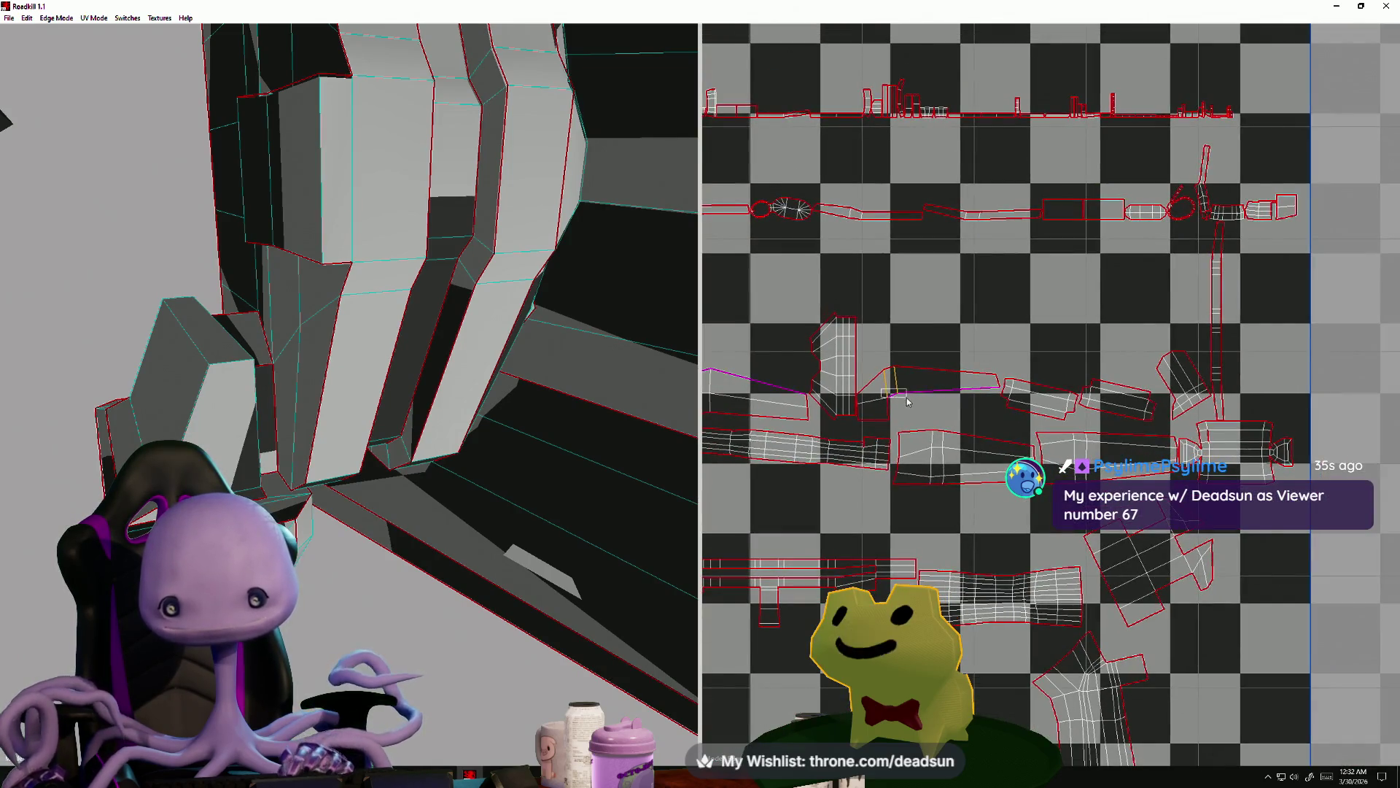
click(907, 400)
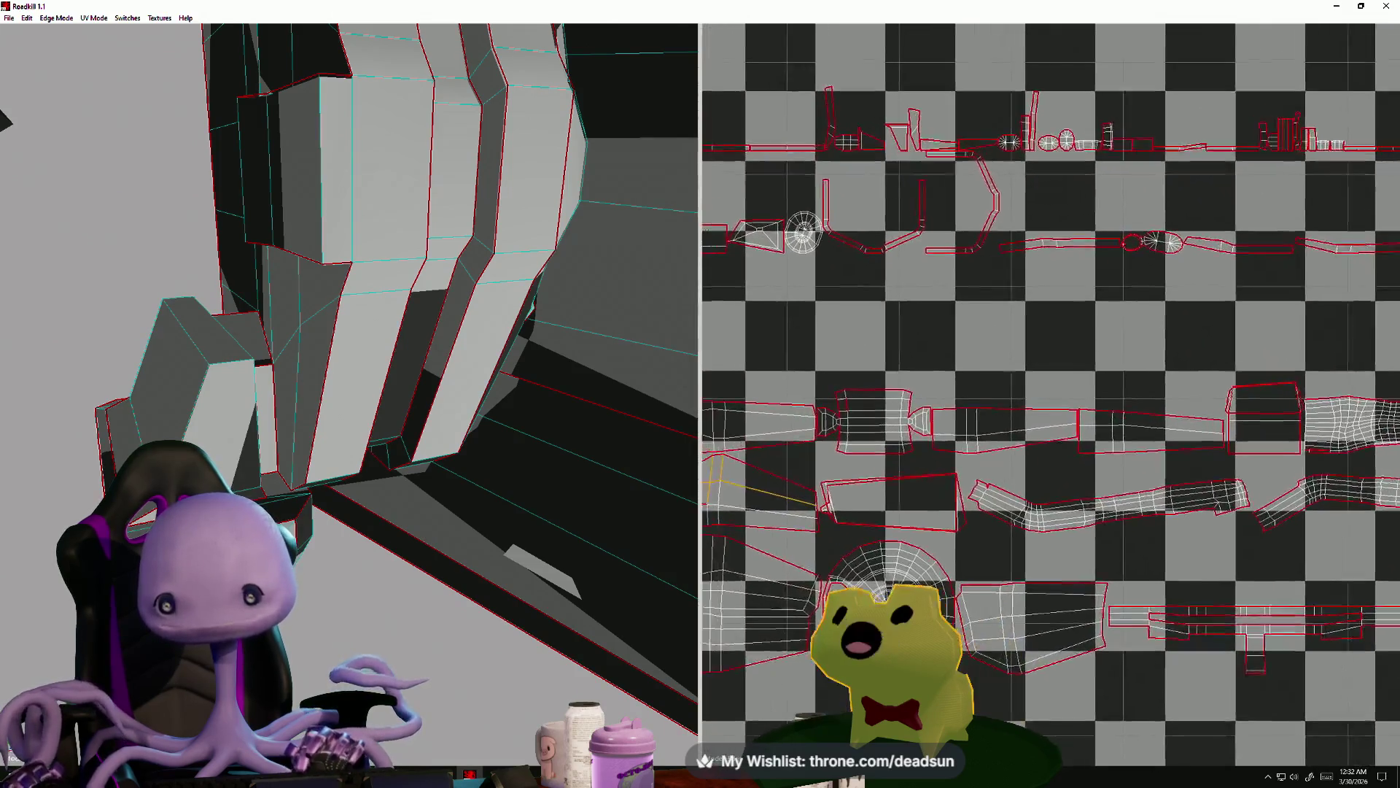
- Shift to the left part of the layout and cut two more island-edge seams
middle_drag(702, 493, 990, 483)
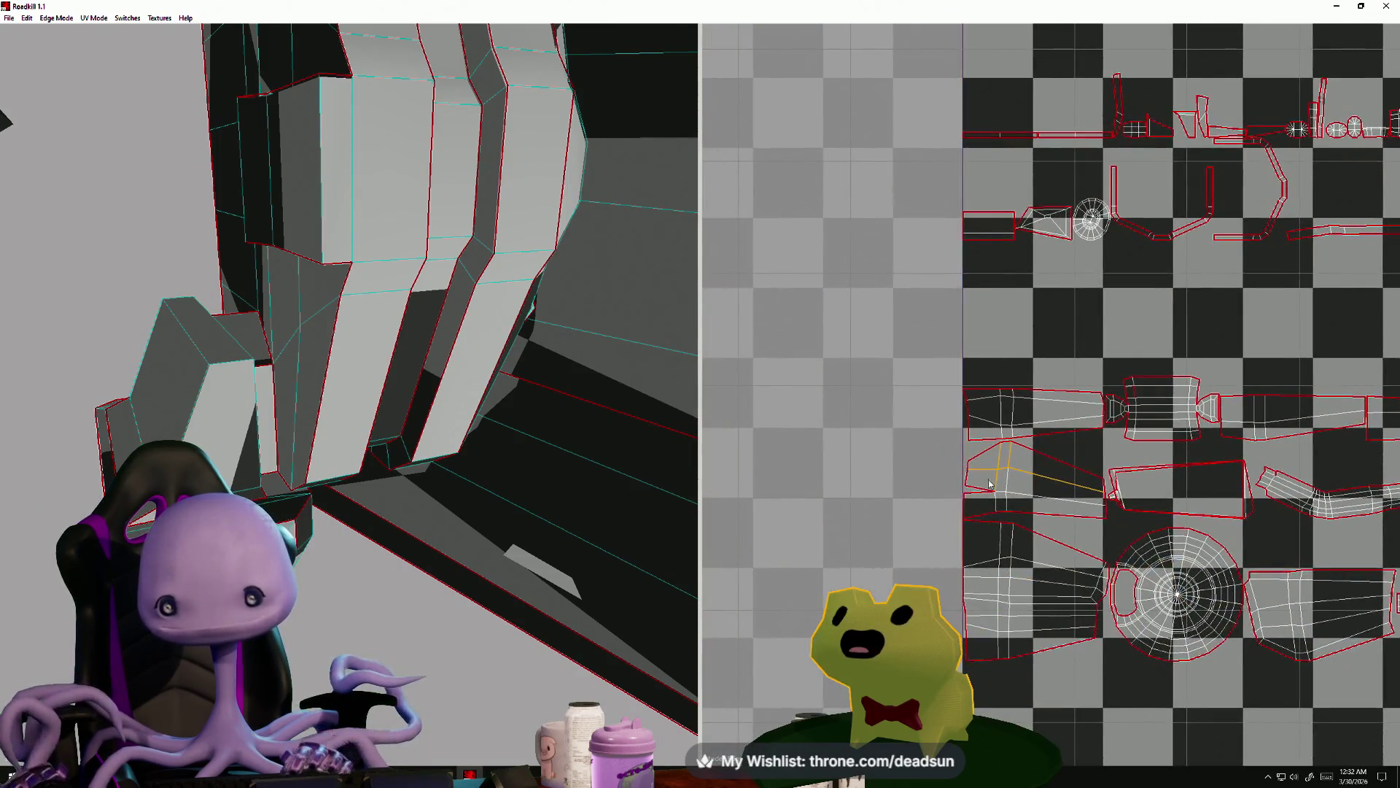
click(1055, 474)
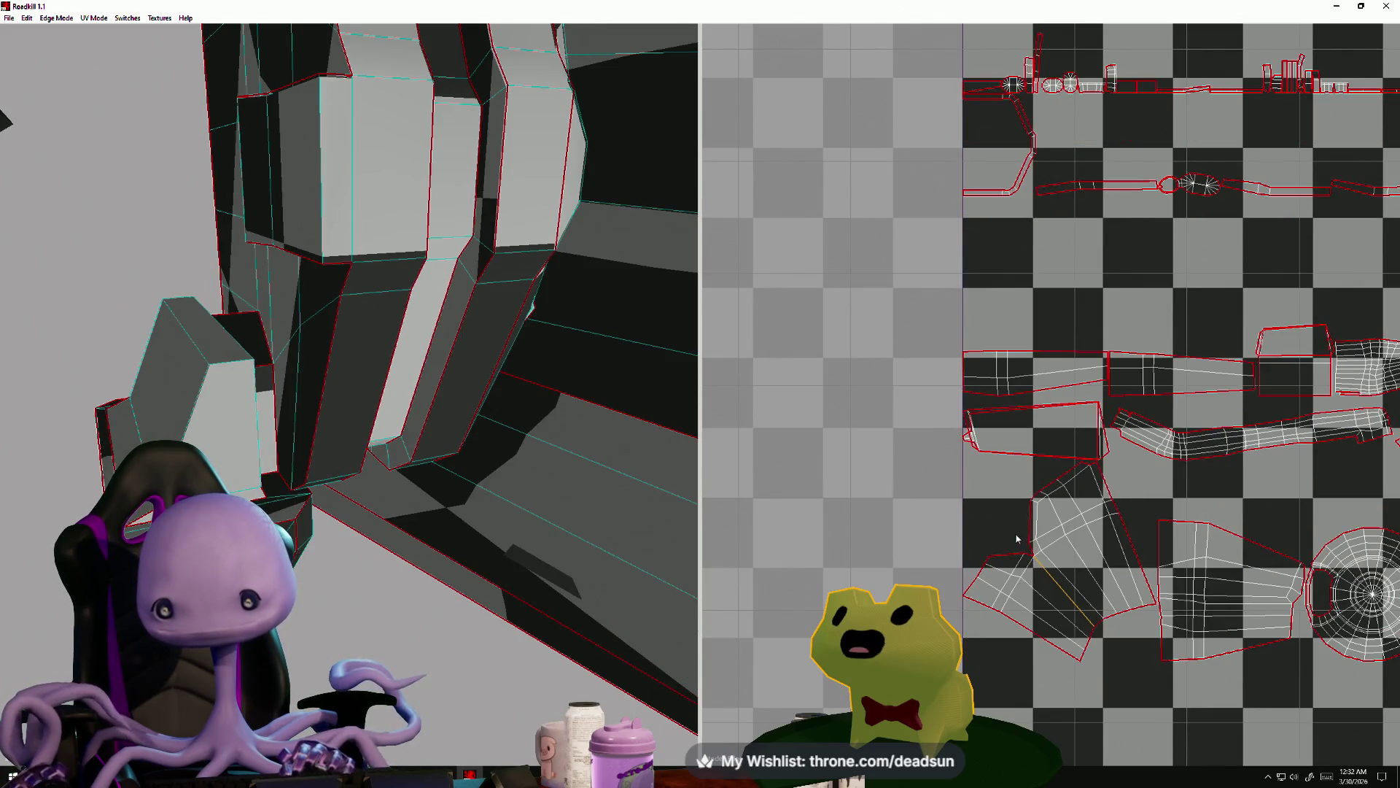
click(1041, 565)
- Check the right-side islands, now repacked in horizontal rows within the UV square
middle_drag(1061, 601, 853, 561)
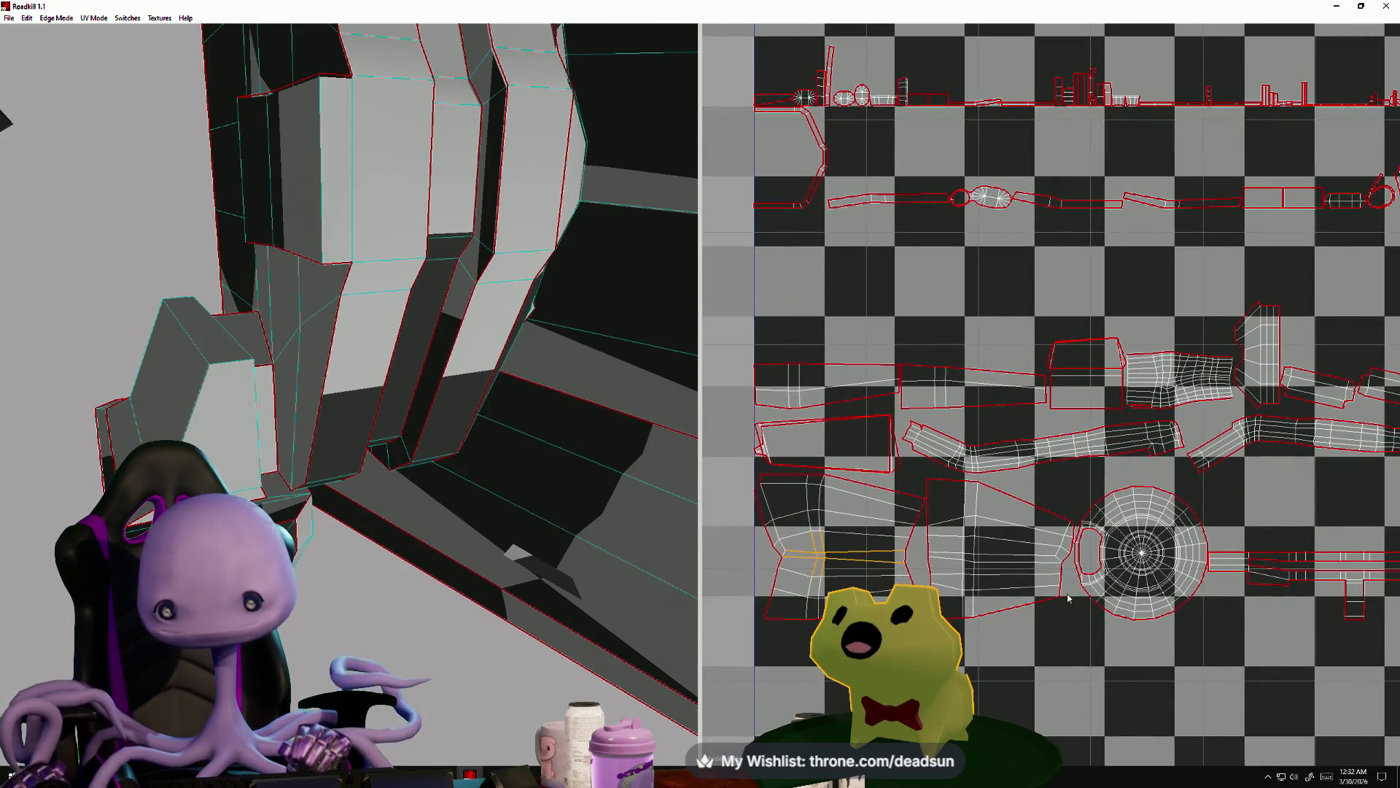
scroll(1061, 590, down, 4)
scroll(969, 547, up, 5)
scroll(969, 544, down, 3)
scroll(944, 583, up, 4)
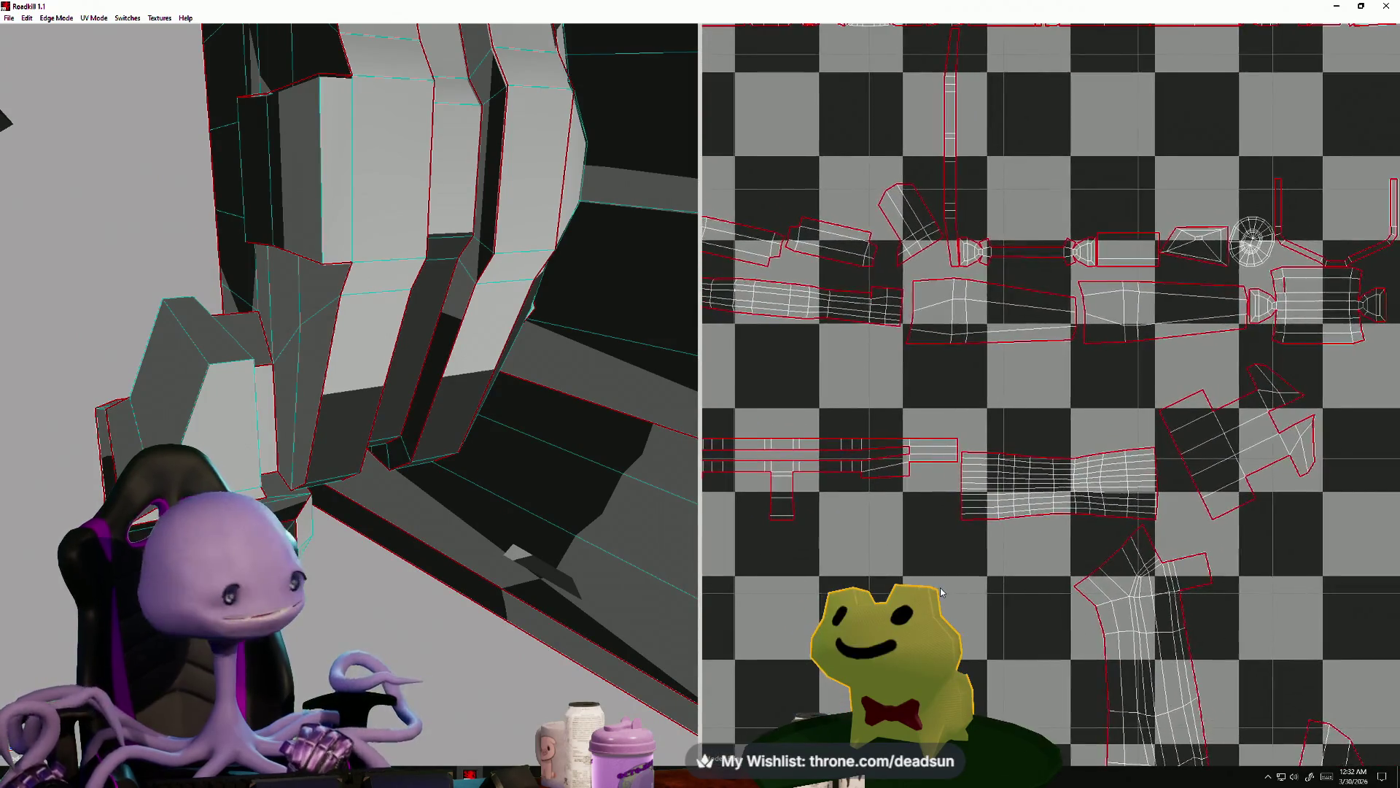
middle_drag(941, 592, 946, 592)
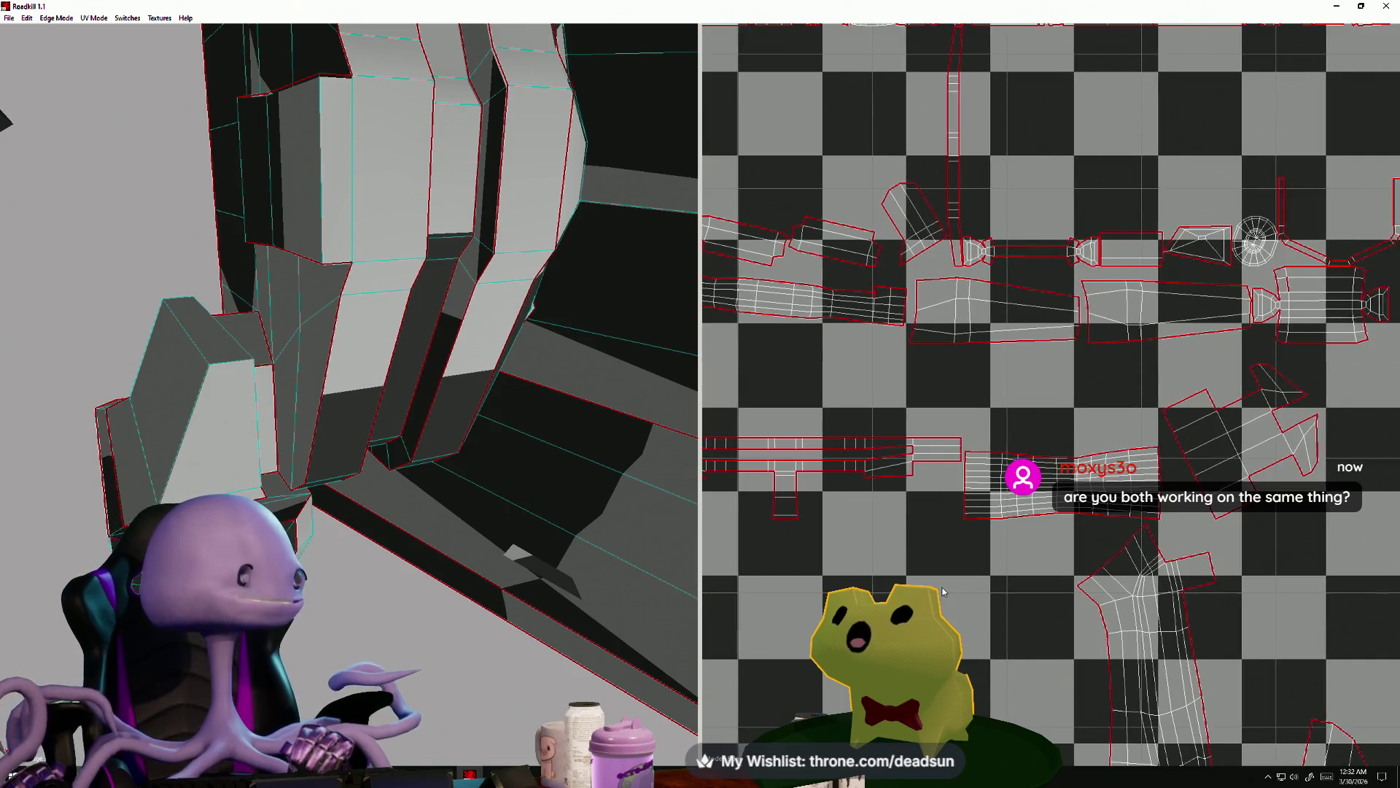
scroll(1061, 575, down, 5)
middle_drag(1061, 574, 1000, 555)
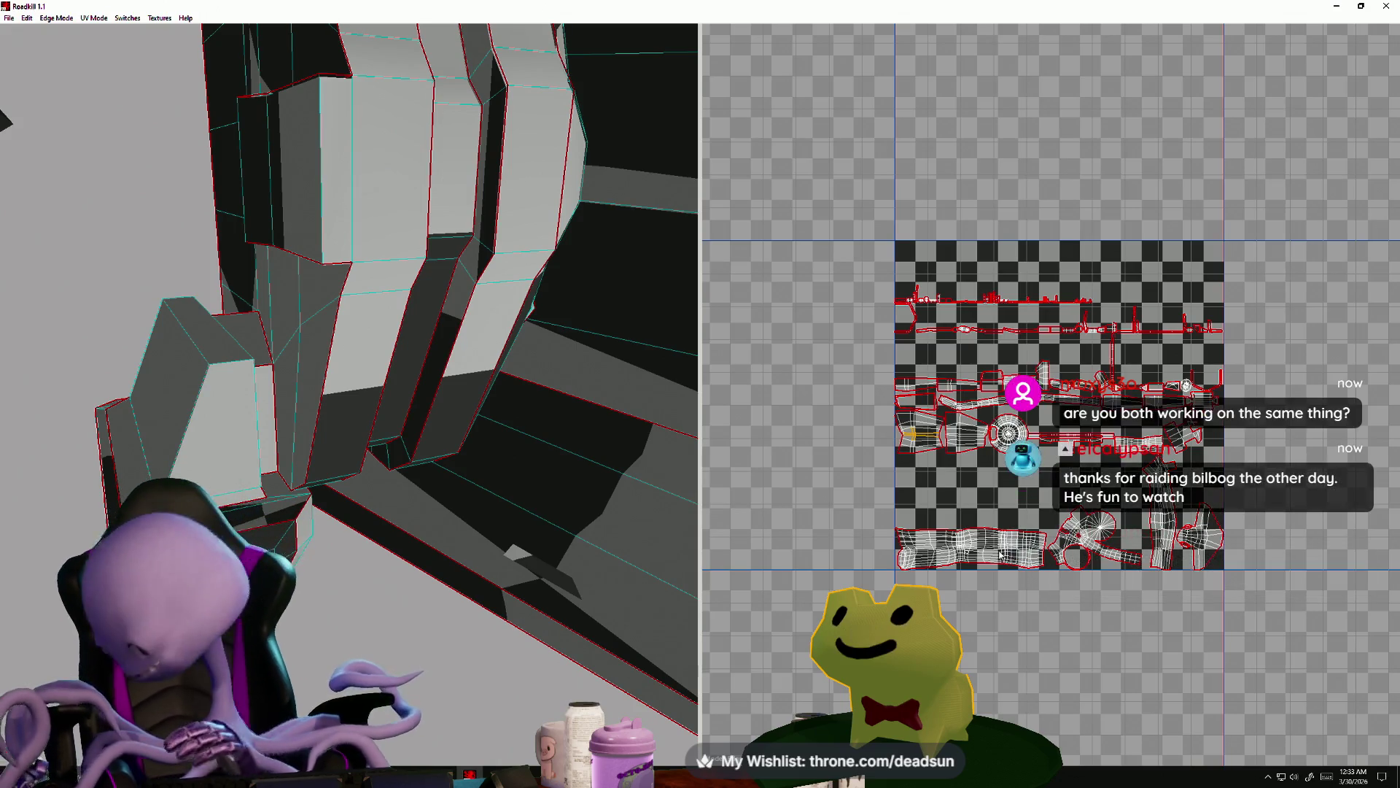
key(alt+Tab)
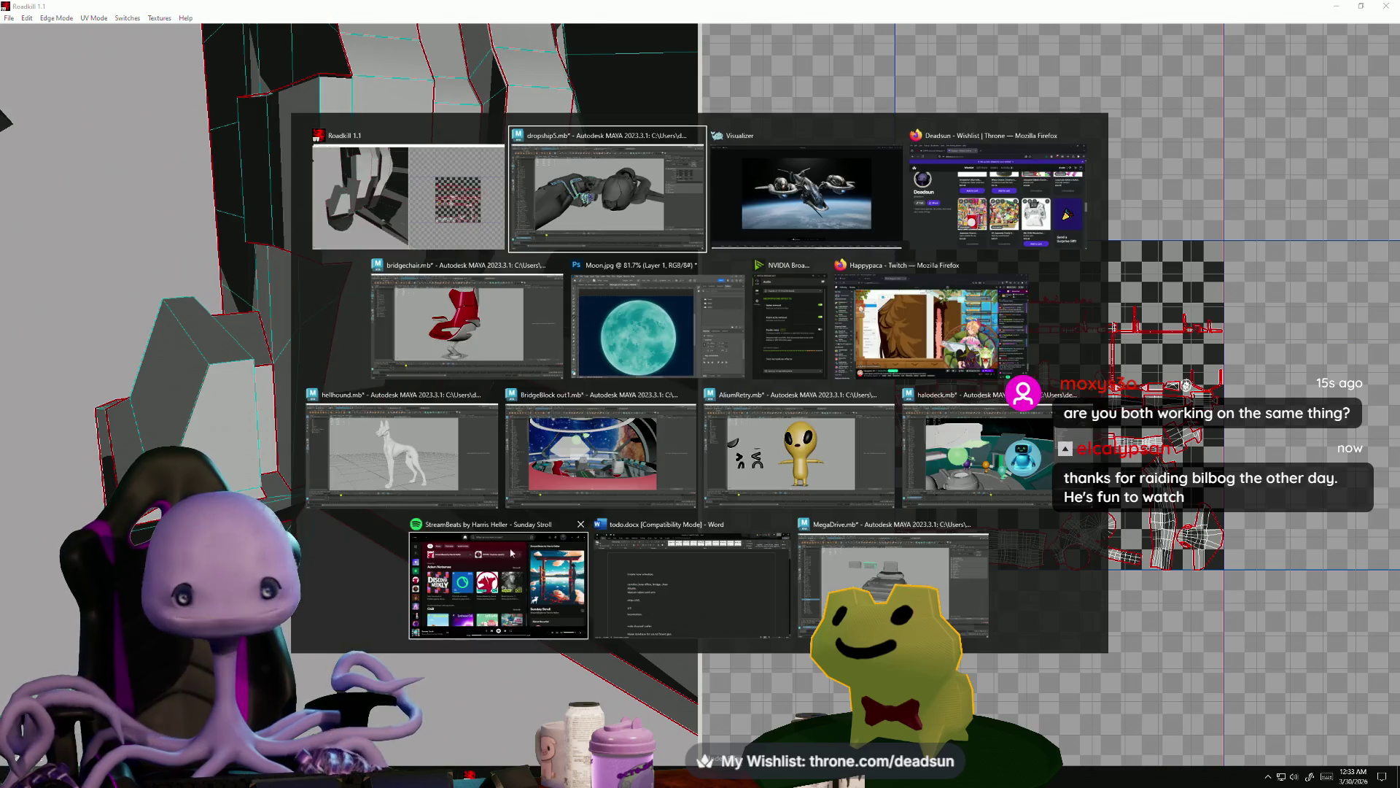
- Zoom the drop-ship reference image in Visualizer, then bring Firefox's Twitch window forward
key(alt+Tab)
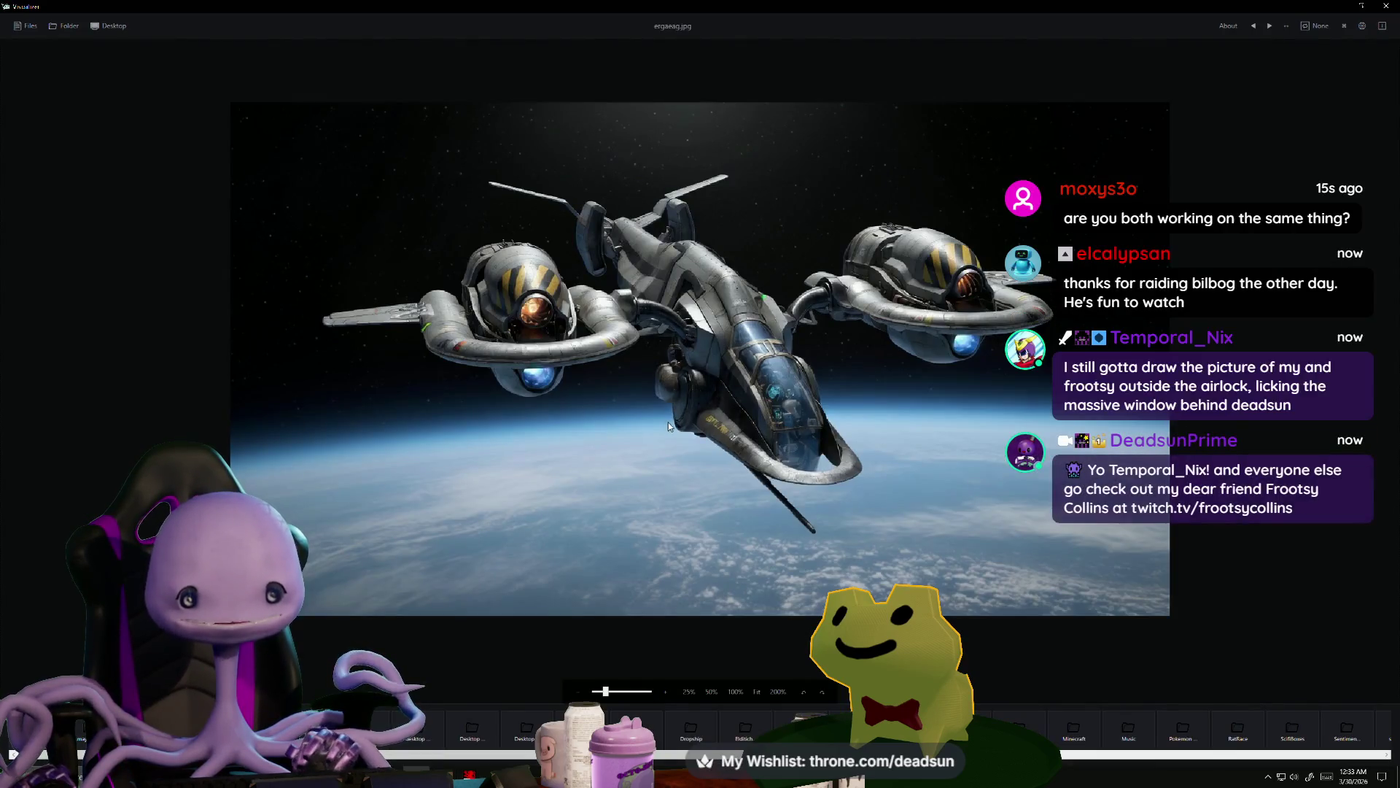
scroll(732, 456, up, 1)
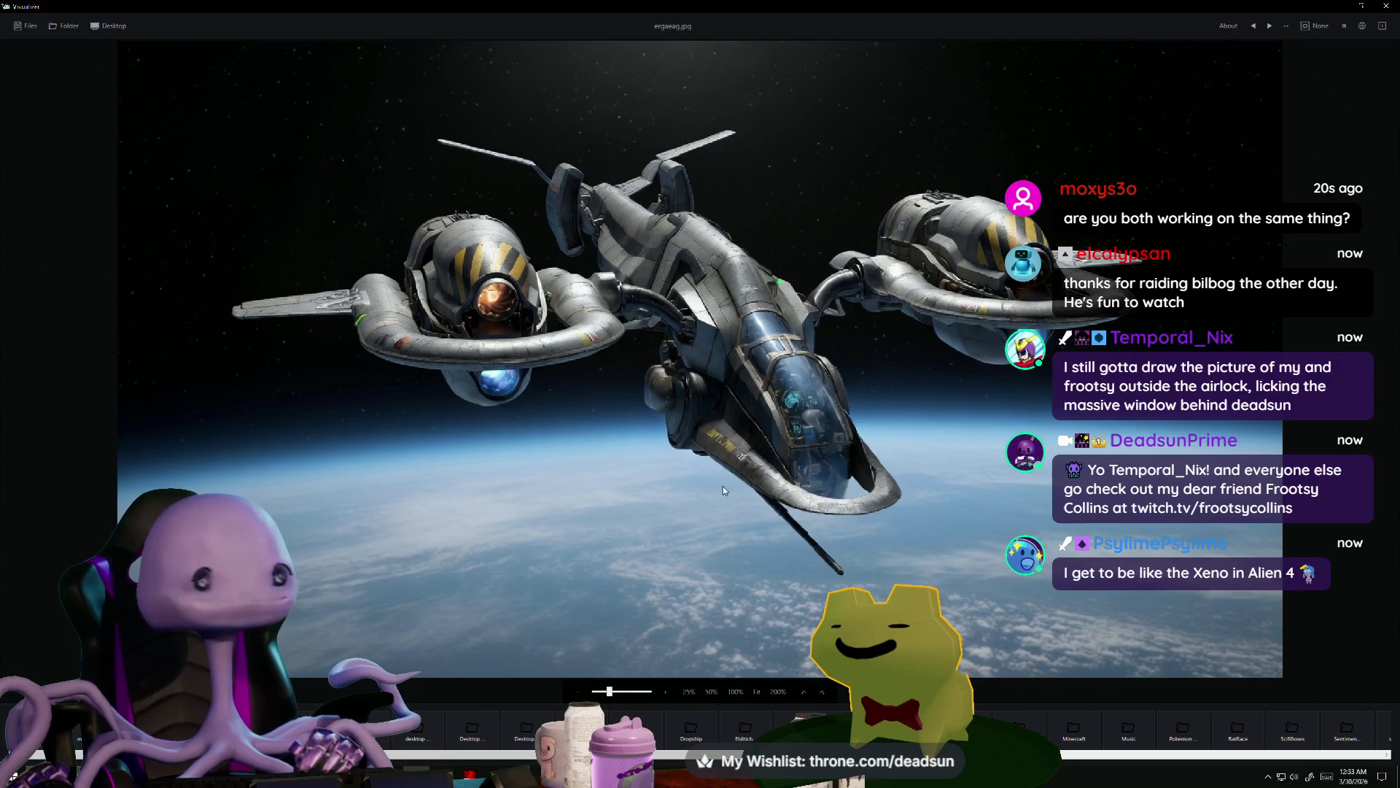
key(alt+Tab)
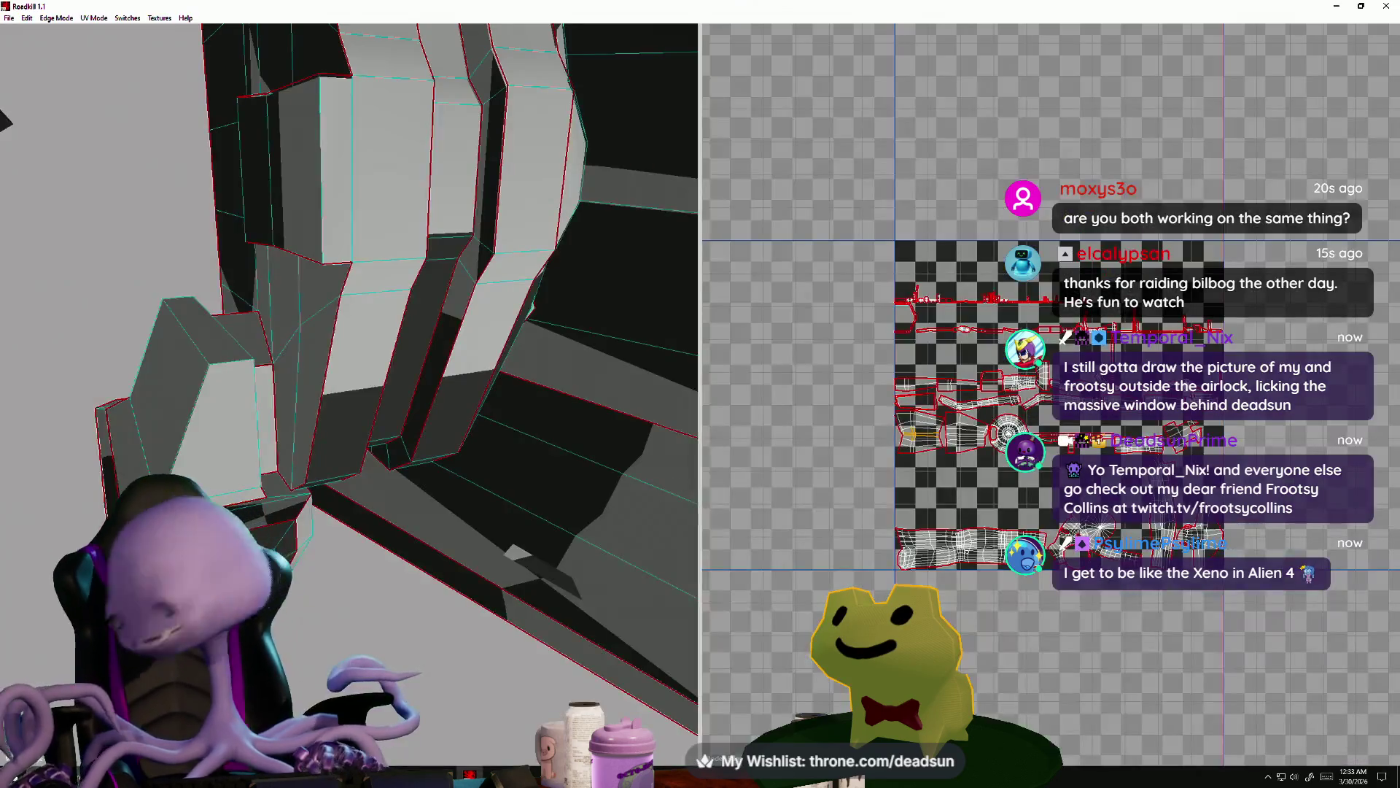
key(alt+Tab)
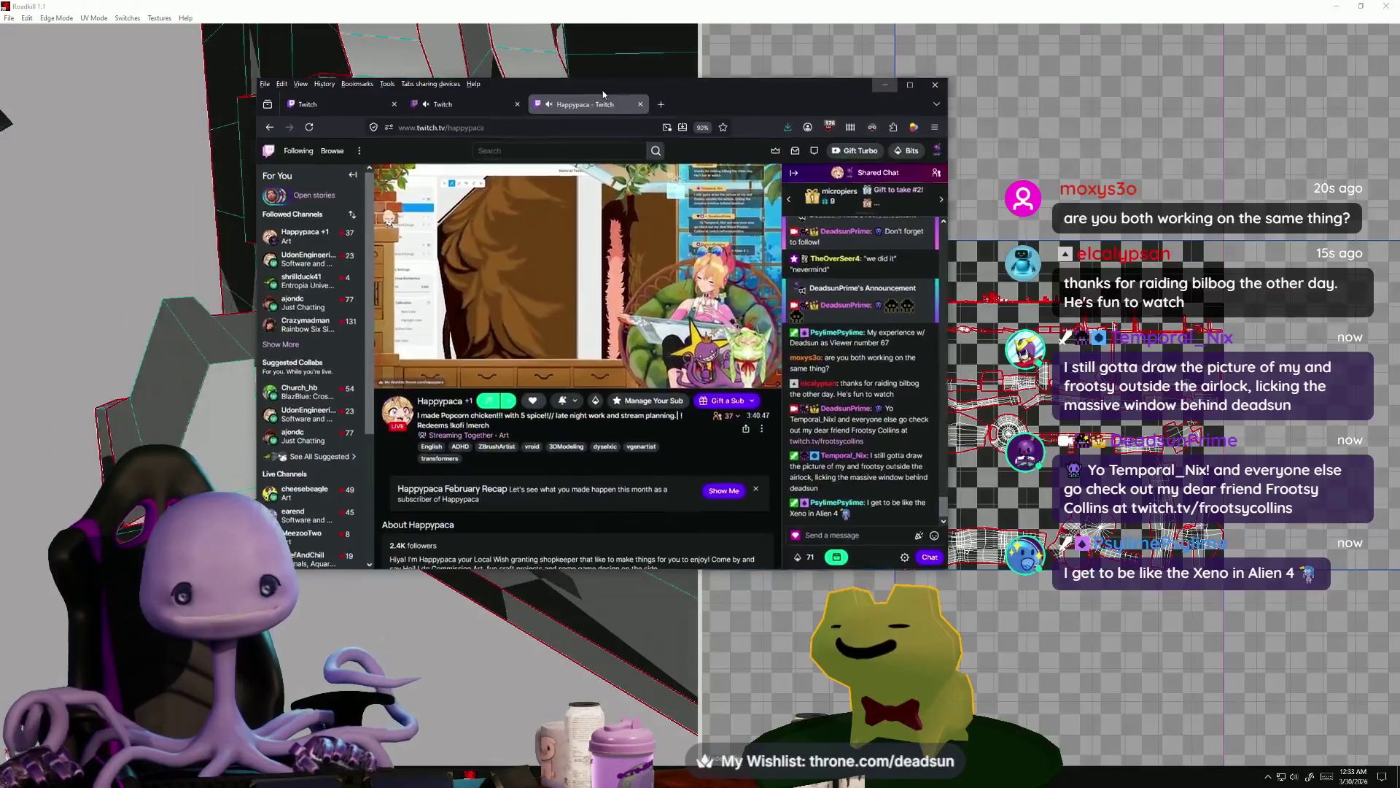
- Maximize the Twitch stream in Firefox, then return to RoadKill
click(912, 89)
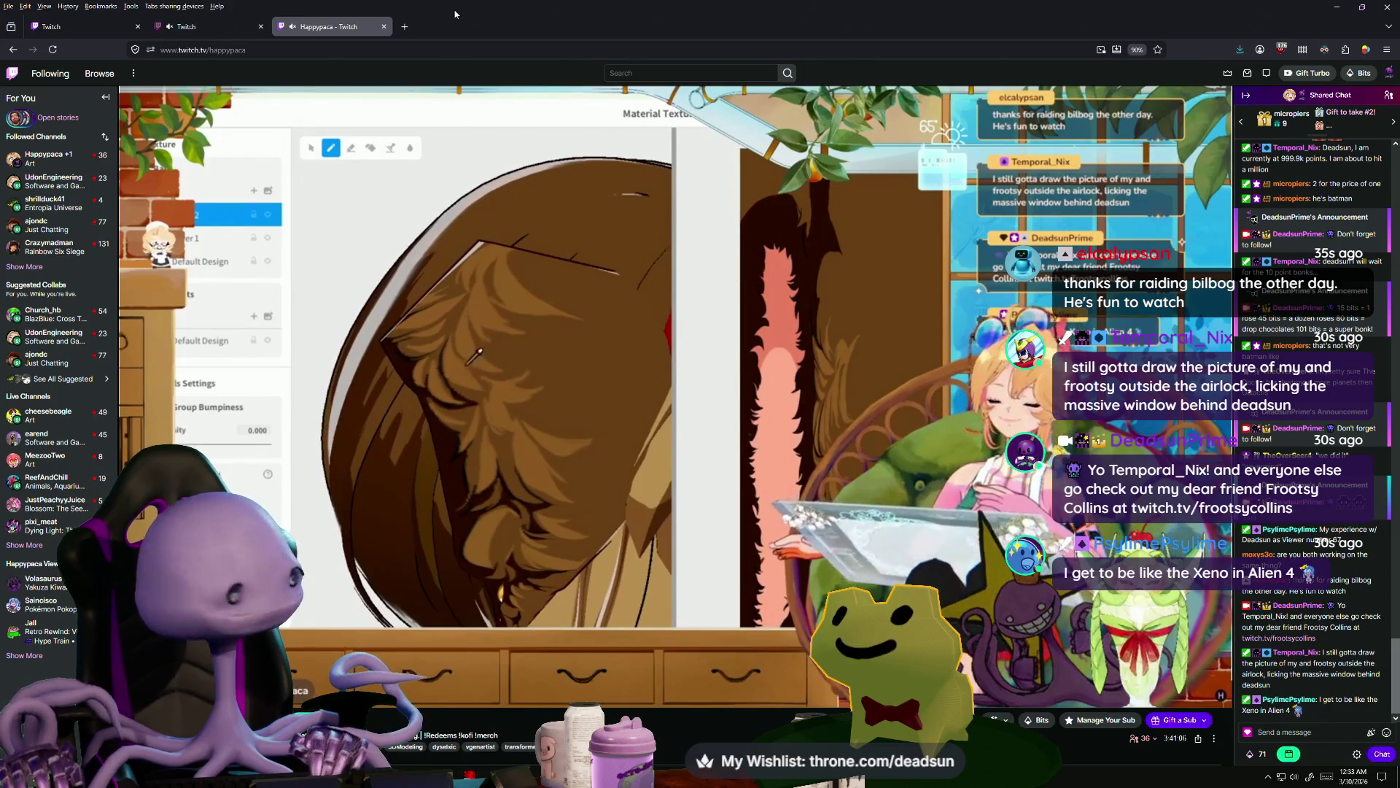
key(alt+Tab)
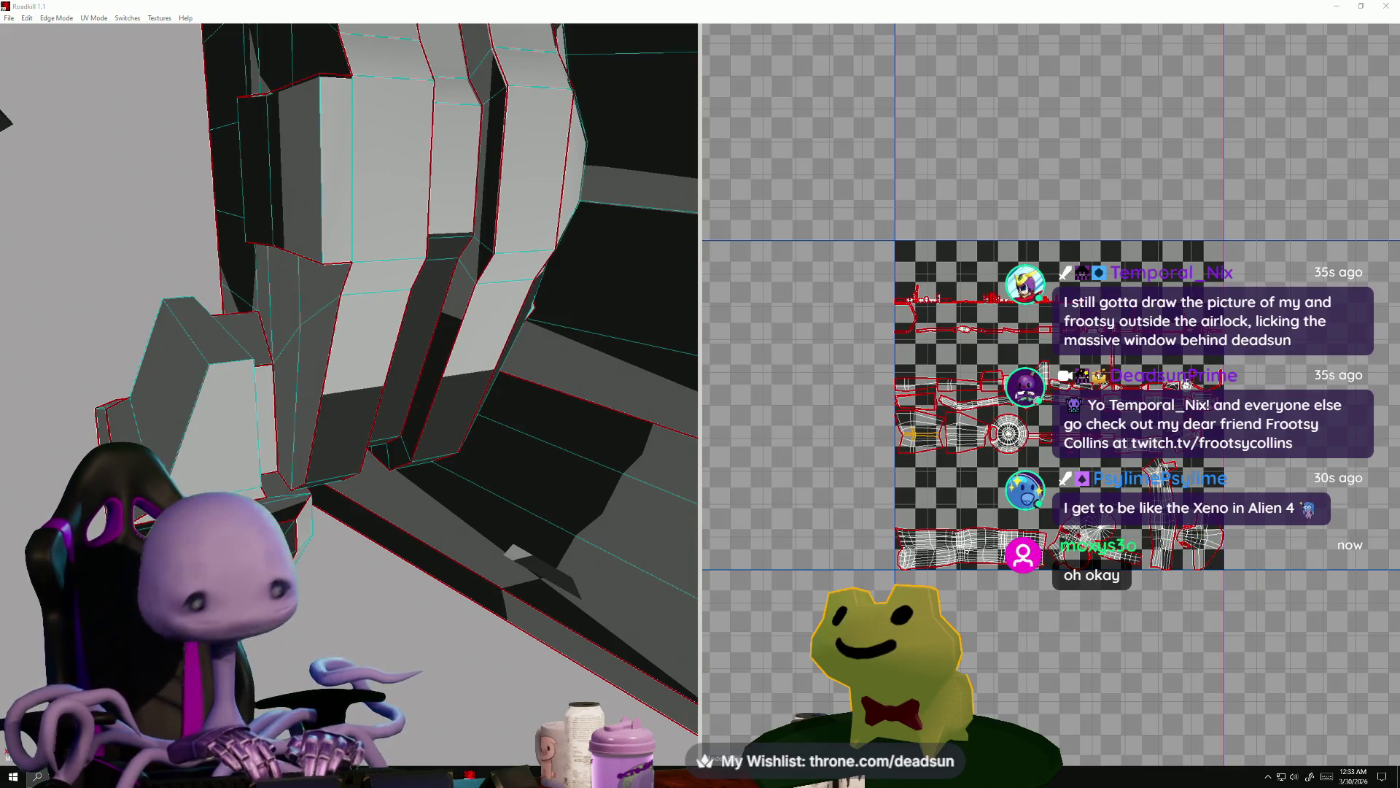
- Zoom into the middle of the UV layout and select an edge on the hook's ring
mouse_move(346, 499)
alt+mouse_down()
mouse_move(389, 535)
mouse_move(387, 522)
mouse_move(335, 531)
alt+mouse_up()
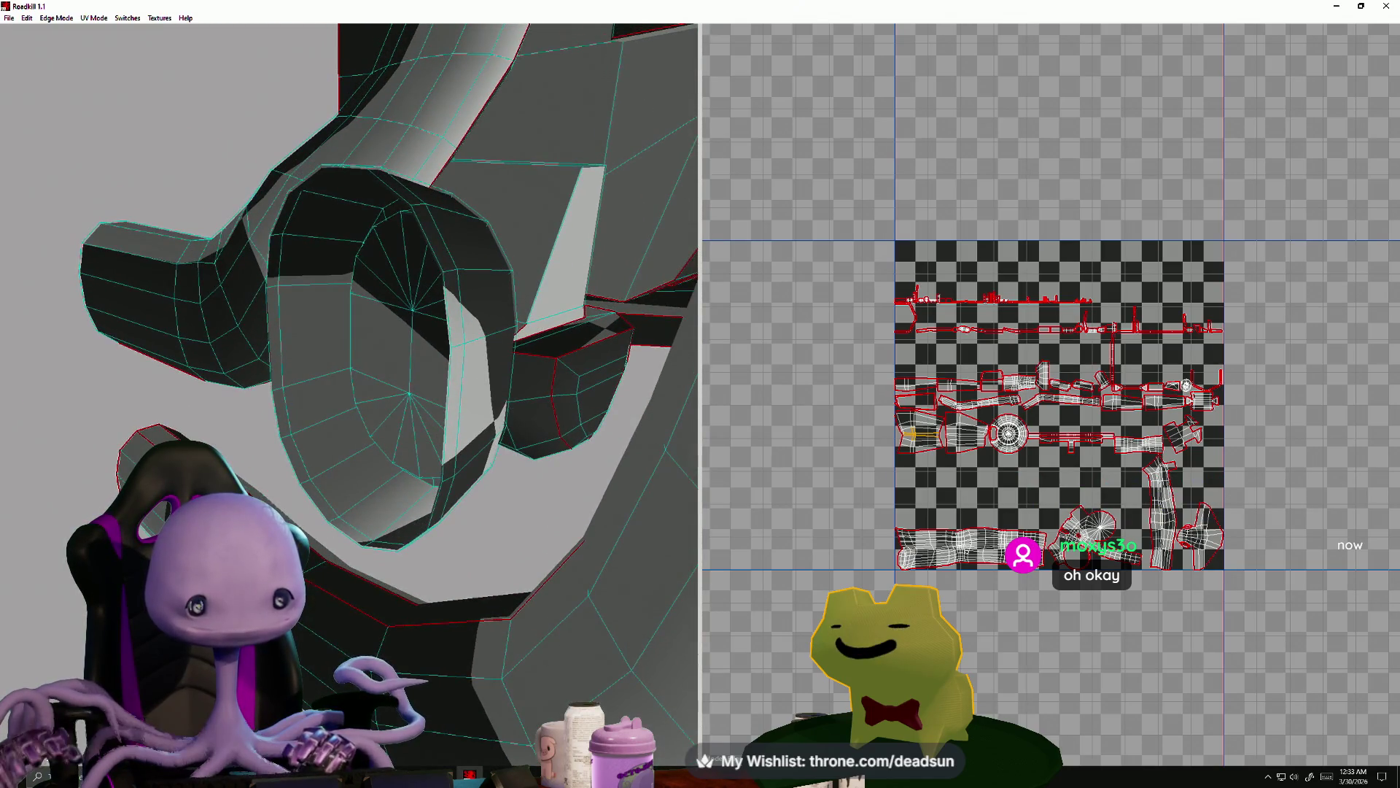
alt+right_drag(979, 528, 1267, 457)
alt+middle_drag(1267, 457, 1288, 455)
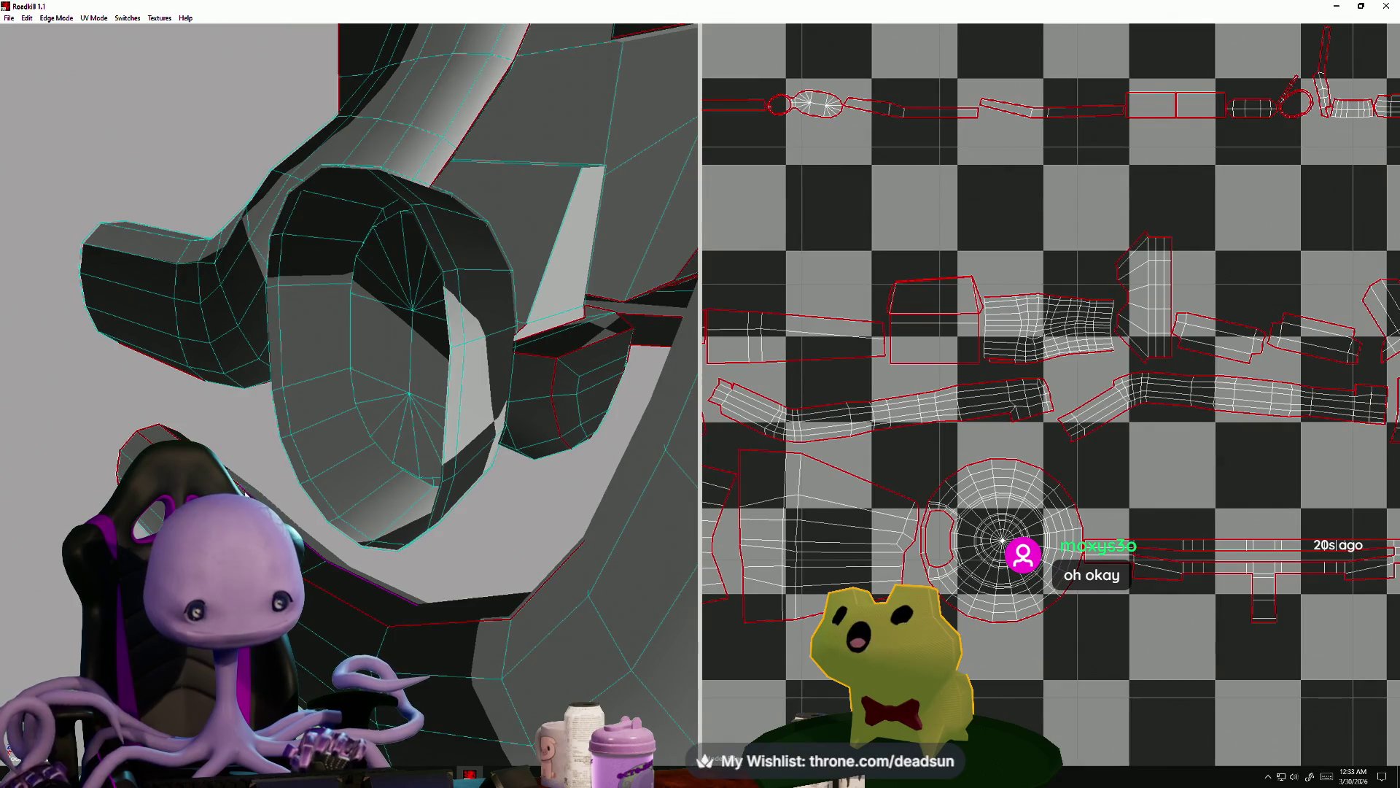
click(326, 557)
alt+drag(326, 557, 307, 594)
mouse_move(300, 588)
alt+mouse_down()
mouse_move(318, 549)
mouse_move(306, 539)
mouse_move(368, 507)
mouse_move(394, 533)
mouse_move(461, 556)
mouse_move(357, 533)
mouse_move(330, 553)
alt+mouse_up()
- Select edges on the bar and along the curved pipe
click(152, 372)
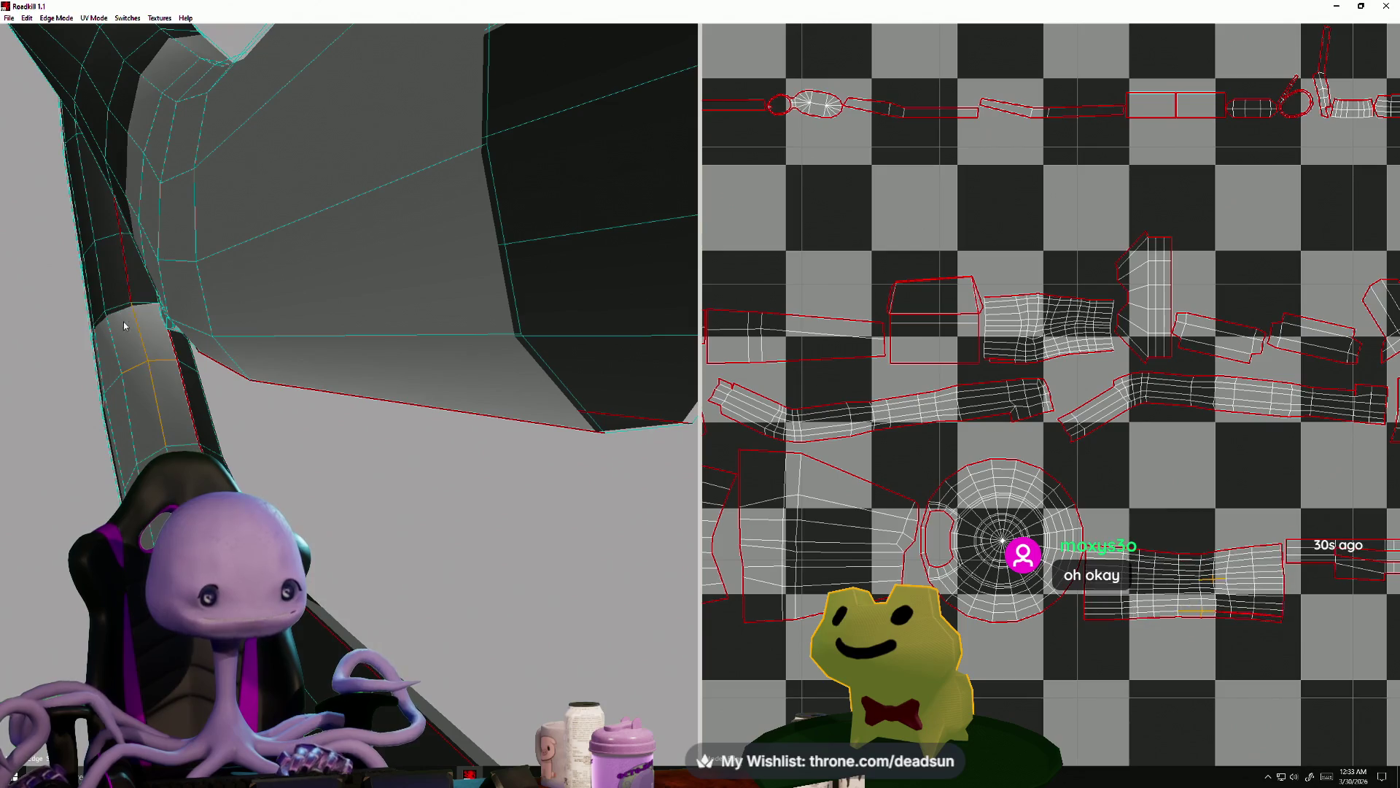
mouse_move(144, 318)
alt+mouse_down()
mouse_move(281, 425)
mouse_move(254, 251)
mouse_move(277, 267)
alt+mouse_up()
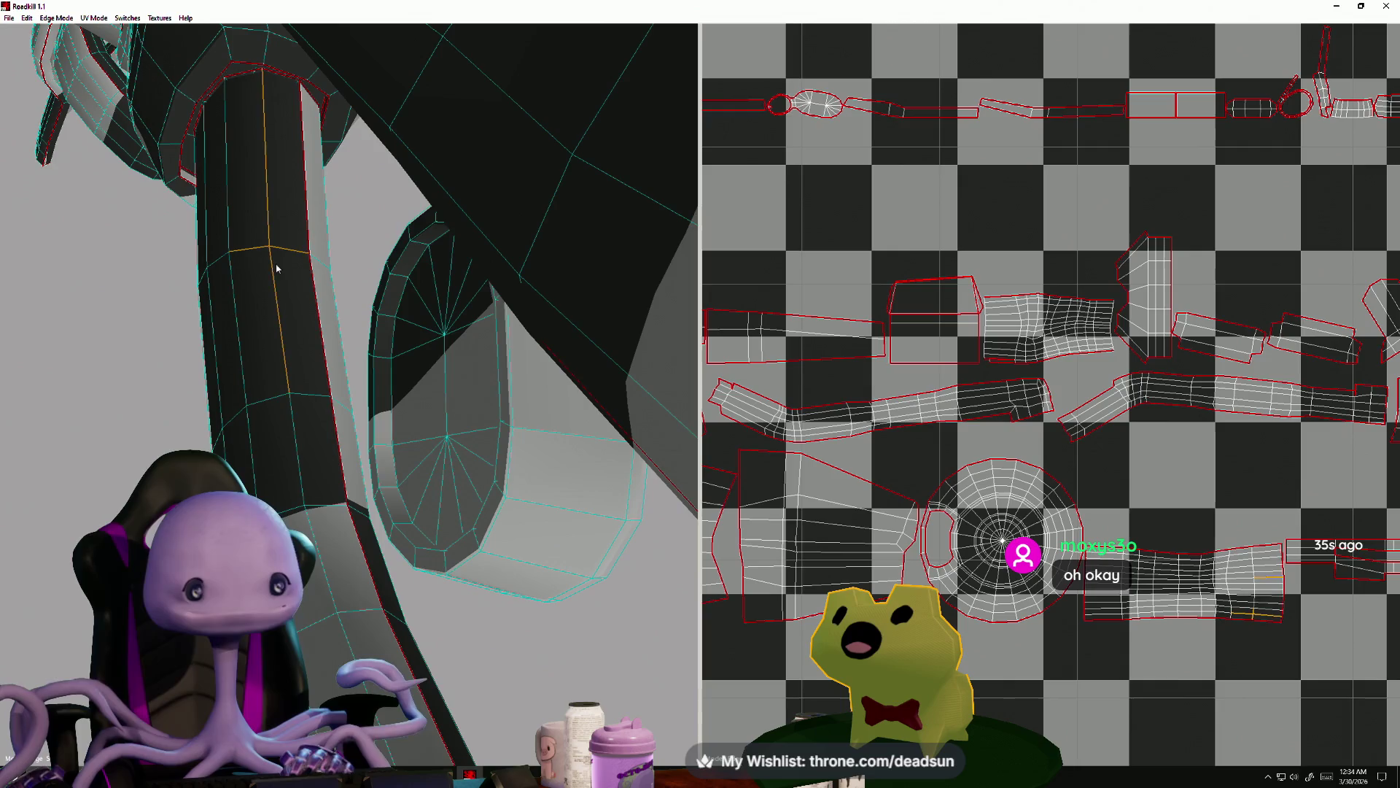
alt+drag(284, 407, 554, 419)
mouse_move(321, 576)
alt+mouse_down()
mouse_move(322, 555)
mouse_move(343, 588)
mouse_move(321, 598)
mouse_move(684, 628)
mouse_move(662, 641)
mouse_move(378, 641)
mouse_move(446, 642)
mouse_move(411, 586)
alt+mouse_up()
click(417, 580)
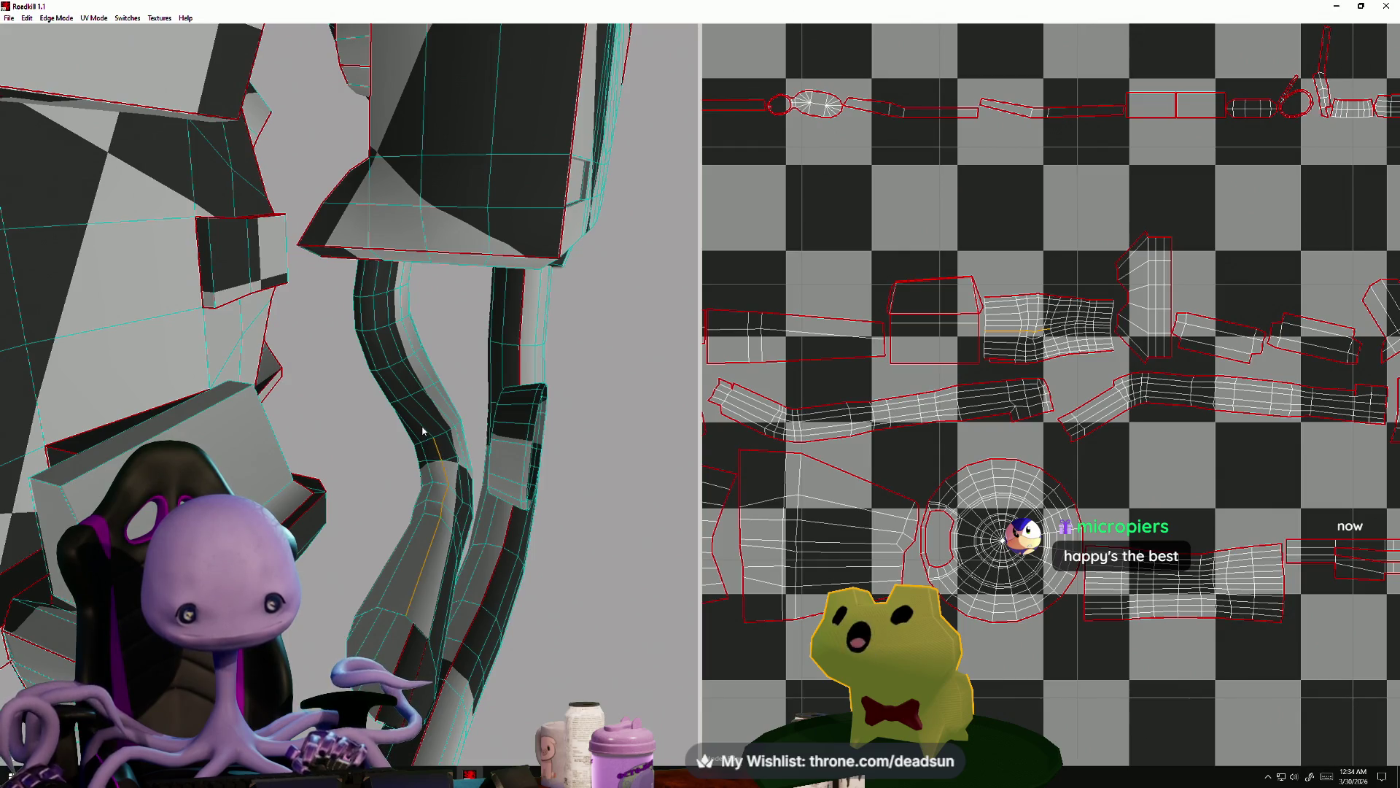
mouse_move(448, 592)
alt+mouse_down()
mouse_move(300, 557)
mouse_move(376, 635)
alt+mouse_up()
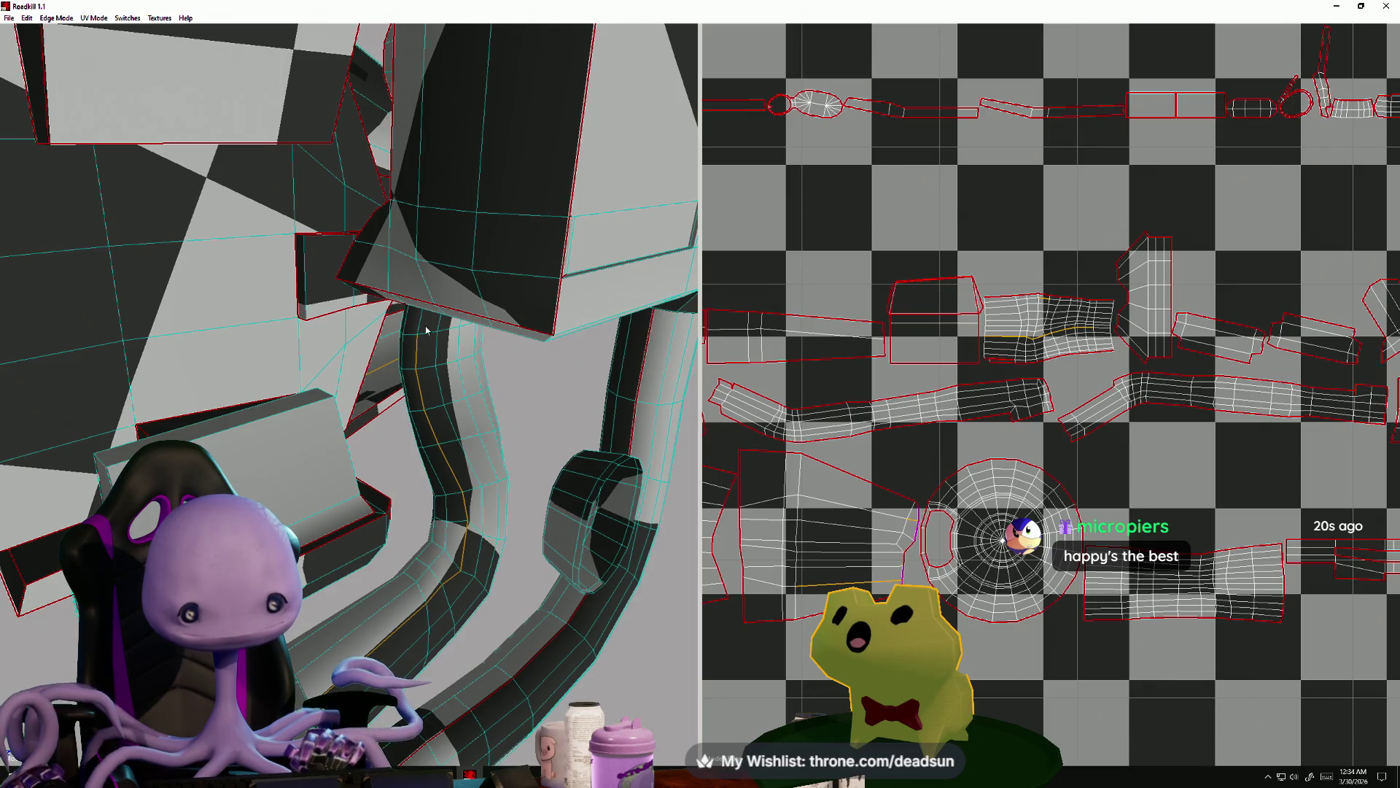
scroll(350, 400, down, 10)
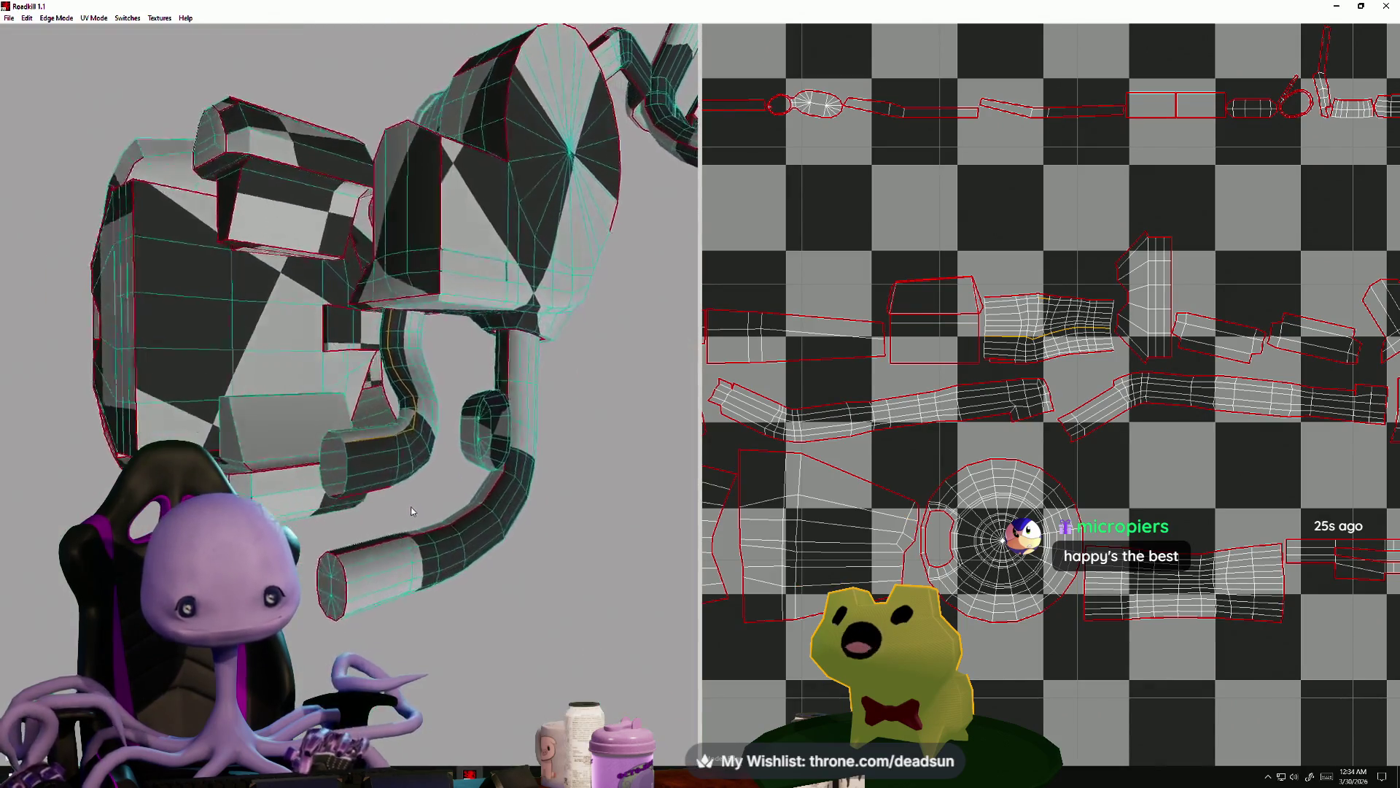
mouse_move(412, 511)
alt+mouse_down()
mouse_move(414, 458)
mouse_move(430, 448)
alt+mouse_up()
scroll(1021, 510, down, 5)
scroll(972, 481, up, 2)
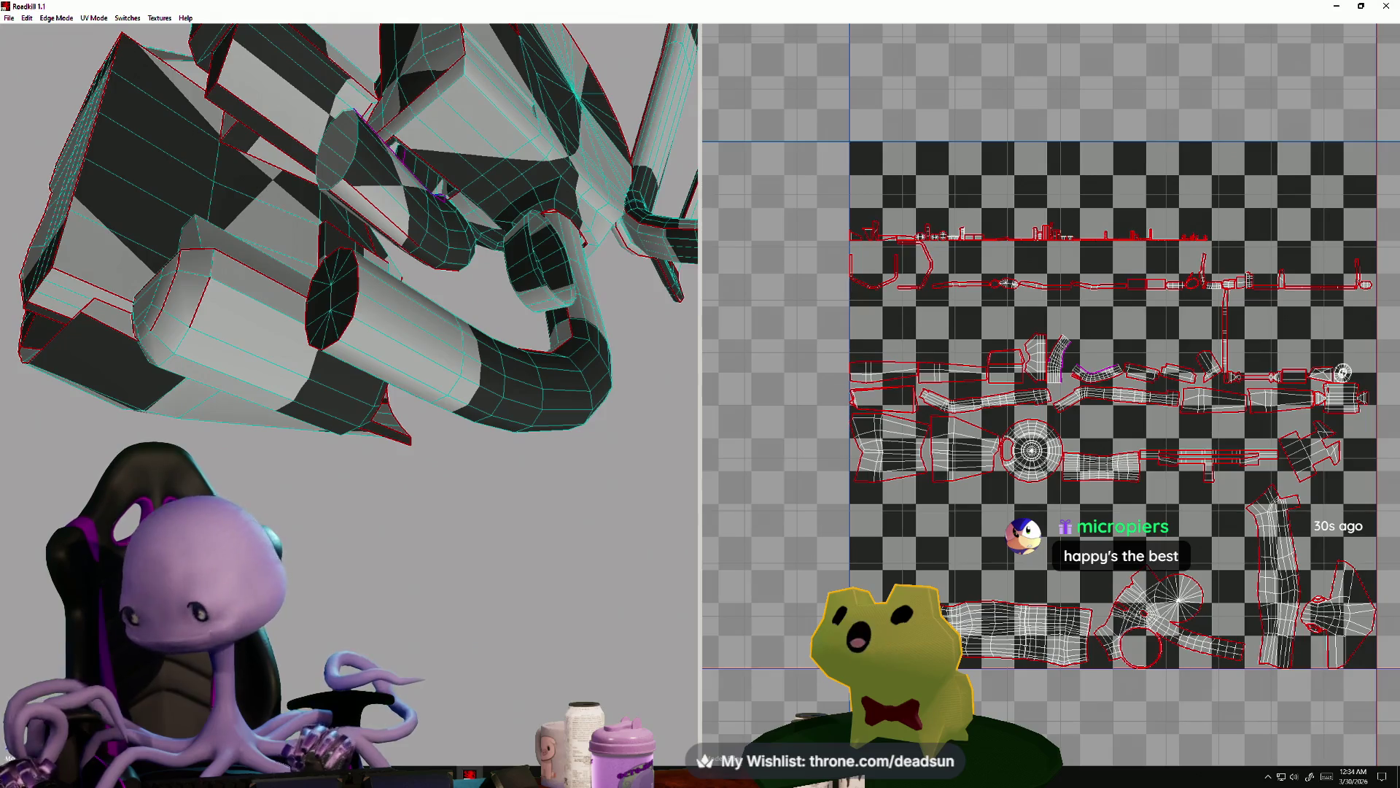
- Toggle one more edge as a seam, orbit the model, and bring the Twitch window forward
scroll(1091, 350, up, 5)
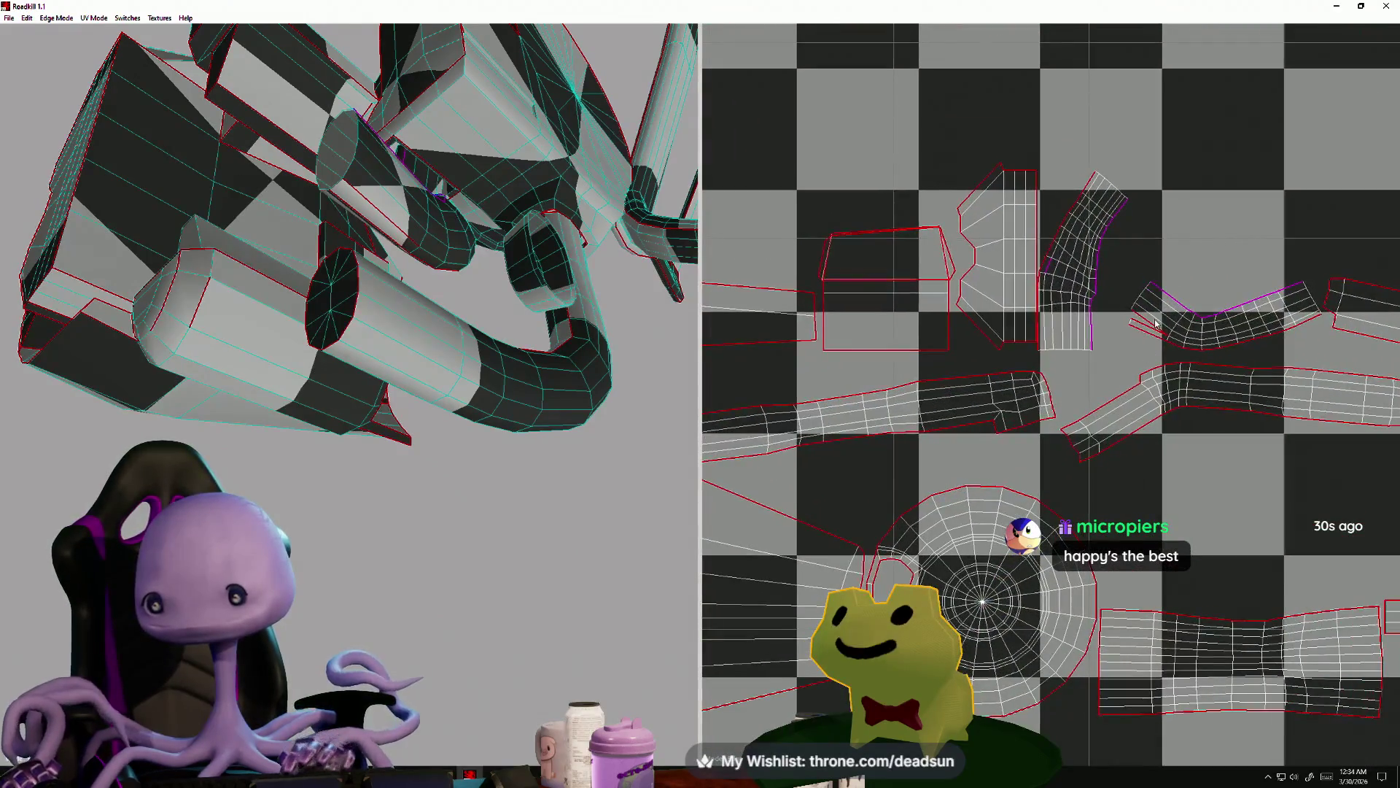
click(1163, 329)
scroll(1164, 431, down, 3)
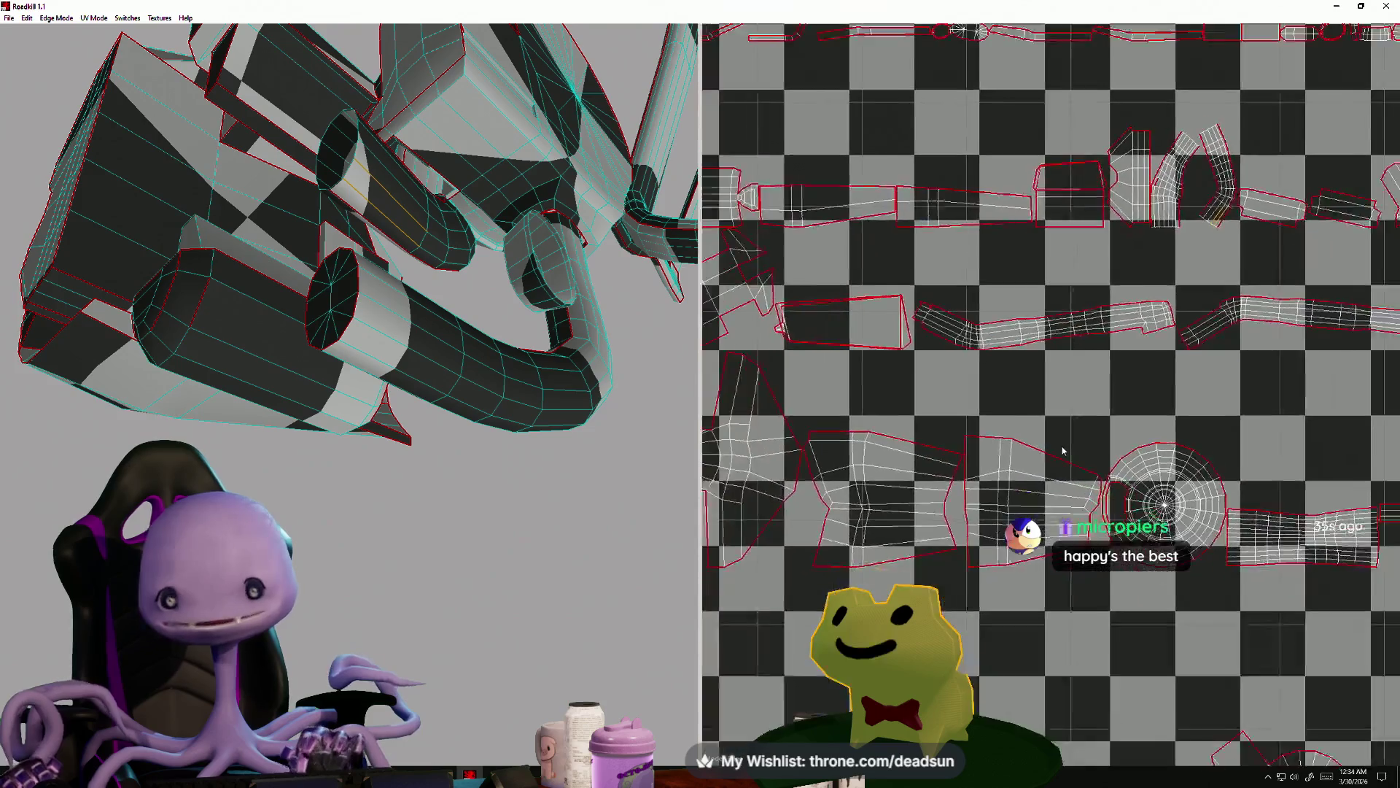
mouse_move(457, 439)
alt+mouse_down()
mouse_move(456, 511)
mouse_move(547, 491)
mouse_move(535, 501)
mouse_move(747, 515)
alt+mouse_up()
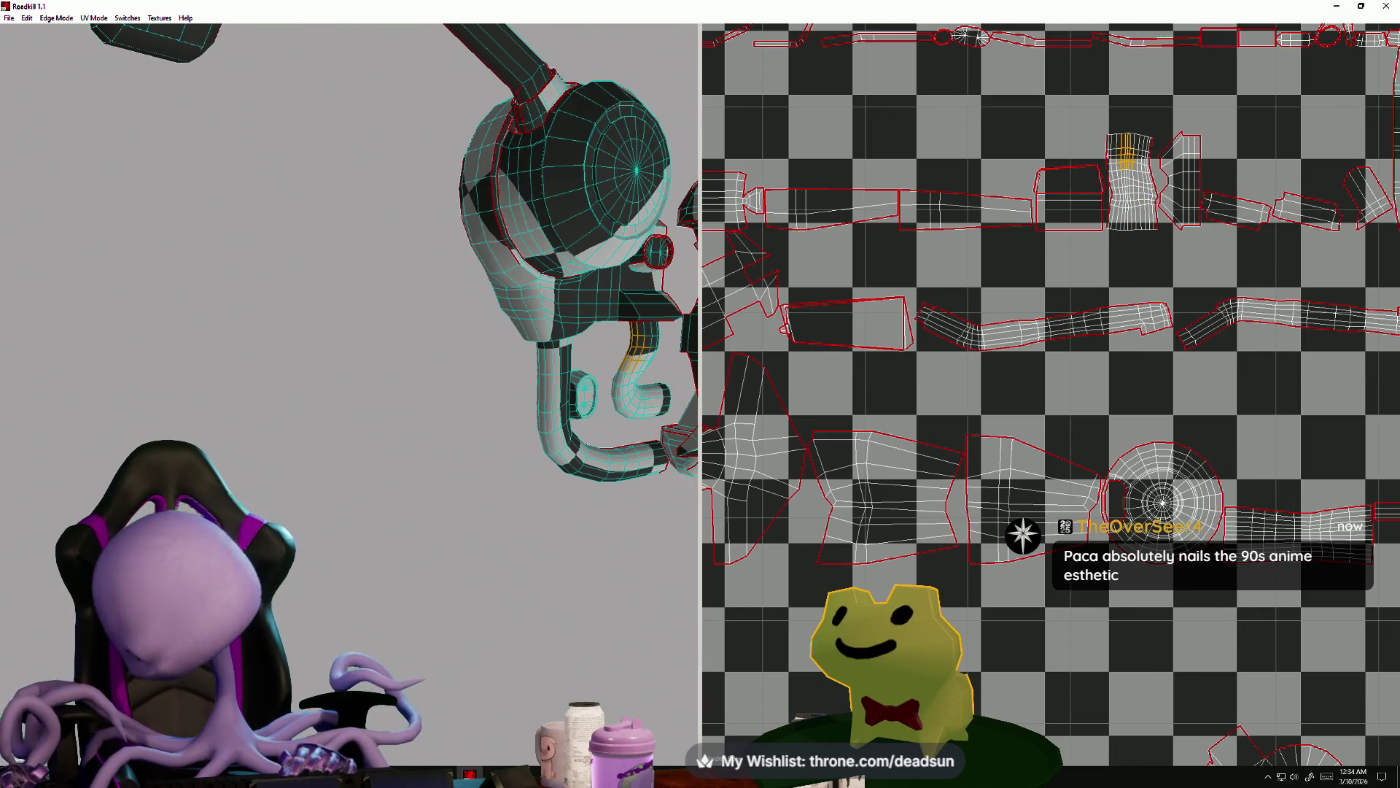
key(alt+Tab)
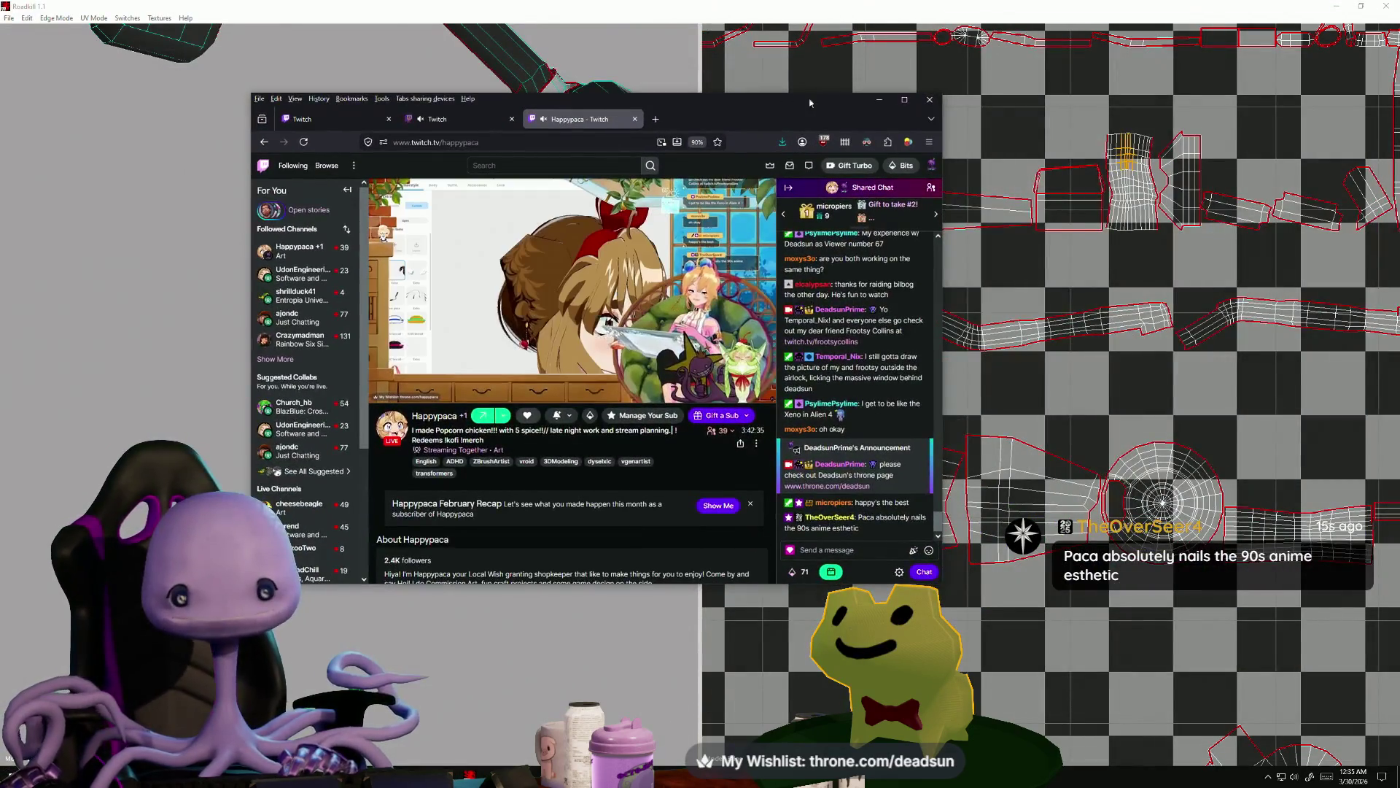
- Minimize the Twitch Firefox window, bring it back, and maximize it to watch the stream
click(891, 100)
key(alt+Tab)
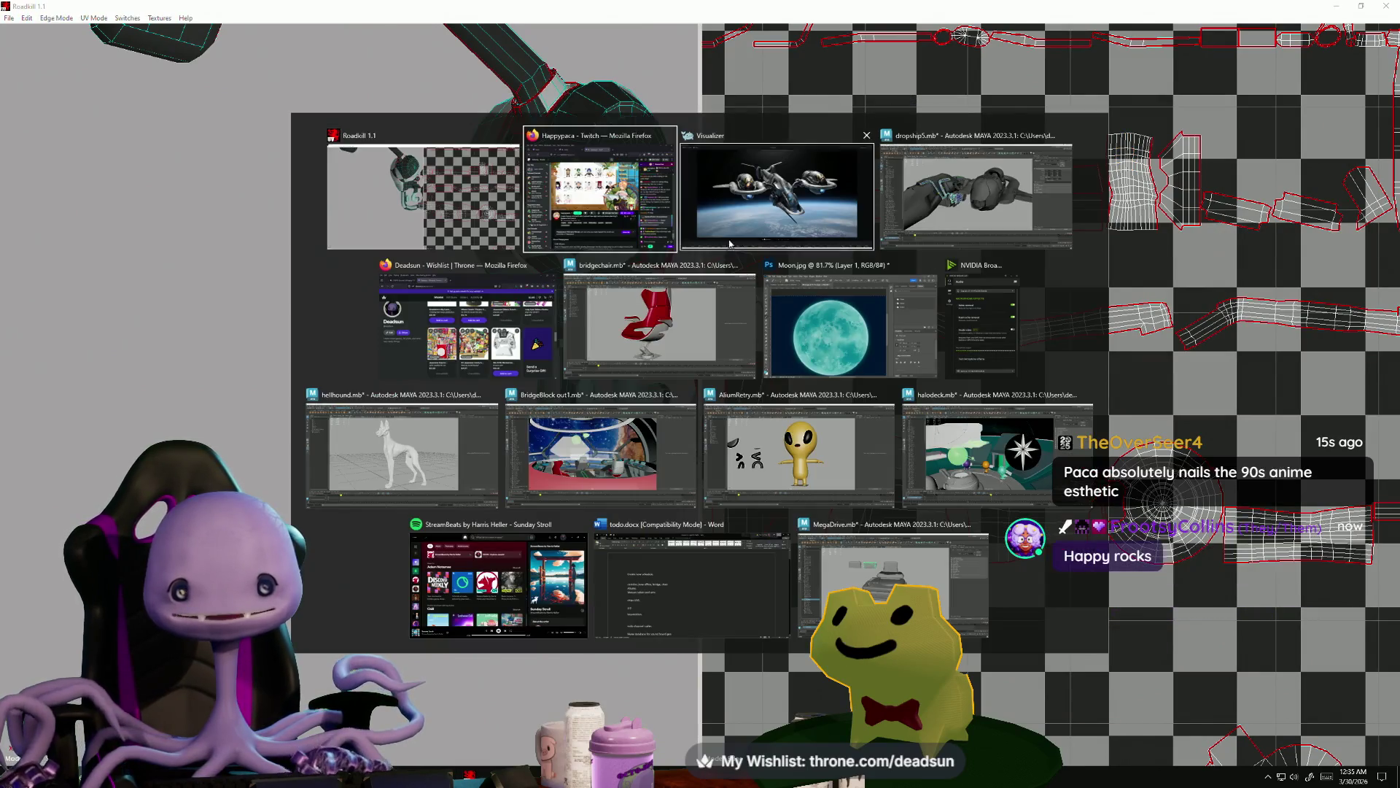
click(905, 100)
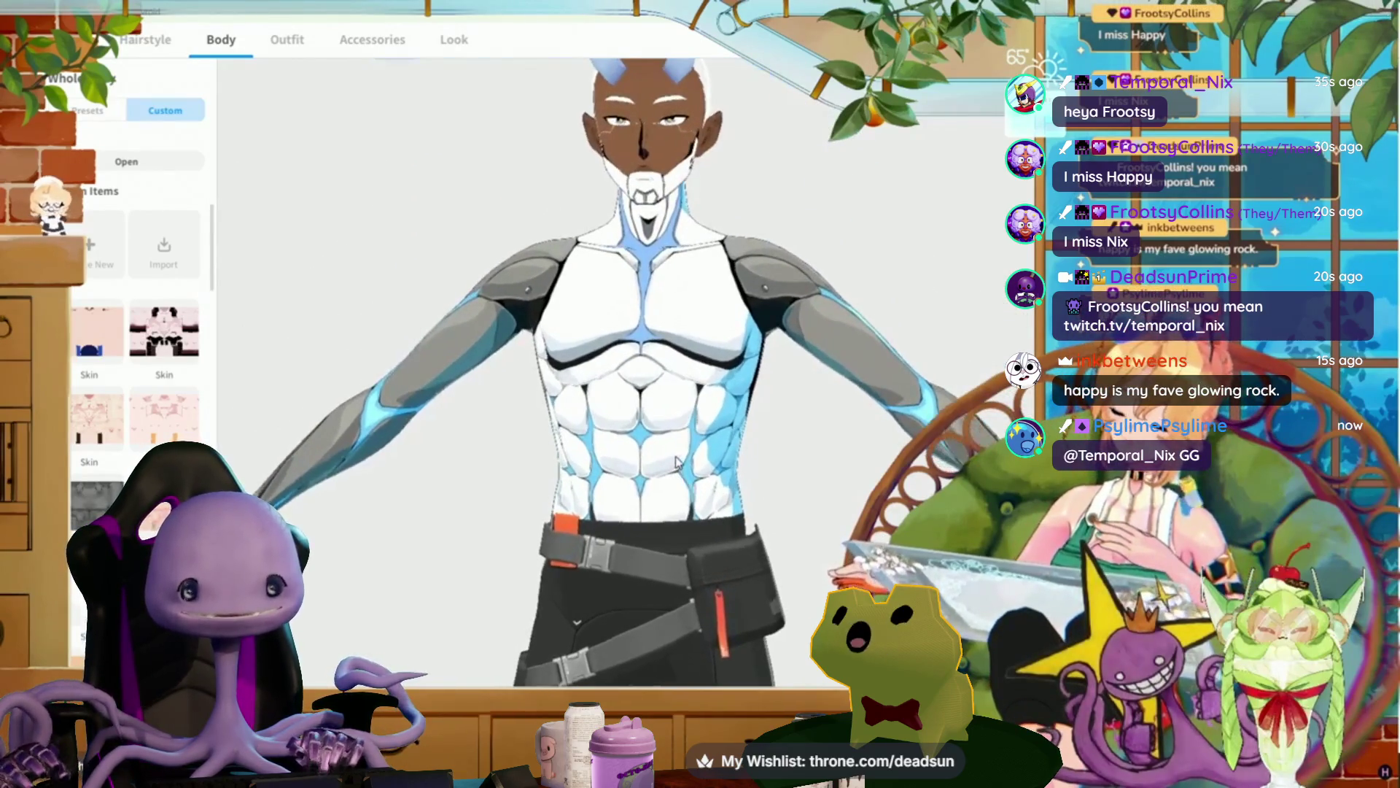
mouse_move(750, 586)
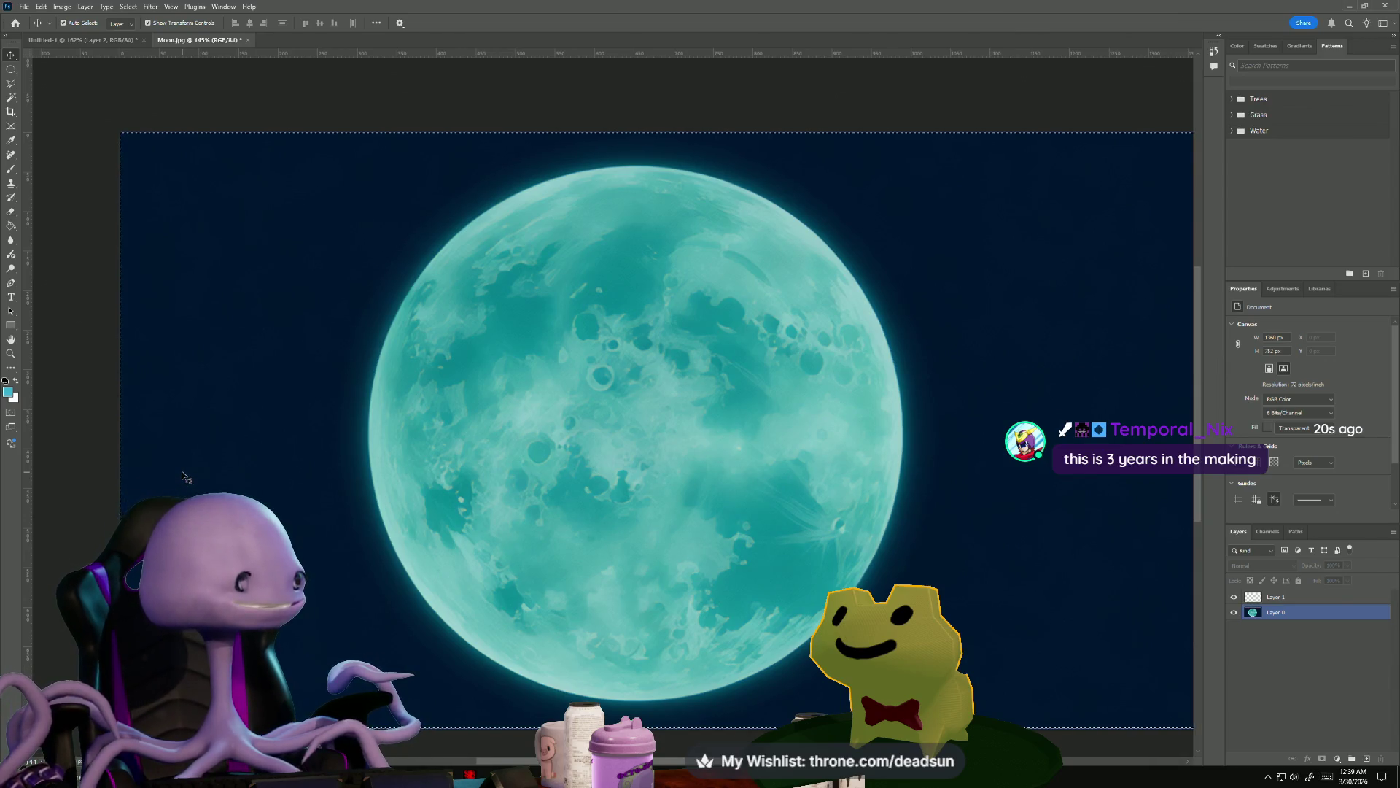
scroll(188, 480, down, 3)
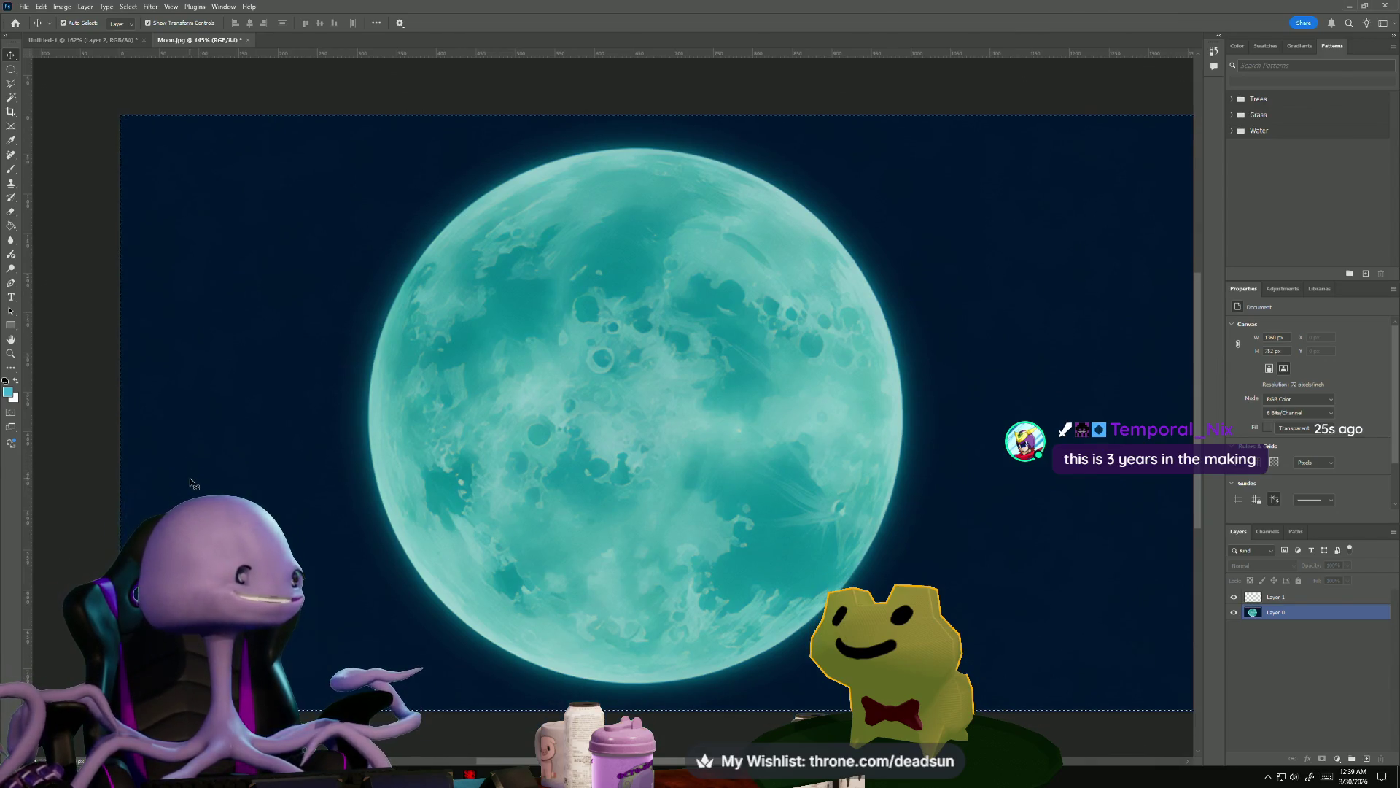
scroll(193, 479, down, 3)
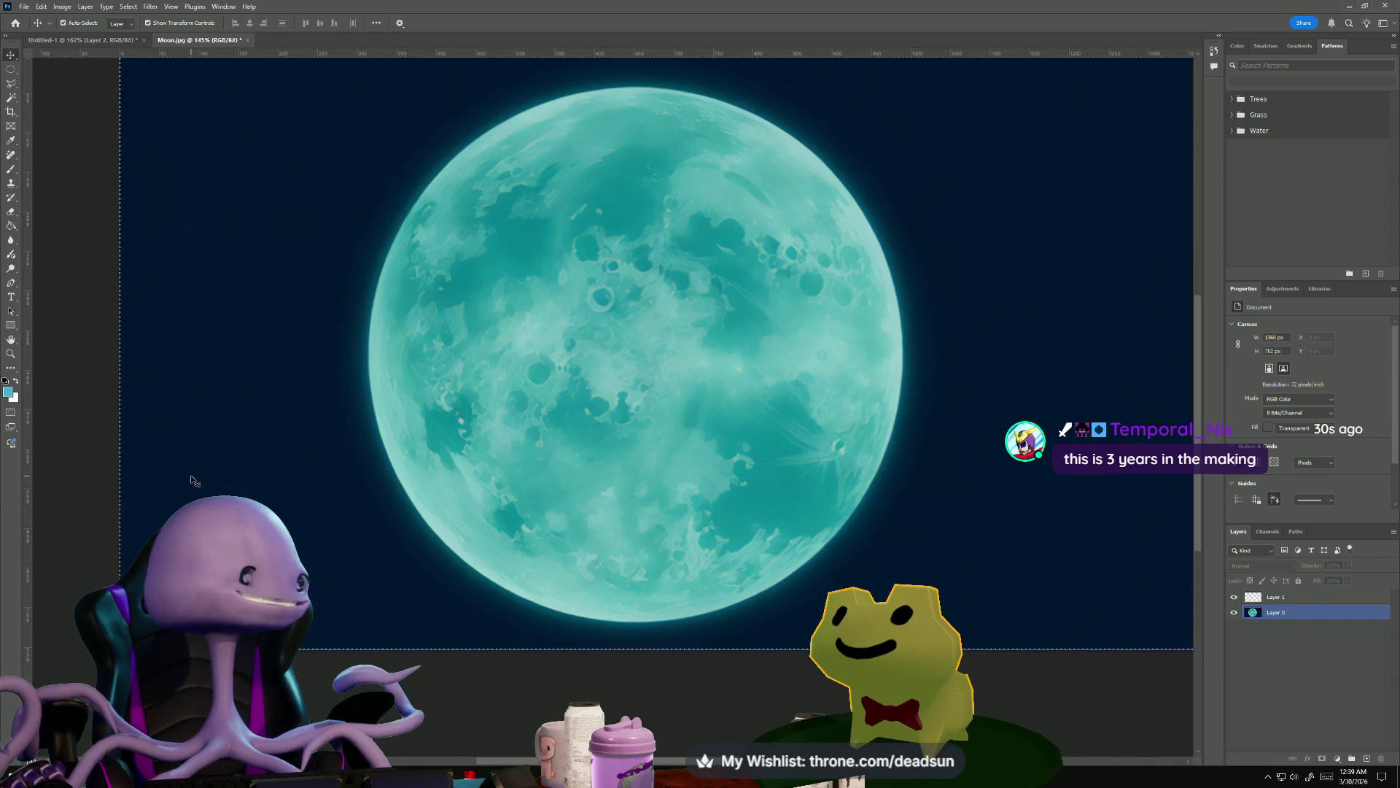
scroll(195, 482, up, 2)
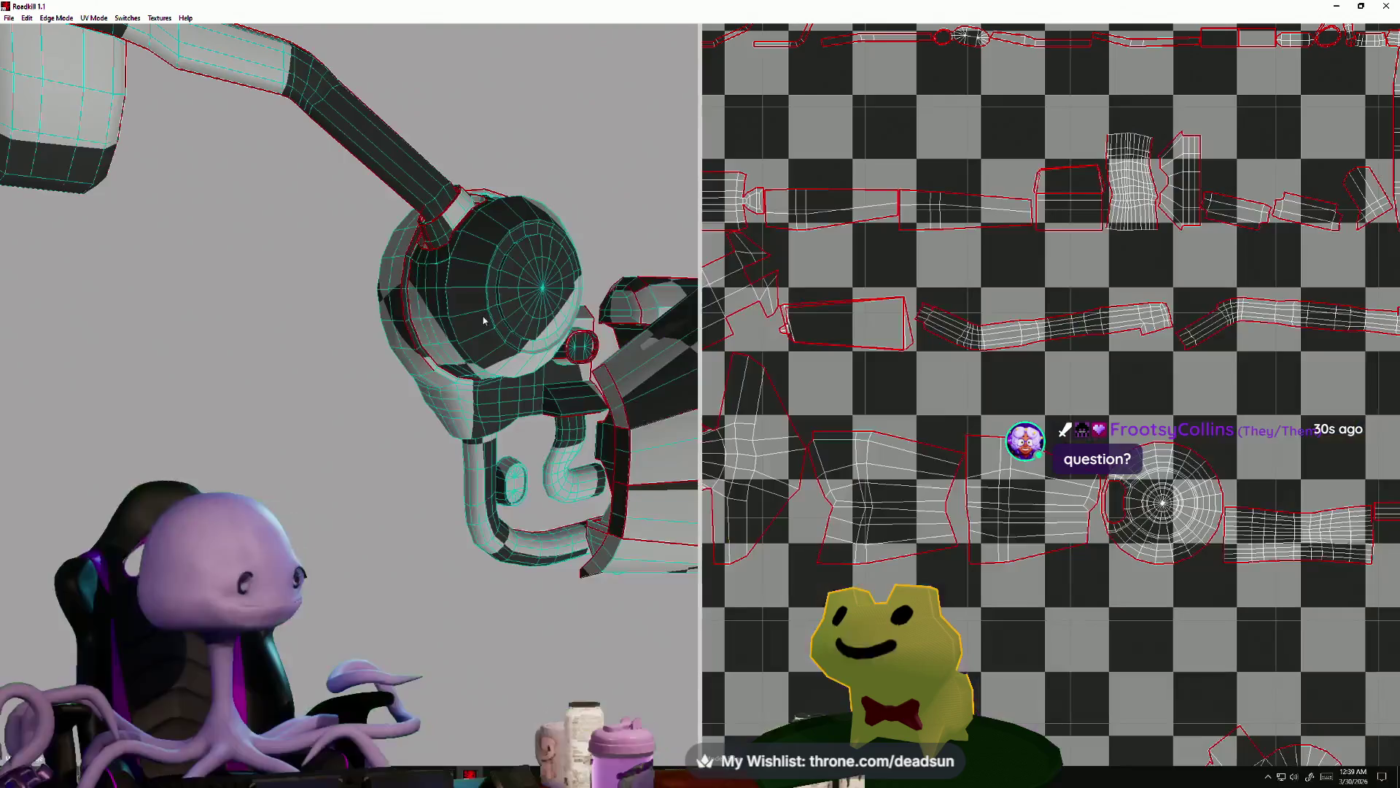
- Look over the lower-right UV islands and the engine part from several angles, then switch to Twitch
mouse_move(925, 432)
middle_down()
mouse_move(902, 406)
mouse_move(875, 452)
mouse_move(861, 557)
mouse_move(942, 581)
middle_up()
scroll(875, 452, up, 2)
mouse_move(365, 466)
middle_down()
mouse_move(520, 417)
mouse_move(719, 416)
mouse_move(743, 438)
mouse_move(785, 421)
mouse_move(796, 384)
mouse_move(814, 435)
mouse_move(657, 438)
middle_up()
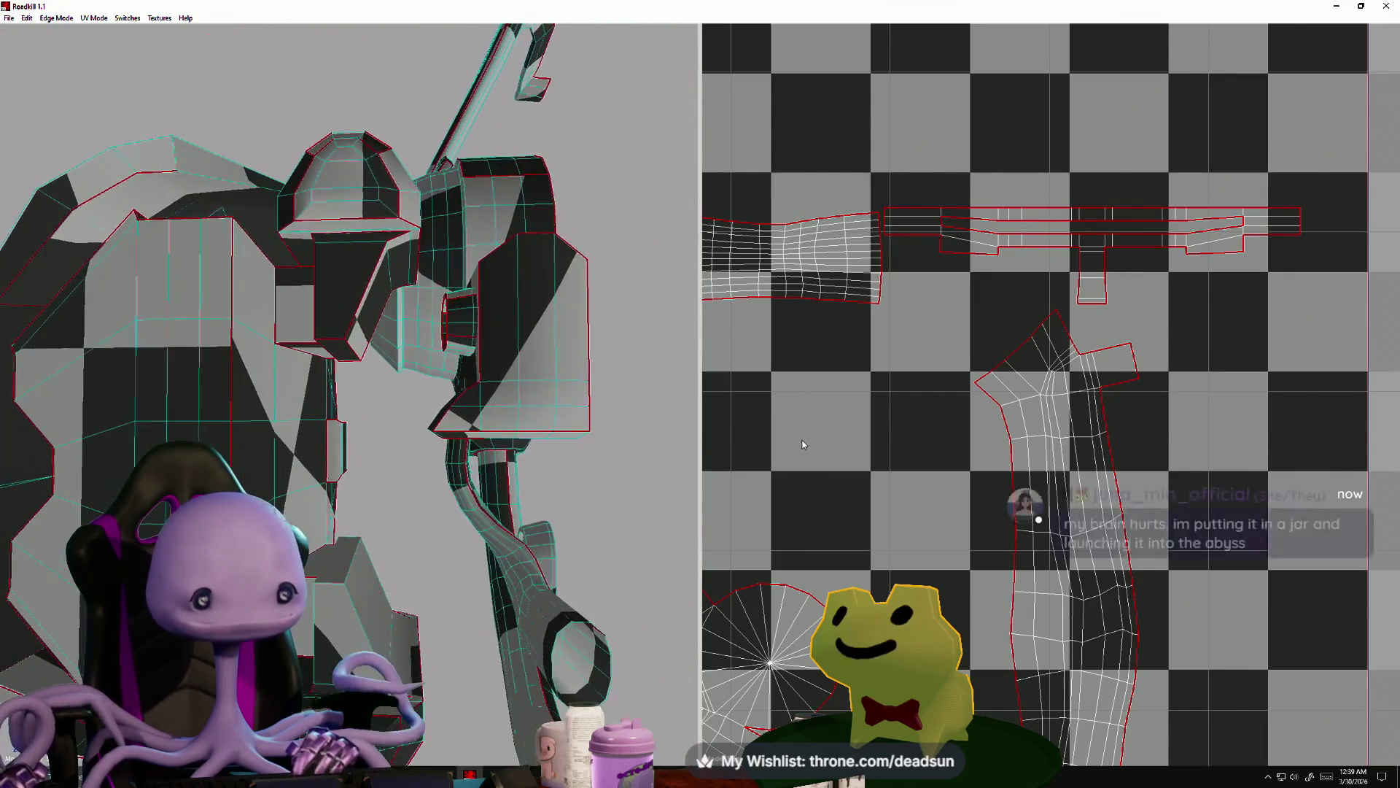
mouse_move(554, 442)
middle_down()
mouse_move(447, 441)
mouse_move(463, 433)
mouse_move(453, 511)
middle_up()
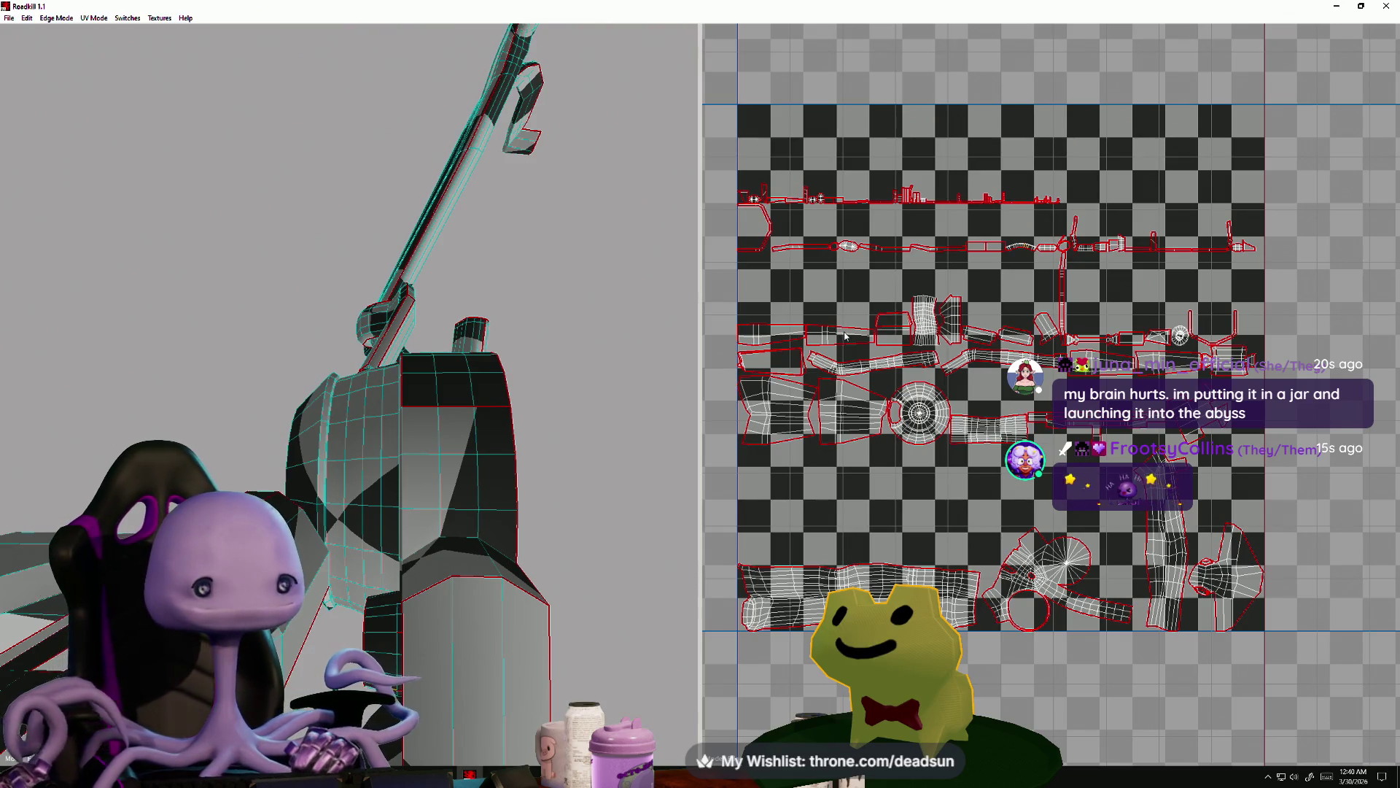
mouse_move(479, 345)
alt+mouse_down()
mouse_move(453, 515)
mouse_move(544, 440)
mouse_move(580, 449)
mouse_move(469, 459)
mouse_move(484, 484)
mouse_move(473, 480)
mouse_move(830, 430)
alt+mouse_up()
mouse_move(452, 540)
alt+mouse_down()
mouse_move(401, 551)
mouse_move(412, 537)
alt+mouse_up()
key(alt+Tab)
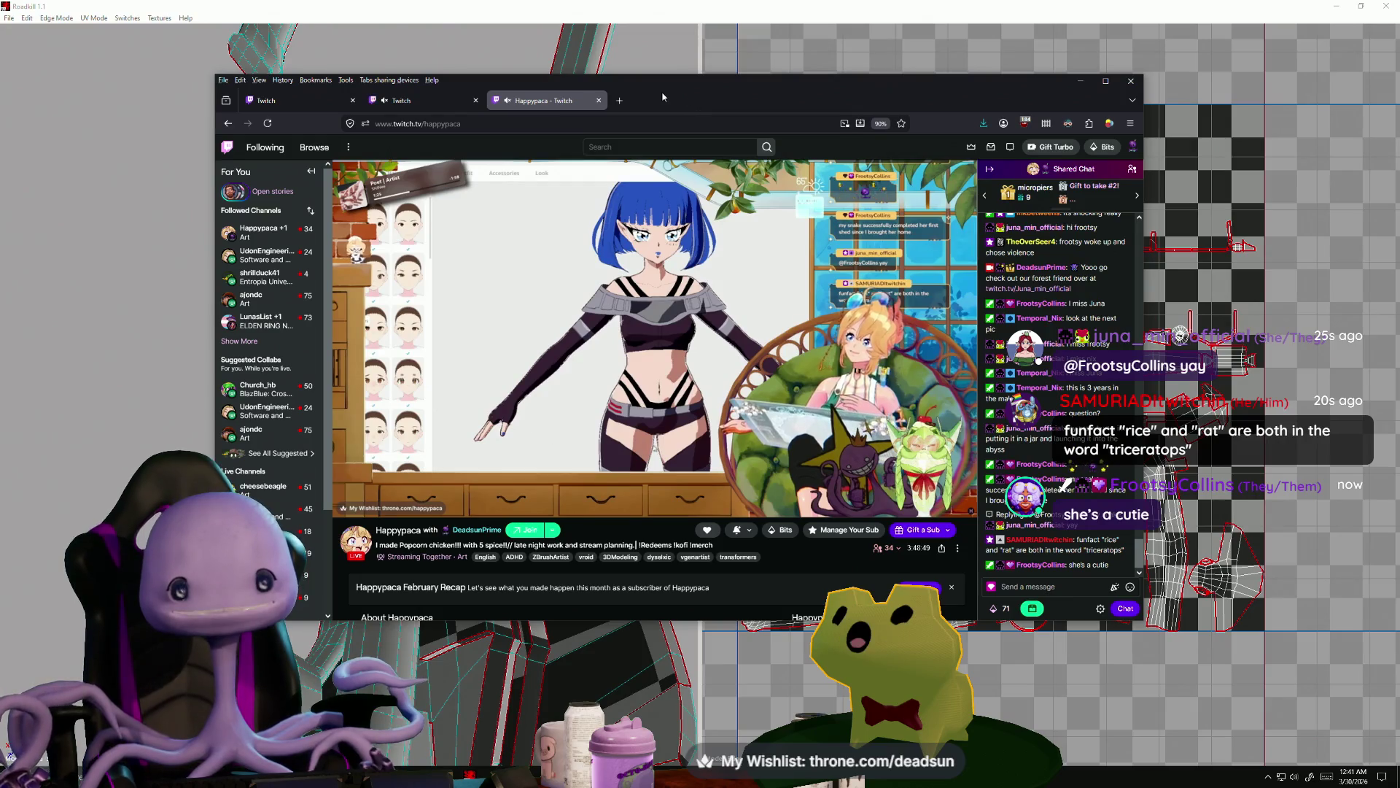
- Switch away from the Twitch stream window with Alt+Tab
key(alt+Tab)
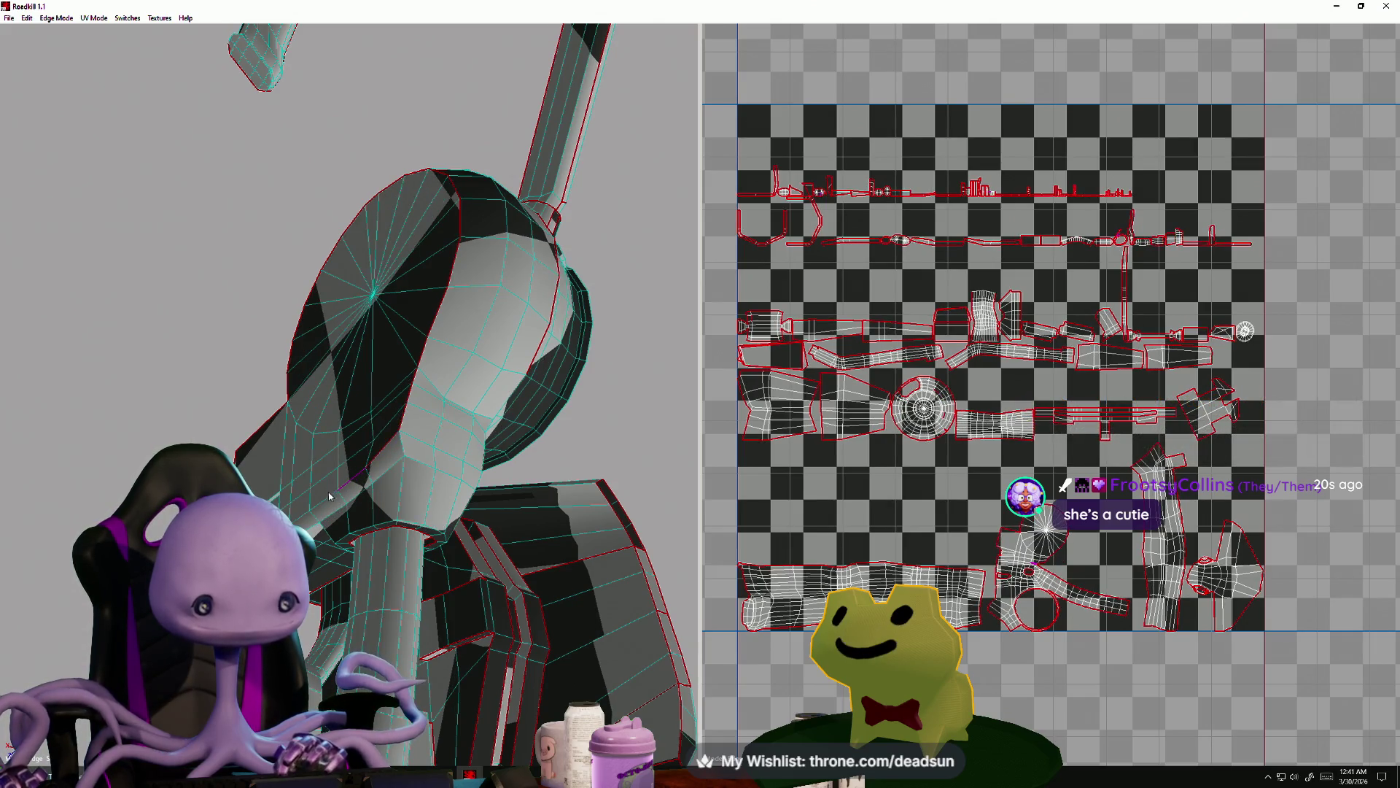
- In RoadKill, mark seams along the edges around the engine part's round cap
click(315, 513)
alt+drag(315, 513, 344, 493)
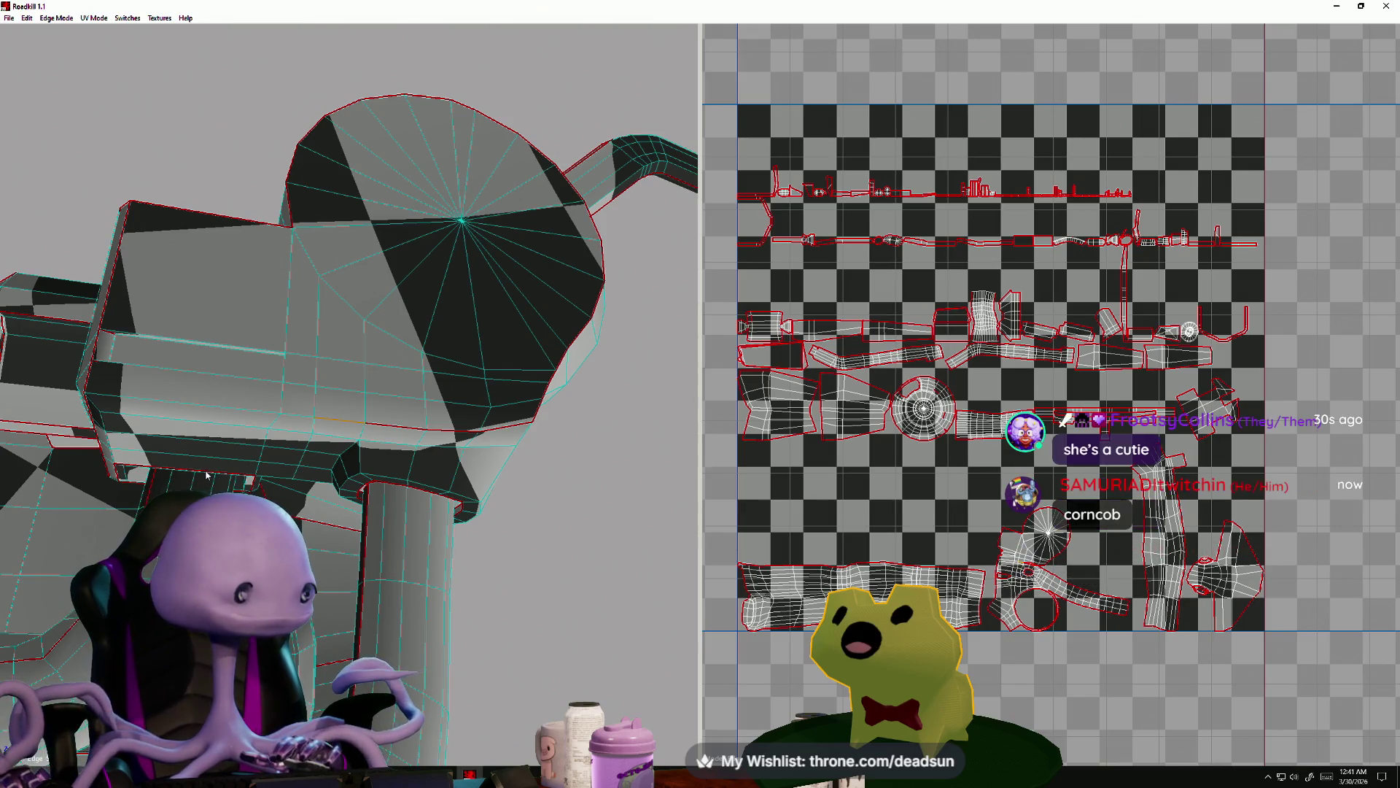
click(204, 474)
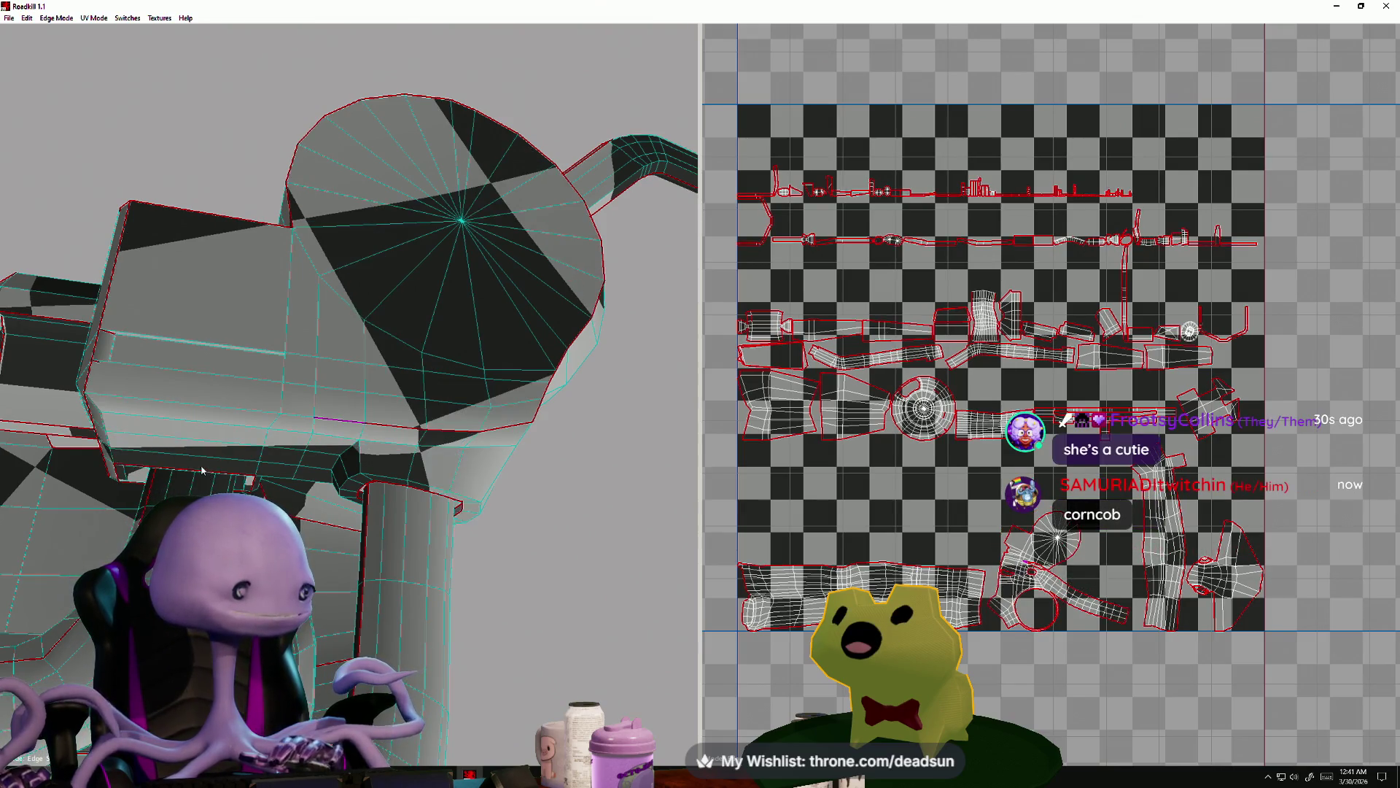
click(303, 421)
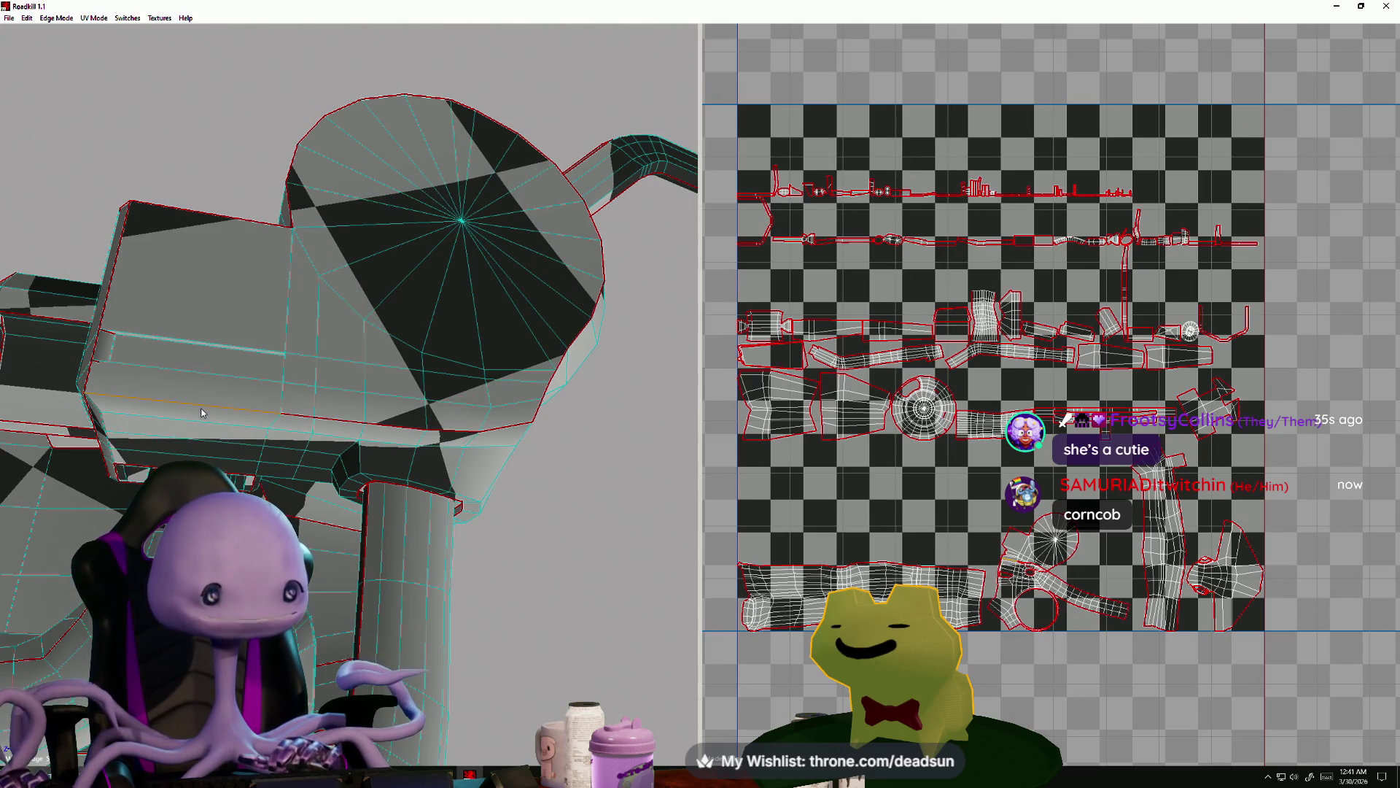
click(202, 412)
alt+drag(202, 413, 423, 409)
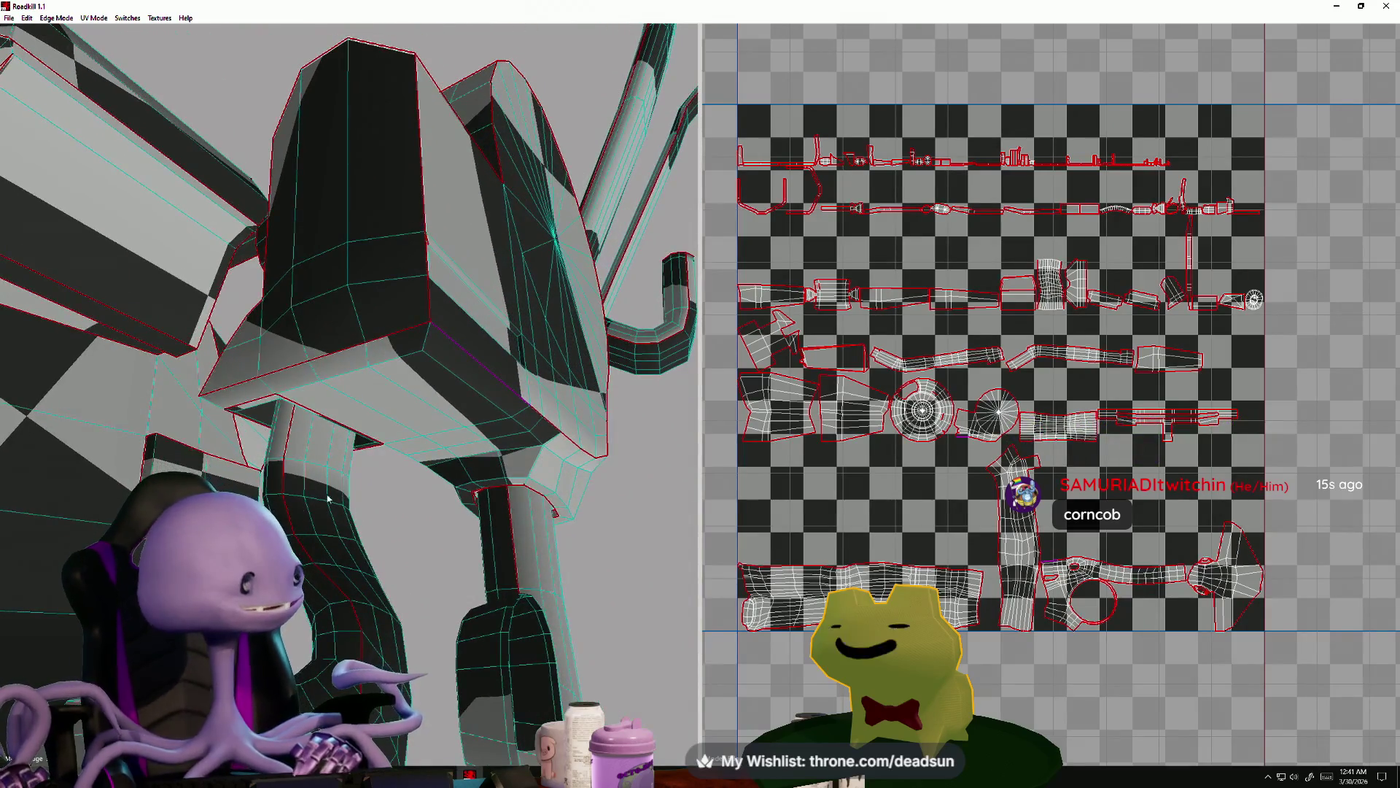
mouse_move(309, 487)
alt+mouse_down()
mouse_move(336, 445)
mouse_move(330, 460)
alt+mouse_up()
- Re-unwrap the circular cap island in RoadKill and check the file options
scroll(961, 456, up, 5)
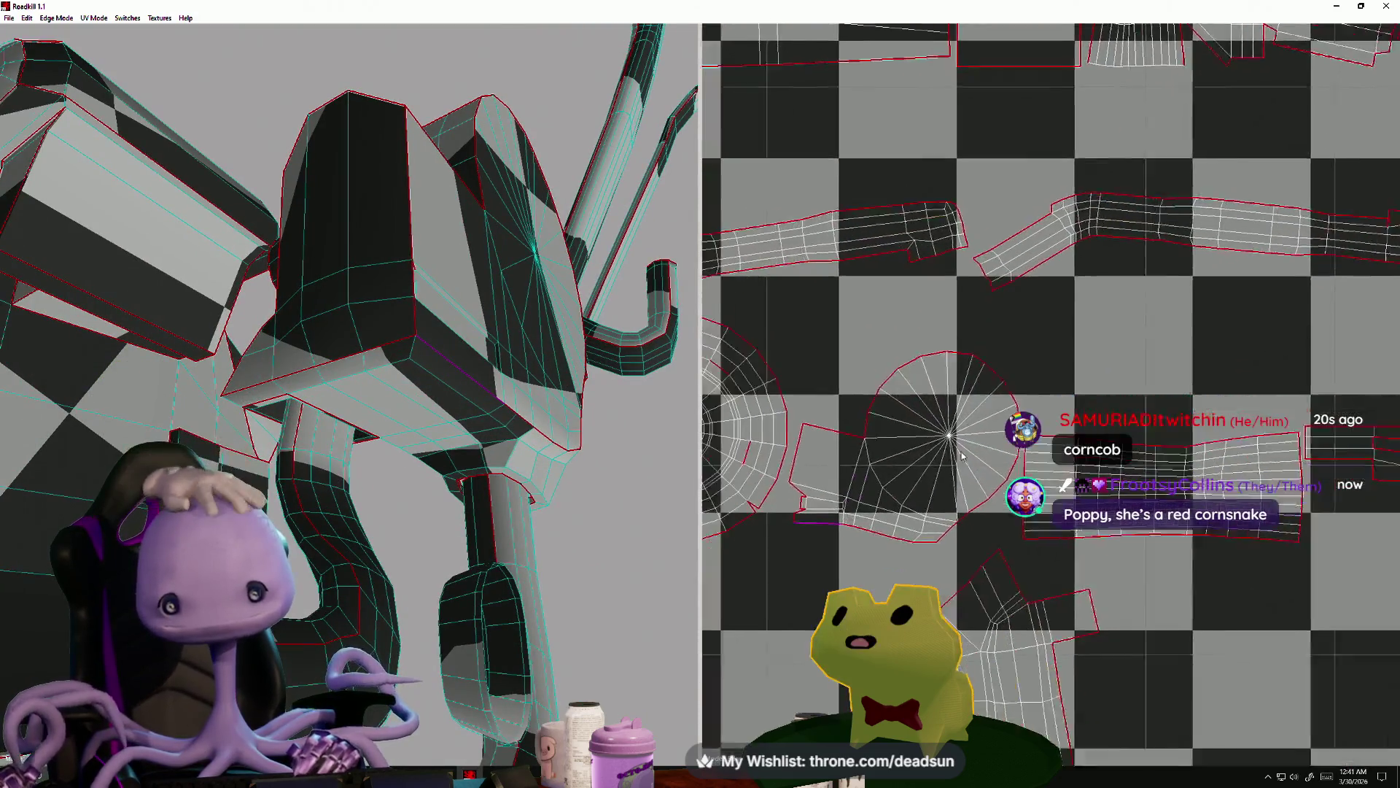
alt+middle_drag(961, 456, 931, 417)
click(880, 420)
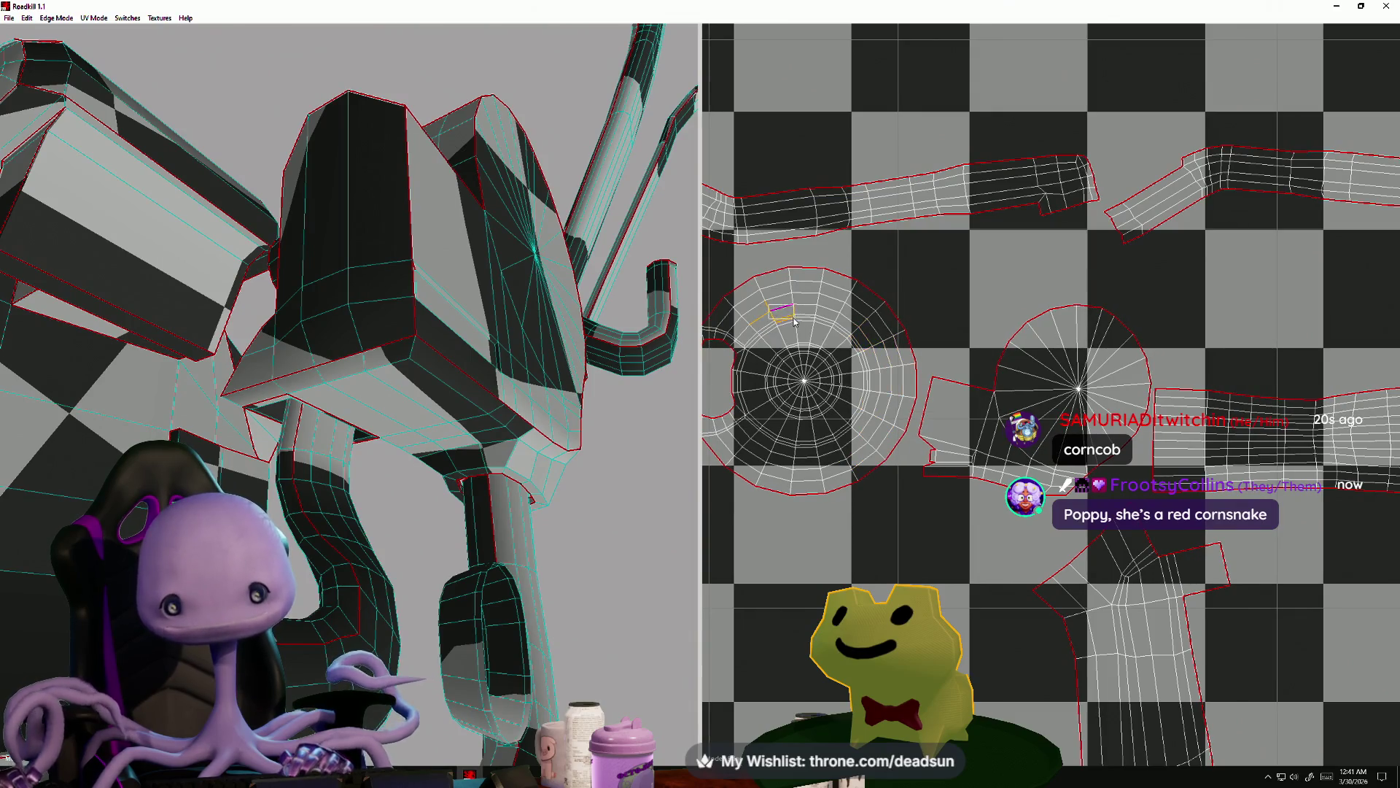
scroll(797, 433, down, 6)
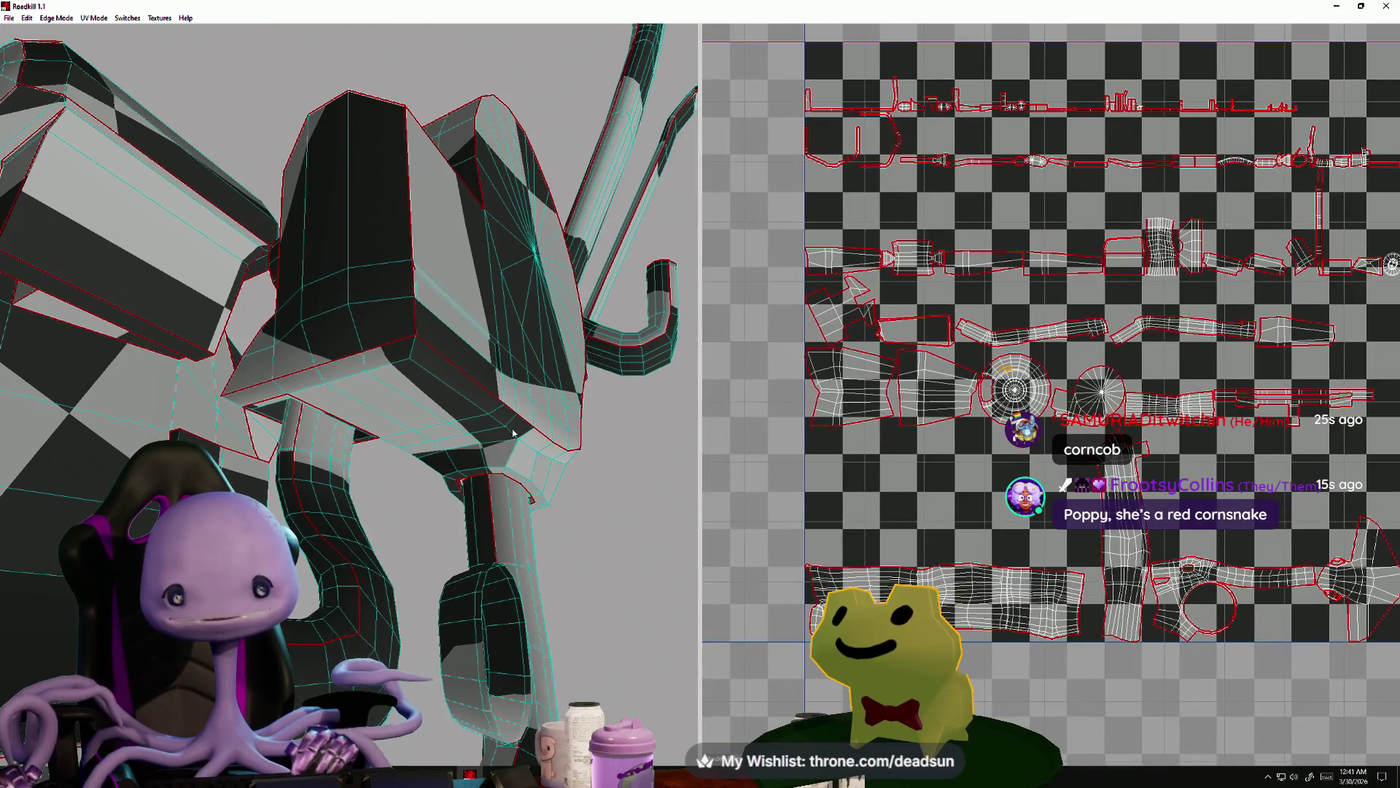
mouse_move(513, 433)
alt+mouse_down()
mouse_move(408, 487)
mouse_move(363, 531)
mouse_move(400, 523)
alt+mouse_up()
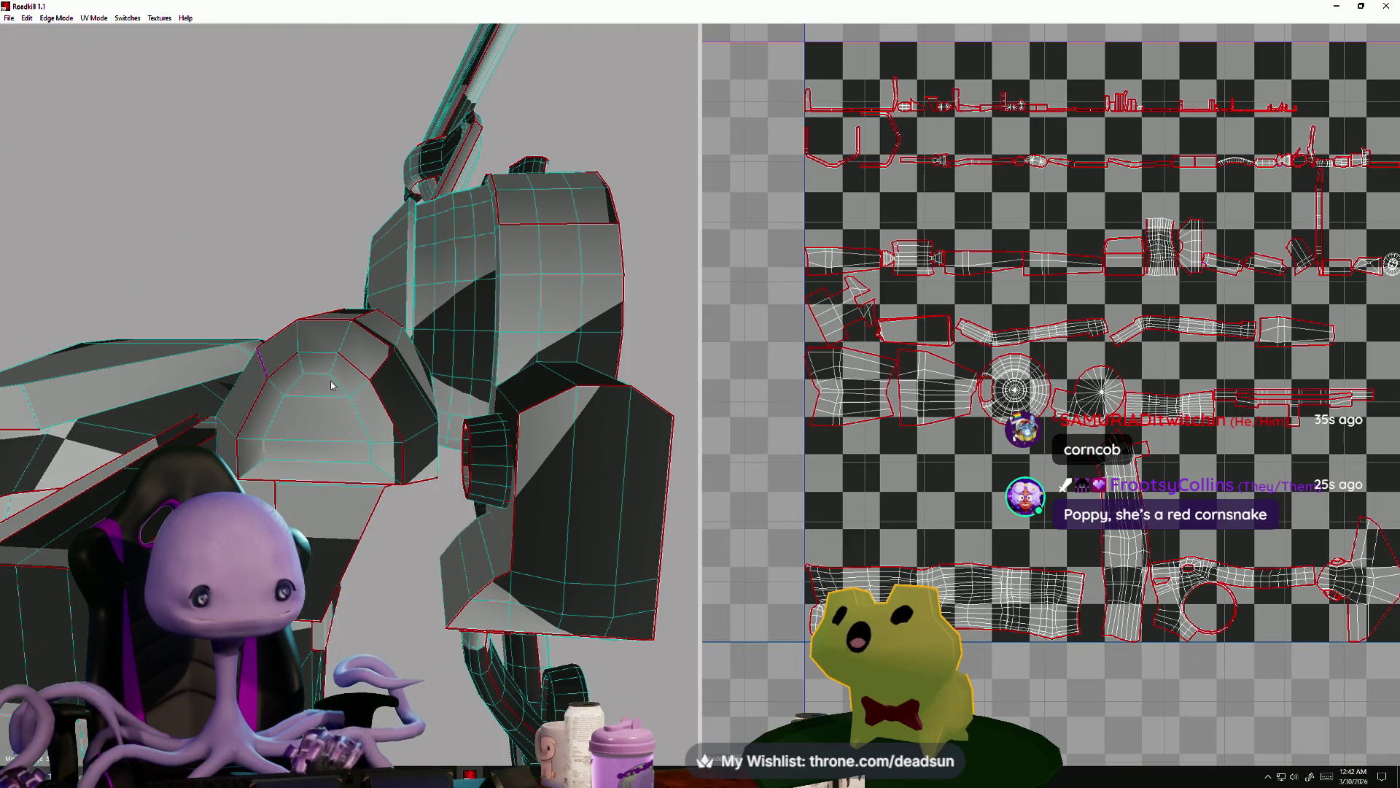
mouse_move(355, 369)
alt+mouse_down()
mouse_move(345, 374)
mouse_move(488, 351)
mouse_move(249, 416)
mouse_move(223, 378)
mouse_move(342, 438)
mouse_move(422, 429)
mouse_move(429, 411)
mouse_move(435, 471)
alt+mouse_up()
scroll(403, 467, down, 5)
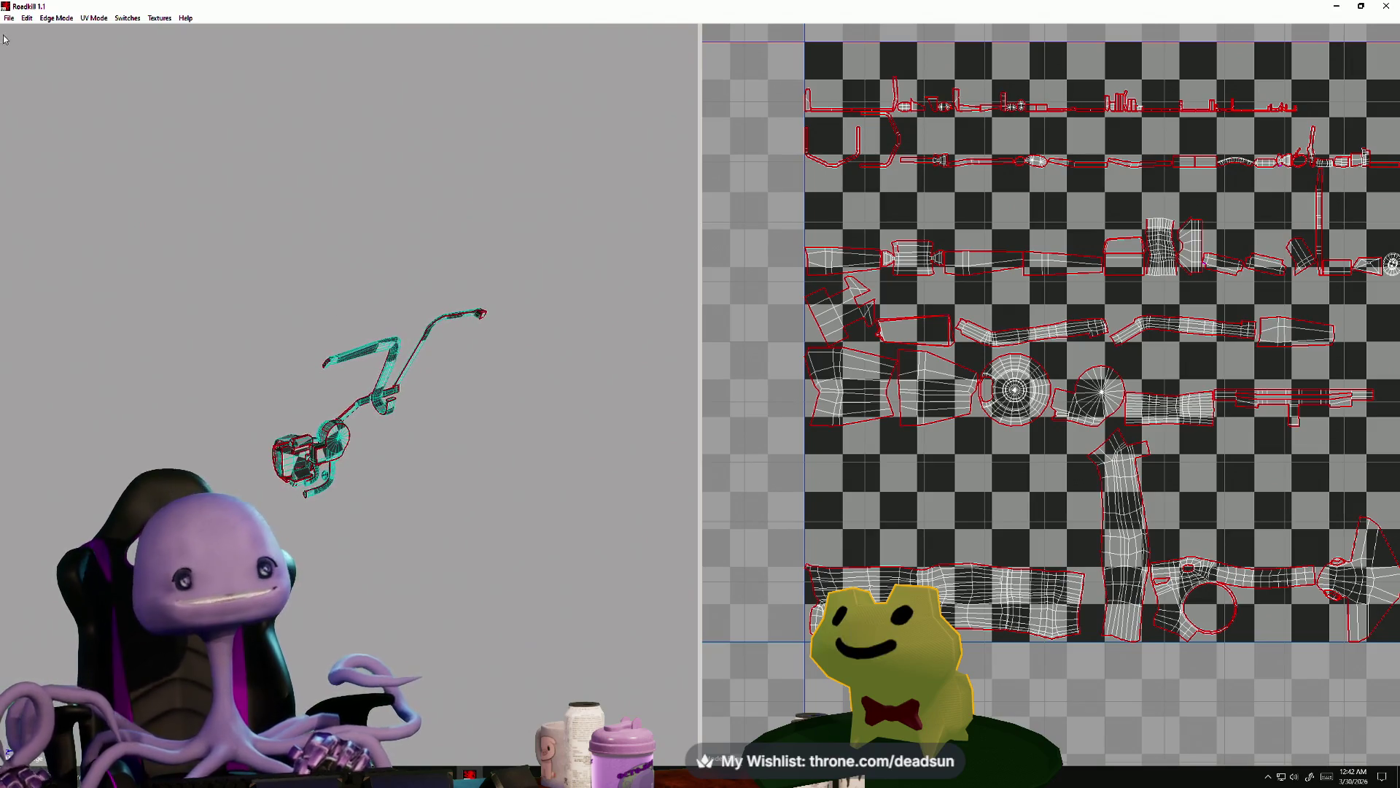
click(13, 21)
click(405, 91)
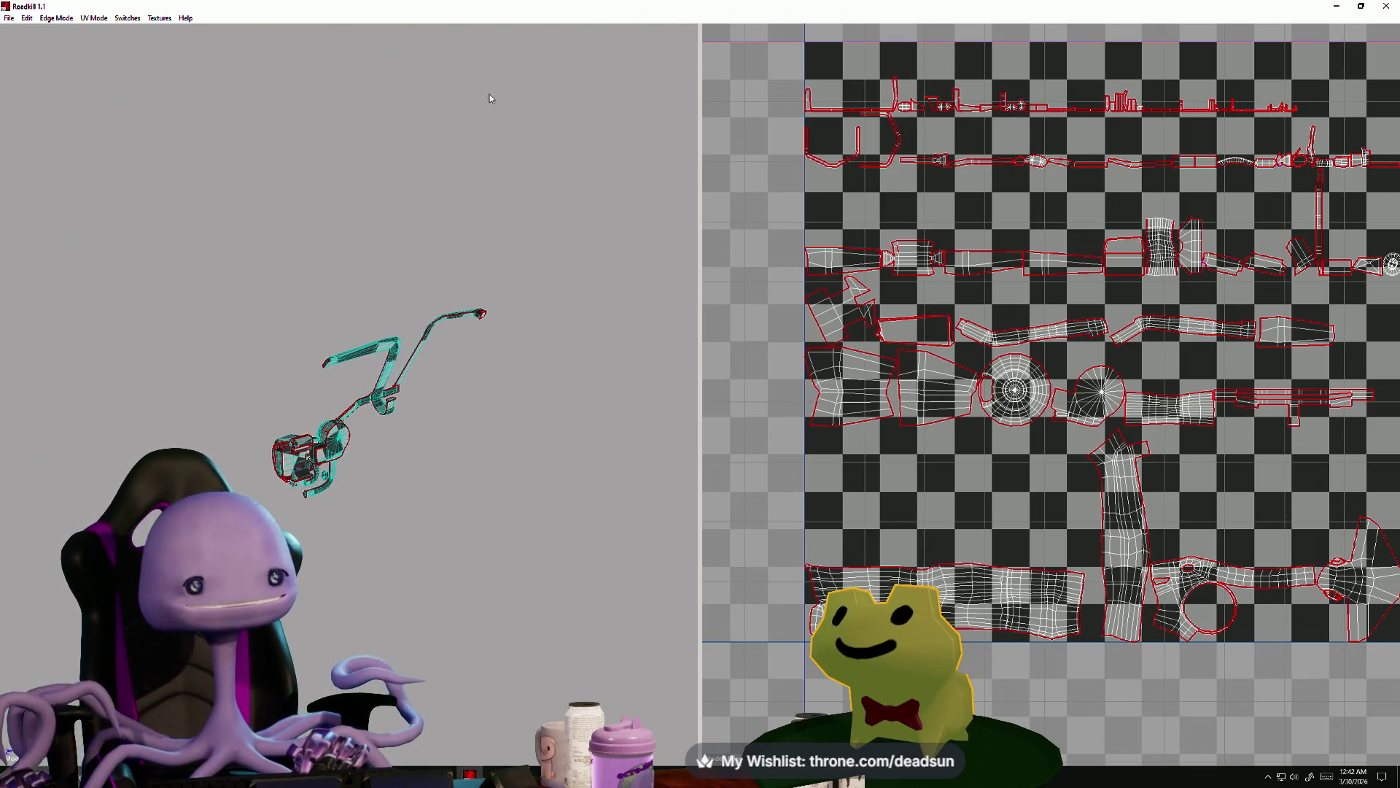
- Back in Maya, delete the old pipe mesh from the drop-ship scene
key(alt+Tab)
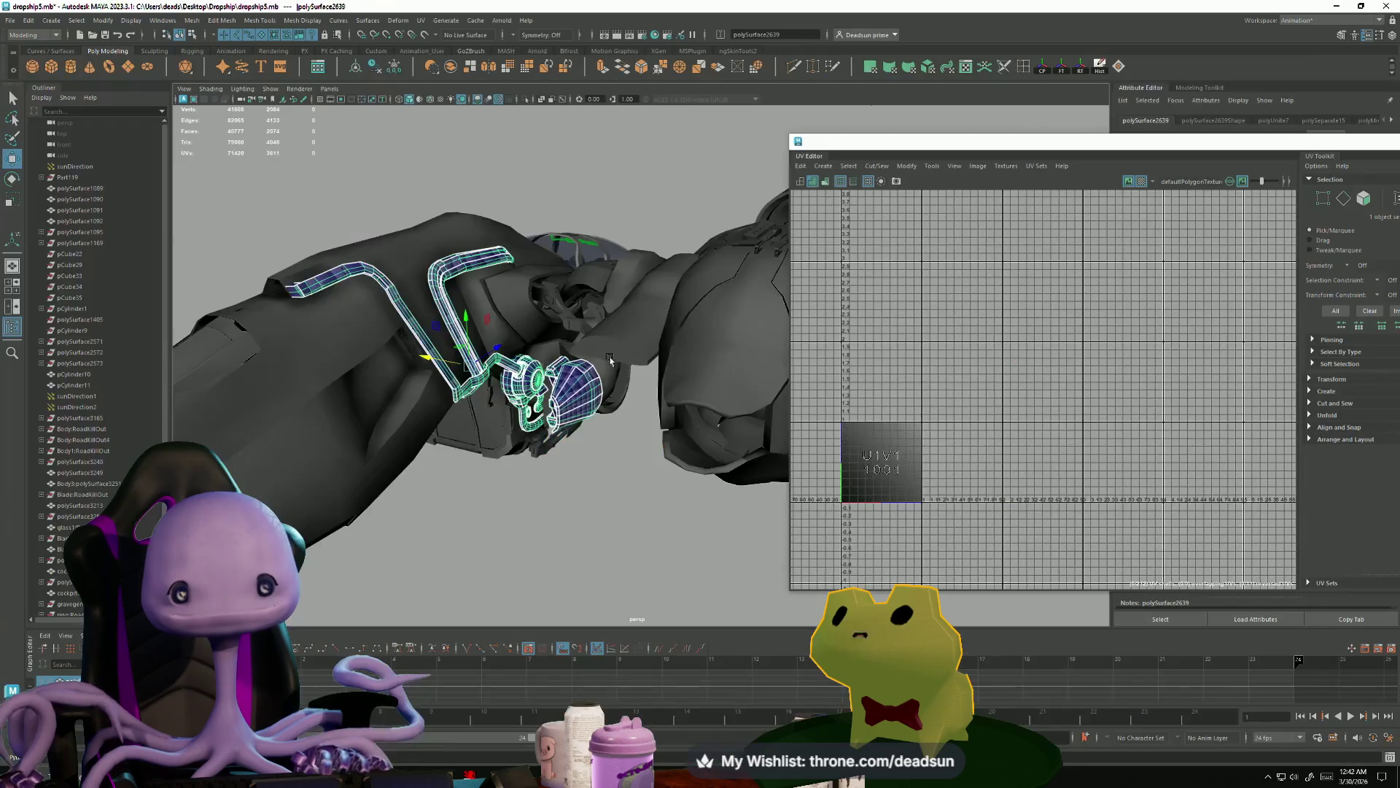
mouse_move(576, 438)
alt+mouse_down()
mouse_move(428, 409)
mouse_move(374, 422)
mouse_move(464, 436)
alt+mouse_up()
right_drag(463, 435, 657, 213)
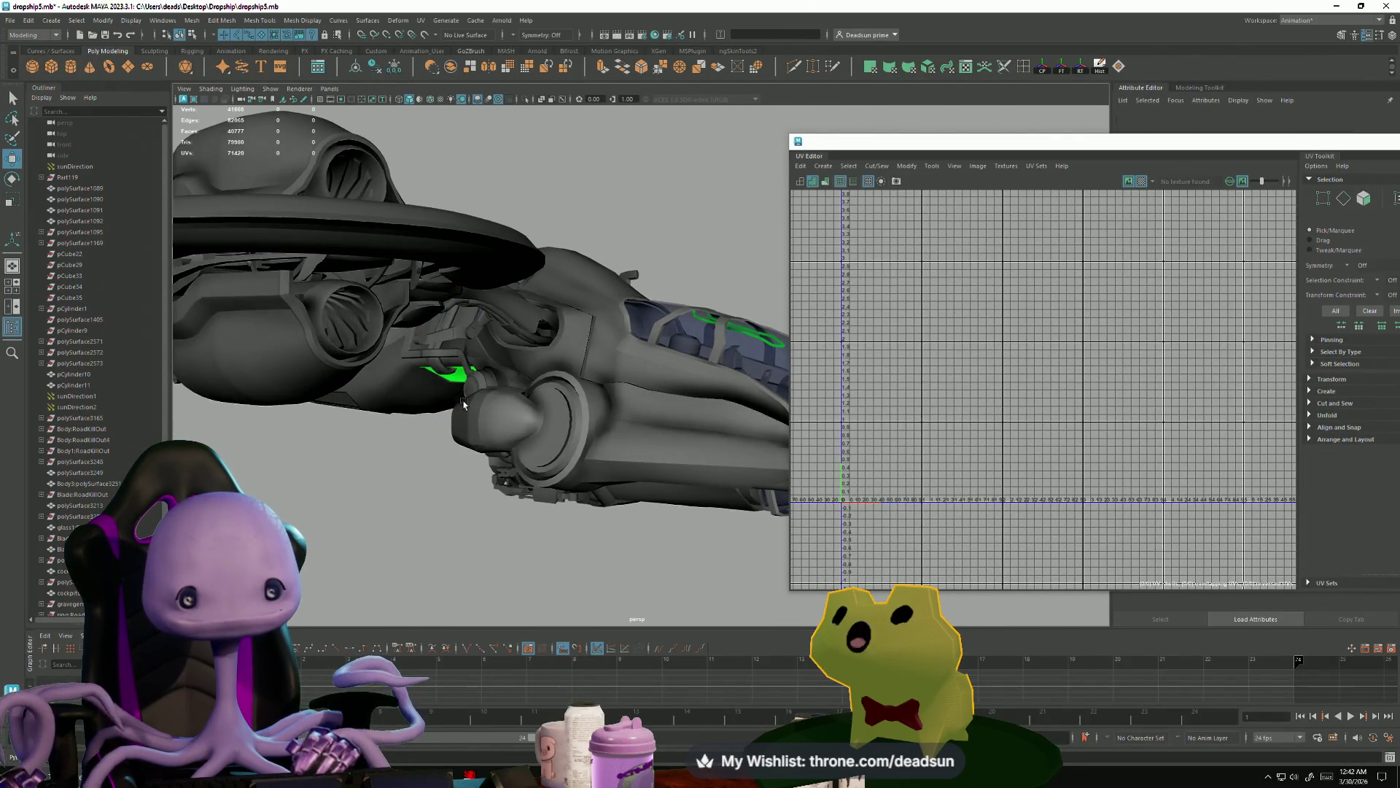
key(Delete)
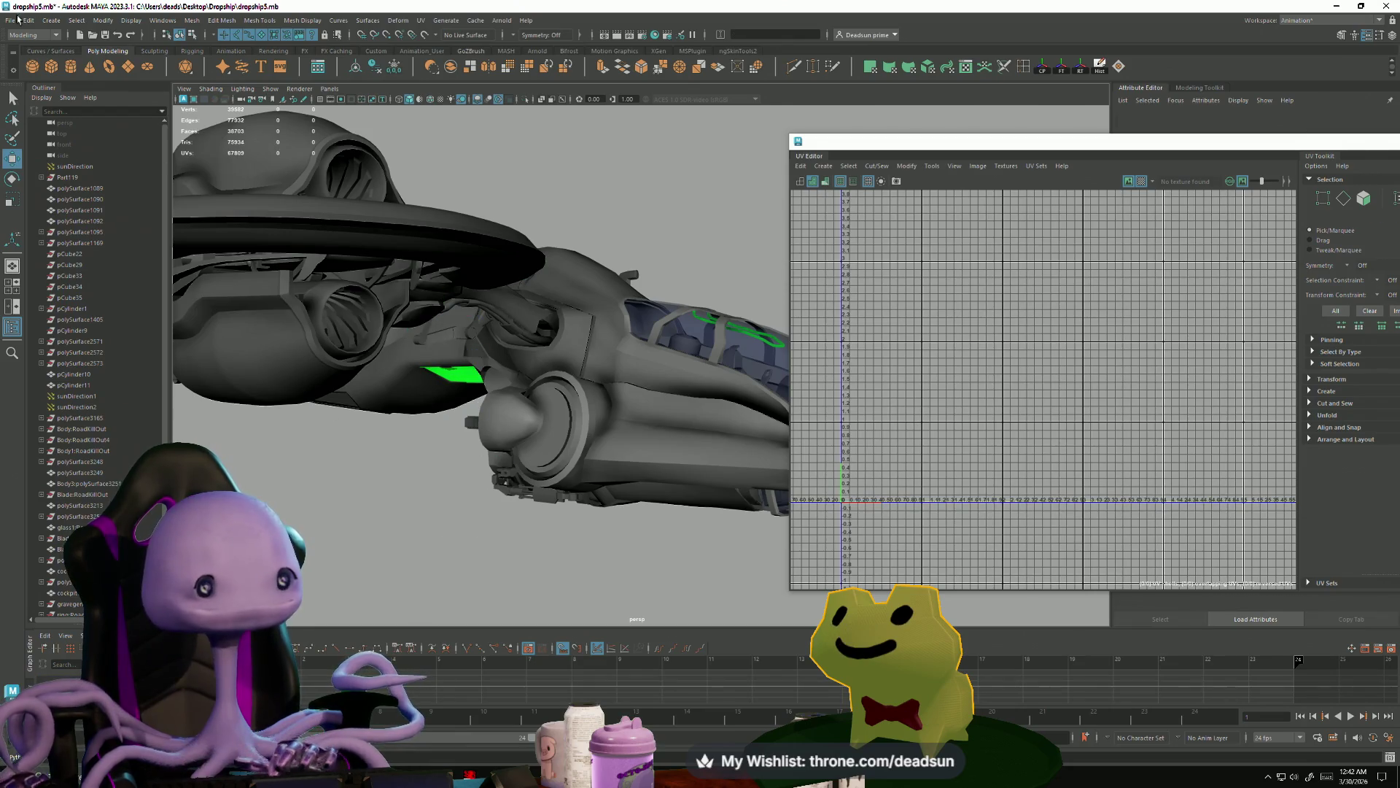
- Import engineJunk.obj from the Dropship folder into the scene
click(11, 20)
click(36, 143)
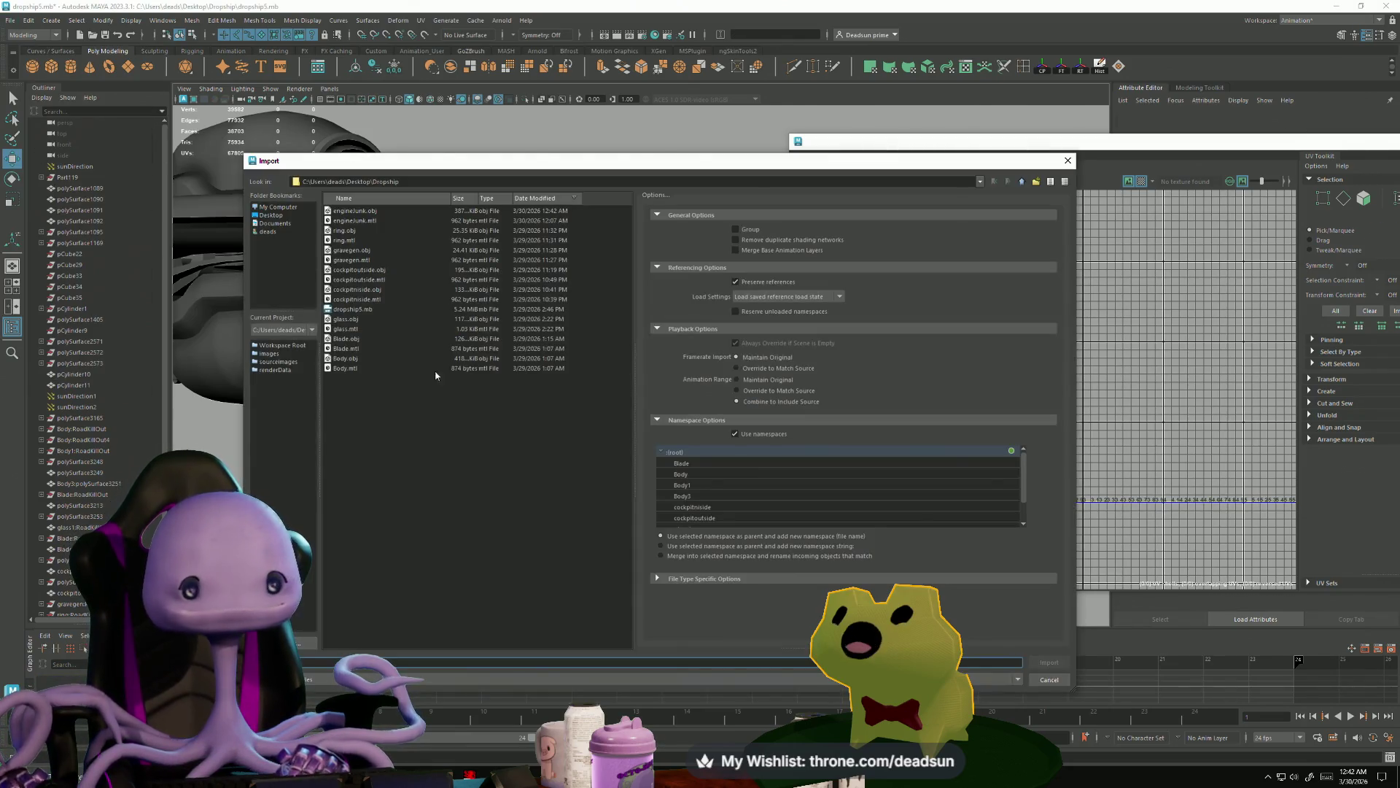
click(367, 219)
click(371, 211)
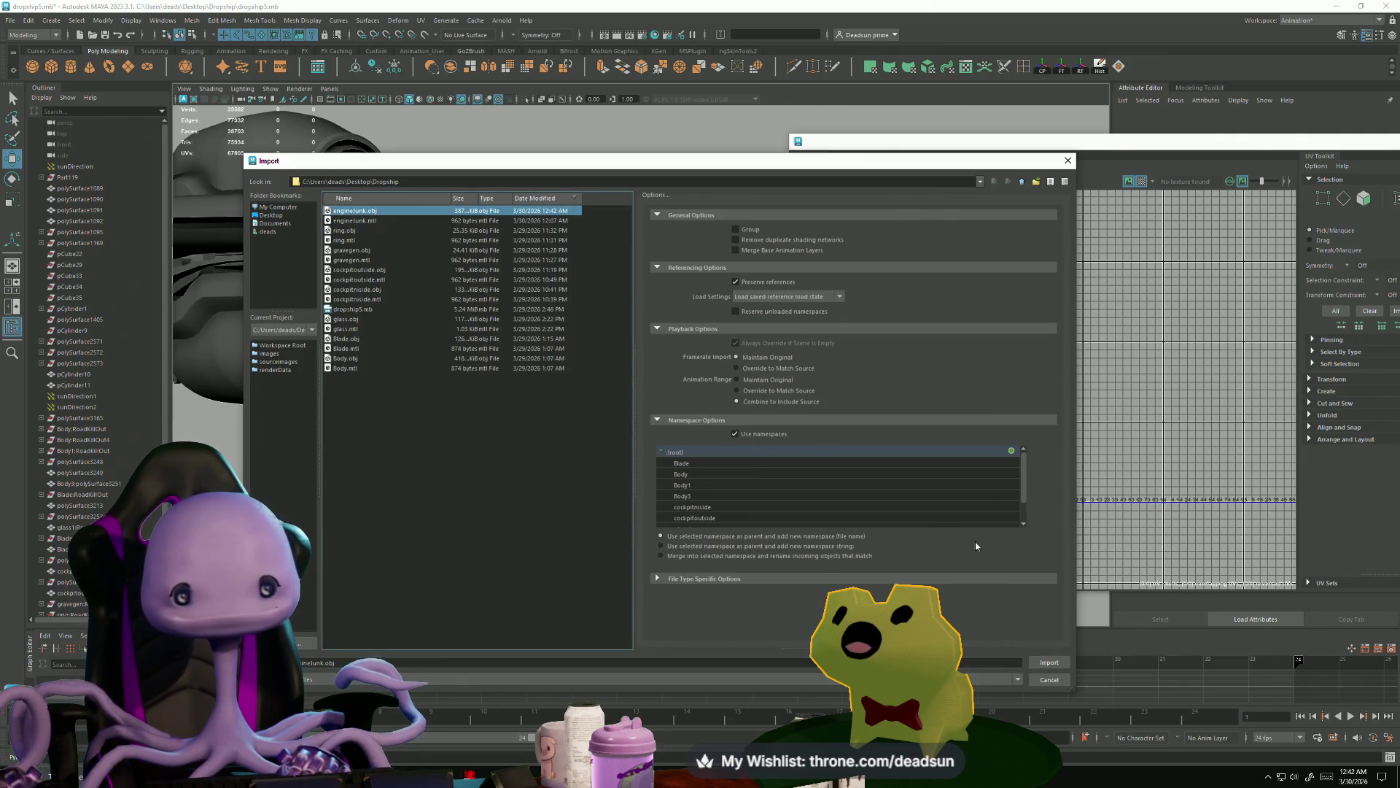
click(1048, 661)
scroll(397, 493, up, 5)
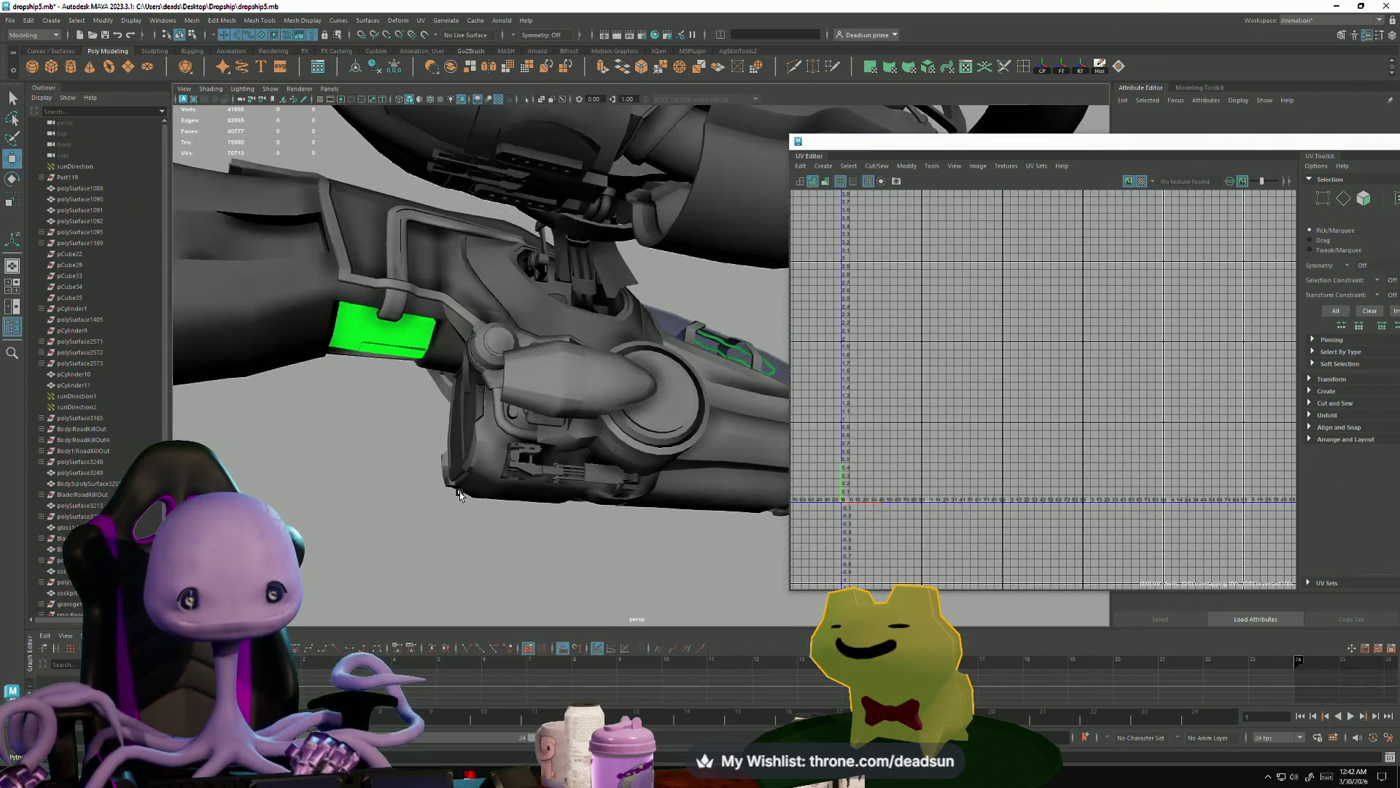
- Frame the imported engineJunk mesh, switch to Face mode and select a pipe-end face
key(f)
mouse_move(539, 429)
mouse_down()
mouse_move(210, 444)
mouse_move(347, 462)
mouse_move(409, 406)
mouse_up()
mouse_move(409, 406)
alt+right_down()
mouse_move(588, 491)
mouse_move(550, 394)
mouse_move(567, 419)
mouse_move(674, 442)
alt+right_up()
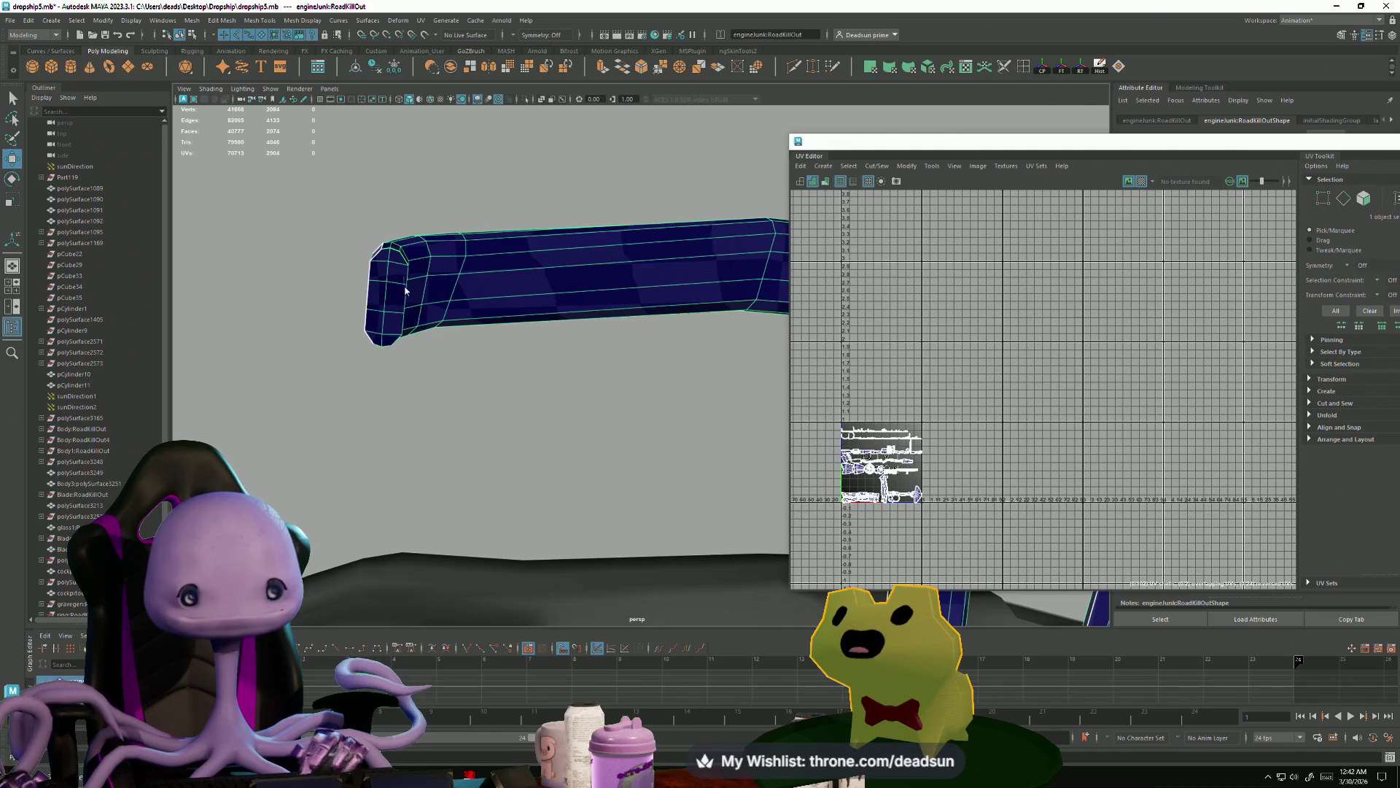
right_drag(405, 290, 405, 321)
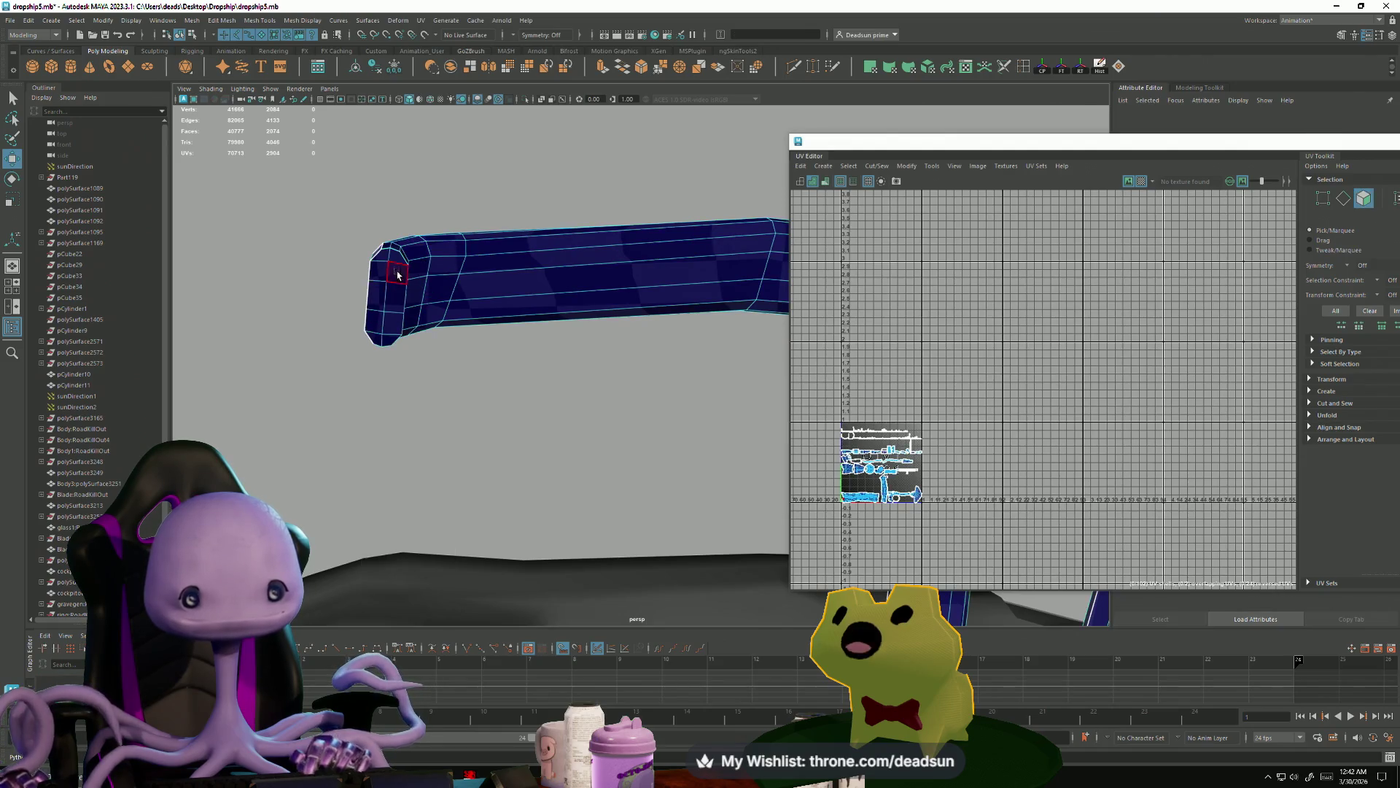
click(398, 262)
mouse_move(341, 273)
alt+mouse_down()
mouse_move(313, 263)
mouse_move(472, 464)
alt+mouse_up()
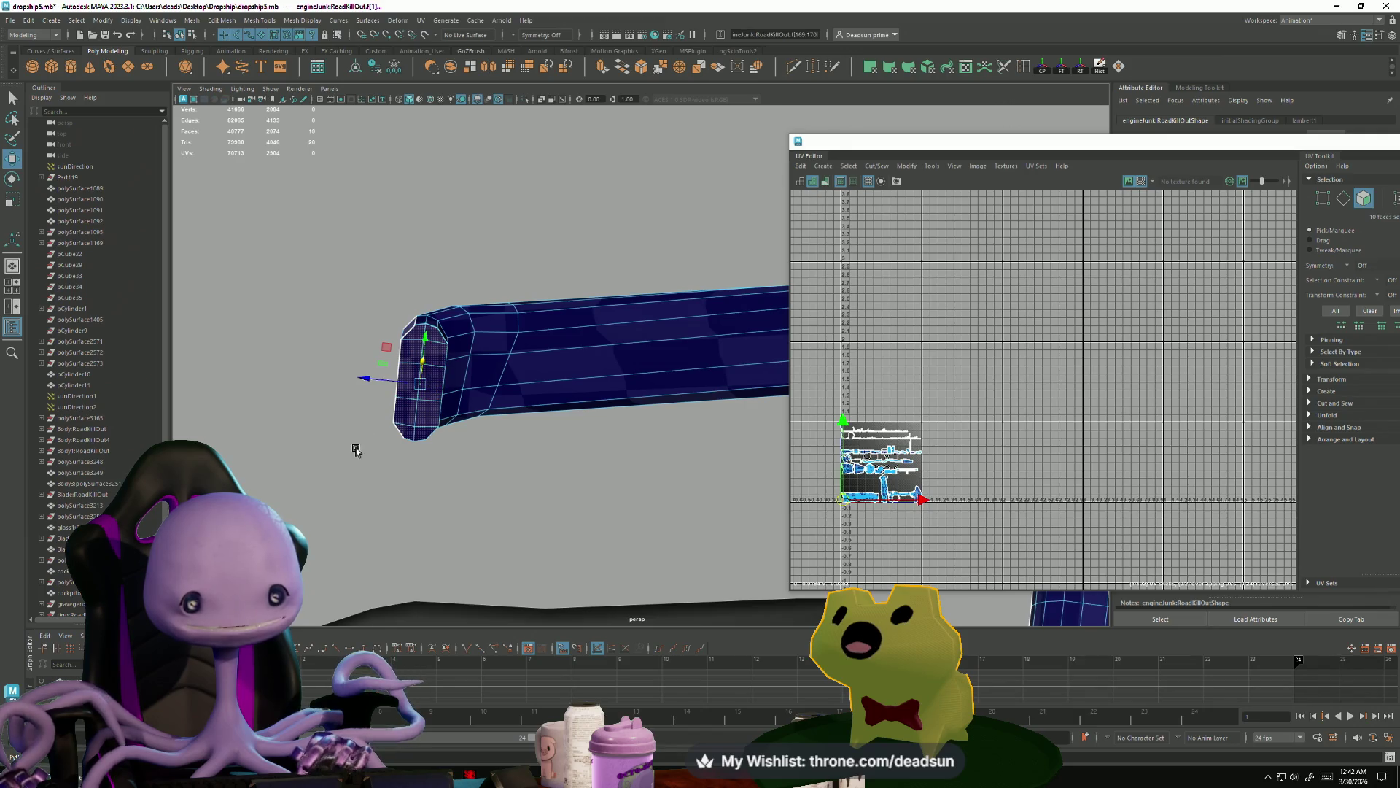
key(f)
- Add a face on the boxy block to the selection and inspect the tubes
mouse_move(353, 447)
alt+mouse_down()
mouse_move(369, 488)
mouse_move(460, 502)
mouse_move(388, 466)
mouse_move(291, 478)
mouse_move(277, 506)
mouse_move(294, 372)
mouse_move(502, 418)
mouse_move(500, 435)
mouse_move(562, 488)
mouse_move(620, 510)
alt+mouse_up()
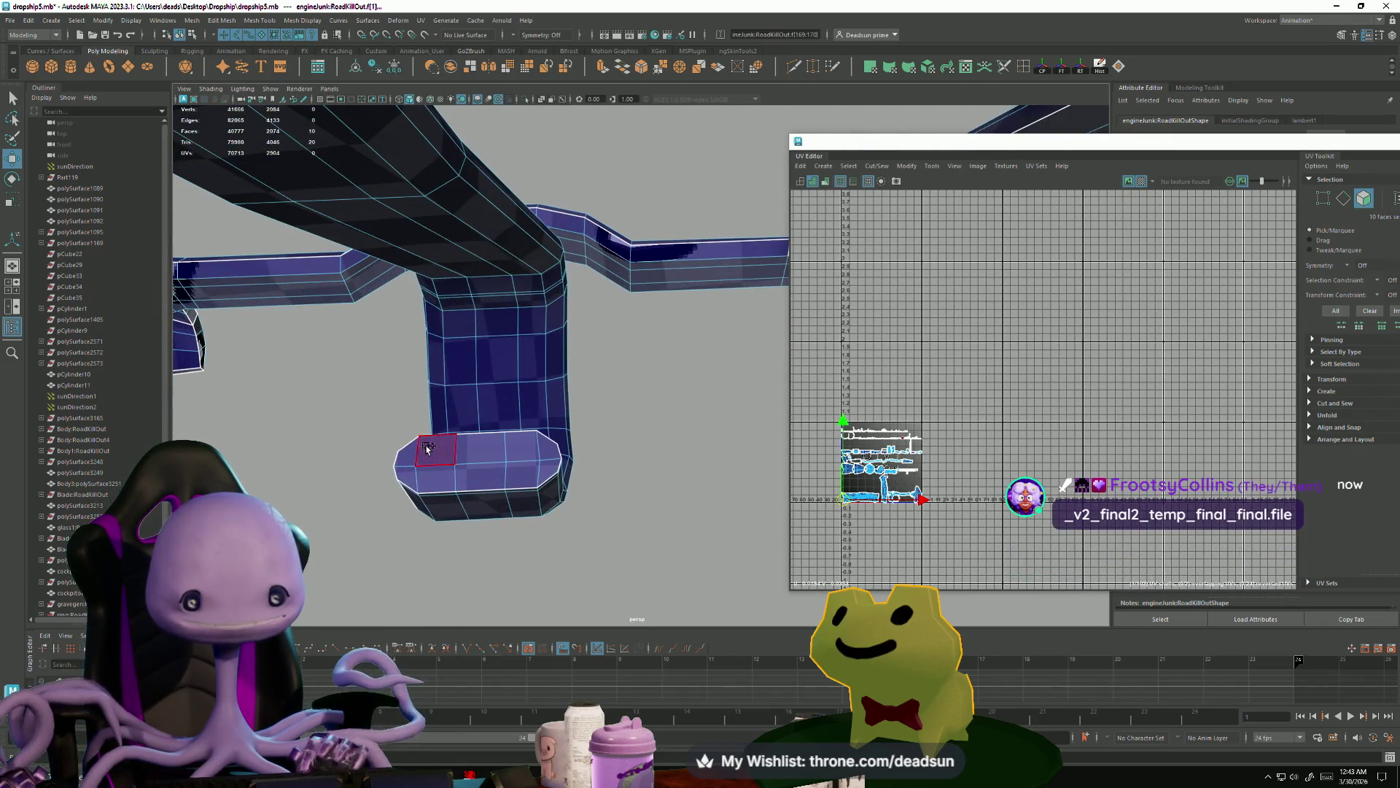
shift+click(431, 474)
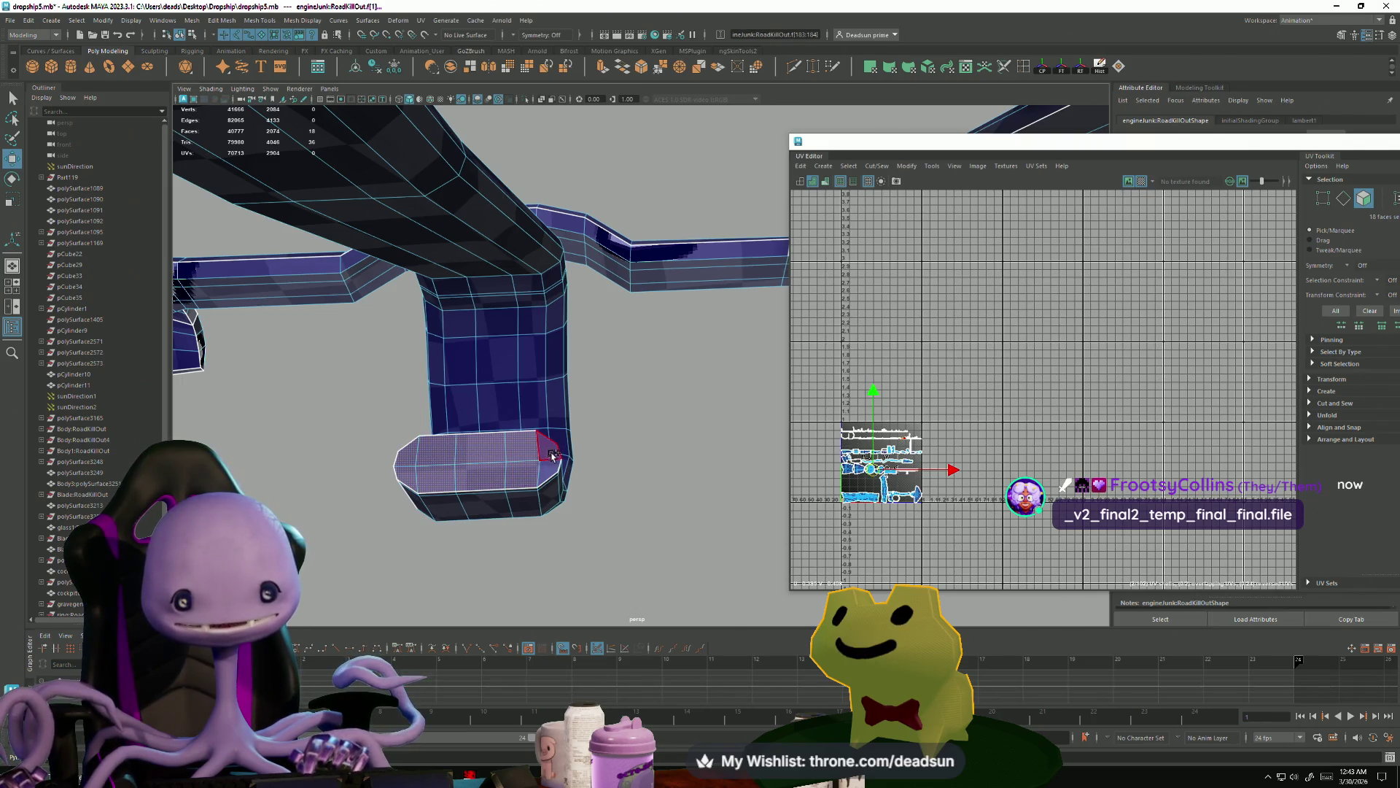
mouse_move(593, 495)
alt+mouse_down()
mouse_move(540, 475)
mouse_move(259, 469)
mouse_move(463, 449)
mouse_move(491, 234)
mouse_move(463, 226)
mouse_move(595, 416)
alt+mouse_up()
scroll(595, 415, up, 5)
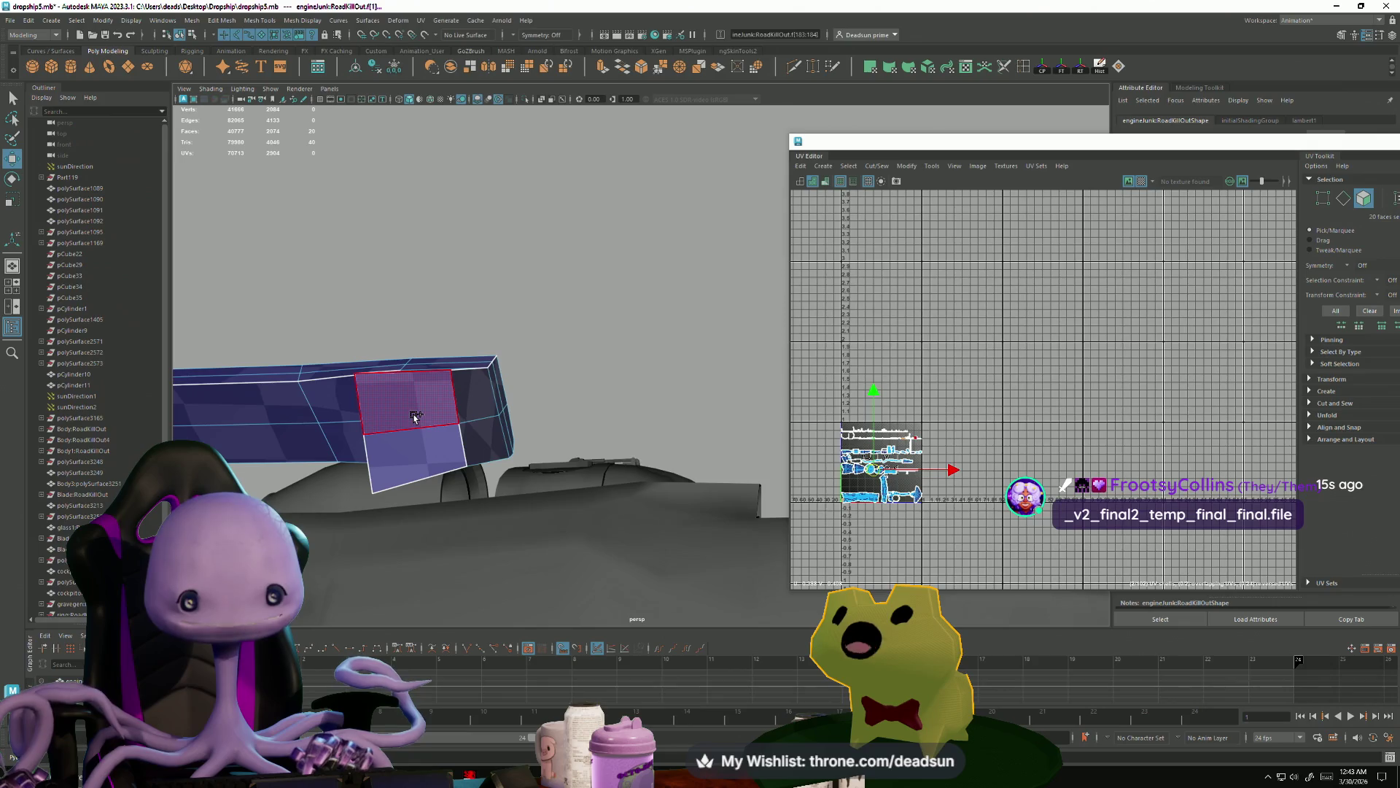
mouse_move(474, 463)
alt+mouse_down()
mouse_move(348, 525)
mouse_move(516, 484)
mouse_move(500, 506)
mouse_move(540, 447)
mouse_move(349, 492)
mouse_move(357, 546)
mouse_move(437, 523)
alt+mouse_up()
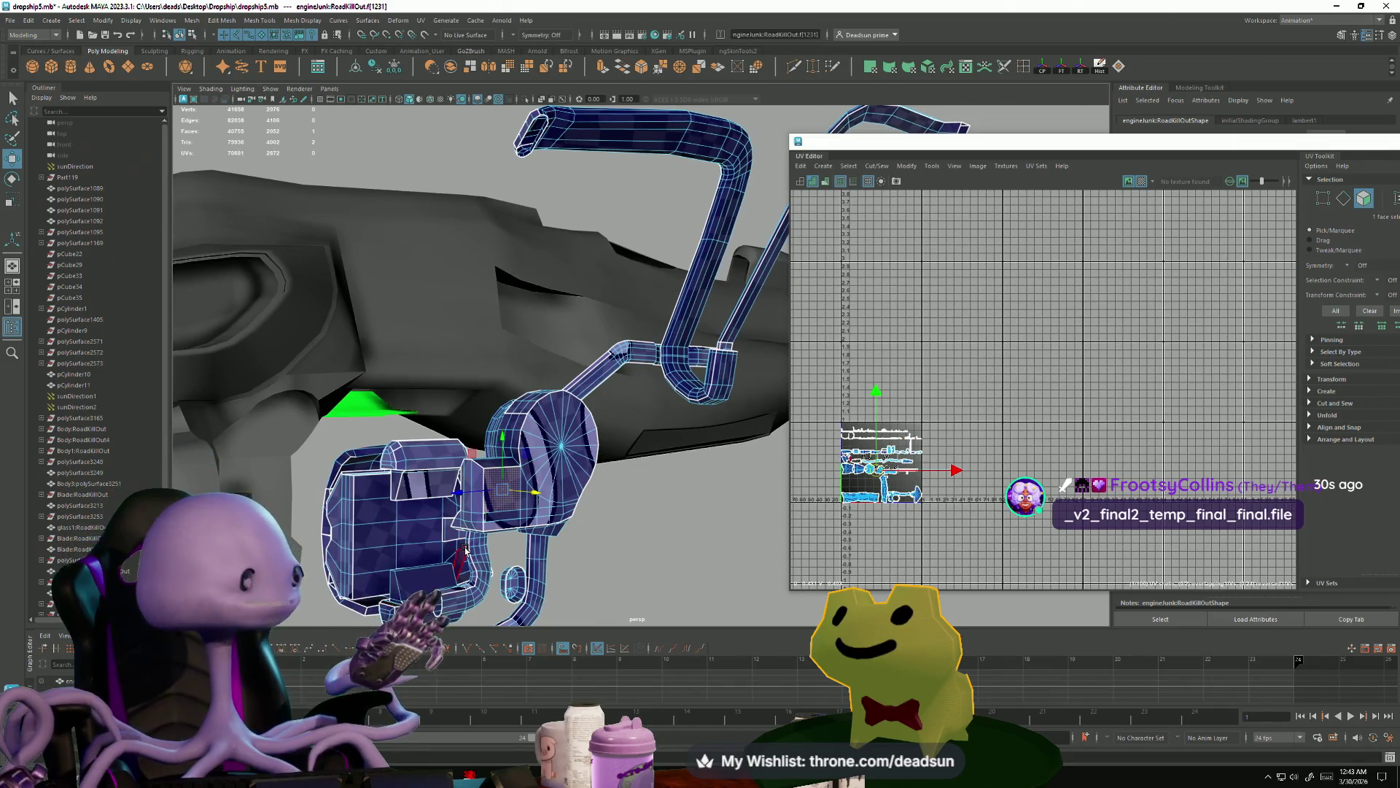
- Add the drum's round cap face loop to the face selection
key(f)
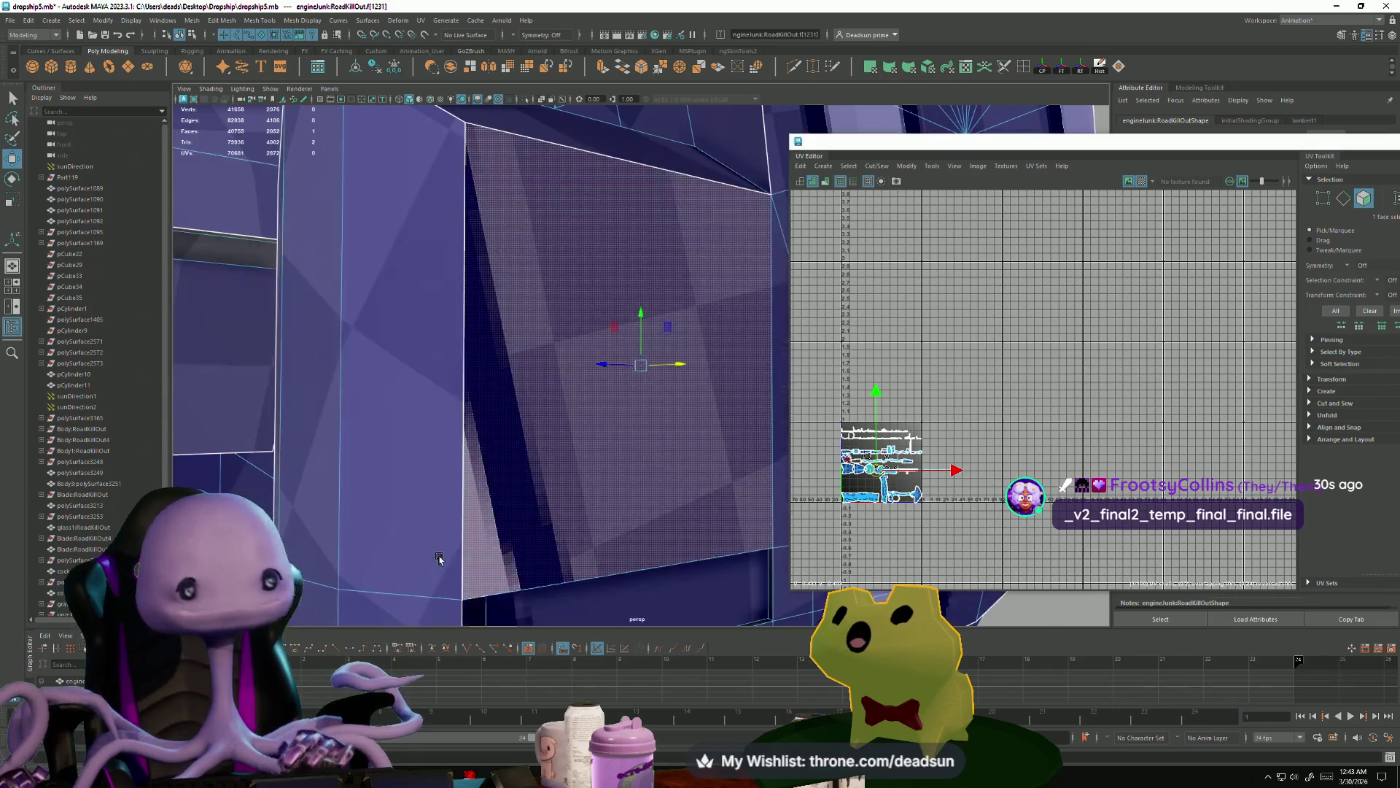
scroll(580, 532, down, 5)
alt+drag(579, 532, 646, 470)
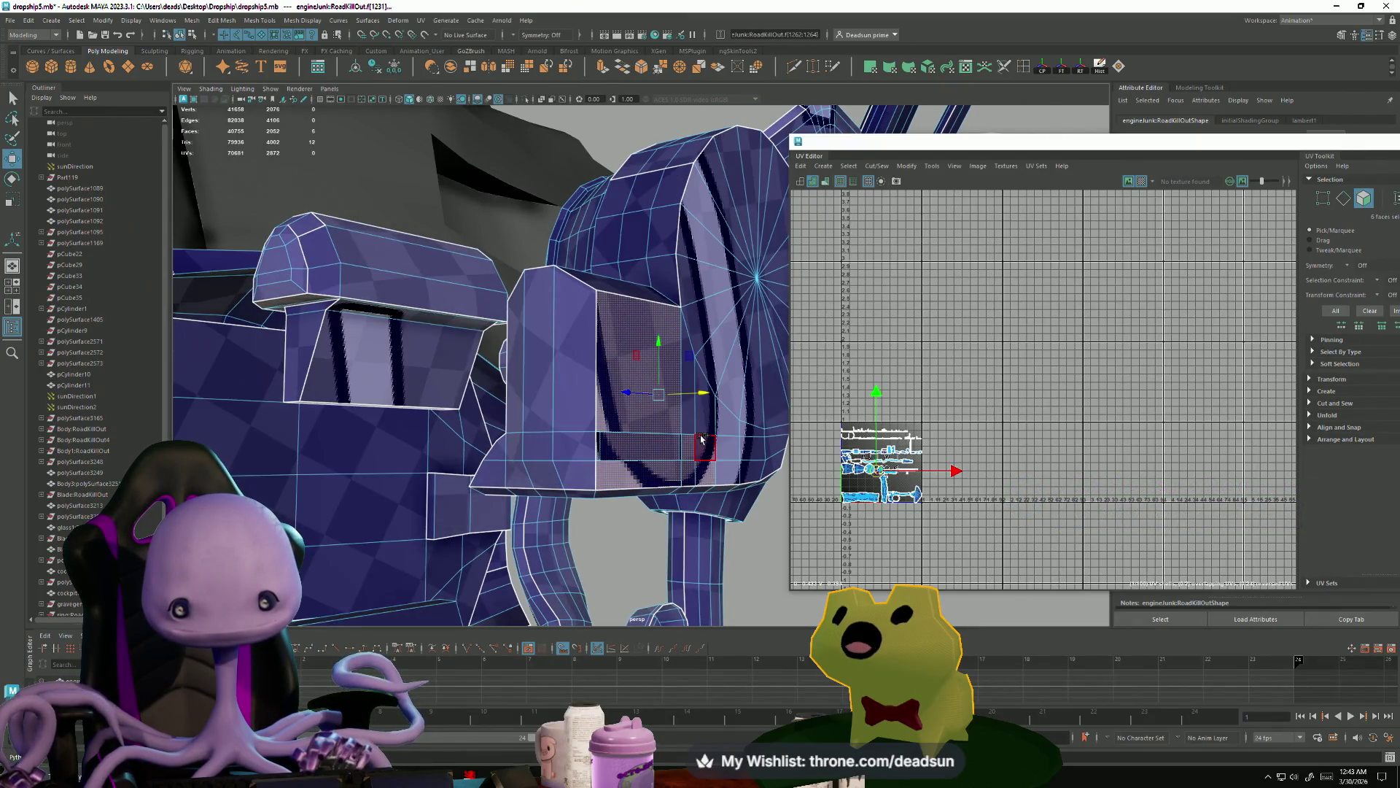
mouse_move(728, 449)
alt+mouse_down()
mouse_move(584, 299)
mouse_move(756, 200)
alt+mouse_up()
shift+double_click(585, 289)
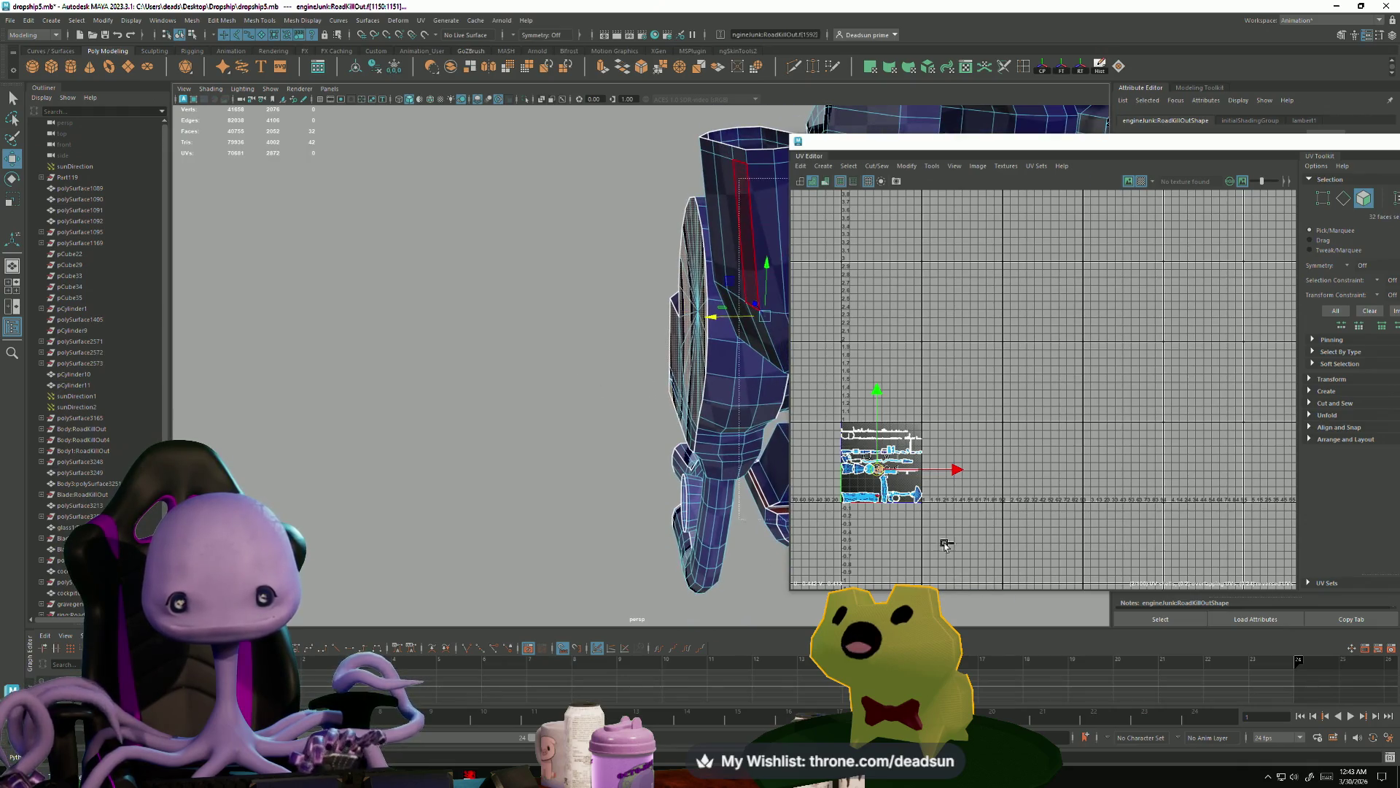
key(f)
alt+drag(562, 493, 630, 564)
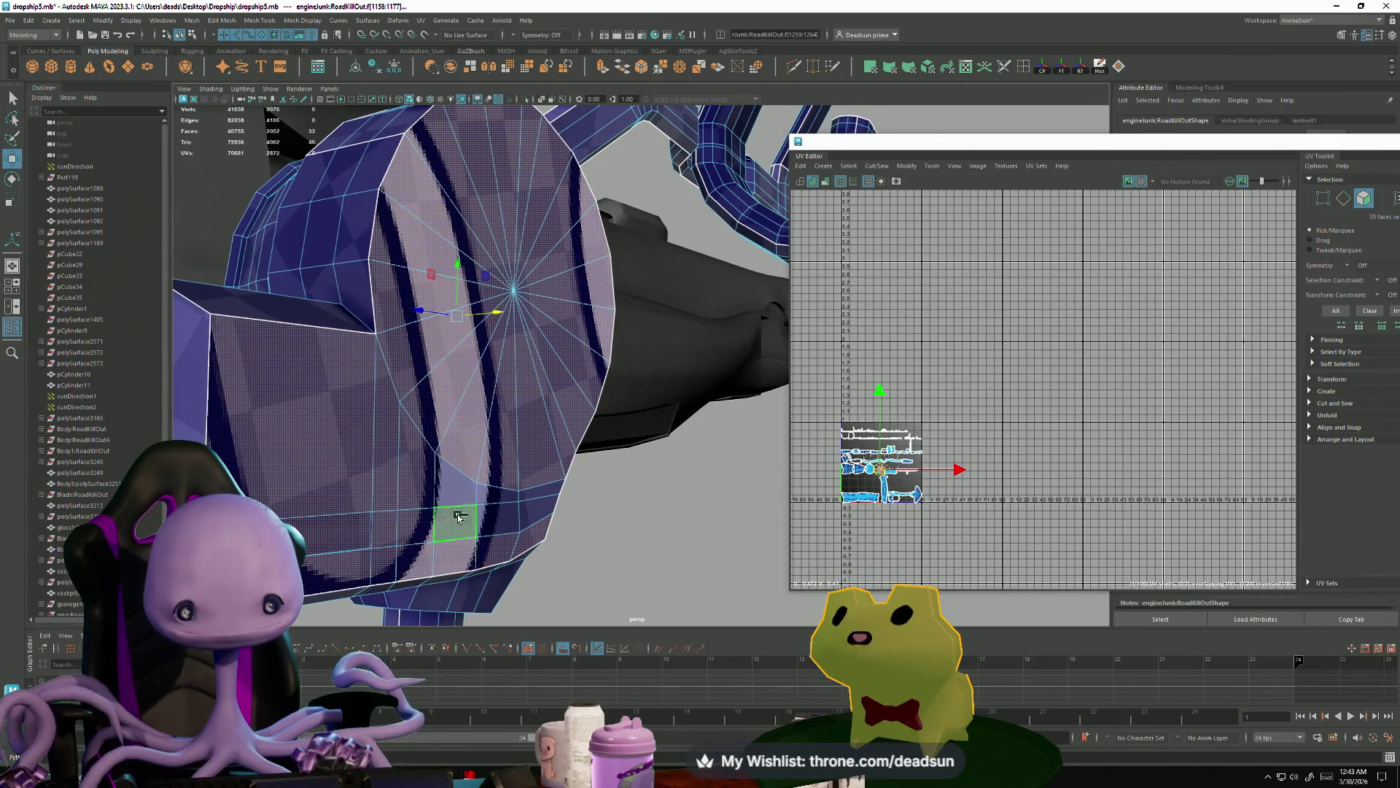
mouse_move(590, 519)
alt+mouse_down()
mouse_move(396, 518)
mouse_move(312, 402)
mouse_move(396, 462)
mouse_move(540, 489)
alt+mouse_up()
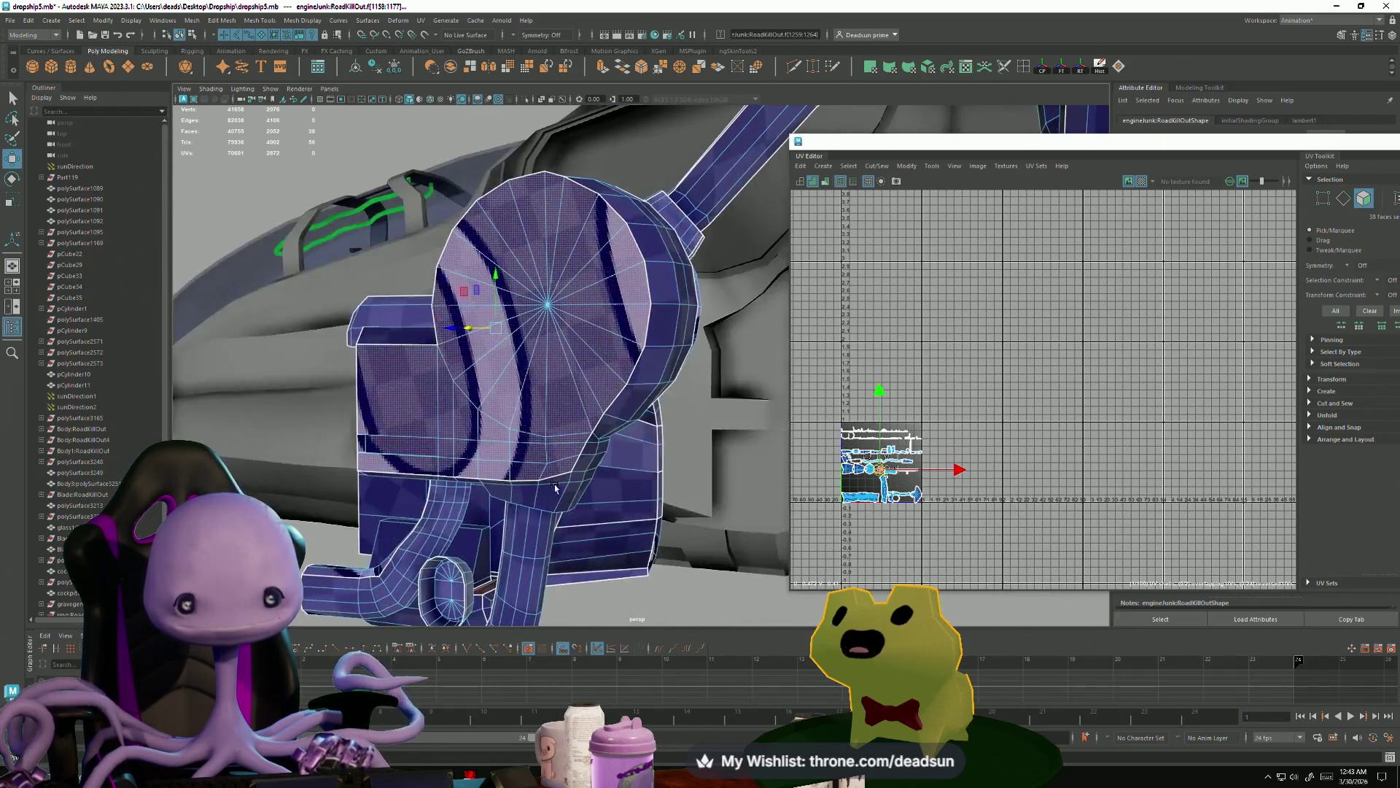
scroll(543, 467, down, 6)
- Isolate the selected pieces with Ctrl+1 so only they show in the view
alt+drag(562, 427, 432, 416)
key(ctrl+1)
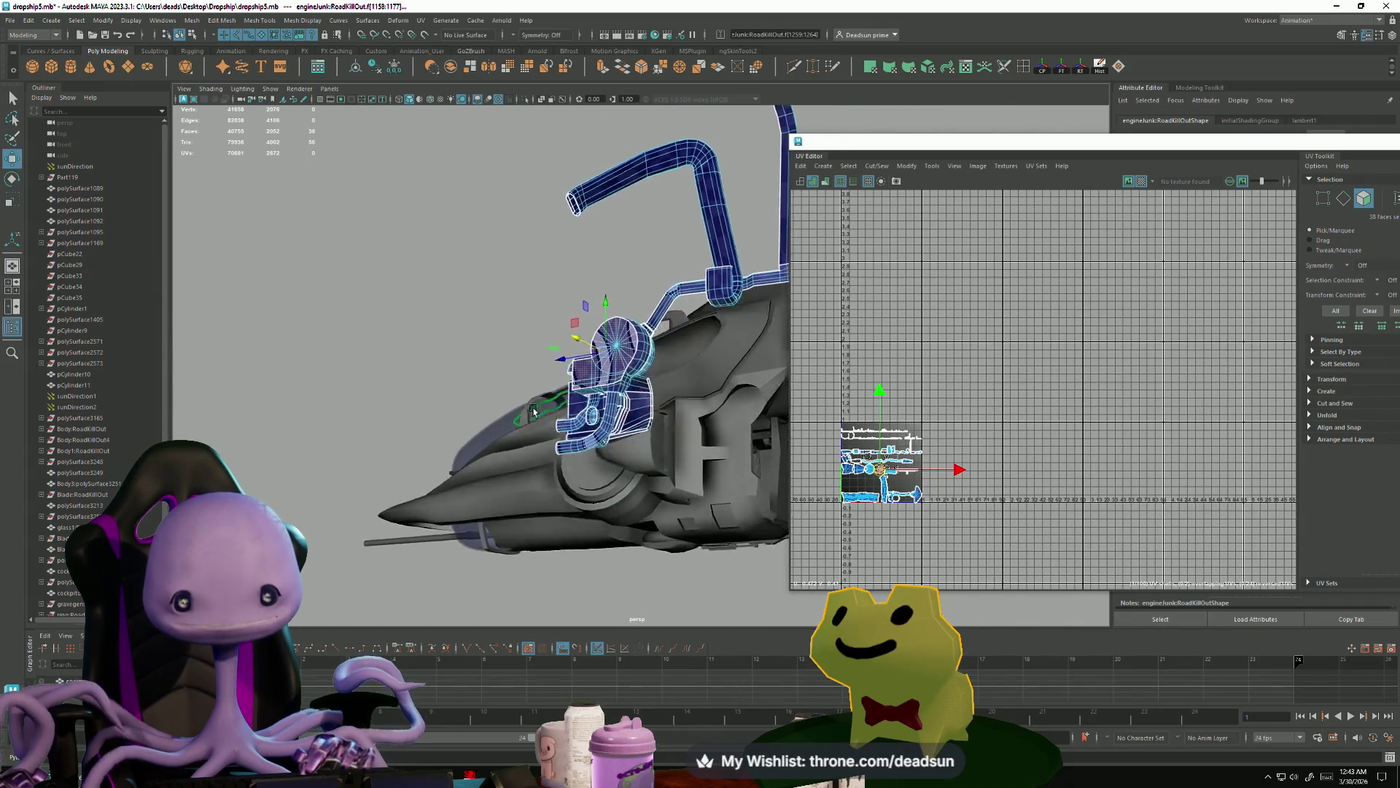
alt+drag(330, 425, 635, 430)
mouse_move(566, 367)
alt+mouse_down()
mouse_move(406, 408)
mouse_move(439, 407)
alt+mouse_up()
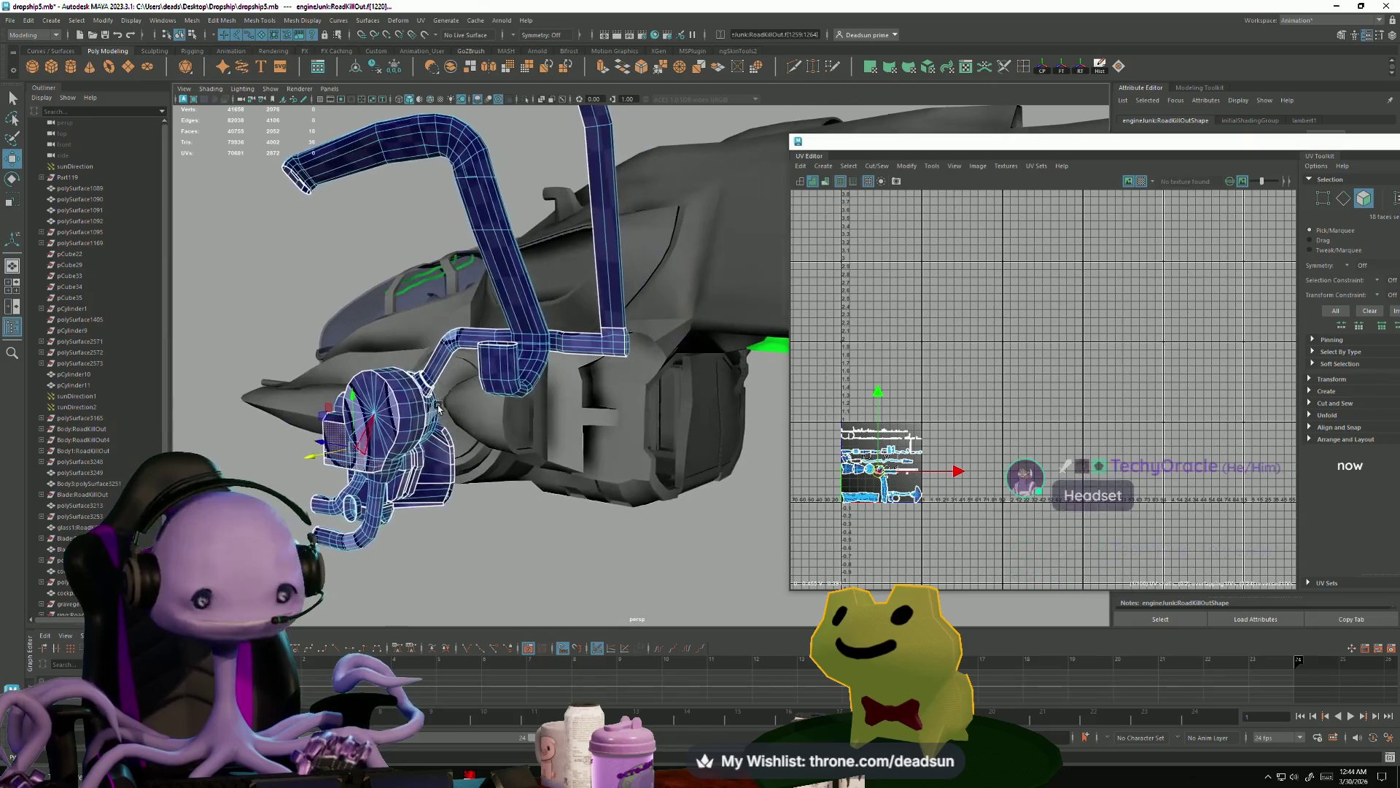
alt+drag(261, 315, 441, 503)
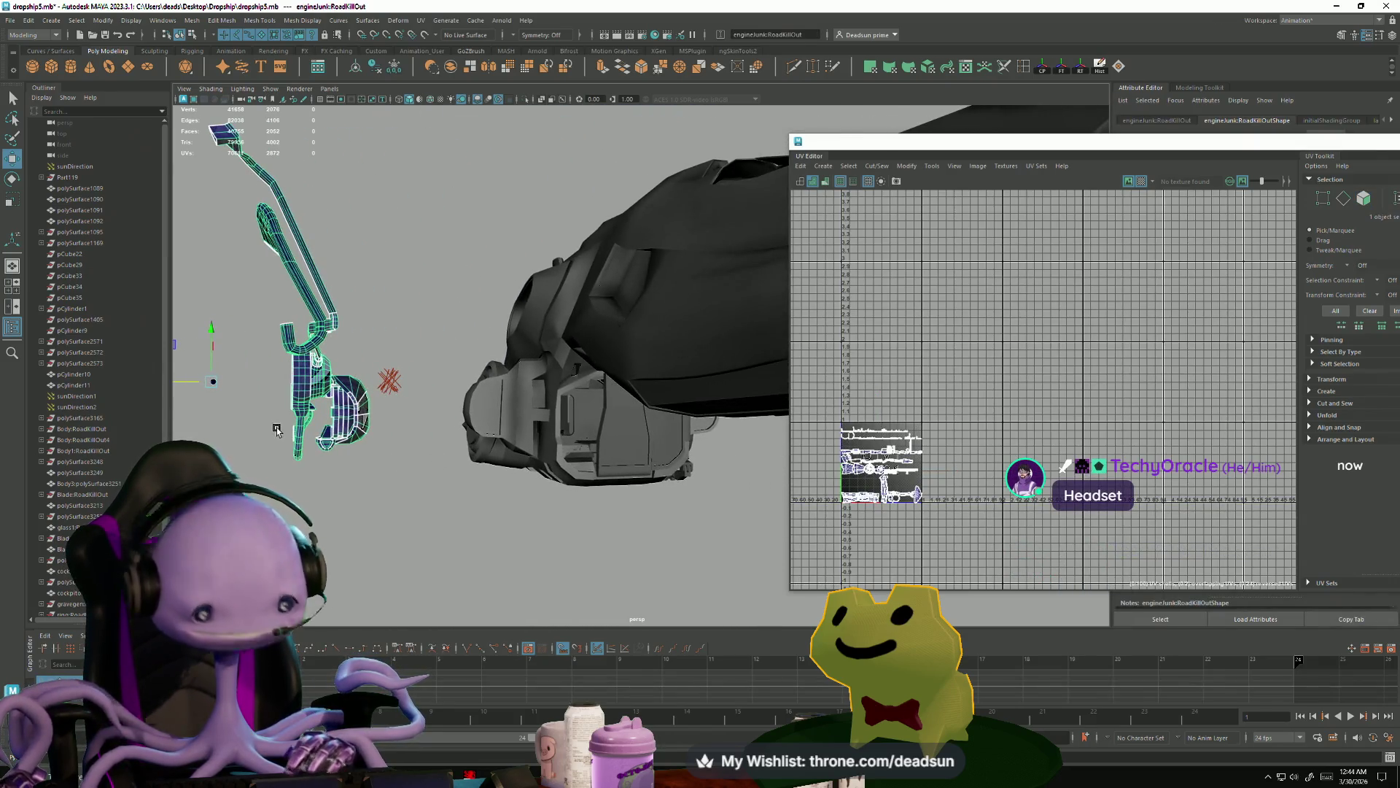
- Slide the blue mechanism along the X axis back into the ship's hull
drag(224, 387, 523, 378)
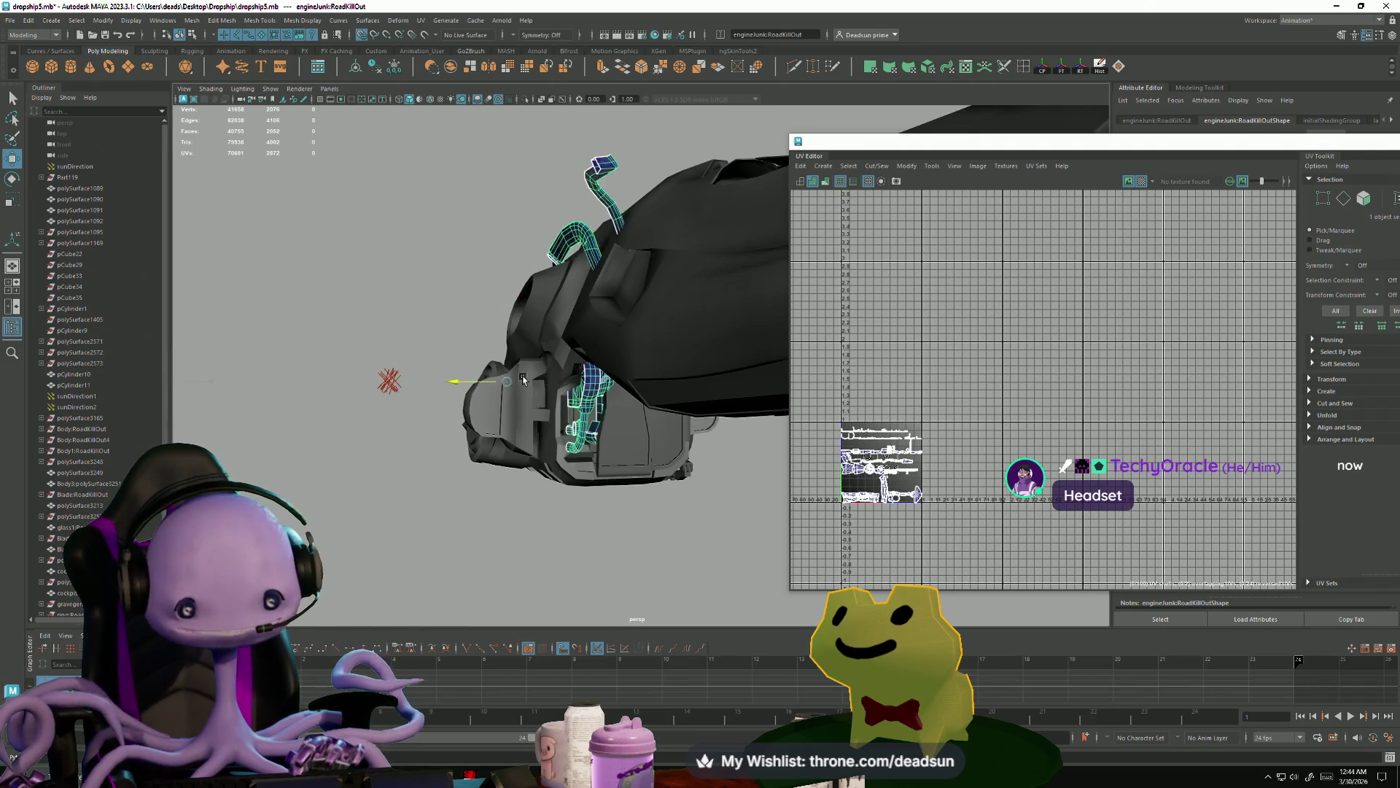
mouse_move(623, 380)
alt+mouse_down()
mouse_move(648, 439)
mouse_move(592, 473)
mouse_move(532, 484)
mouse_move(494, 401)
mouse_move(509, 367)
mouse_move(571, 384)
mouse_move(462, 449)
alt+mouse_up()
scroll(655, 460, up, 5)
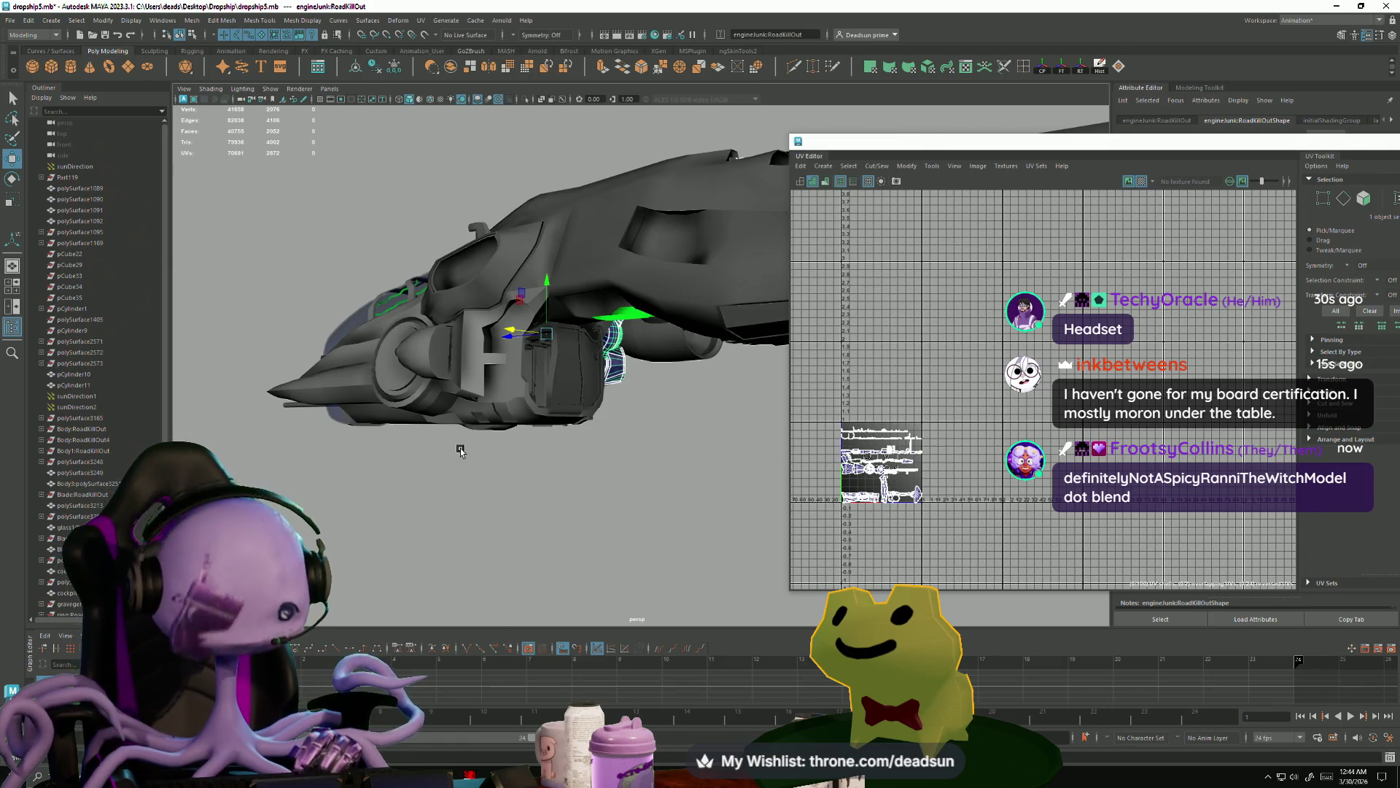
mouse_move(539, 513)
alt+mouse_down()
mouse_move(572, 509)
mouse_move(552, 517)
alt+mouse_up()
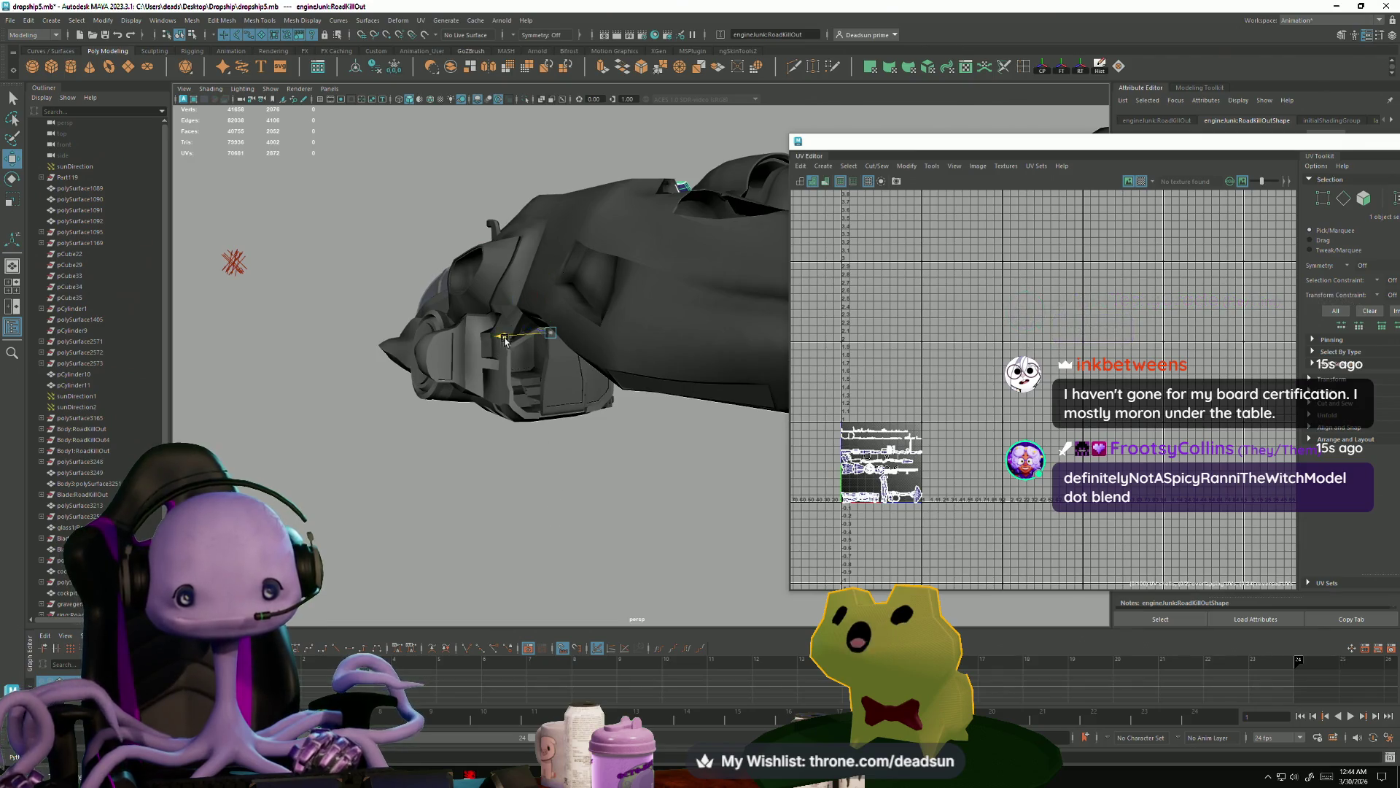
alt+drag(506, 340, 525, 376)
alt+right_drag(525, 375, 583, 487)
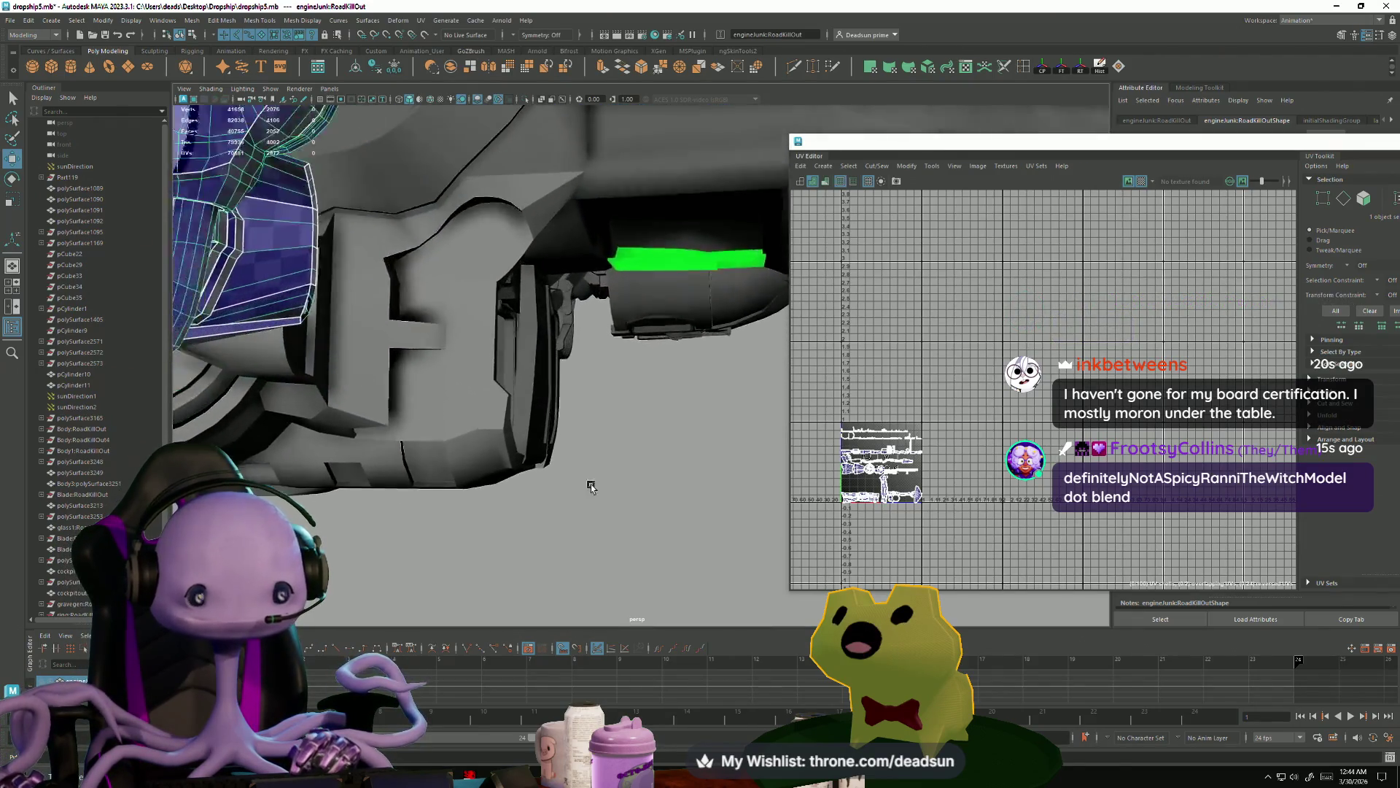
- In Face mode, select the first faces of the strip along the box
key(f)
right_drag(456, 386, 456, 412)
click(460, 385)
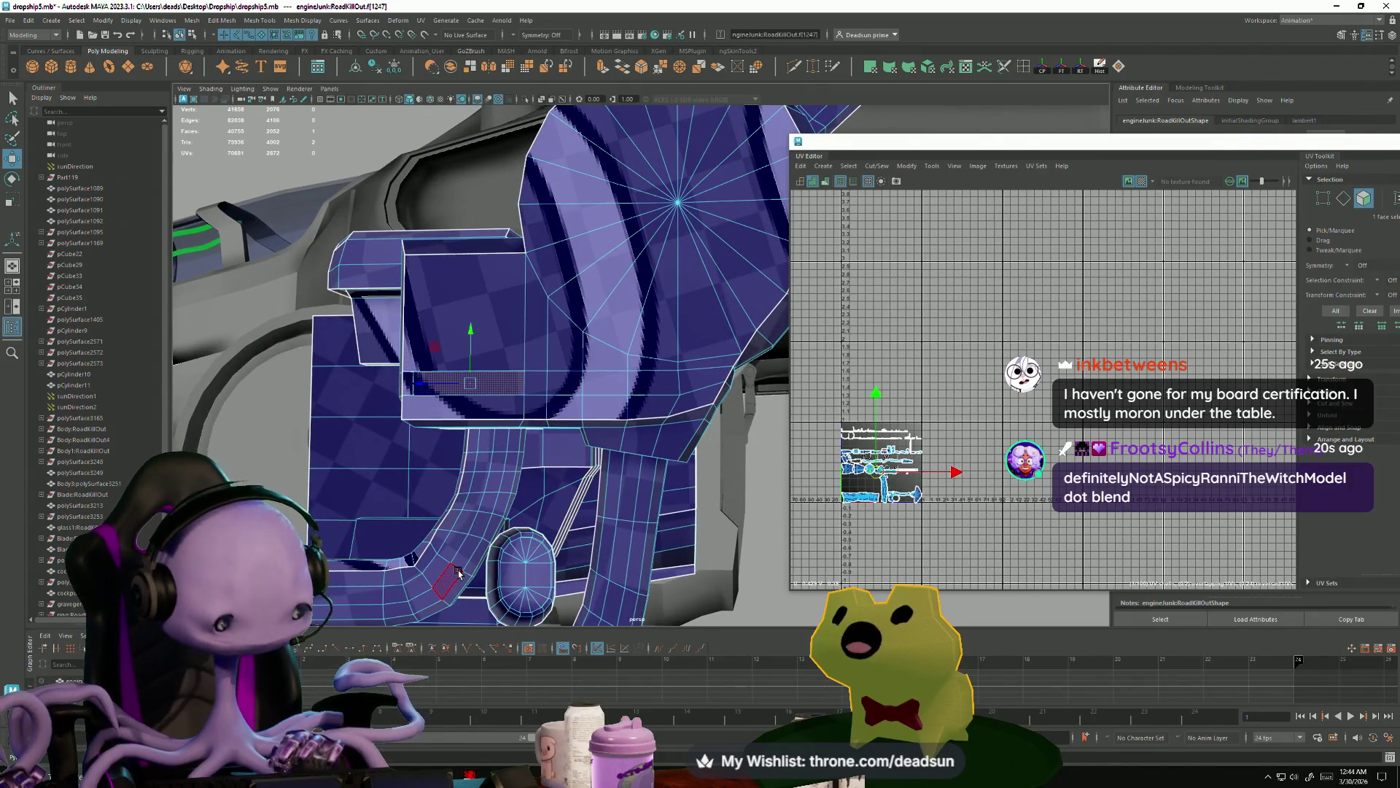
key(f)
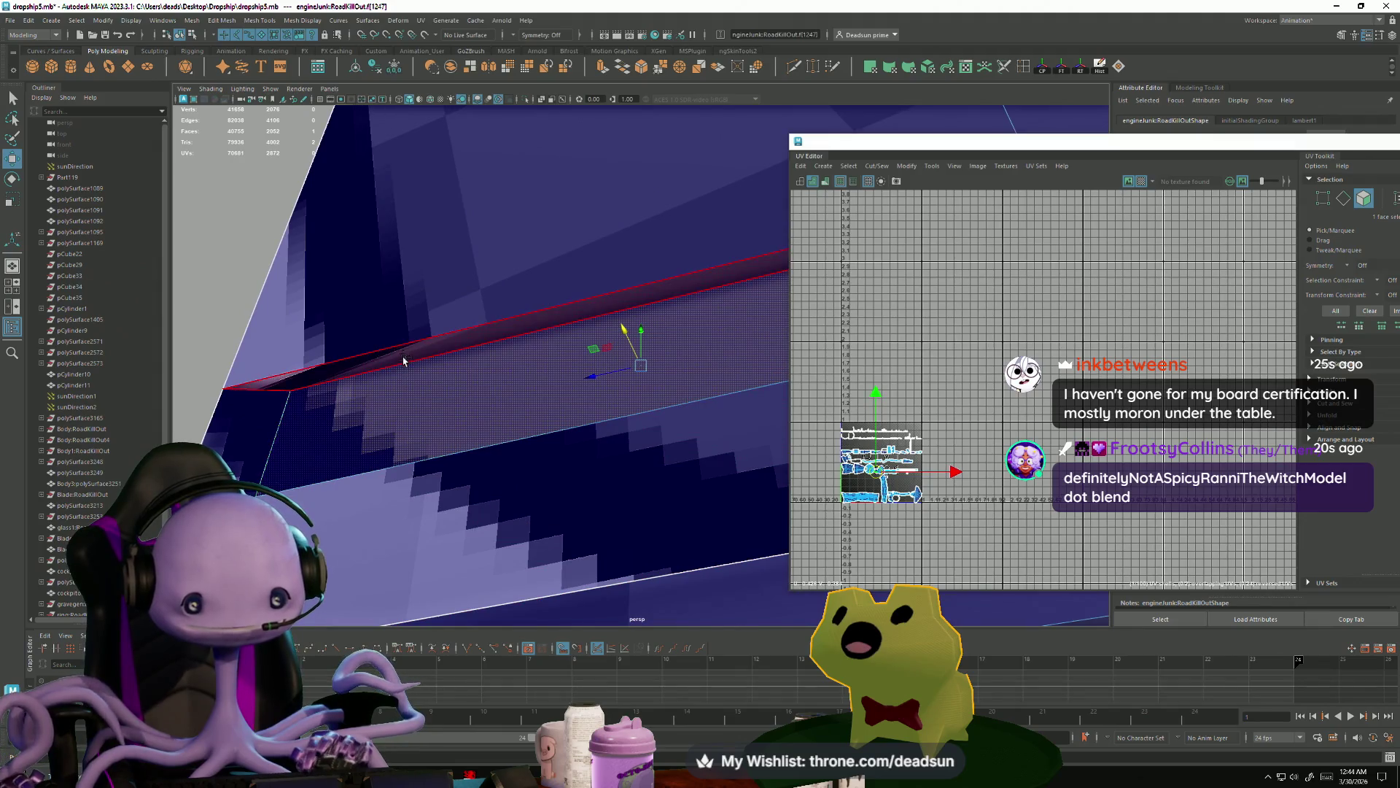
shift+click(407, 356)
mouse_move(407, 357)
alt+mouse_down()
mouse_move(554, 350)
mouse_move(751, 406)
mouse_move(627, 438)
mouse_move(598, 408)
alt+mouse_up()
shift+click(734, 430)
shift+click(731, 426)
- Extend the box strip selection with faces near its top and side
scroll(598, 408, down, 5)
alt+drag(544, 454, 745, 333)
shift+click(715, 345)
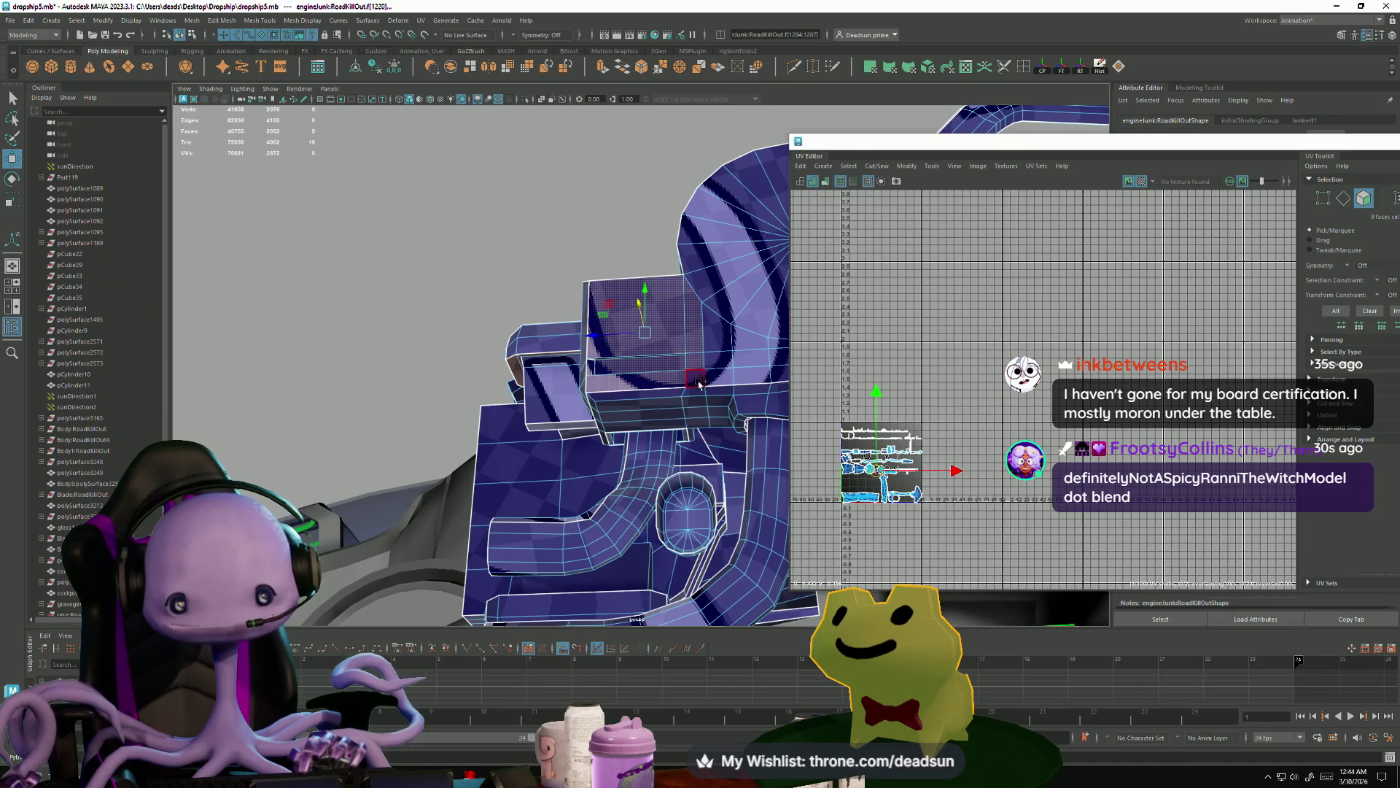
shift+click(716, 346)
mouse_move(716, 345)
alt+mouse_down()
mouse_move(455, 443)
mouse_move(453, 505)
alt+mouse_up()
shift+click(481, 403)
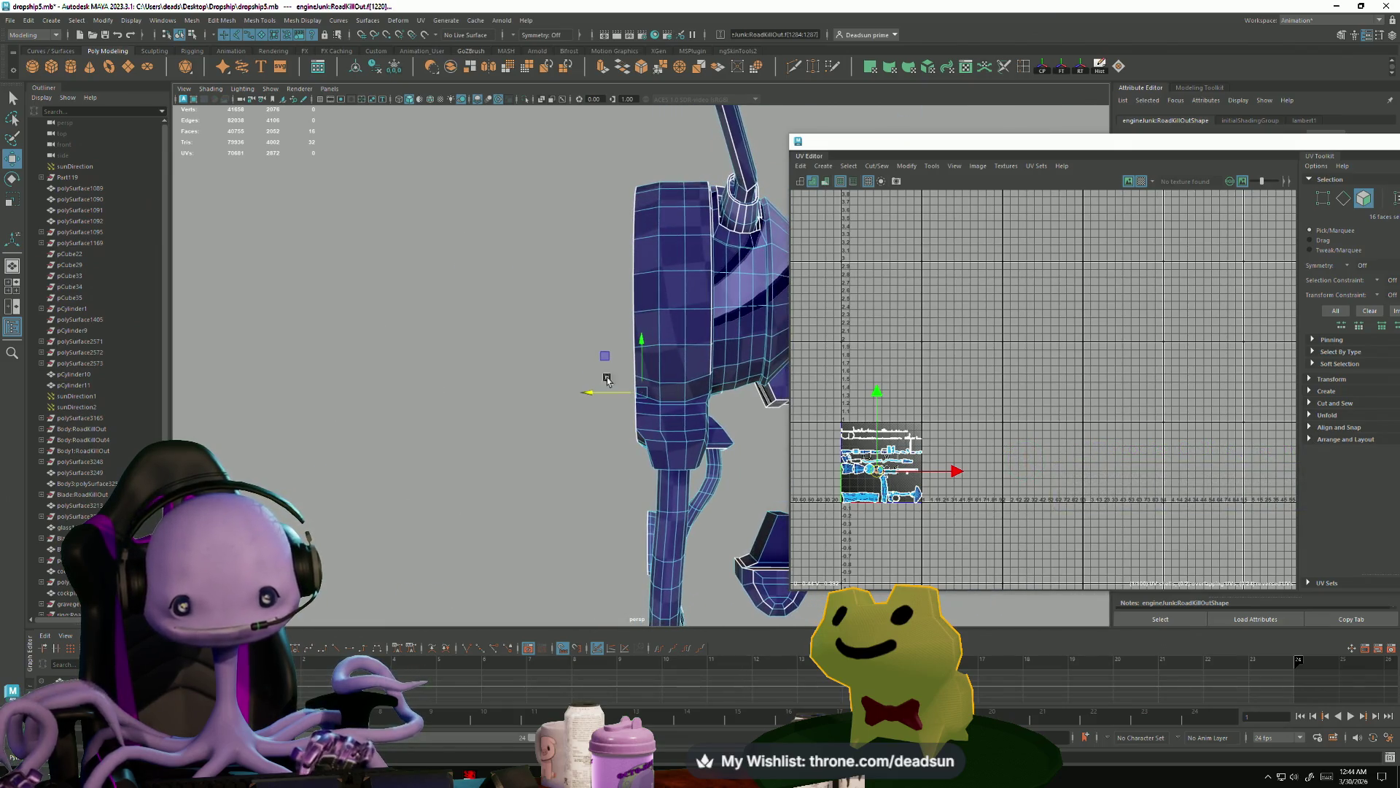
- Pick a chain of eight edges along the drum's lower frame
alt+drag(760, 596, 573, 548)
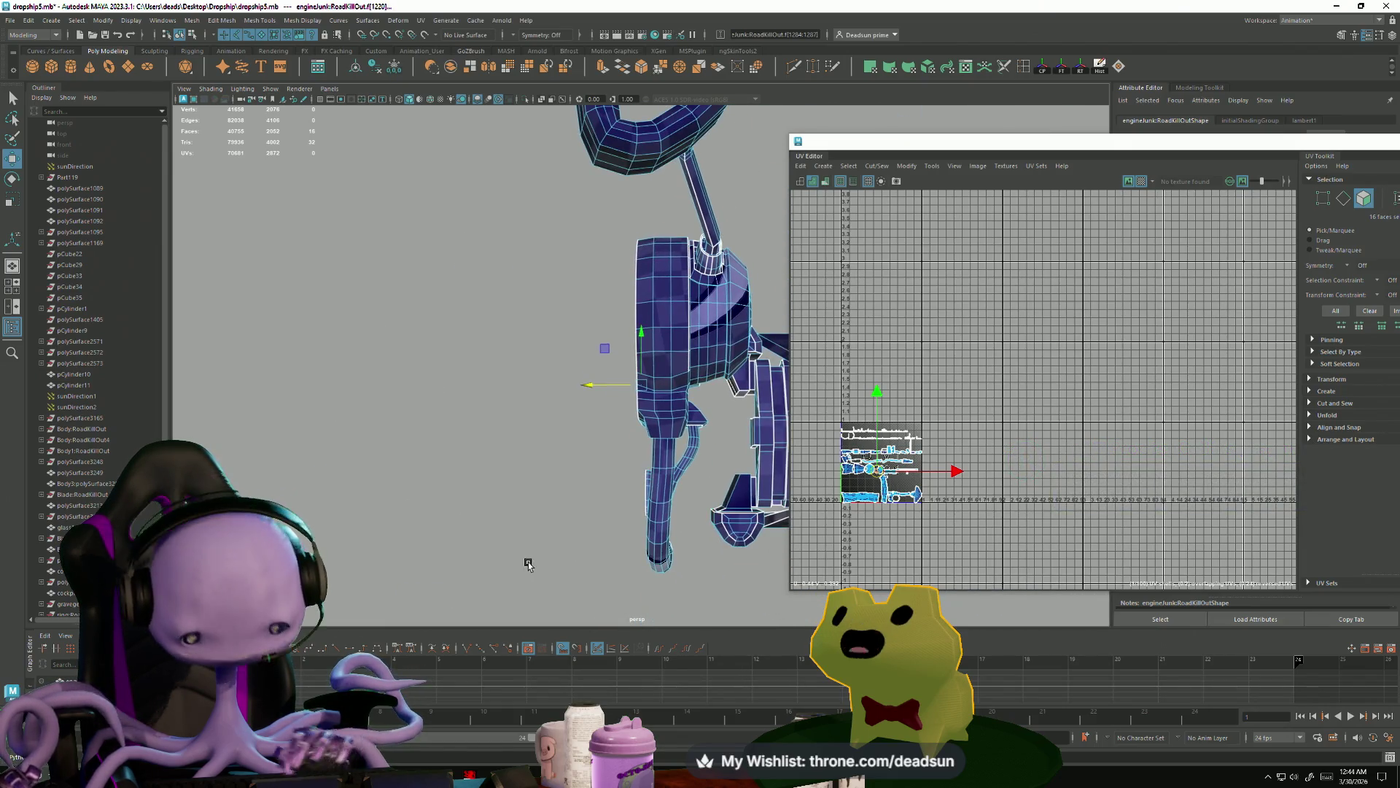
mouse_move(431, 500)
alt+mouse_down()
mouse_move(566, 494)
mouse_move(612, 473)
mouse_move(654, 490)
mouse_move(622, 500)
mouse_move(614, 520)
mouse_move(786, 554)
mouse_move(662, 500)
mouse_move(672, 572)
mouse_move(558, 653)
alt+mouse_up()
mouse_move(542, 598)
alt+mouse_down()
mouse_move(531, 531)
mouse_move(474, 511)
mouse_move(512, 534)
mouse_move(572, 497)
alt+mouse_up()
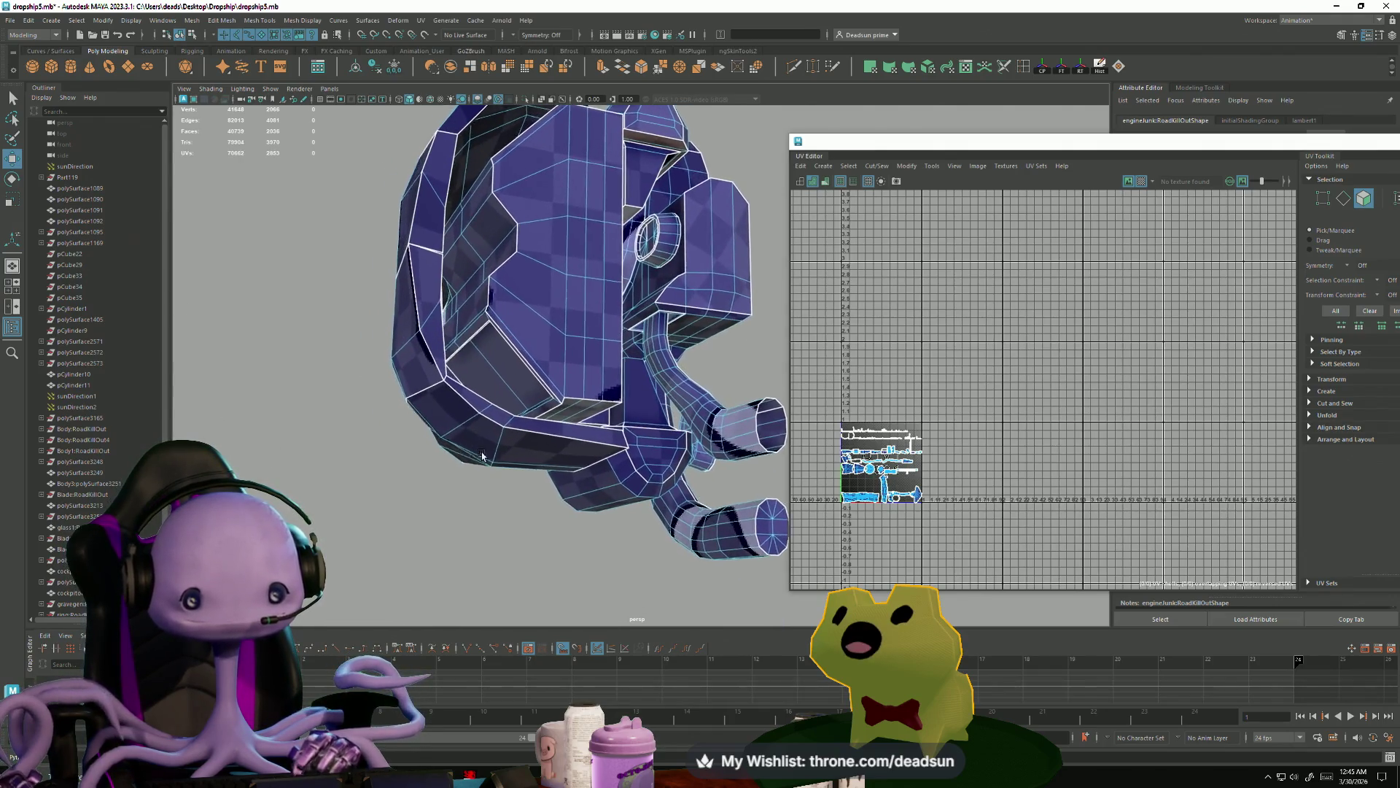
scroll(481, 455, up, 8)
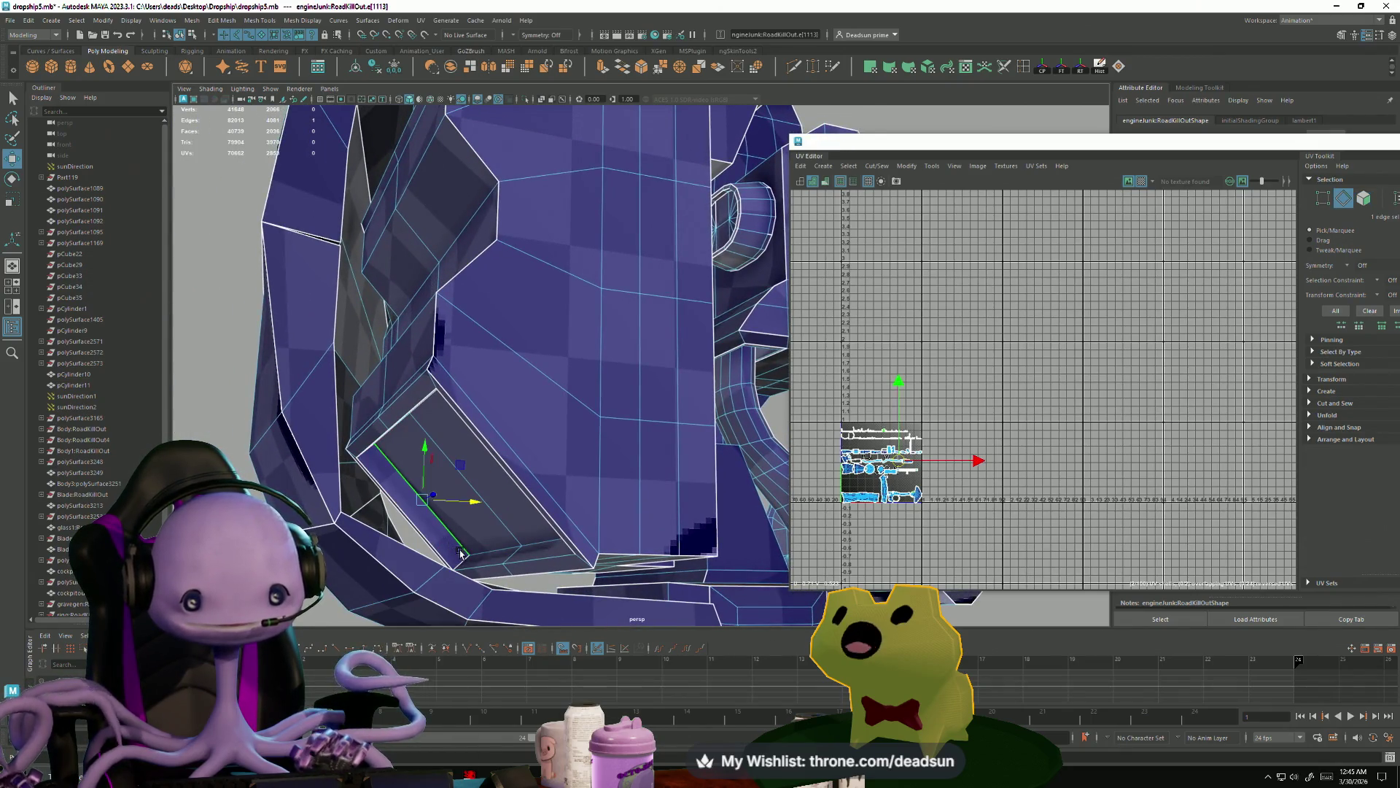
key(f)
mouse_move(462, 594)
alt+mouse_down()
mouse_move(509, 557)
mouse_move(625, 531)
mouse_move(591, 532)
alt+mouse_up()
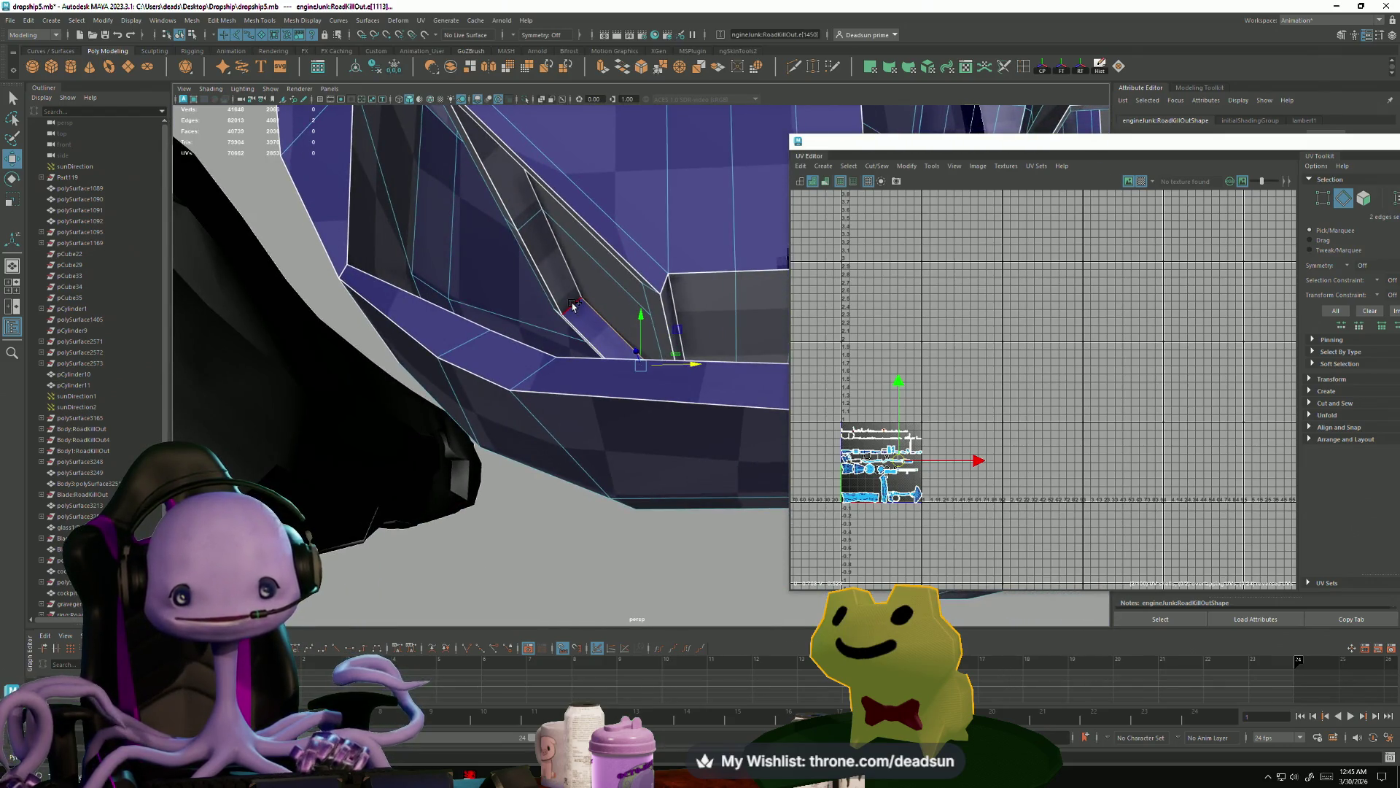
shift+click(573, 281)
mouse_move(574, 282)
alt+mouse_down()
mouse_move(603, 422)
mouse_move(666, 315)
mouse_move(620, 510)
mouse_move(642, 645)
mouse_move(647, 595)
alt+mouse_up()
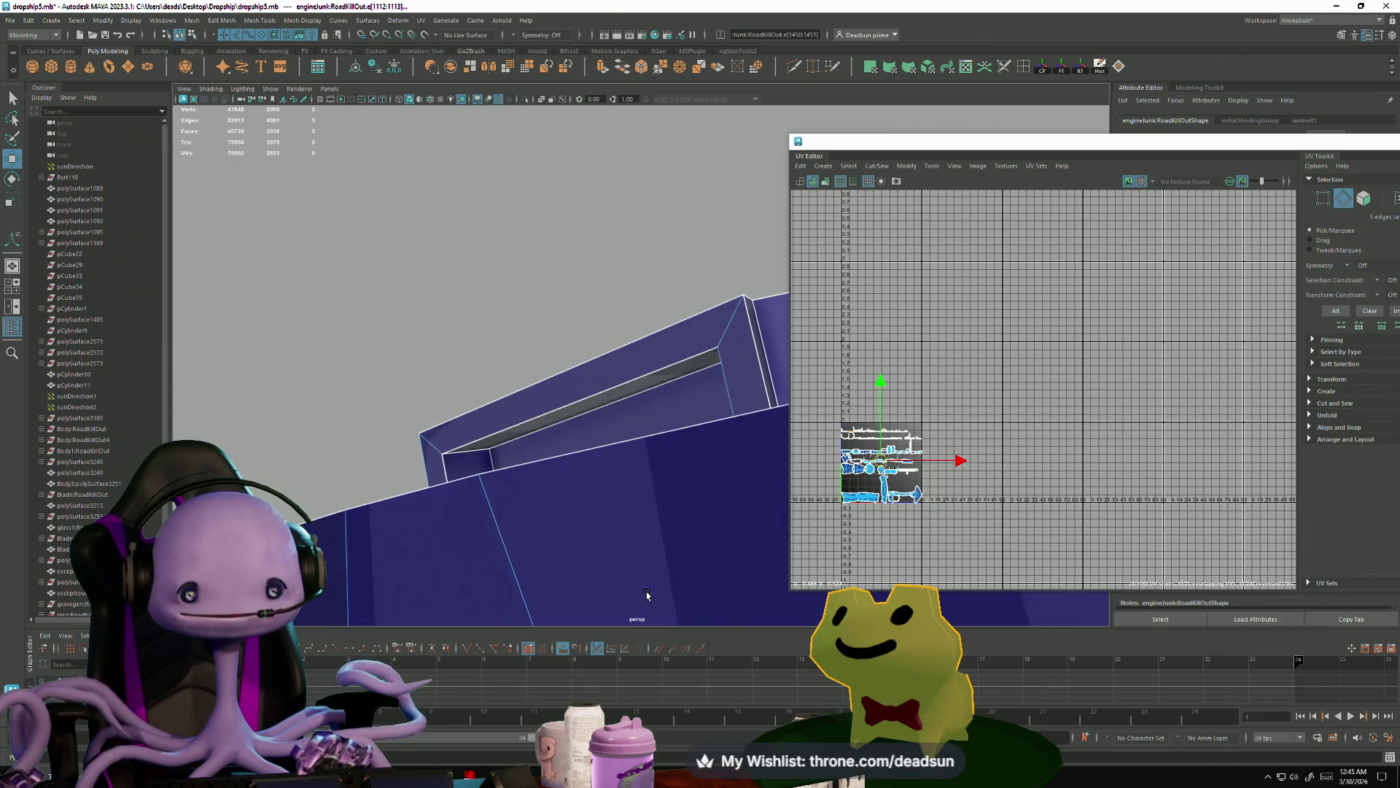
shift+click(510, 445)
mouse_move(510, 444)
alt+mouse_down()
mouse_move(609, 515)
mouse_move(584, 497)
mouse_move(457, 490)
mouse_move(422, 534)
mouse_move(445, 576)
mouse_move(391, 353)
mouse_move(474, 598)
mouse_move(541, 509)
mouse_move(481, 449)
mouse_move(314, 501)
mouse_move(409, 467)
mouse_move(438, 438)
alt+mouse_up()
shift+click(412, 498)
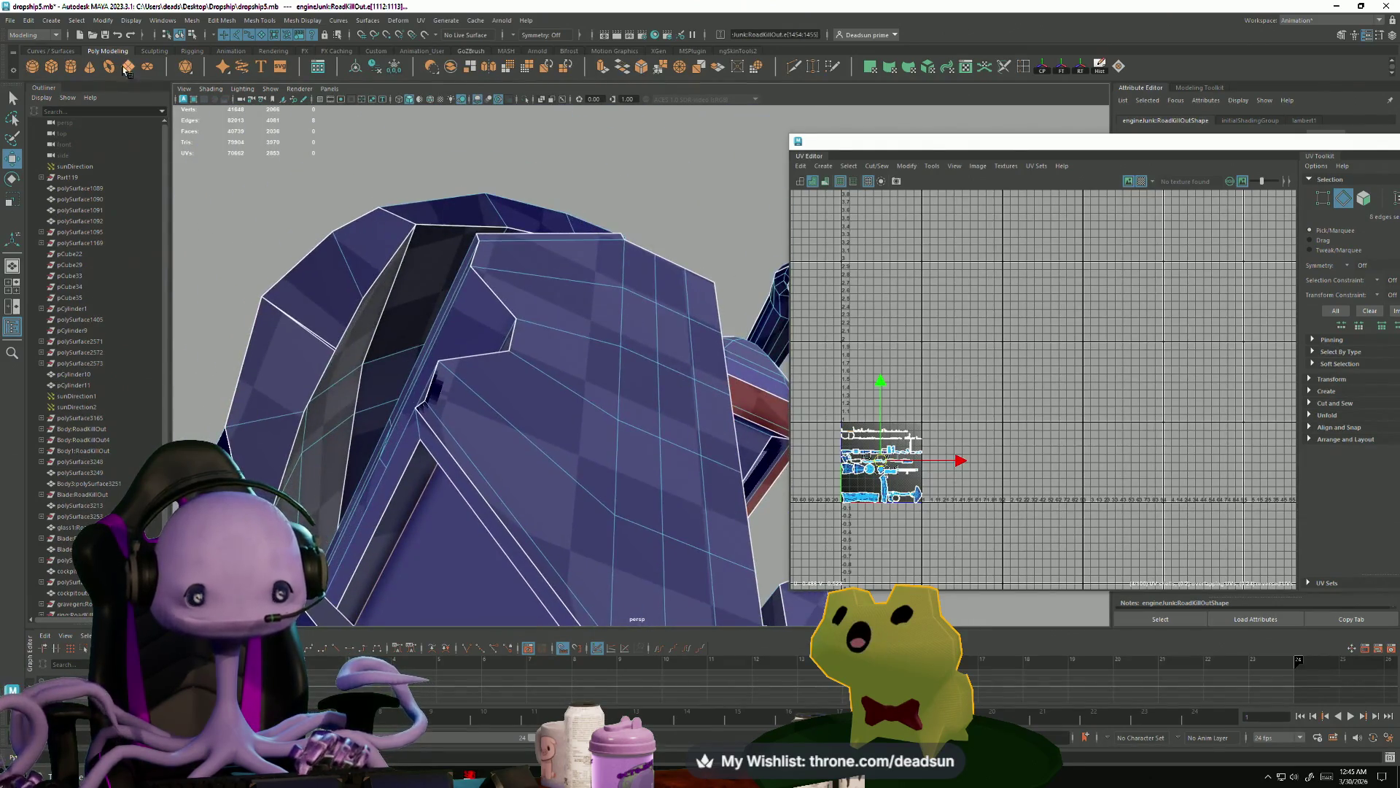
- Apply Cut/Sew > Move and Sew to join the selected UV edges' shells
click(195, 20)
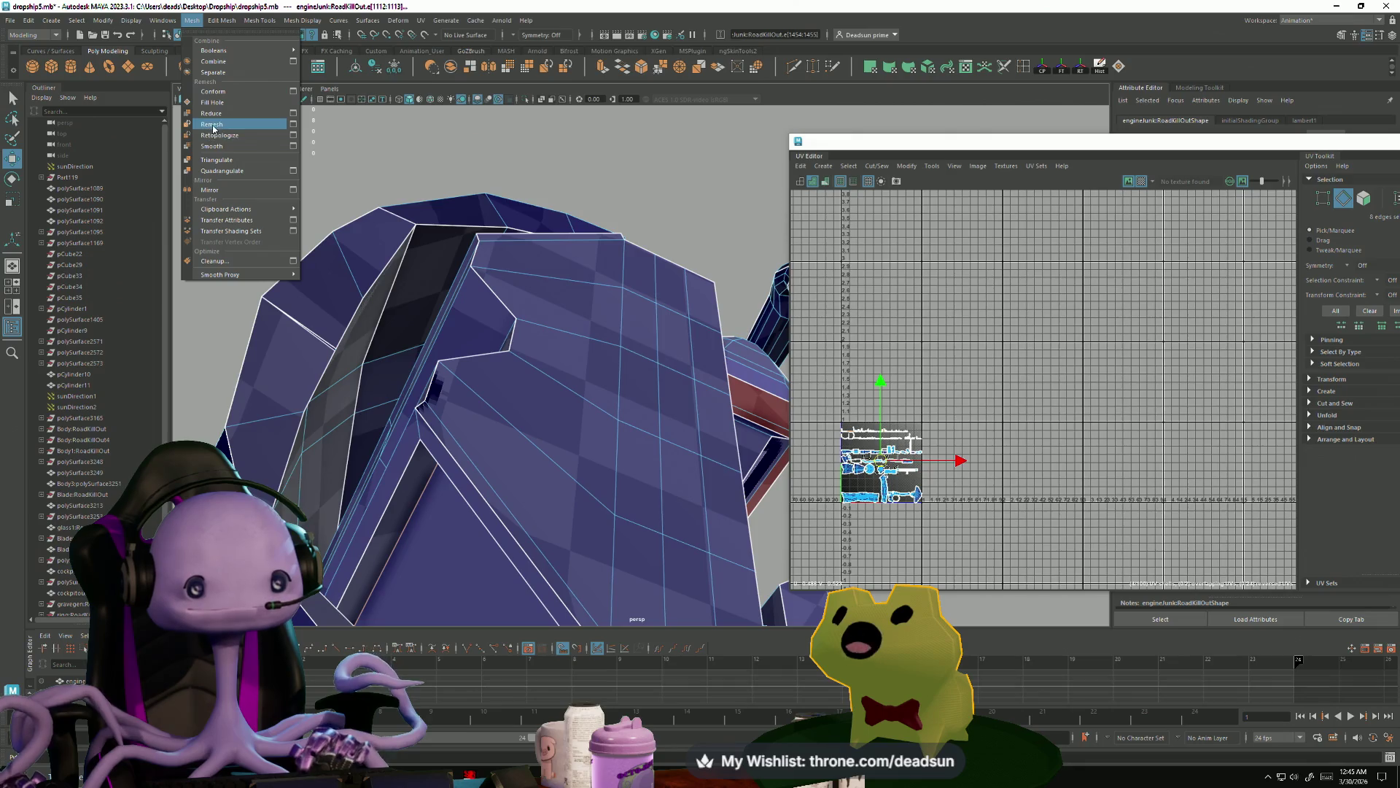
mouse_move(221, 21)
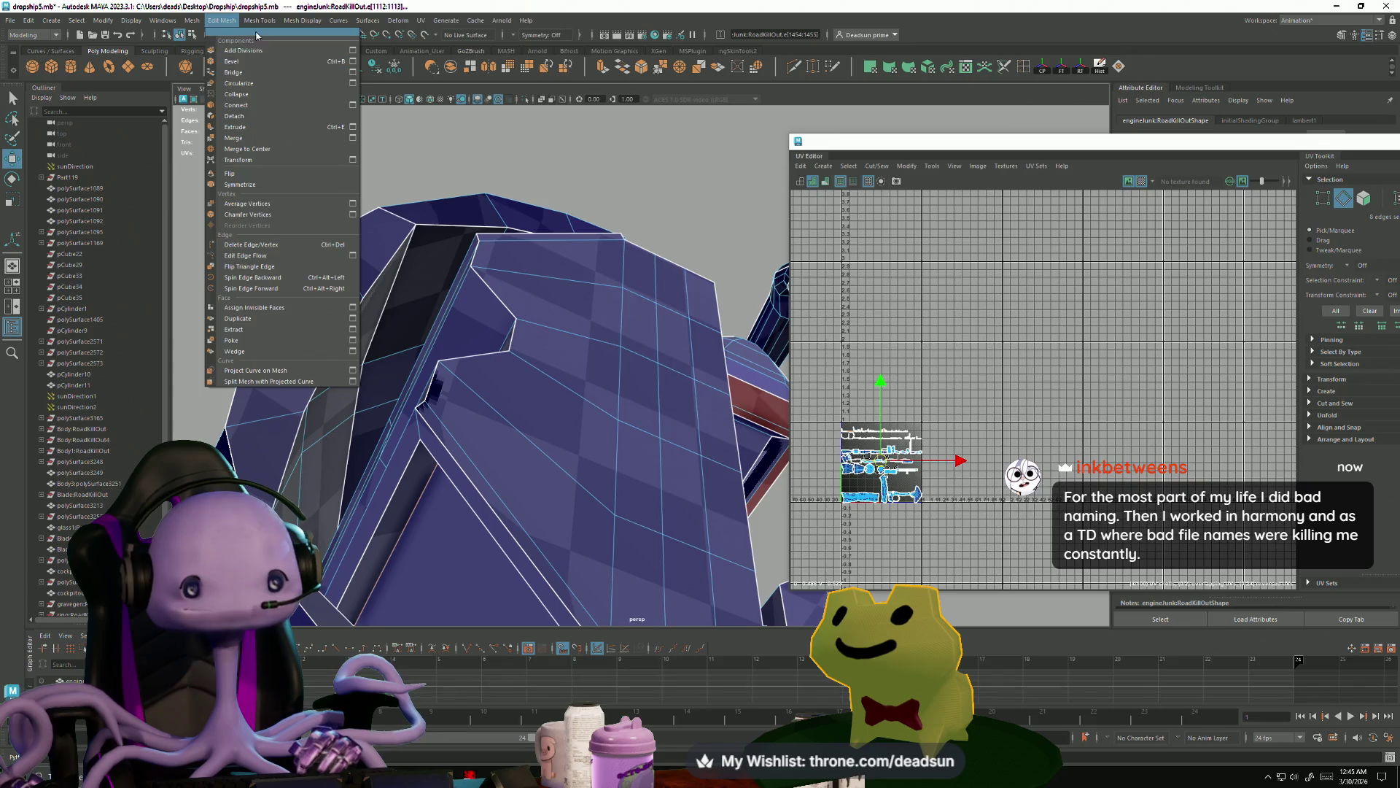
mouse_move(421, 20)
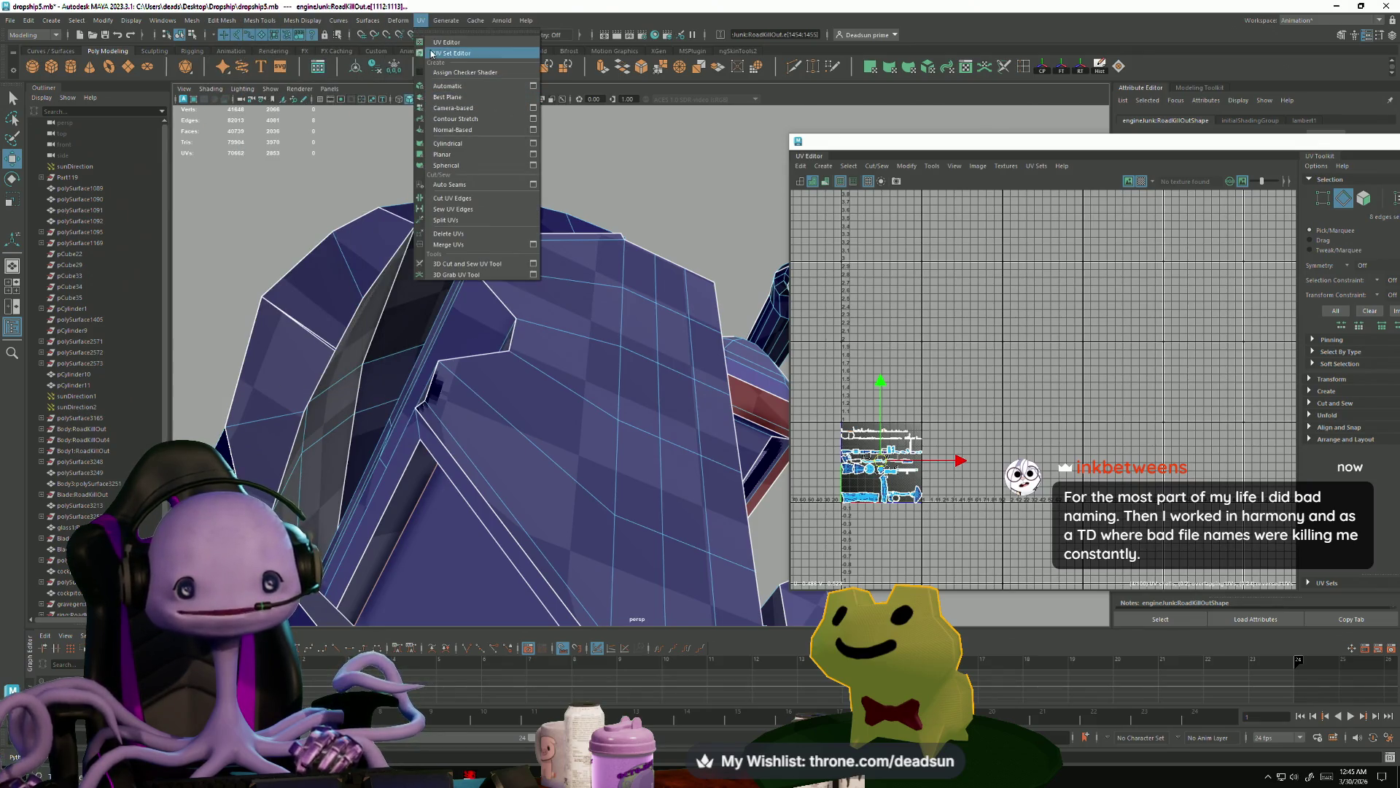
click(905, 167)
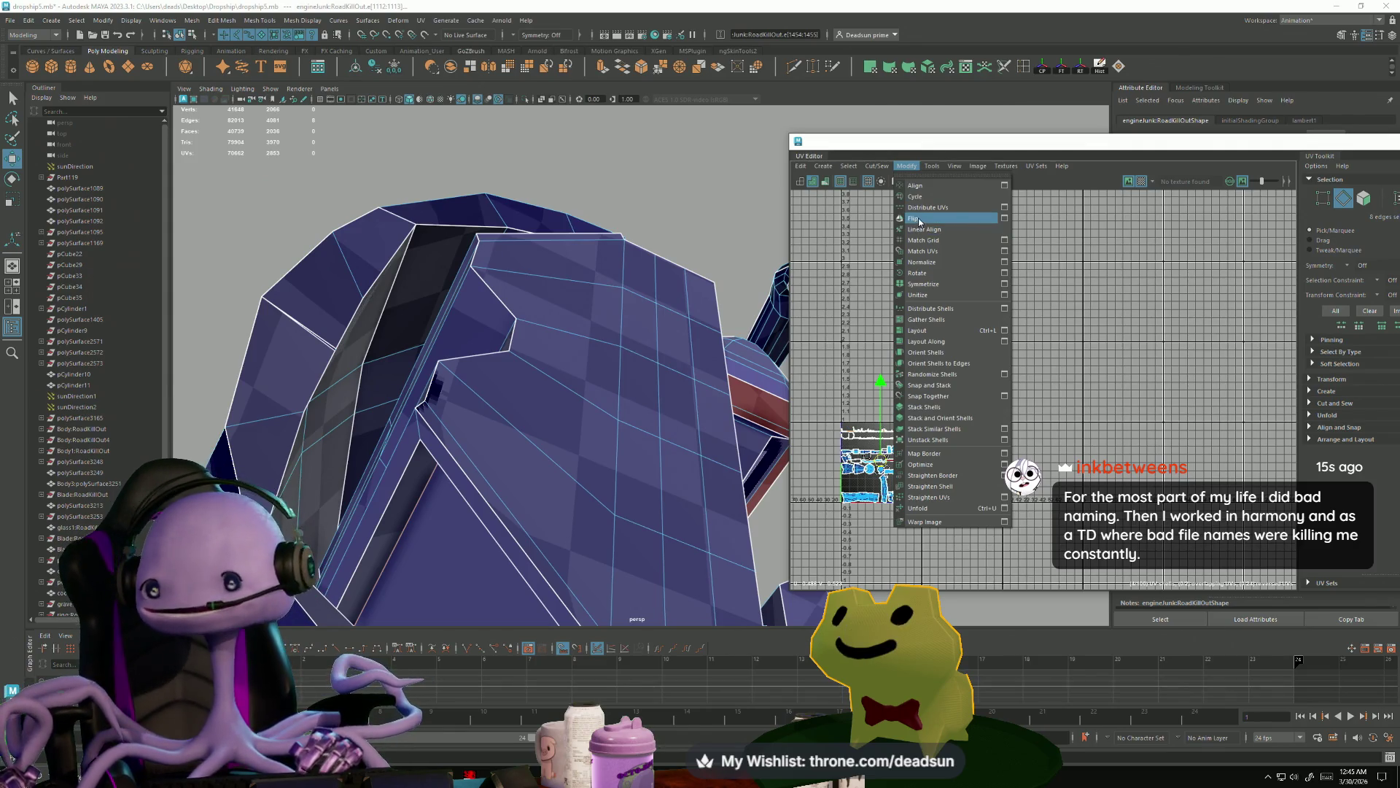
mouse_move(872, 167)
click(896, 269)
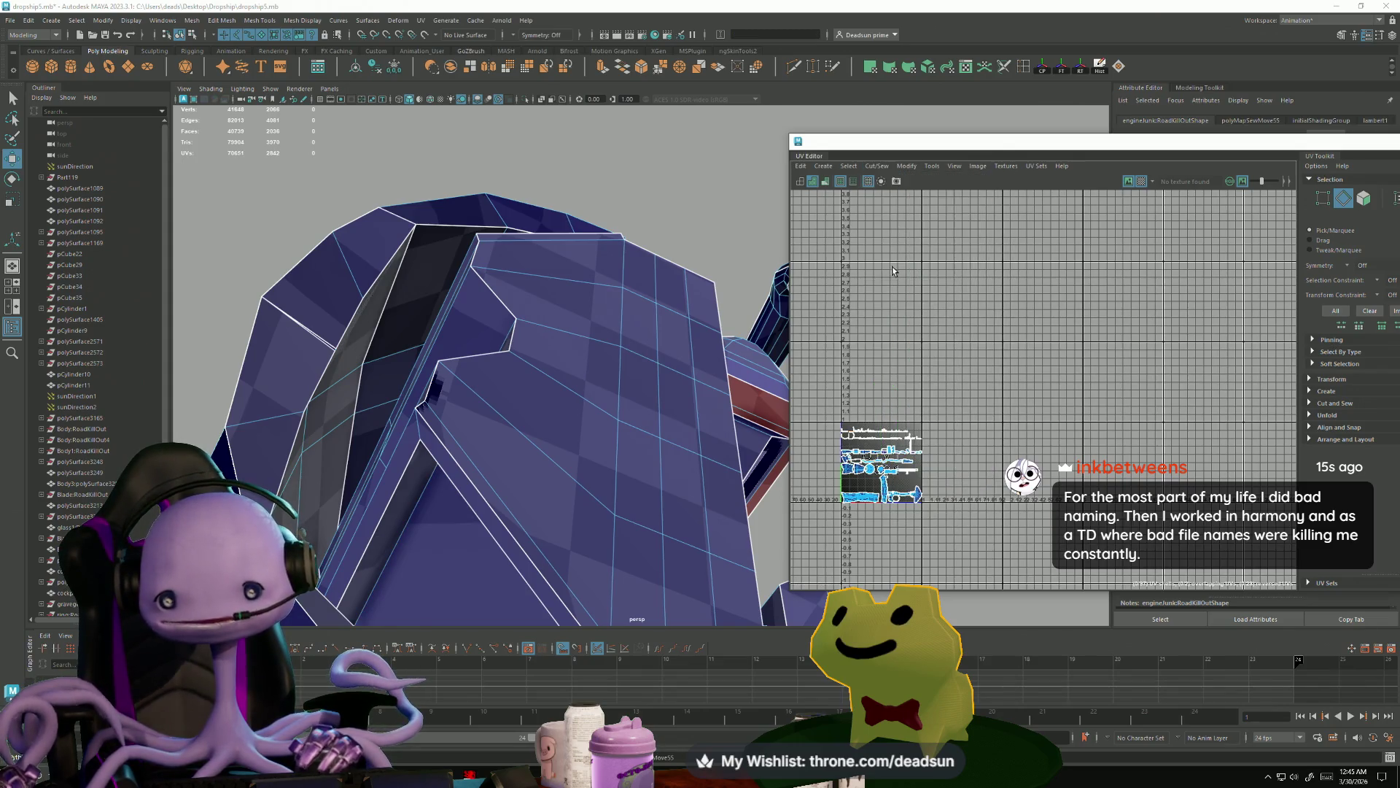
- Select the edges along the curved hull side panel
mouse_move(436, 322)
alt+mouse_down()
mouse_move(391, 391)
mouse_move(146, 289)
alt+mouse_up()
mouse_move(394, 408)
alt+mouse_down()
mouse_move(412, 446)
mouse_move(292, 314)
mouse_move(406, 338)
mouse_move(377, 335)
mouse_move(387, 330)
alt+mouse_up()
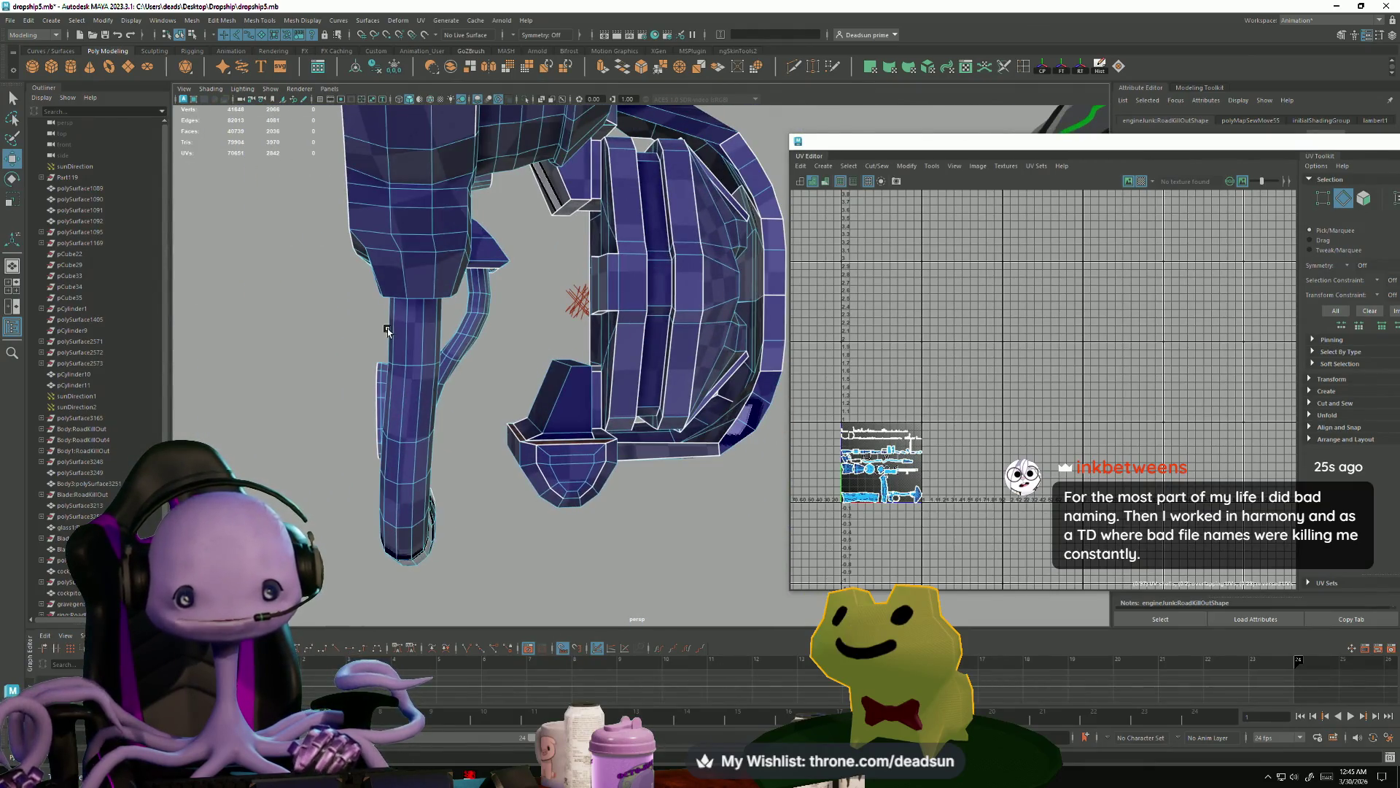
mouse_move(588, 350)
alt+mouse_down()
mouse_move(347, 343)
mouse_move(356, 362)
mouse_move(338, 359)
alt+mouse_up()
mouse_move(431, 338)
alt+mouse_down()
mouse_move(560, 235)
mouse_move(600, 243)
mouse_move(508, 397)
mouse_move(525, 343)
mouse_move(580, 419)
mouse_move(560, 393)
mouse_move(773, 400)
mouse_move(566, 363)
mouse_move(544, 372)
mouse_move(653, 376)
alt+mouse_up()
shift+click(529, 337)
shift+click(498, 393)
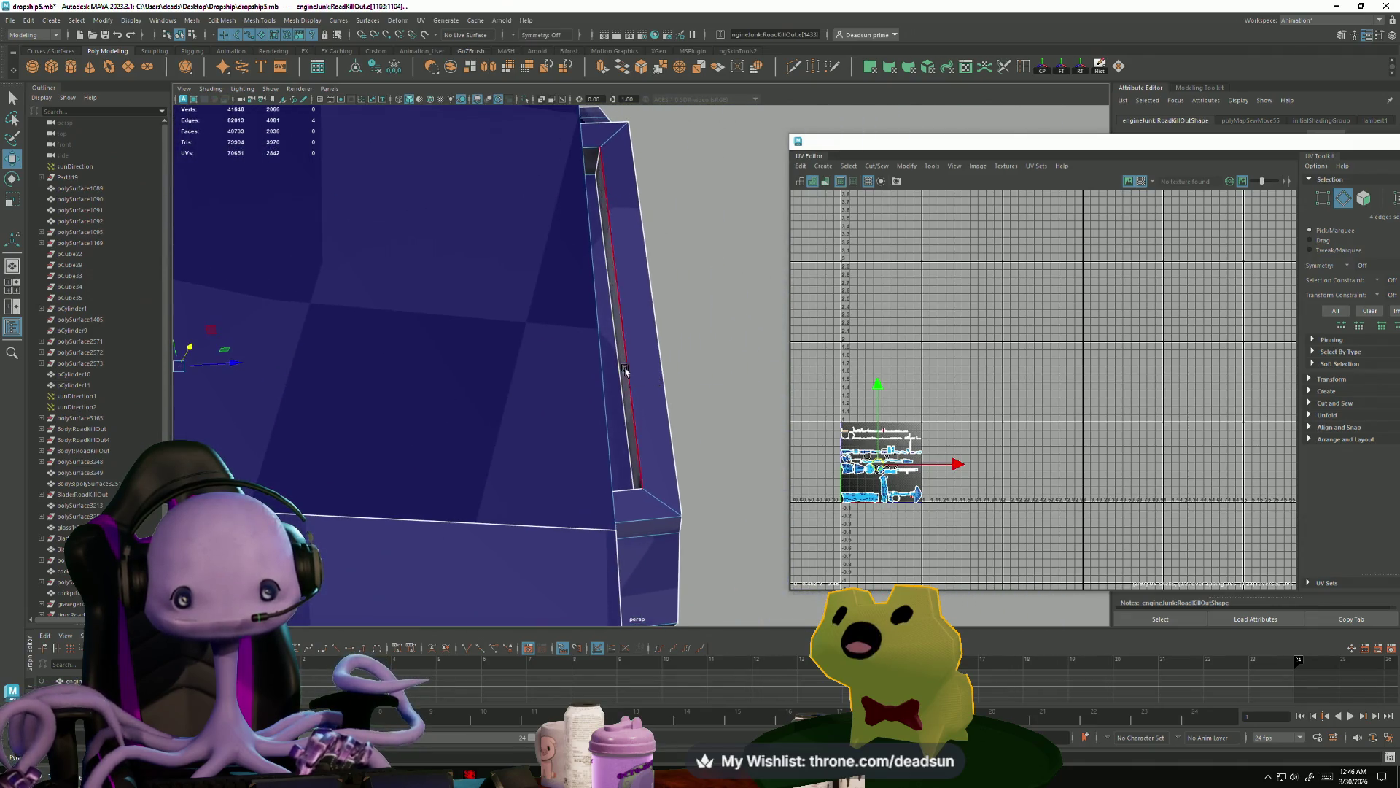
shift+click(598, 172)
alt+drag(598, 172, 689, 405)
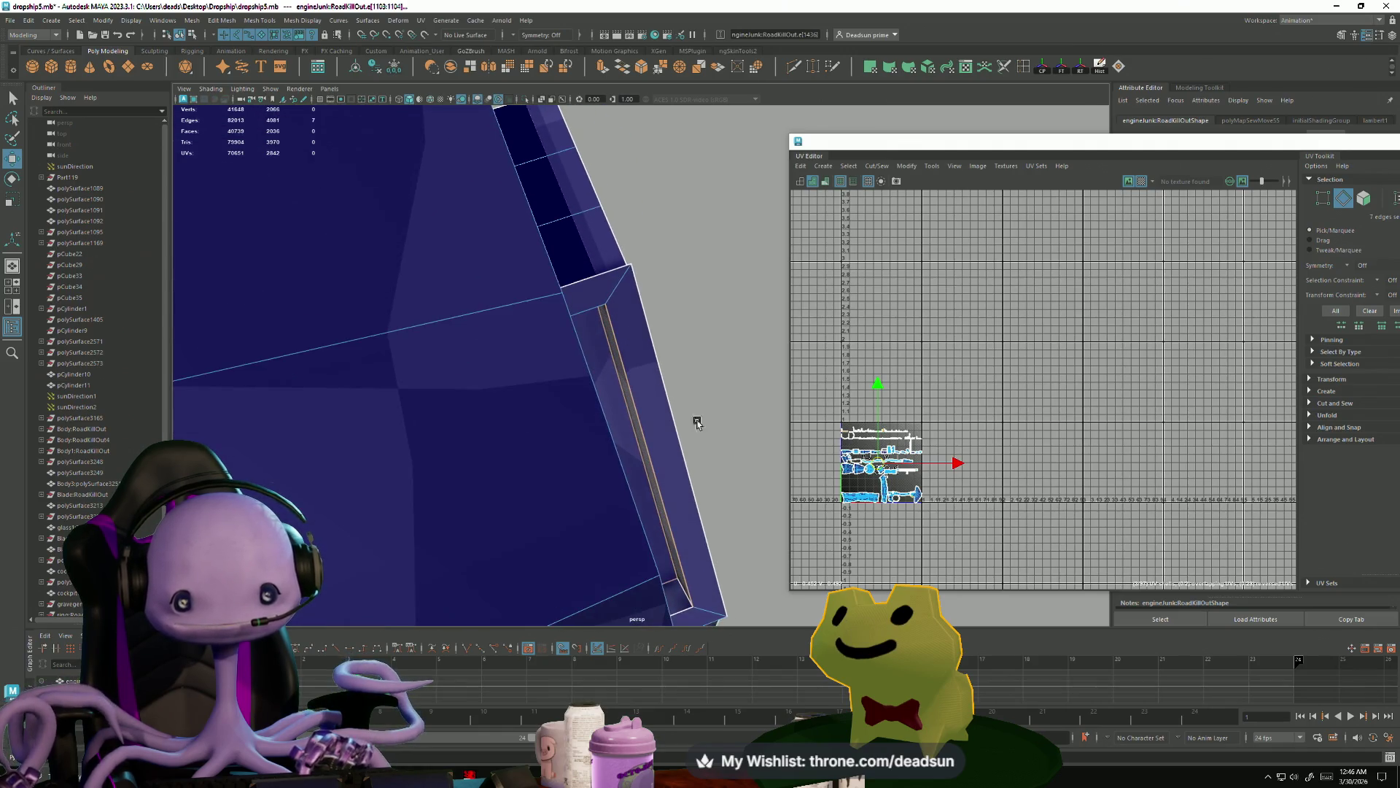
shift+click(677, 617)
mouse_move(678, 617)
alt+mouse_down()
mouse_move(416, 377)
mouse_move(349, 347)
mouse_move(518, 466)
mouse_move(369, 469)
mouse_move(345, 427)
mouse_move(318, 423)
alt+mouse_up()
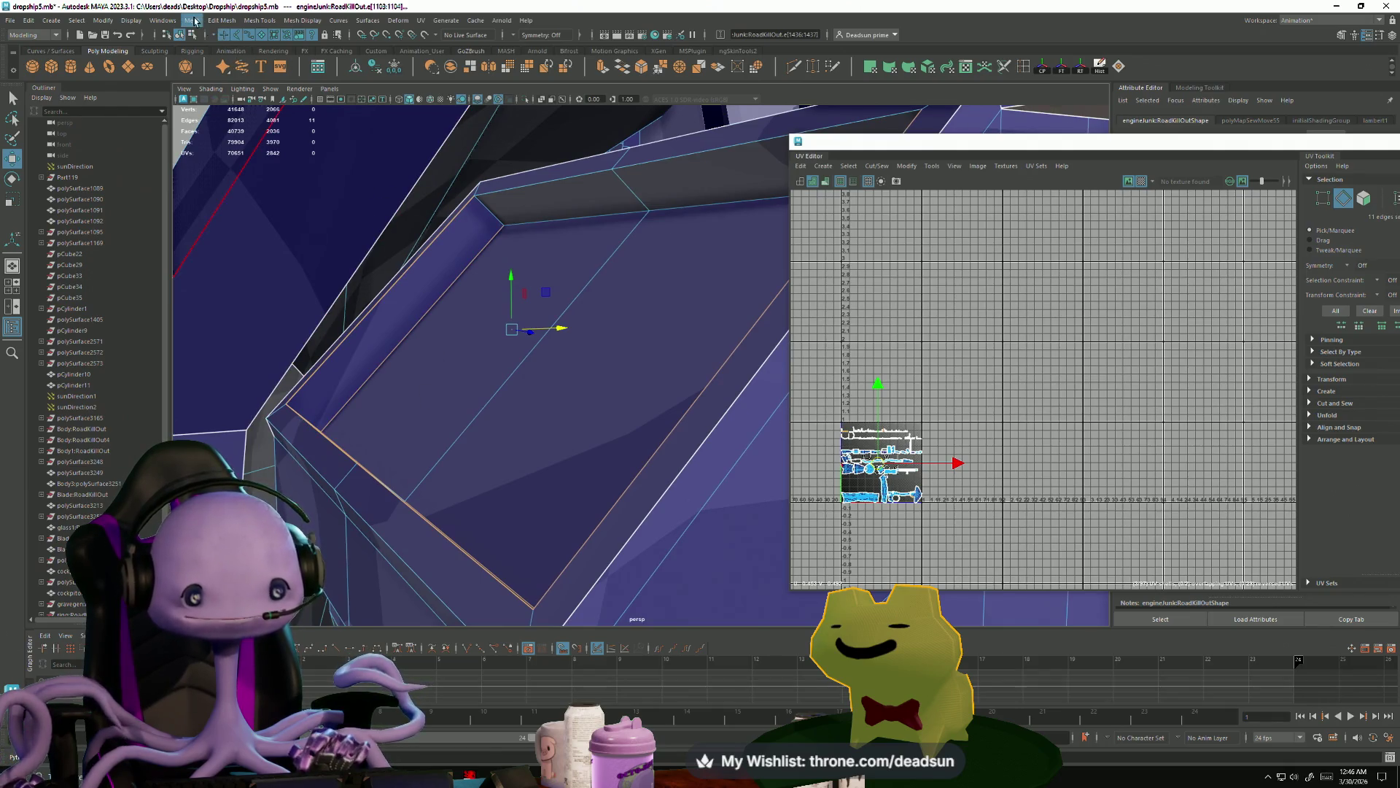
- Select a border edge of the gap and close it with Mesh > Fill Hole
click(222, 21)
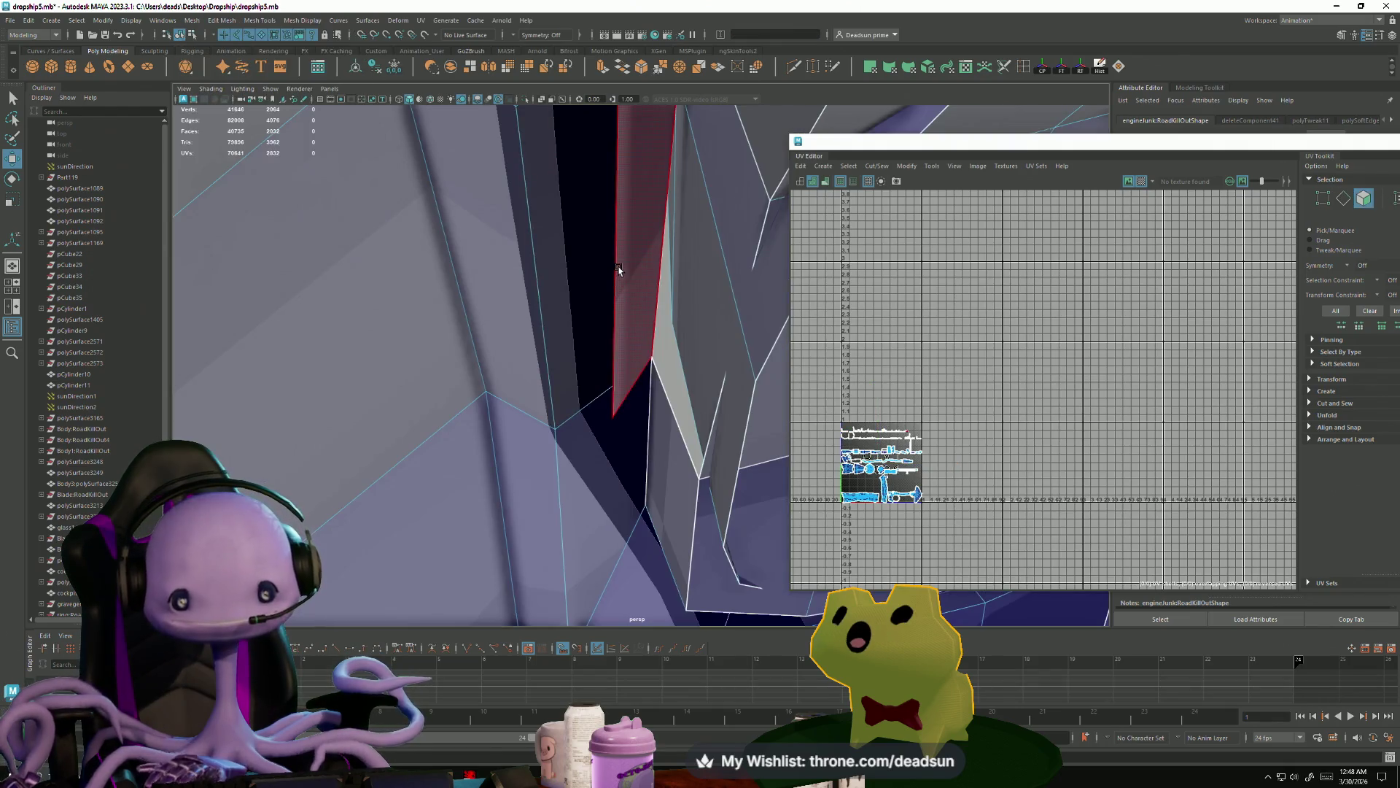
key(F10)
click(642, 365)
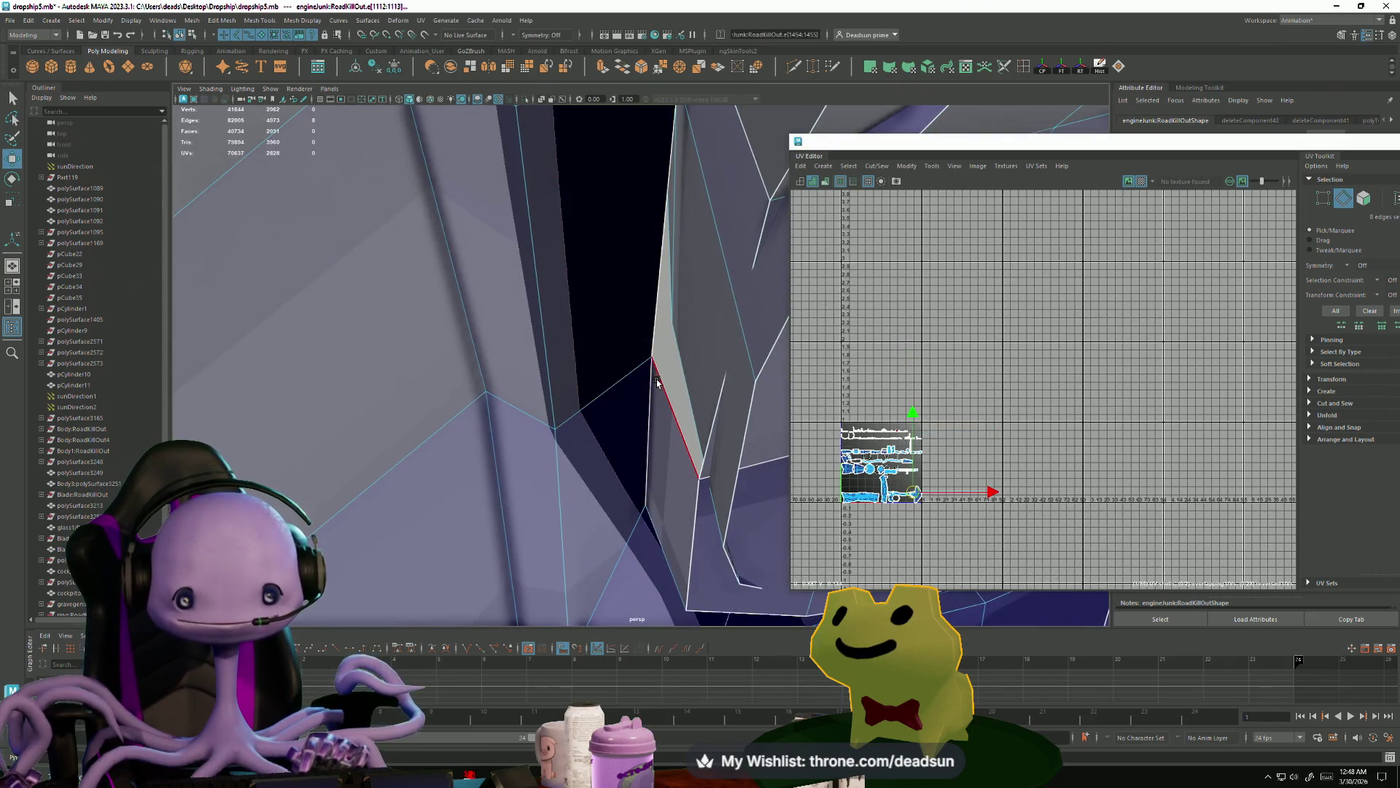
click(193, 20)
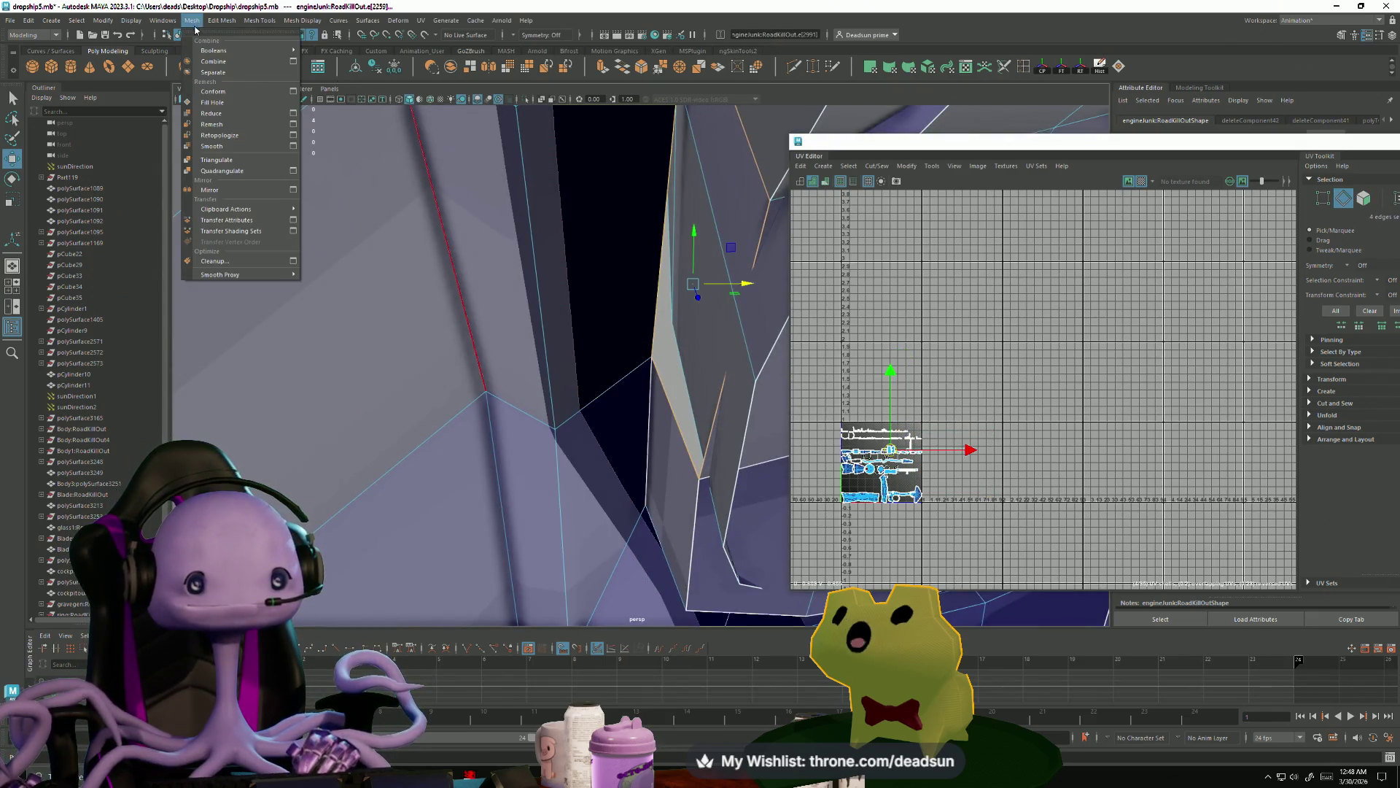
mouse_move(183, 21)
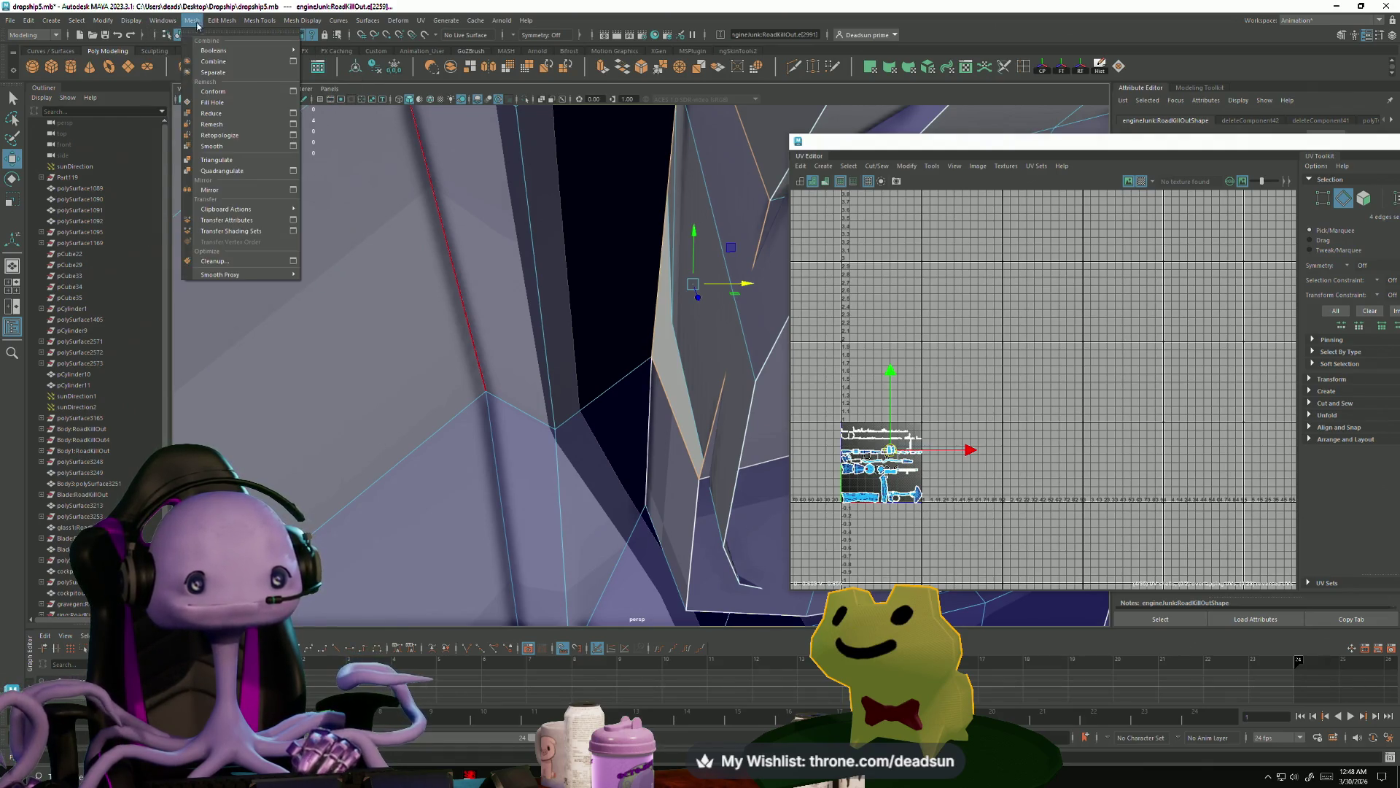
click(219, 110)
- Zoom around the filled hole and select a vertex beside it
scroll(519, 288, down, 5)
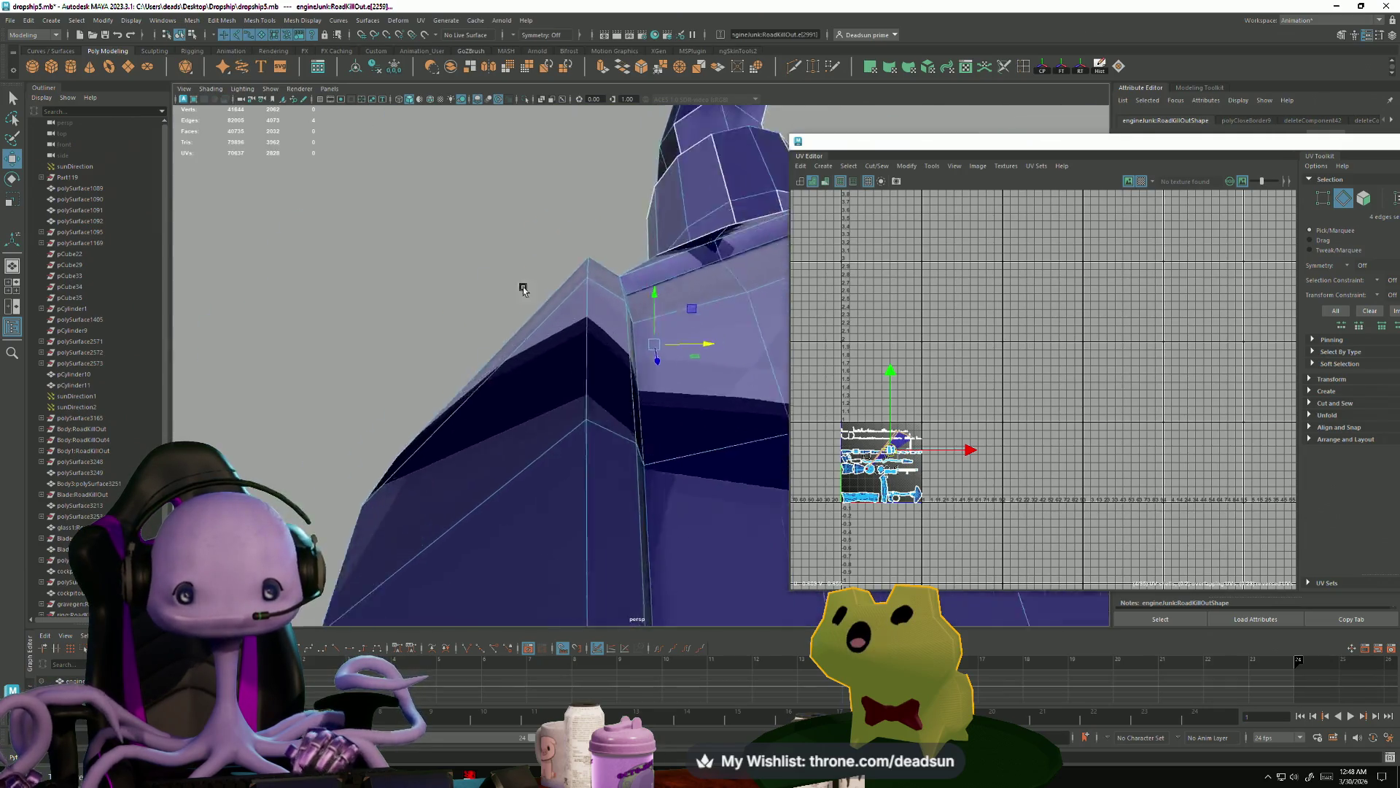
scroll(538, 300, up, 6)
scroll(738, 244, up, 5)
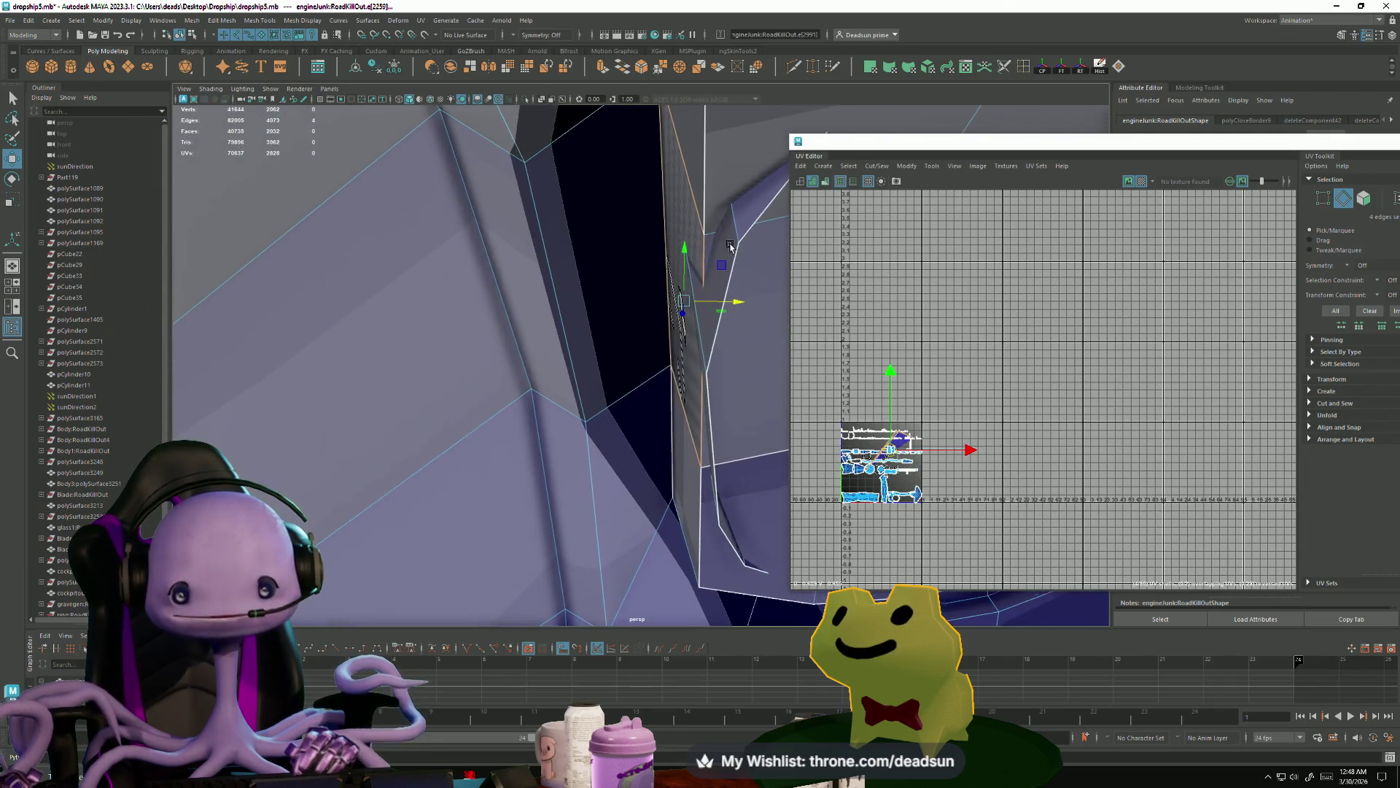
scroll(627, 274, up, 3)
scroll(631, 268, down, 2)
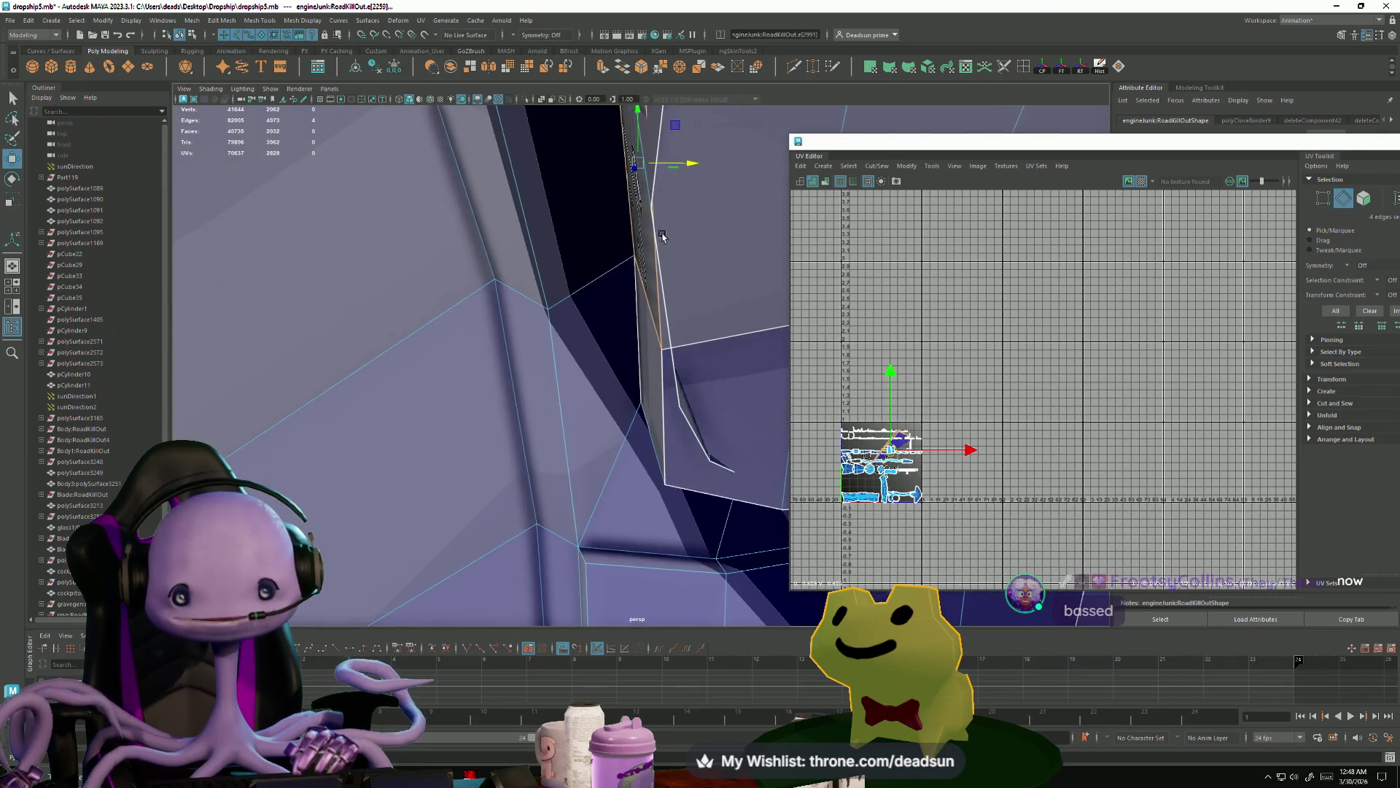
scroll(634, 219, up, 3)
scroll(641, 212, down, 3)
scroll(635, 240, down, 1)
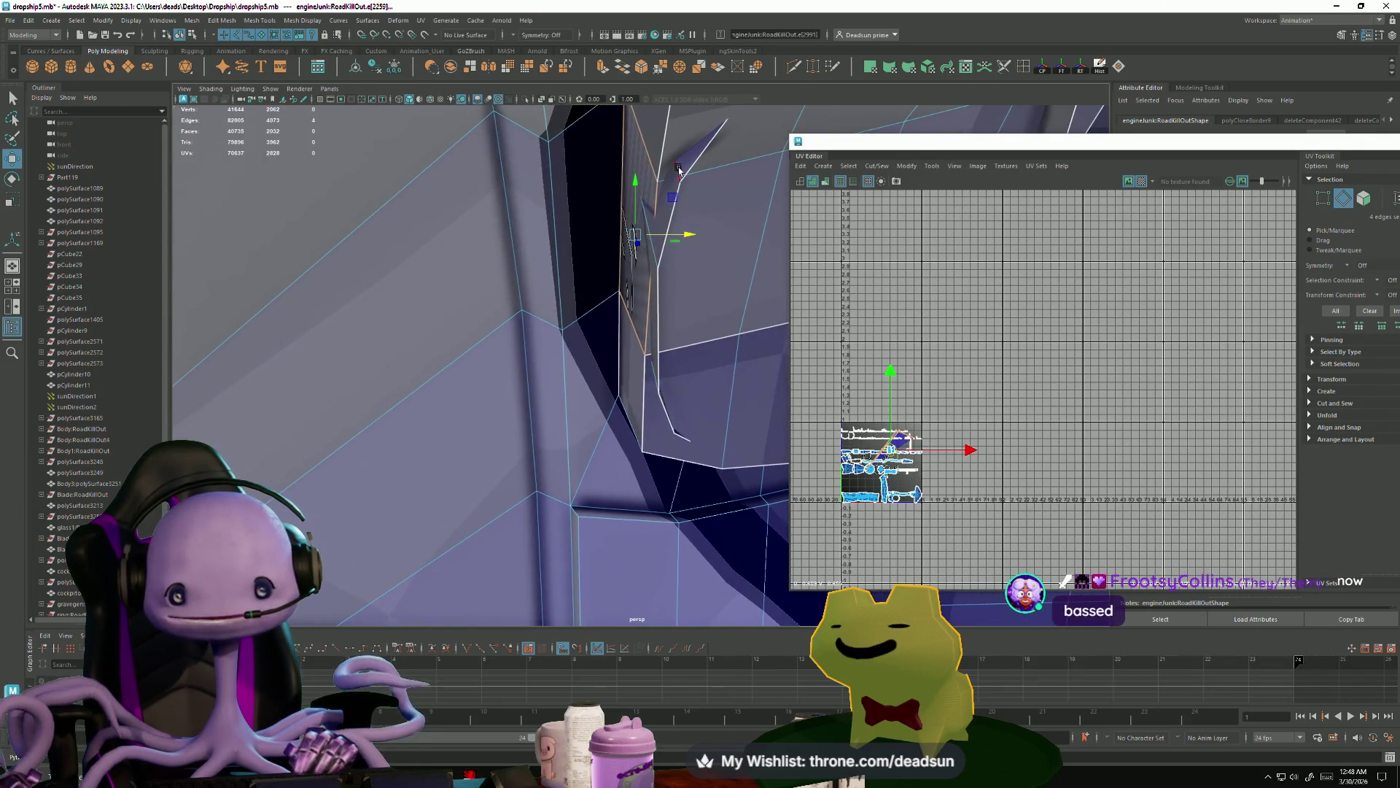
right_drag(649, 173, 649, 173)
click(651, 182)
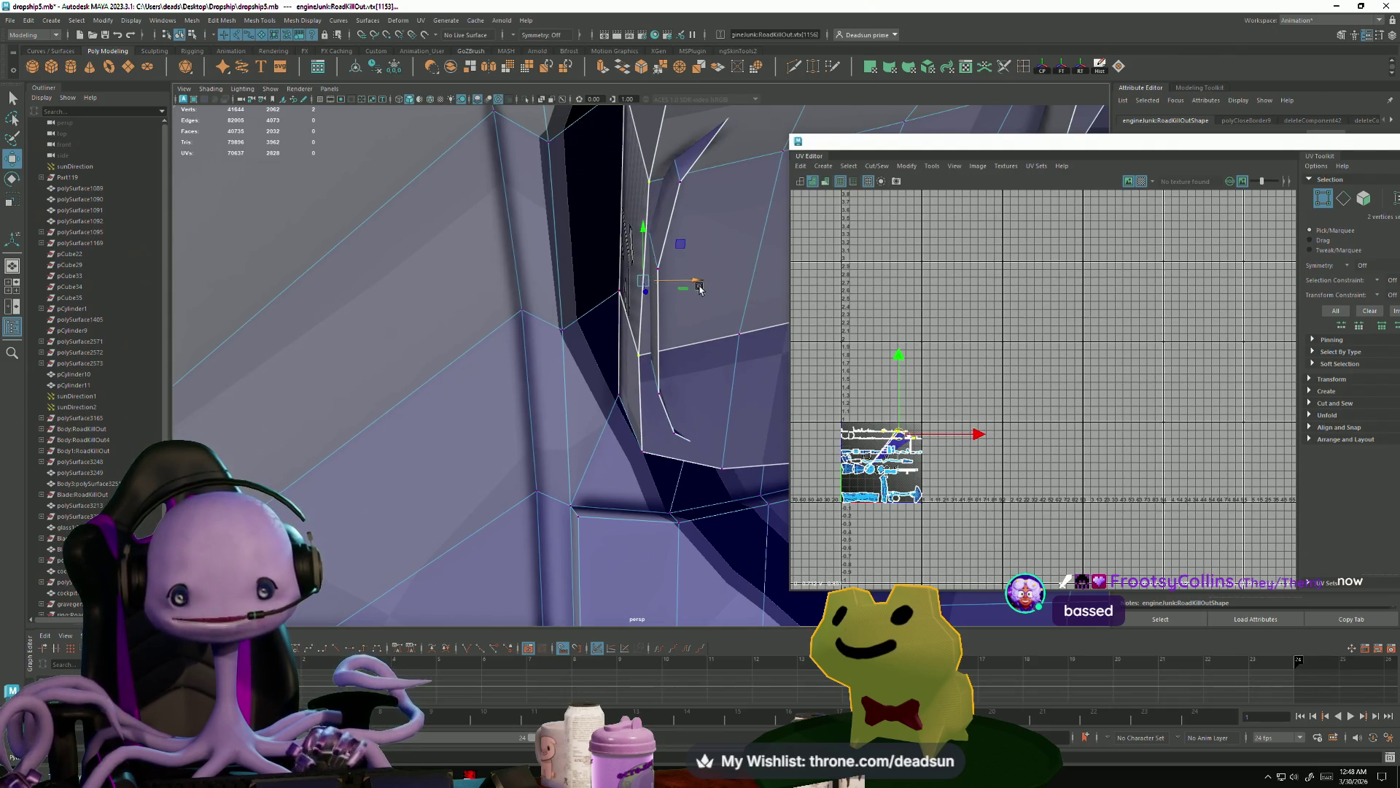
- Orbit down to where the tube joins the base and switch to edge selection
scroll(656, 288, down, 3)
scroll(681, 303, up, 3)
scroll(672, 315, down, 3)
scroll(683, 297, up, 5)
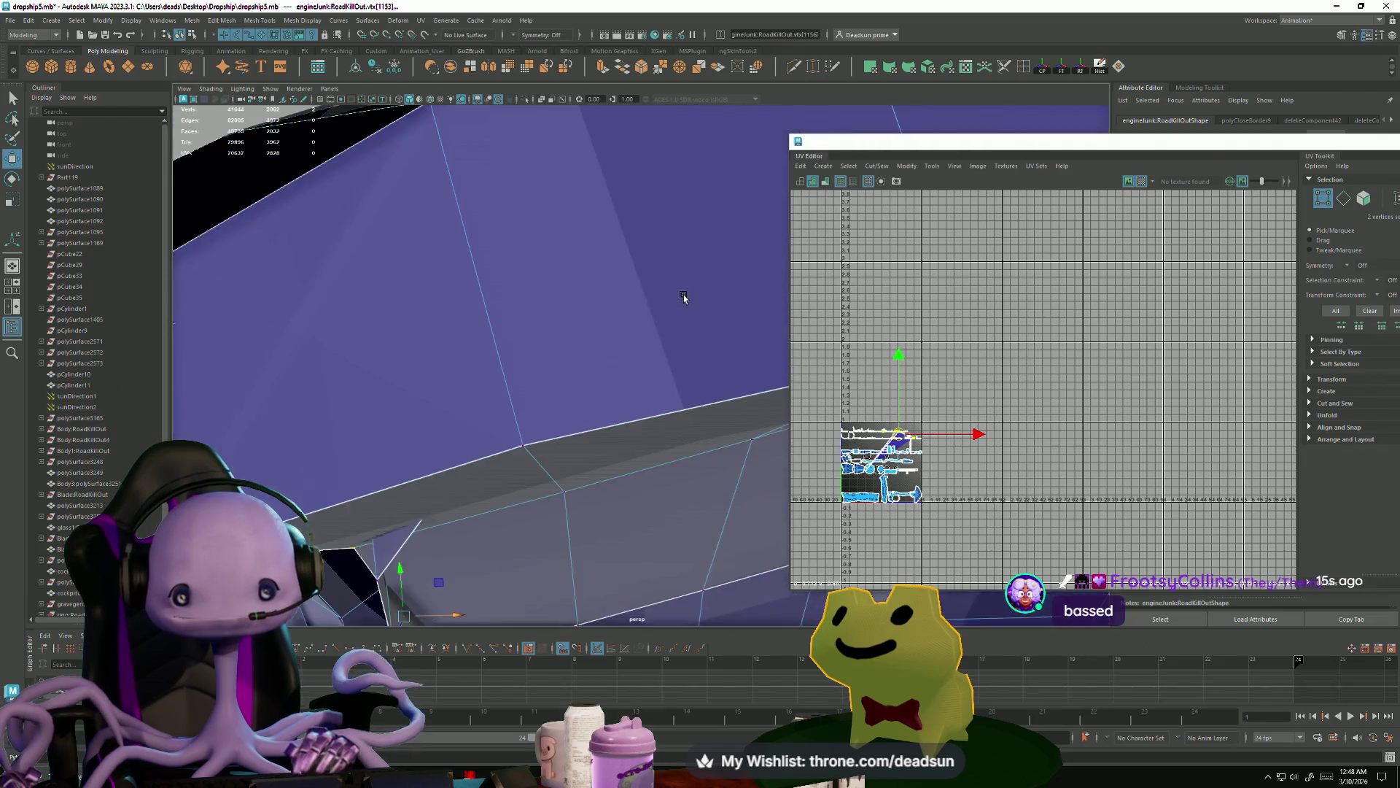
scroll(684, 297, down, 10)
mouse_move(553, 265)
alt+mouse_down()
mouse_move(583, 312)
mouse_move(353, 275)
mouse_move(304, 248)
mouse_move(204, 260)
mouse_move(361, 292)
mouse_move(448, 375)
alt+mouse_up()
mouse_move(591, 407)
alt+mouse_down()
mouse_move(400, 269)
mouse_move(569, 243)
alt+mouse_up()
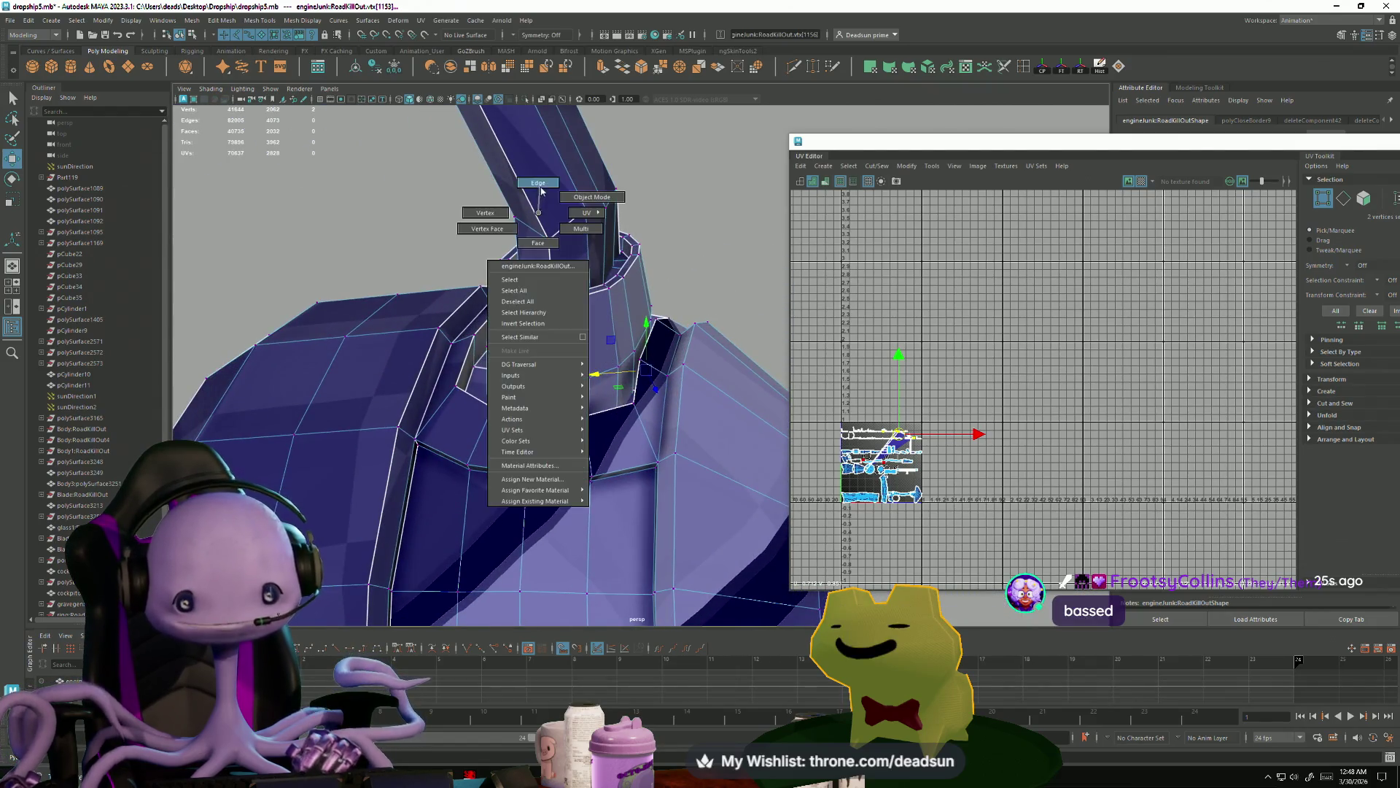
right_drag(540, 187, 539, 187)
click(223, 19)
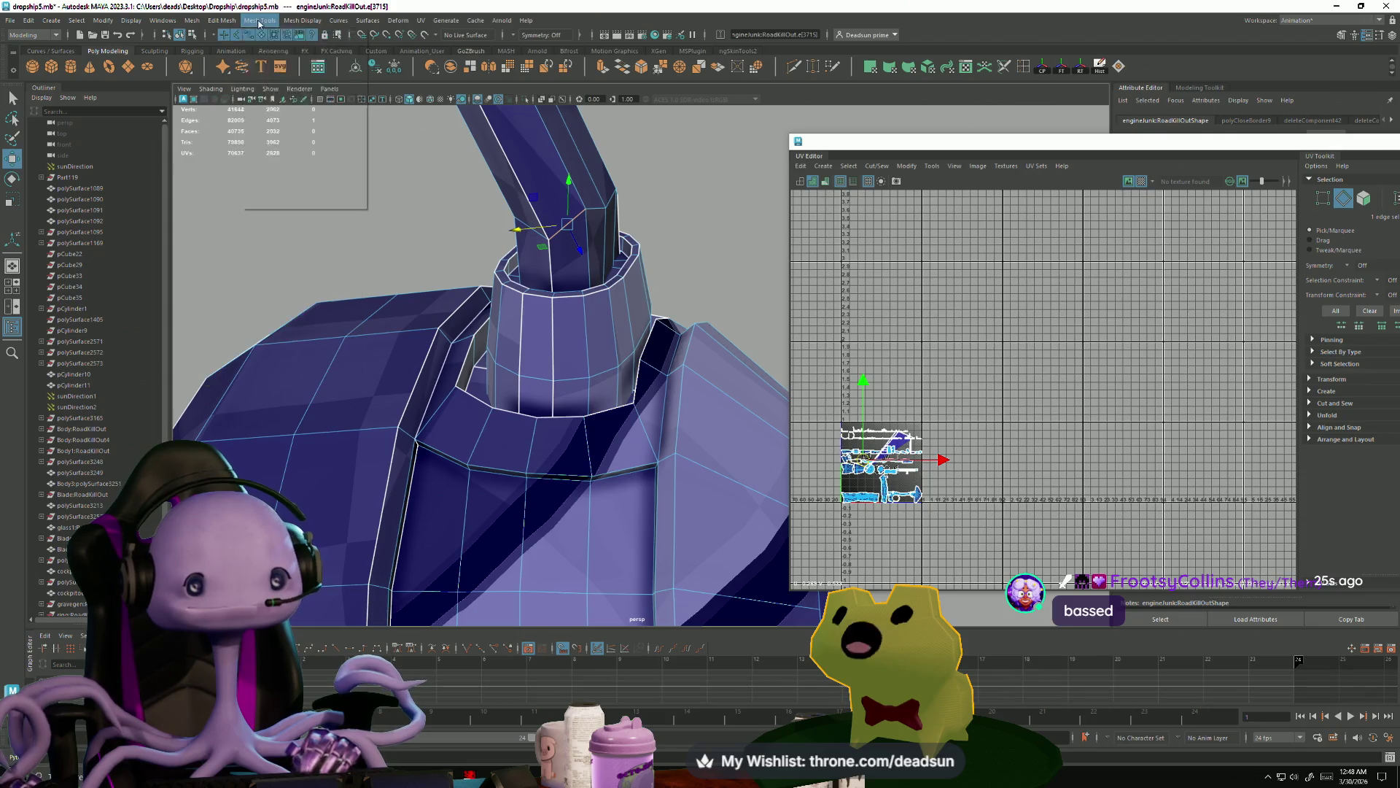
- Apply Mesh Display > Soften Edge to the selected tube-collar edges
click(296, 22)
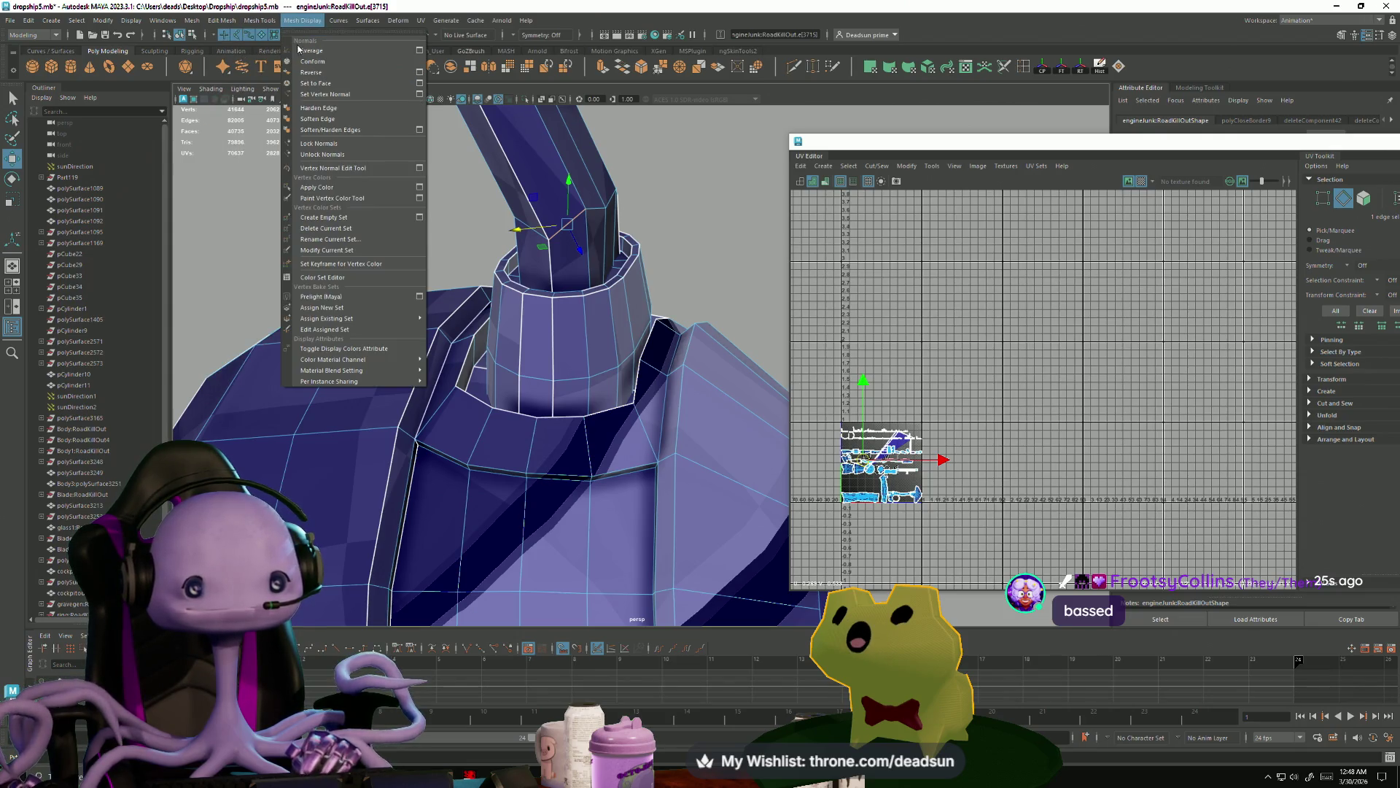
click(326, 121)
mouse_move(394, 240)
alt+mouse_down()
mouse_move(396, 268)
mouse_move(445, 278)
mouse_move(462, 335)
mouse_move(440, 352)
mouse_move(300, 269)
mouse_move(374, 234)
mouse_move(650, 381)
mouse_move(394, 294)
mouse_move(457, 335)
mouse_move(431, 346)
mouse_move(465, 381)
mouse_move(450, 380)
mouse_move(486, 384)
mouse_move(394, 328)
mouse_move(385, 275)
mouse_move(325, 231)
mouse_move(212, 243)
mouse_move(337, 311)
mouse_move(306, 301)
alt+mouse_up()
mouse_move(338, 357)
alt+mouse_down()
mouse_move(353, 332)
mouse_move(391, 384)
mouse_move(391, 362)
mouse_move(337, 347)
mouse_move(325, 440)
mouse_move(377, 433)
mouse_move(595, 322)
mouse_move(525, 436)
alt+mouse_up()
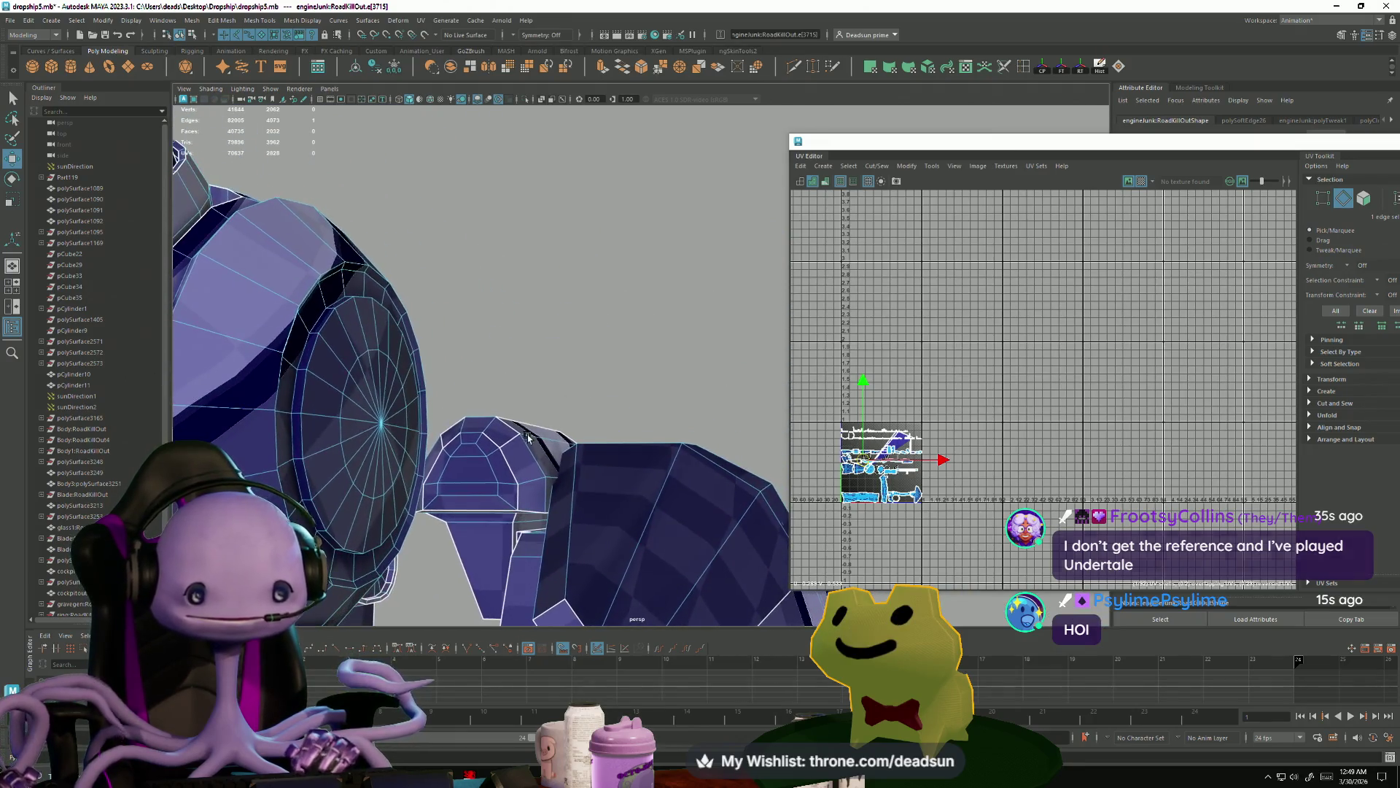
- Select the first edges on the rounded cap of the side part and frame the view on them
alt+middle_drag(525, 436, 584, 374)
right_drag(533, 398, 535, 407)
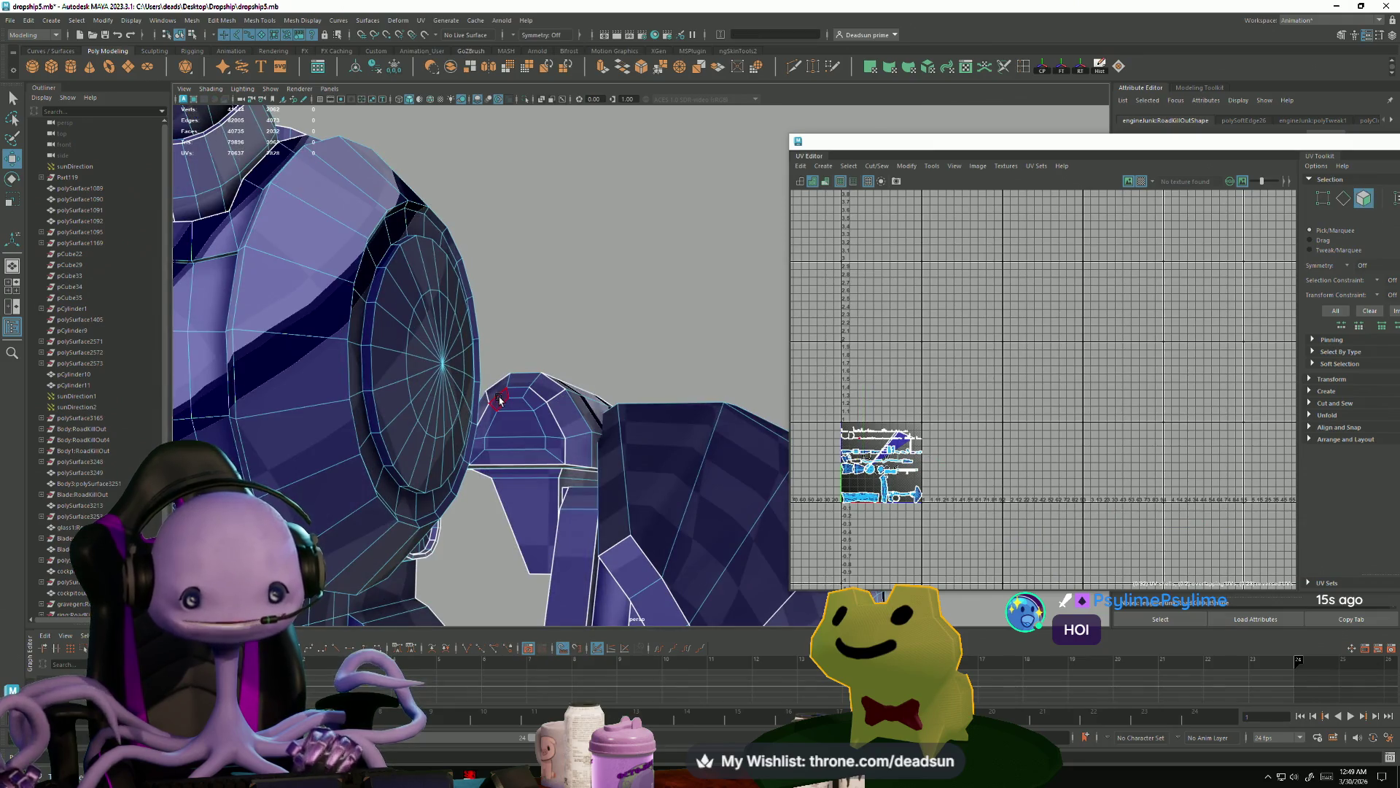
right_drag(497, 359, 499, 365)
click(491, 410)
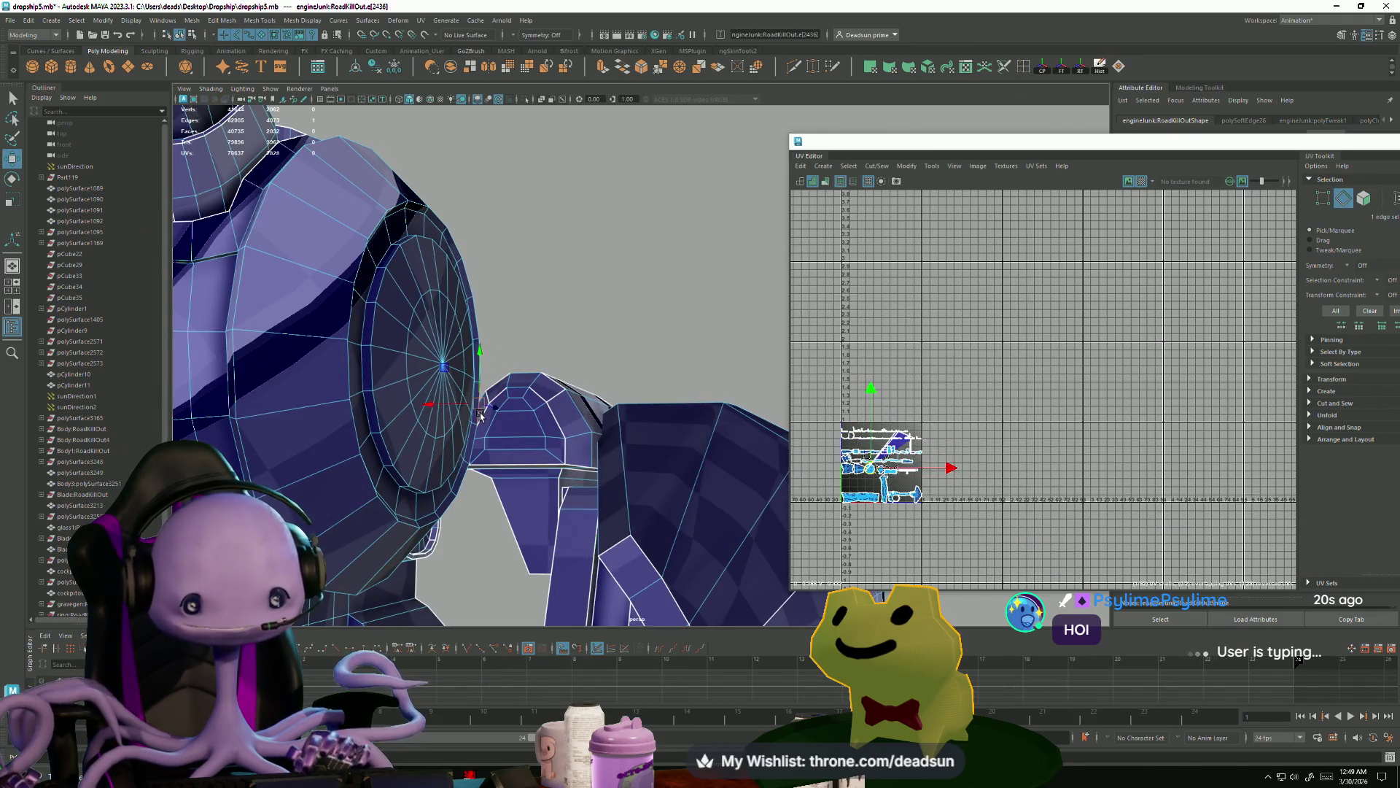
click(499, 395)
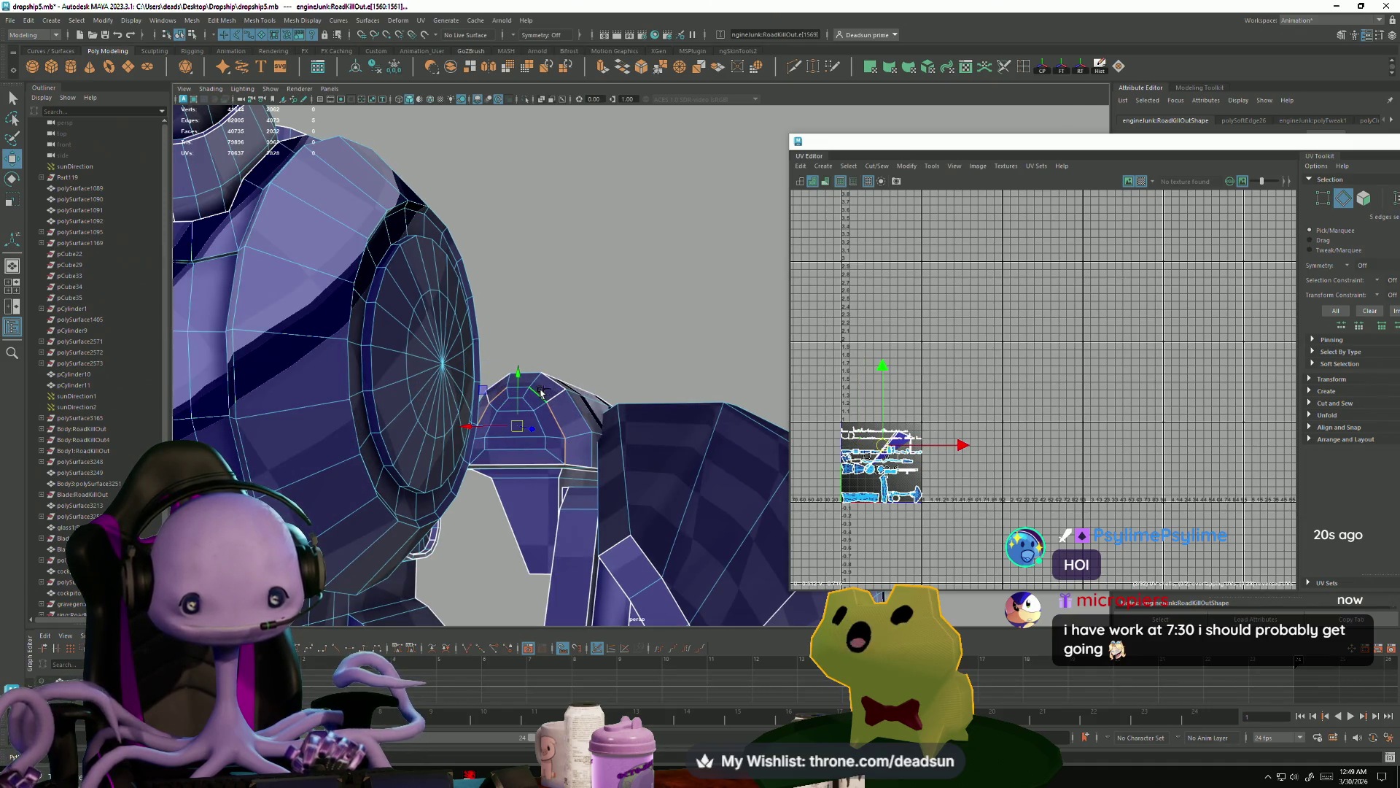
key(f)
scroll(522, 429, up, 3)
- Add further cap edges and the full edge loop around the cylinder cap to the selection
shift+click(449, 213)
shift+click(450, 215)
scroll(496, 306, down, 4)
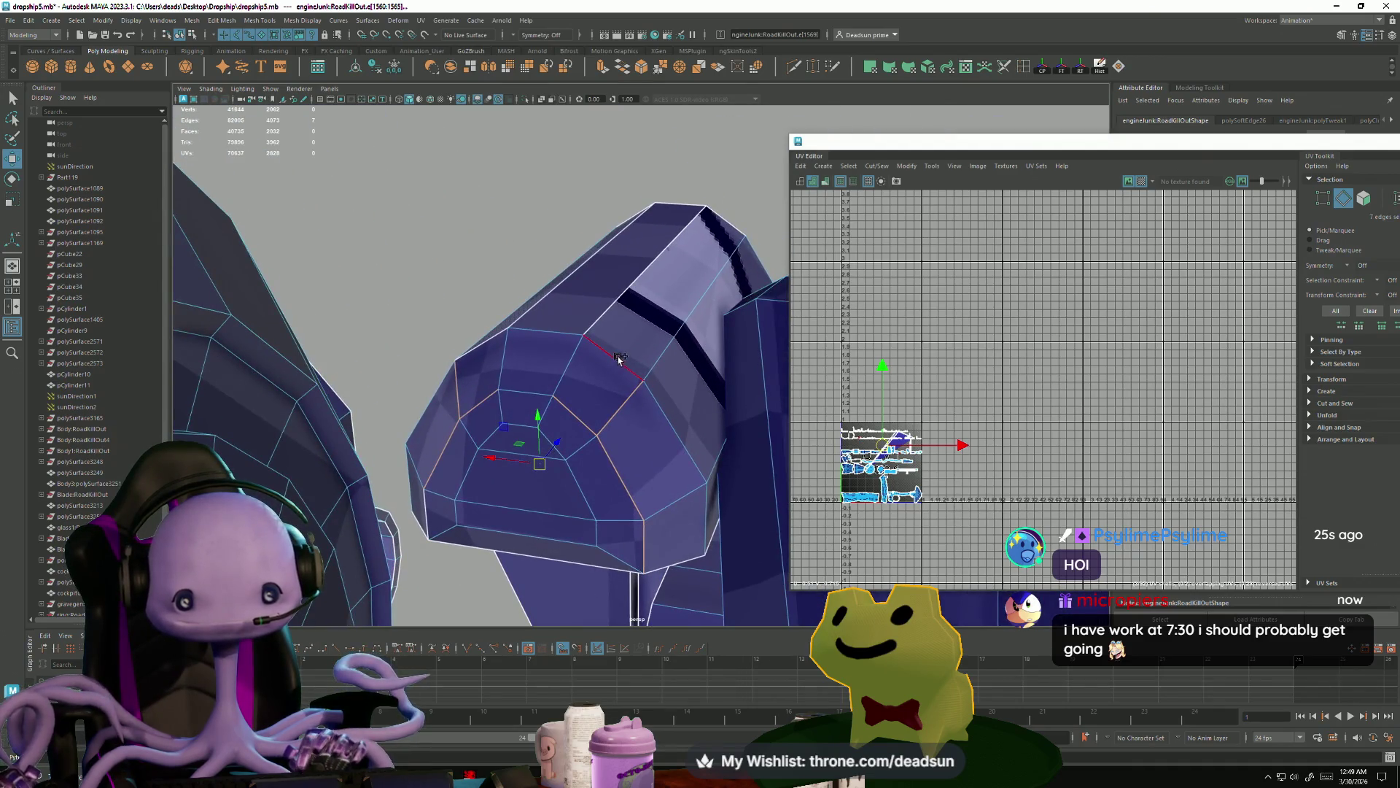
shift+click(508, 347)
alt+drag(508, 347, 399, 372)
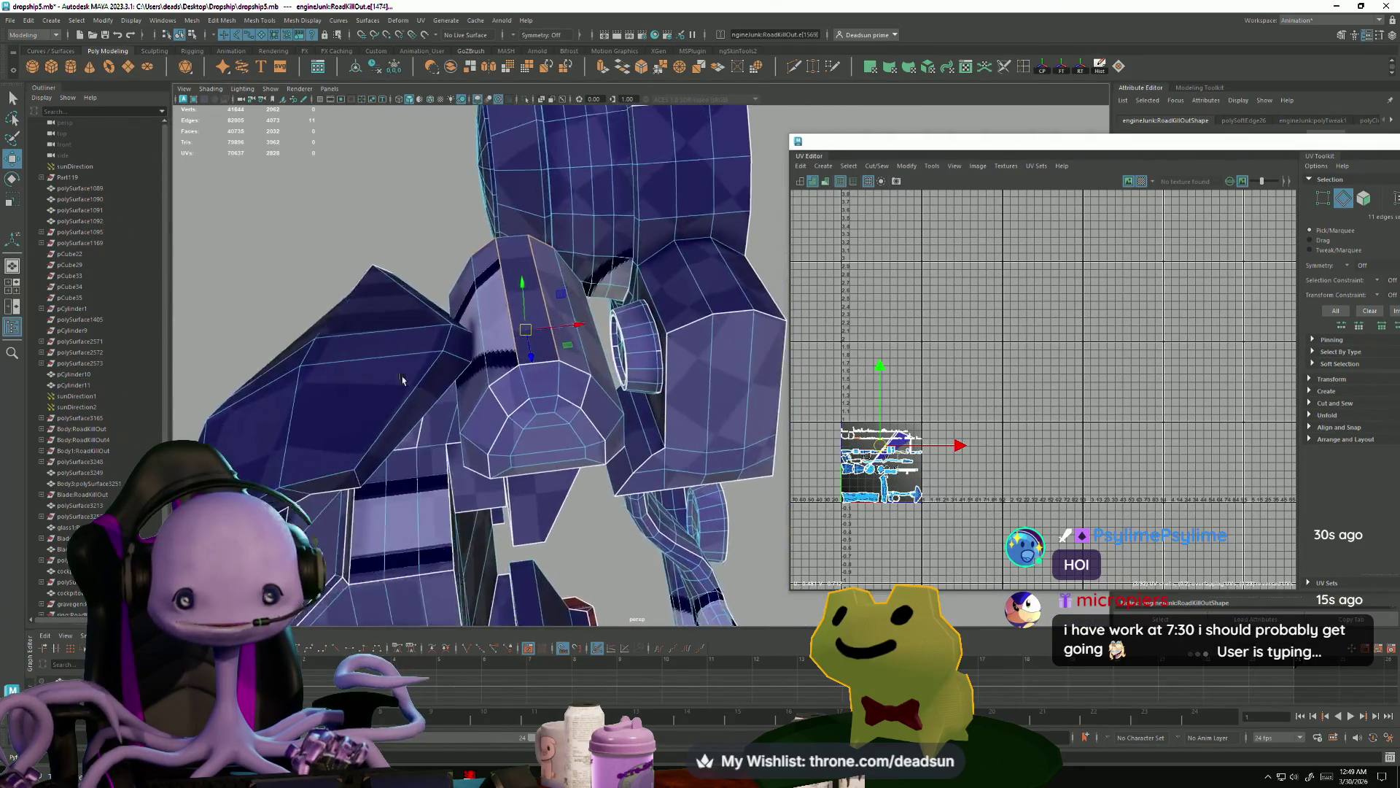
scroll(423, 398, up, 2)
shift+double_click(522, 423)
alt+drag(523, 423, 589, 475)
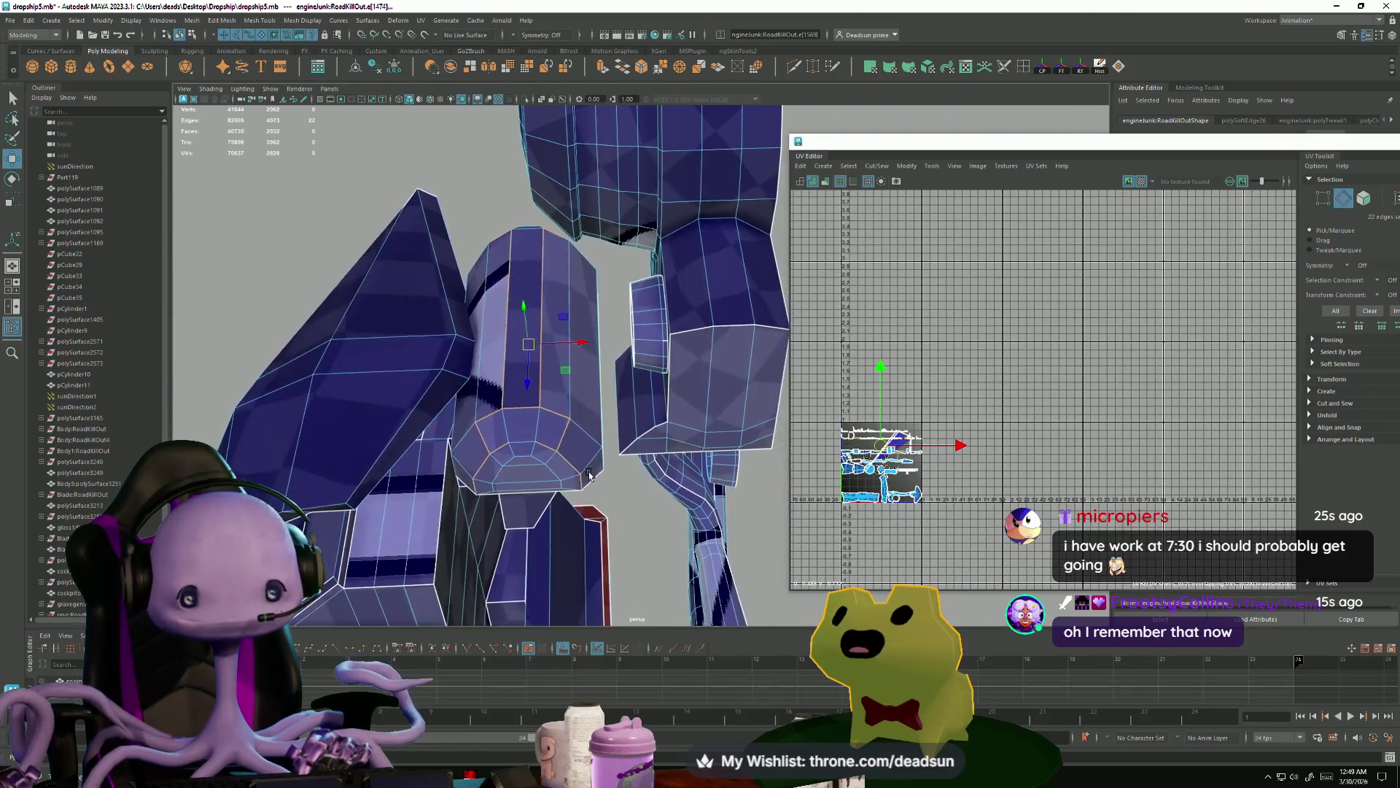
- Soften the 22 selected cap edges with Mesh Display > Soften Edge
click(259, 20)
mouse_move(314, 16)
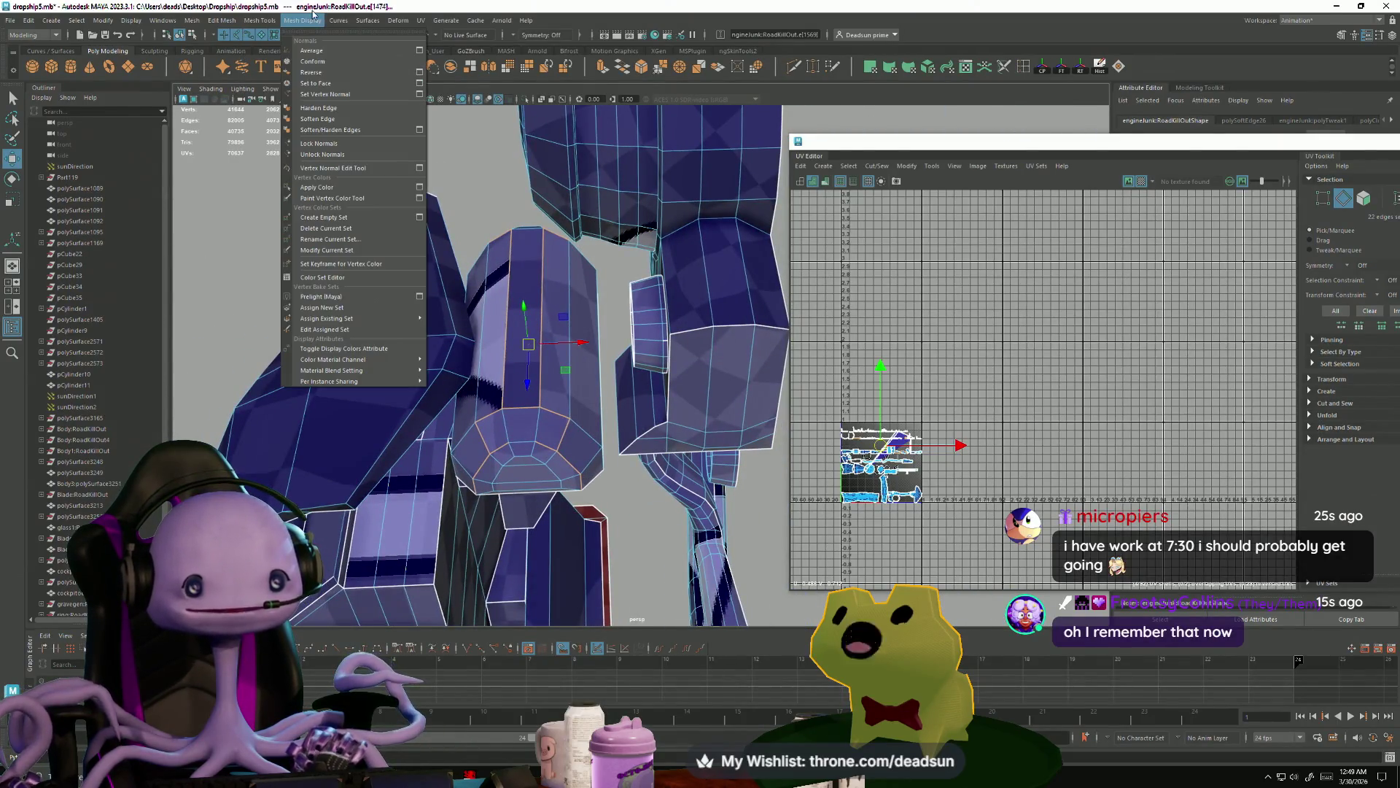
click(320, 118)
scroll(870, 464, up, 10)
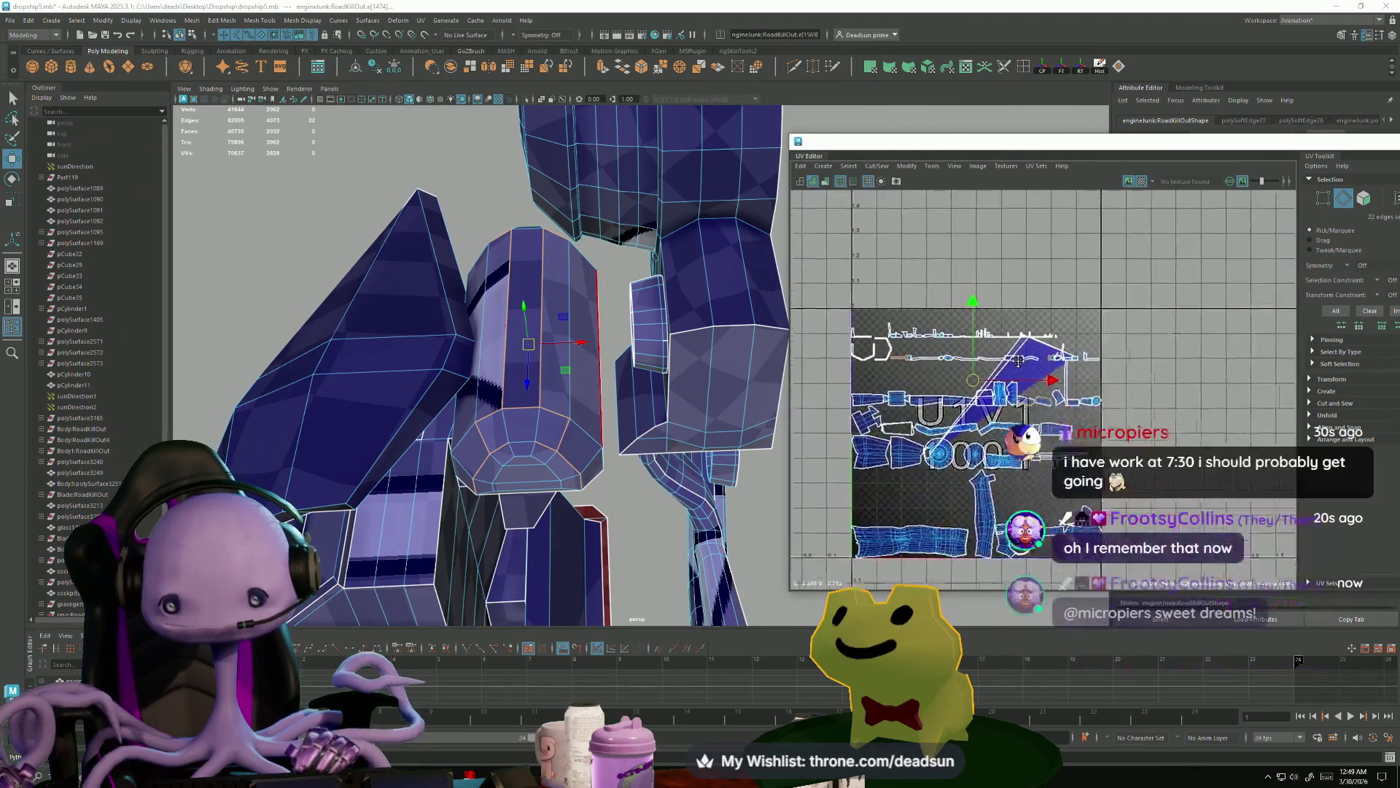
- Select an edge on the part and apply Cut/Sew > Move and Sew to it
alt+middle_drag(1157, 501, 1194, 406)
alt+drag(504, 445, 436, 394)
right_drag(436, 394, 438, 368)
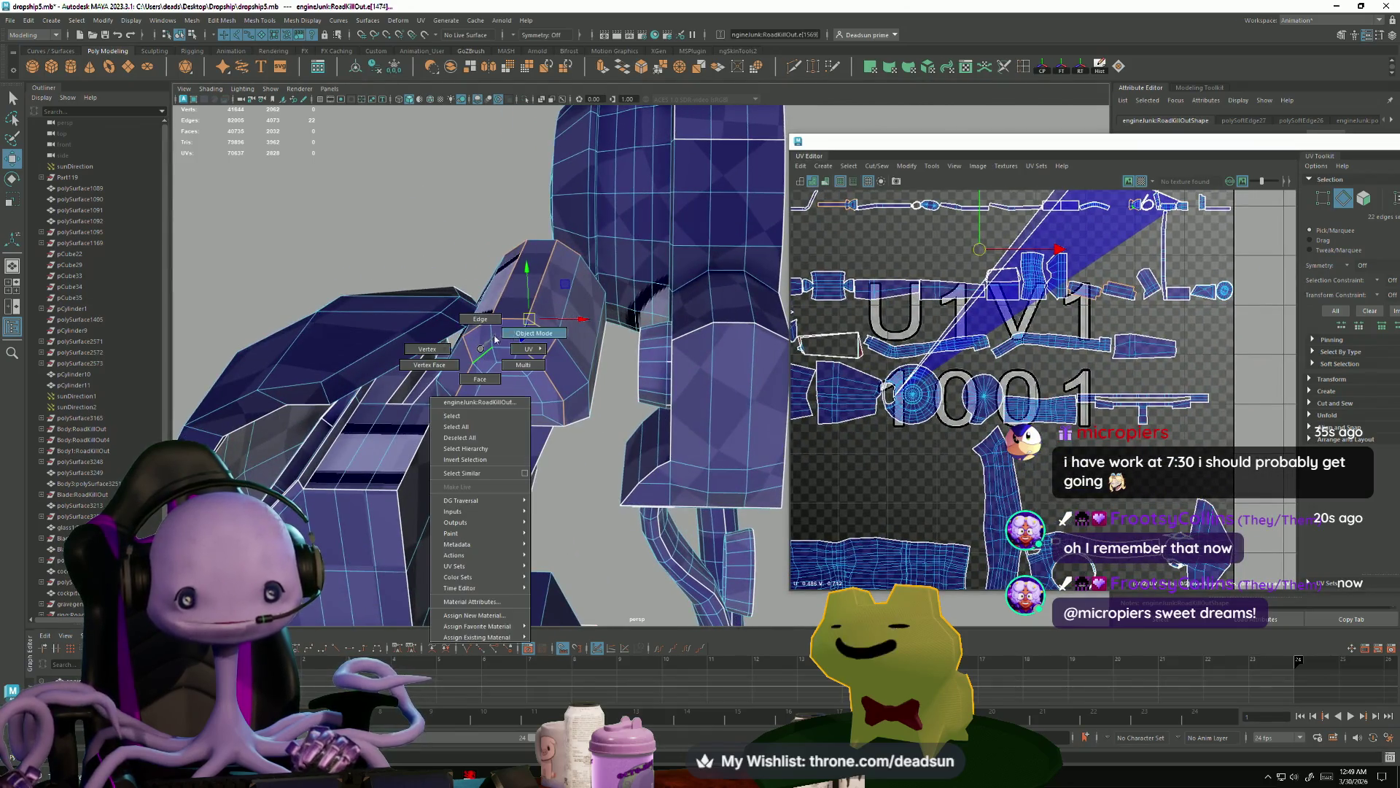
mouse_move(437, 368)
alt+mouse_down()
mouse_move(505, 427)
mouse_move(549, 436)
alt+mouse_up()
click(551, 436)
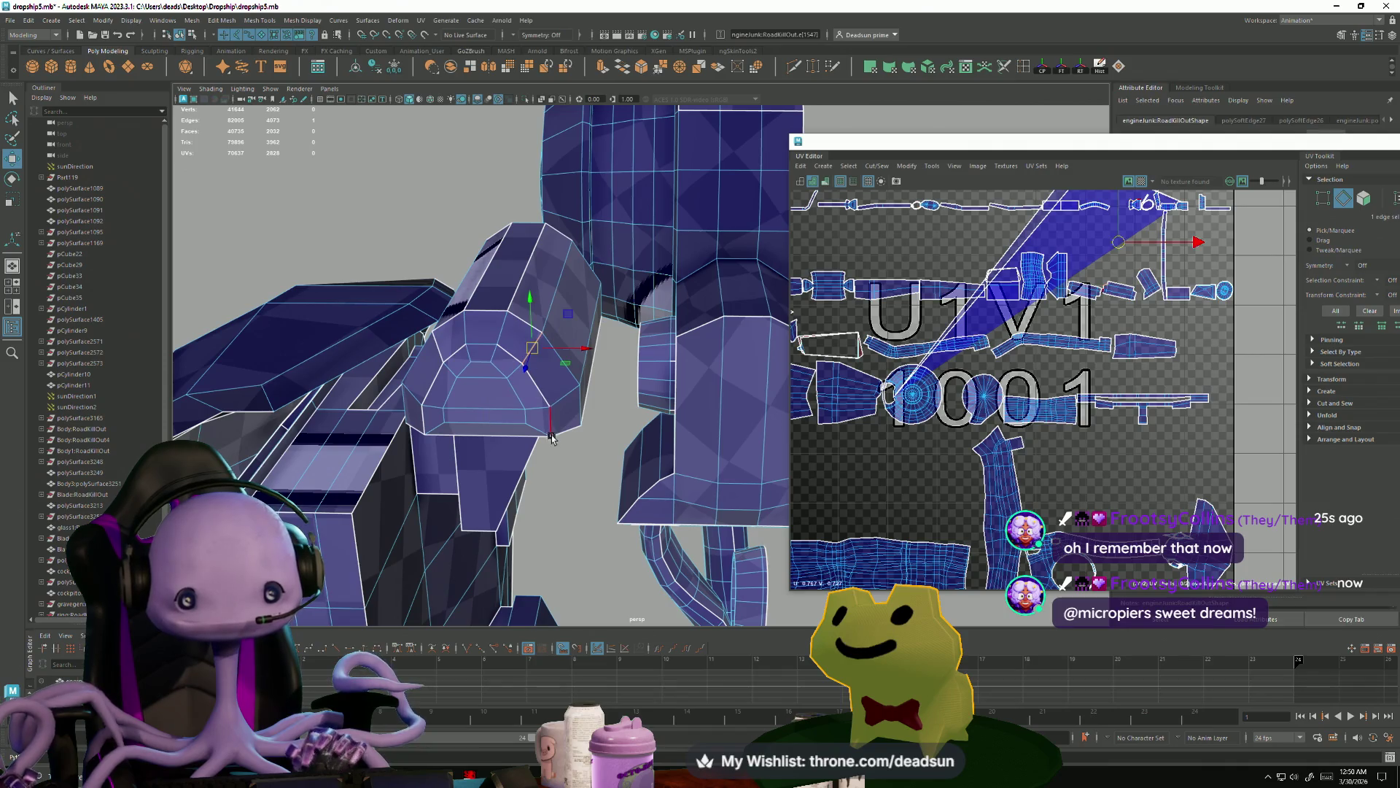
click(877, 166)
click(905, 250)
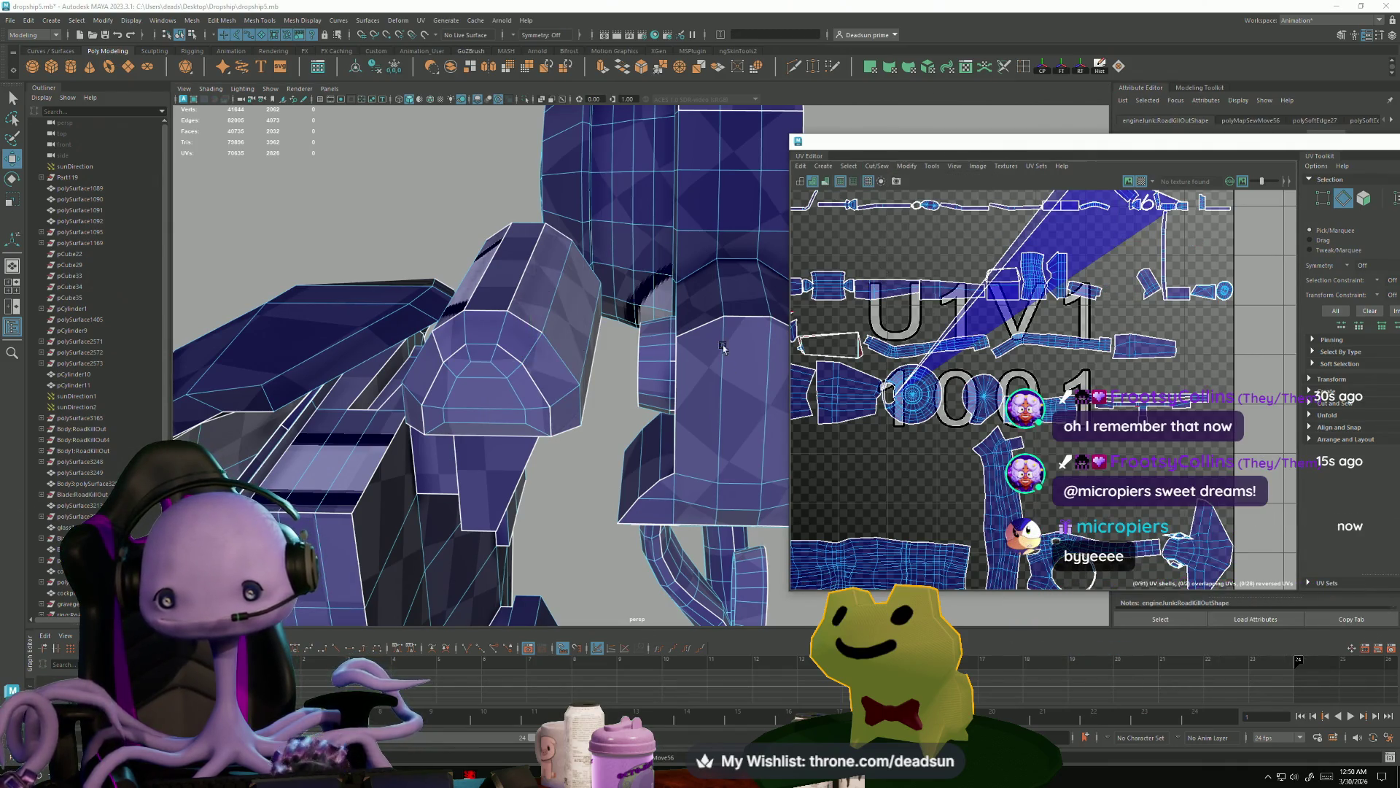
- Select six seam edges along the faceted block and its upper ridge, then sew them with Ctrl+M
click(511, 356)
shift+click(541, 406)
shift+click(428, 421)
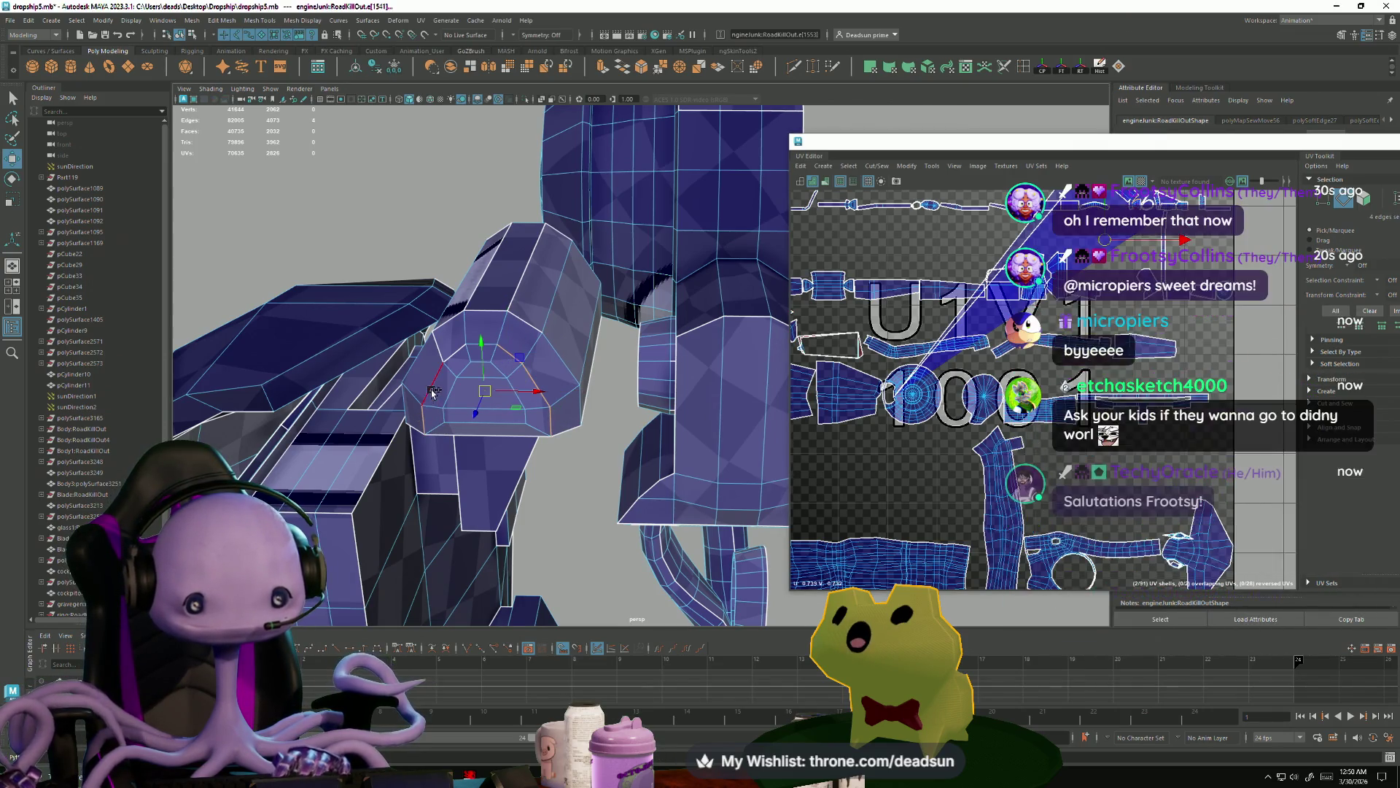
shift+click(455, 352)
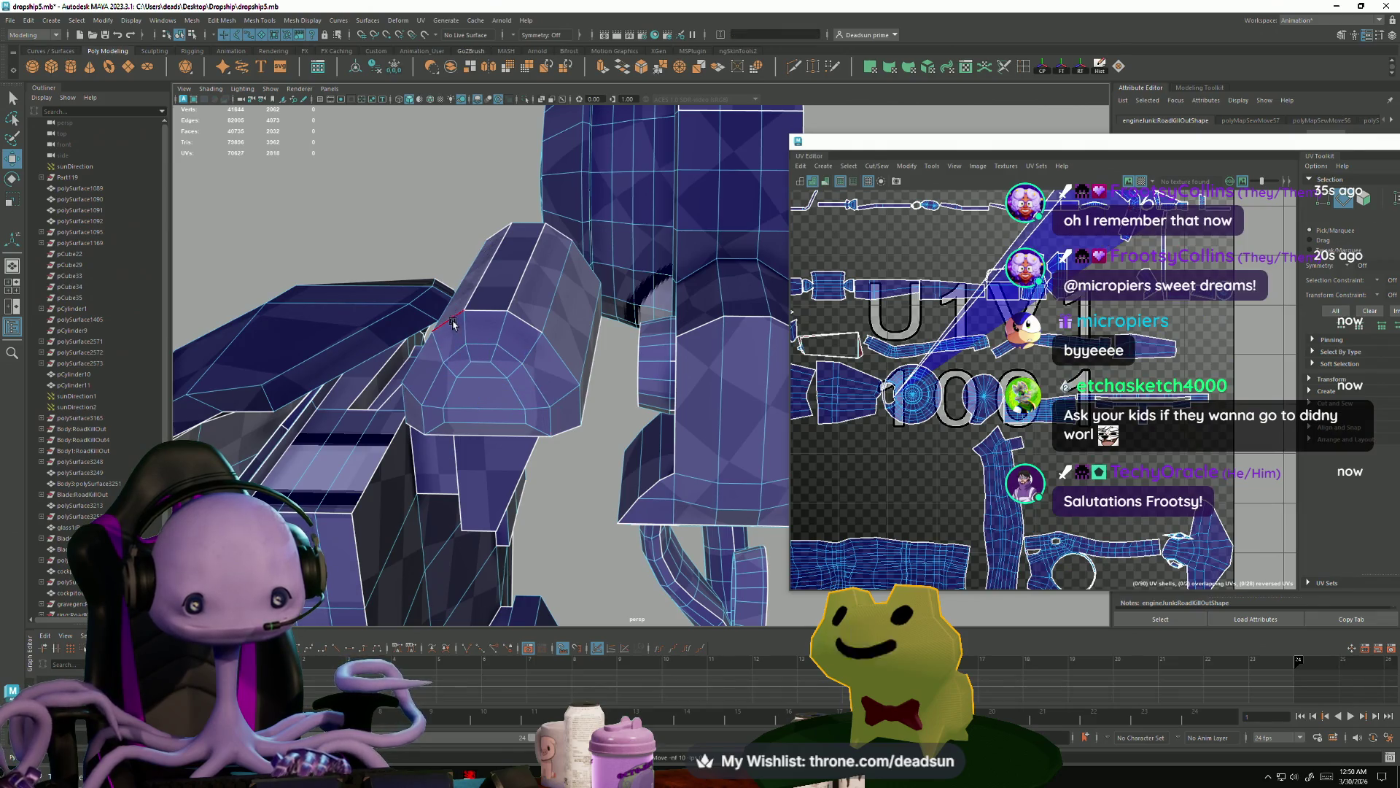
click(469, 304)
shift+click(504, 299)
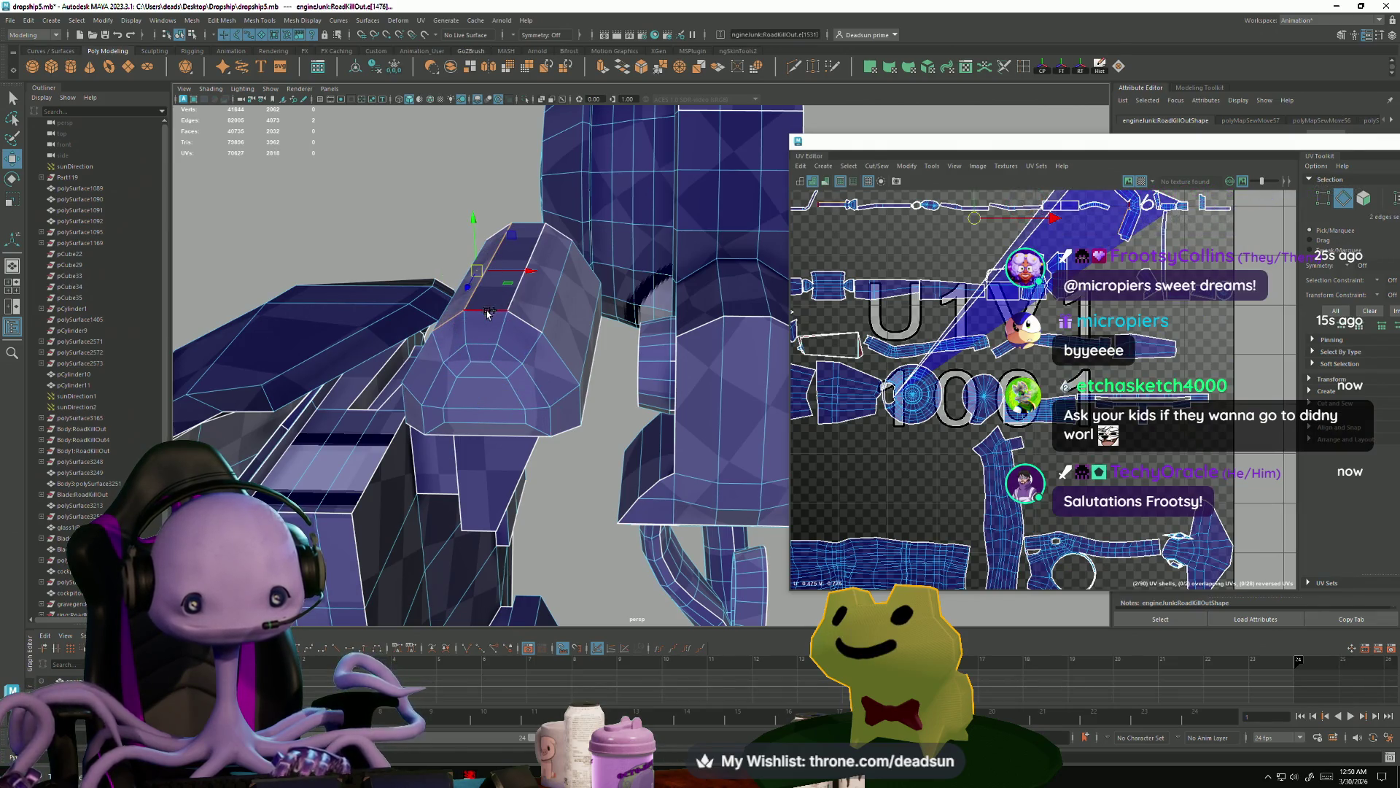
key(ctrl+m)
- Select an edge on the small cylinder ring beside the round panel
mouse_move(511, 314)
alt+mouse_down()
mouse_move(485, 401)
mouse_move(625, 279)
alt+mouse_up()
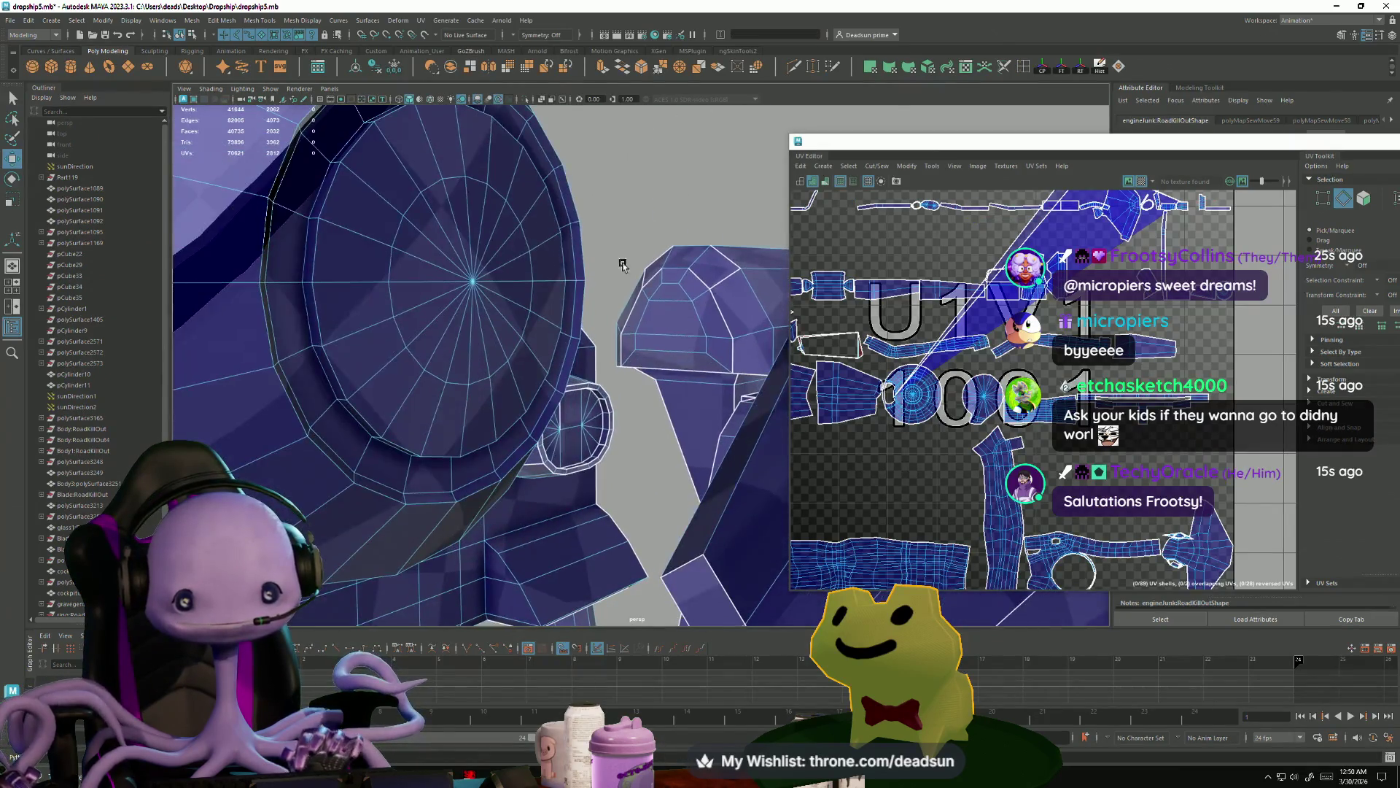
drag(742, 348, 734, 357)
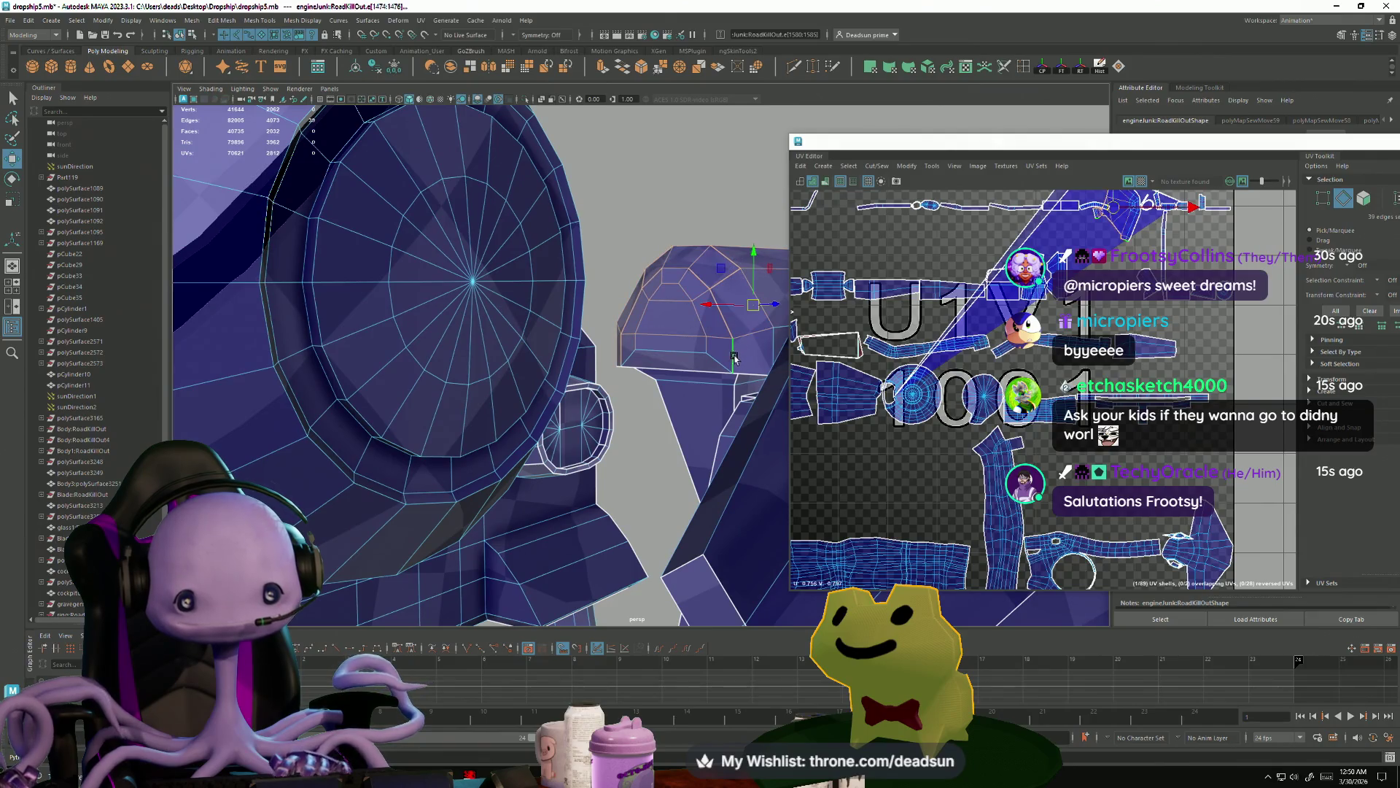
click(655, 390)
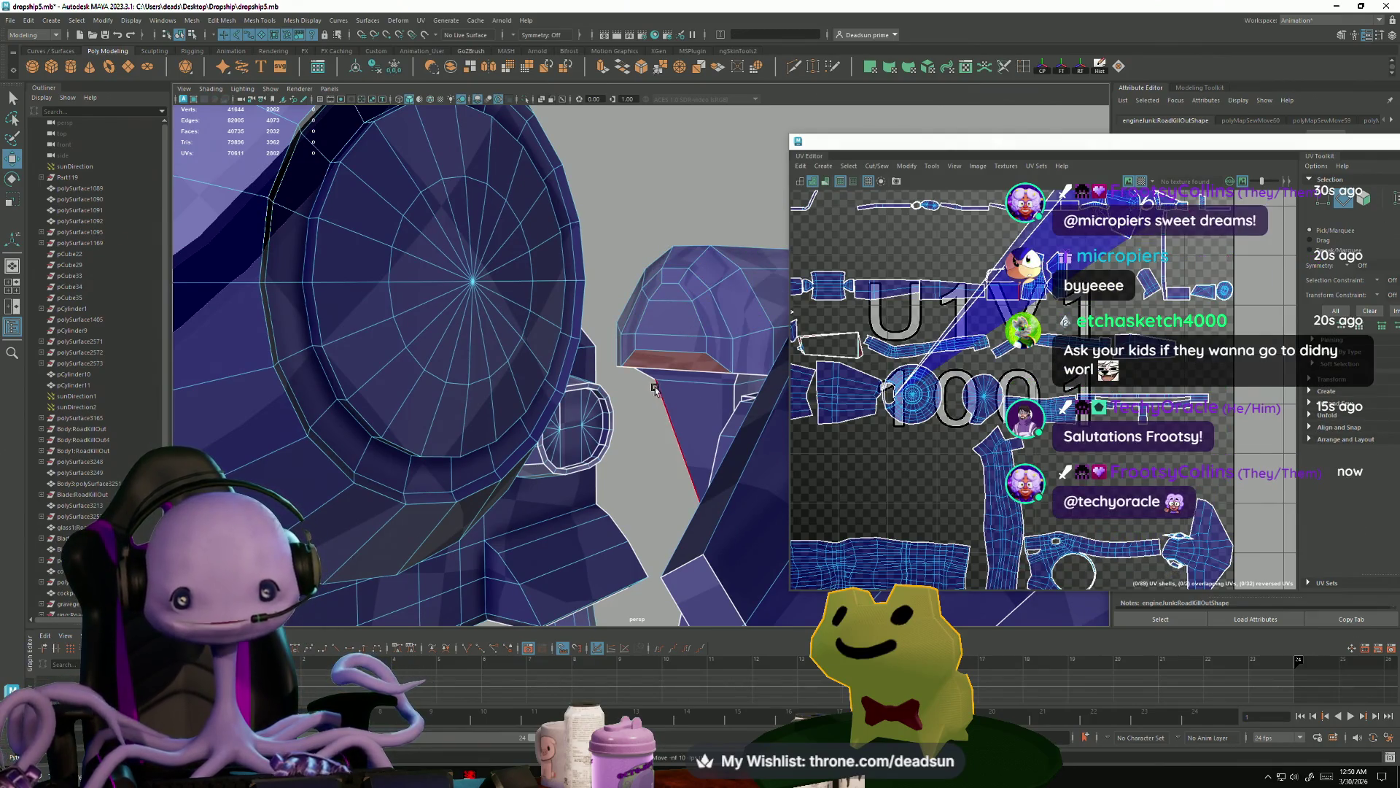
mouse_move(654, 376)
alt+mouse_down()
mouse_move(530, 331)
mouse_move(583, 382)
alt+mouse_up()
alt+right_drag(583, 383, 741, 430)
click(580, 259)
mouse_move(580, 259)
alt+mouse_down()
mouse_move(579, 351)
mouse_move(690, 235)
alt+mouse_up()
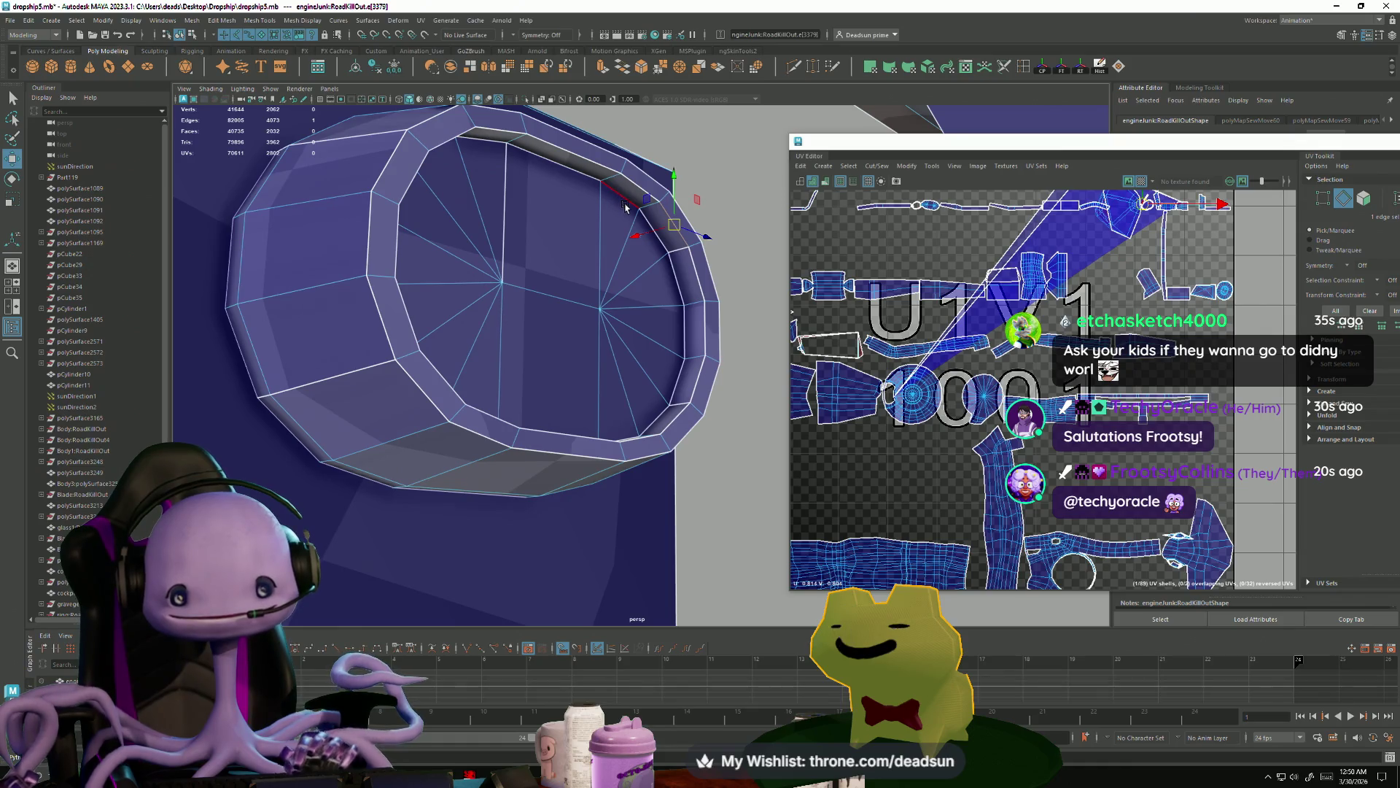
- Cut the UVs along the ring edge, then grow the selection around the rim and move-and-sew it
click(876, 166)
click(886, 228)
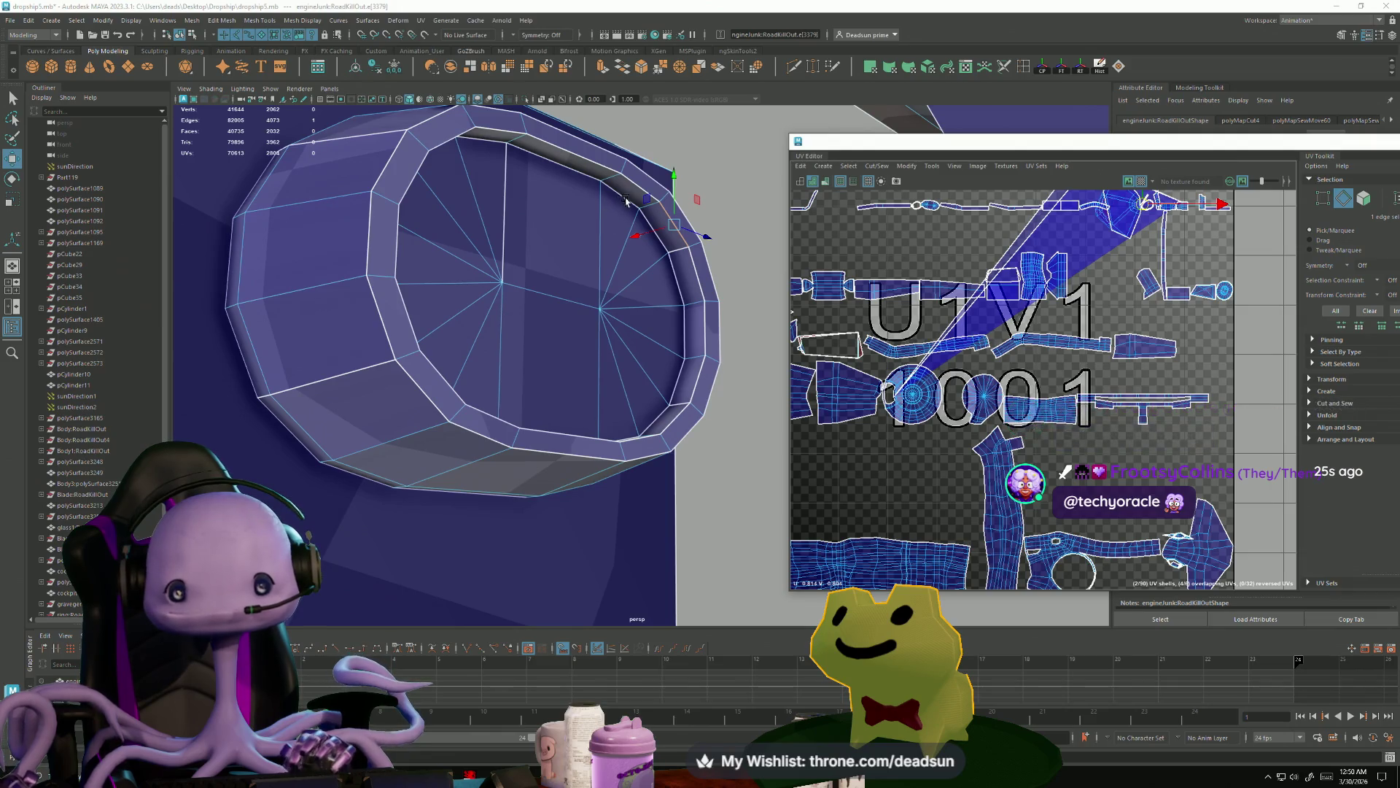
key(shift+period)
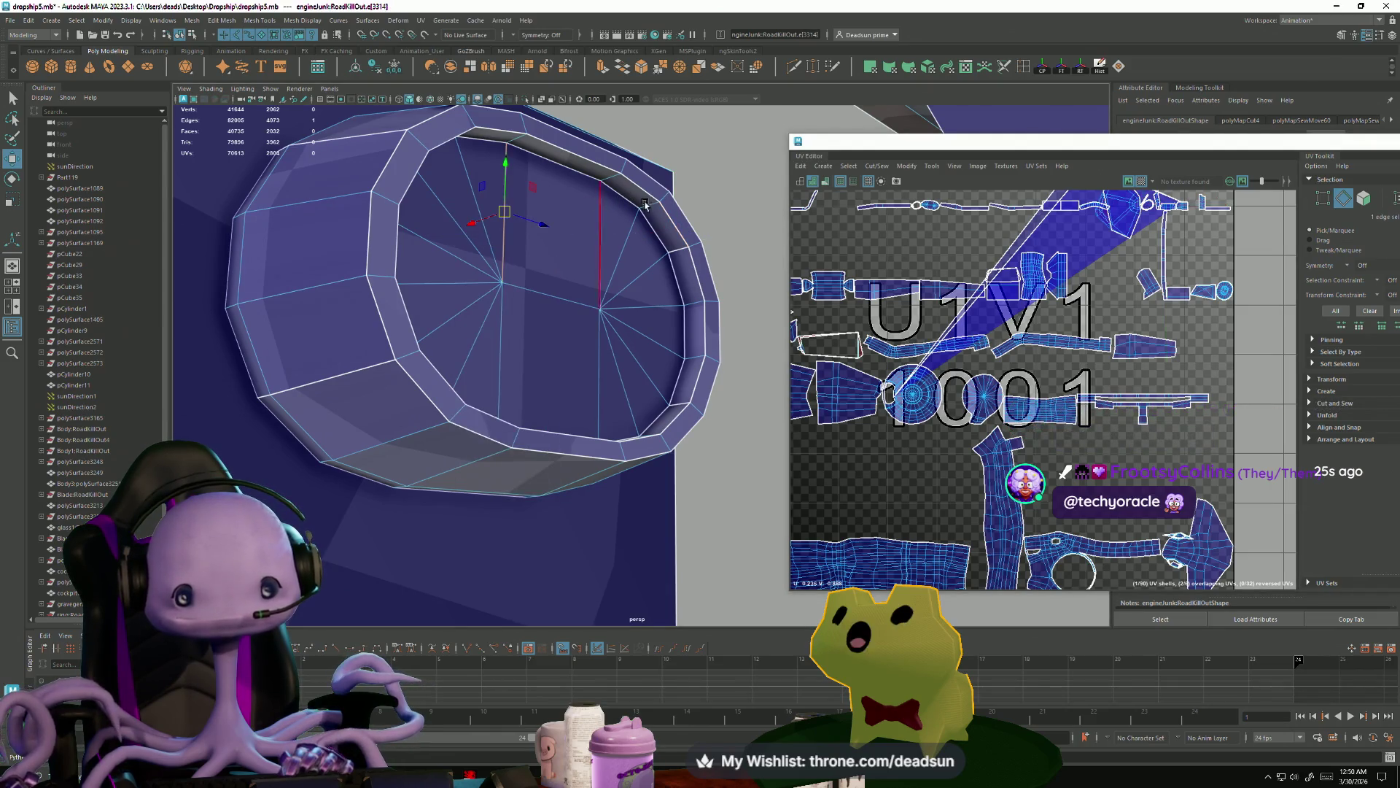
click(876, 169)
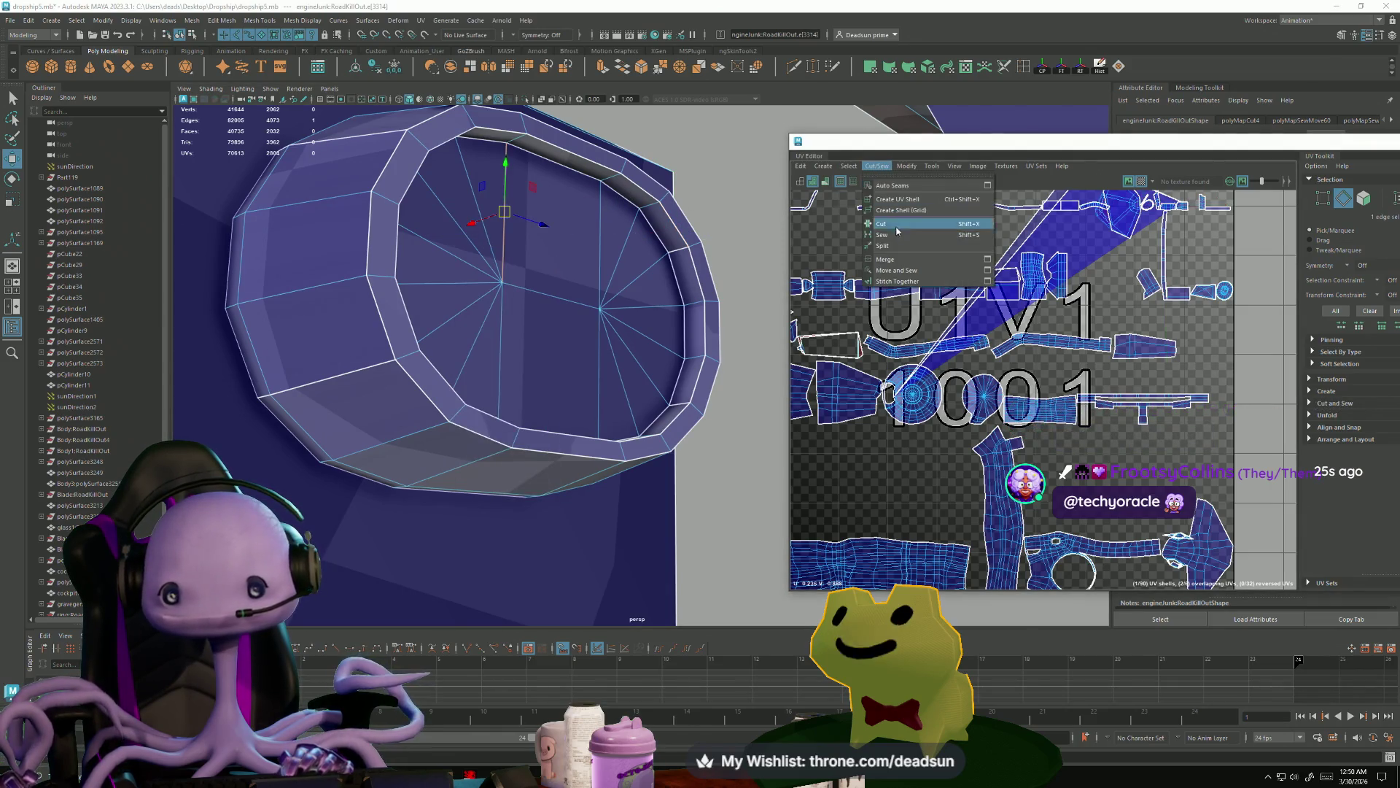
click(902, 276)
- Move and sew the side panel's two seam edges
mouse_move(556, 281)
alt+mouse_down()
mouse_move(567, 292)
mouse_move(478, 353)
mouse_move(387, 313)
mouse_move(576, 460)
alt+mouse_up()
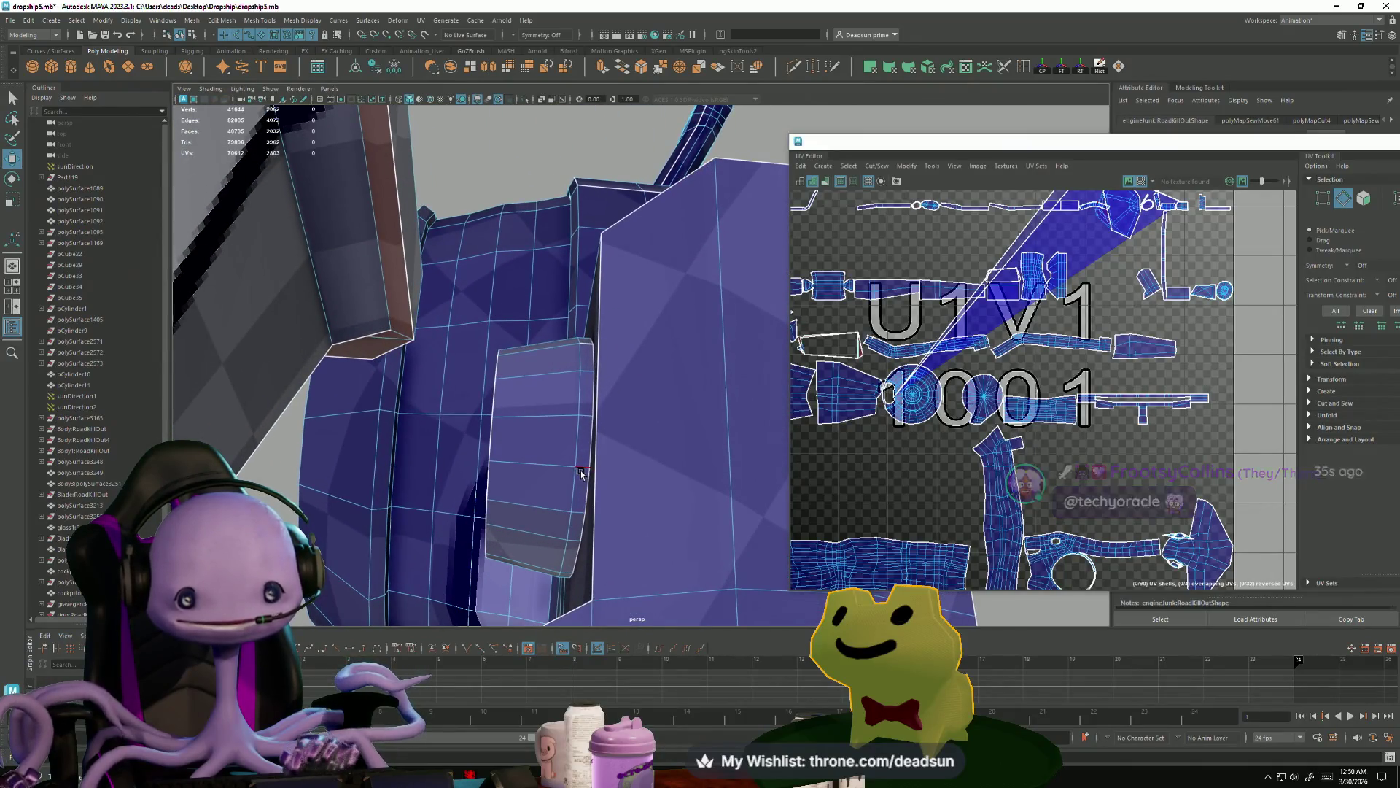
click(582, 467)
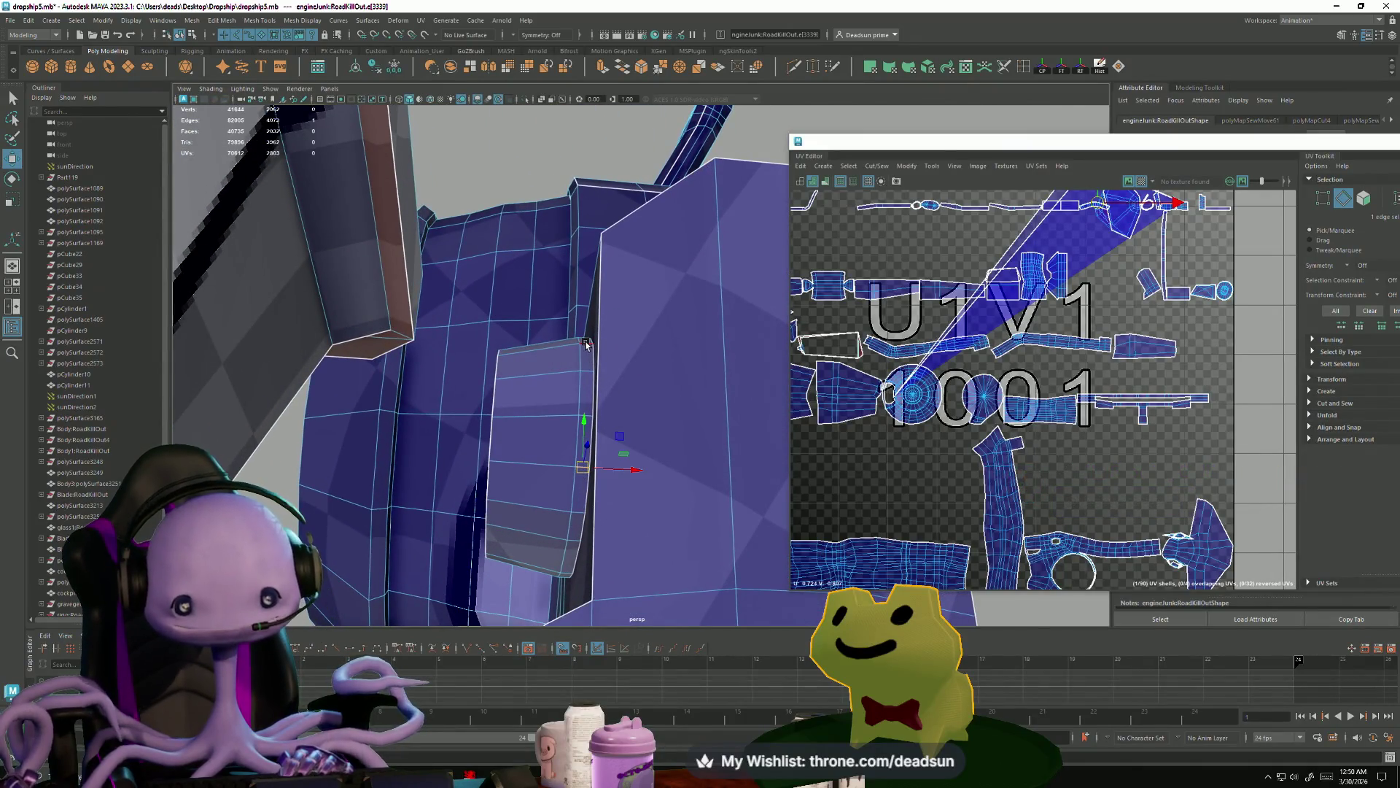
ctrl+click(584, 468)
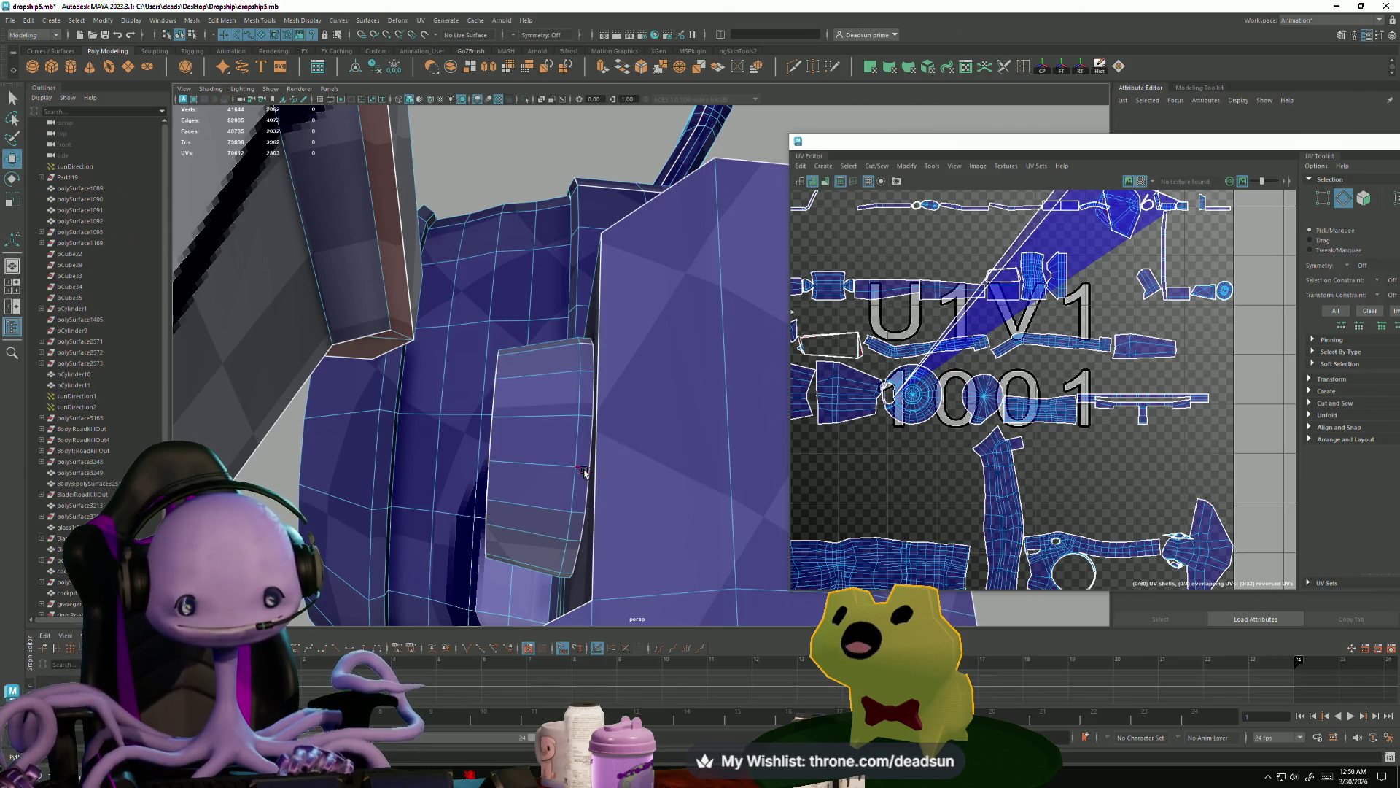
click(586, 471)
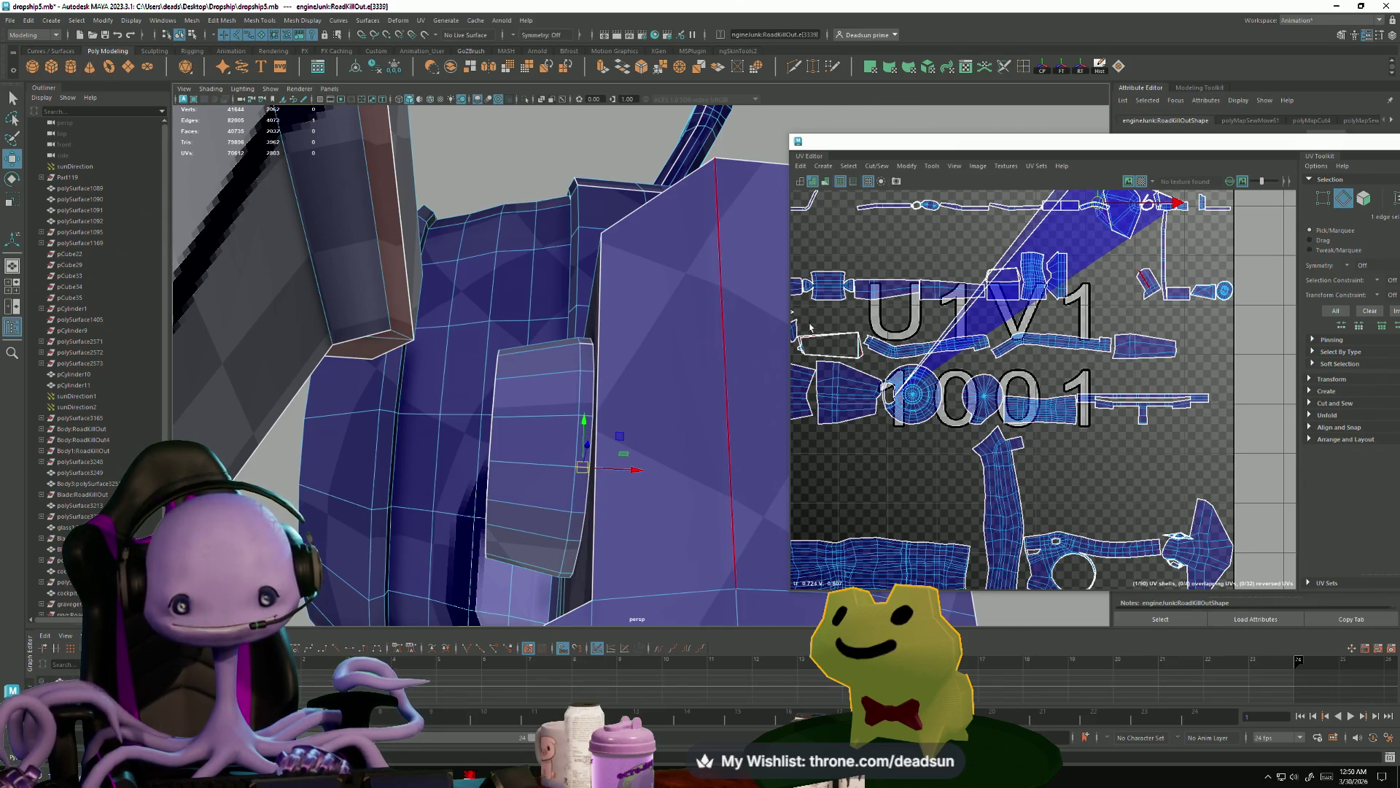
shift+click(589, 346)
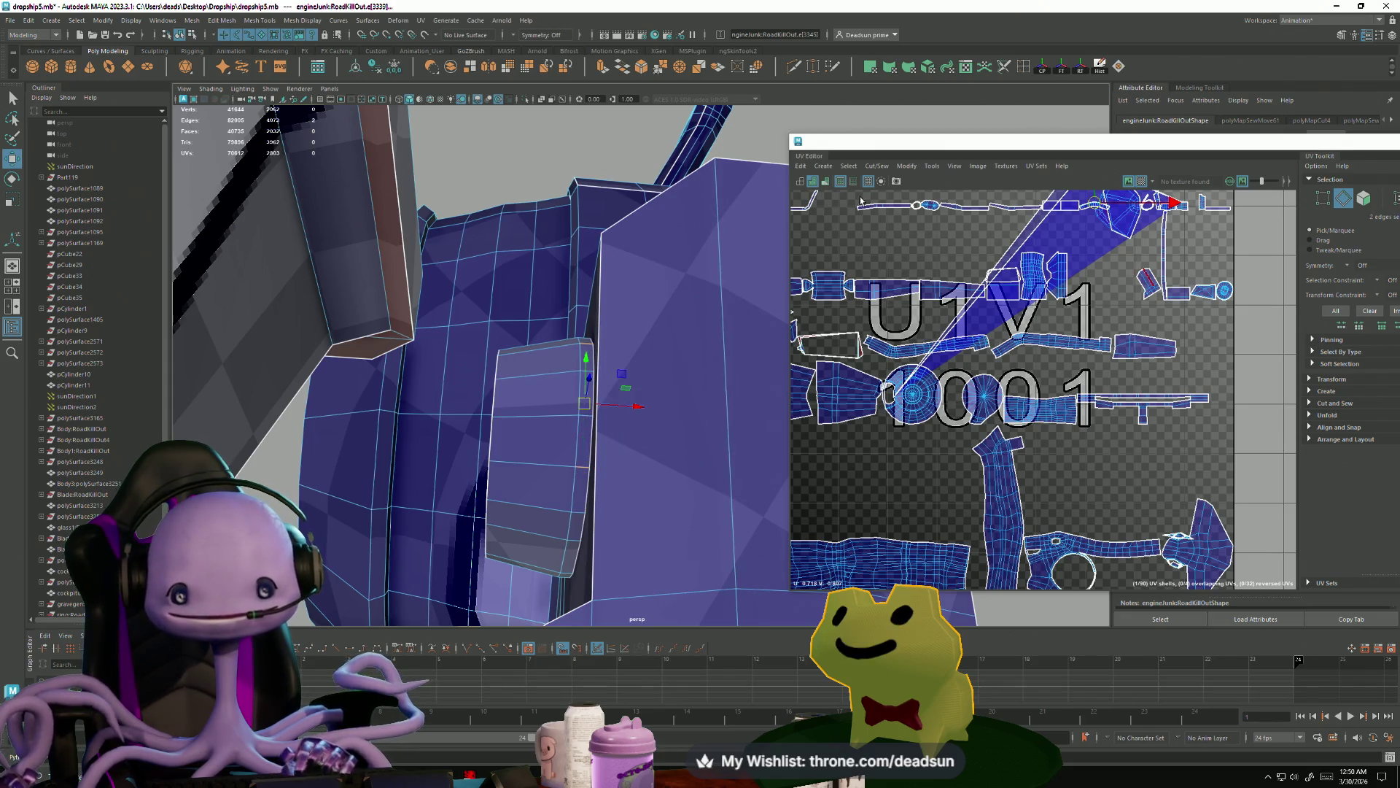
click(874, 169)
click(900, 273)
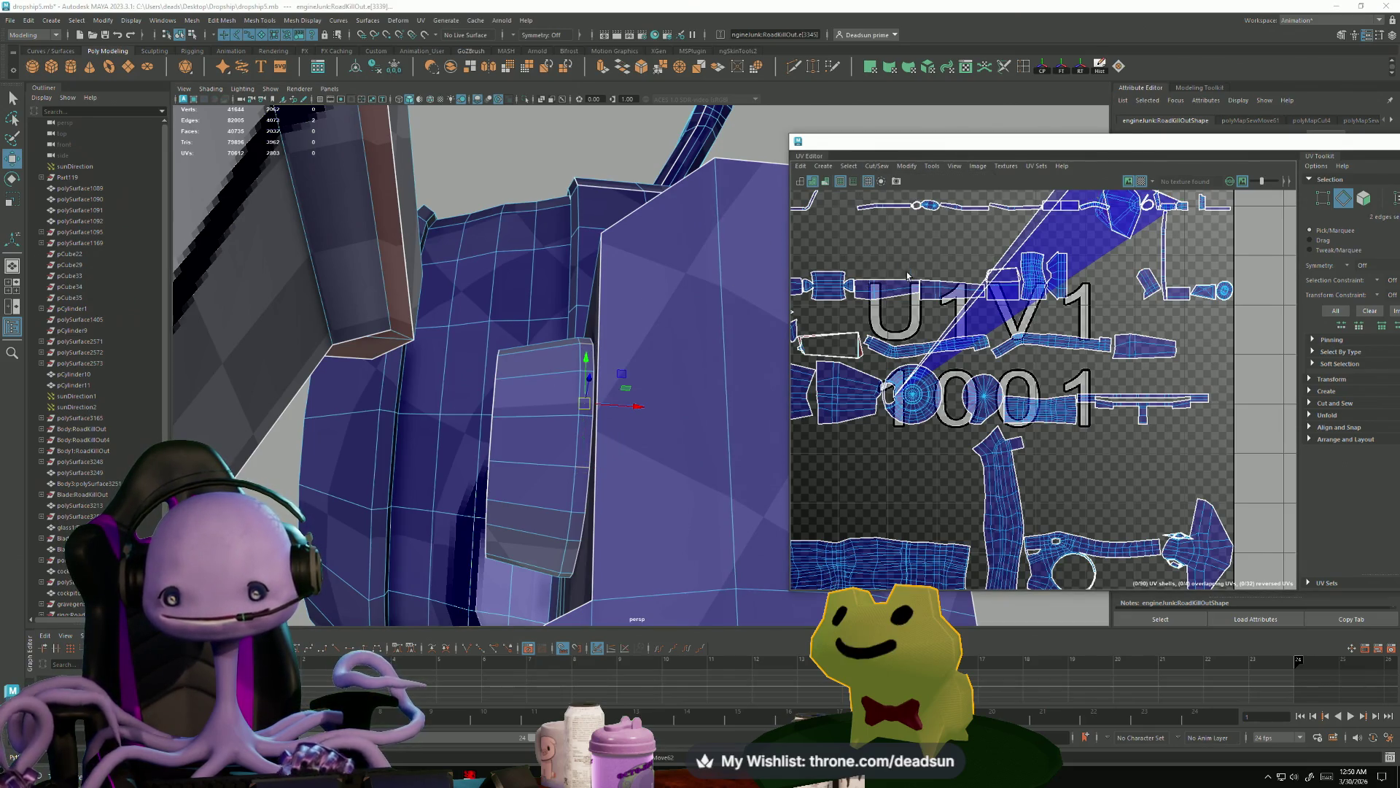
- Move and sew two seam edges on the small cylinder
mouse_move(625, 391)
alt+mouse_down()
mouse_move(628, 472)
mouse_move(656, 437)
mouse_move(641, 431)
alt+mouse_up()
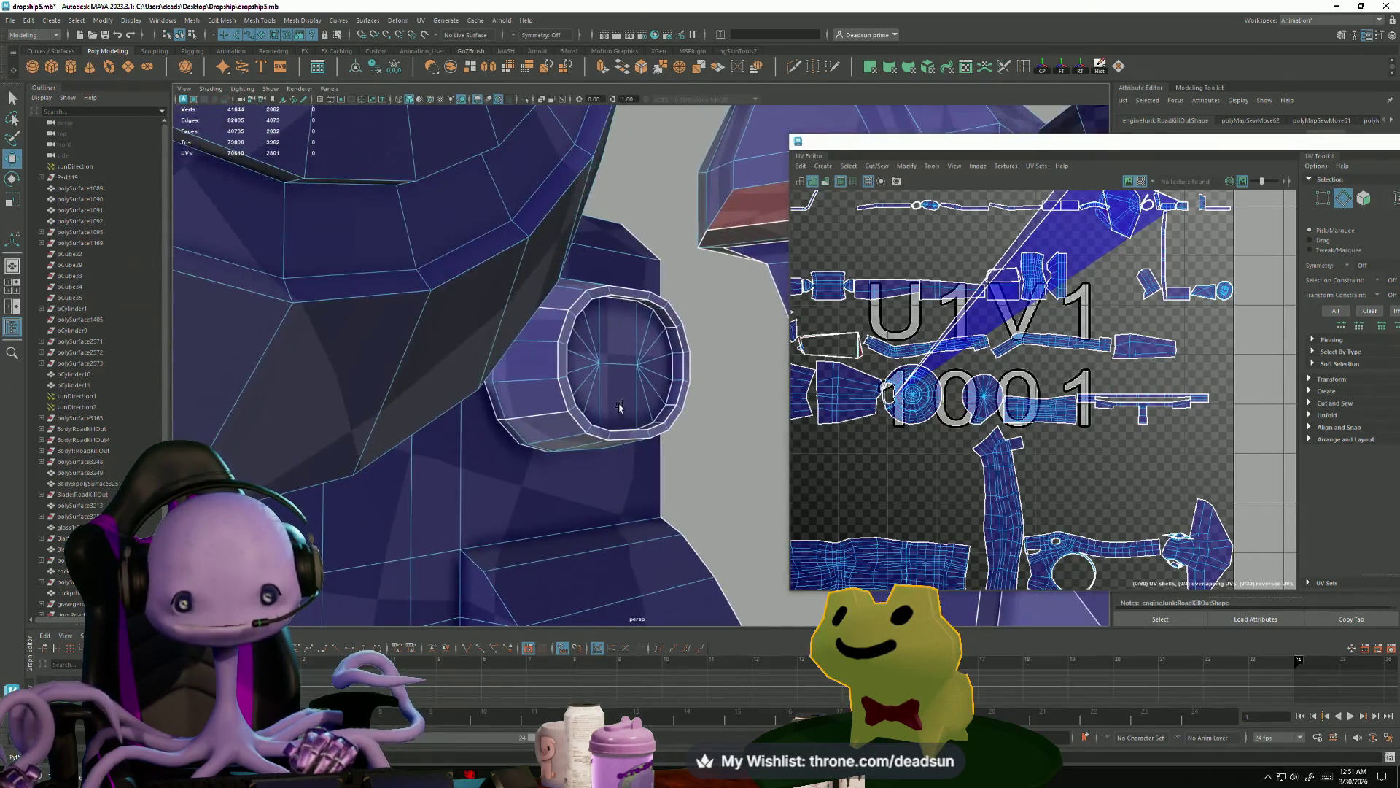
scroll(584, 368, up, 3)
click(565, 332)
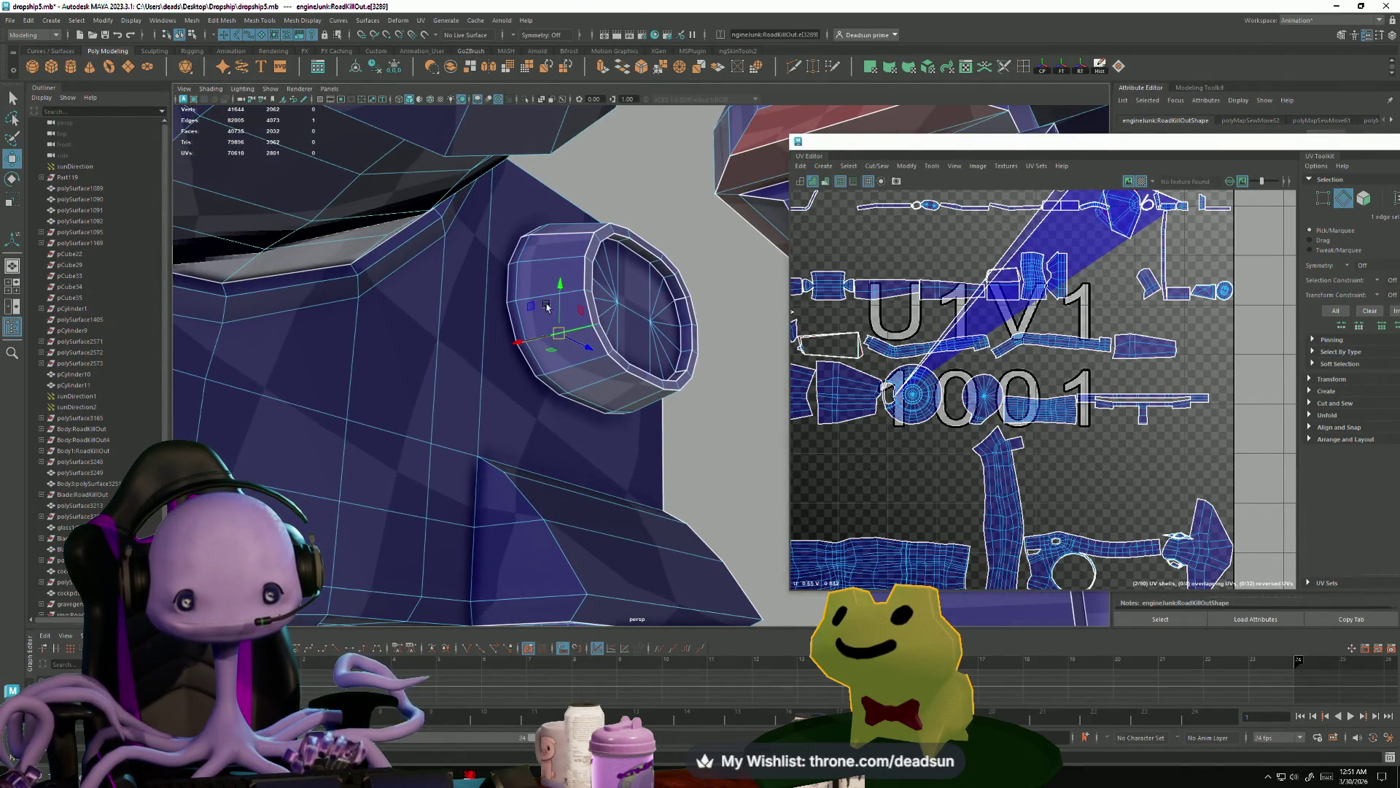
mouse_move(559, 239)
alt+mouse_down()
mouse_move(491, 321)
mouse_move(546, 331)
alt+mouse_up()
shift+click(545, 332)
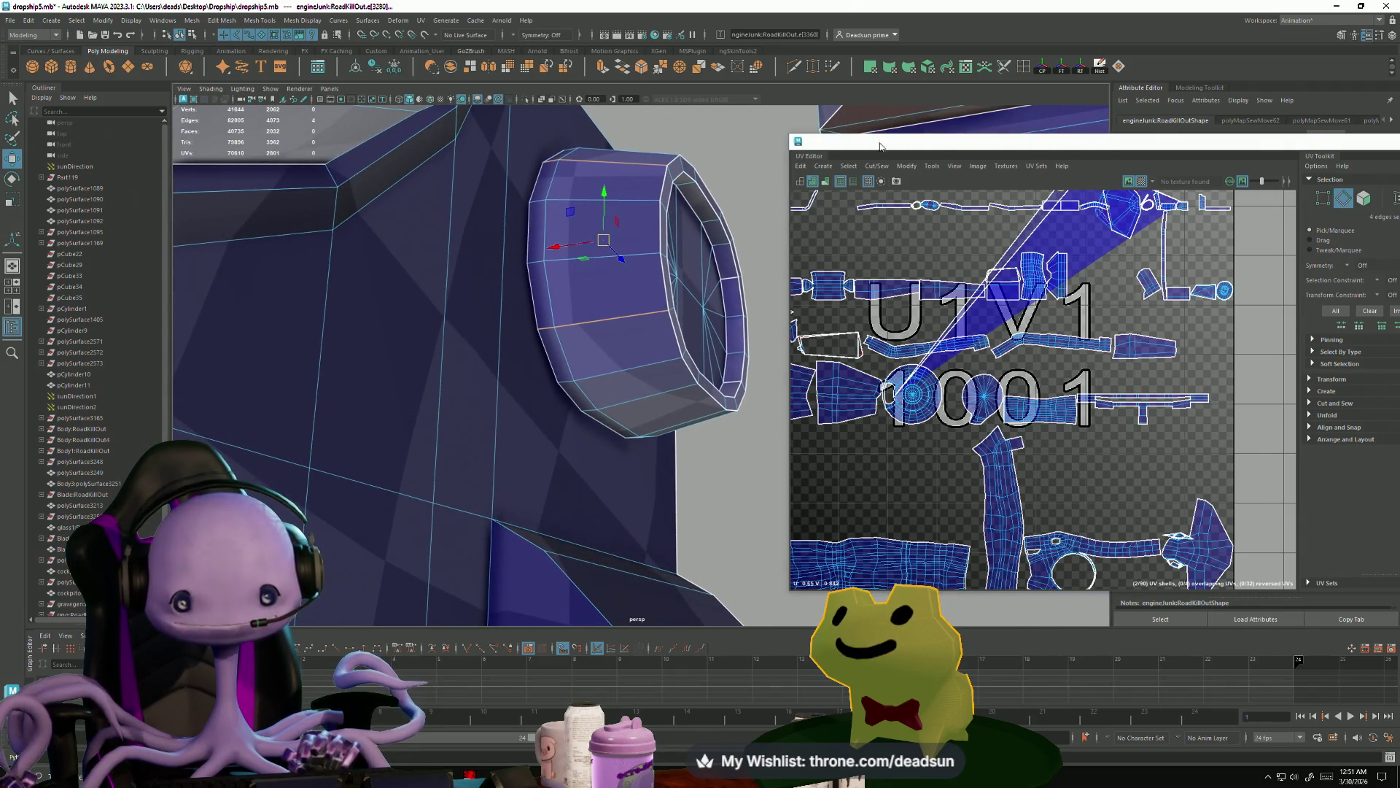
click(904, 168)
mouse_move(873, 166)
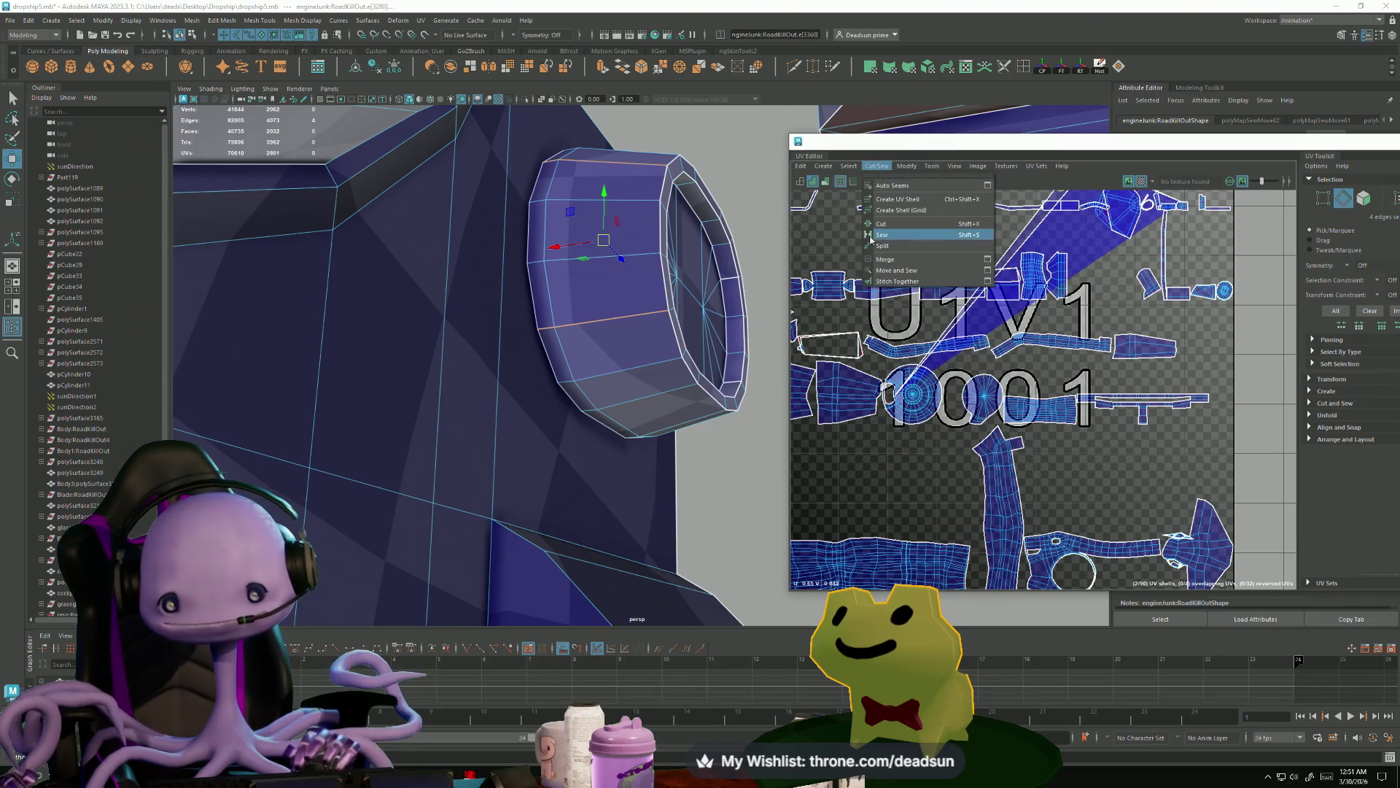
click(896, 270)
- Move and sew the neck collar's seam edge
mouse_move(656, 343)
alt+mouse_down()
mouse_move(603, 352)
mouse_move(614, 348)
mouse_move(490, 411)
mouse_move(435, 311)
mouse_move(423, 330)
mouse_move(453, 277)
mouse_move(430, 399)
mouse_move(481, 384)
alt+mouse_up()
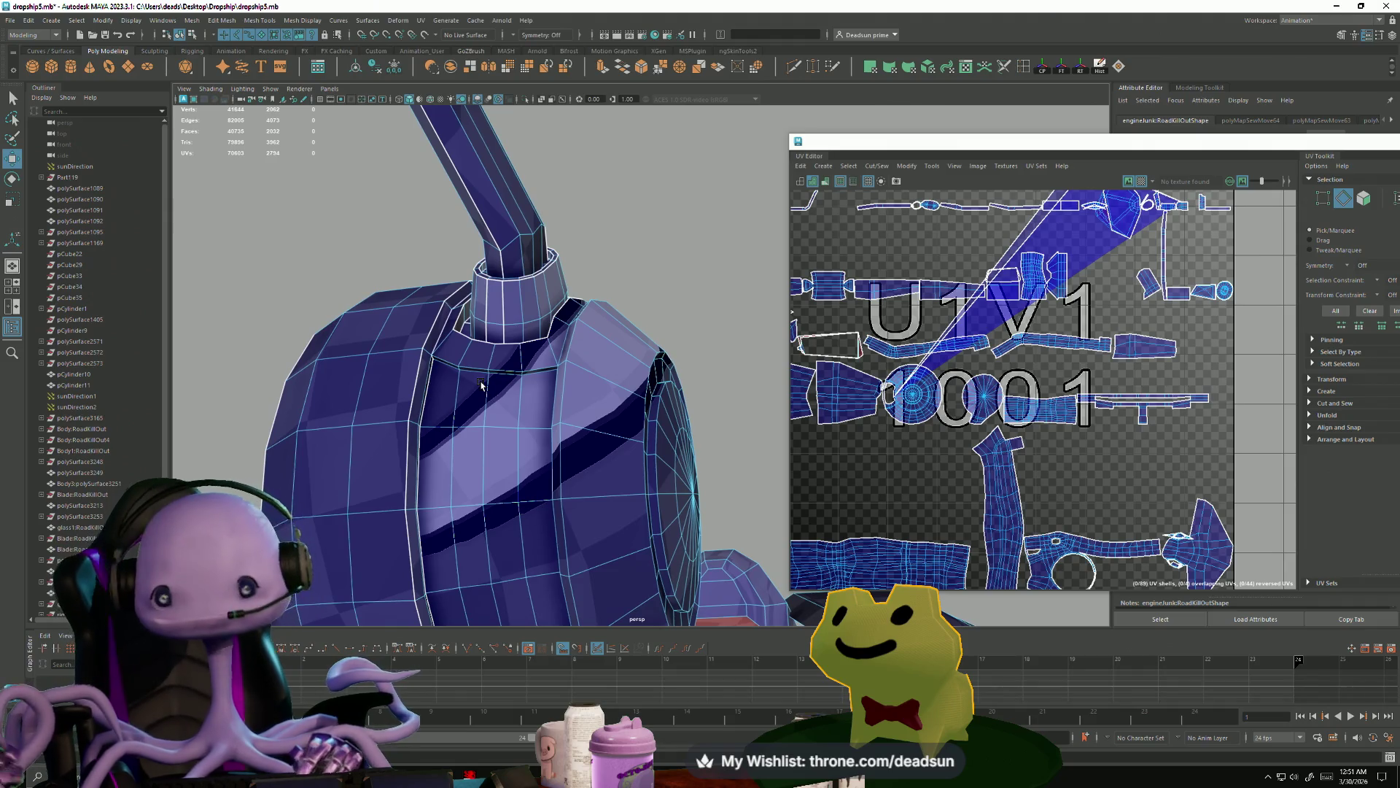
click(485, 312)
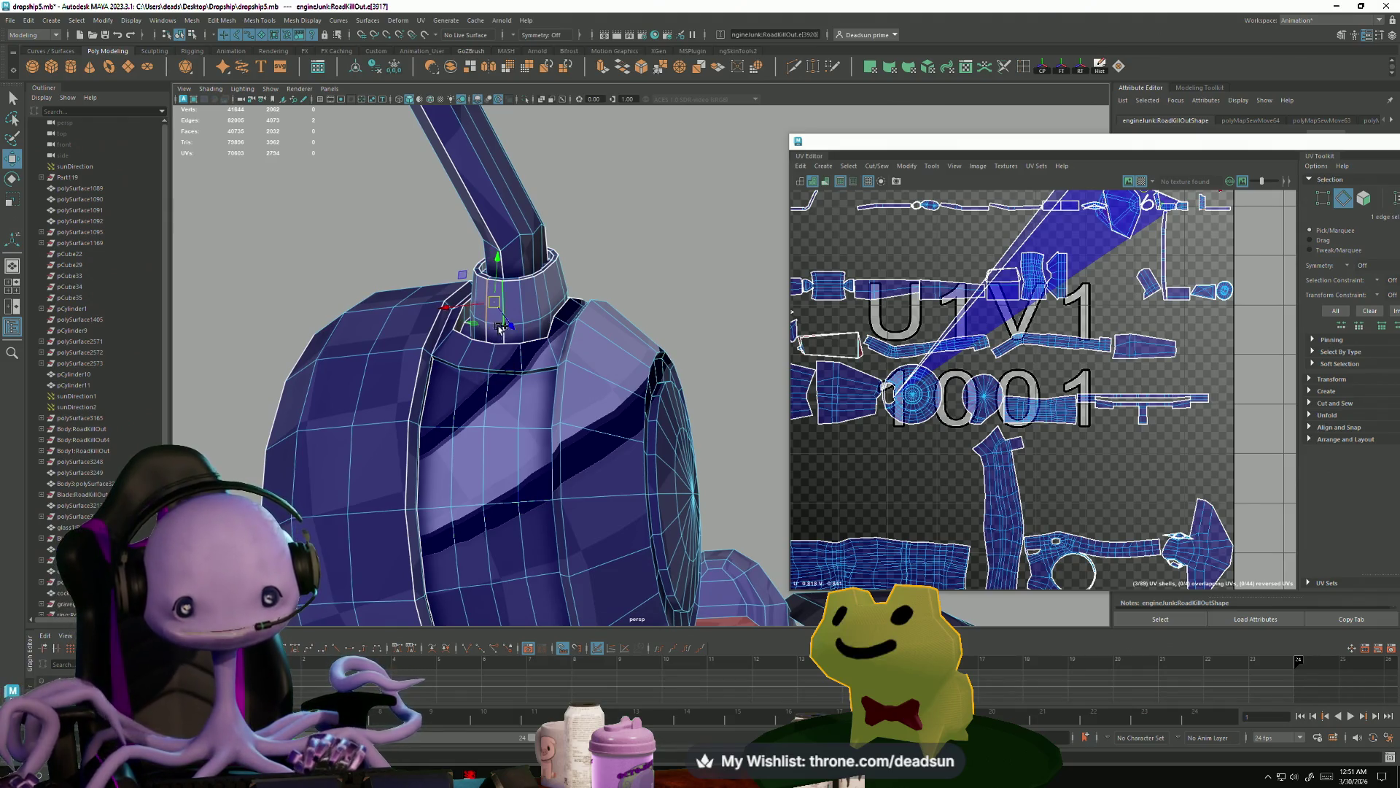
alt+drag(483, 353, 488, 437)
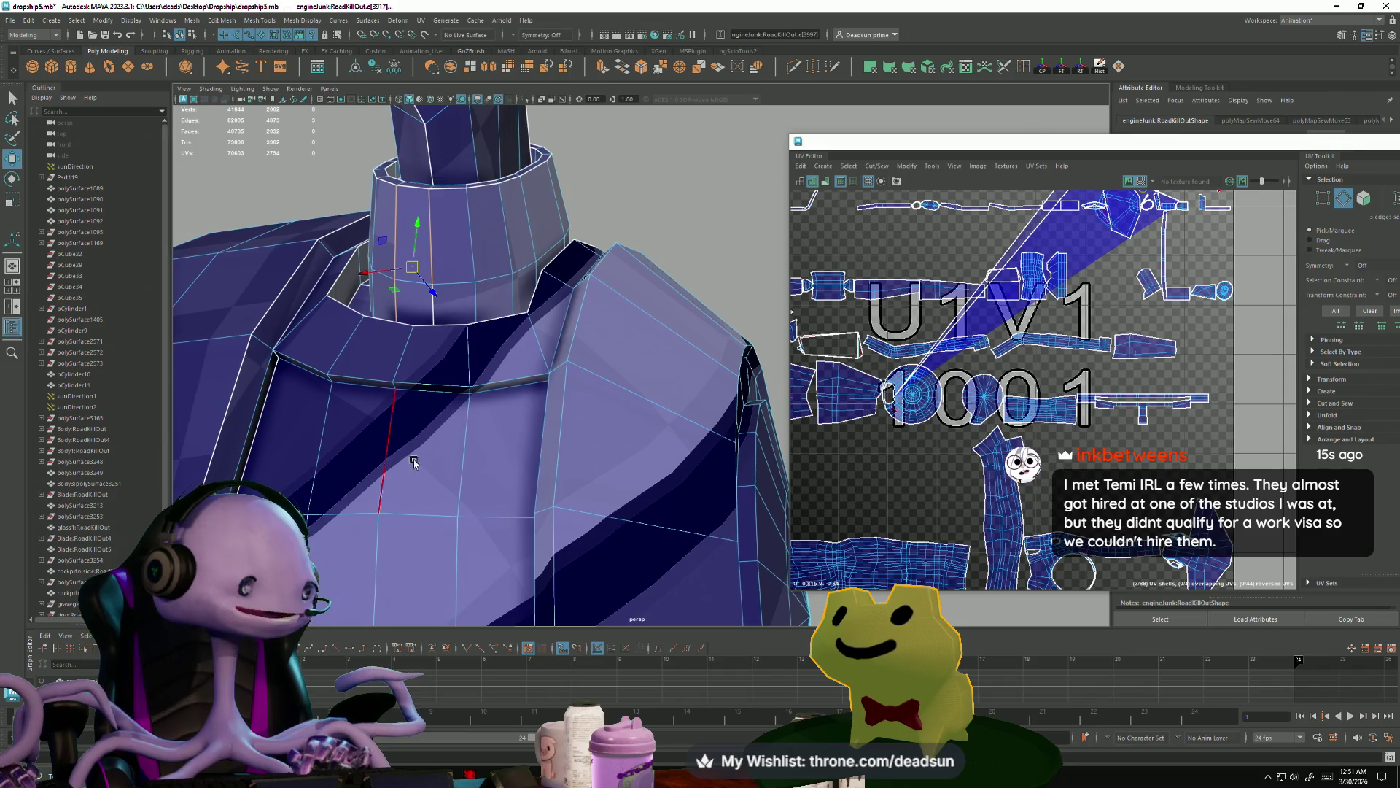
alt+drag(431, 362, 615, 303)
click(616, 303)
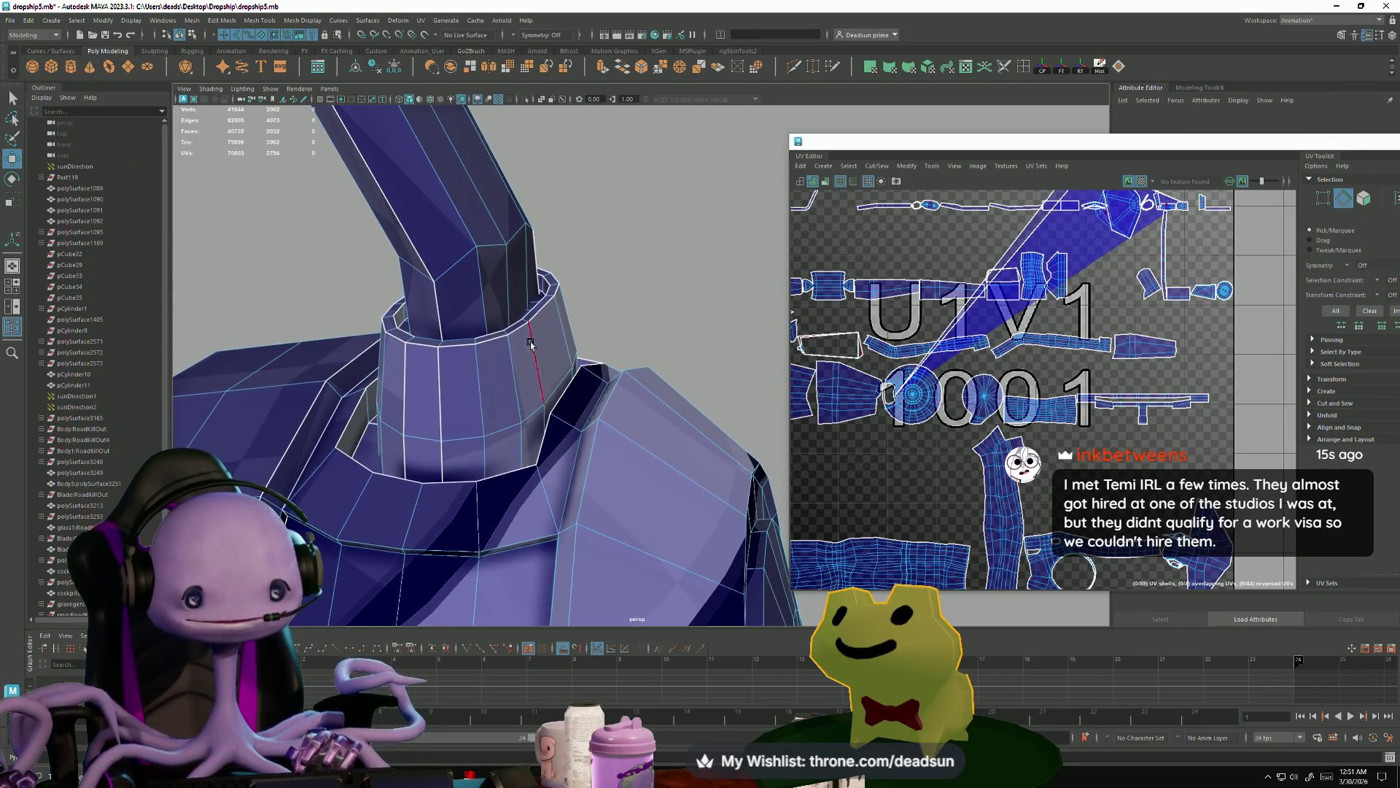
click(406, 392)
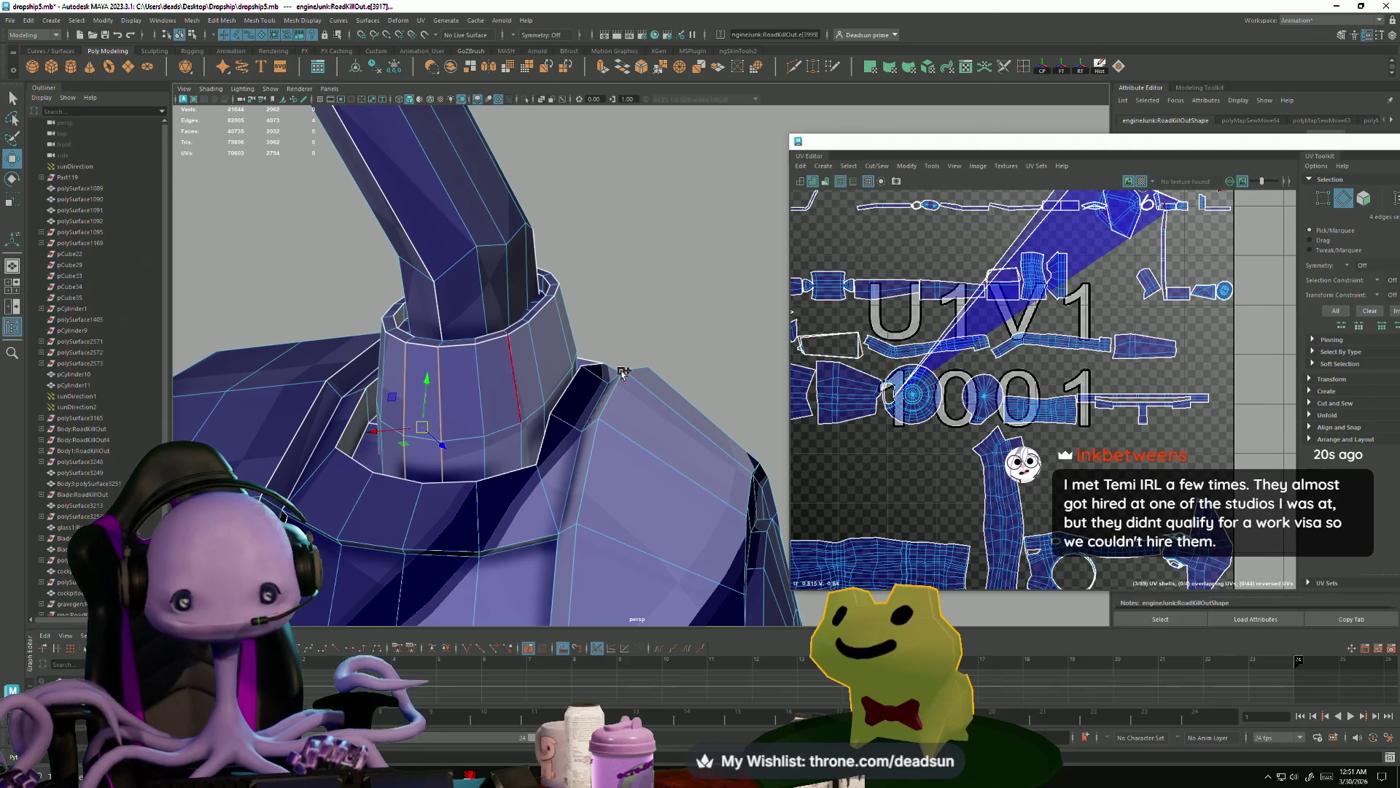
click(874, 167)
click(897, 269)
- Cut the pipe's UVs along a selected pipe edge
alt+drag(502, 371, 491, 381)
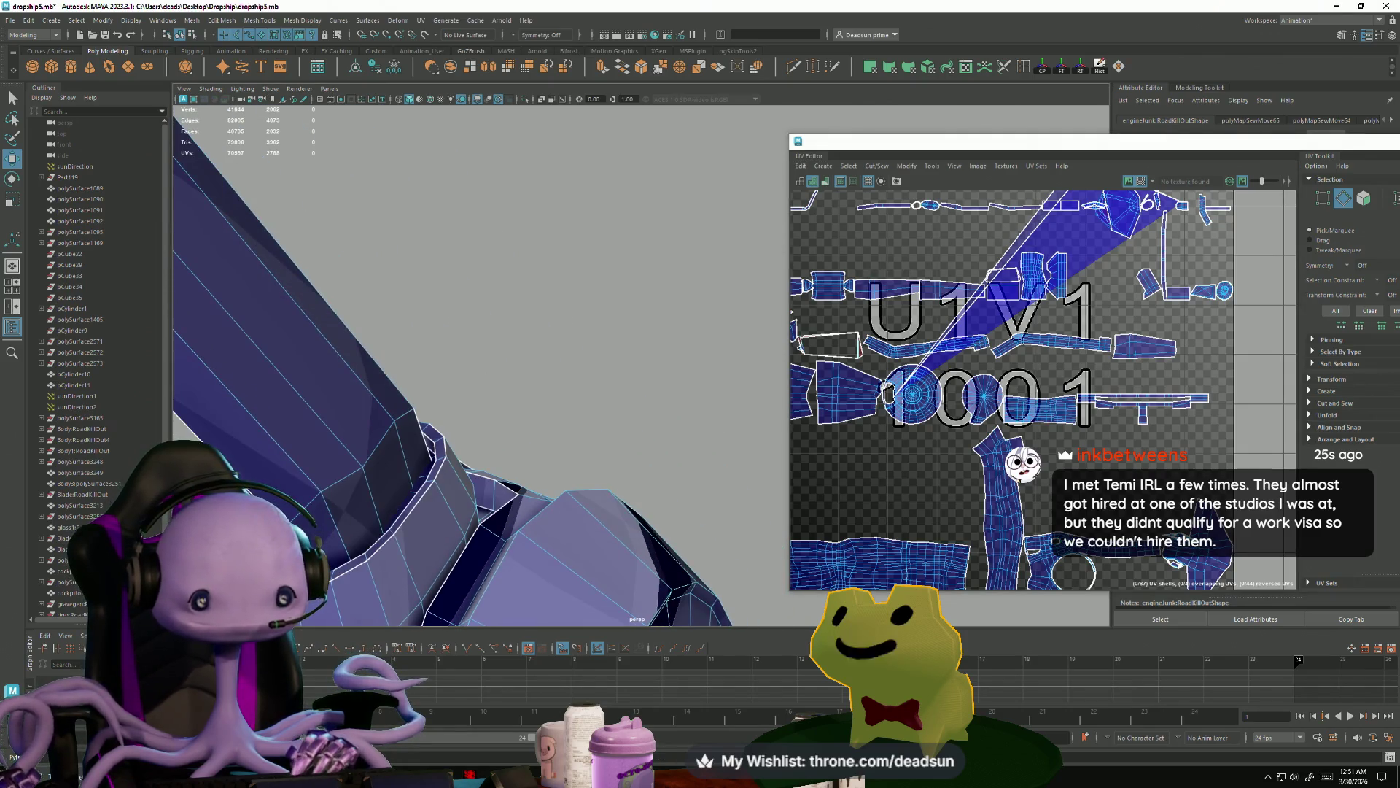
click(966, 205)
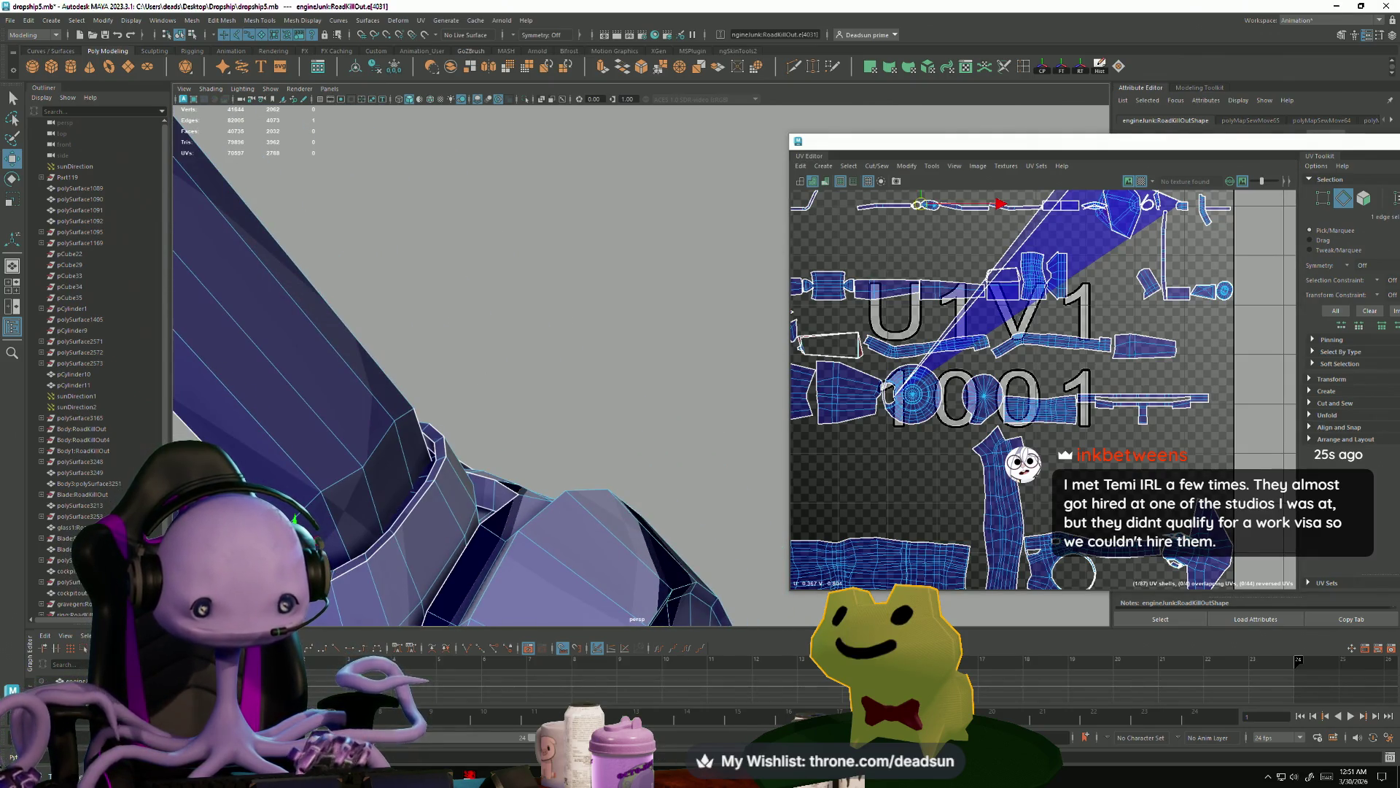
click(872, 171)
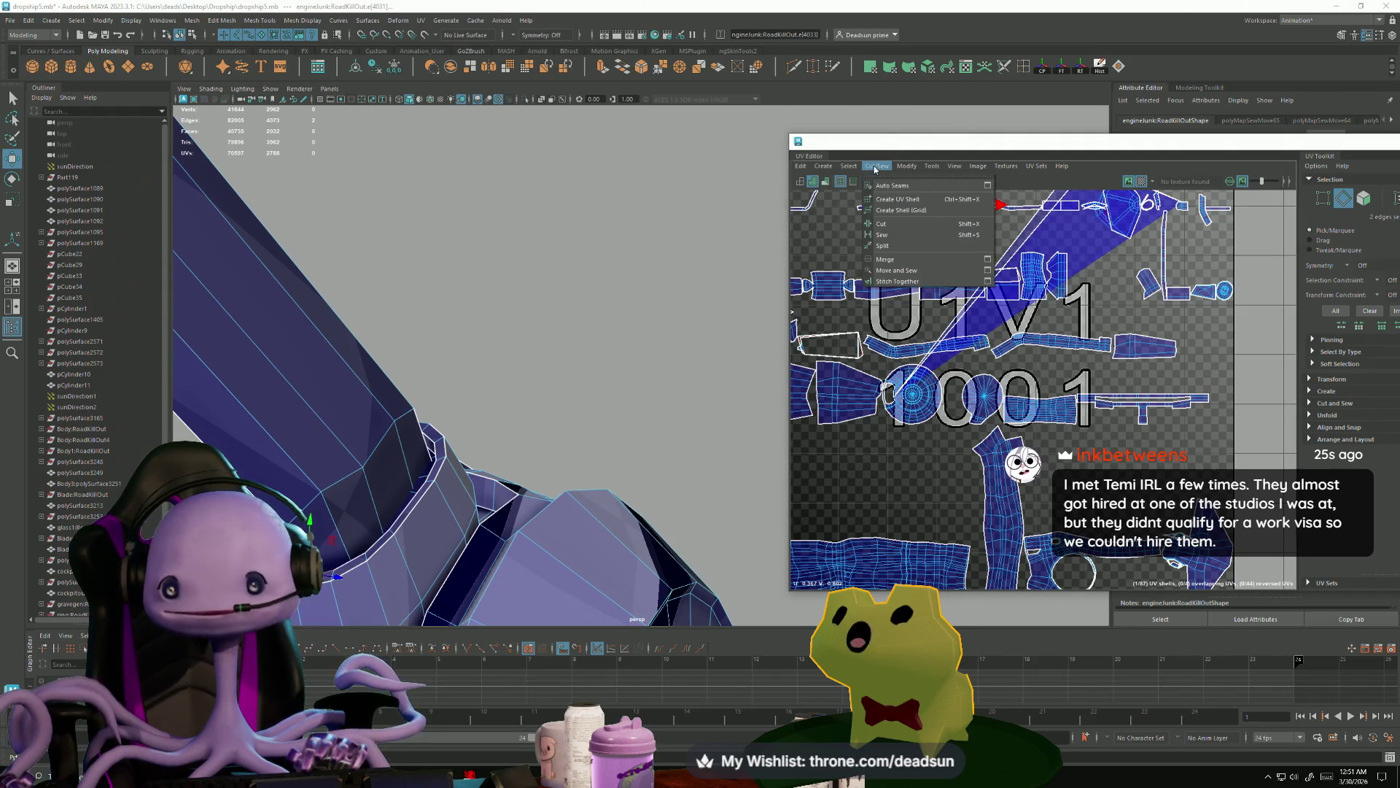
click(890, 227)
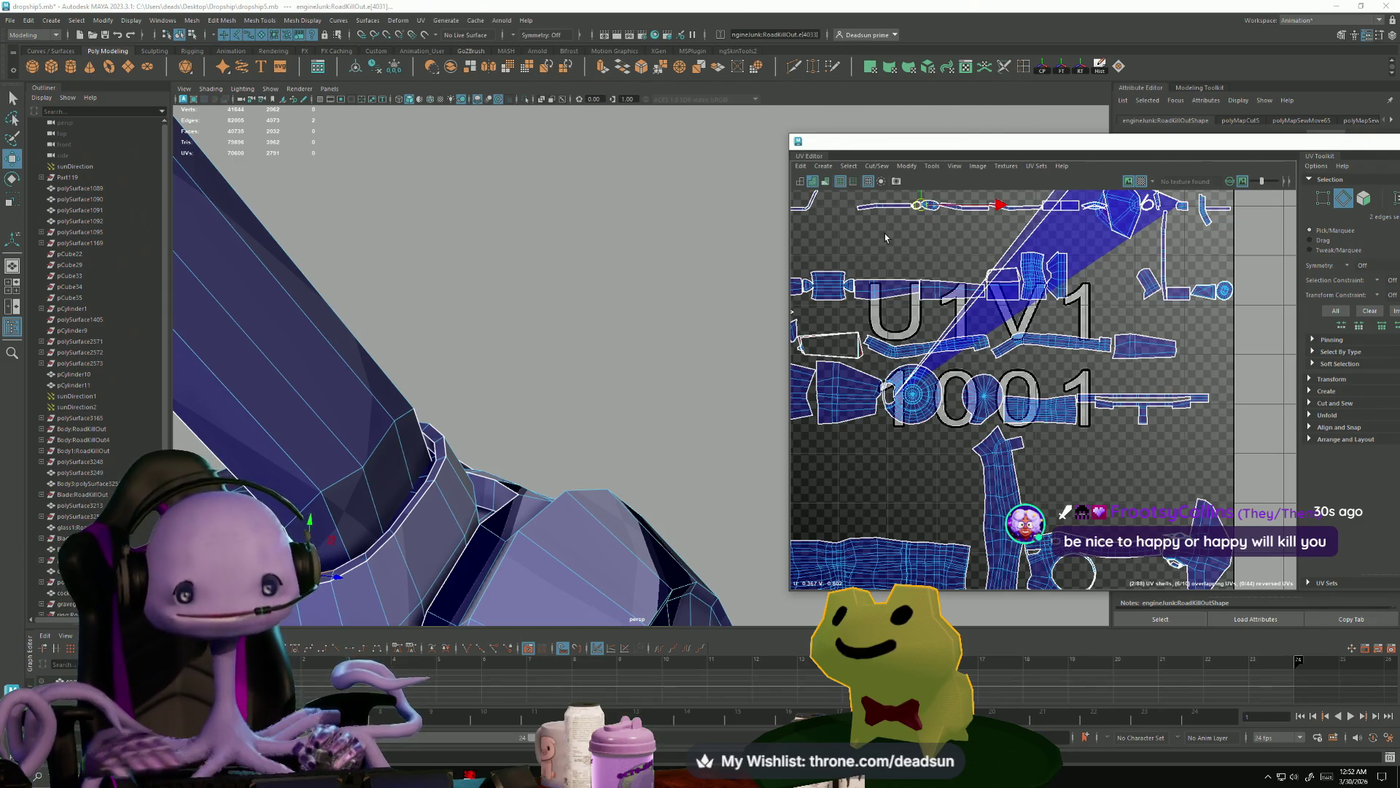
- Select a single edge across the flat hull panel, then switch to Photoshop's Moon.jpg window
mouse_move(423, 544)
alt+mouse_down()
mouse_move(461, 551)
mouse_move(388, 599)
mouse_move(447, 491)
mouse_move(522, 467)
mouse_move(484, 484)
mouse_move(488, 496)
mouse_move(467, 408)
mouse_move(499, 321)
mouse_move(404, 201)
alt+mouse_up()
right_drag(404, 200, 412, 149)
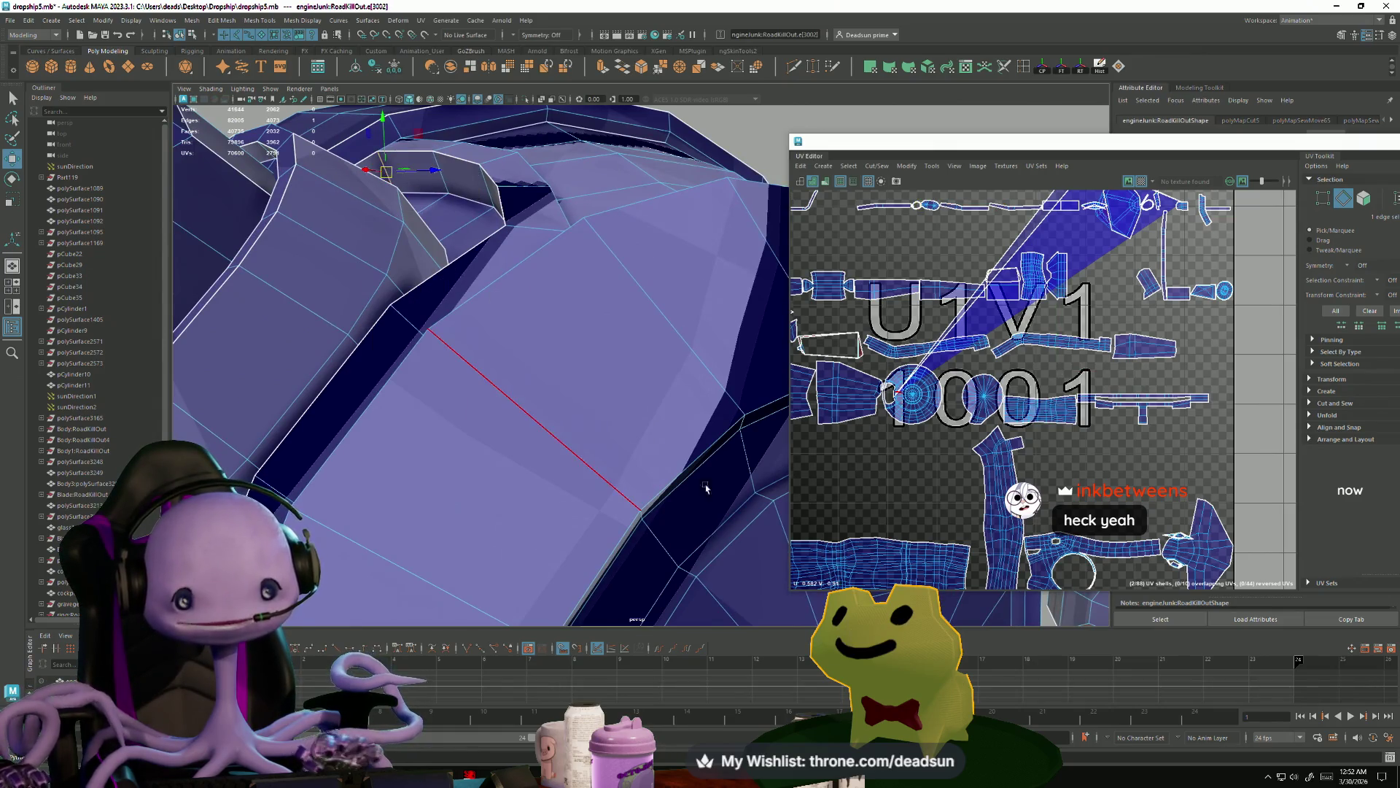
key(alt+Tab)
click(684, 458)
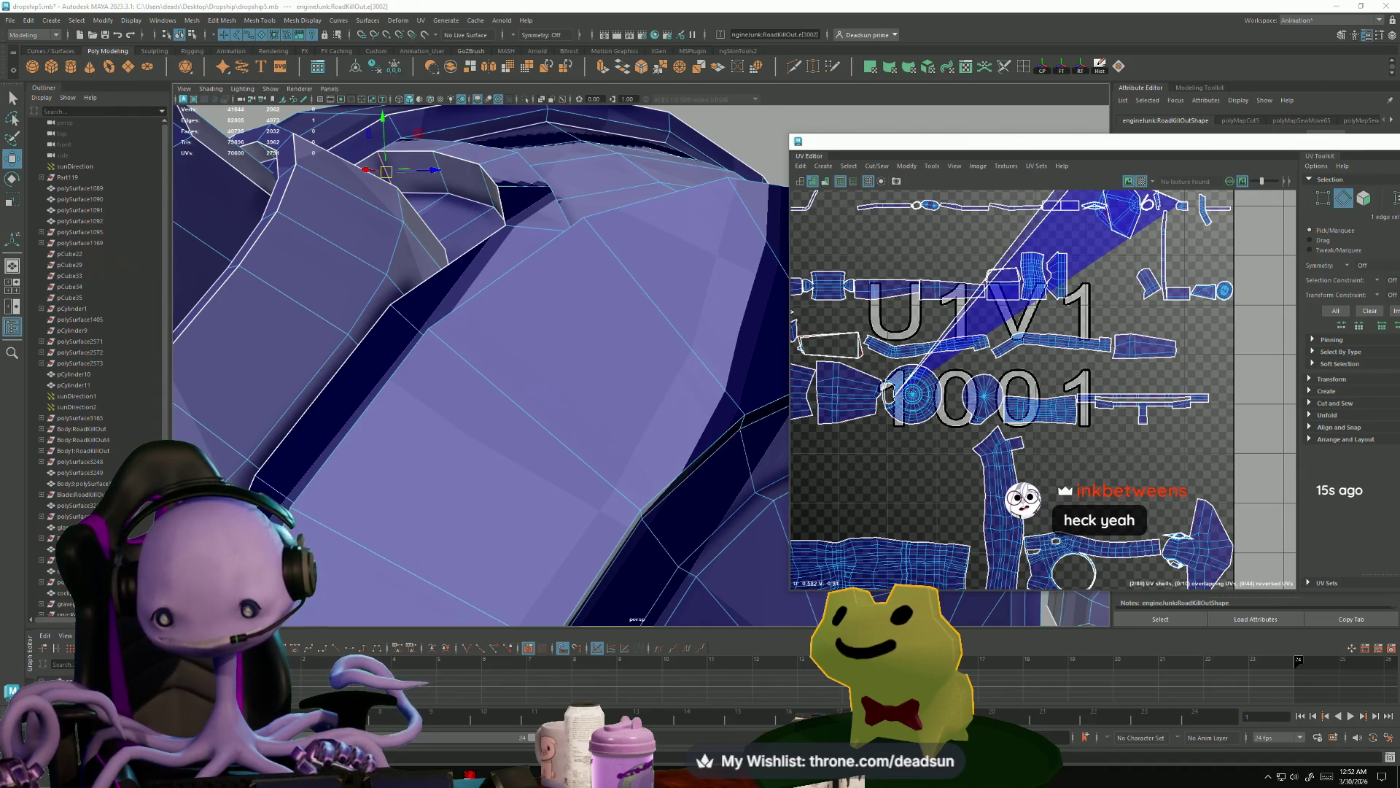
key(alt+Tab)
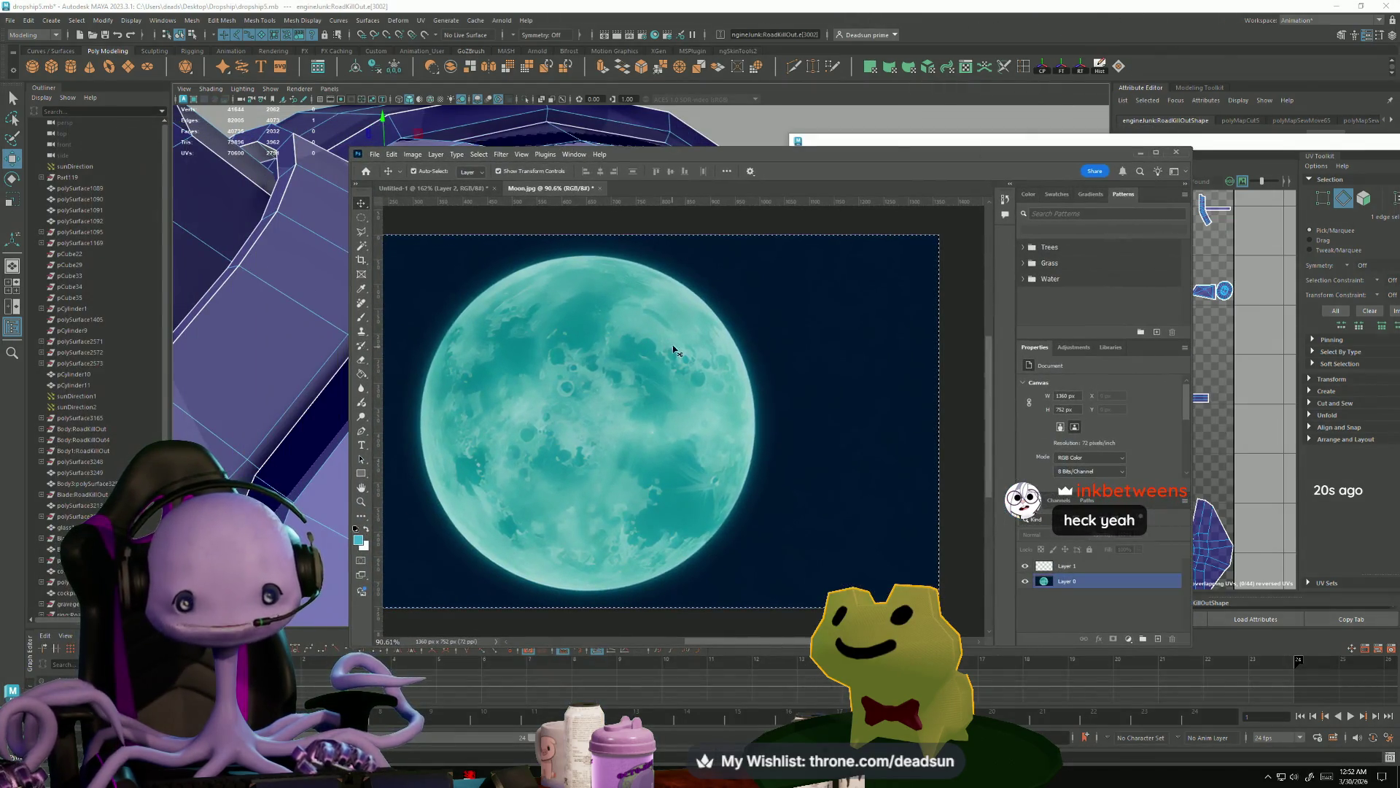
- Nudge the Photoshop moon window right and minimize it to reveal Maya again
mouse_move(827, 154)
mouse_down()
mouse_move(915, 151)
mouse_move(875, 151)
mouse_up()
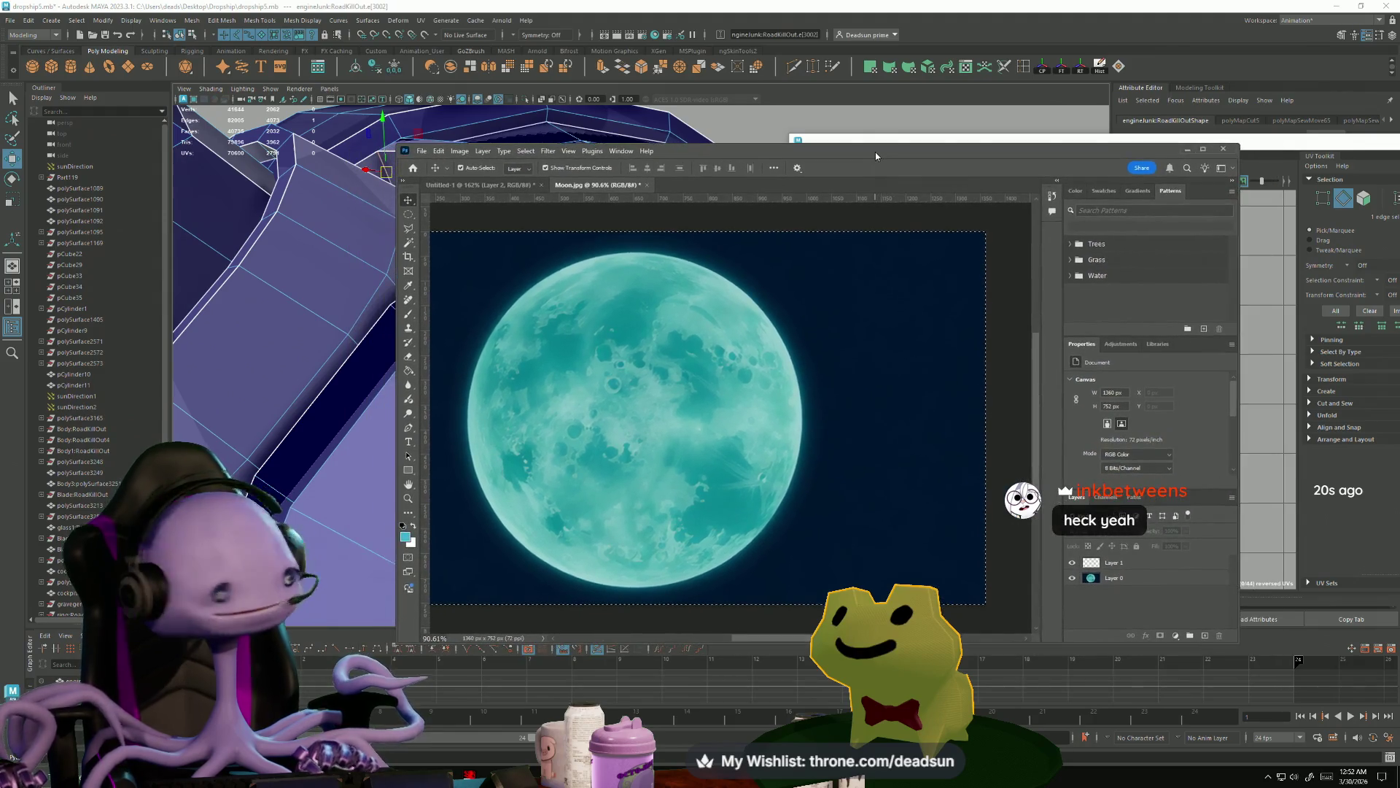
click(1187, 149)
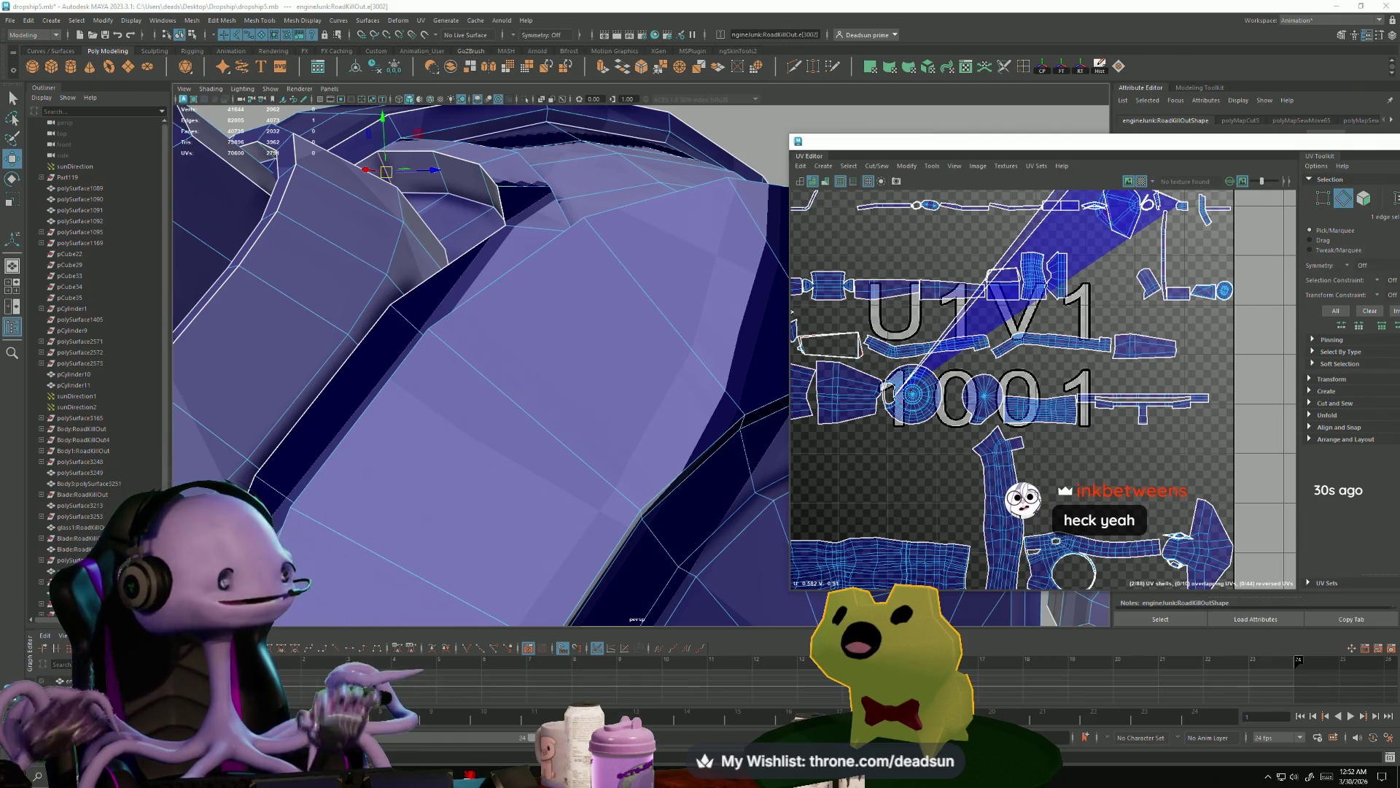
- Select the whole long UV shell, including the round wheel piece
alt+middle_drag(1067, 227, 1030, 330)
right_drag(1031, 329, 1031, 386)
drag(1034, 254, 1042, 276)
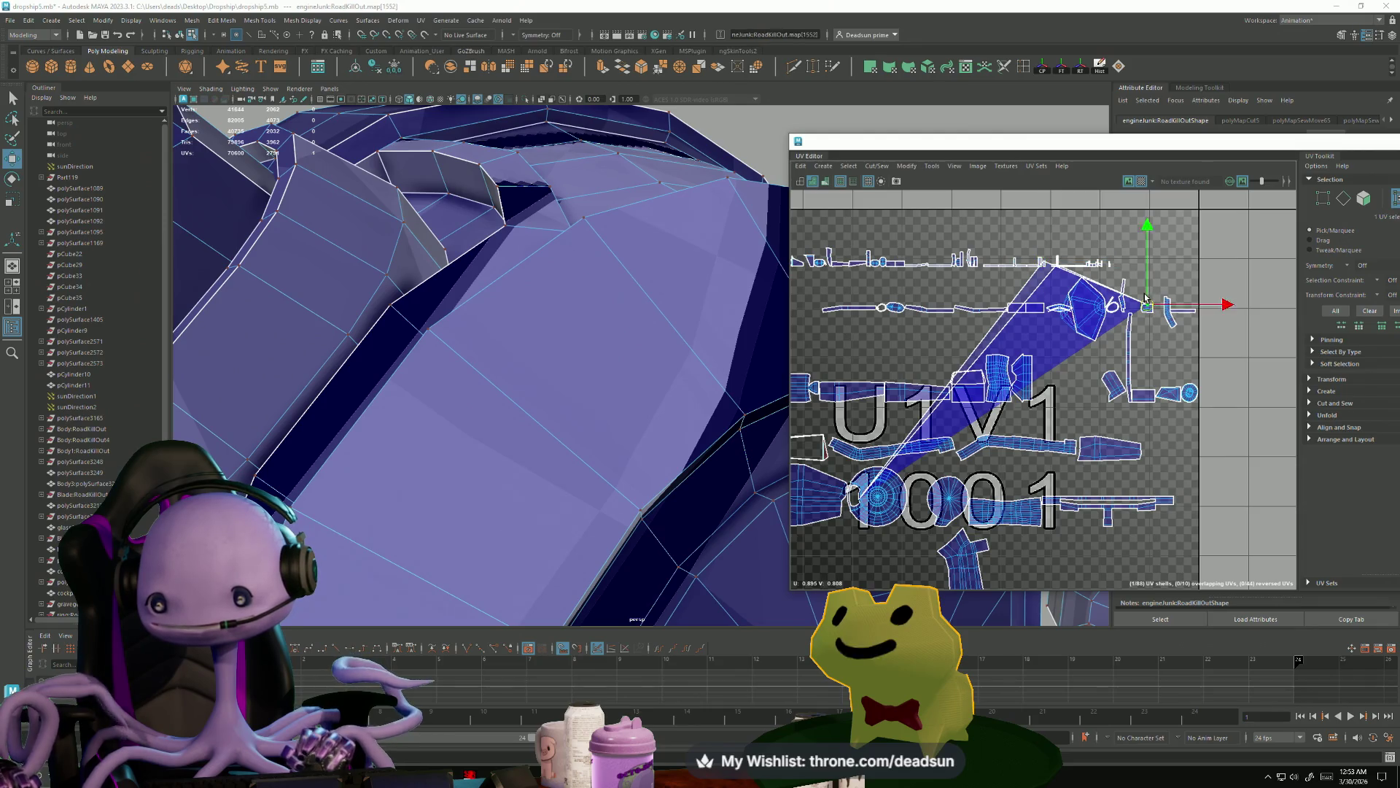
key(ctrl+z)
alt+drag(684, 490, 460, 398)
scroll(909, 511, up, 5)
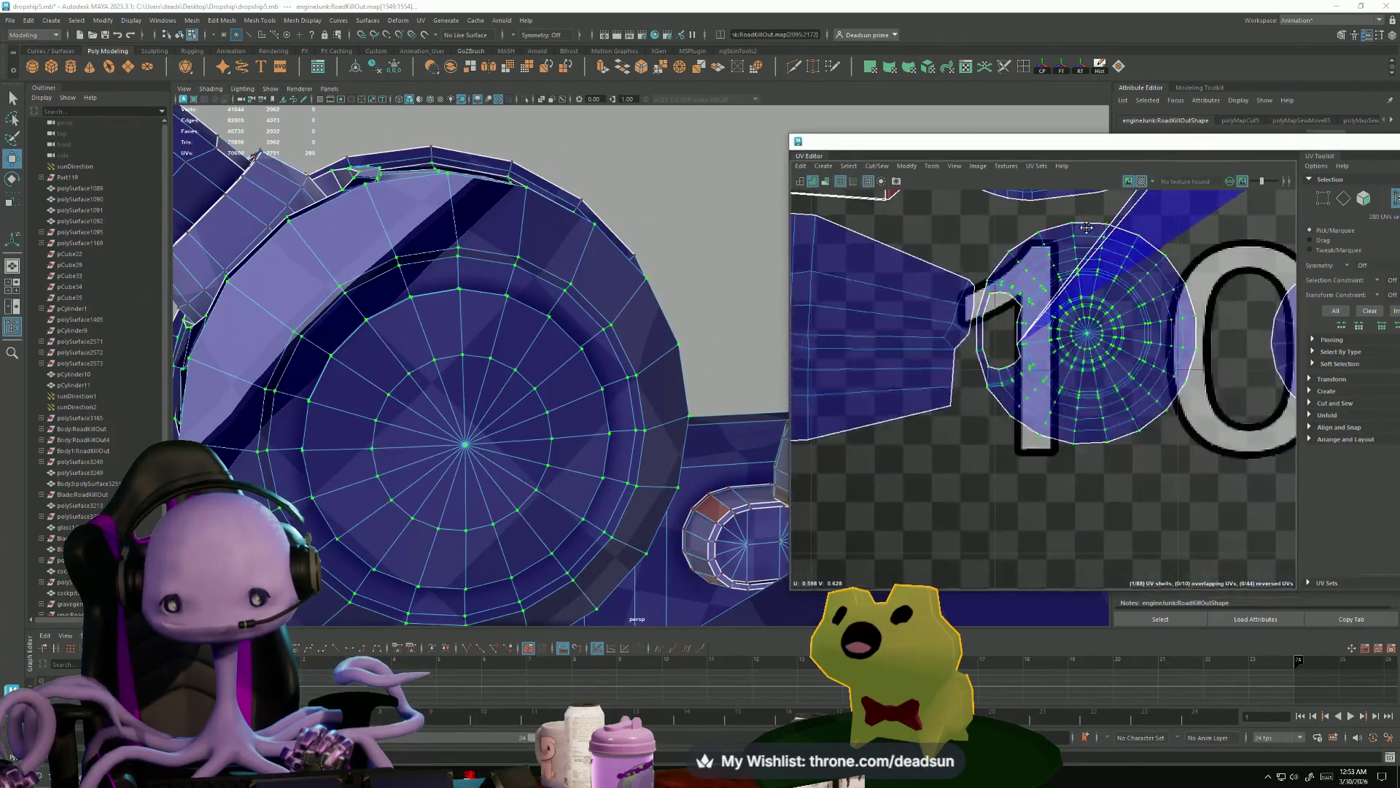
scroll(1058, 336, up, 5)
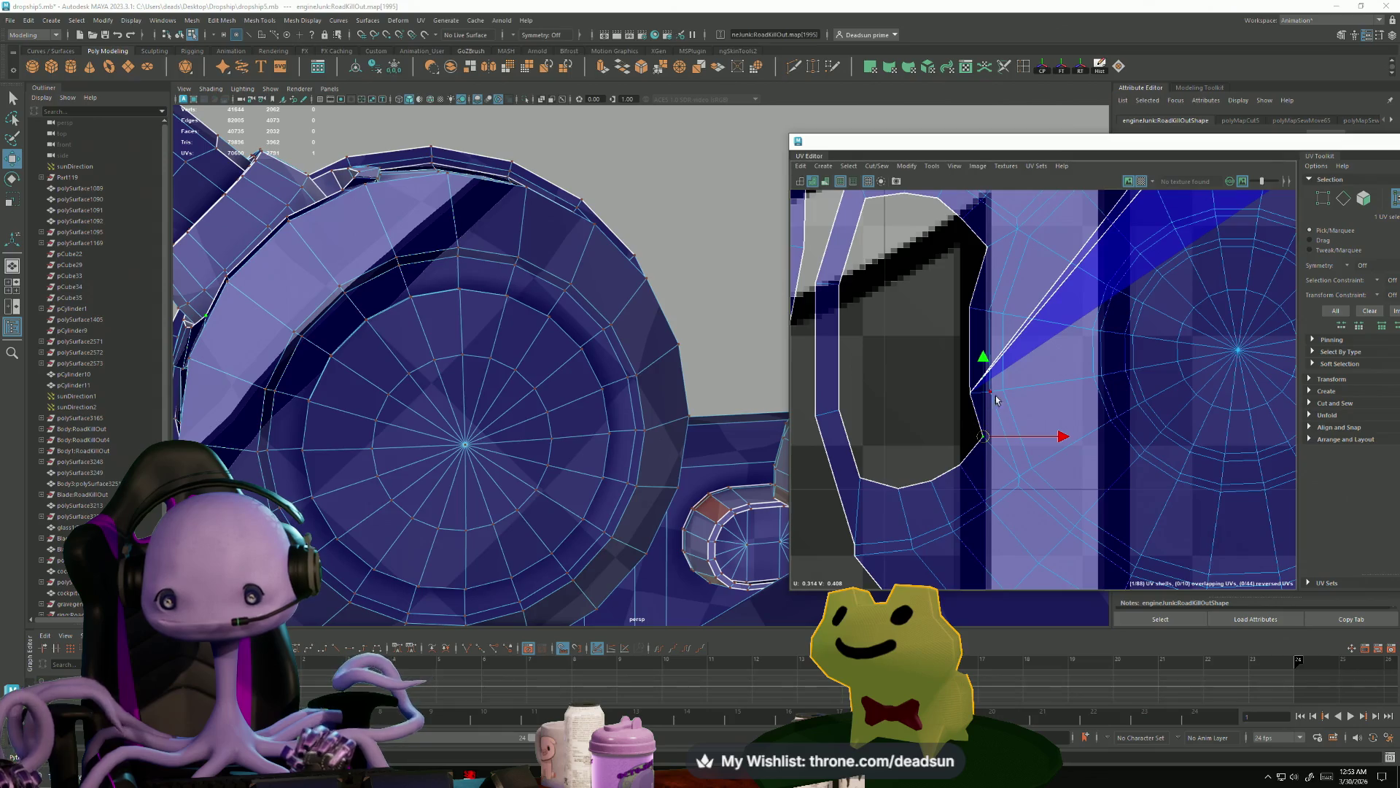
scroll(1199, 399, down, 5)
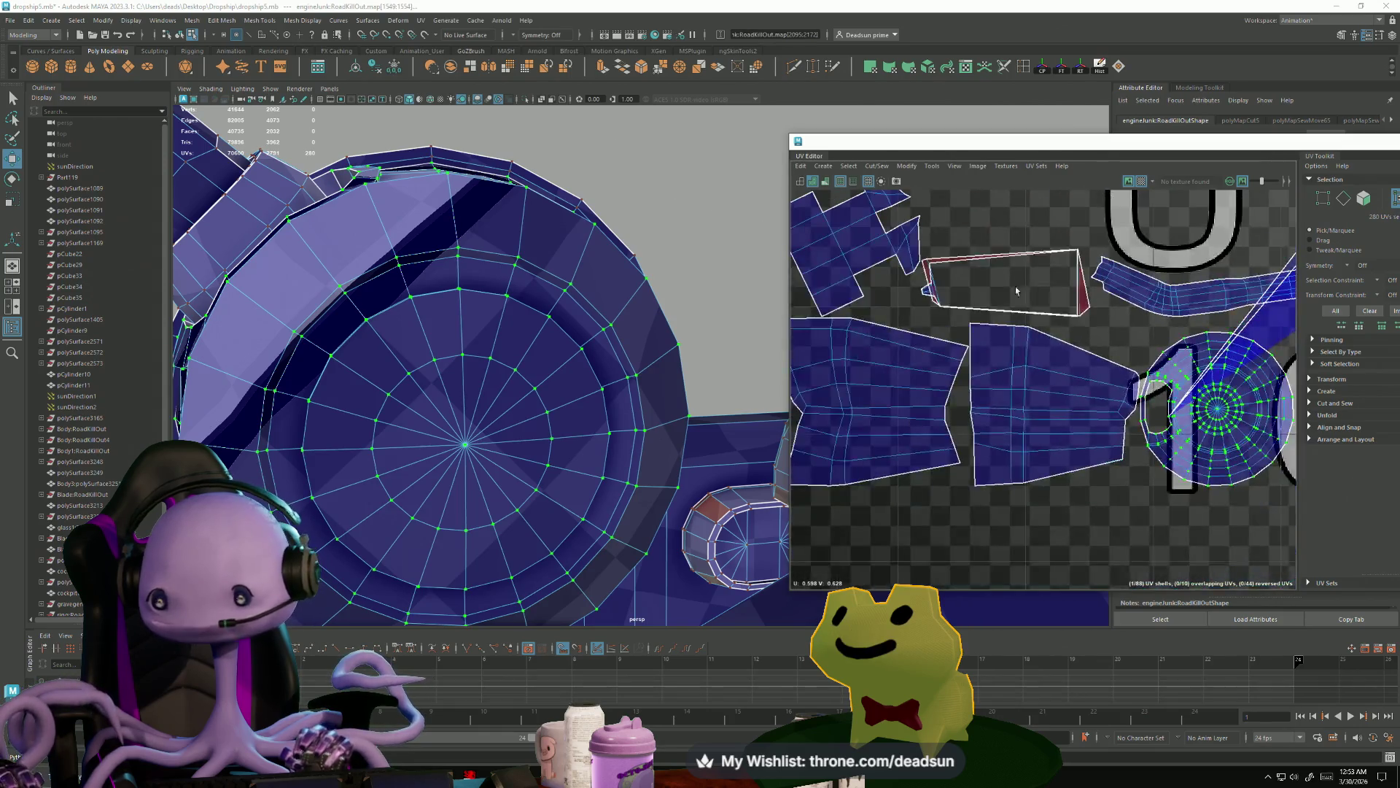
scroll(1136, 373, down, 4)
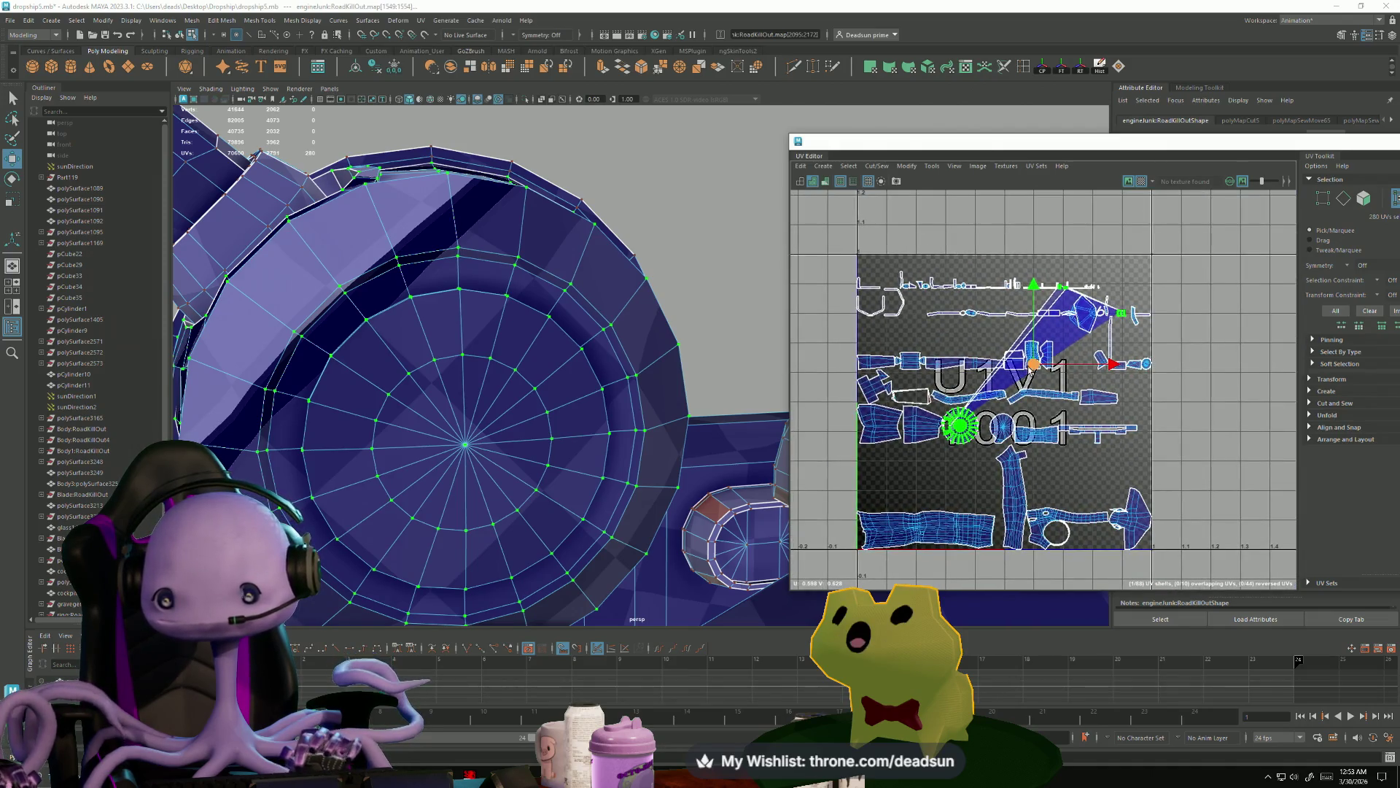
- Drag the long shell into the U2V1 1002 tile, then pick the 12 collar faces by the arm
drag(1033, 366, 1231, 340)
alt+middle_drag(1230, 340, 1115, 381)
right_drag(1115, 381, 1098, 426)
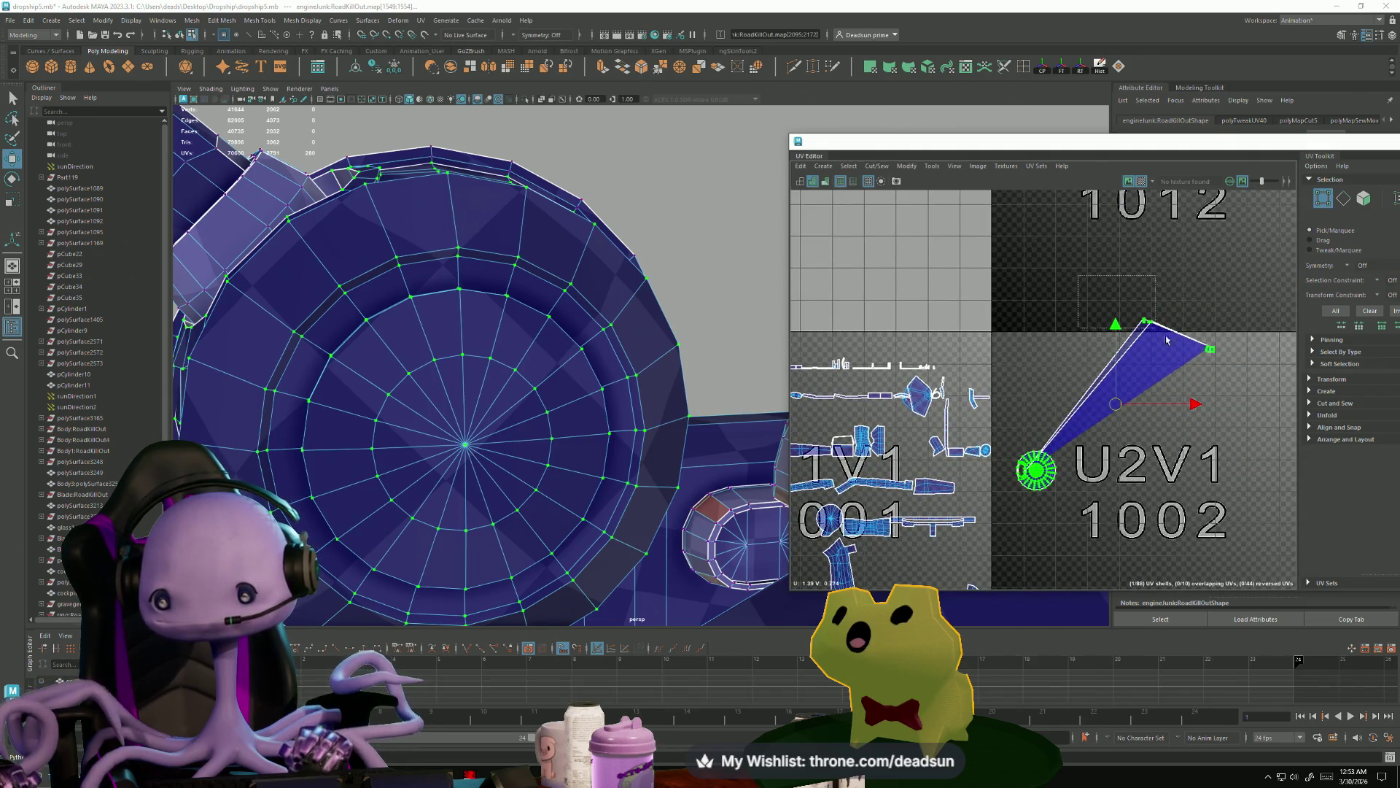
right_drag(1094, 350, 1064, 284)
alt+drag(560, 421, 382, 369)
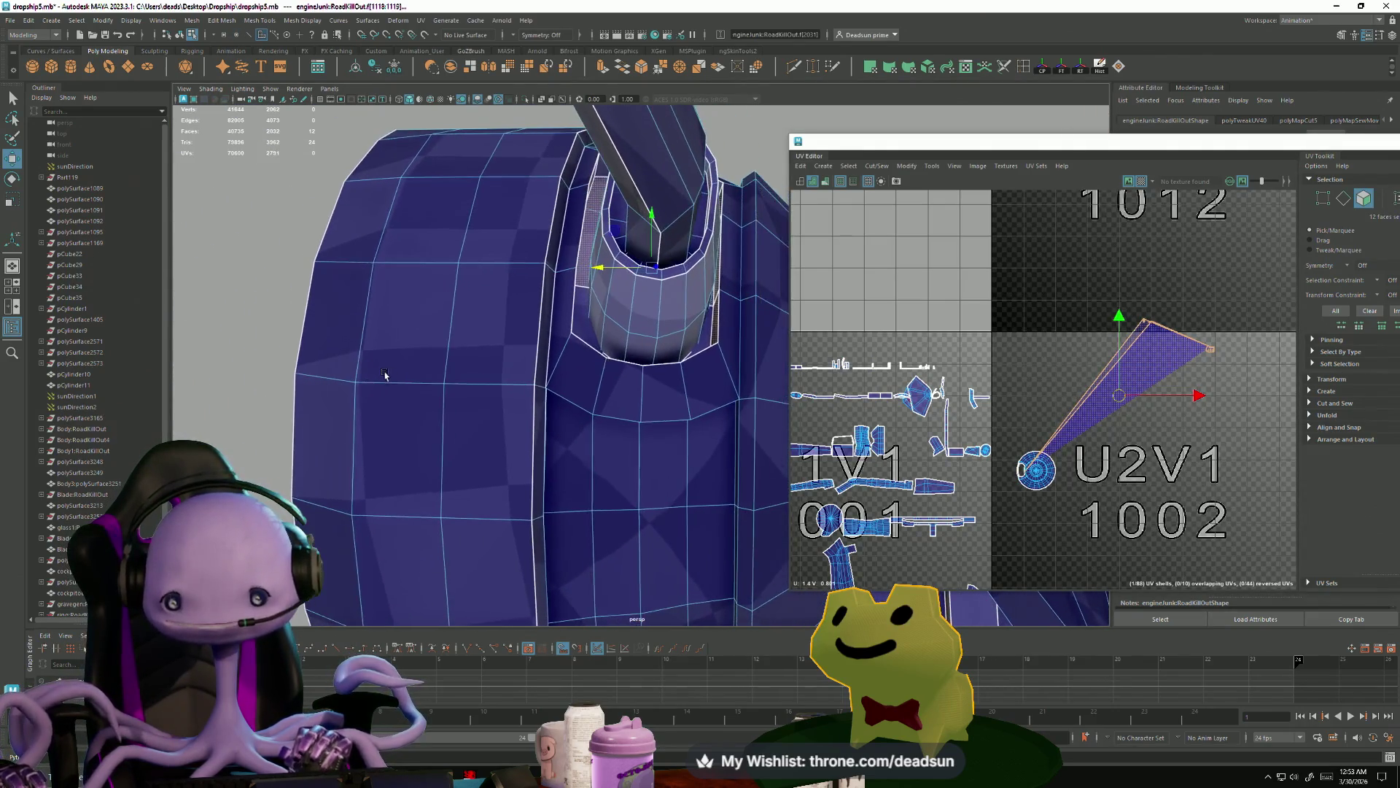
- Apply Create > Automatic UV projection to the 12 selected collar faces
scroll(1034, 433, up, 5)
scroll(1034, 433, up, 3)
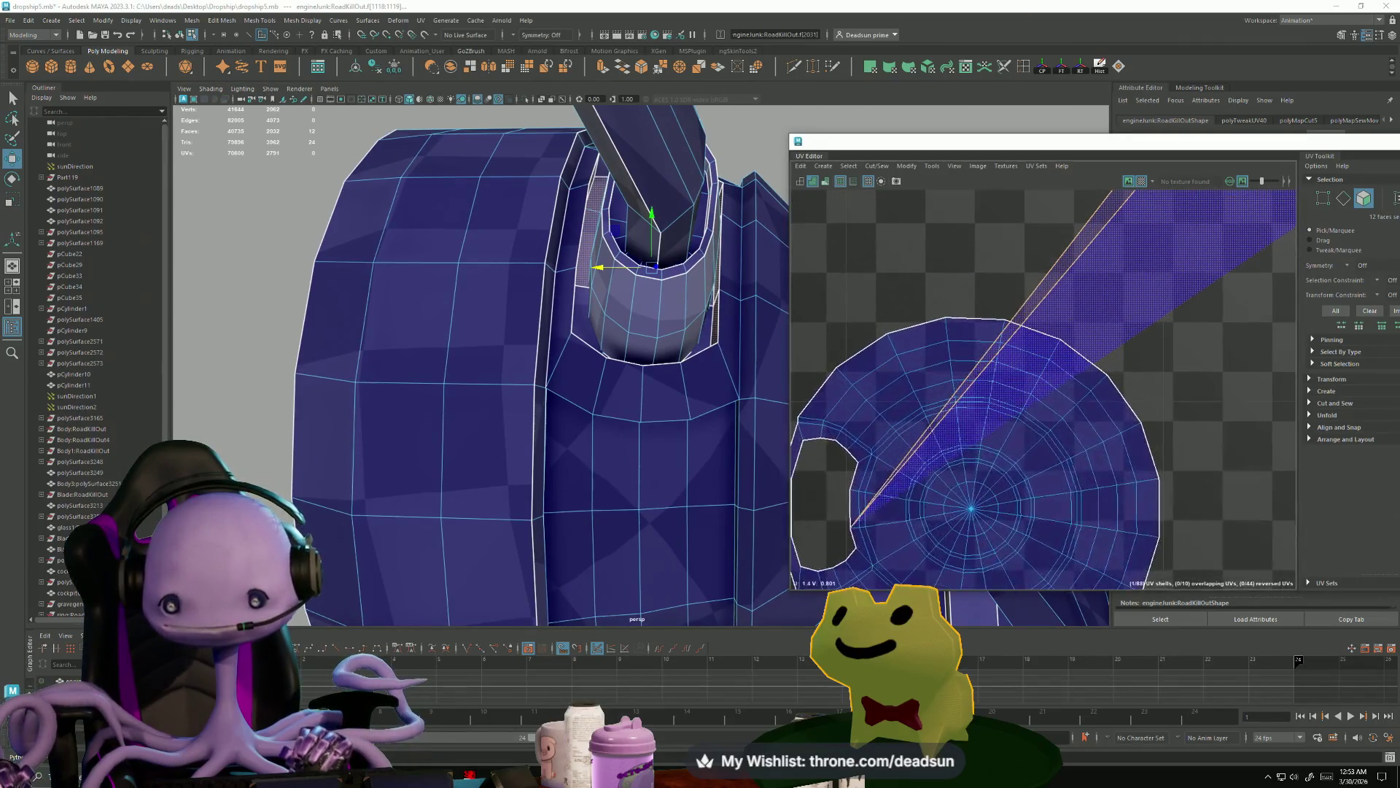
scroll(969, 408, down, 2)
click(877, 165)
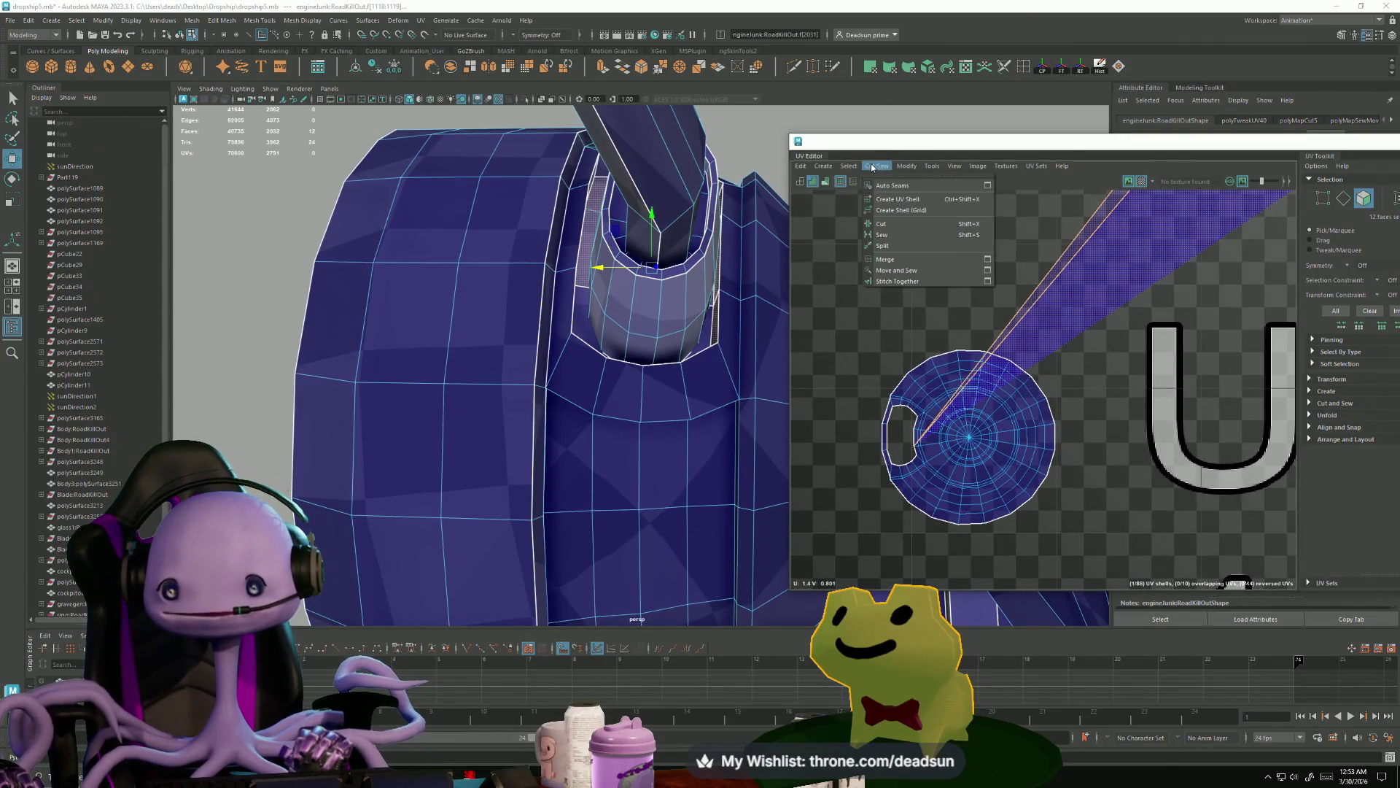
click(868, 166)
click(847, 167)
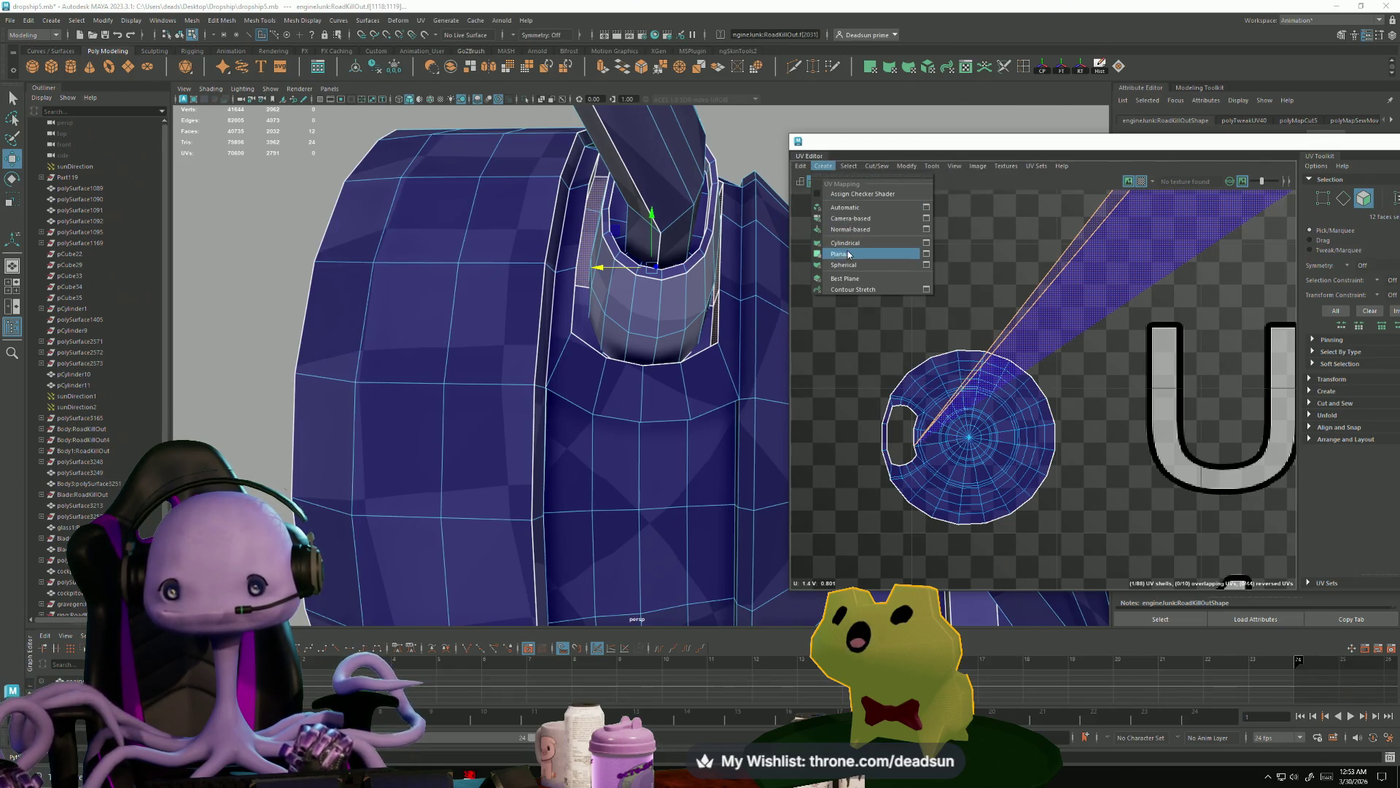
click(864, 208)
- Move the new collar shell up into the U1V2 1011 tile with the Move tool
scroll(1124, 353, down, 3)
scroll(1124, 354, down, 4)
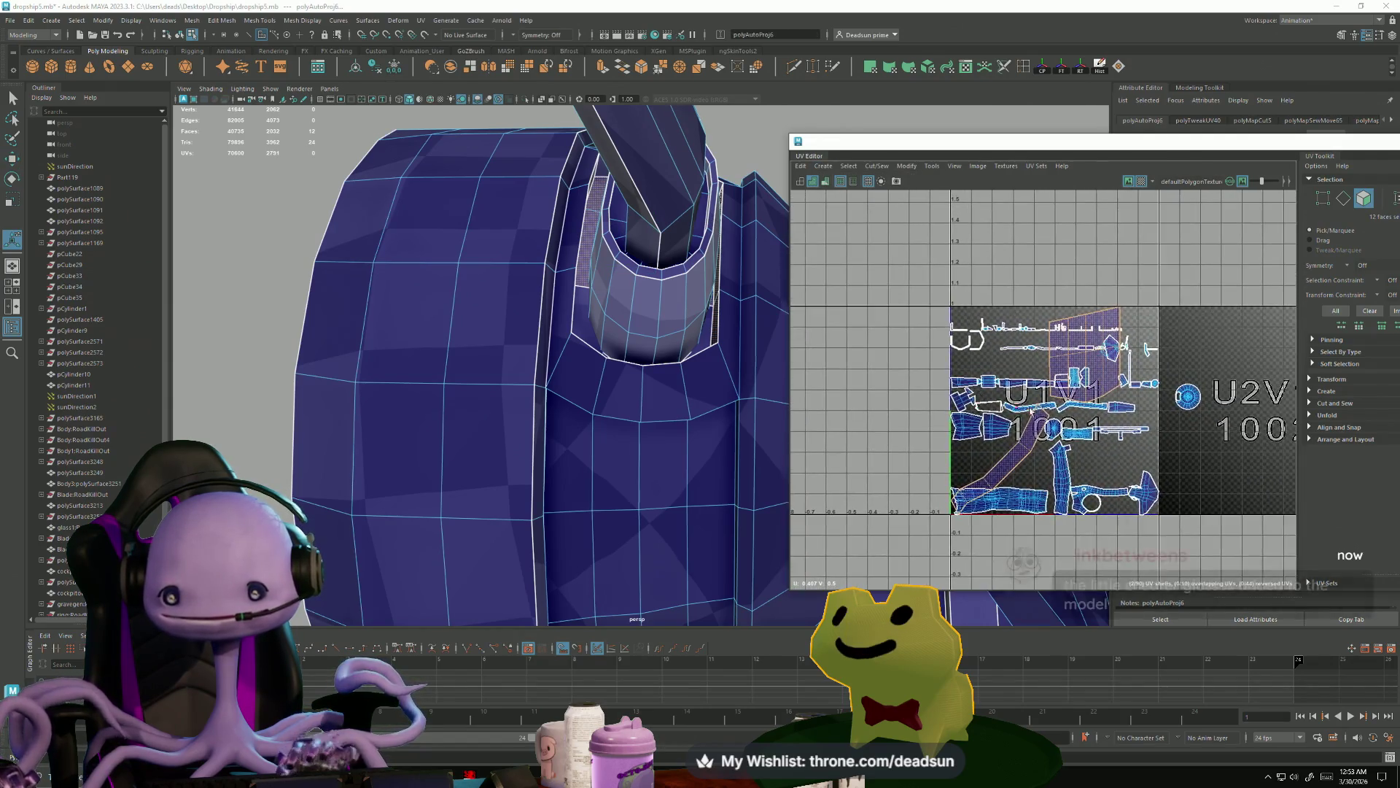
key(w)
mouse_move(1044, 426)
mouse_down()
mouse_move(875, 291)
mouse_move(1029, 284)
mouse_move(1071, 223)
mouse_up()
alt+middle_drag(1070, 223, 1105, 281)
alt+drag(656, 306, 584, 394)
shift+click(535, 321)
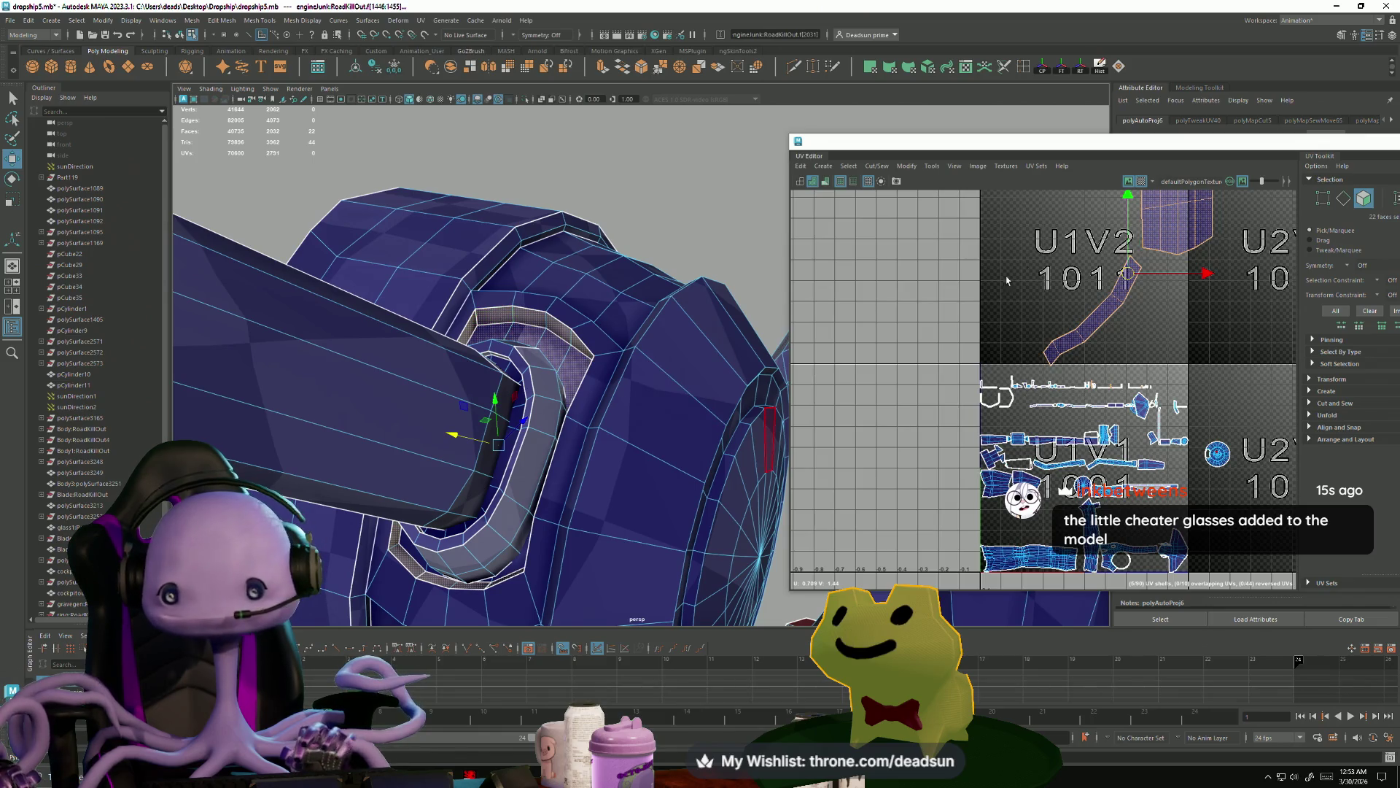
- Apply an automatic UV projection to the 22 faces and move the new shell up into U1V2
click(853, 167)
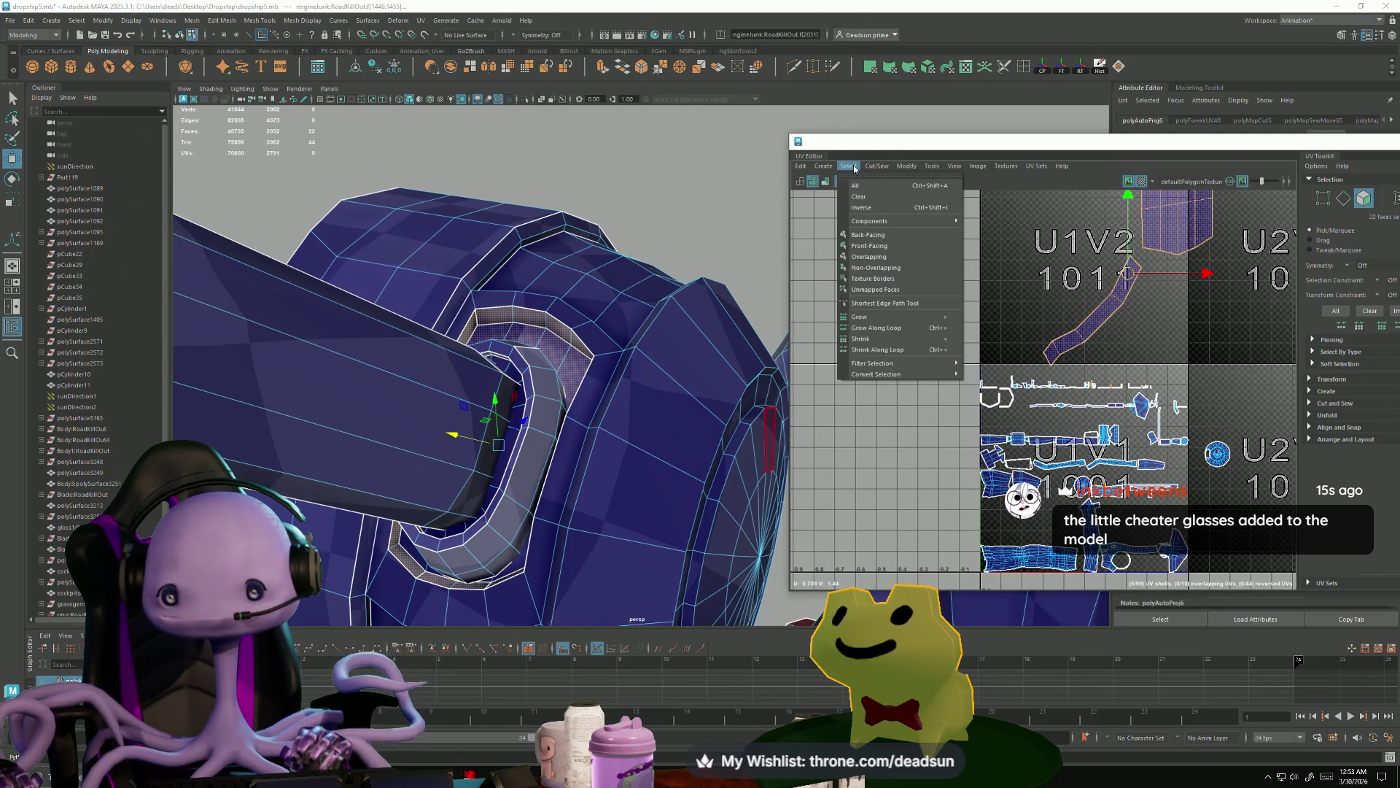
click(867, 167)
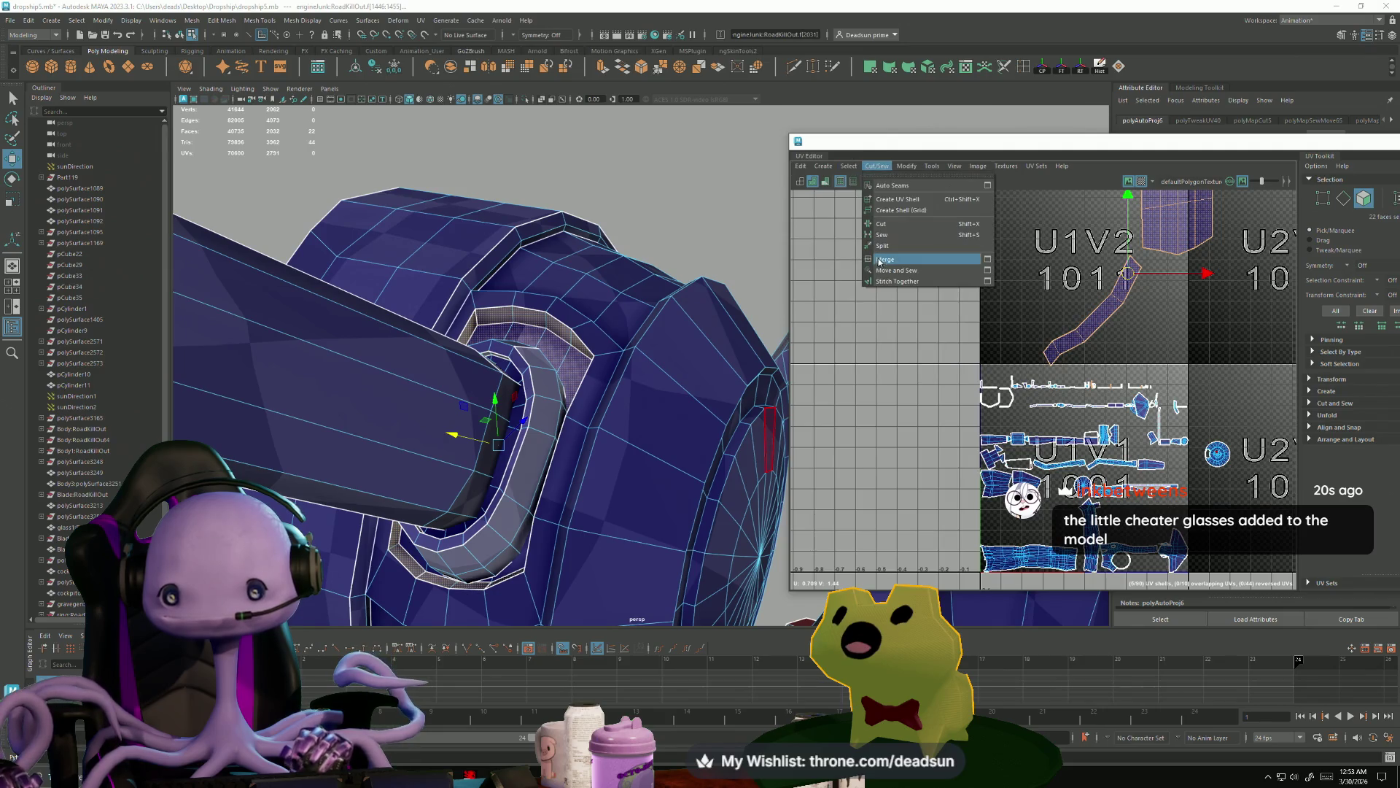
click(821, 168)
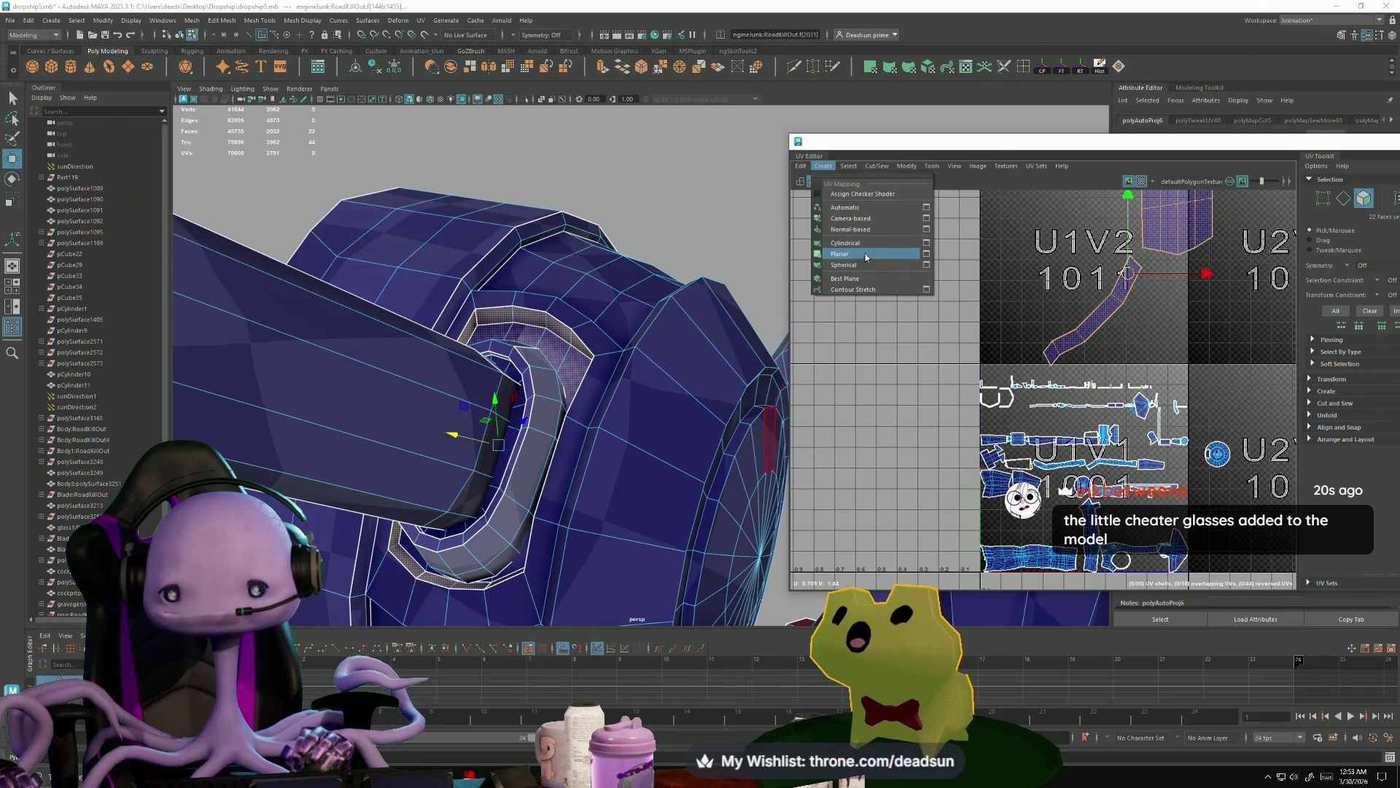
click(862, 207)
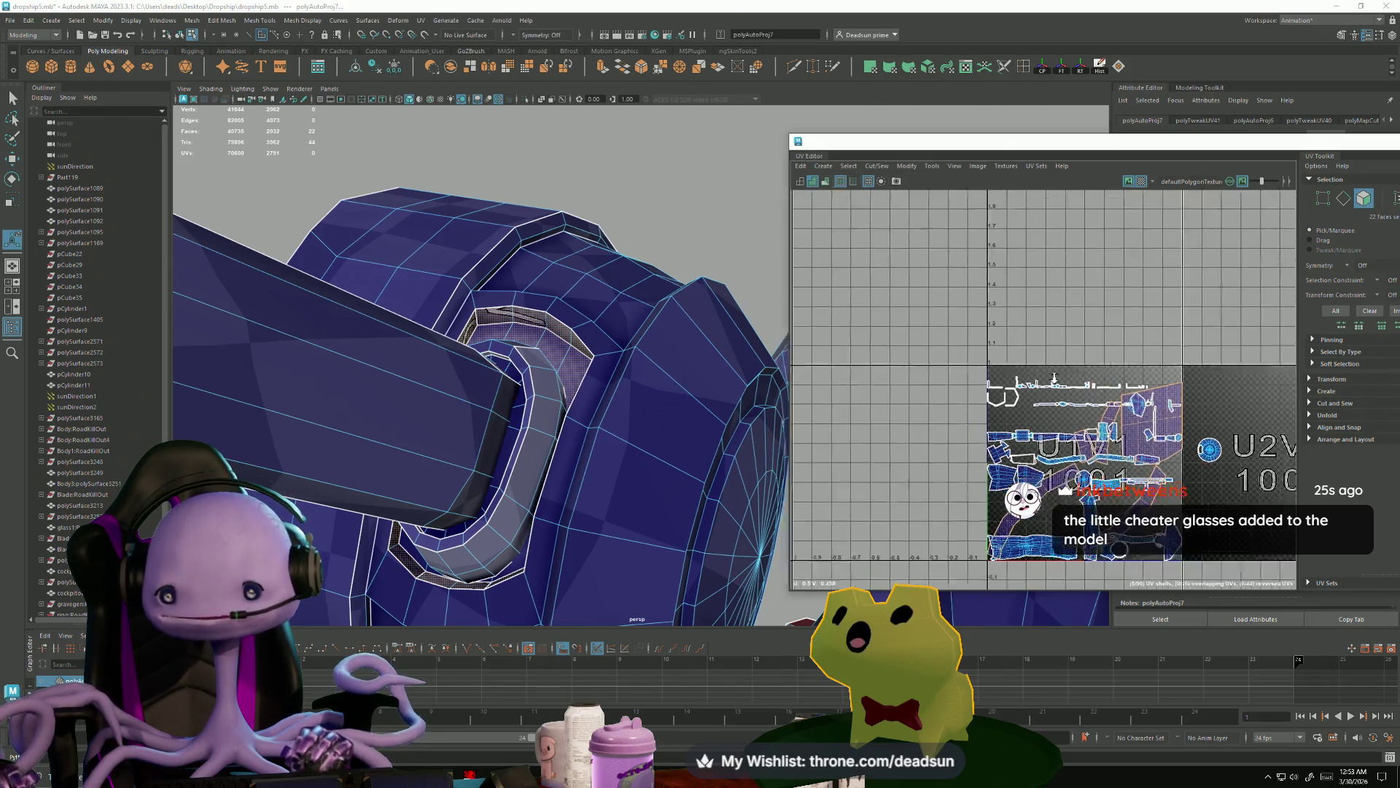
scroll(1069, 382, down, 2)
key(w)
drag(1007, 372, 1007, 236)
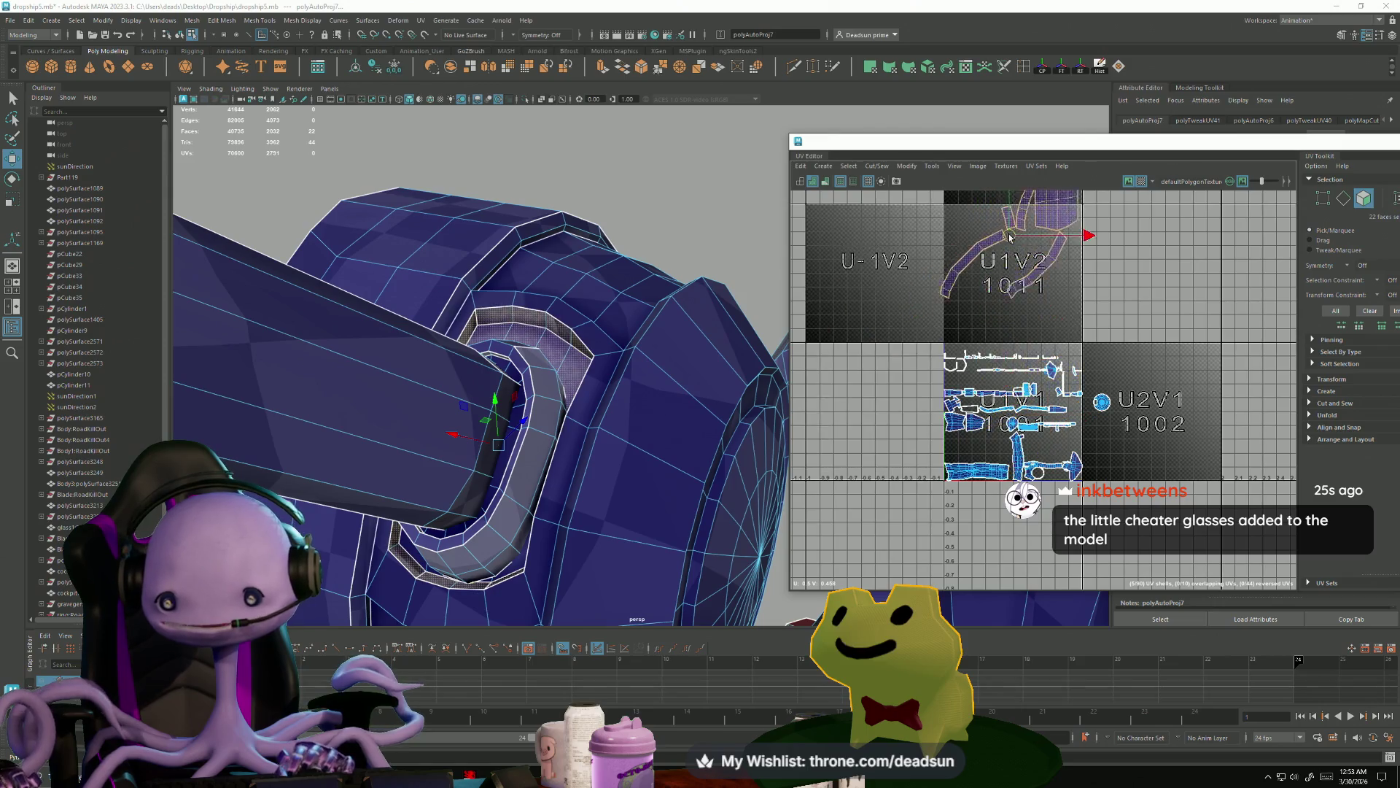
scroll(1007, 236, up, 5)
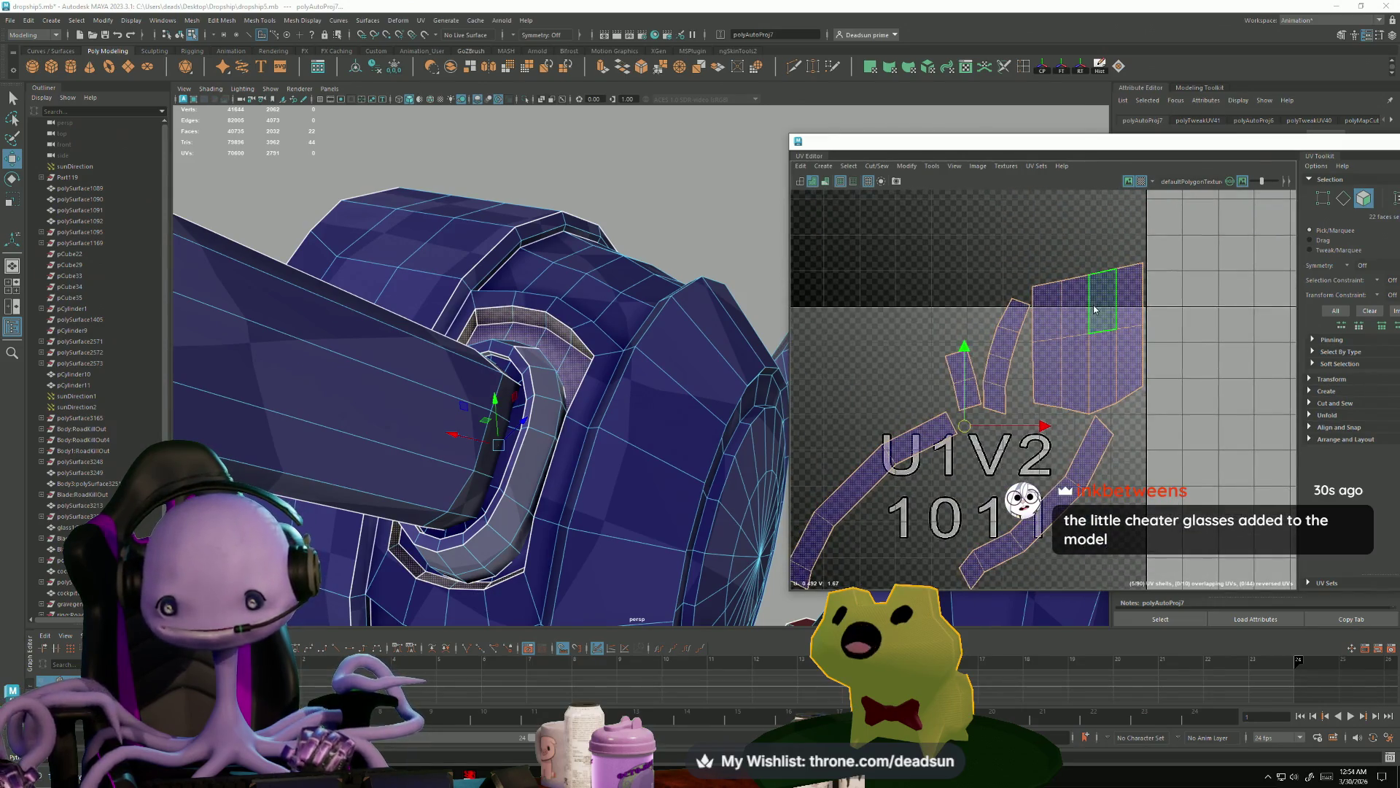
- Select the small shells' border edges and Move and Sew the small shell onto the square one
right_drag(1094, 309, 918, 302)
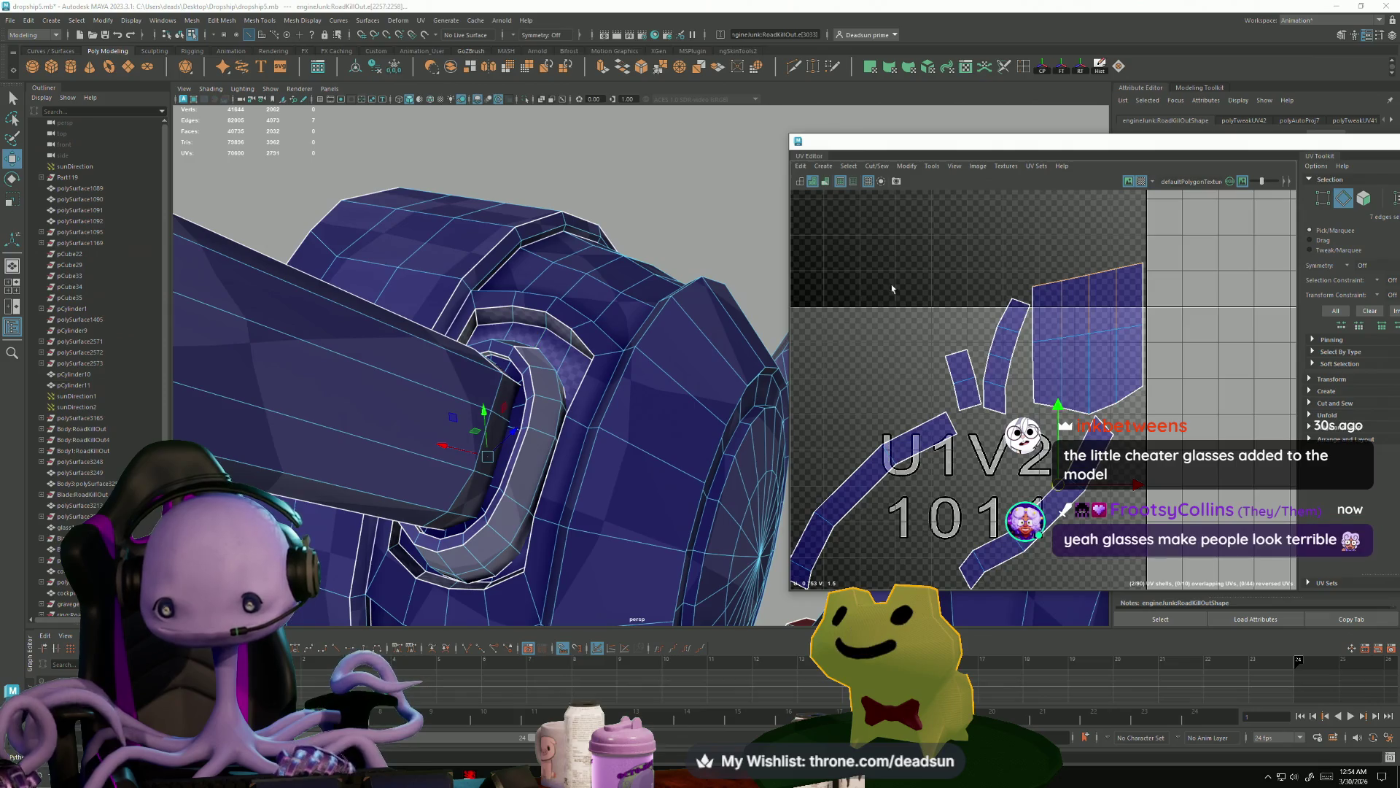
scroll(1019, 388, down, 5)
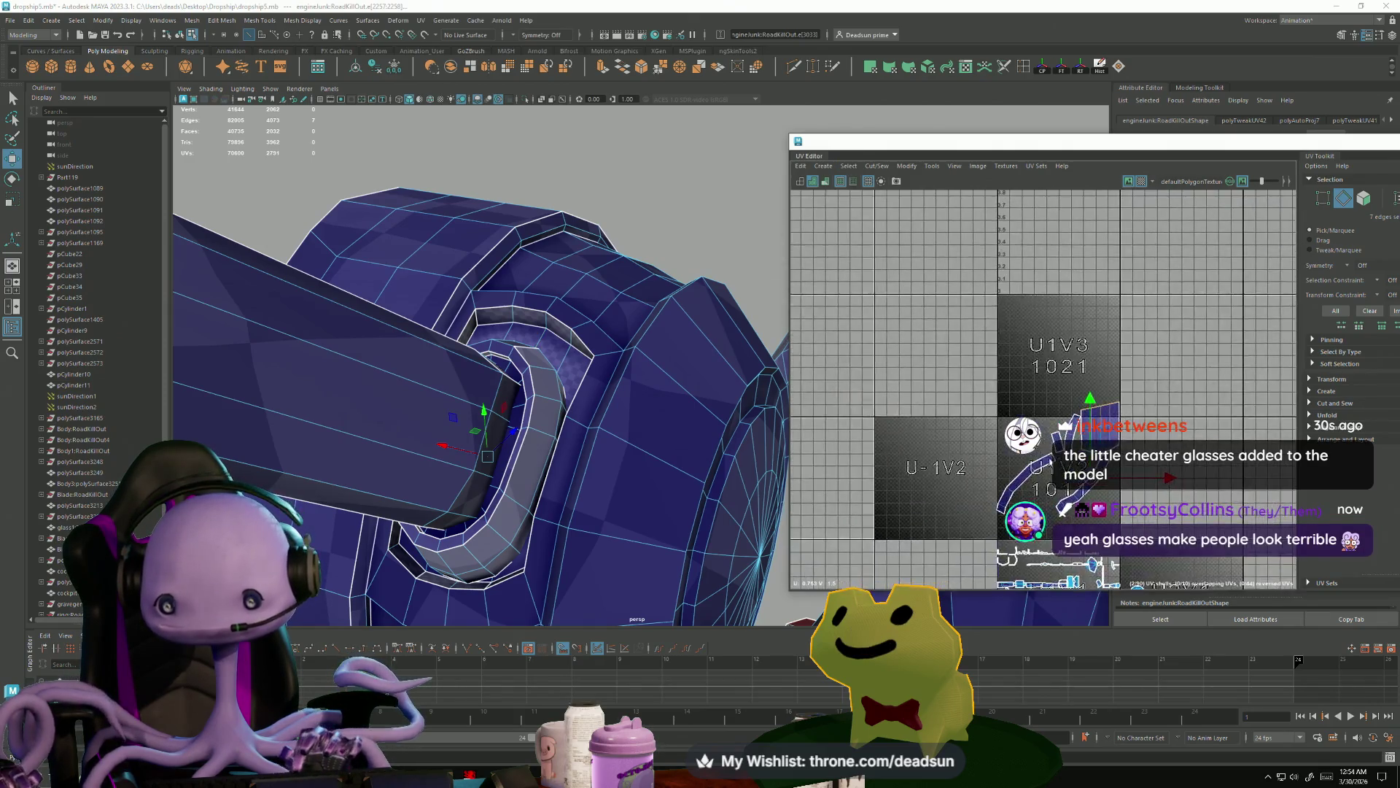
scroll(991, 227, up, 5)
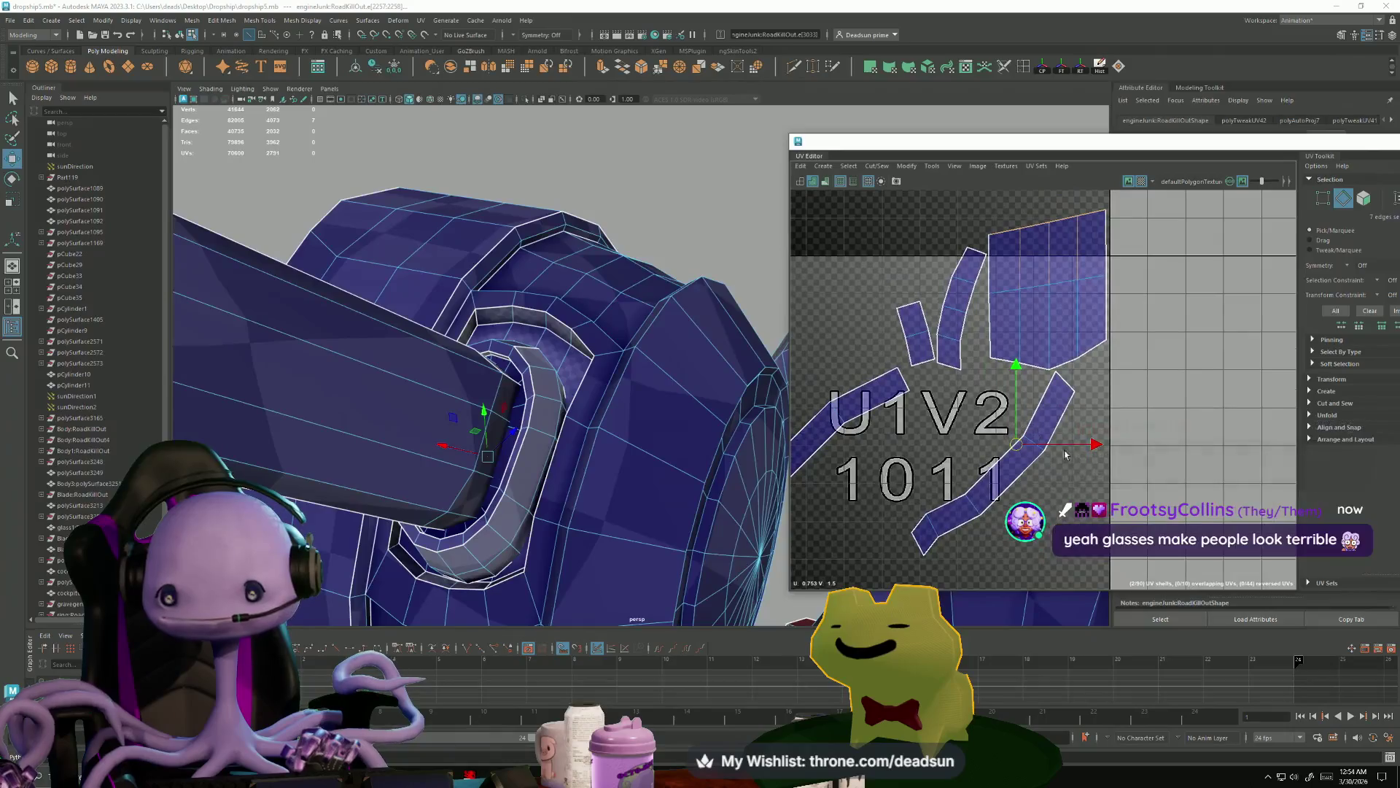
drag(1090, 251, 1112, 387)
scroll(917, 458, down, 2)
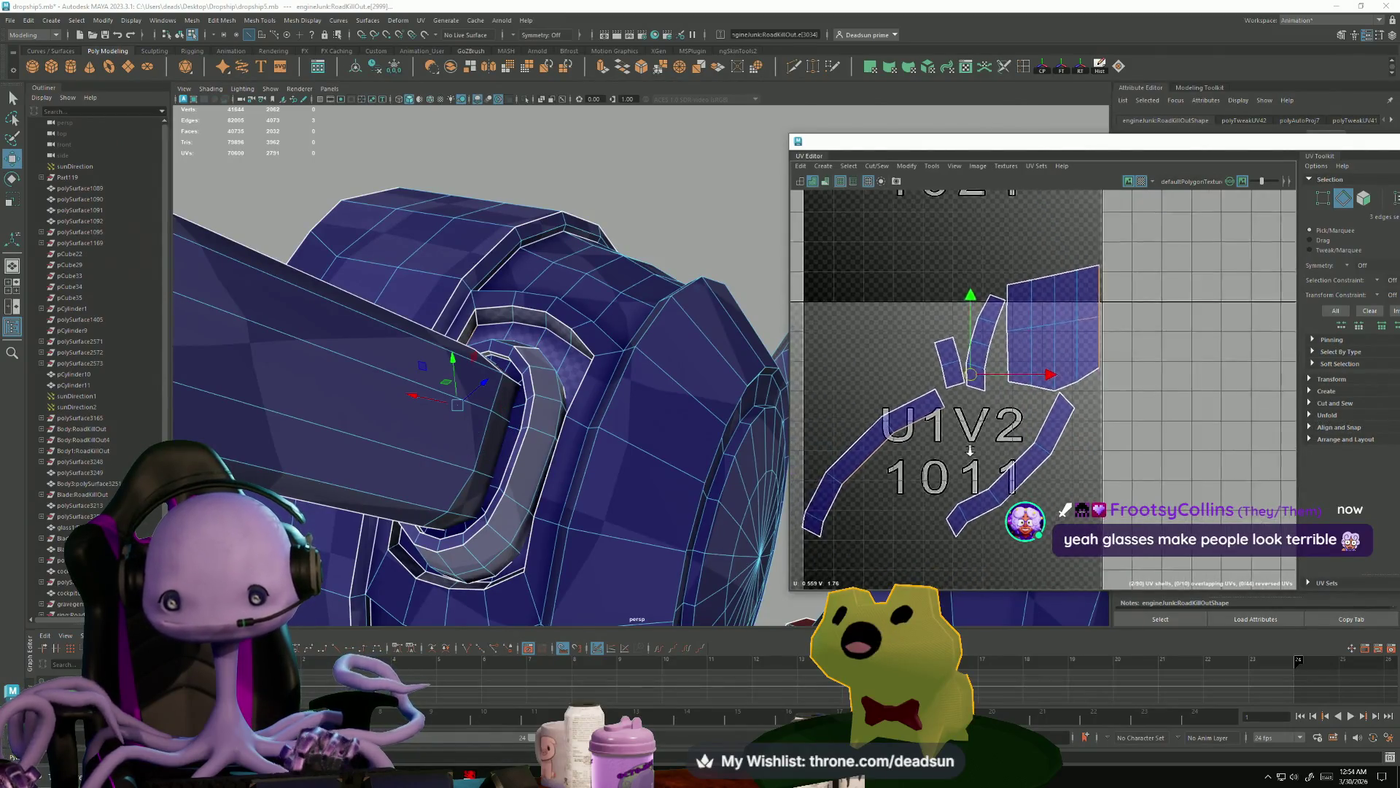
click(849, 166)
mouse_move(876, 166)
click(911, 274)
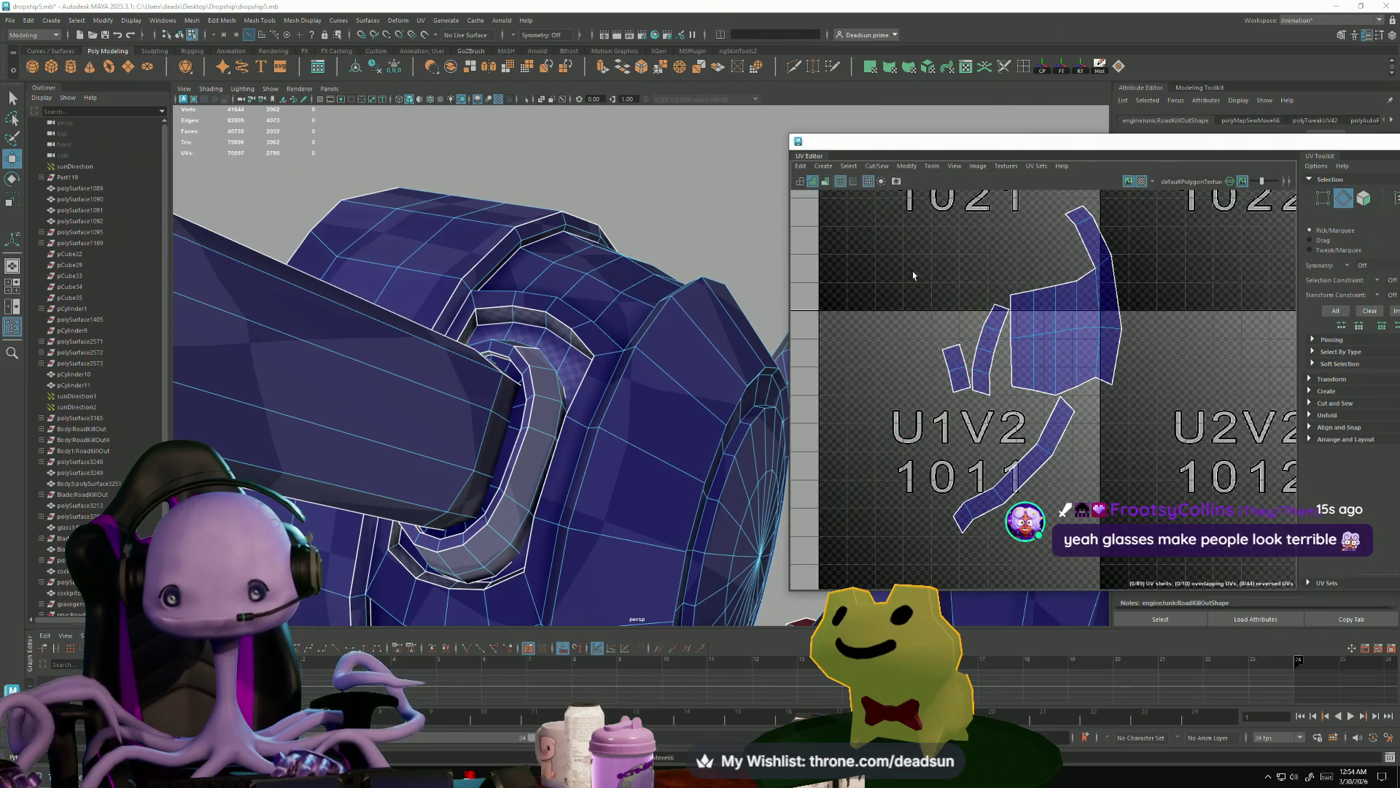
- Sew the tall shell and the remaining strip shells onto the main shell along their seam edges
drag(1088, 313, 1084, 330)
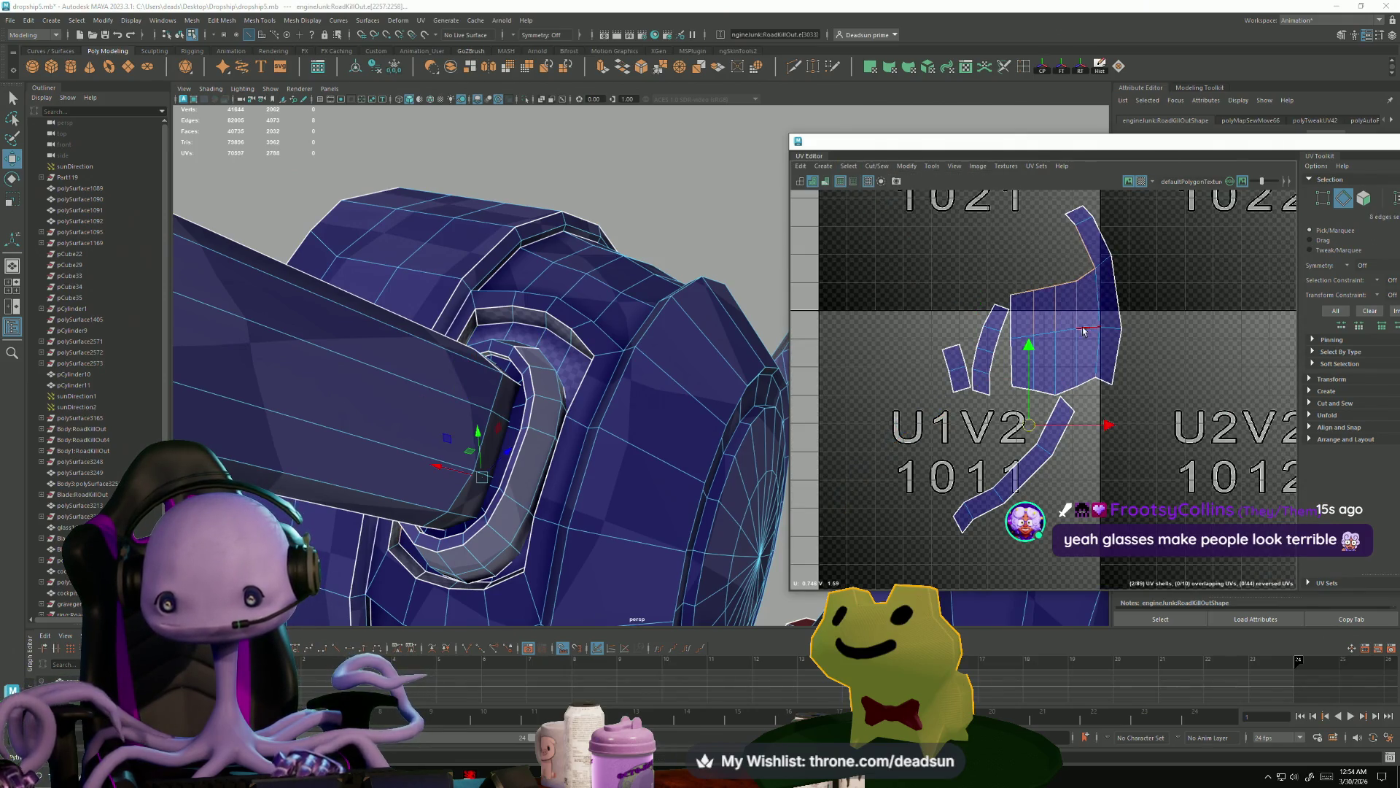
key(g)
click(1055, 318)
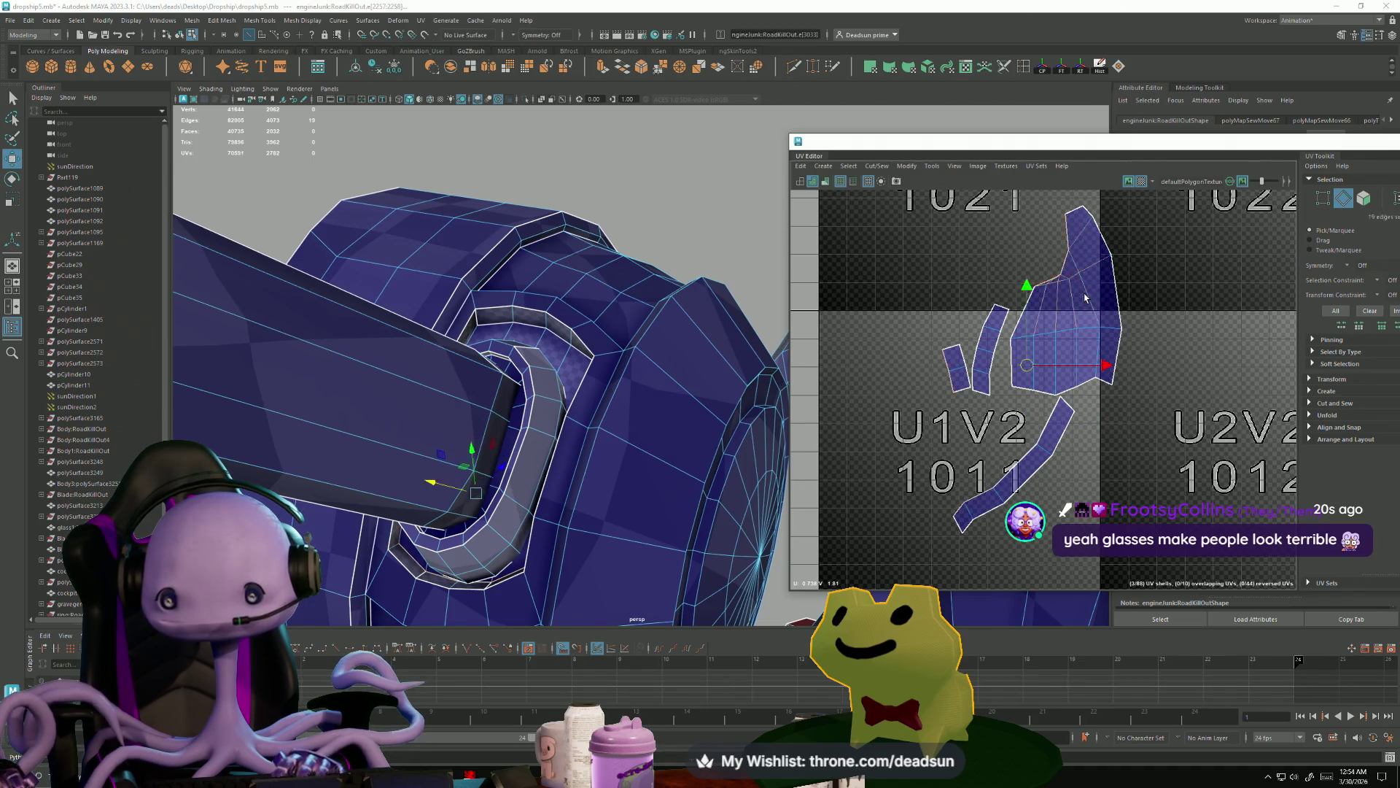
key(g)
key(g)
click(1025, 374)
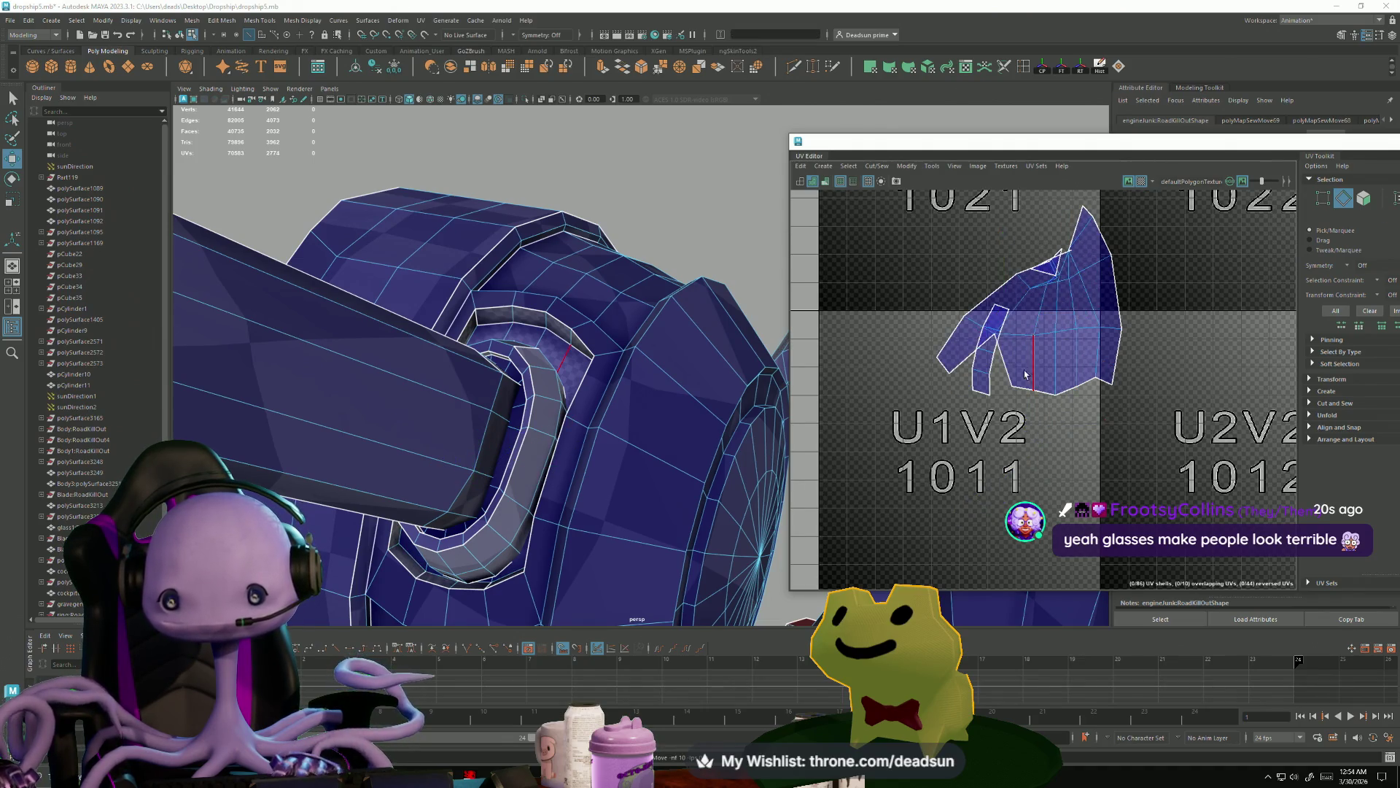
key(g)
click(1058, 269)
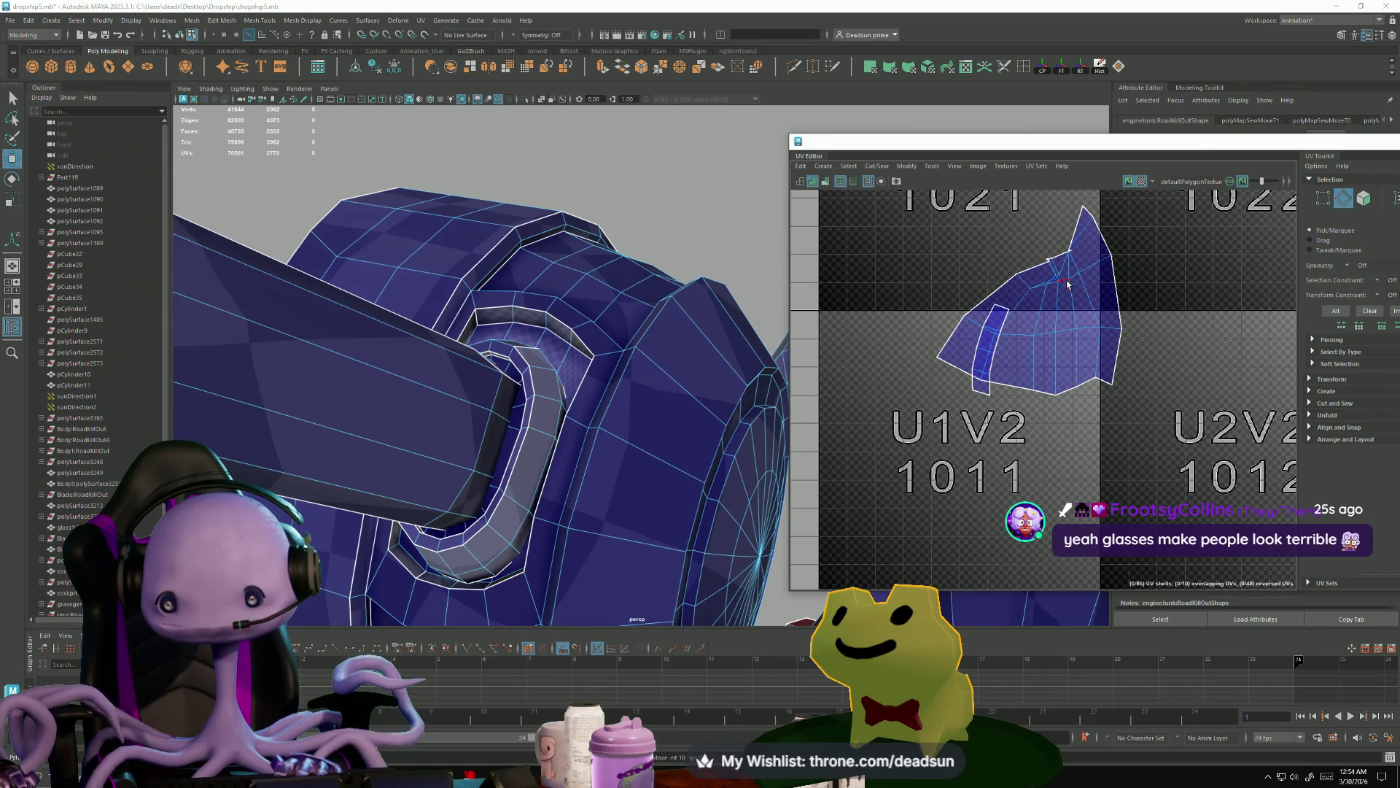
click(995, 382)
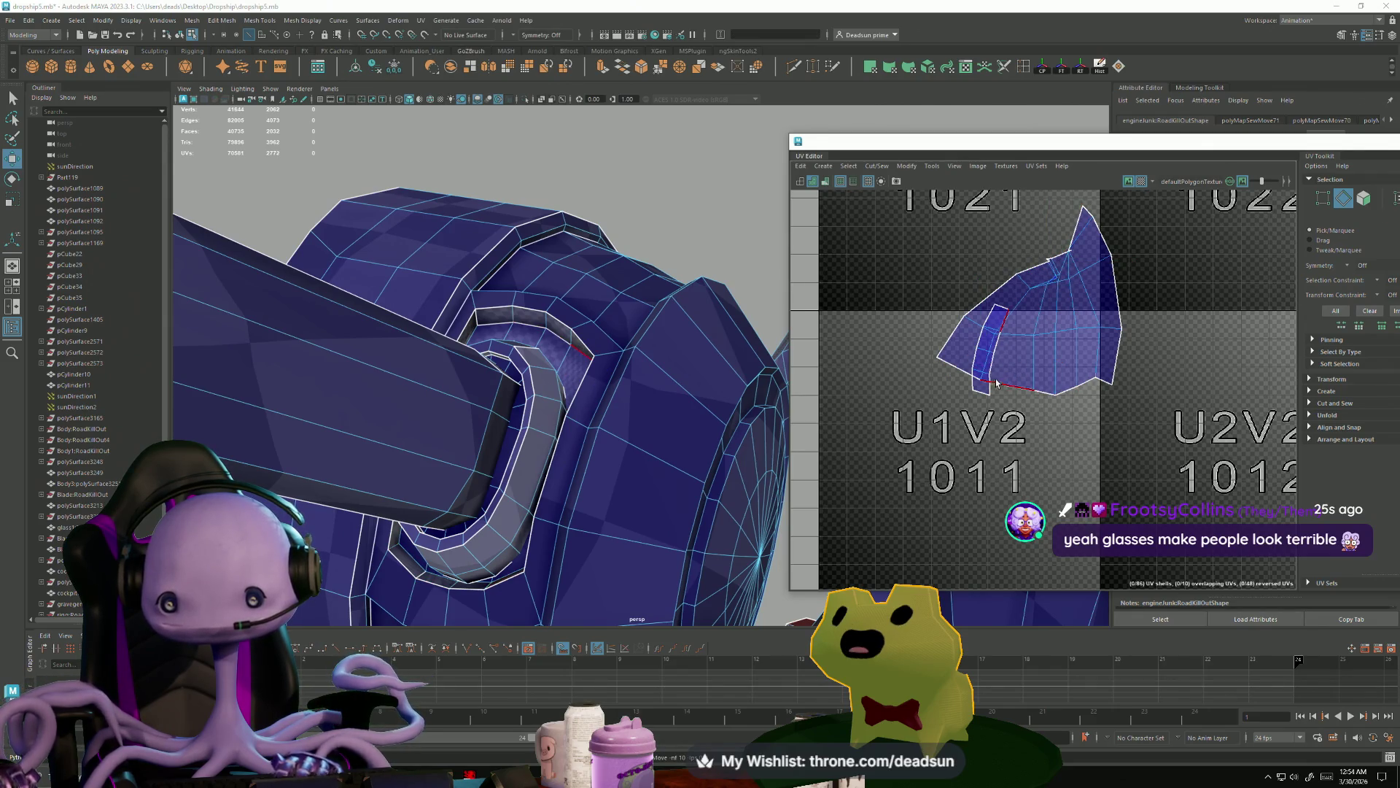
key(g)
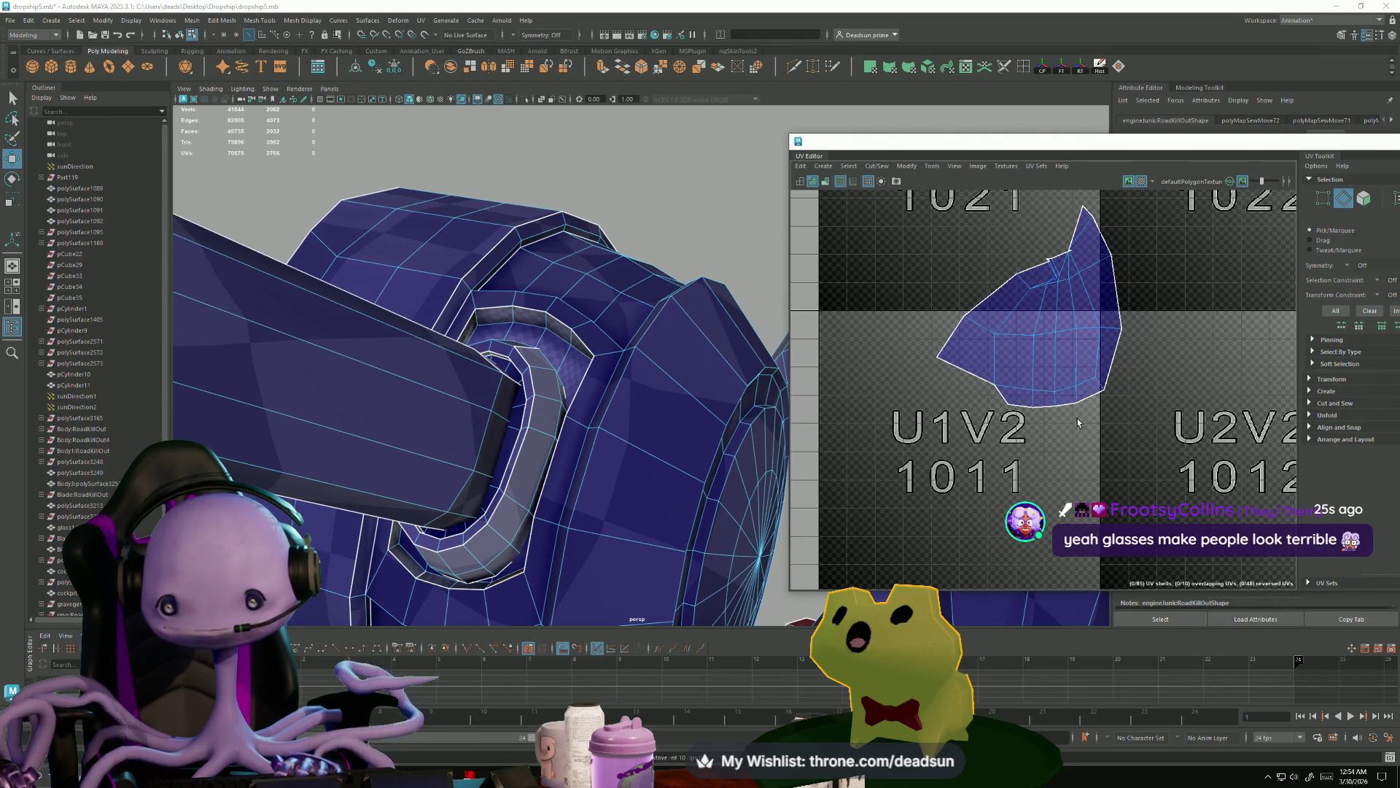
- Select all UVs of the joined shell and unfold it flat
ctrl+right_drag(1050, 313, 1079, 278)
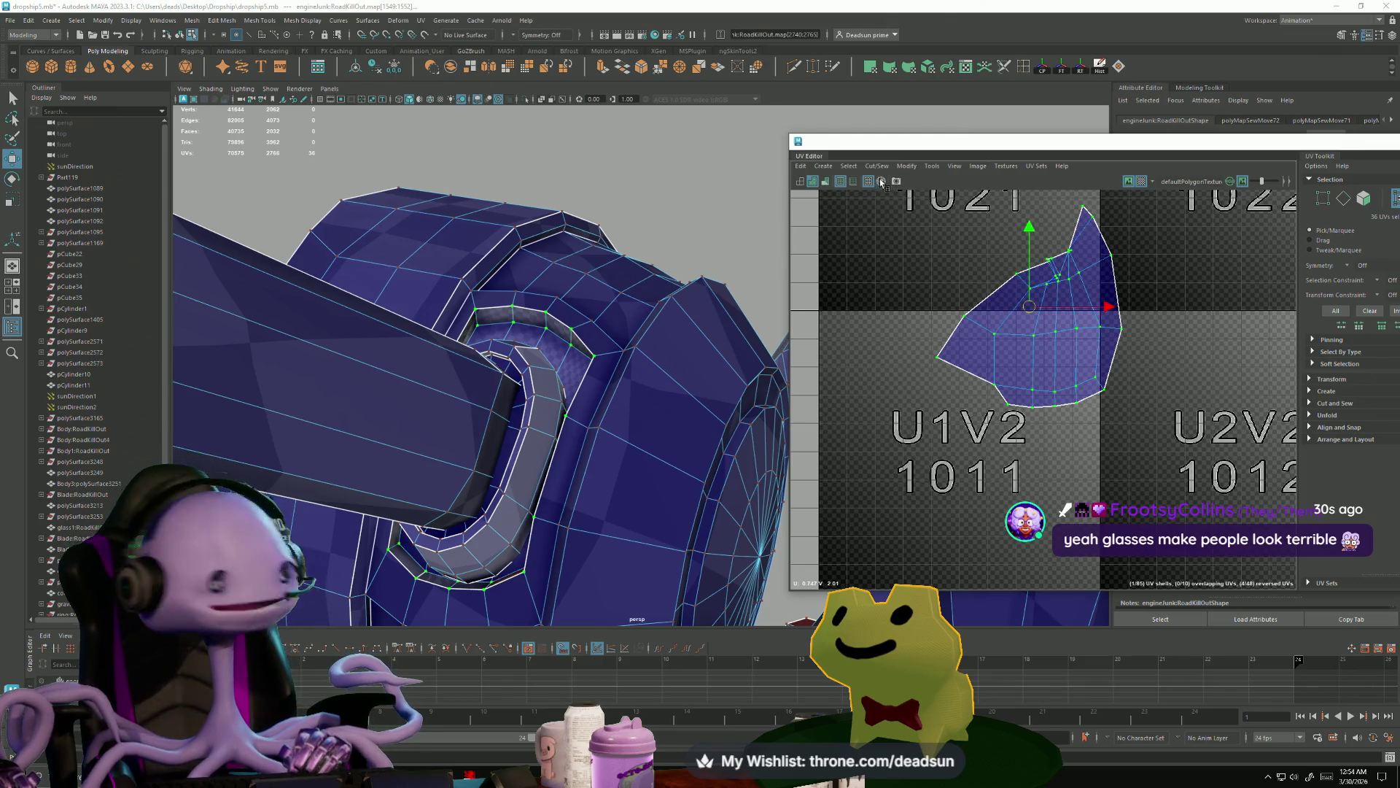
click(903, 165)
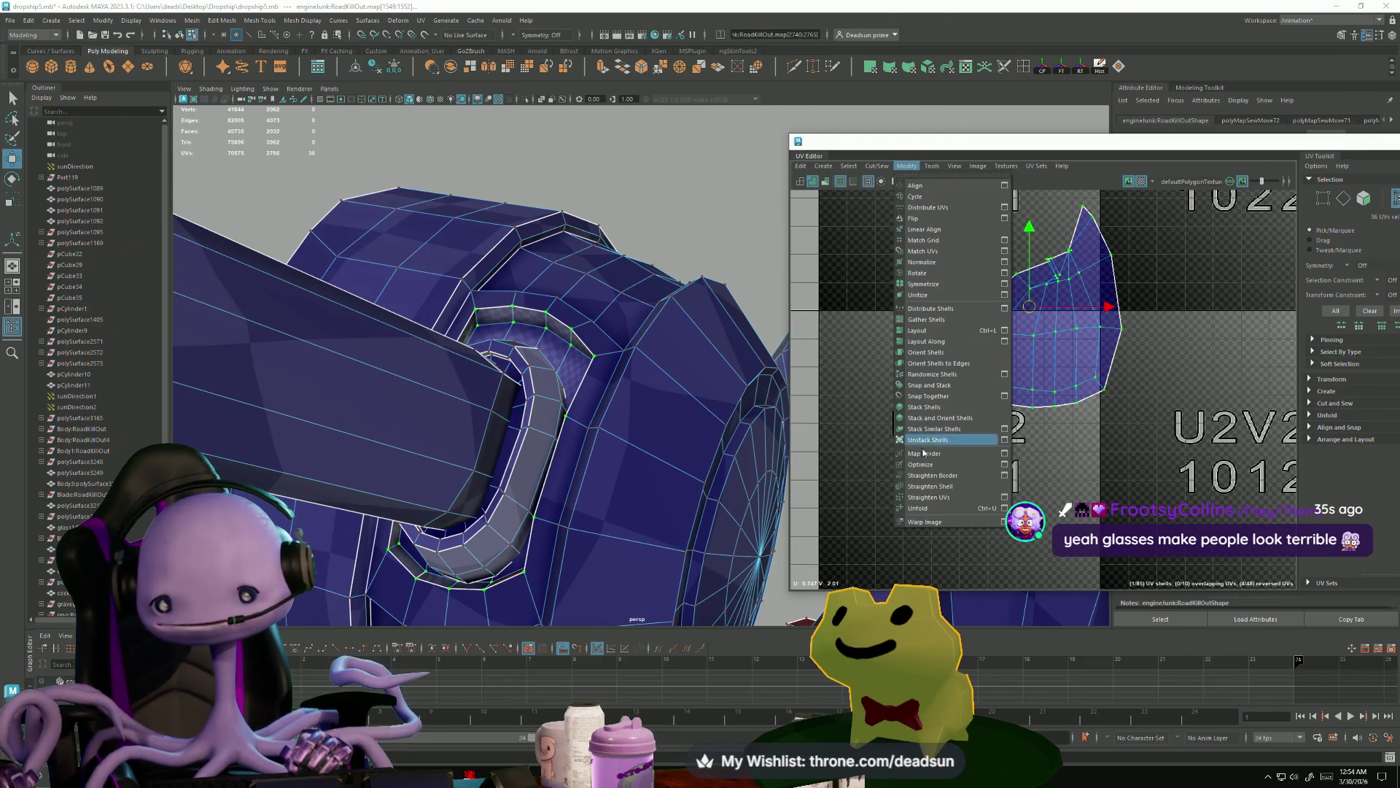
click(919, 507)
right_drag(1138, 235, 1139, 248)
- Sew the edge run along the shell's lower-left border
double_click(996, 458)
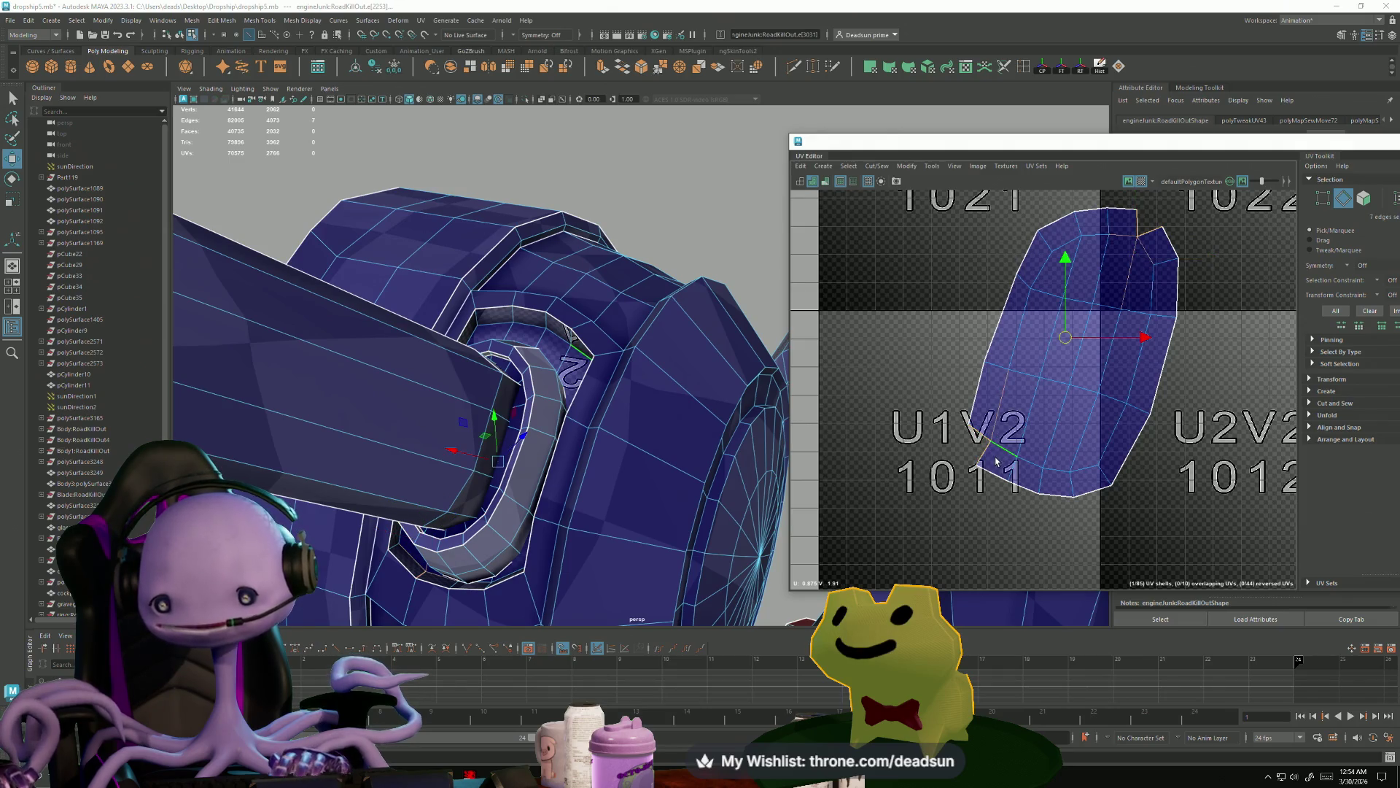
click(878, 167)
click(912, 270)
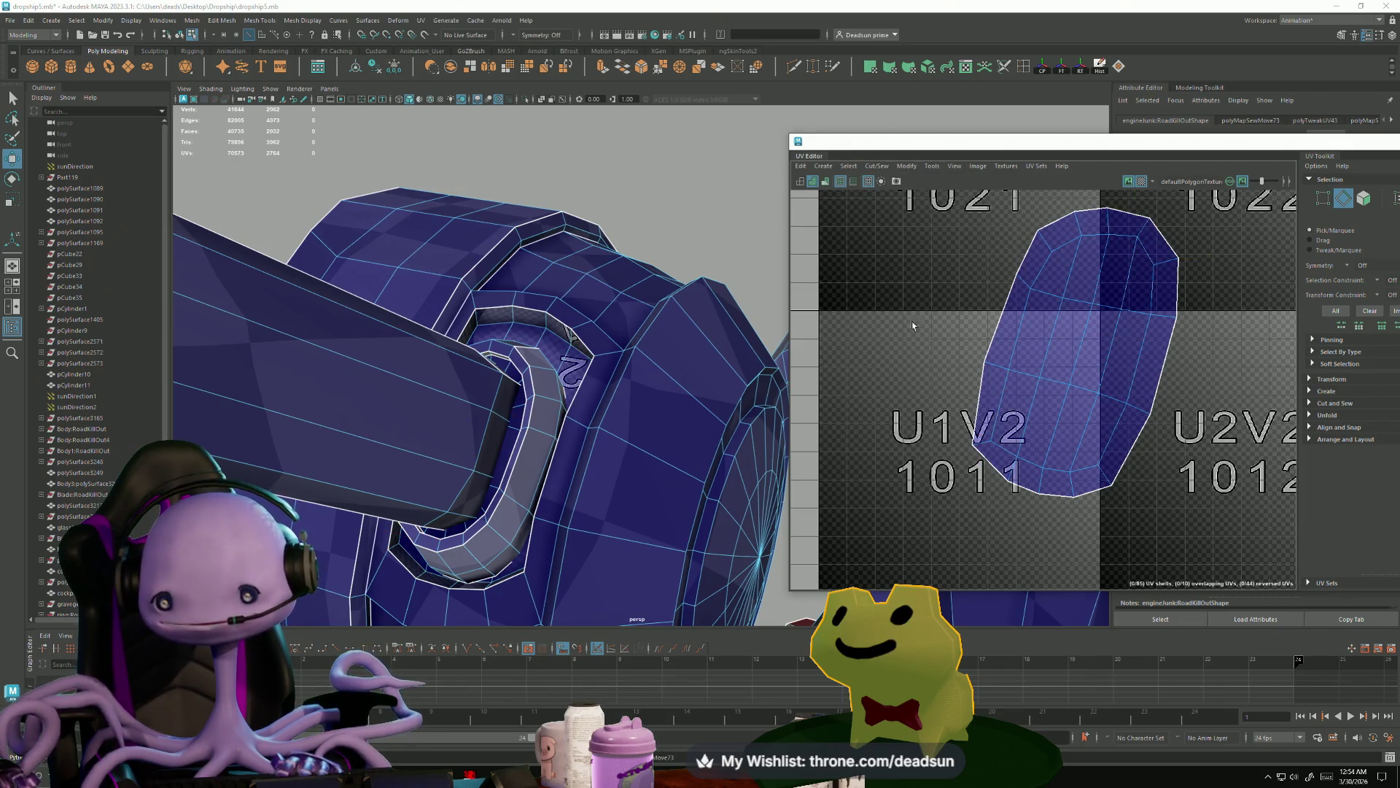
scroll(1083, 391, down, 2)
- Select the shell's UVs, scale it down small and move it into the 1002 tile
ctrl+right_drag(1083, 392, 1079, 412)
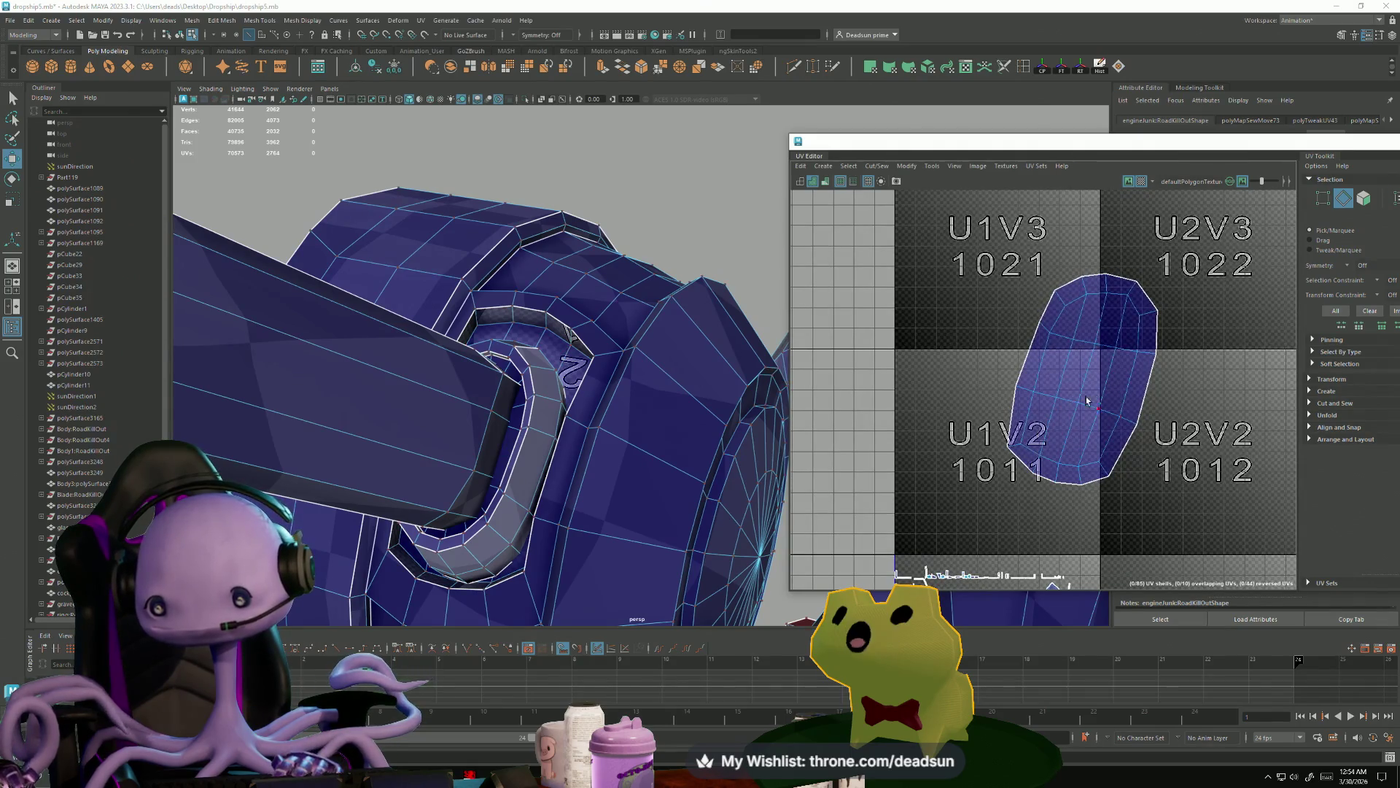
click(904, 167)
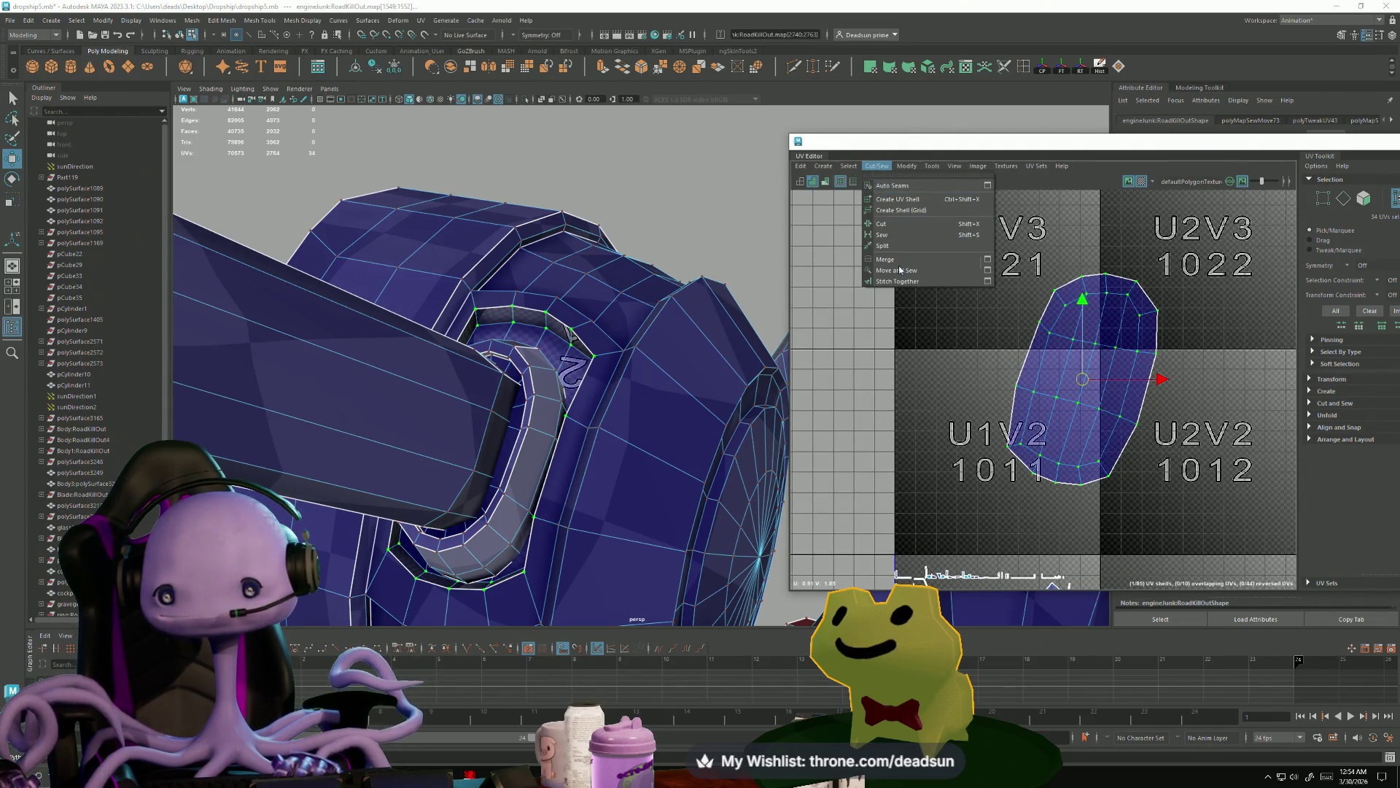
mouse_move(878, 168)
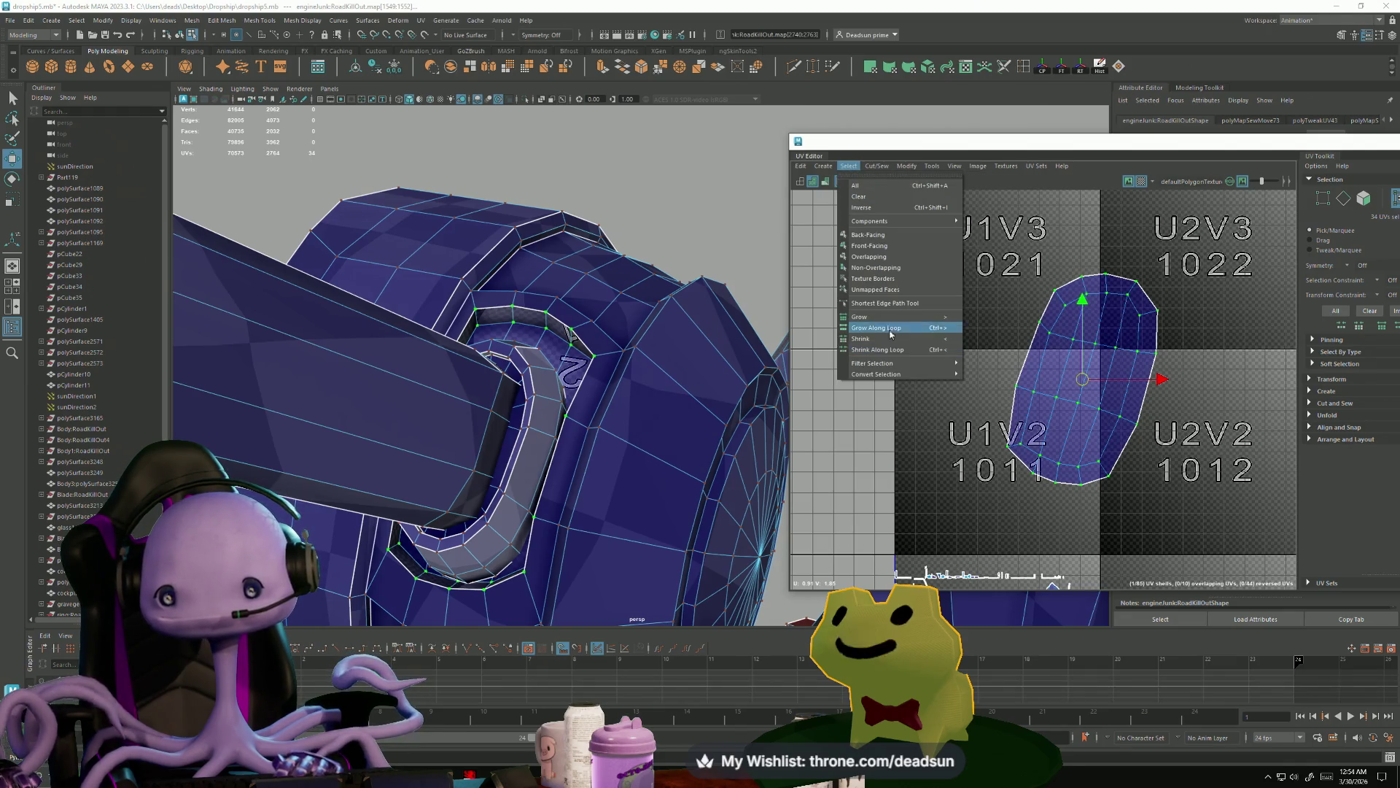
mouse_move(937, 167)
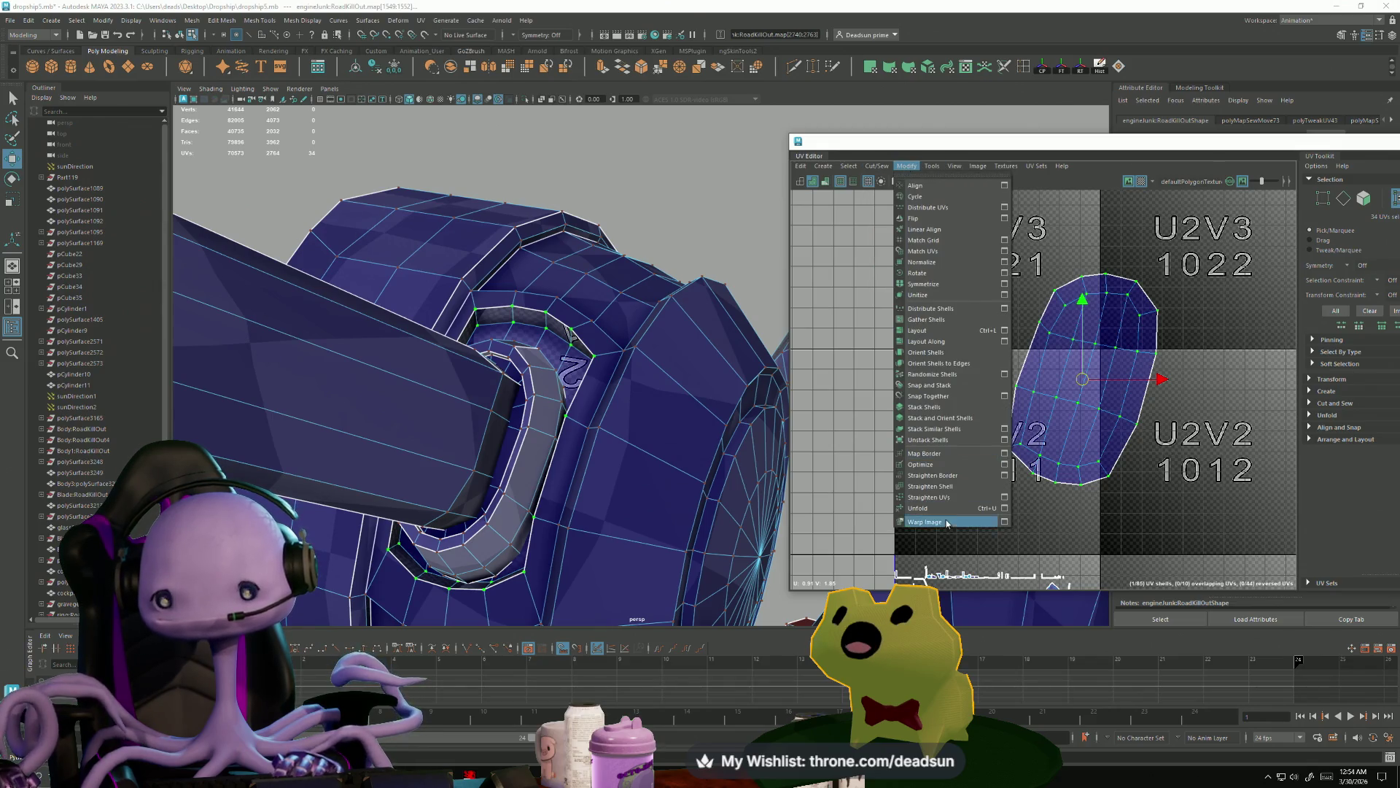
scroll(1044, 330, down, 5)
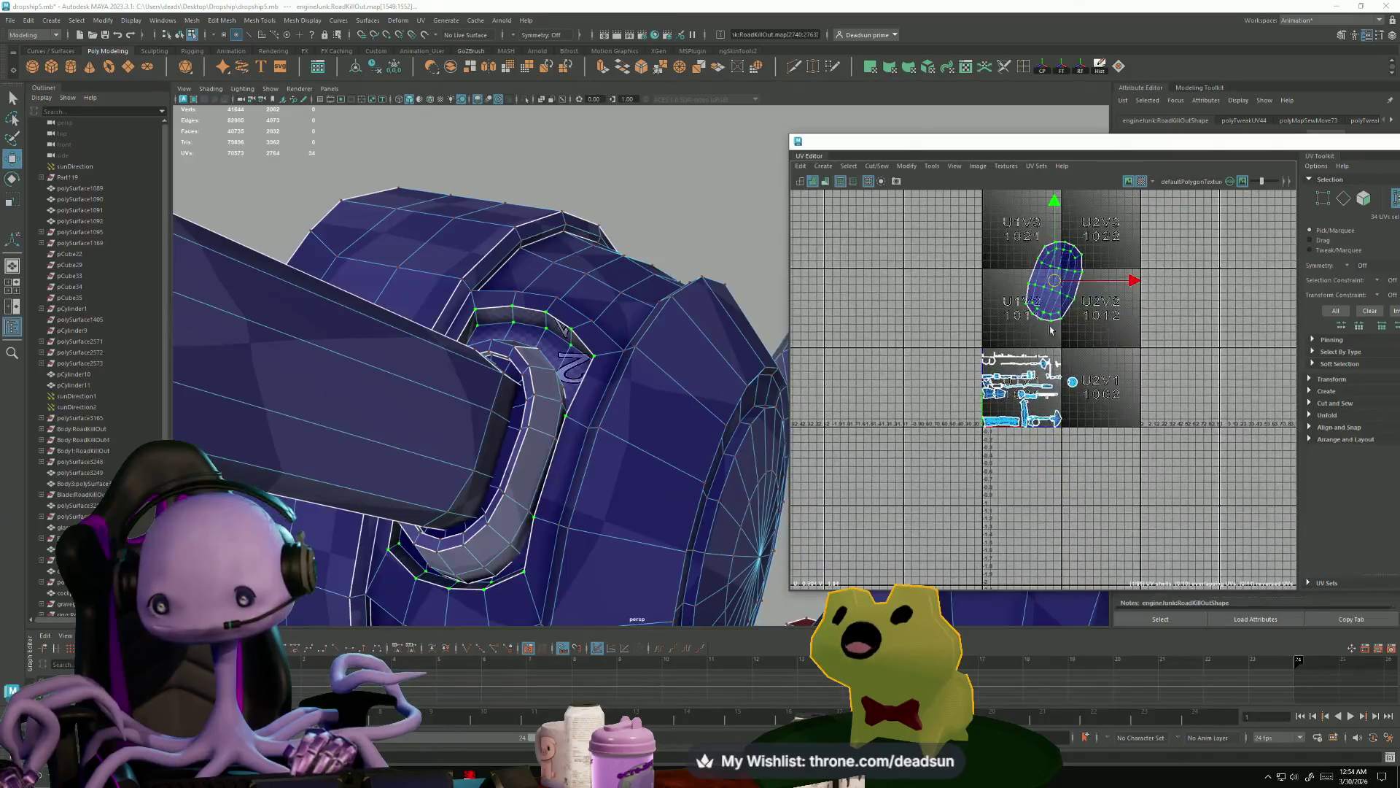
key(r)
mouse_move(1054, 280)
mouse_down()
mouse_move(996, 302)
mouse_move(1059, 302)
mouse_move(1091, 395)
mouse_up()
key(w)
scroll(1086, 397, up, 4)
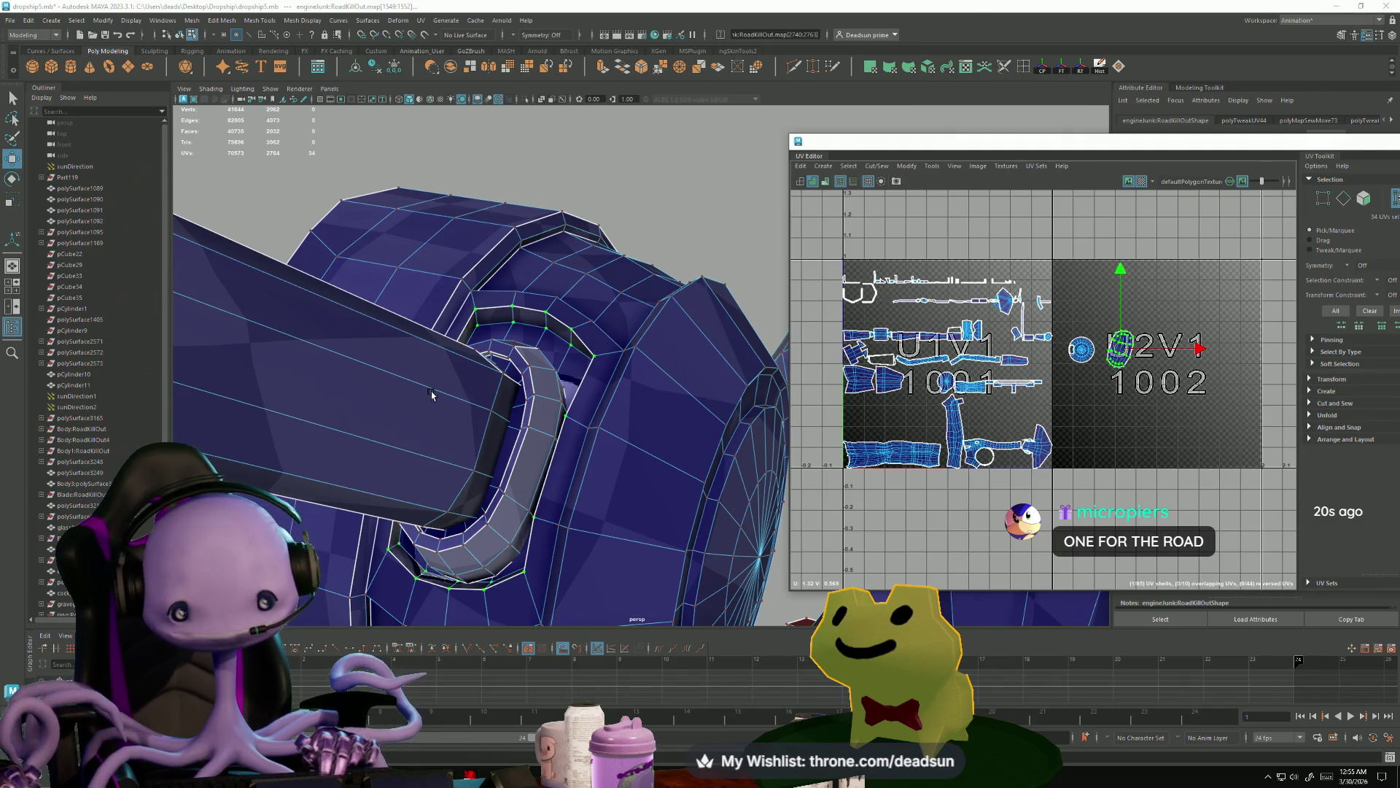
- Select an edge loop around the connecting rod's cylinder and cut the UVs along it
alt+drag(545, 330, 628, 357)
mouse_move(629, 357)
right_down()
mouse_move(638, 345)
mouse_move(621, 359)
right_up()
mouse_move(621, 359)
alt+mouse_down()
mouse_move(541, 391)
mouse_move(490, 391)
mouse_move(364, 454)
mouse_move(388, 403)
mouse_move(469, 437)
mouse_move(498, 433)
mouse_move(497, 501)
alt+mouse_up()
right_drag(444, 466, 453, 440)
double_click(453, 514)
click(846, 167)
mouse_move(880, 167)
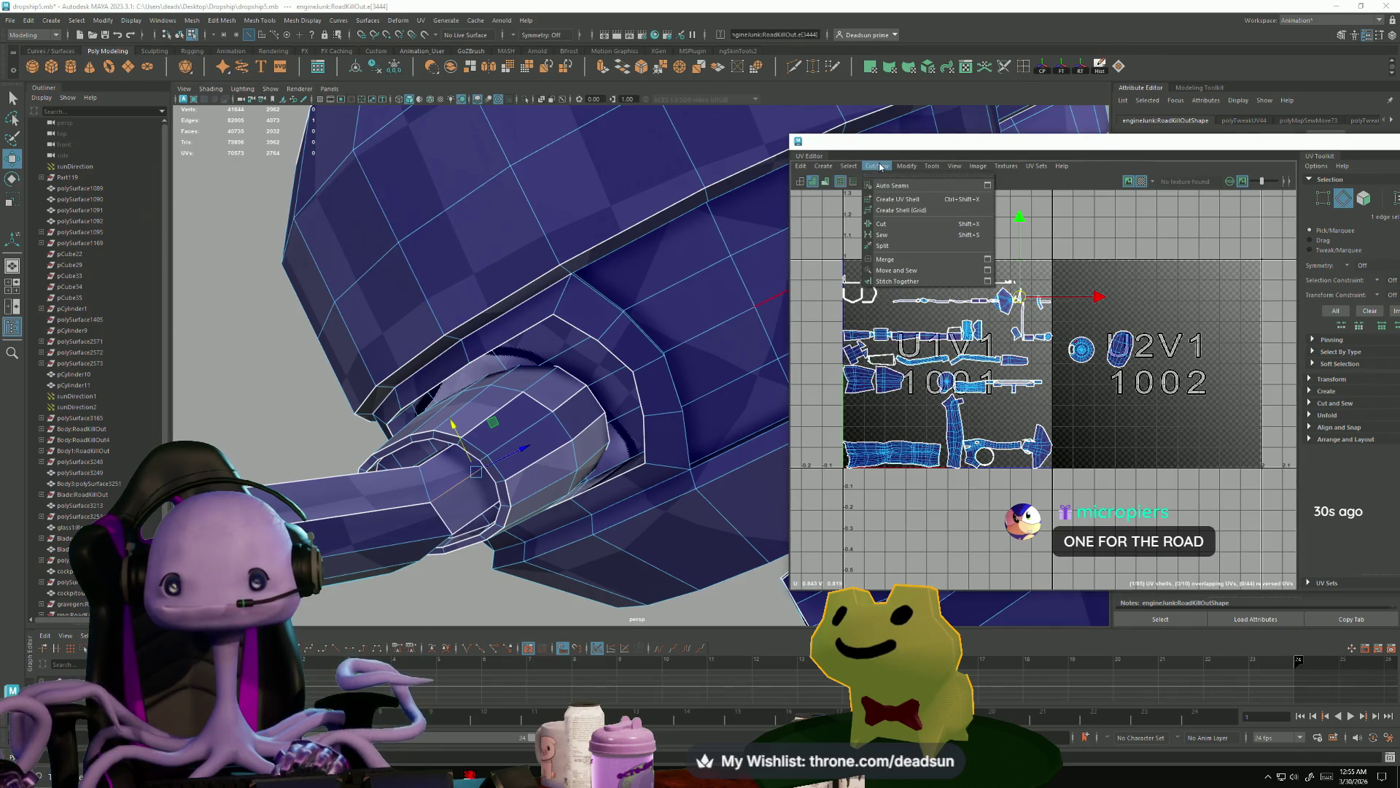
click(877, 225)
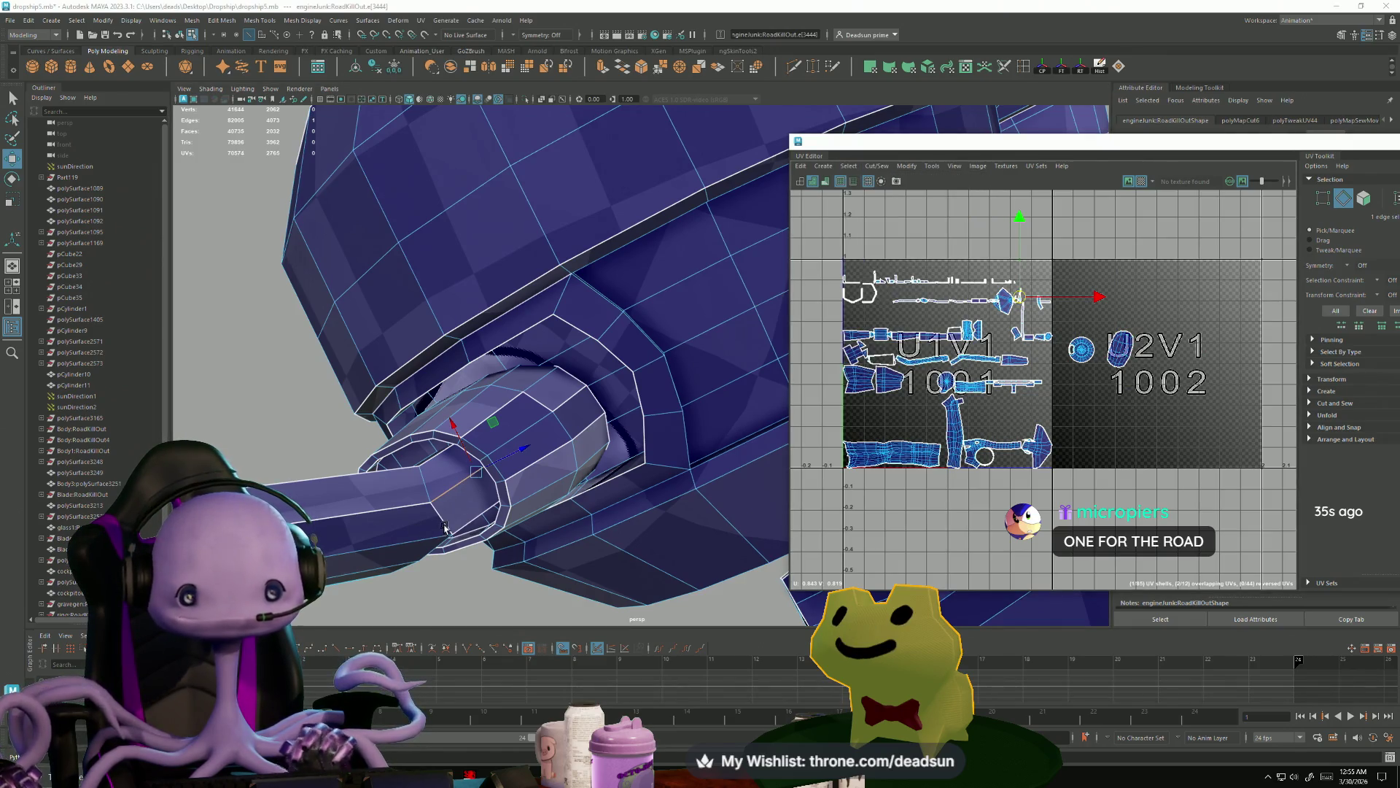
- Move and Sew a second cylinder edge loop back together, then frame the result
ctrl+right_drag(441, 522, 429, 516)
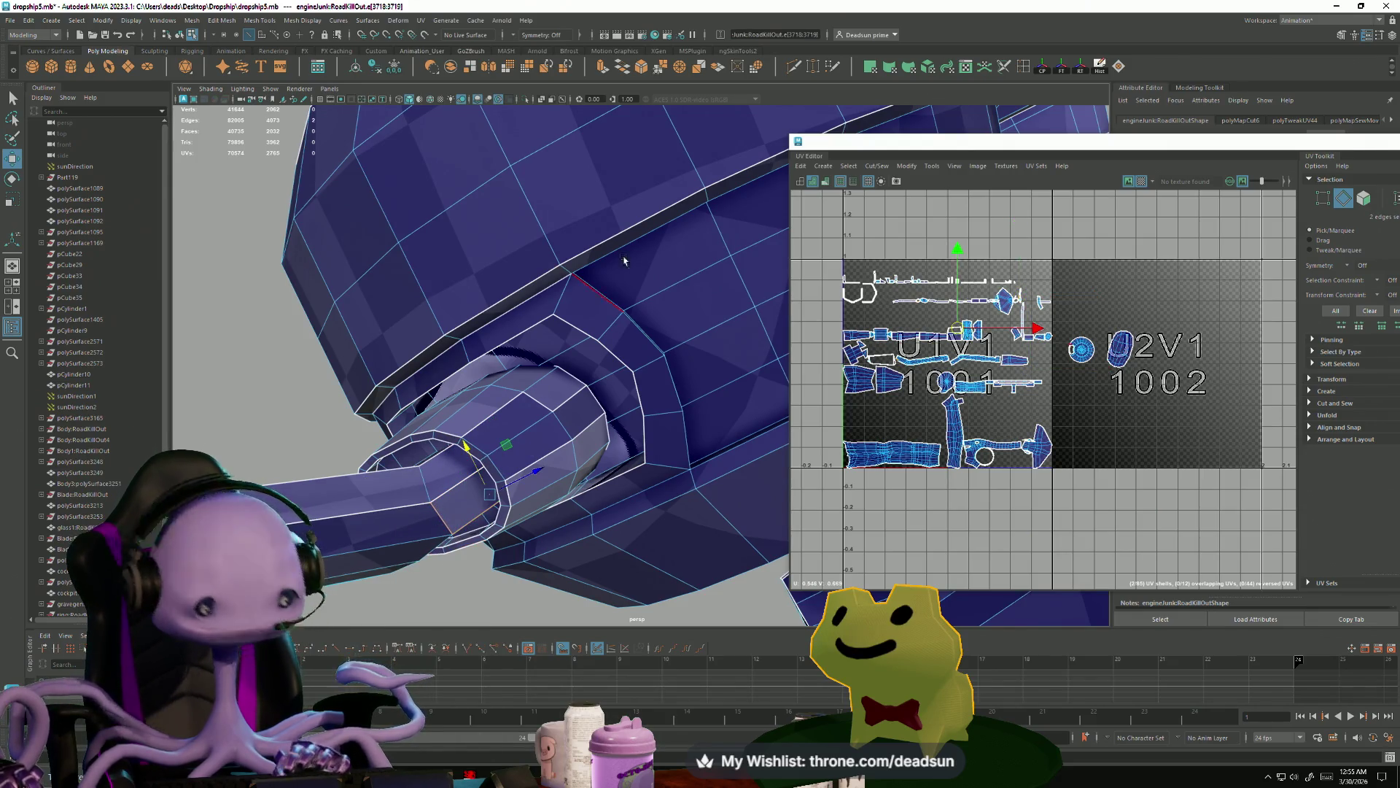
click(878, 167)
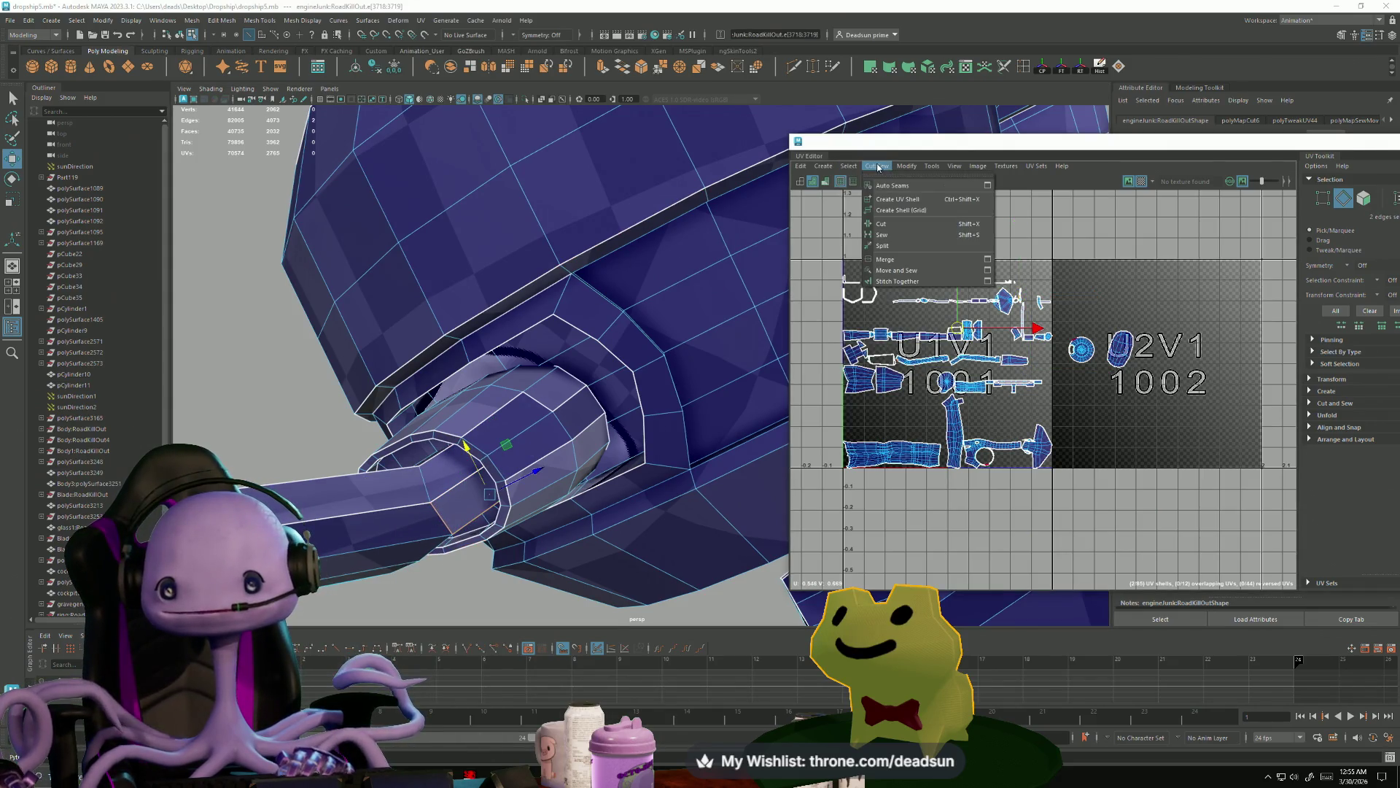
click(887, 273)
key(f)
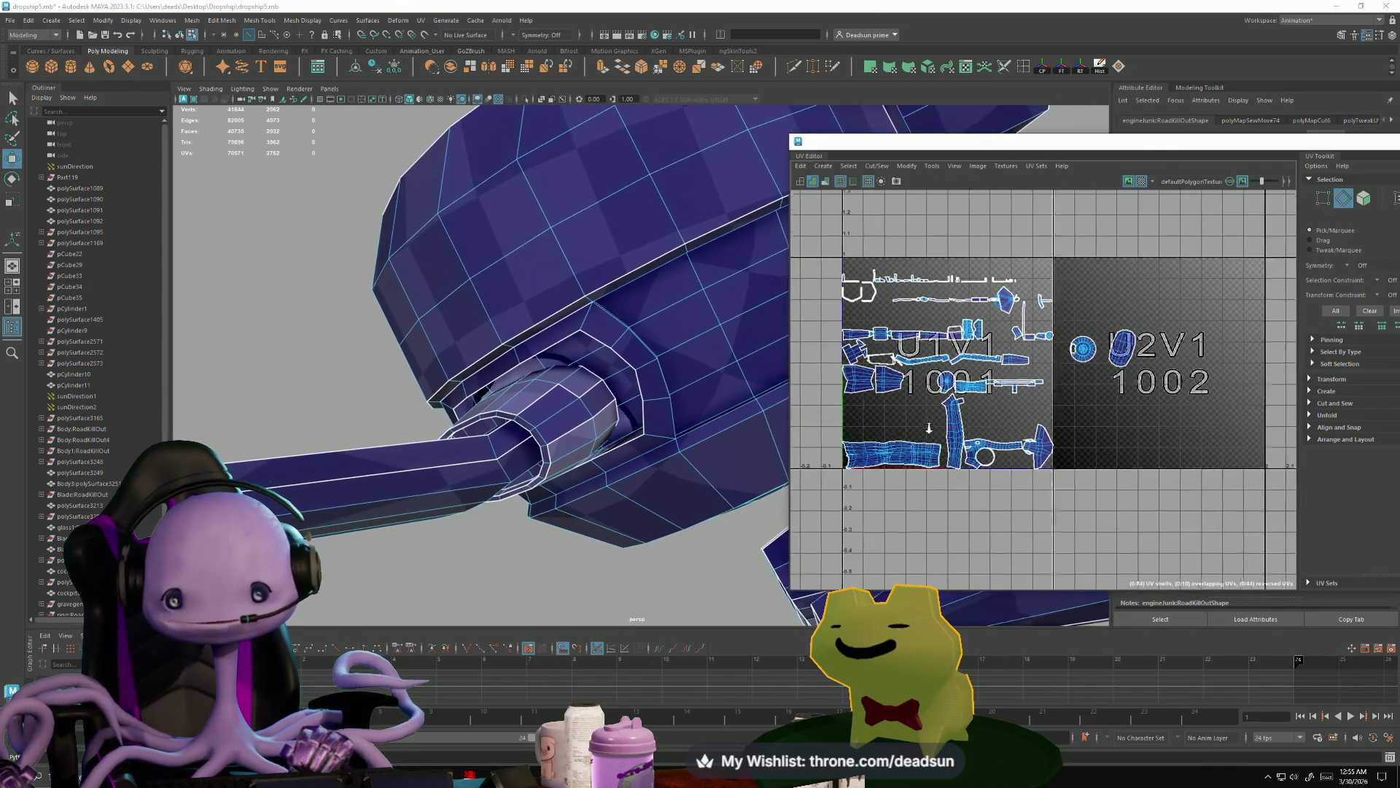
key(f)
scroll(1025, 443, up, 2)
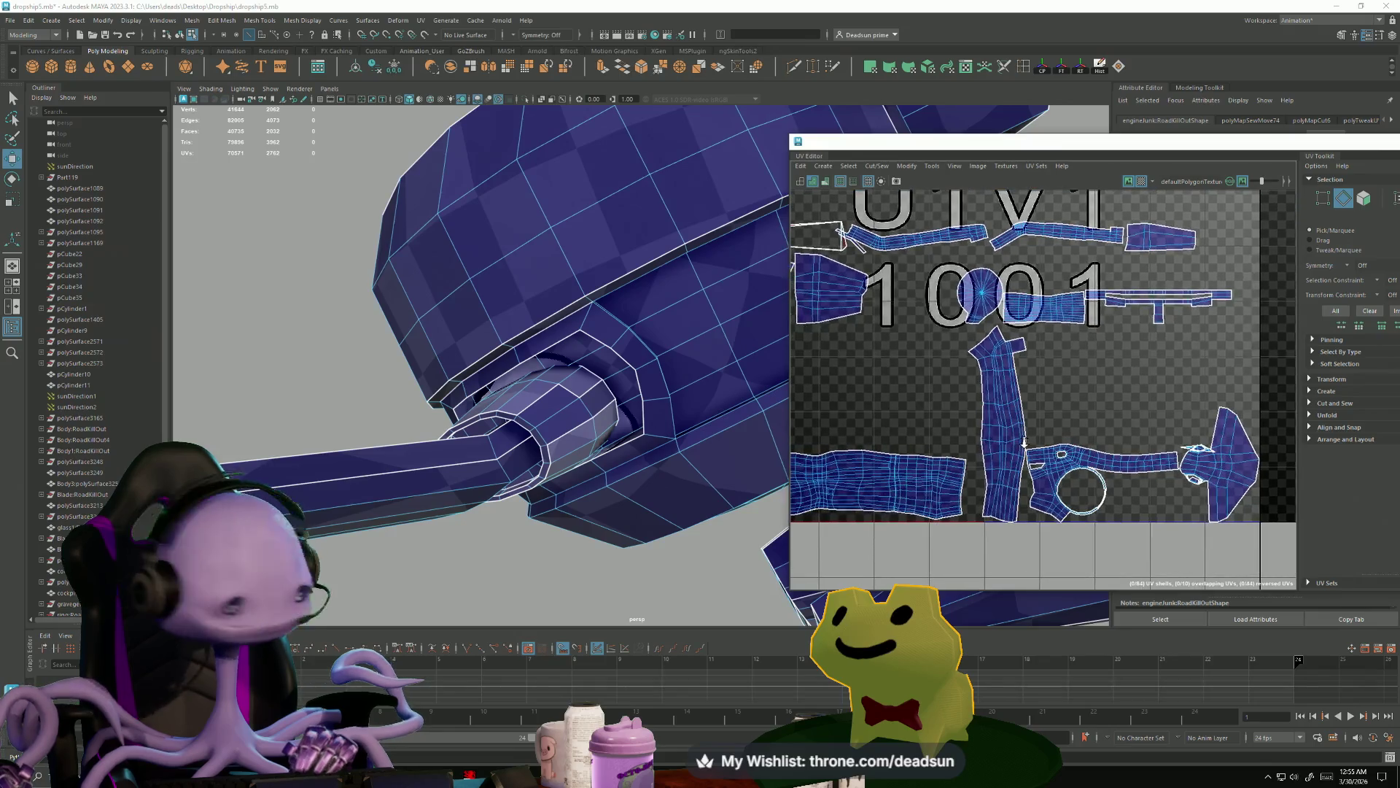
scroll(1025, 443, down, 2)
mouse_move(1025, 442)
alt+middle_down()
mouse_move(1223, 458)
mouse_move(1201, 403)
mouse_move(1139, 542)
alt+middle_up()
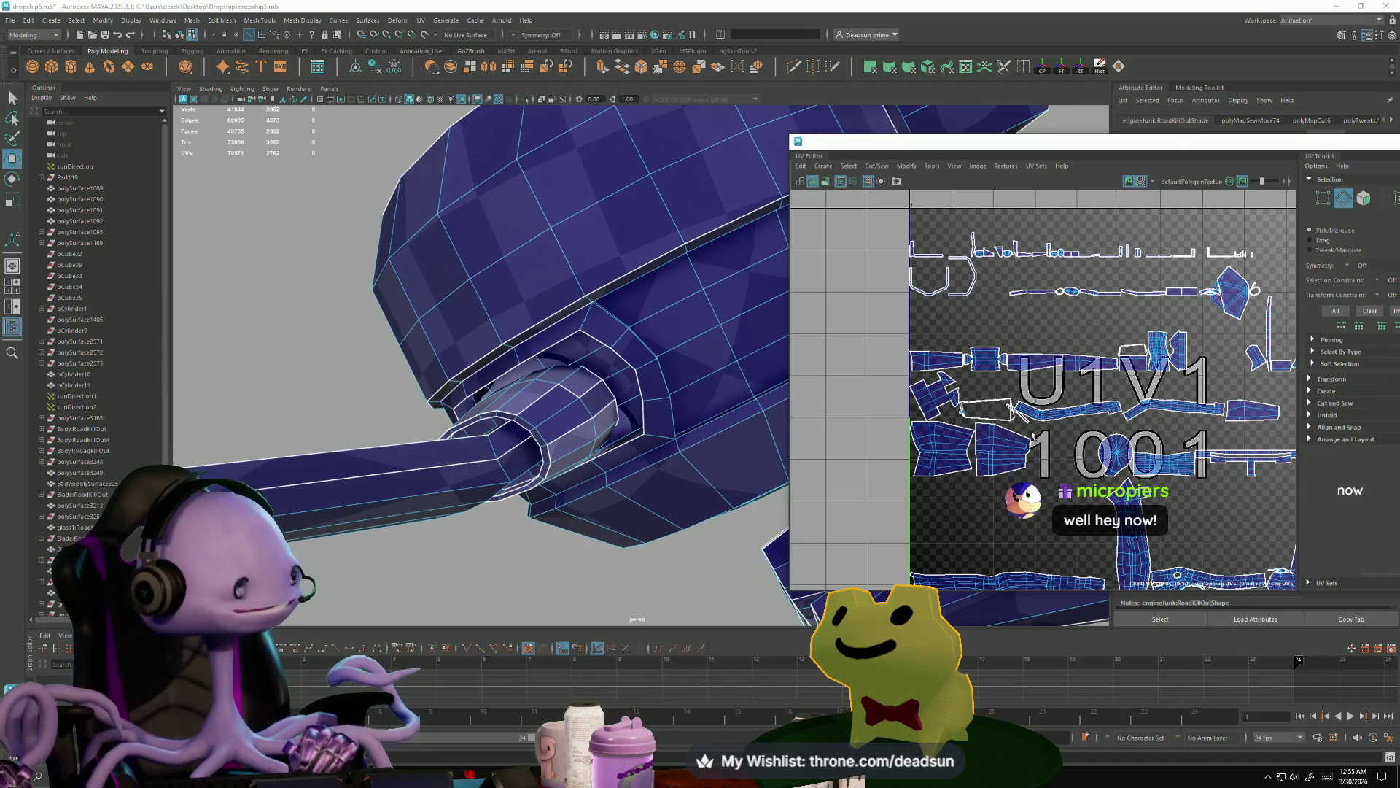
scroll(1094, 500, down, 5)
mouse_move(590, 459)
alt+mouse_down()
mouse_move(571, 412)
mouse_move(425, 329)
mouse_move(510, 357)
mouse_move(413, 369)
mouse_move(397, 415)
mouse_move(221, 385)
mouse_move(263, 334)
mouse_move(619, 475)
mouse_move(501, 429)
mouse_move(522, 415)
mouse_move(536, 447)
alt+mouse_up()
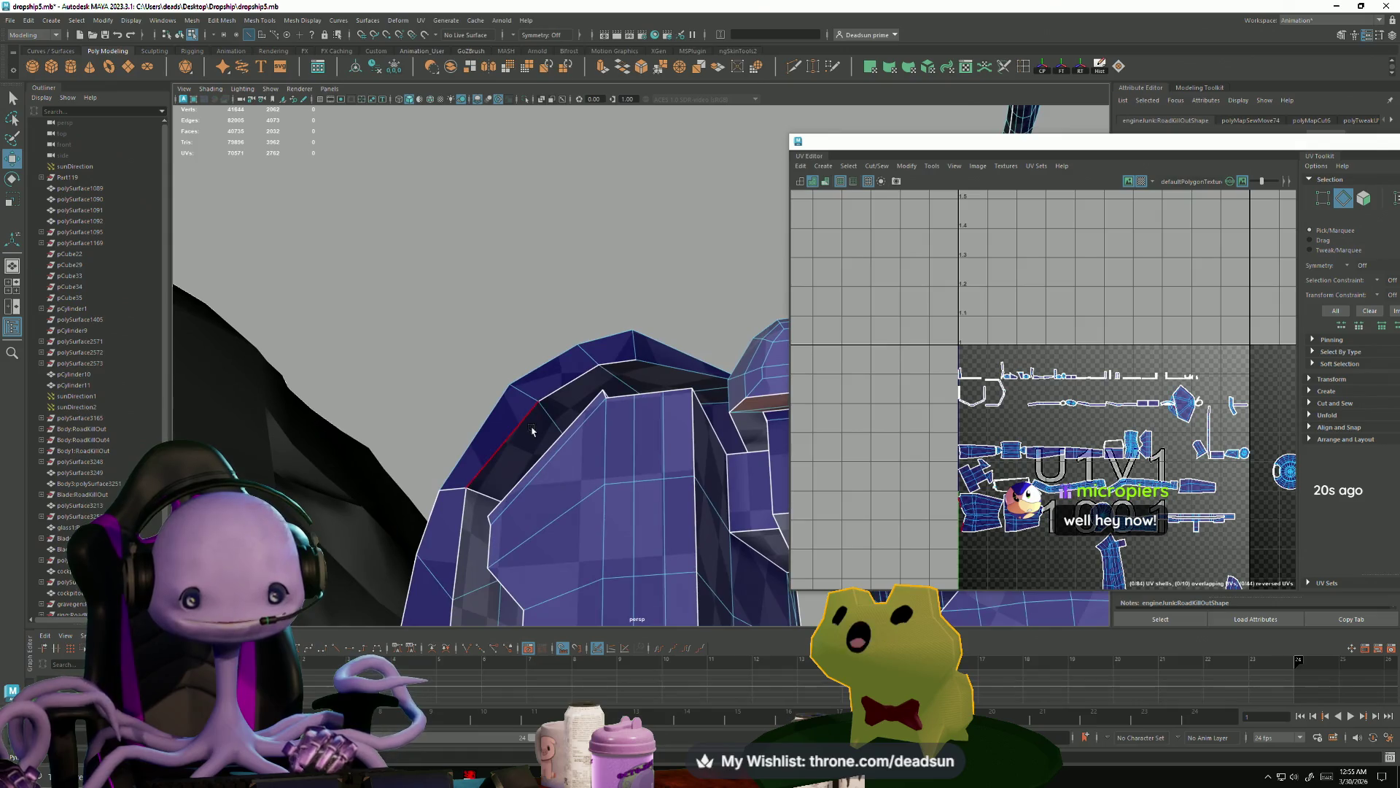
right_drag(536, 446, 533, 378)
click(612, 361)
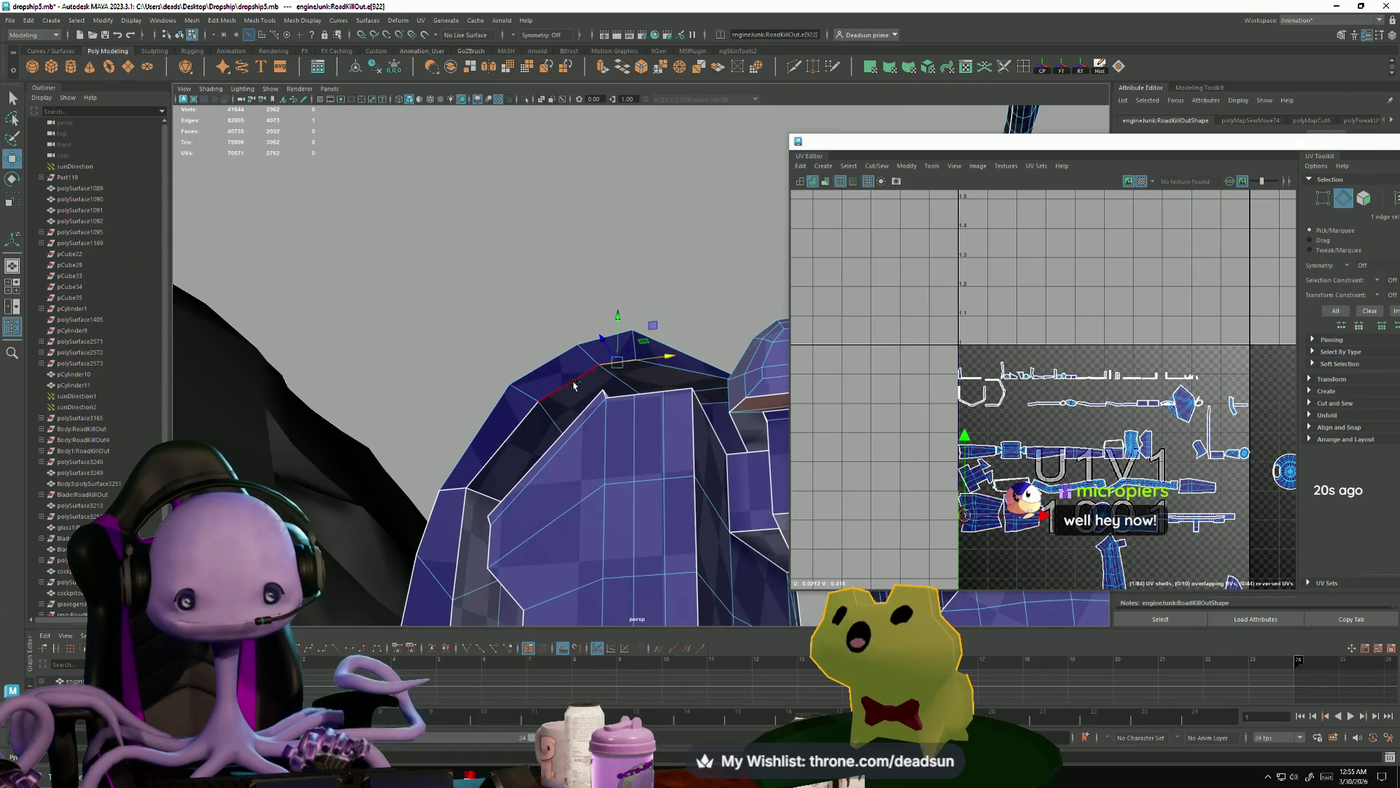
alt+drag(454, 591, 500, 507)
shift+click(503, 500)
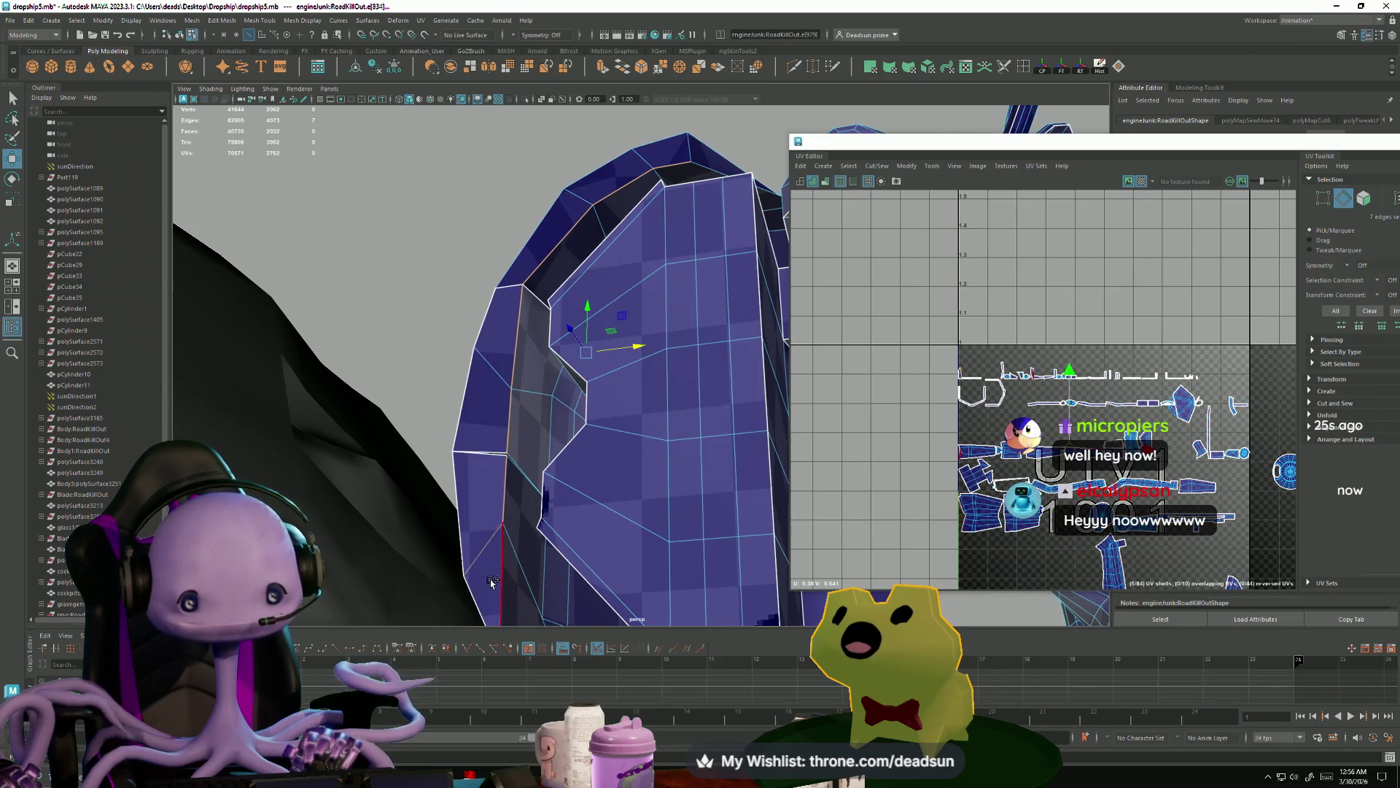
alt+drag(543, 619, 514, 487)
shift+click(513, 487)
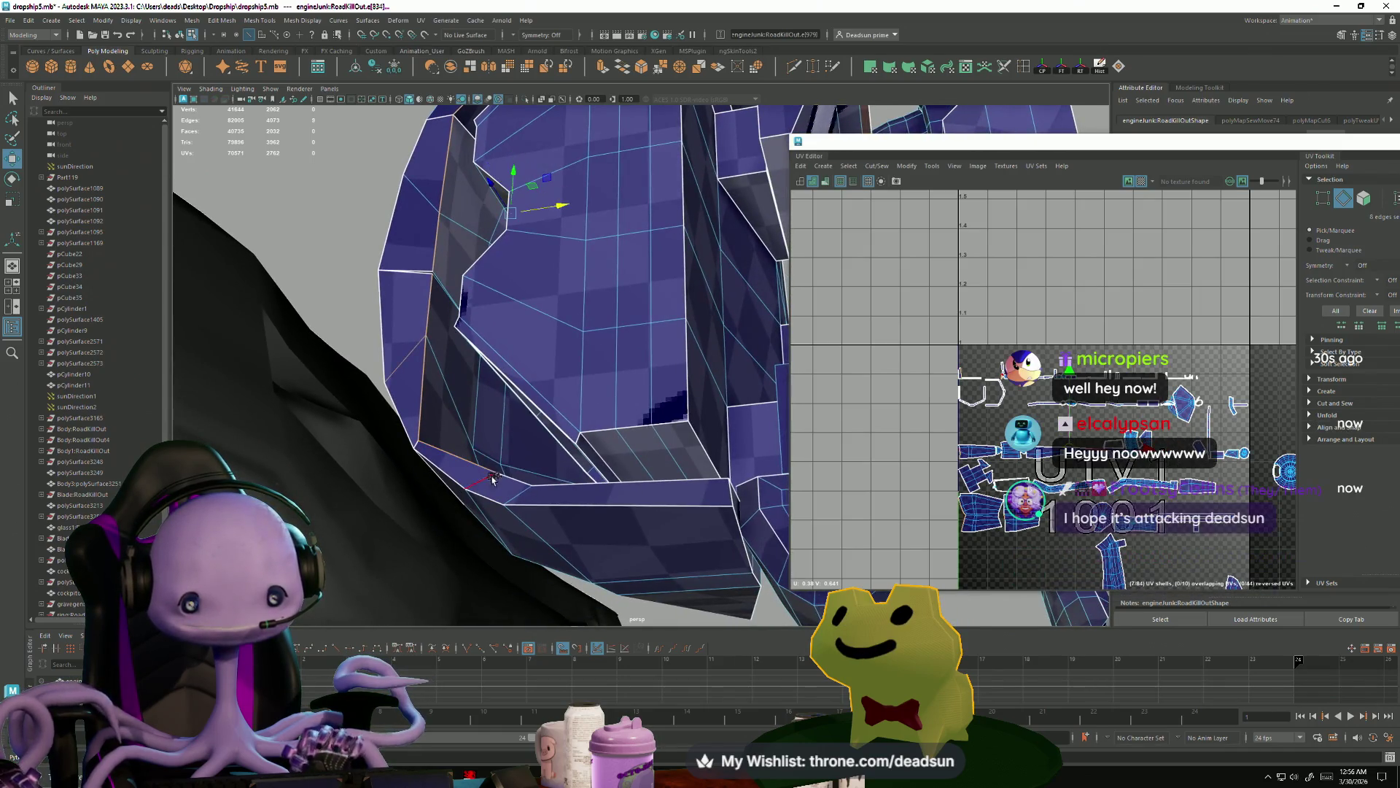
shift+click(599, 498)
mouse_move(599, 499)
alt+mouse_down()
mouse_move(511, 364)
mouse_move(730, 292)
mouse_move(1042, 229)
alt+mouse_up()
click(877, 166)
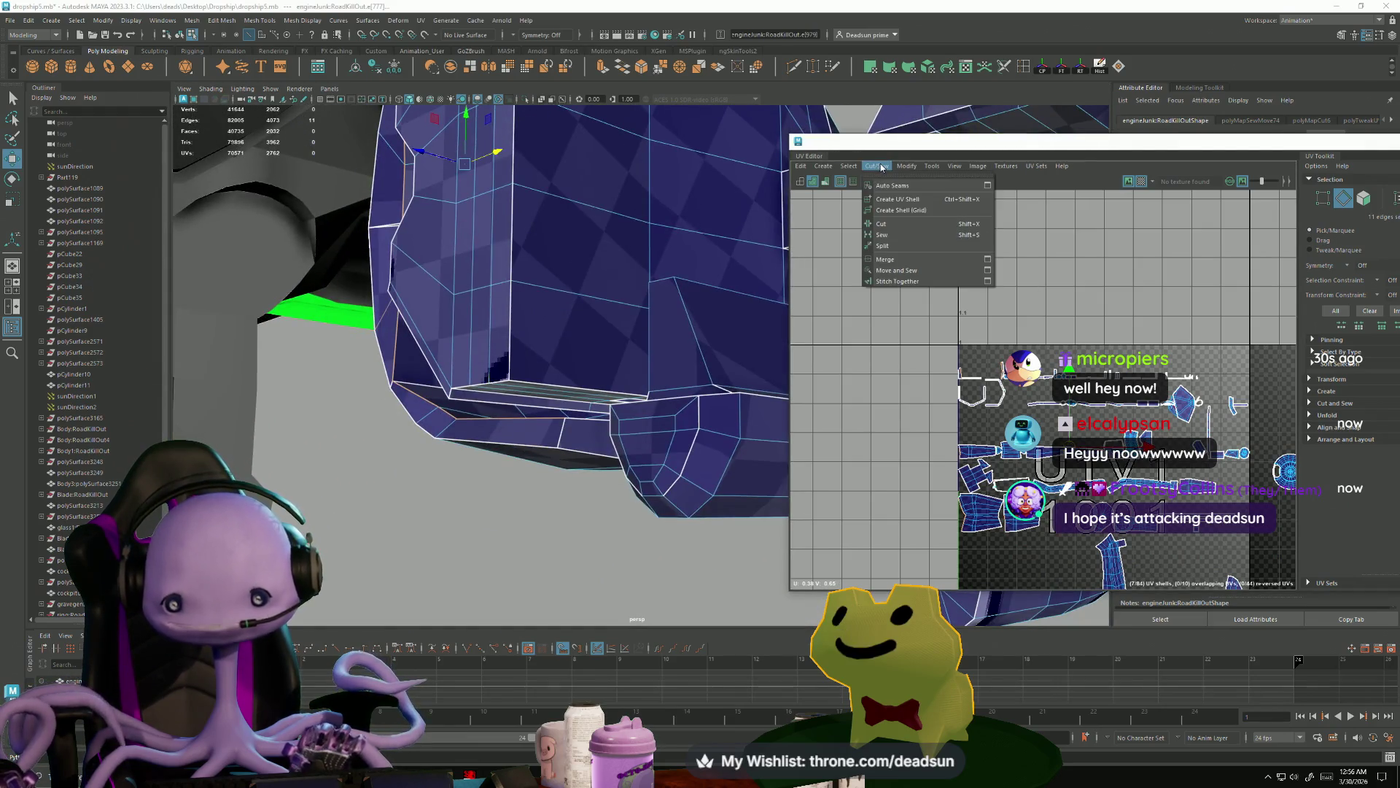
click(896, 272)
alt+drag(436, 410, 555, 350)
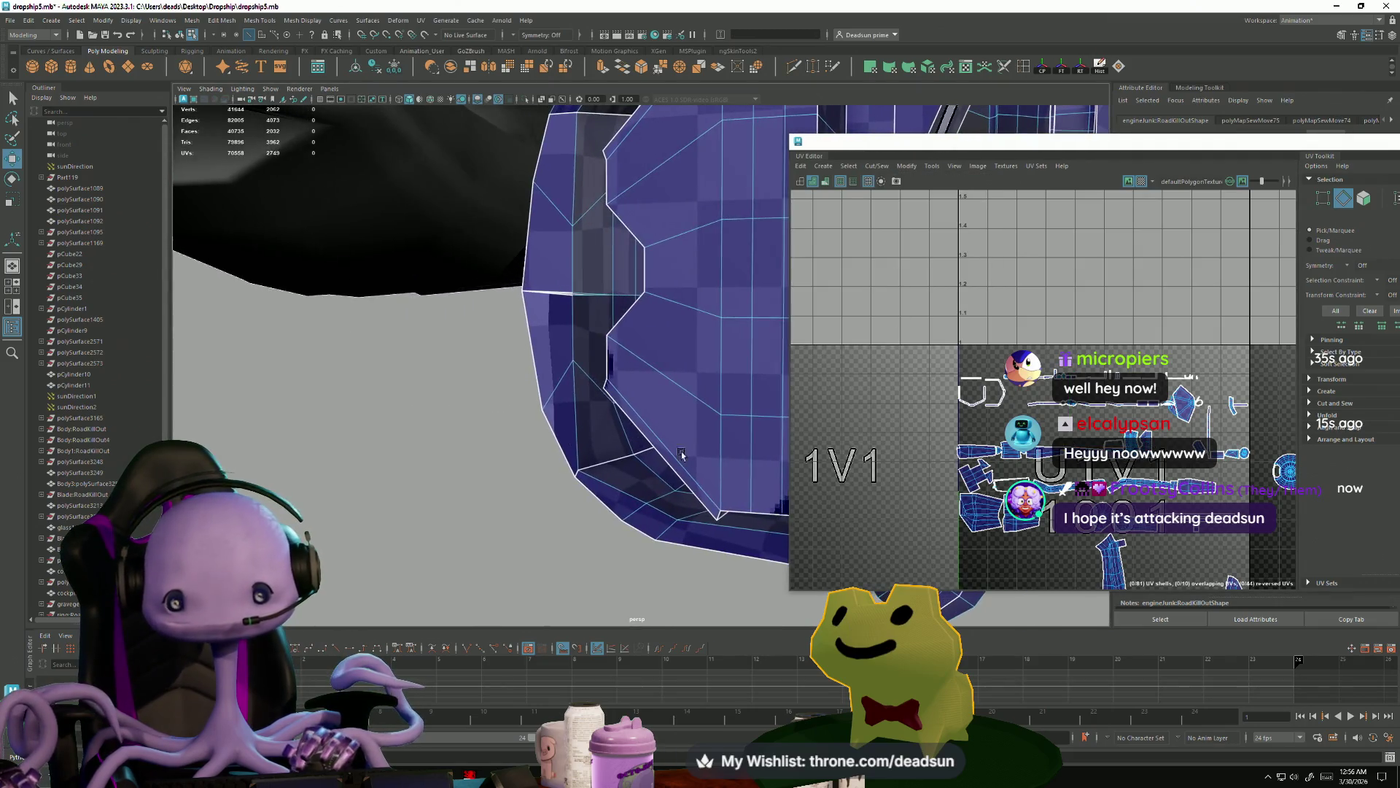
scroll(969, 381, up, 5)
right_drag(969, 380, 982, 394)
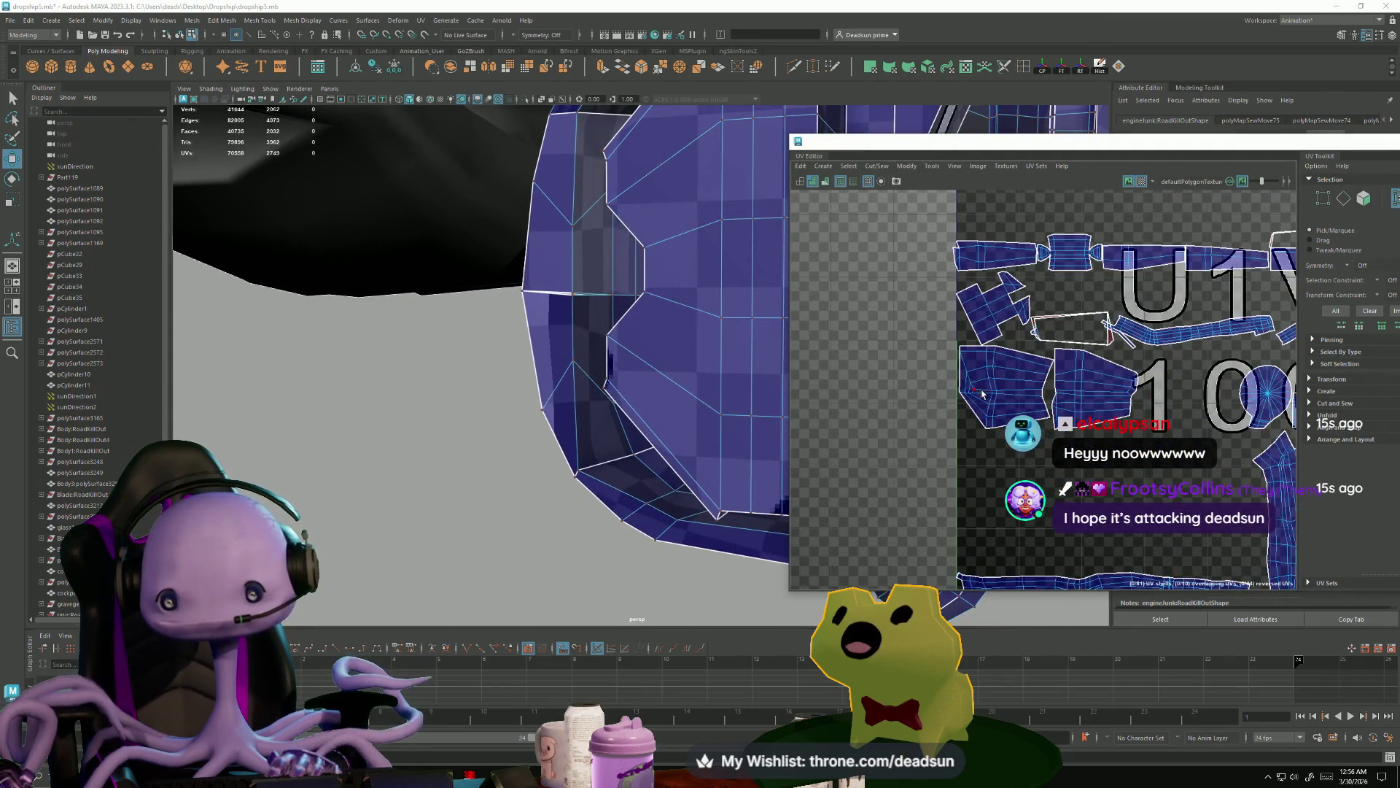
click(907, 167)
click(930, 514)
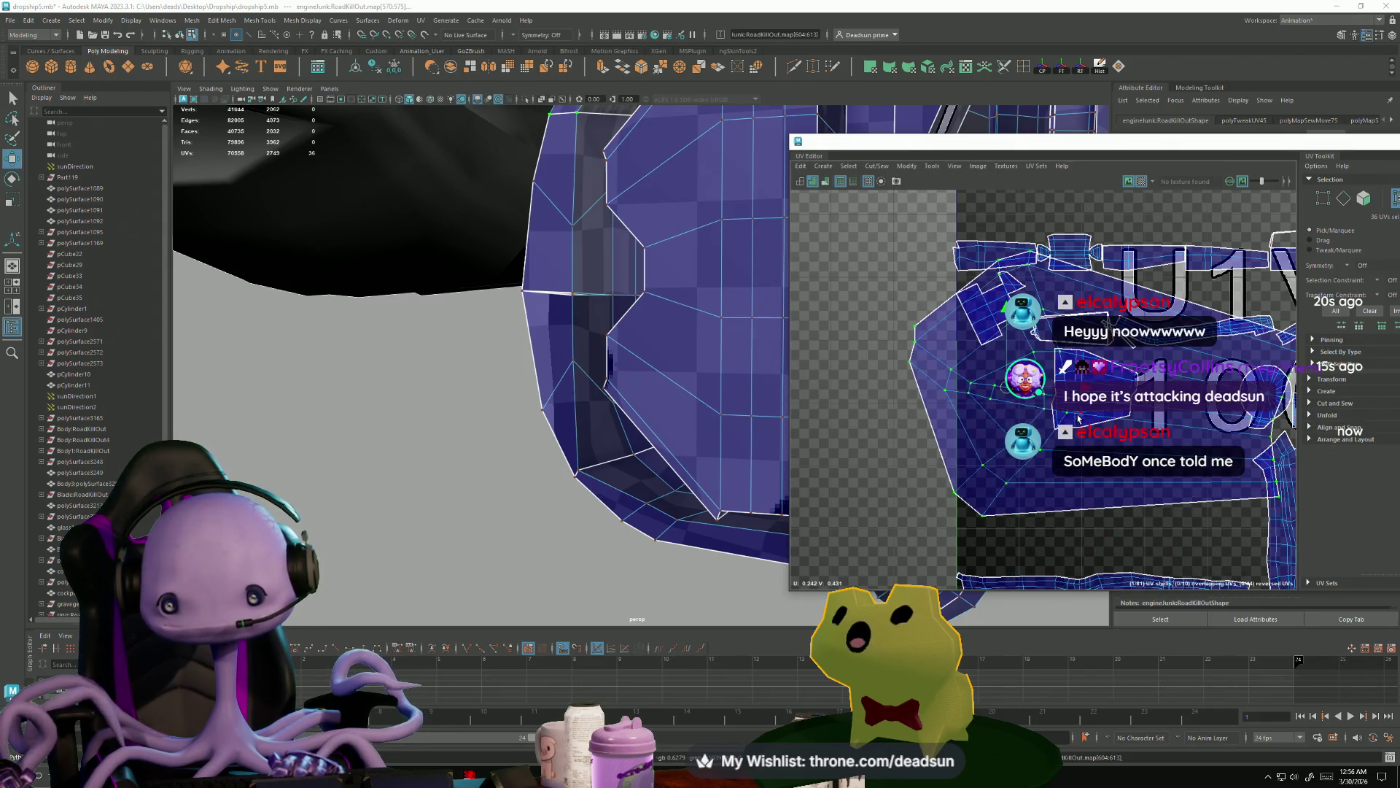
scroll(912, 436, down, 5)
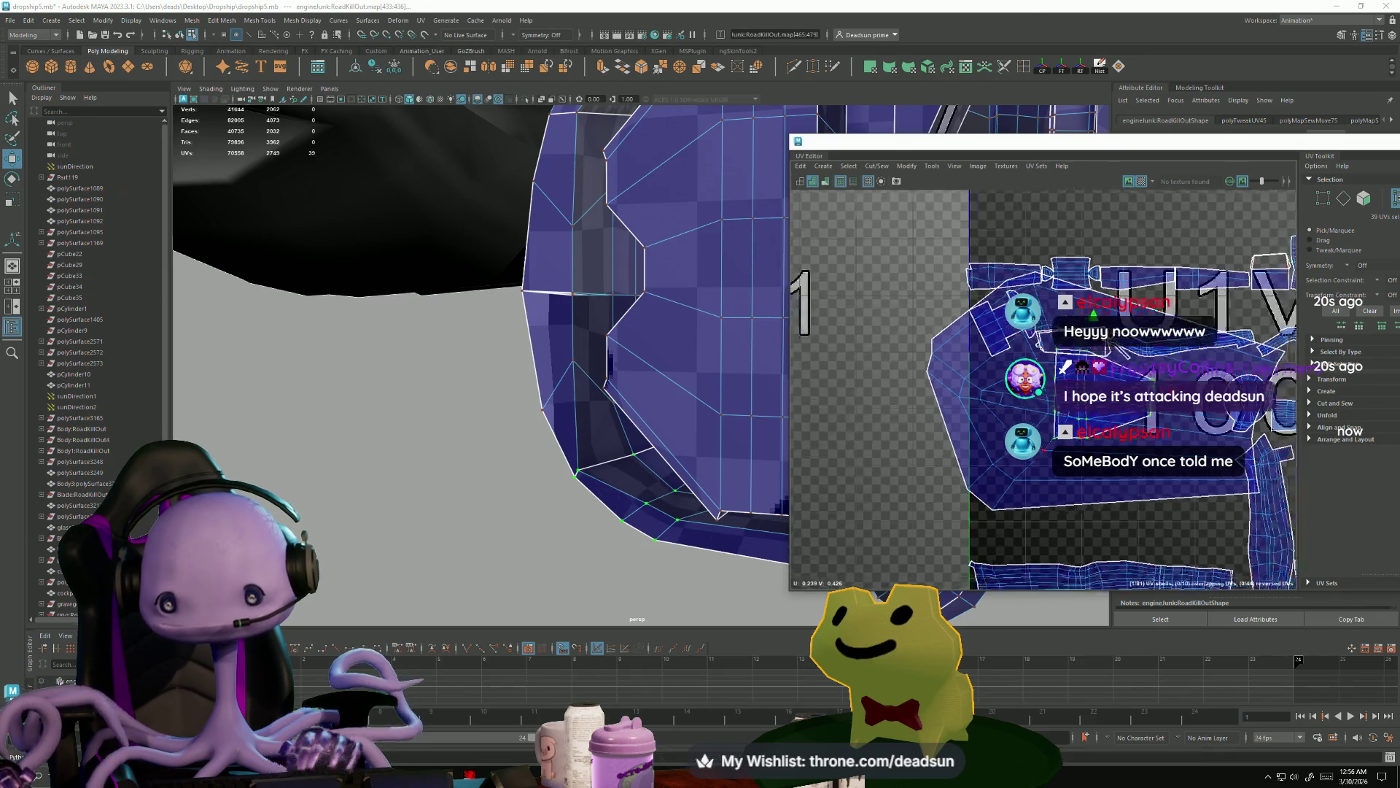
middle_drag(926, 422, 886, 361)
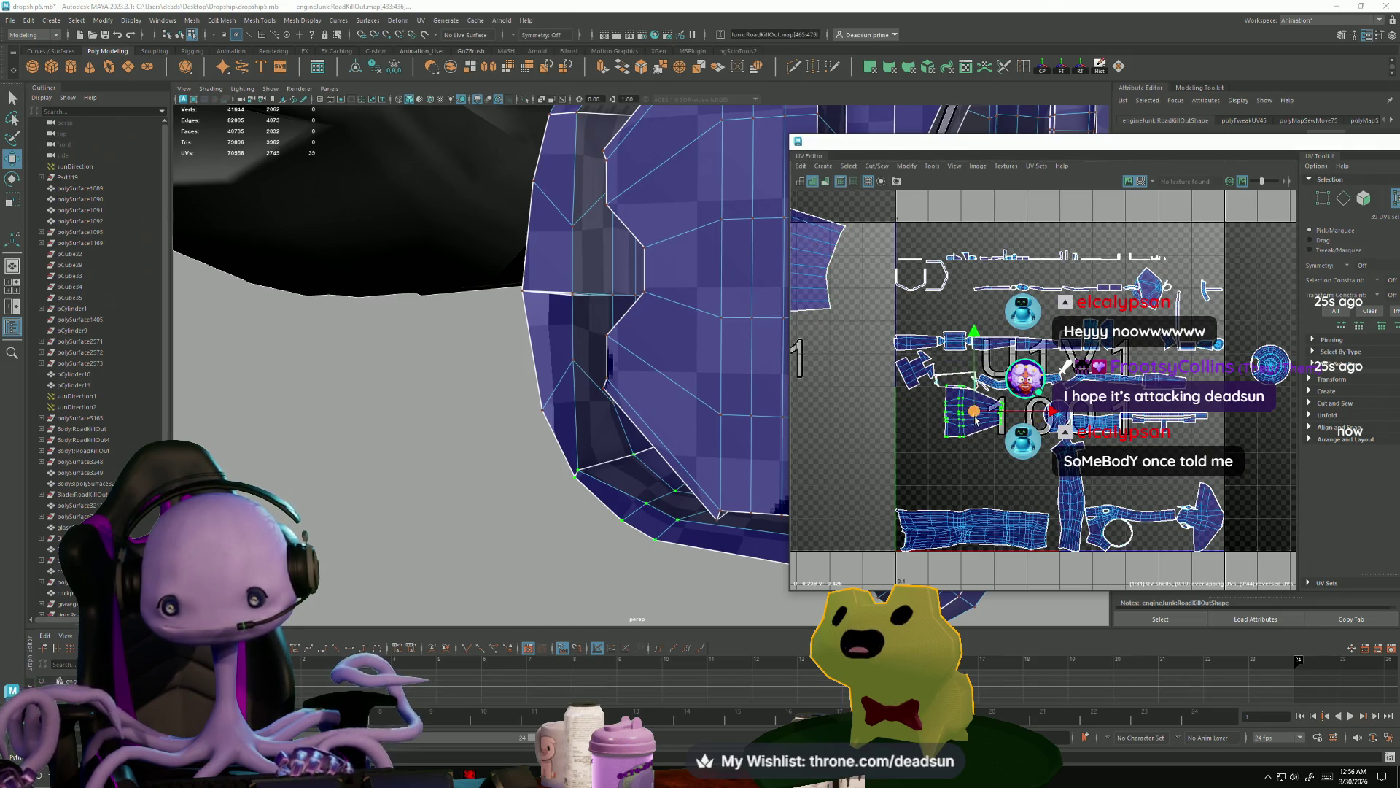
scroll(977, 421, up, 5)
alt+middle_drag(835, 439, 1187, 479)
scroll(1187, 479, up, 6)
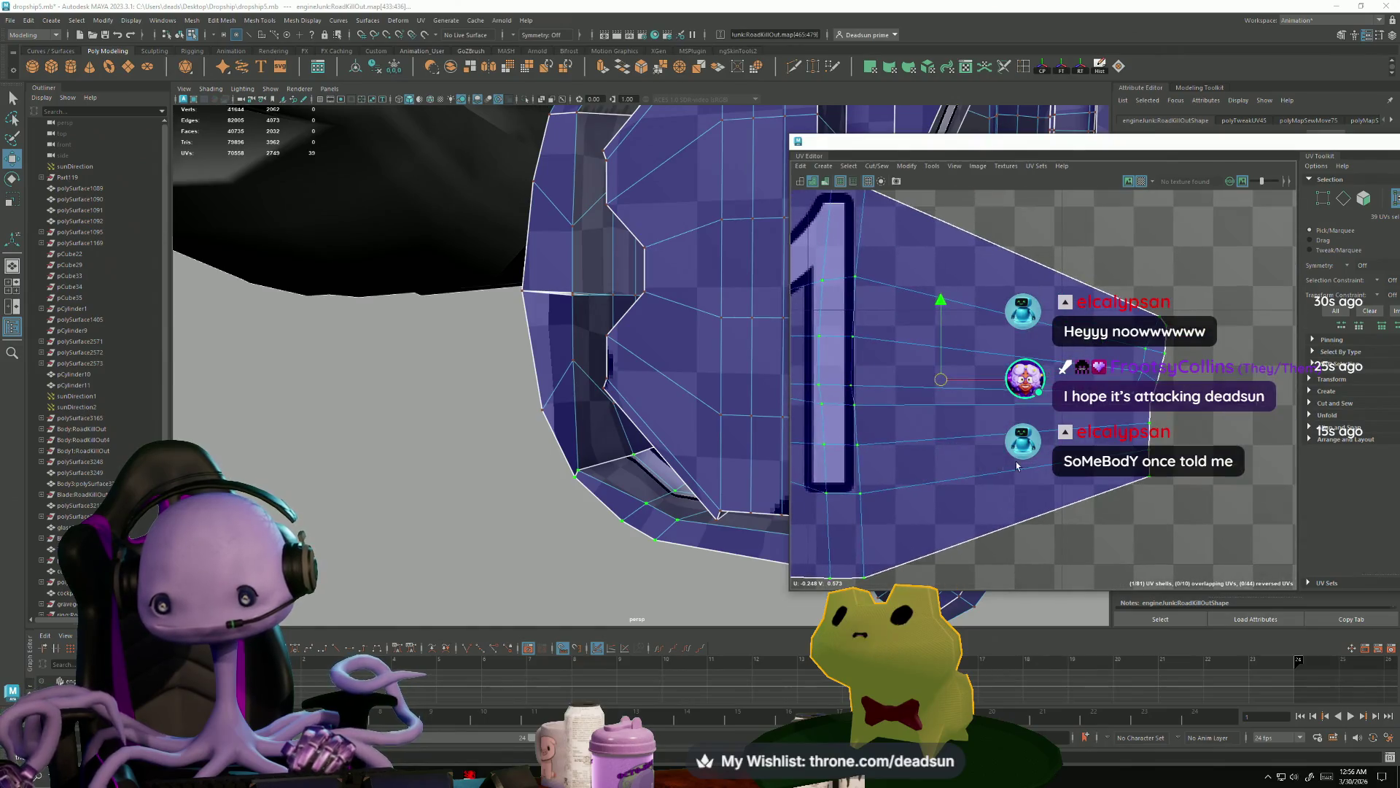
scroll(1004, 465, up, 4)
scroll(1004, 465, down, 6)
scroll(695, 359, down, 4)
mouse_move(695, 358)
alt+mouse_down()
mouse_move(670, 461)
mouse_move(631, 486)
mouse_move(540, 479)
mouse_move(555, 467)
alt+mouse_up()
- Reselect the engine mesh to show its UVs and bring the hook-shaped parts into view
right_drag(555, 466, 460, 538)
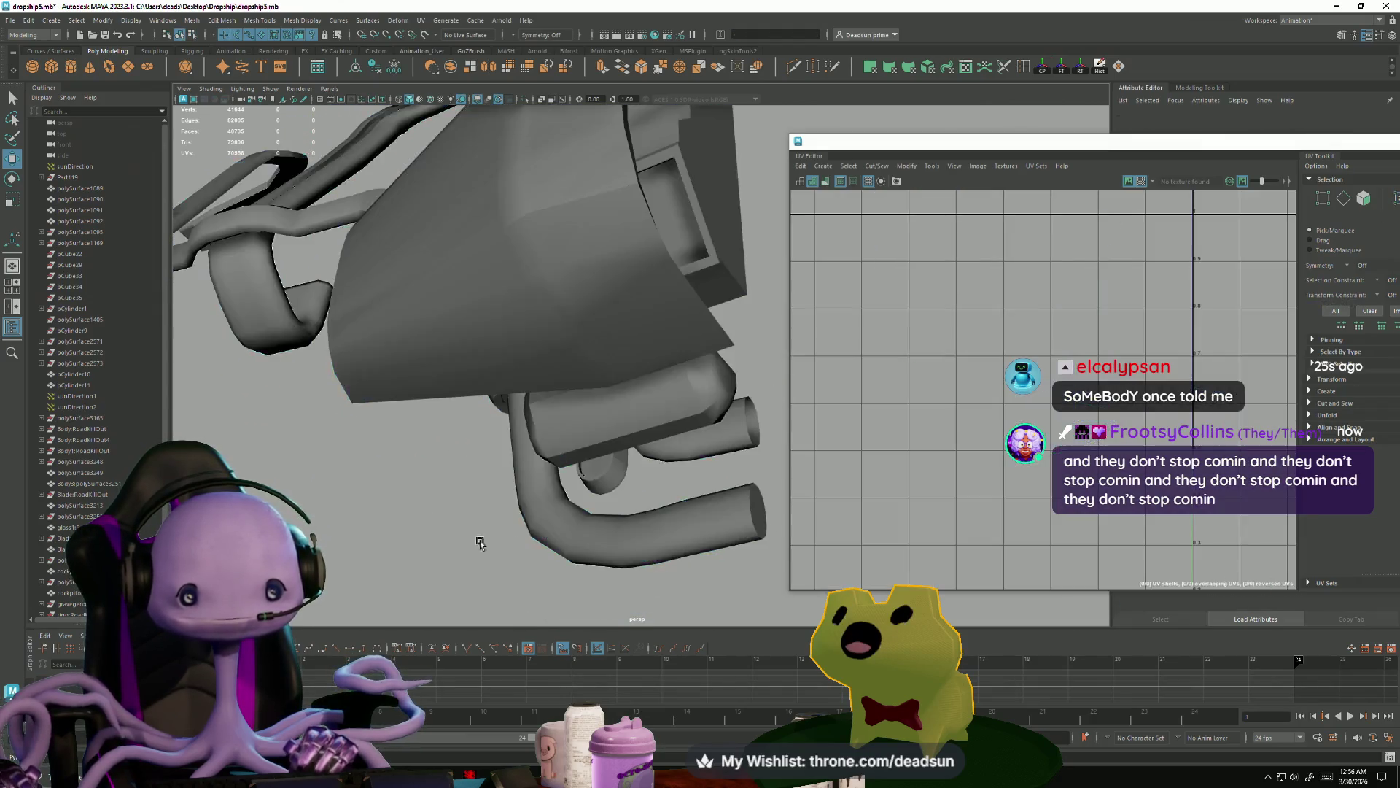
scroll(460, 538, down, 5)
mouse_move(459, 538)
alt+mouse_down()
mouse_move(627, 485)
mouse_move(397, 491)
mouse_move(508, 516)
alt+mouse_up()
key(ctrl+z)
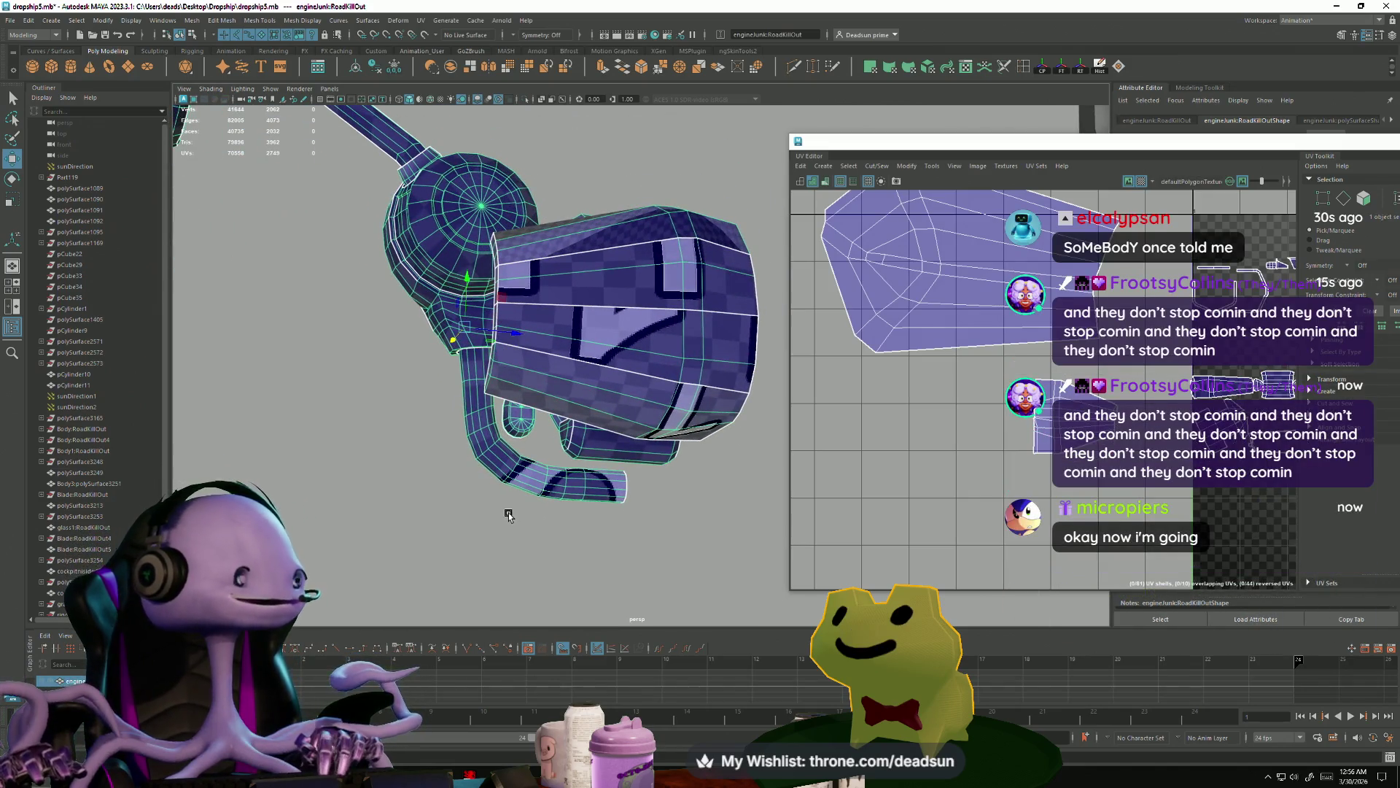
scroll(510, 314, up, 6)
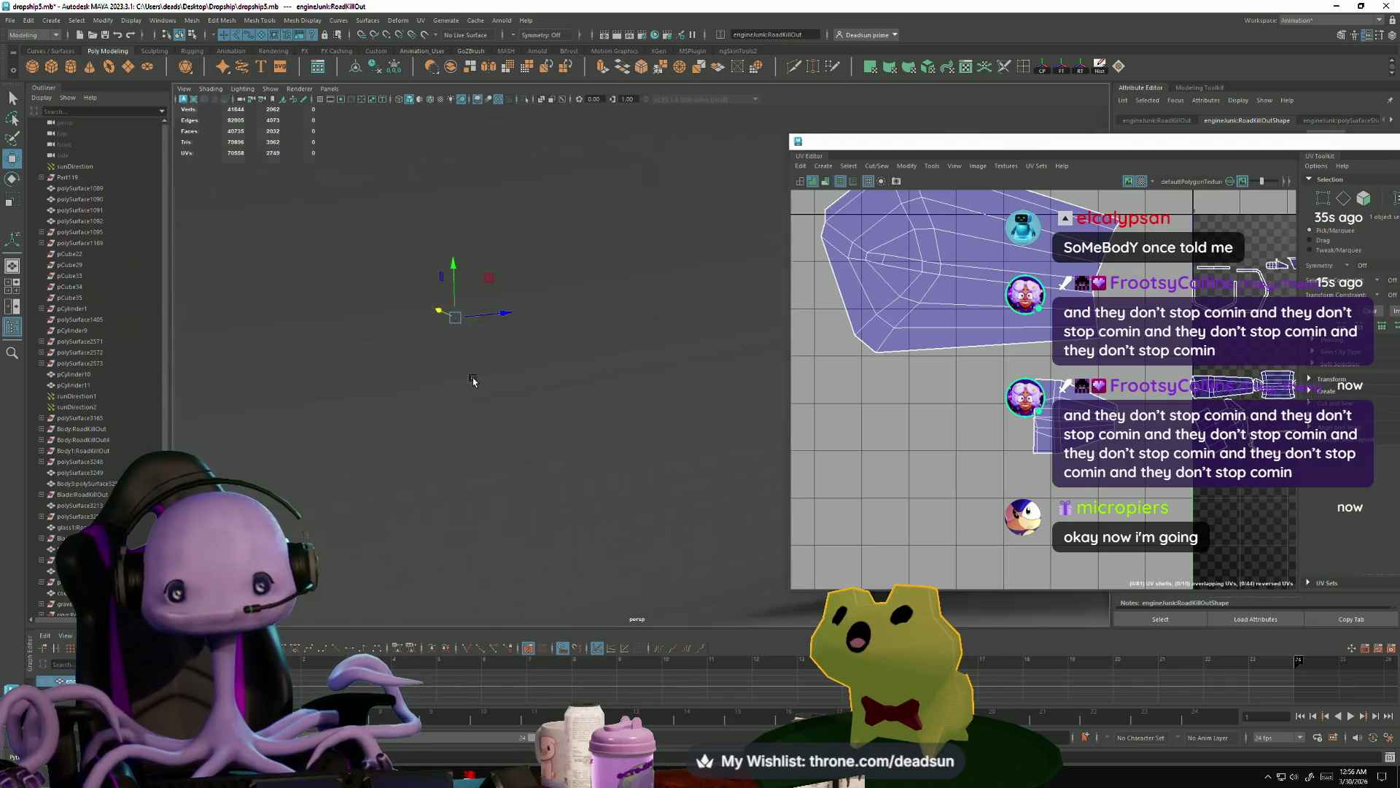
mouse_move(483, 333)
alt+mouse_down()
mouse_move(468, 376)
mouse_move(556, 406)
mouse_move(565, 494)
mouse_move(552, 284)
alt+mouse_up()
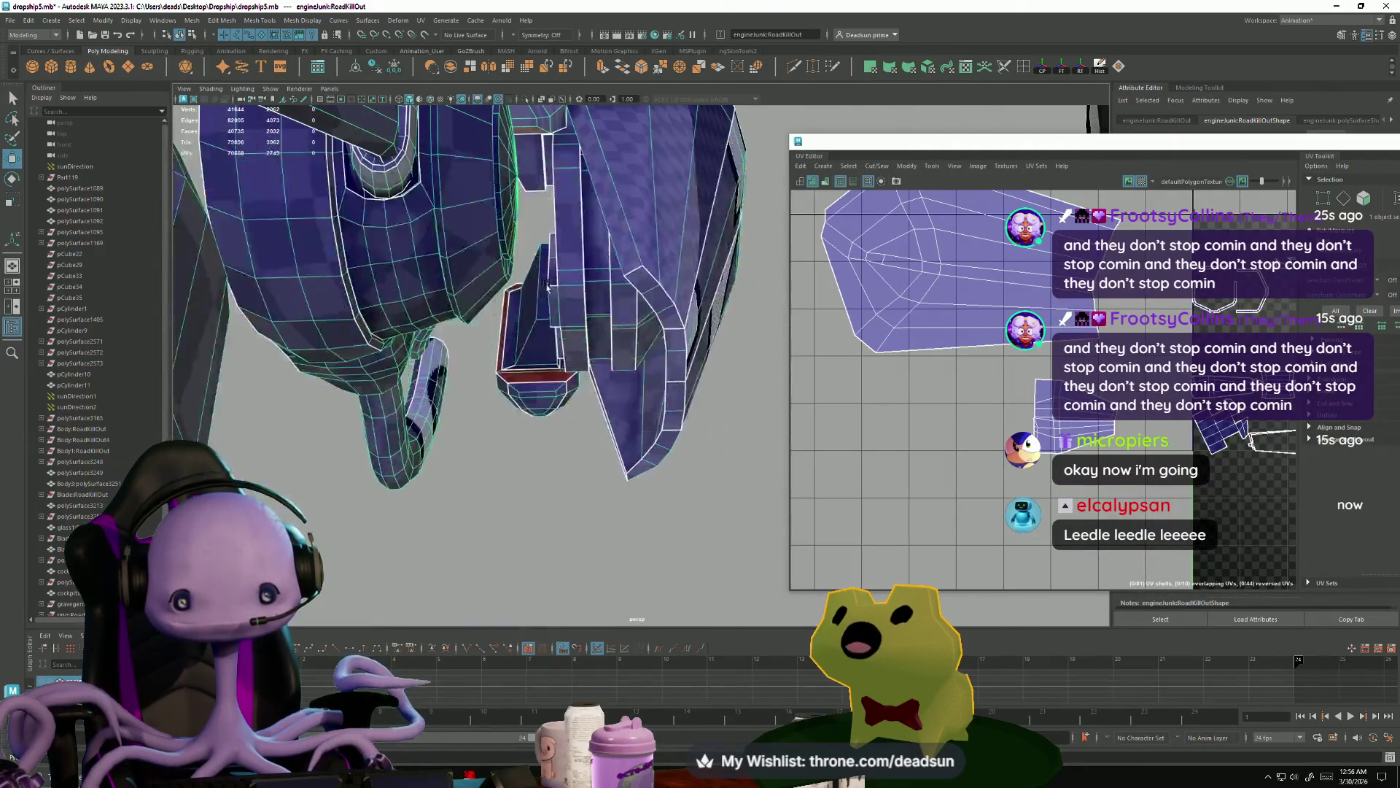
scroll(1043, 390, down, 5)
scroll(910, 444, up, 10)
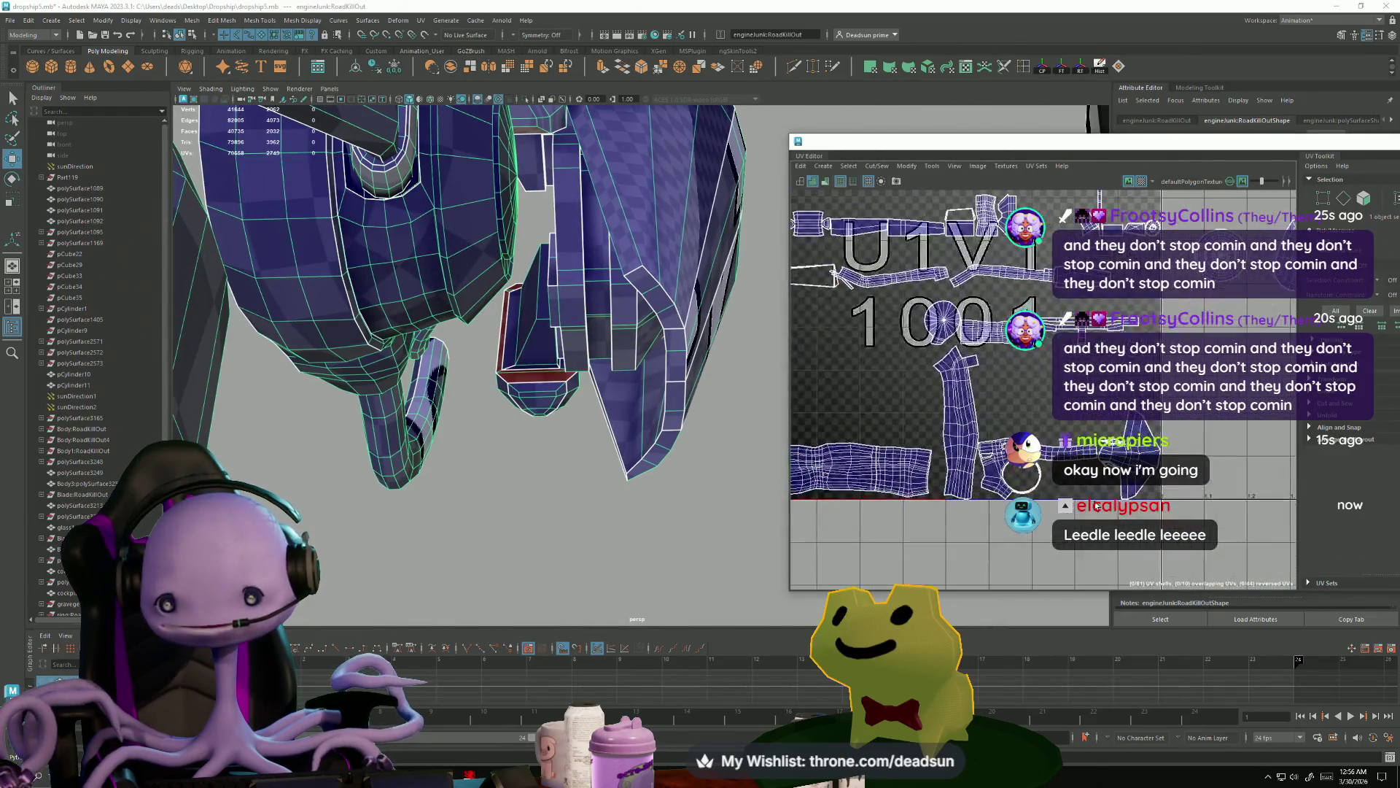
scroll(910, 444, up, 6)
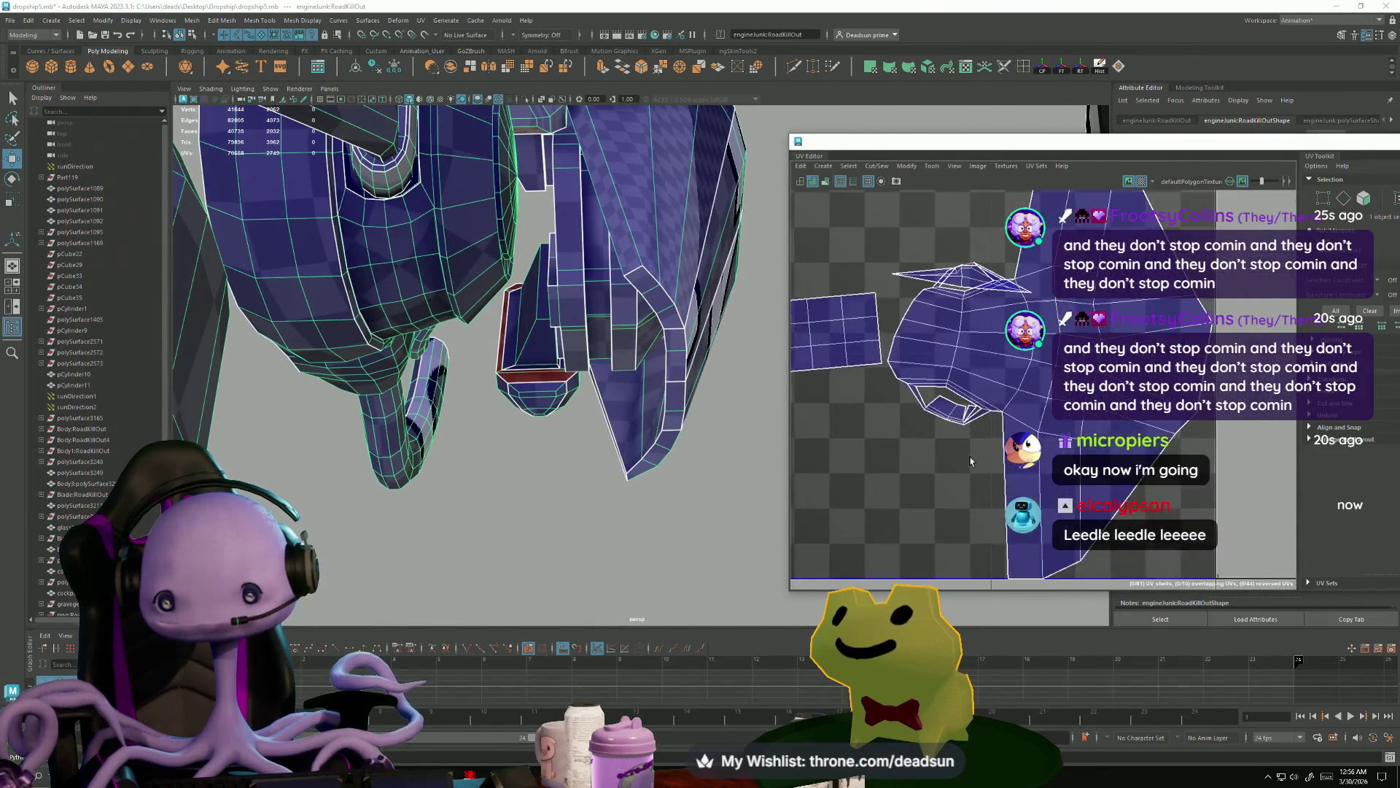
- Move and Sew several pairs of shell edges so the shells join
key(F10)
click(962, 383)
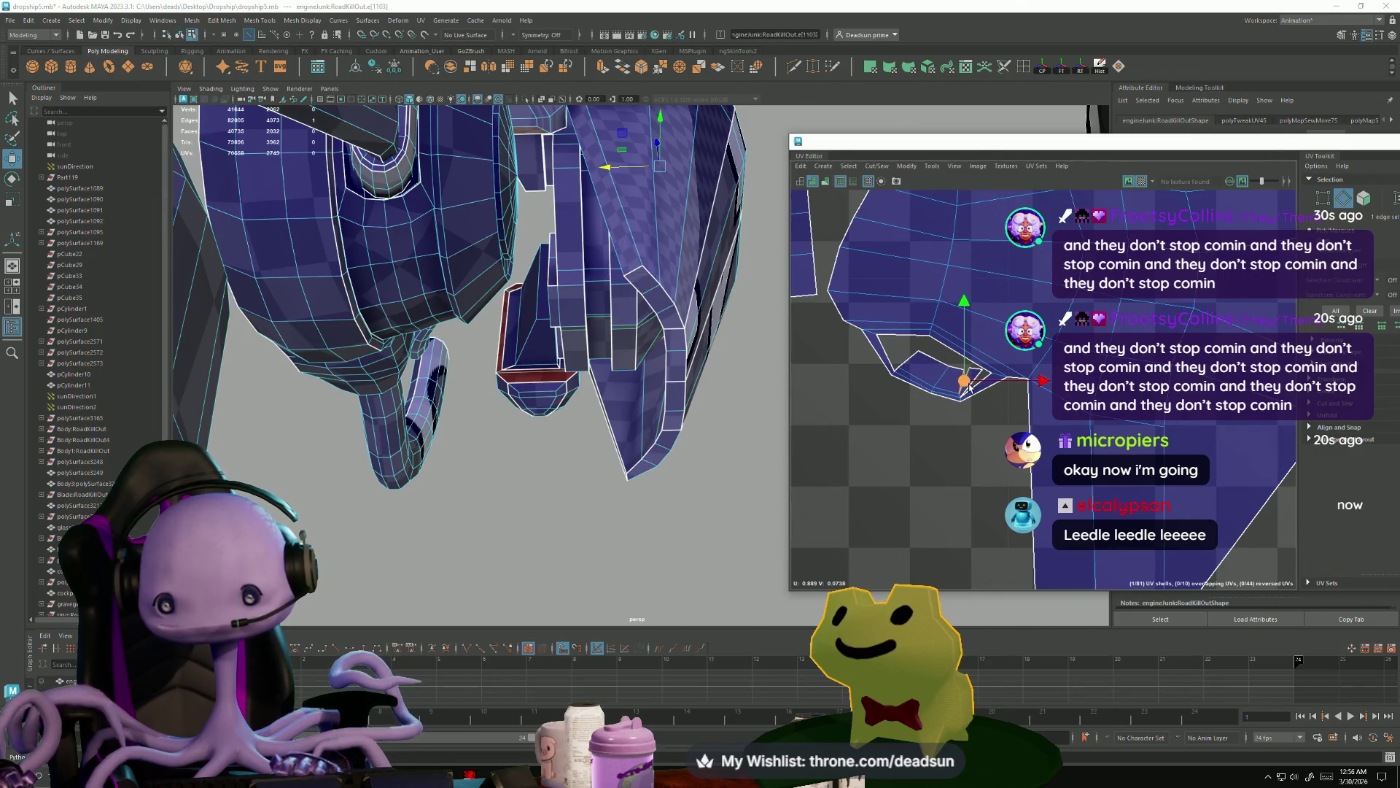
click(873, 168)
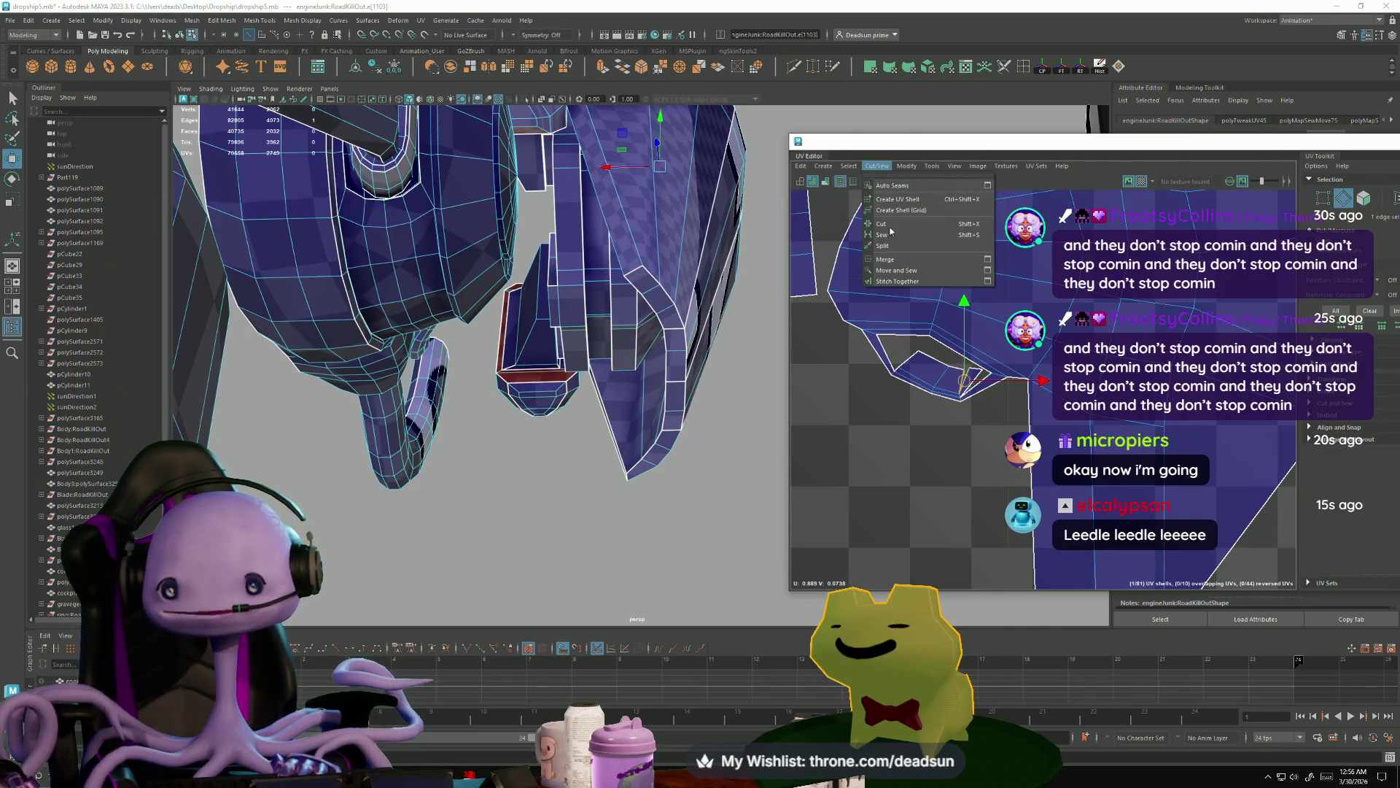
click(908, 270)
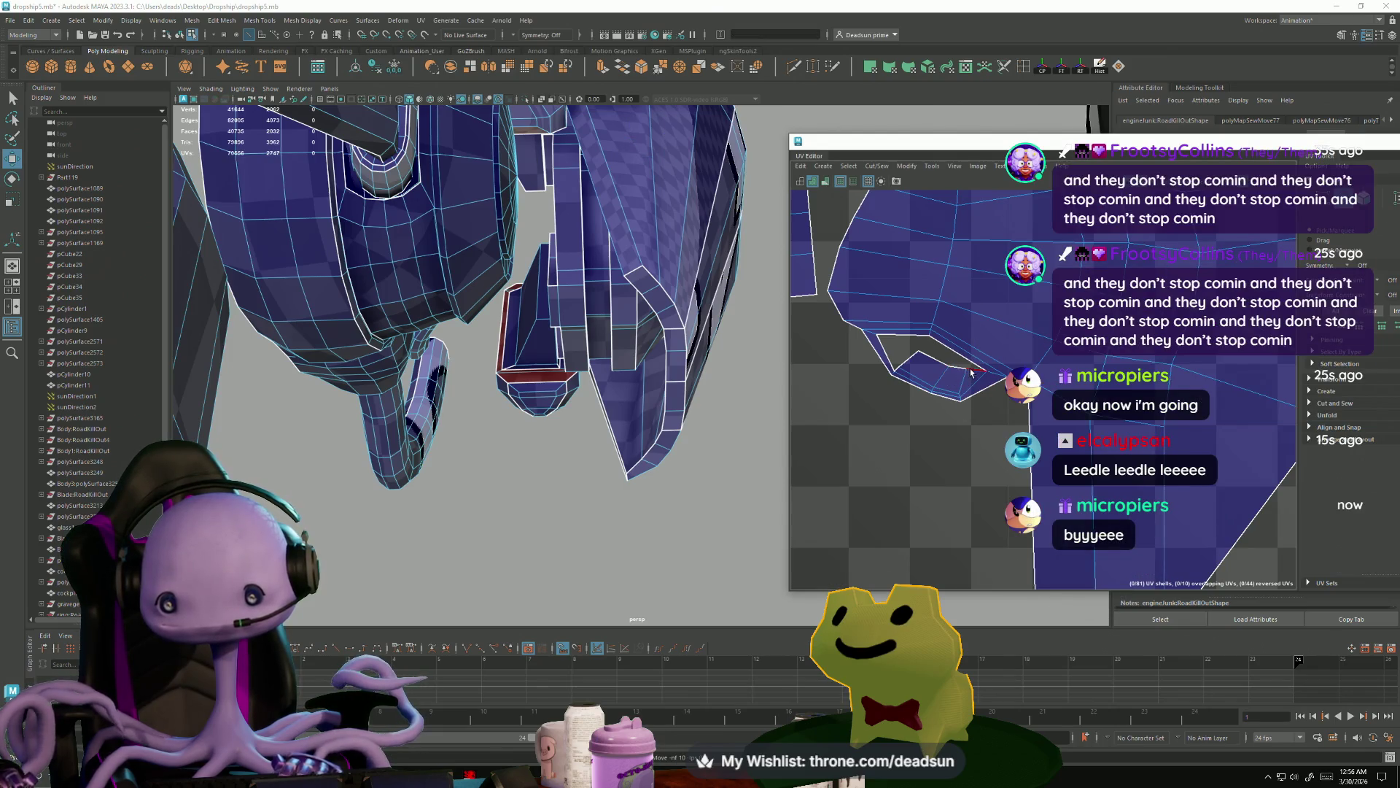
mouse_move(900, 362)
shift+right_down()
mouse_move(931, 390)
mouse_move(921, 395)
shift+right_up()
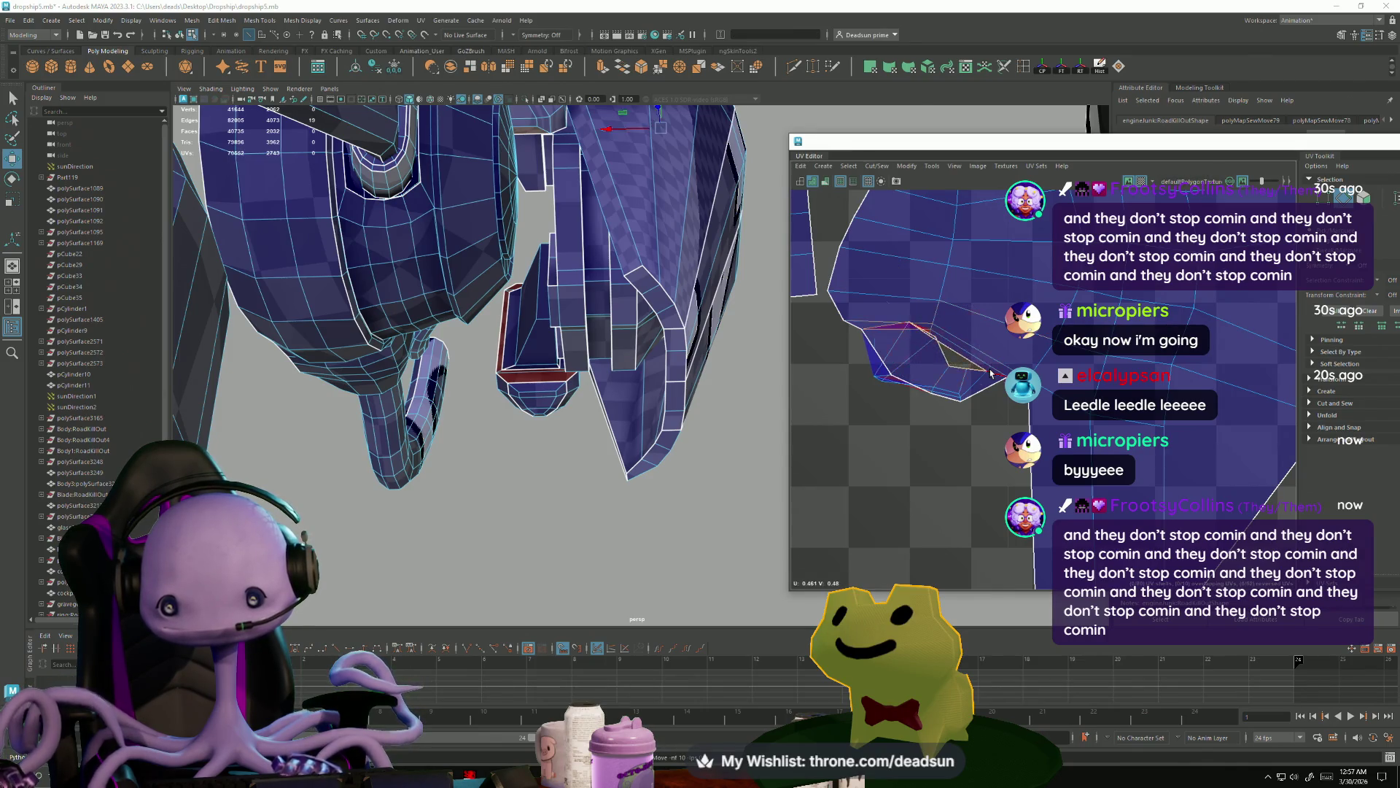
shift+right_drag(941, 324, 961, 348)
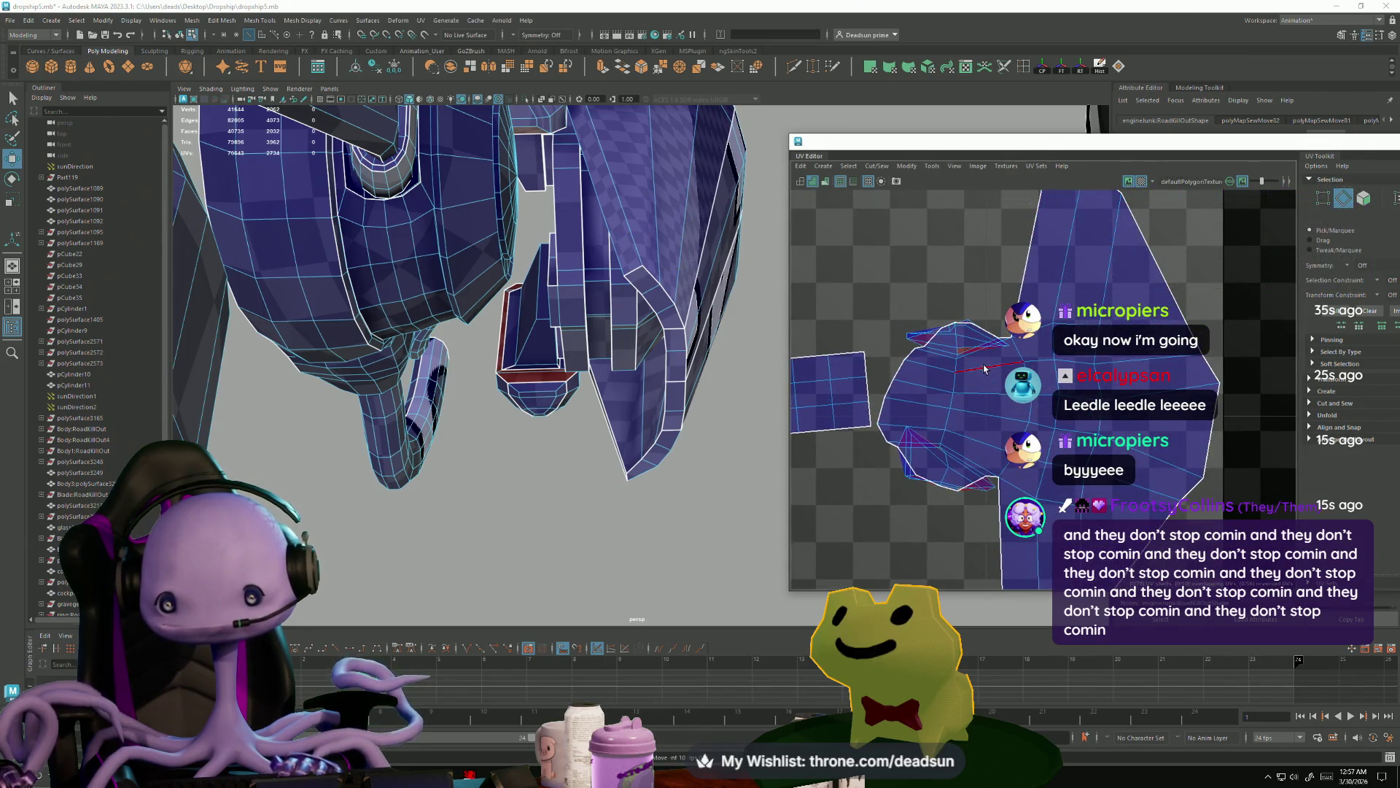
- Select the sewn UV shell, unfold it, and move it up and to the right
right_drag(983, 369, 1021, 369)
click(957, 372)
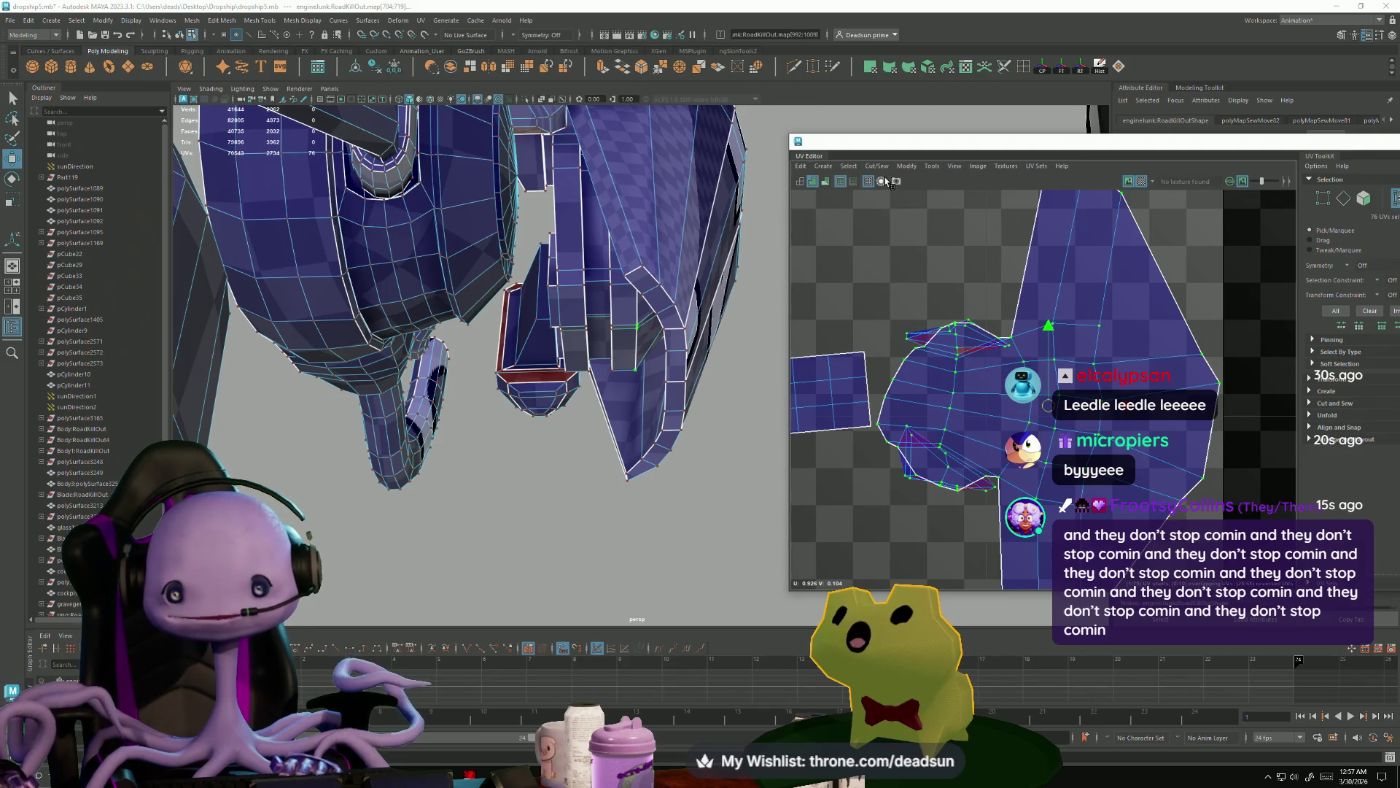
click(905, 166)
click(940, 510)
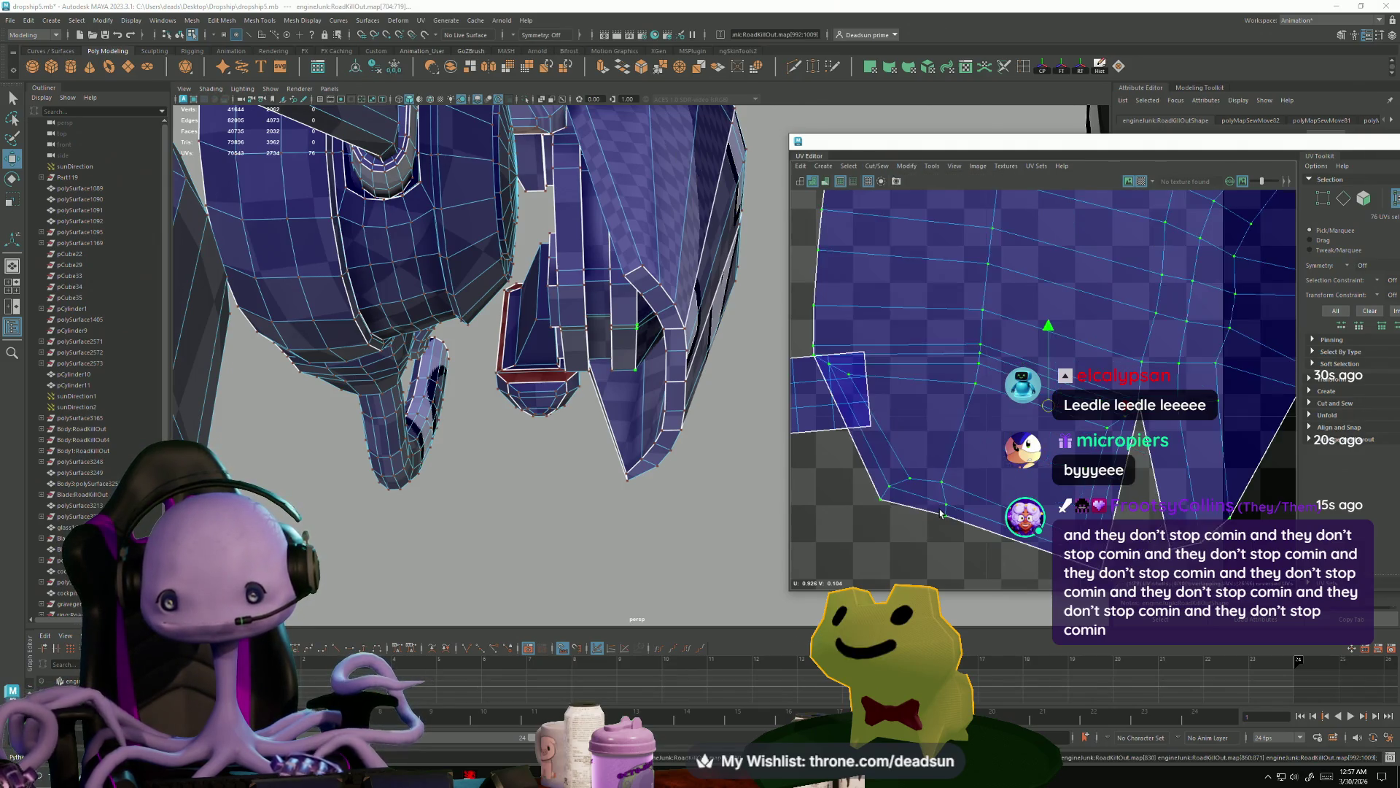
scroll(1021, 544, down, 3)
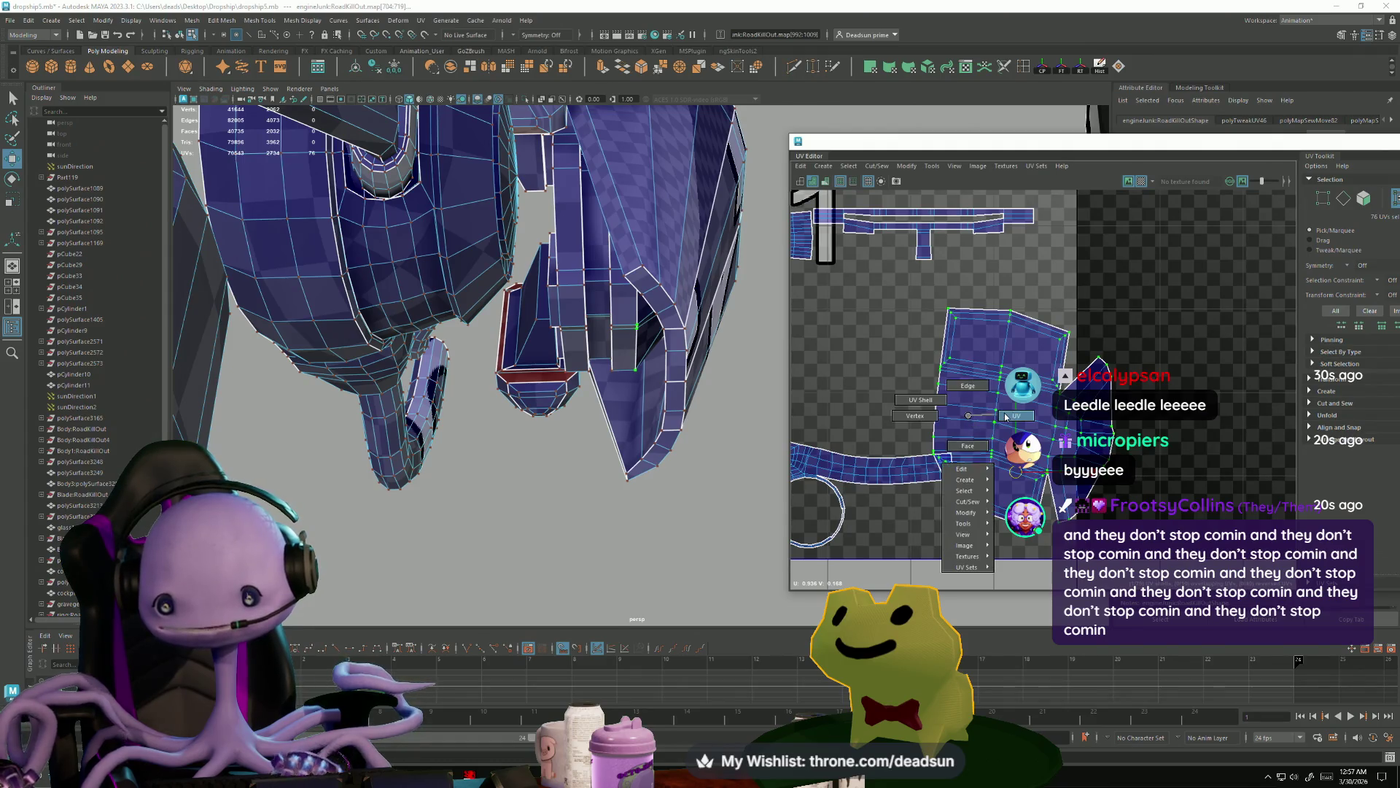
key(w)
drag(1016, 425, 1114, 370)
alt+middle_drag(1152, 379, 1048, 345)
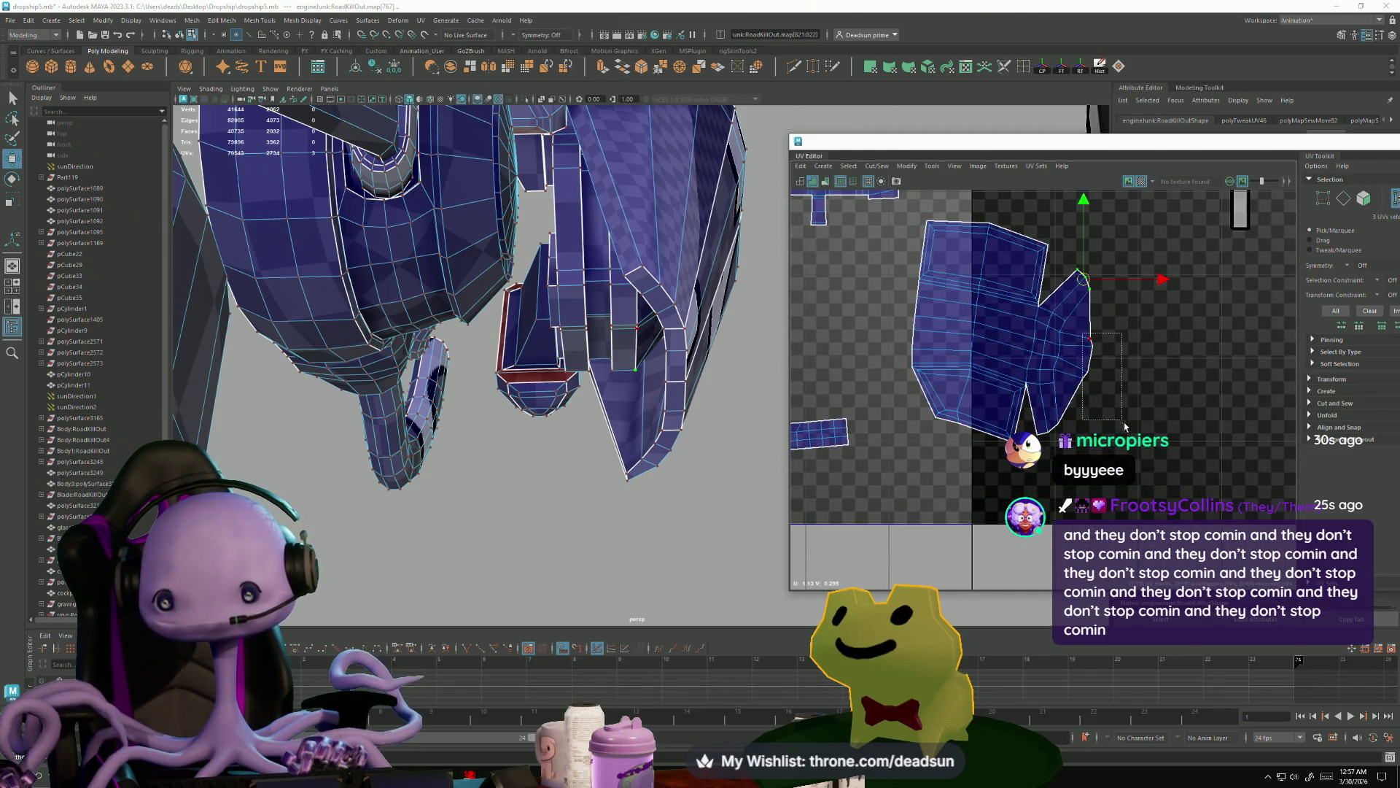
- Select a new edge loop on the engine part and cut the UVs along it
mouse_move(940, 431)
alt+mouse_down()
mouse_move(847, 403)
mouse_move(1092, 355)
mouse_move(1267, 358)
mouse_move(1213, 384)
alt+mouse_up()
key(r)
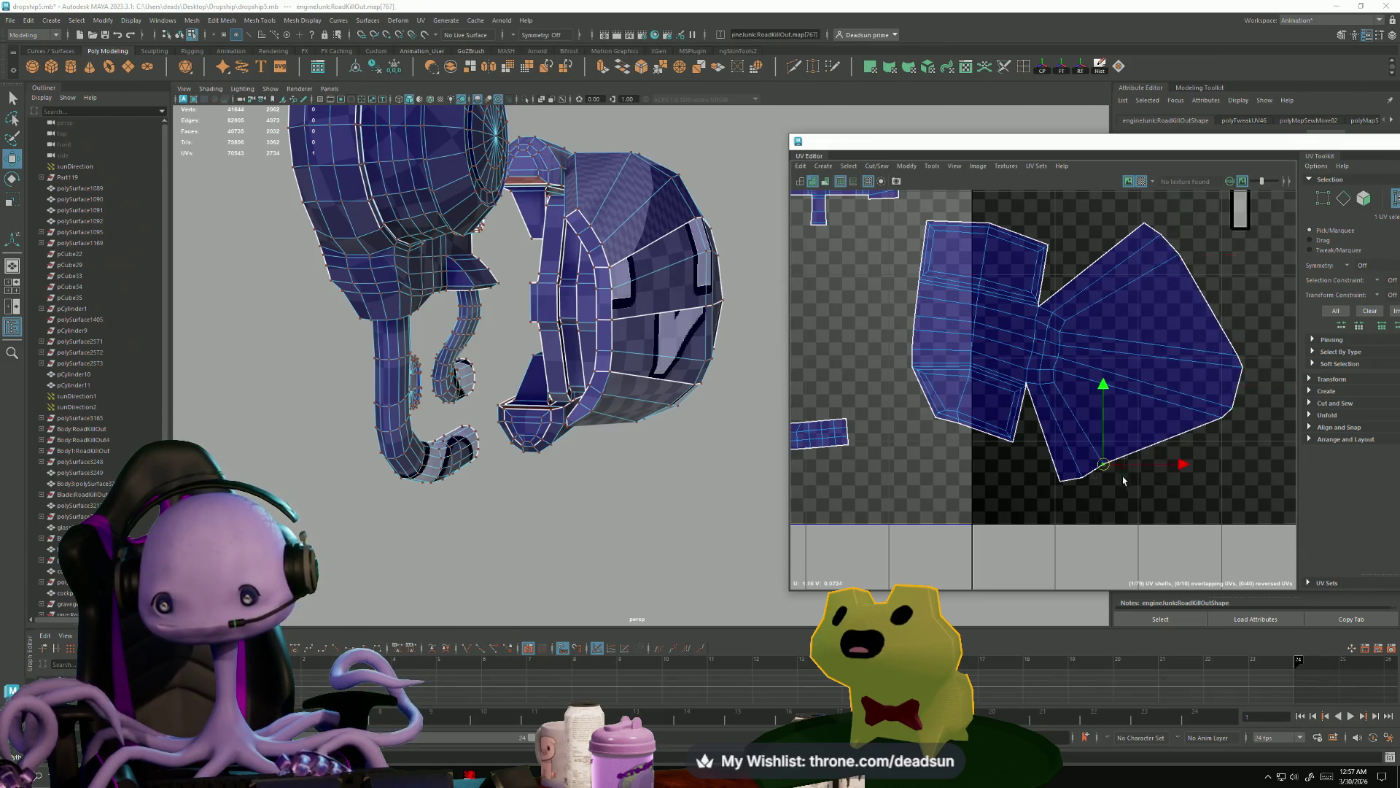
mouse_move(778, 403)
alt+right_down()
mouse_move(806, 572)
mouse_move(447, 400)
alt+right_up()
mouse_move(447, 400)
alt+mouse_down()
mouse_move(593, 381)
mouse_move(525, 372)
mouse_move(684, 396)
alt+mouse_up()
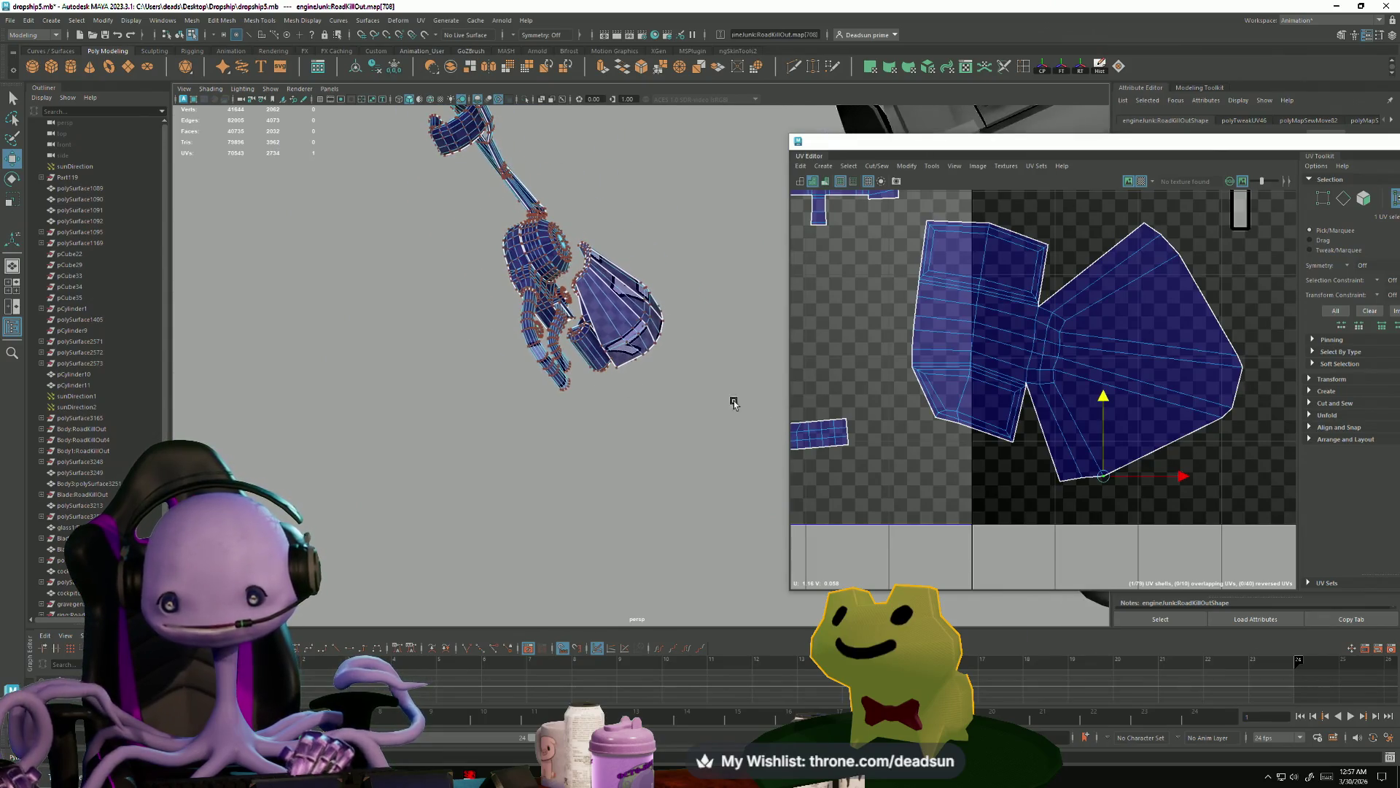
key(F10)
double_click(1034, 324)
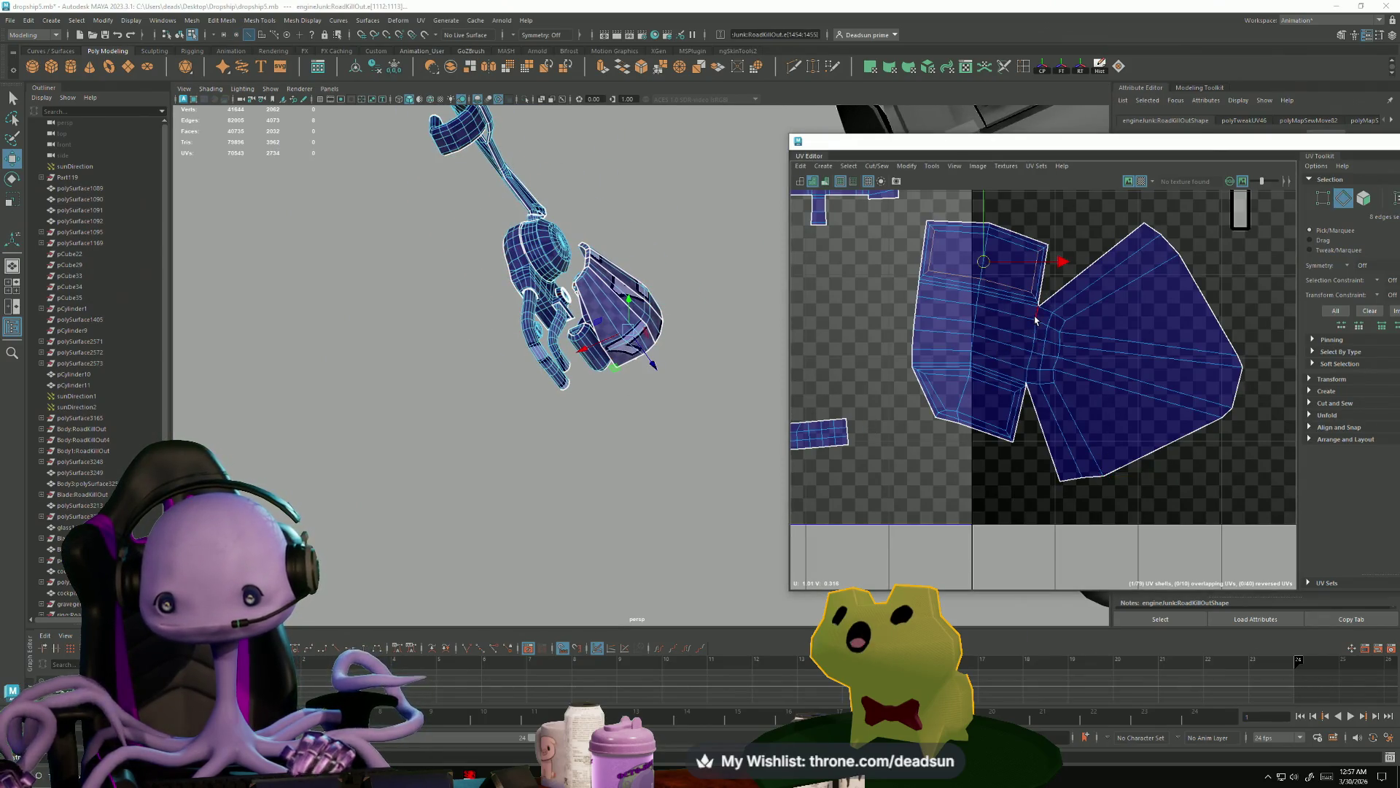
click(874, 167)
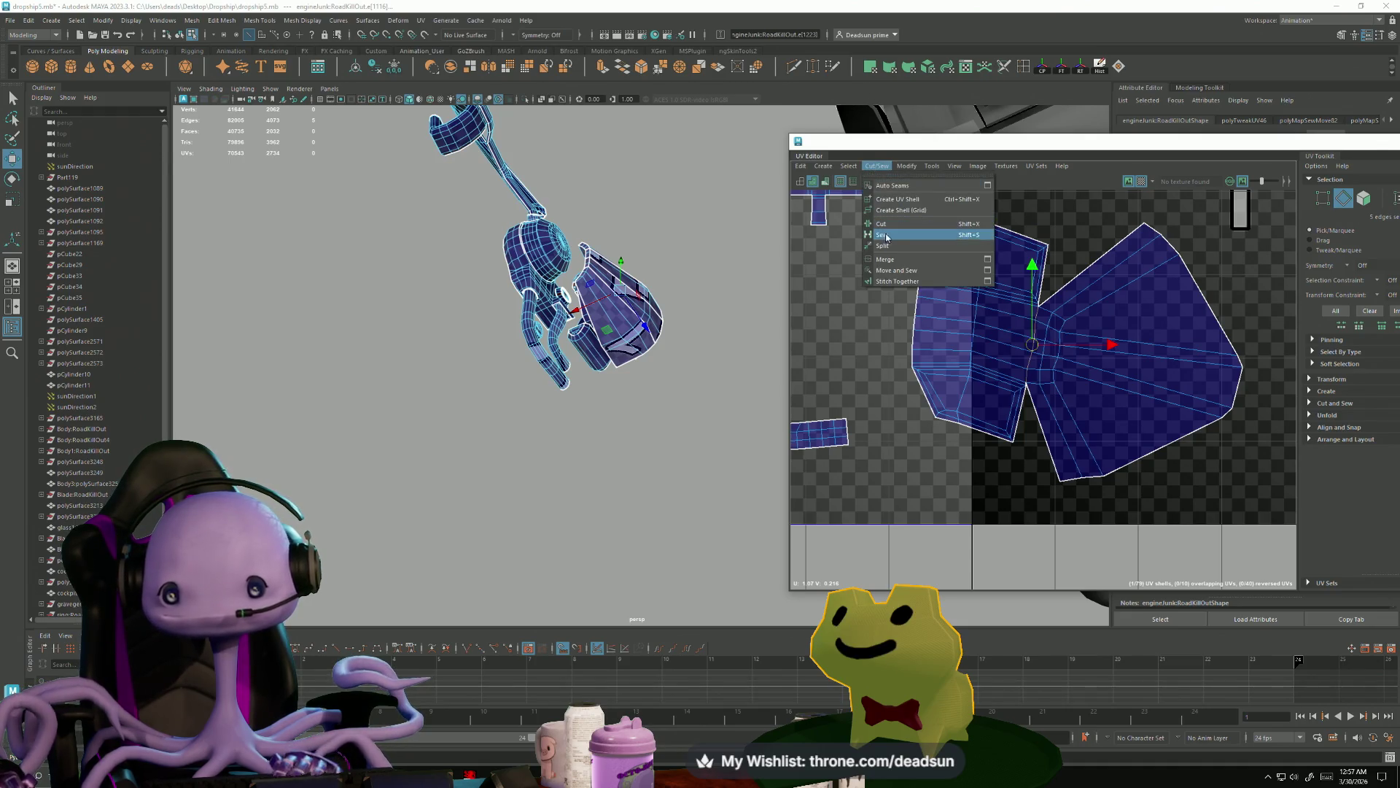
click(905, 223)
- Unfold the newly cut UV shell and place it inside tile 1002
right_drag(1114, 313, 1131, 280)
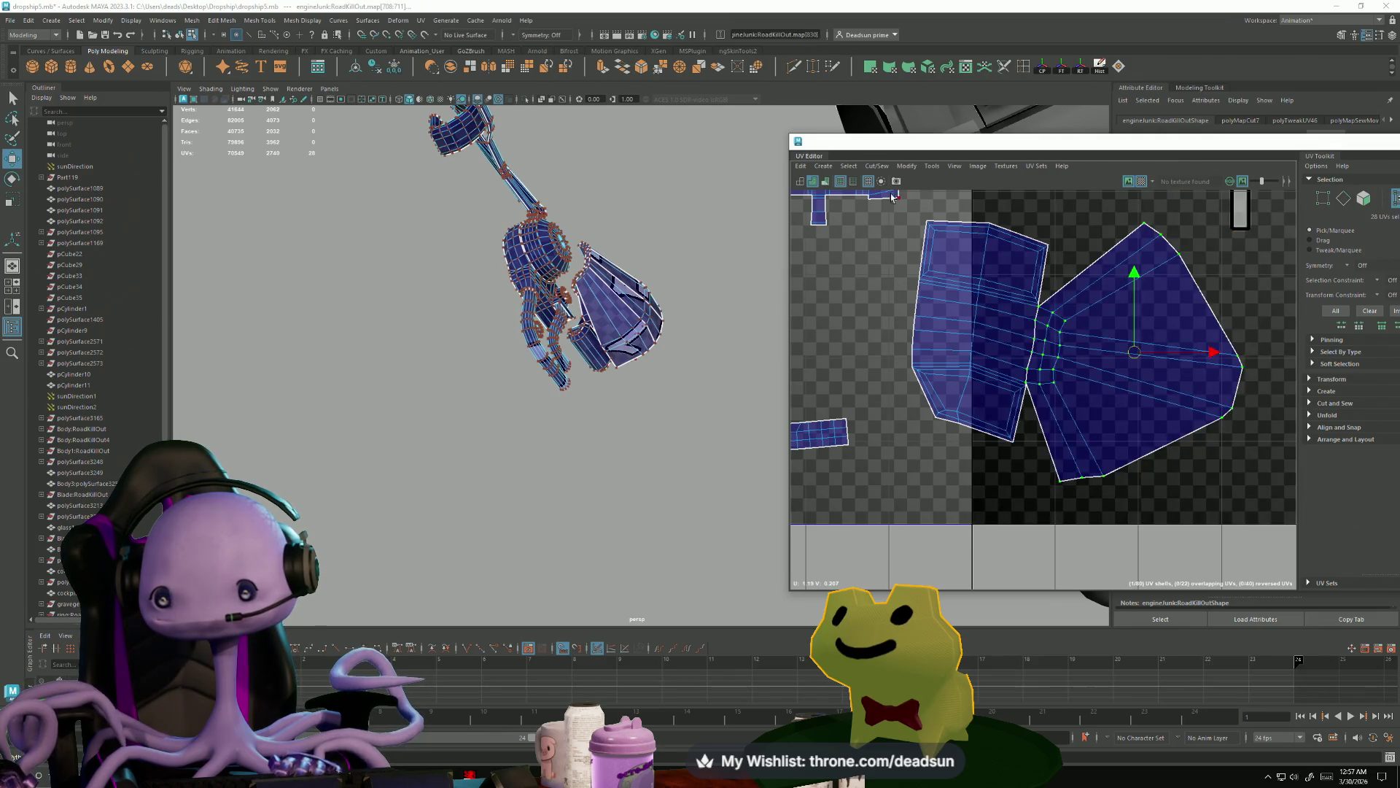
click(907, 166)
click(932, 166)
mouse_move(906, 166)
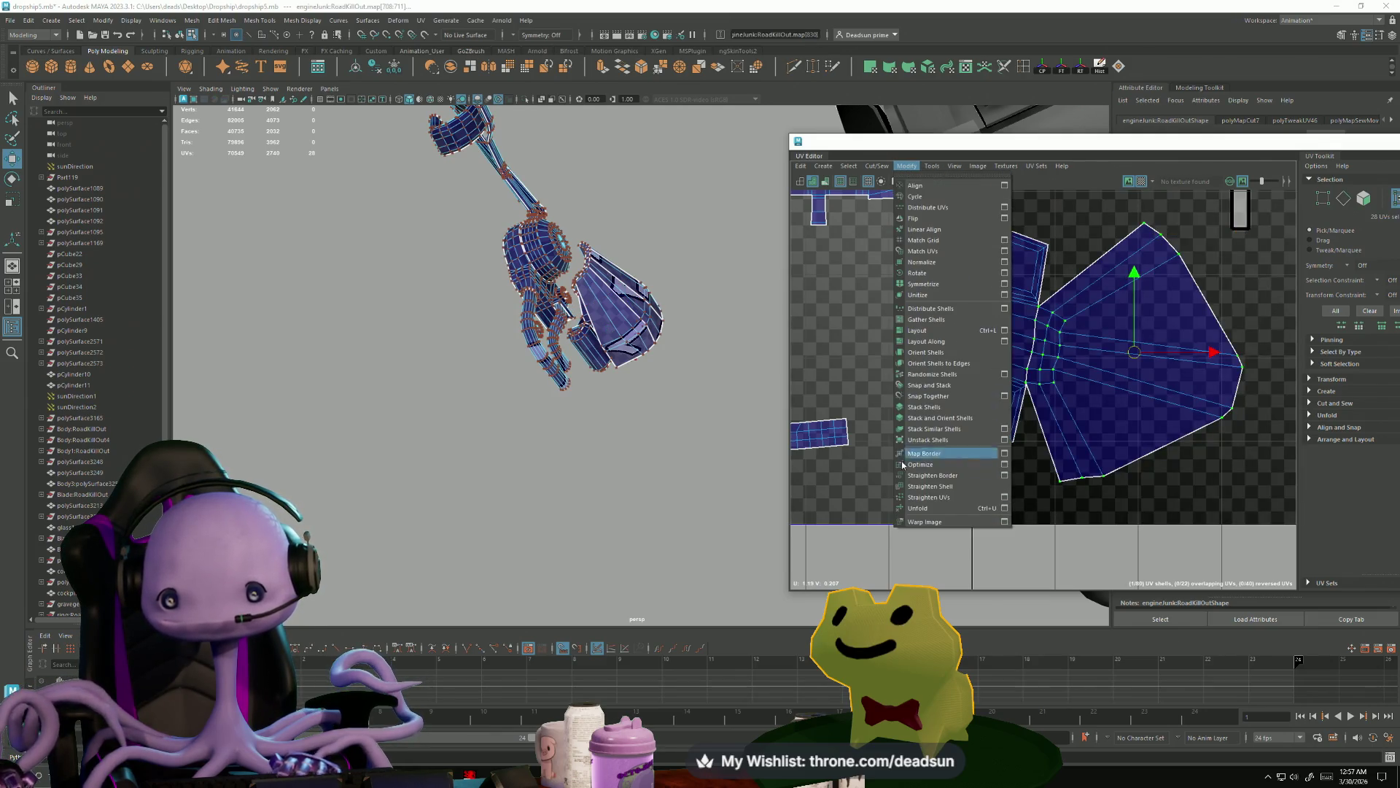
click(914, 508)
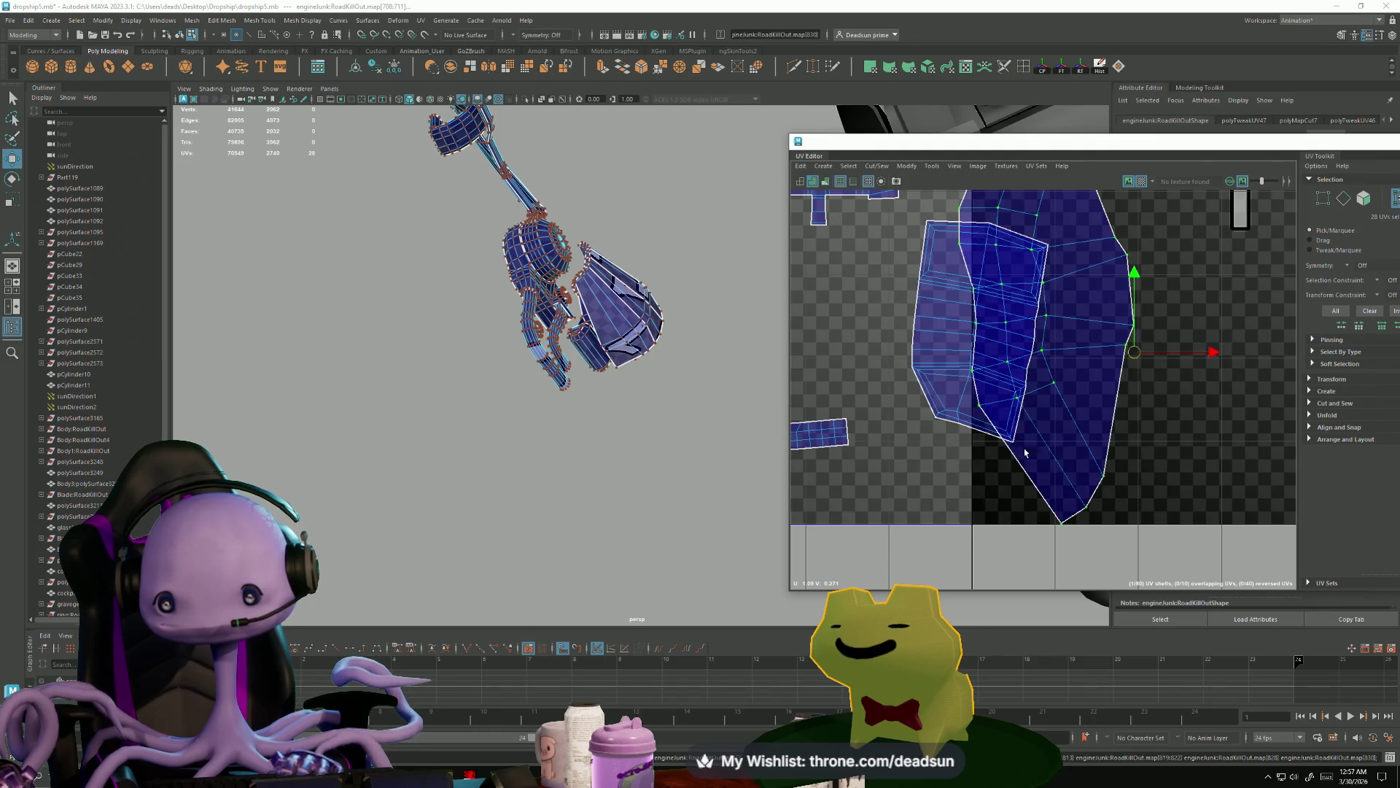
scroll(1006, 453, down, 5)
alt+middle_drag(1094, 408, 1078, 434)
drag(1101, 443, 1167, 447)
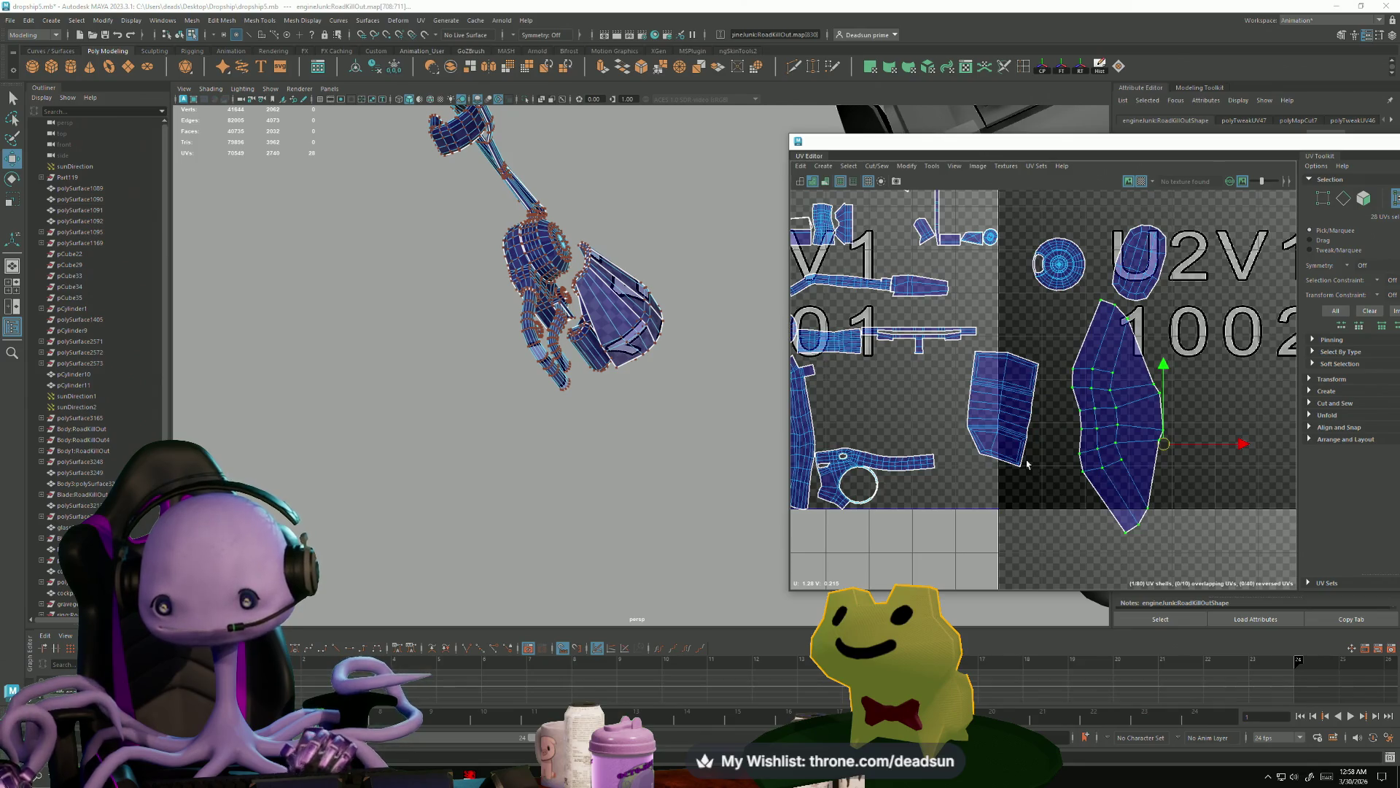
- Unfold the selected shell, move it beside the 1002 label, and frame the engine part
scroll(971, 431, down, 1)
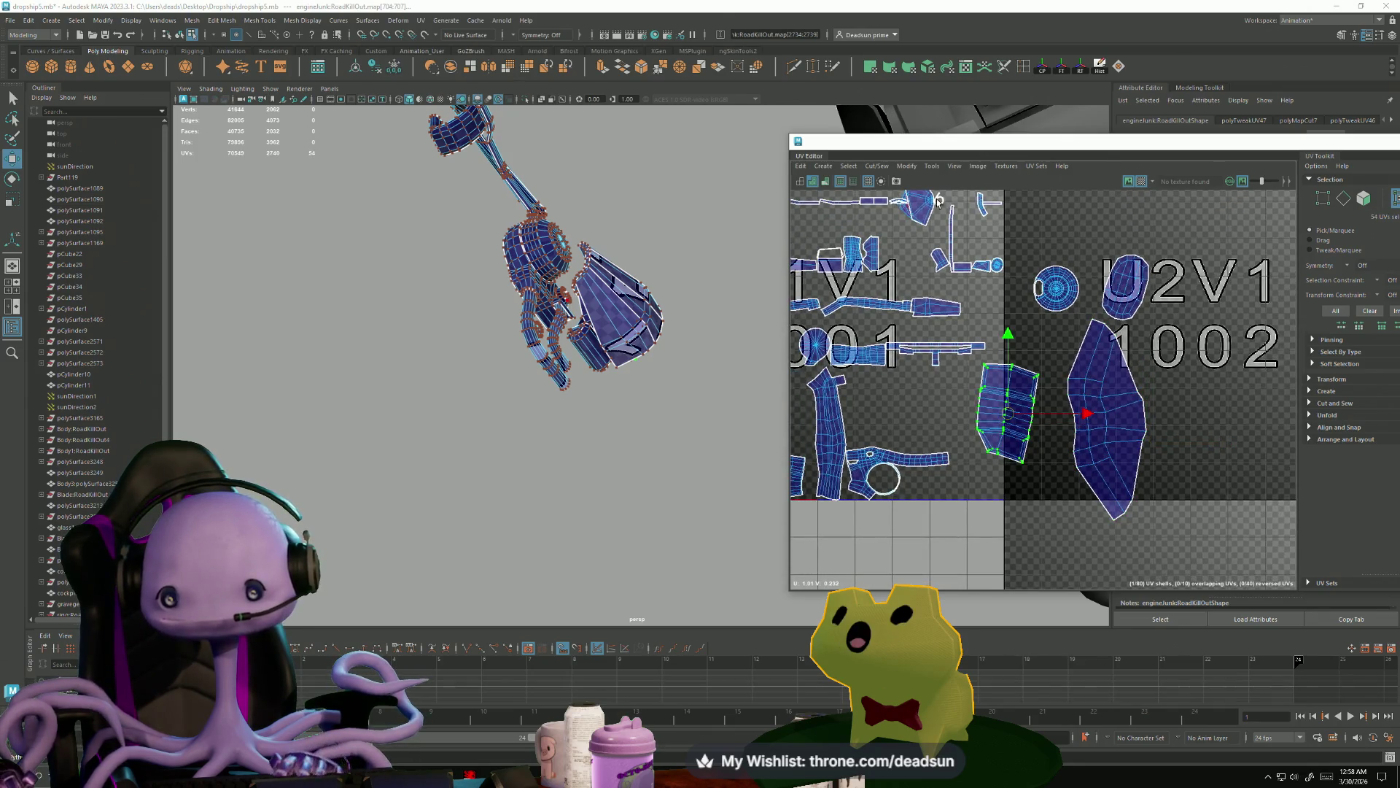
click(904, 166)
click(941, 509)
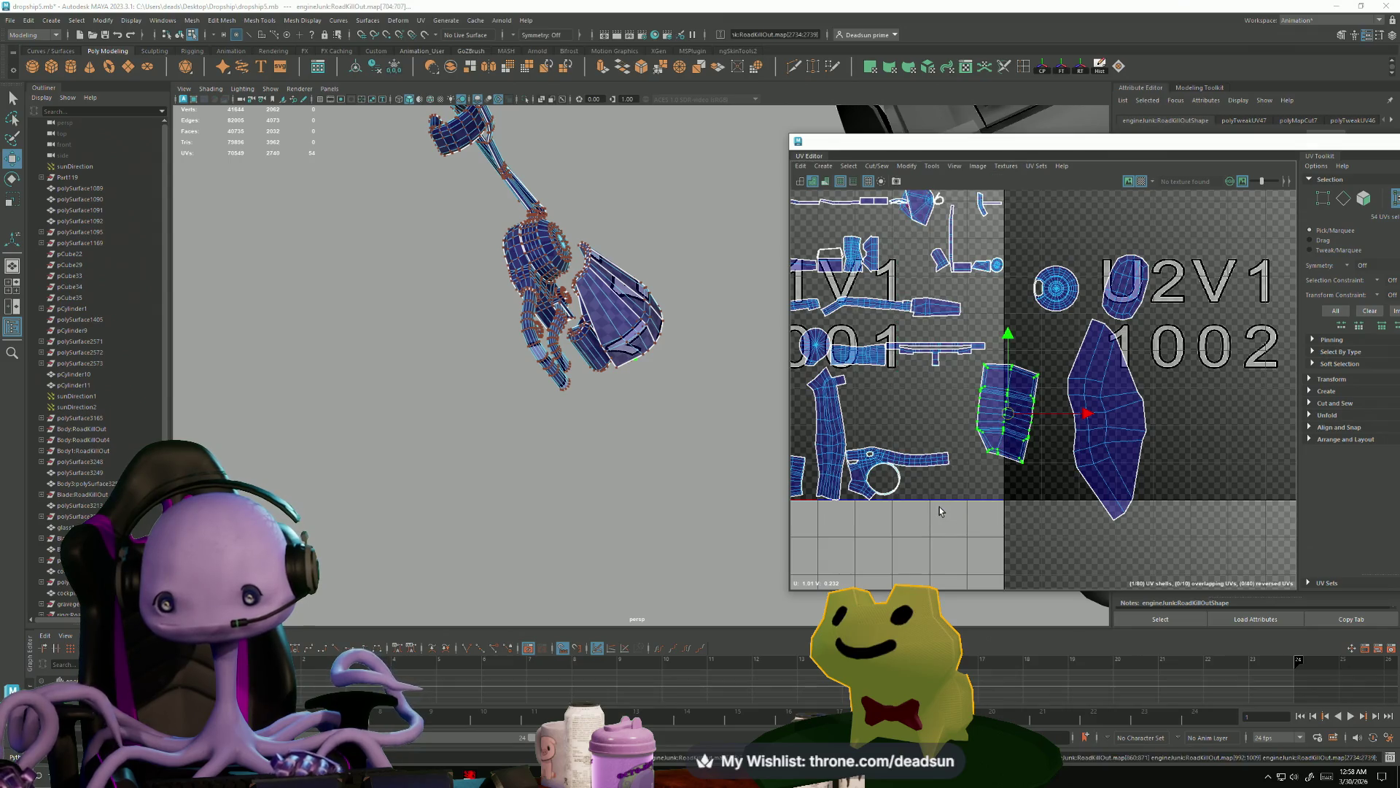
scroll(1047, 471, down, 1)
mouse_move(1014, 426)
mouse_down()
mouse_move(1137, 423)
mouse_move(1176, 470)
mouse_up()
scroll(1175, 471, down, 2)
mouse_move(700, 503)
alt+mouse_down()
mouse_move(735, 510)
mouse_move(600, 525)
mouse_move(641, 496)
alt+mouse_up()
key(f)
scroll(600, 525, up, 3)
scroll(566, 460, up, 5)
scroll(566, 460, down, 4)
scroll(664, 492, up, 2)
scroll(663, 492, down, 2)
- Select a face loop across the box part and the lower faces of its shell
right_drag(576, 405, 585, 438)
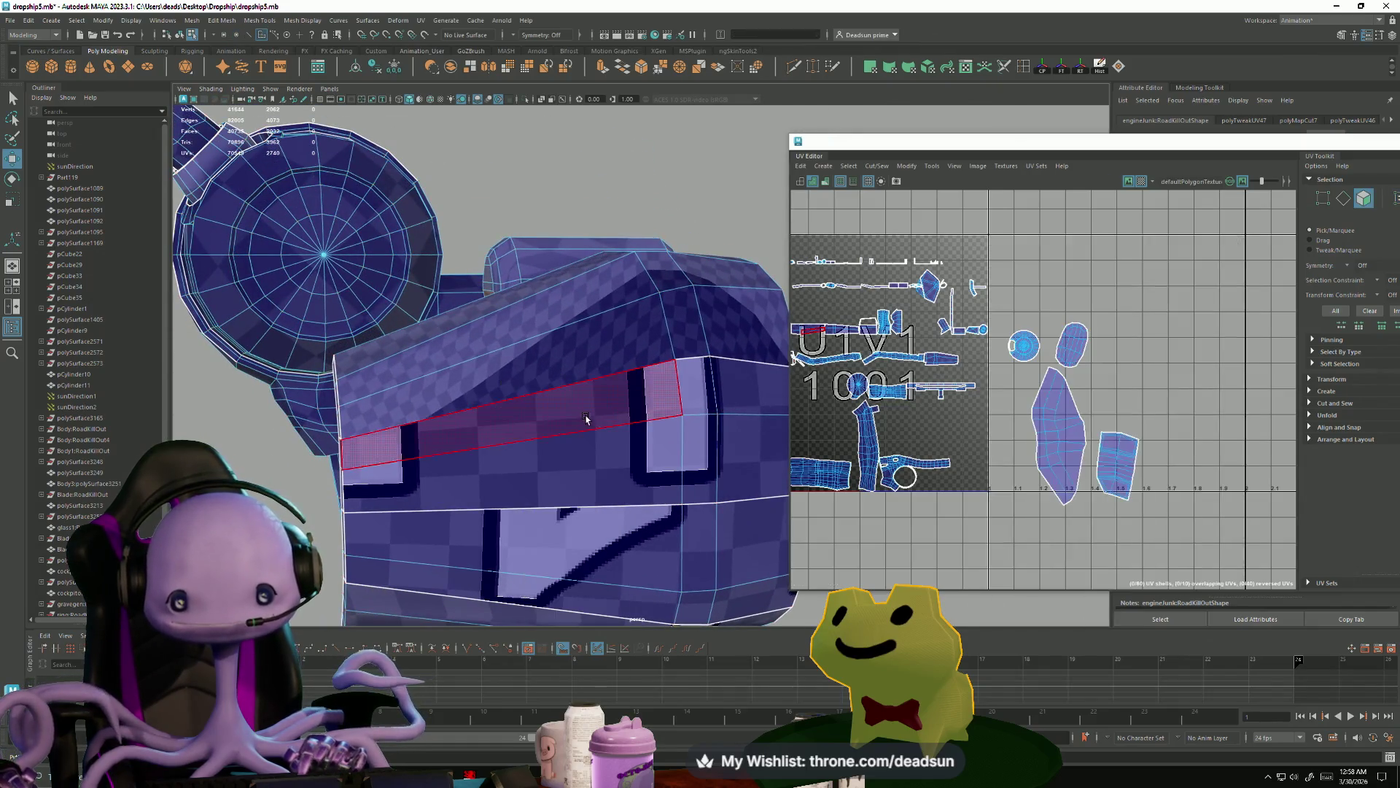
double_click(602, 426)
key(f)
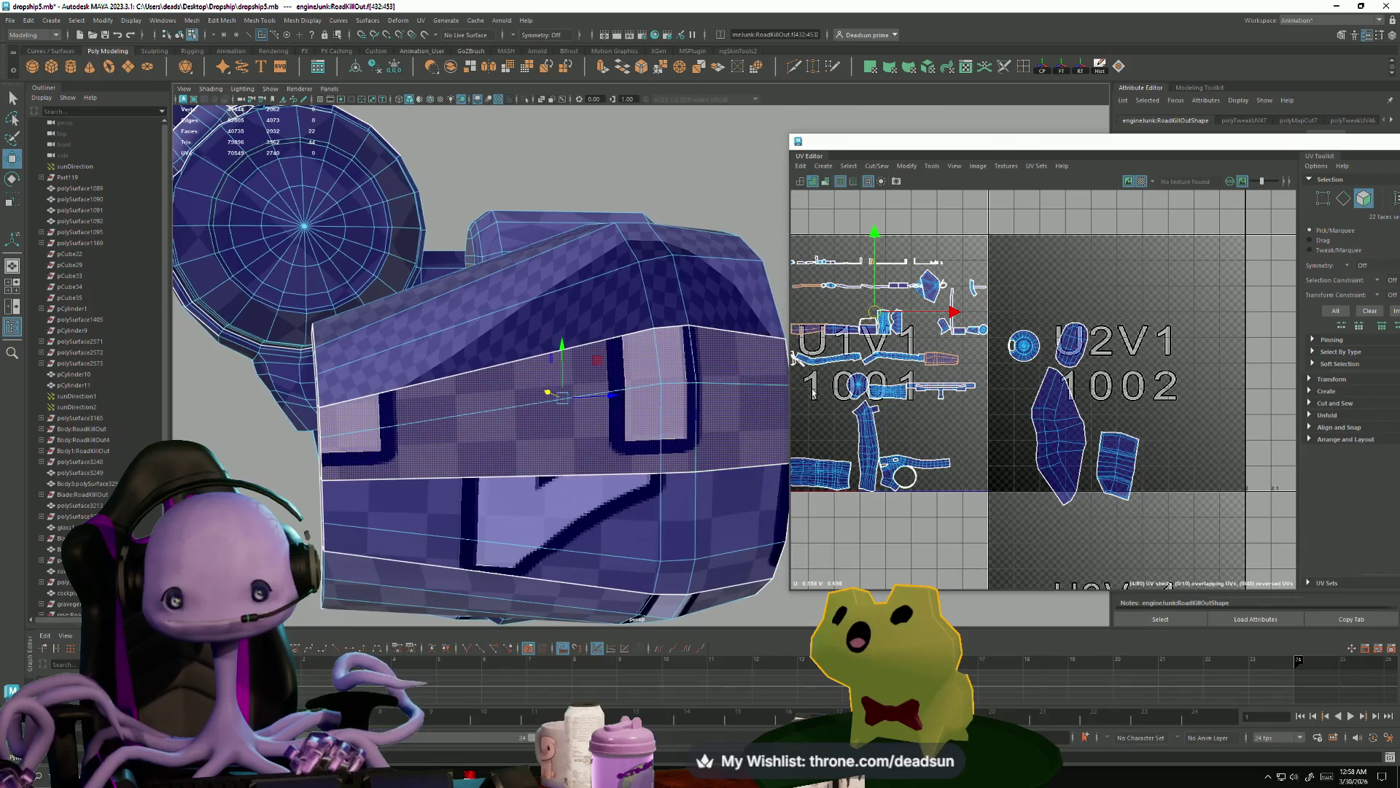
scroll(926, 368, up, 5)
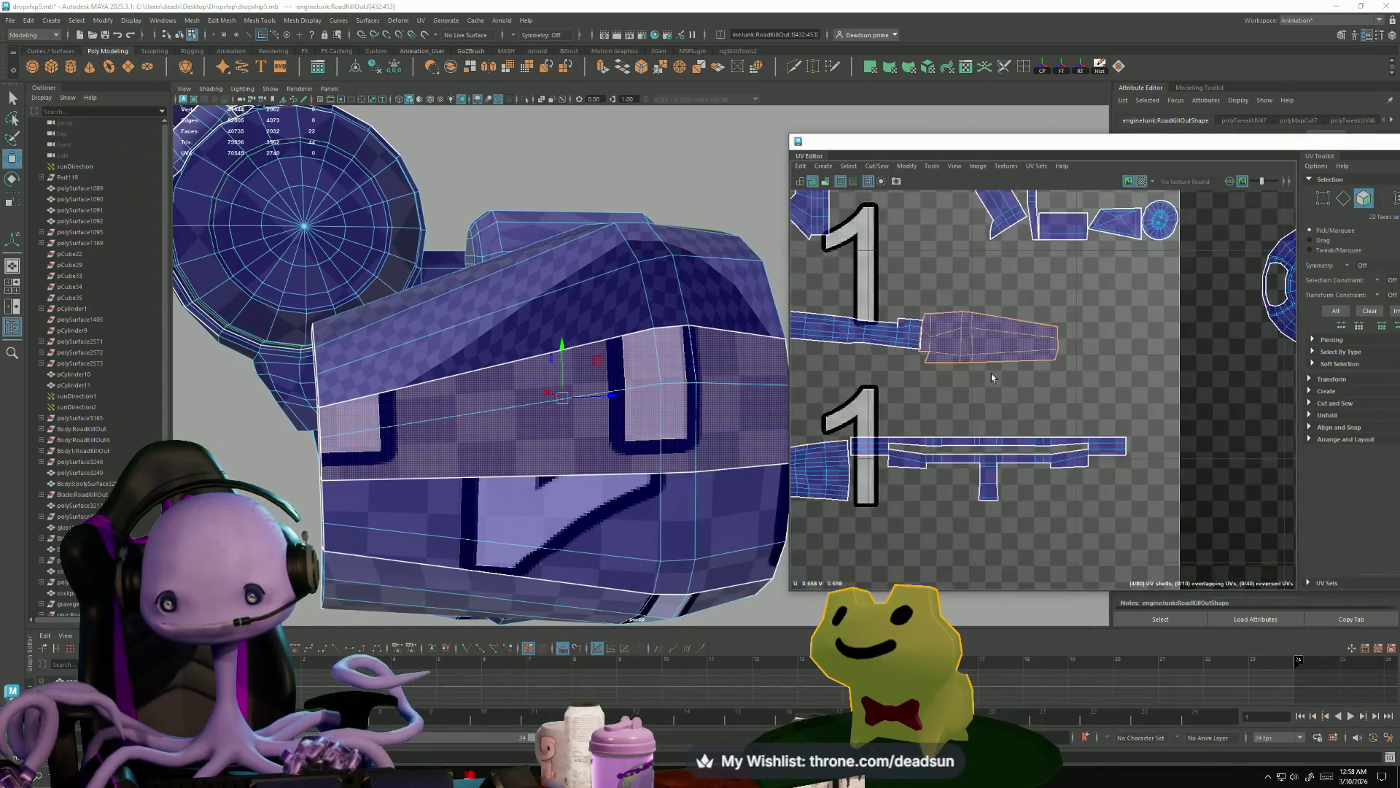
drag(1017, 395, 970, 365)
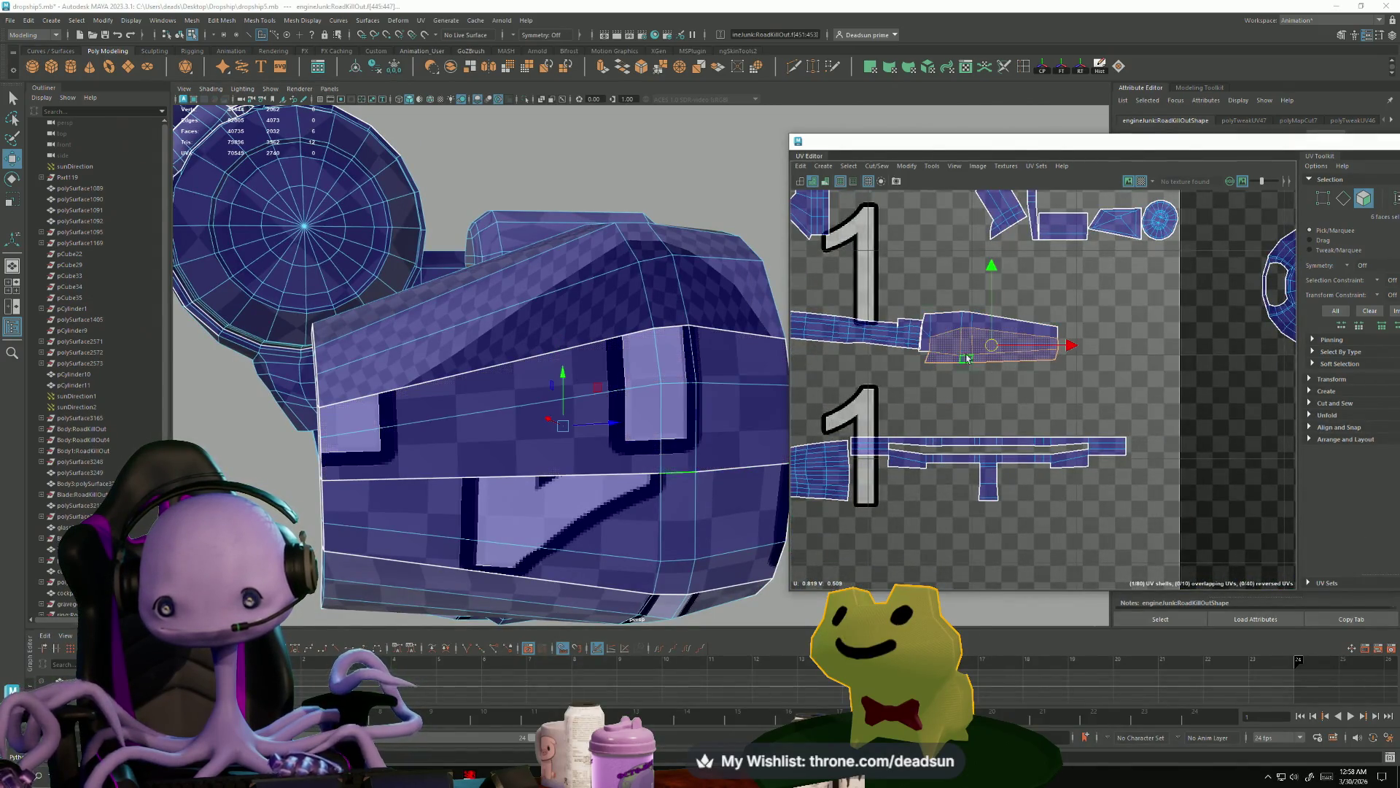
- Stitch together the seam edges along the box shell's border
key(F10)
click(958, 343)
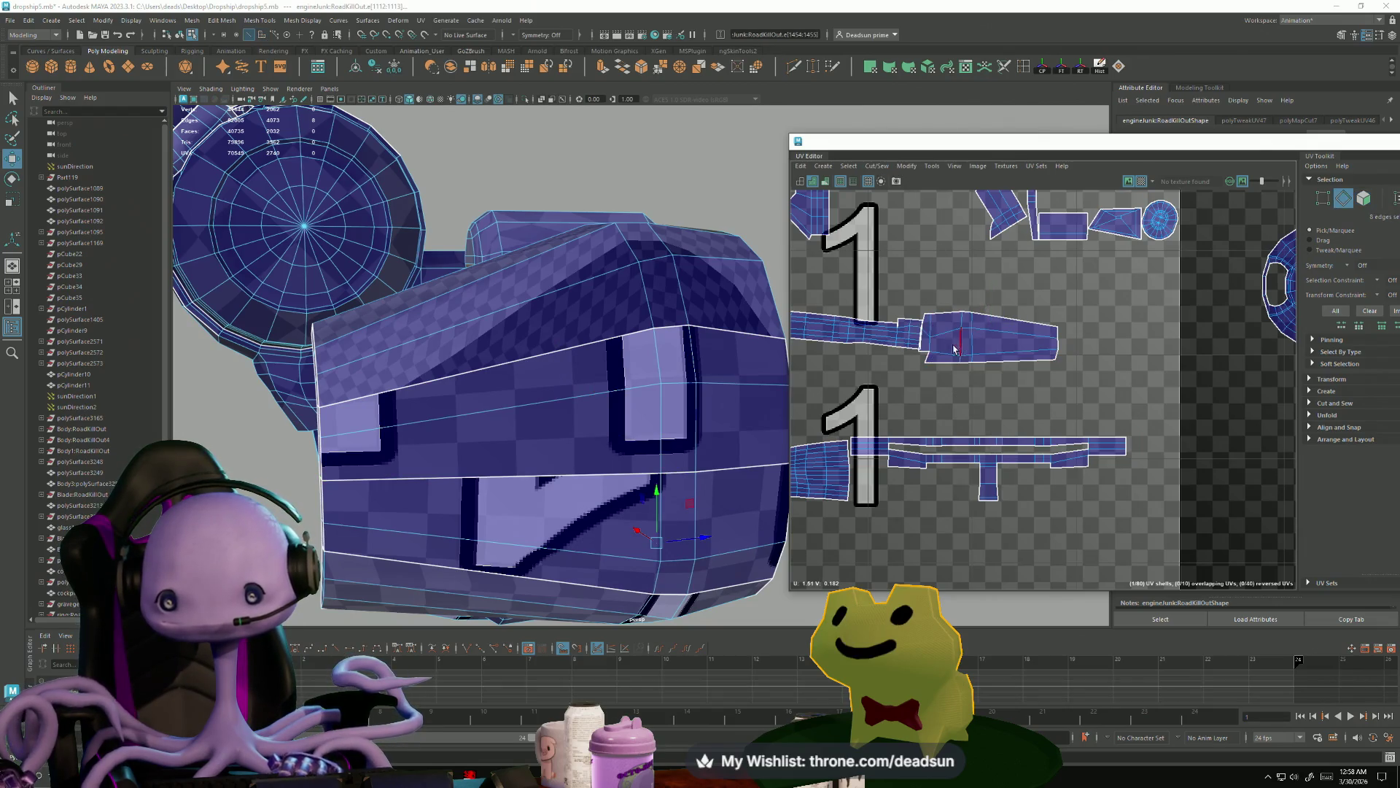
drag(1010, 396, 1011, 396)
click(875, 166)
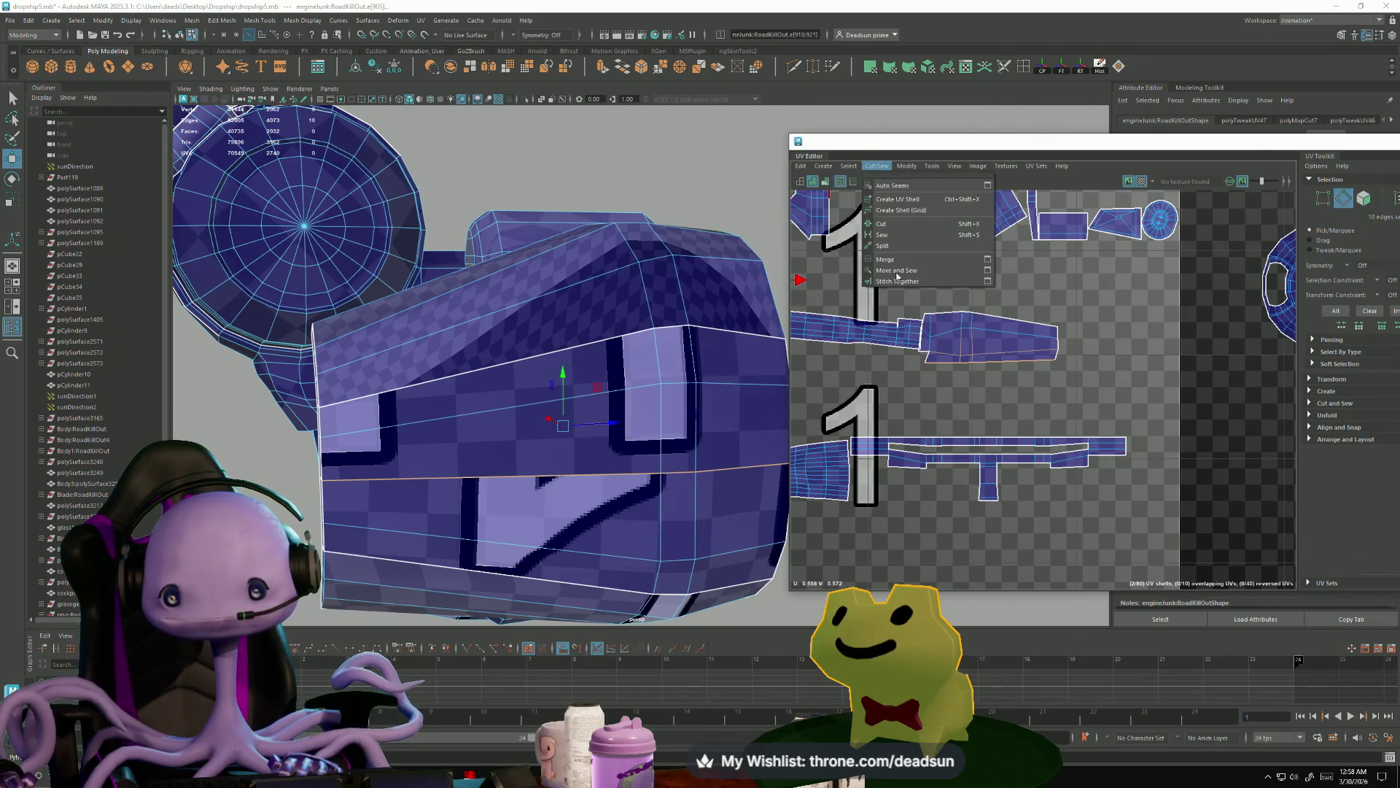
click(909, 282)
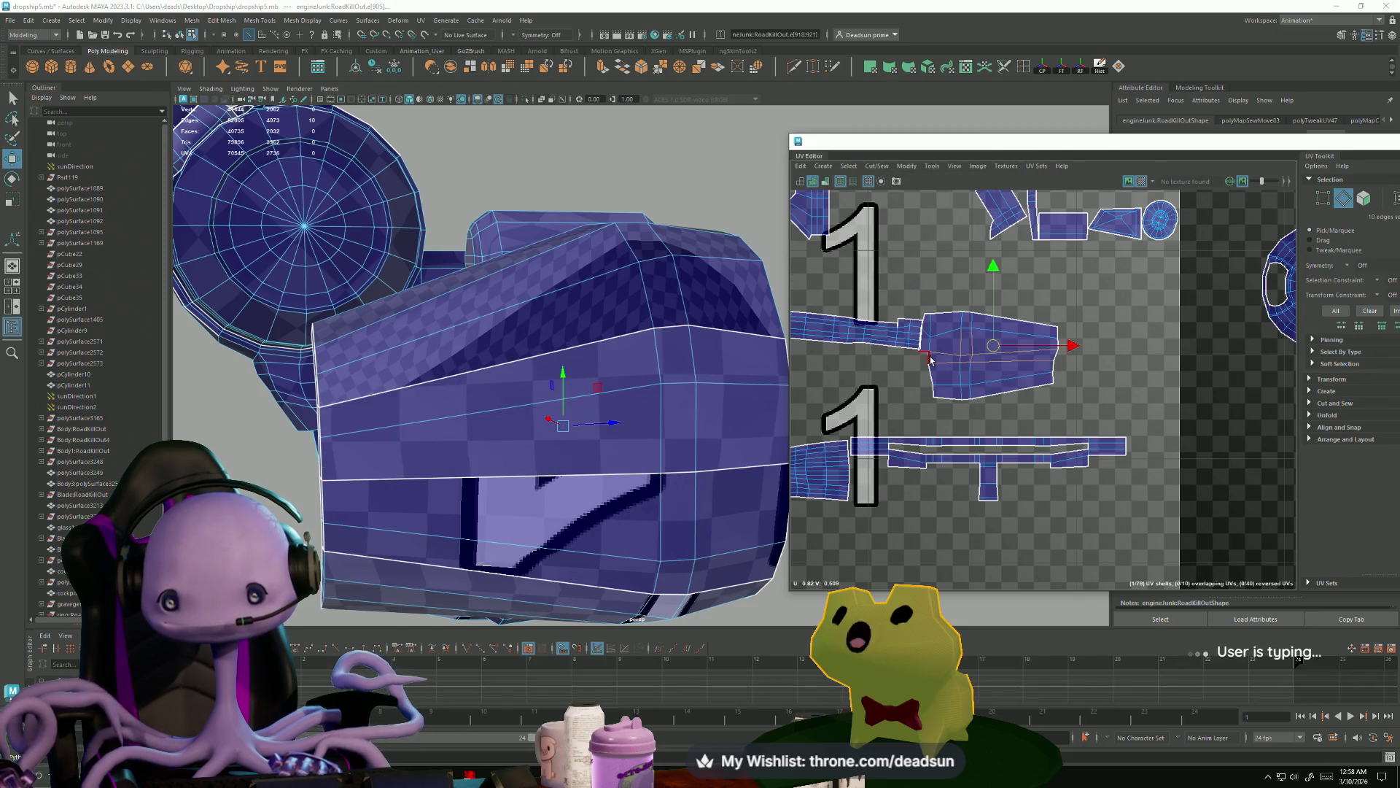
- Sew the next seam edge of the box shell closed
click(925, 381)
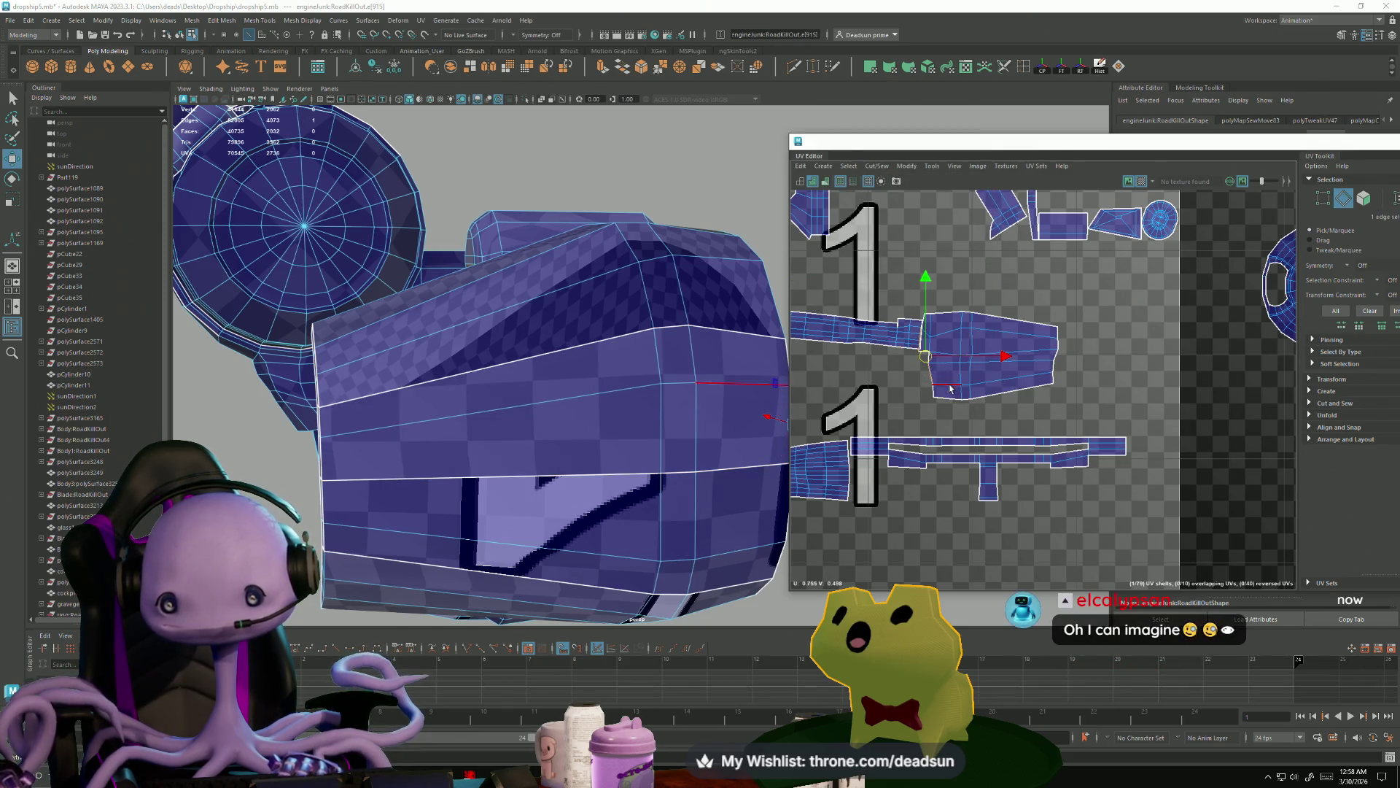
shift+right_drag(949, 387, 898, 237)
click(877, 168)
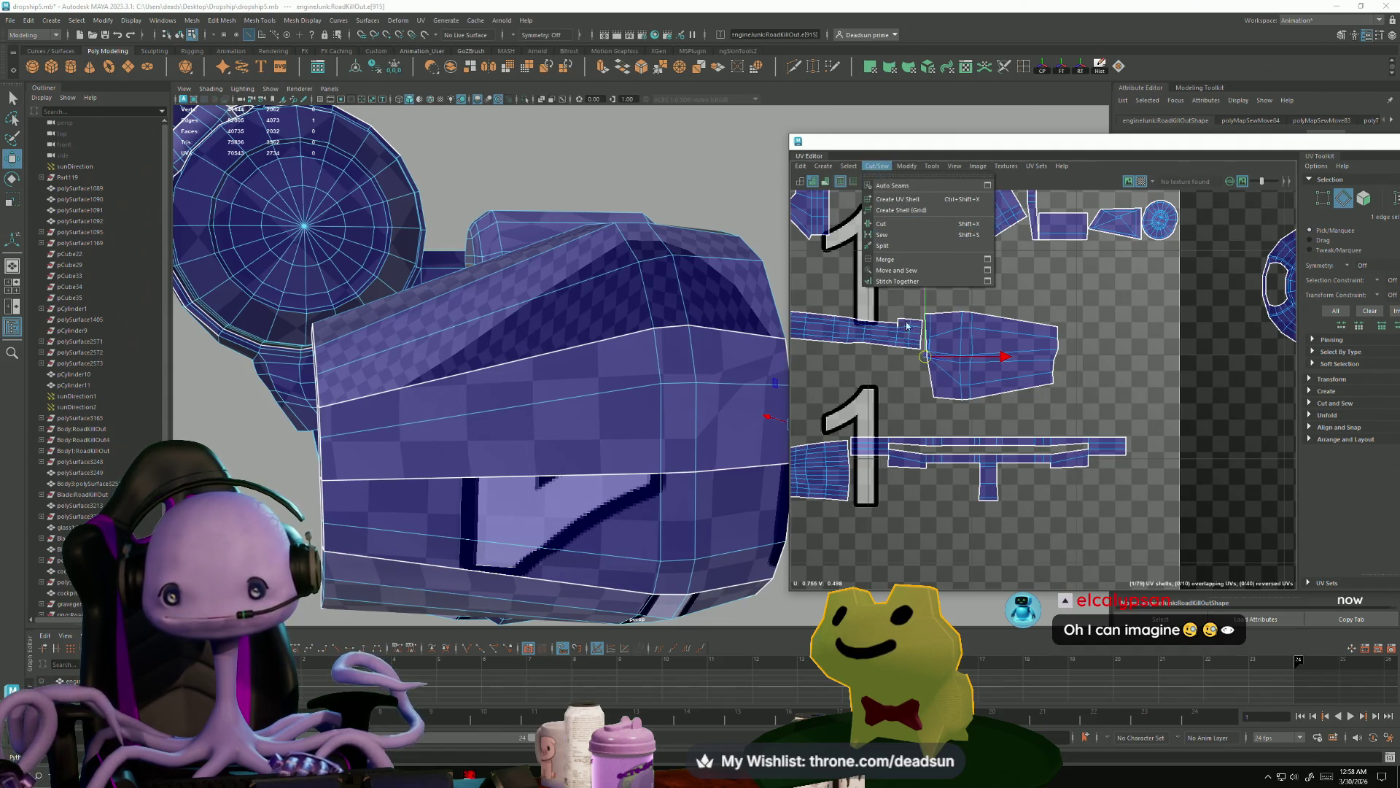
click(924, 378)
click(924, 376)
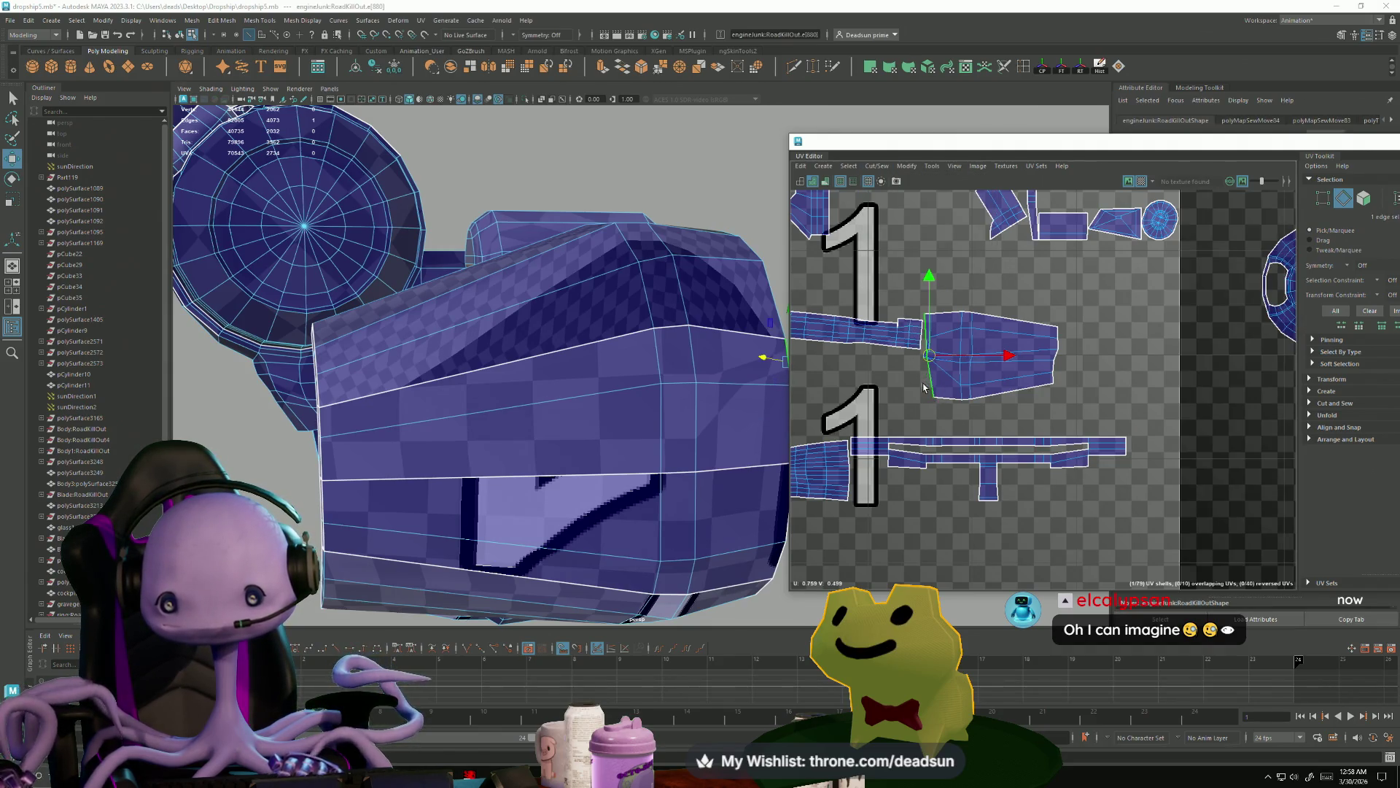
- Orbit around the part and select edge e[915]
mouse_move(452, 427)
alt+mouse_down()
mouse_move(627, 430)
mouse_move(532, 432)
alt+mouse_up()
scroll(635, 430, up, 5)
scroll(636, 430, down, 5)
click(467, 419)
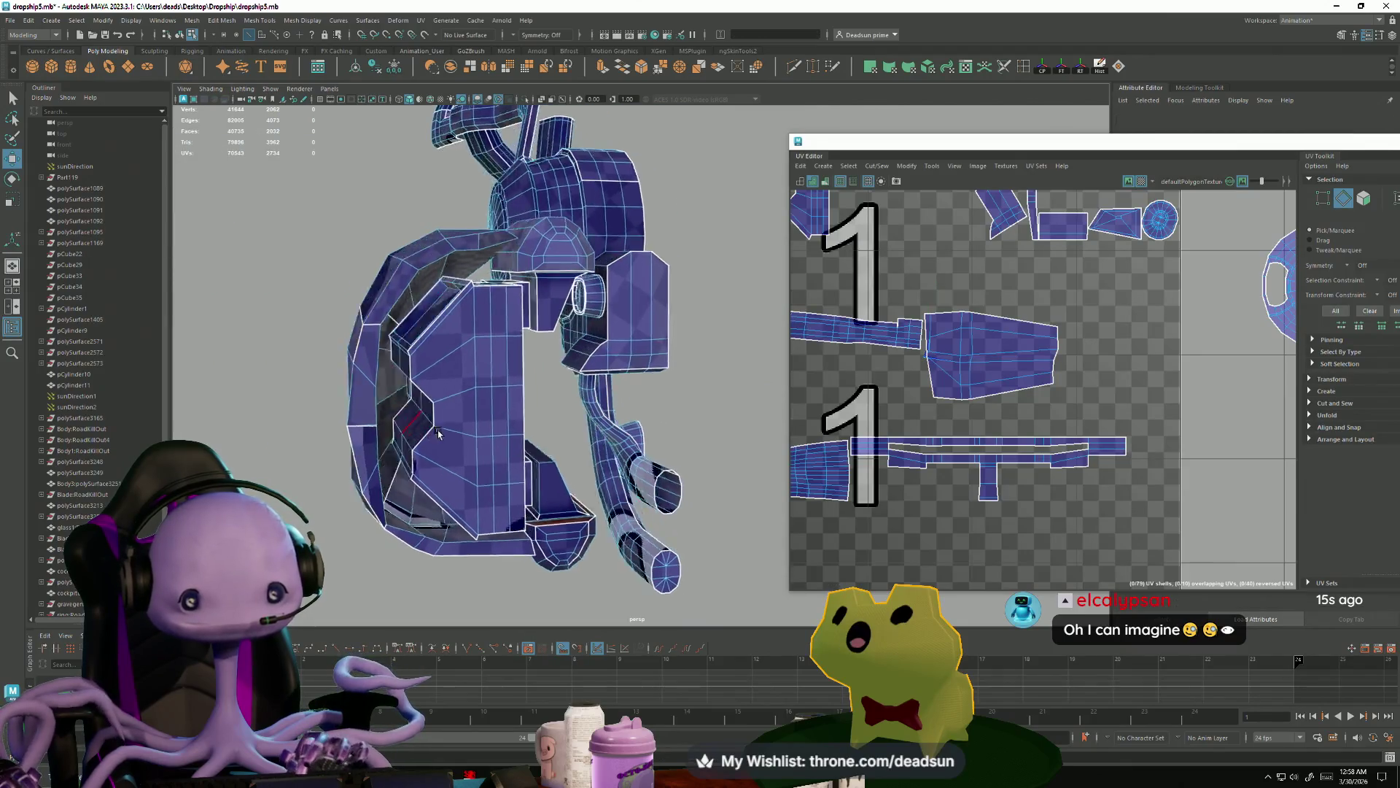
scroll(519, 434, up, 5)
click(531, 447)
- Move the selected shell up into the top of the 1002 tile
mouse_move(681, 484)
alt+mouse_down()
mouse_move(662, 467)
mouse_move(702, 399)
mouse_move(522, 455)
mouse_move(641, 459)
mouse_move(623, 452)
alt+mouse_up()
click(701, 399)
scroll(522, 455, up, 5)
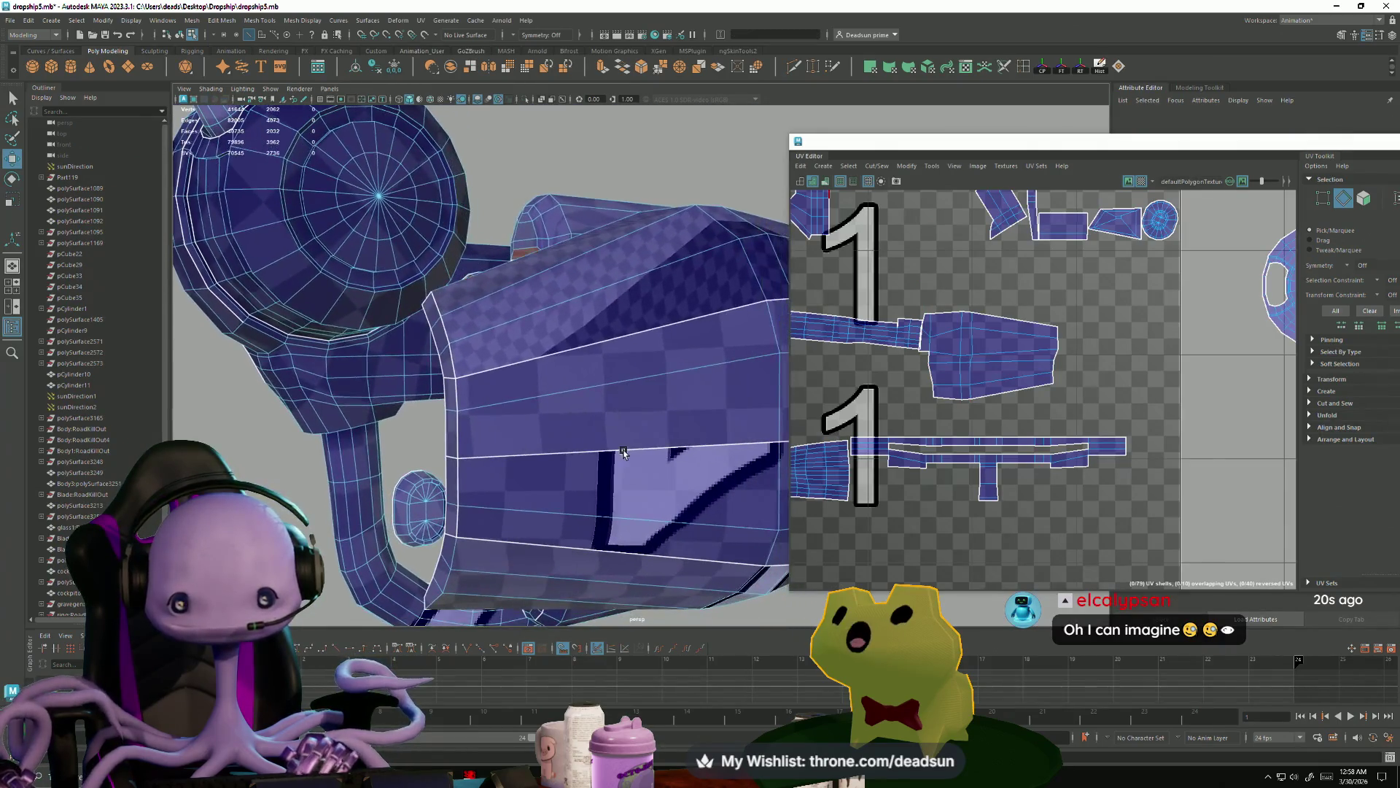
scroll(1011, 357, down, 3)
mouse_move(1011, 358)
mouse_down()
mouse_move(1139, 323)
mouse_move(1119, 296)
mouse_up()
alt+drag(510, 365, 469, 401)
mouse_move(469, 401)
alt+right_down()
mouse_move(541, 389)
mouse_move(529, 381)
alt+right_up()
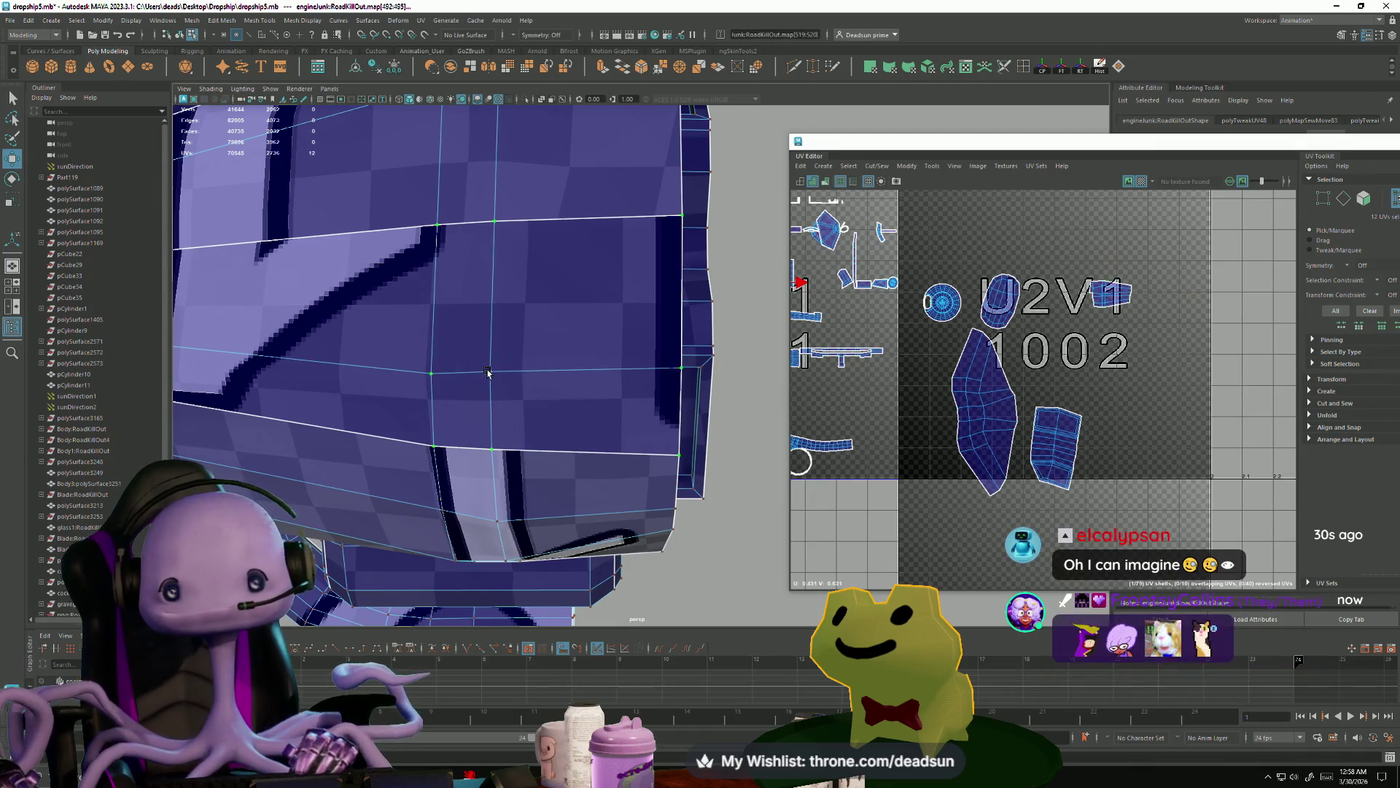
- Frame the strip shell and Move and Sew it onto its neighbour
key(f)
scroll(1083, 360, up, 6)
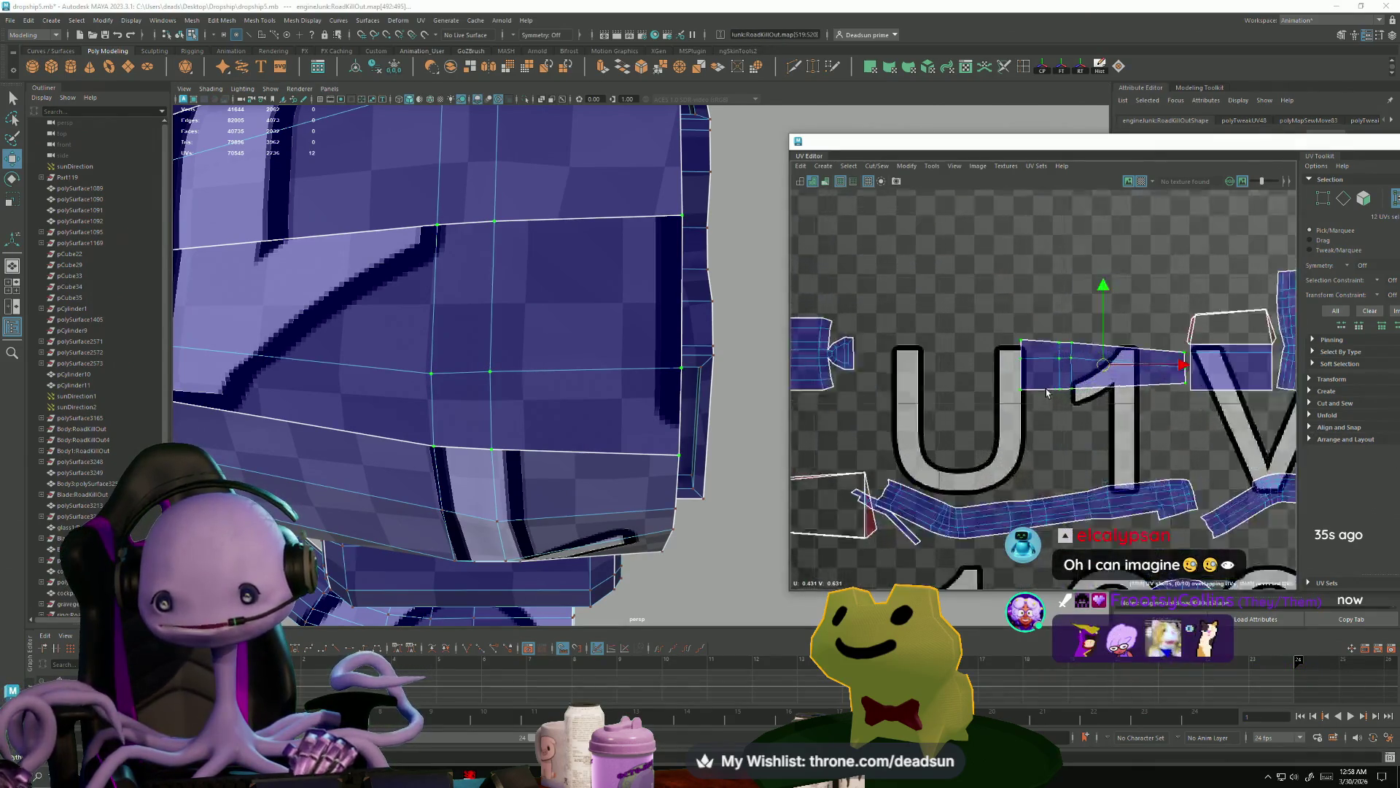
alt+middle_drag(1073, 357, 1024, 364)
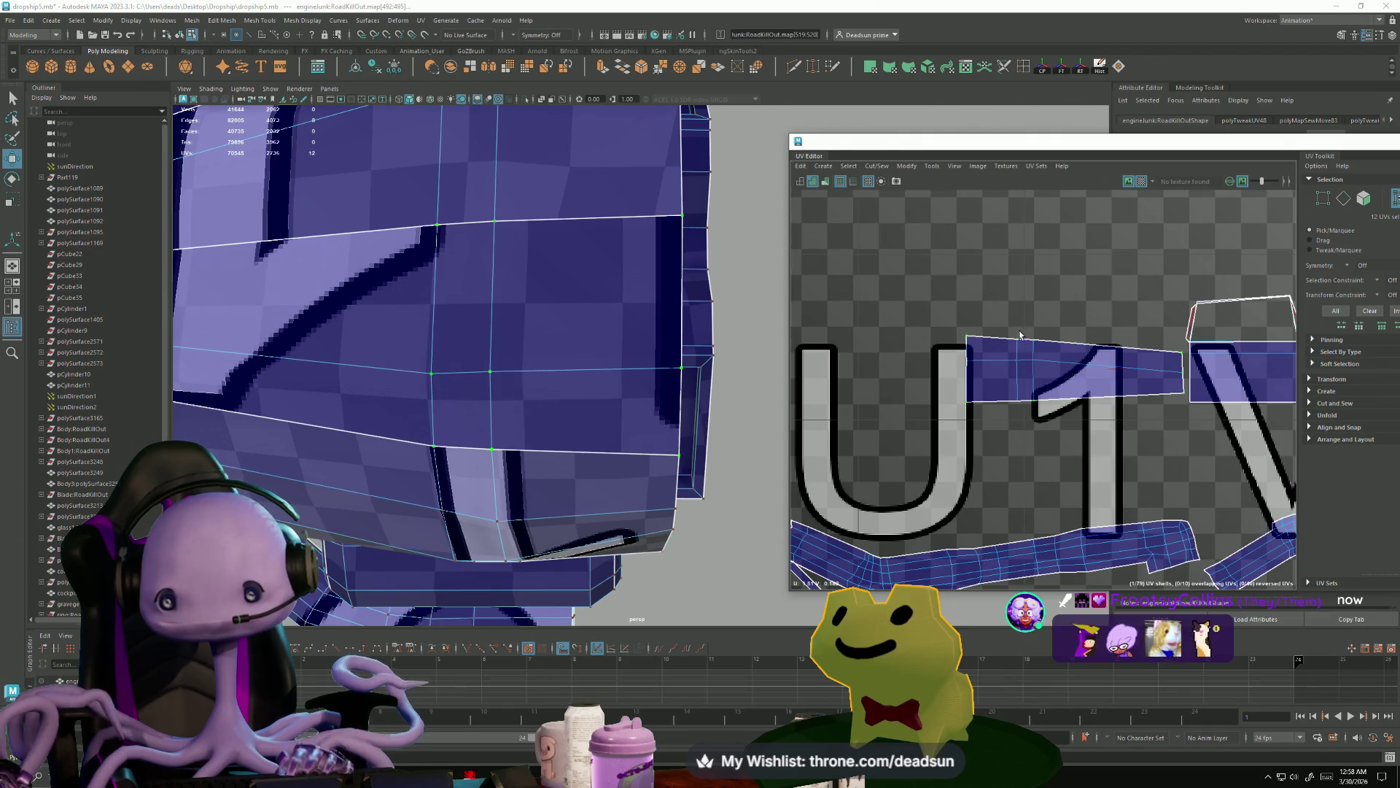
click(906, 166)
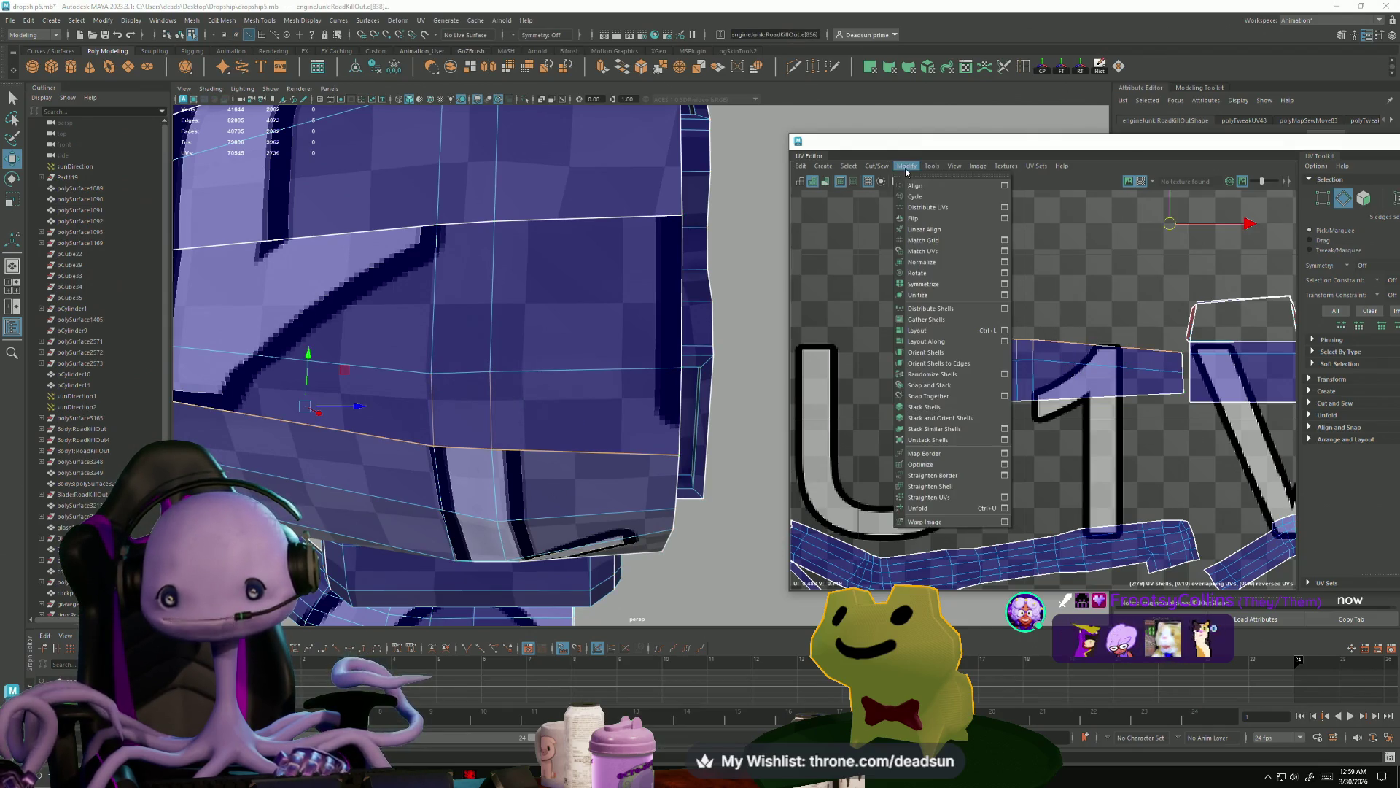
mouse_move(888, 171)
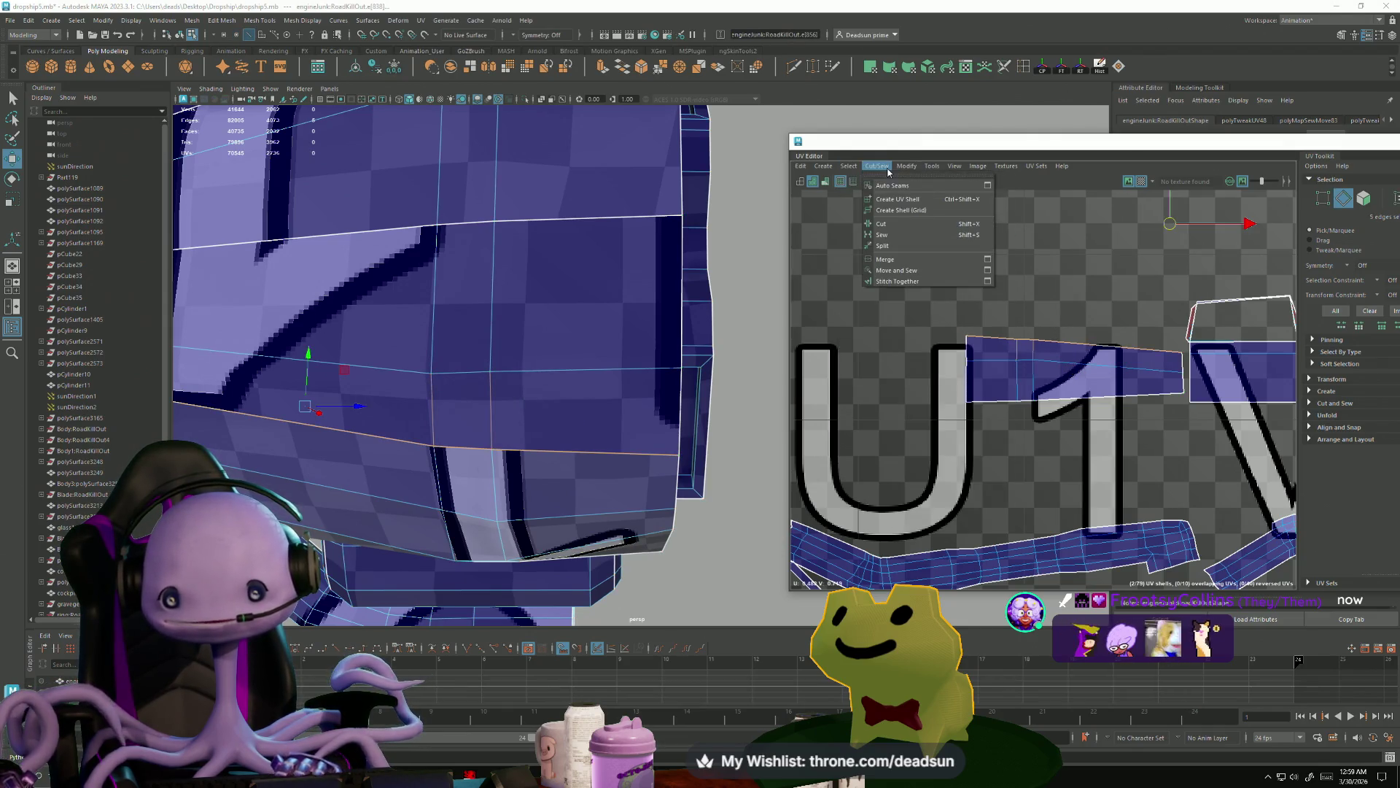
click(905, 273)
- Move and sew the next set of seam edges, then undo that attempt
drag(1093, 441, 1068, 442)
key(g)
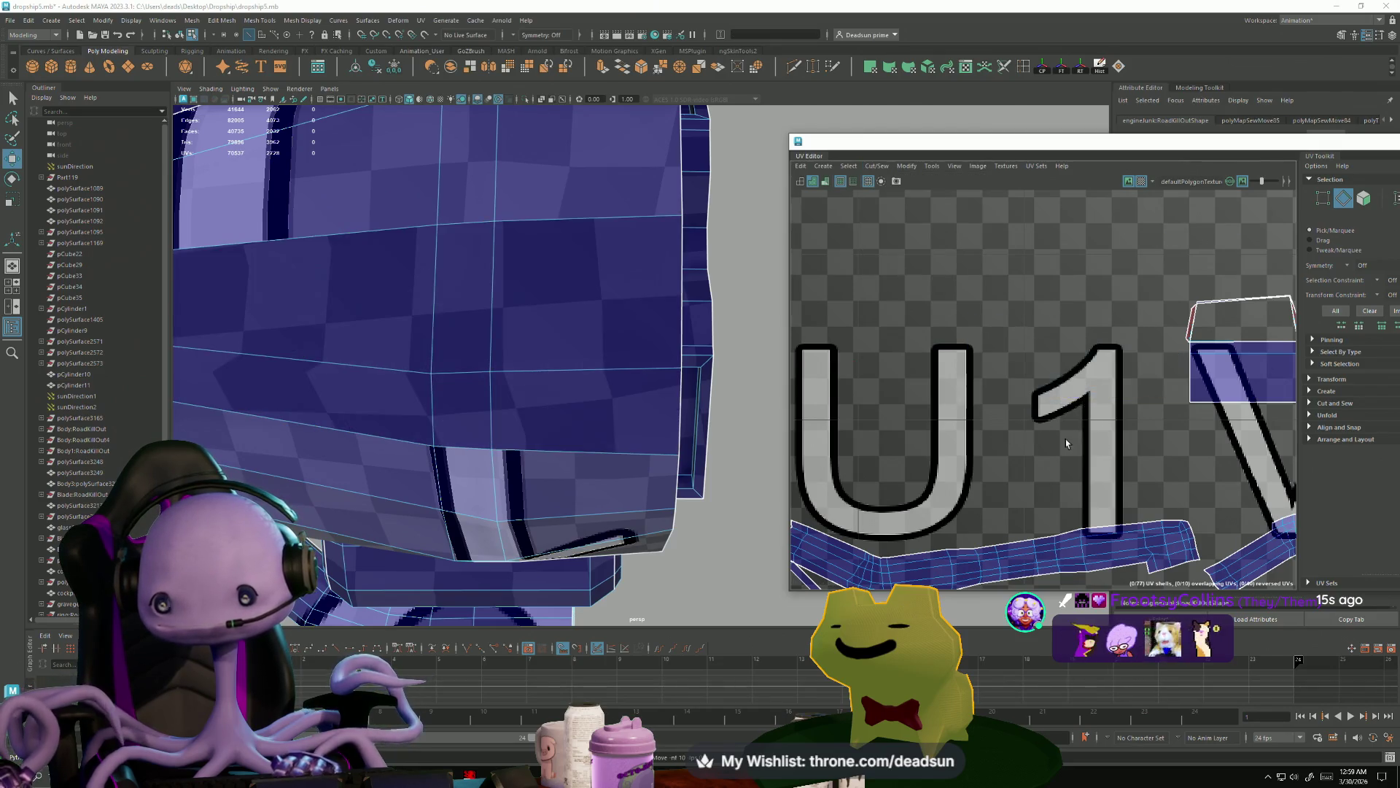
scroll(1152, 435, down, 6)
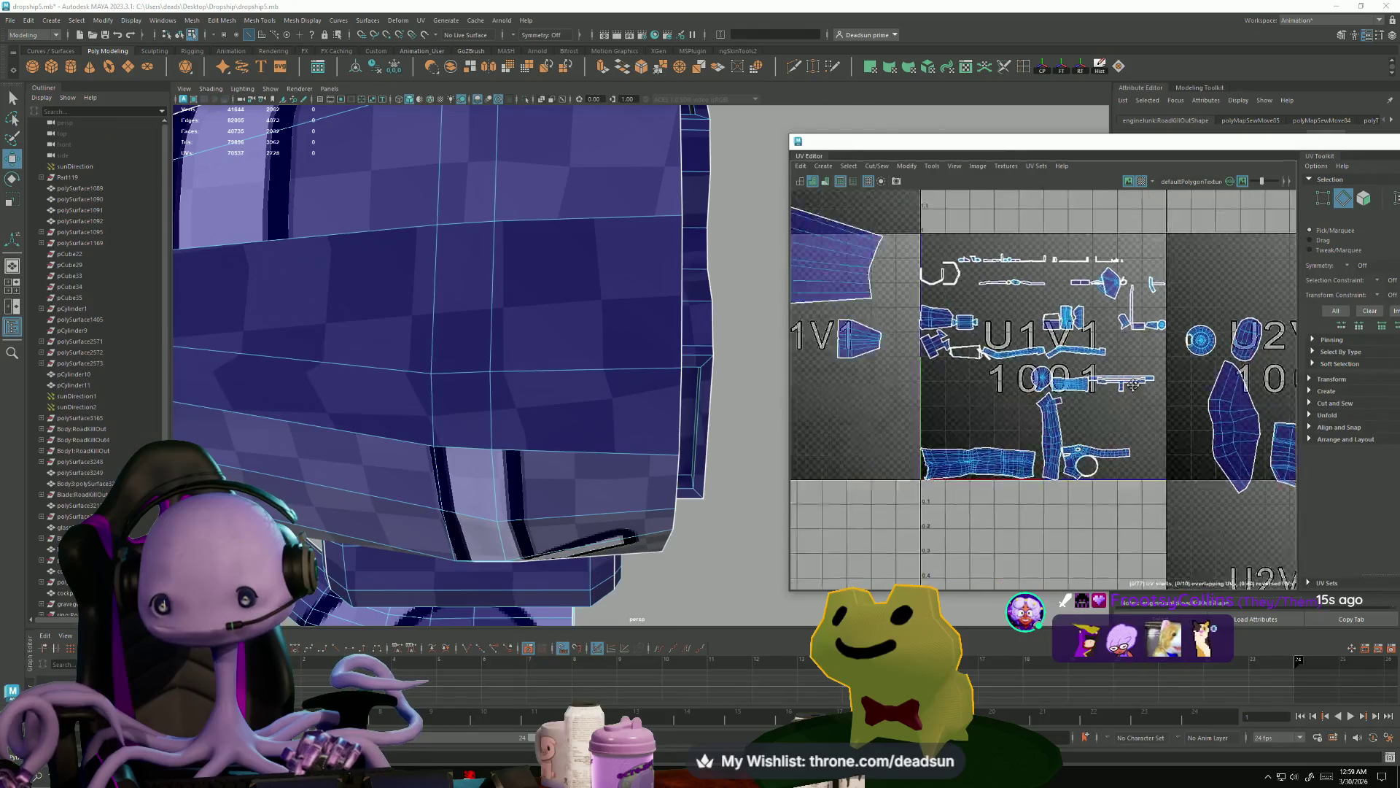
key(ctrl+z)
- Redo Move and Sew on the selected edges with the U-1V1 tile in view
alt+middle_drag(868, 398, 1174, 392)
scroll(1174, 391, up, 5)
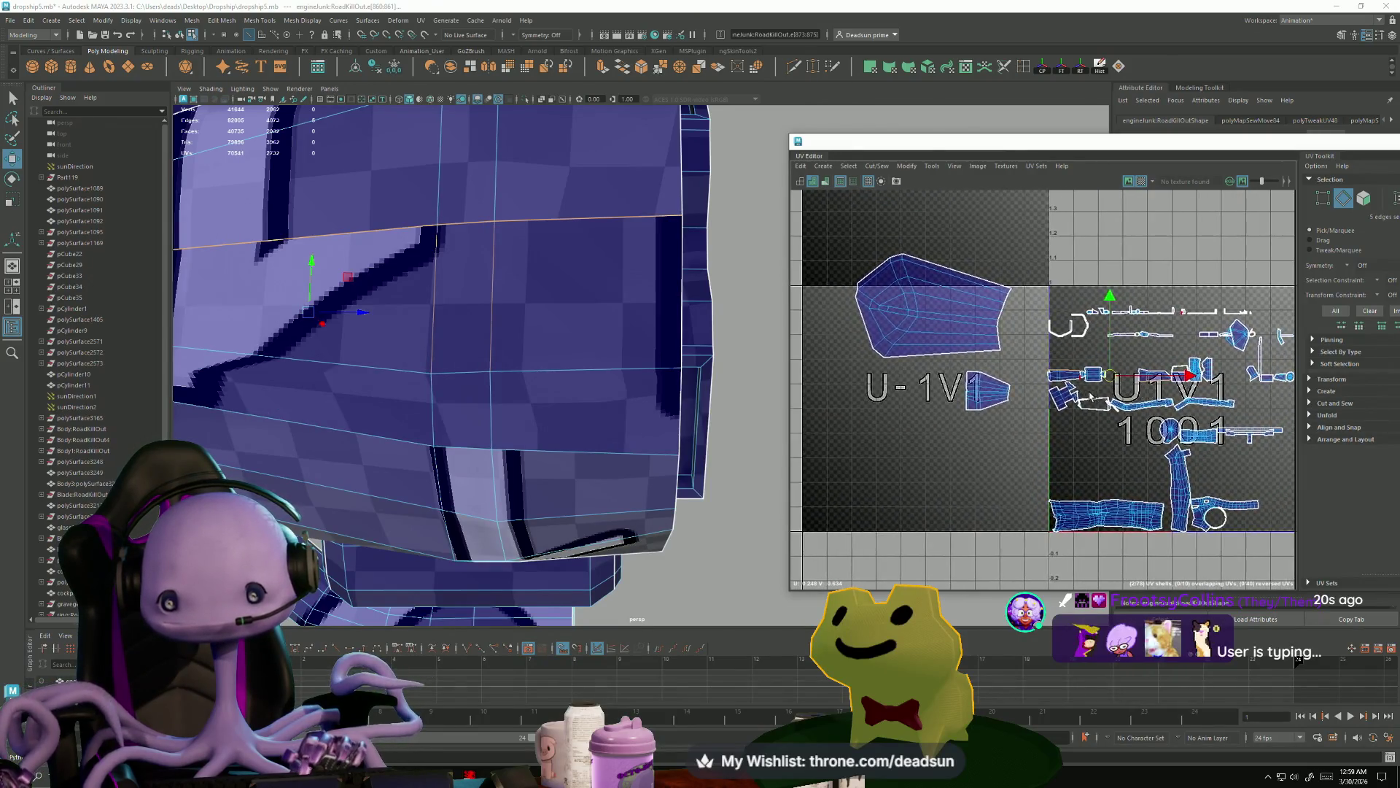
click(878, 167)
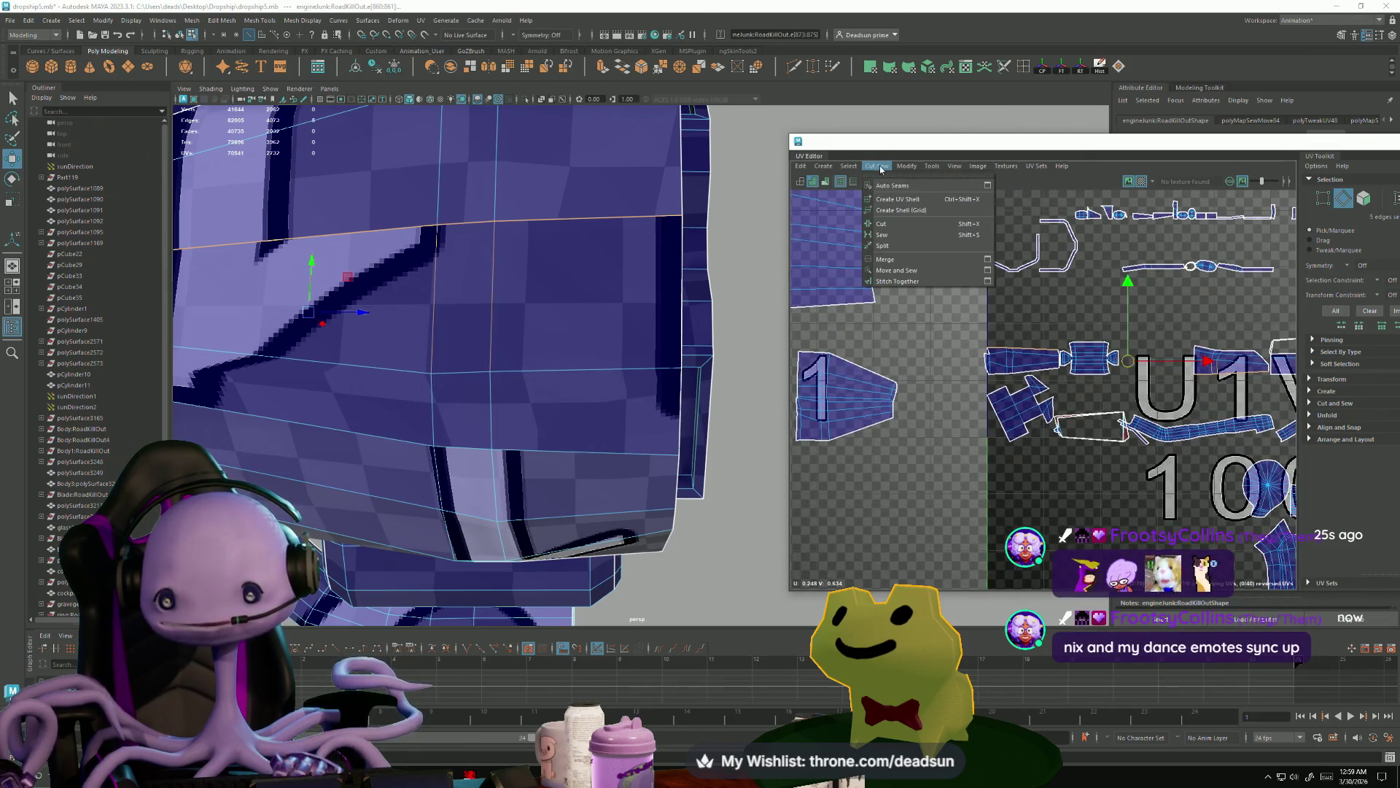
click(898, 271)
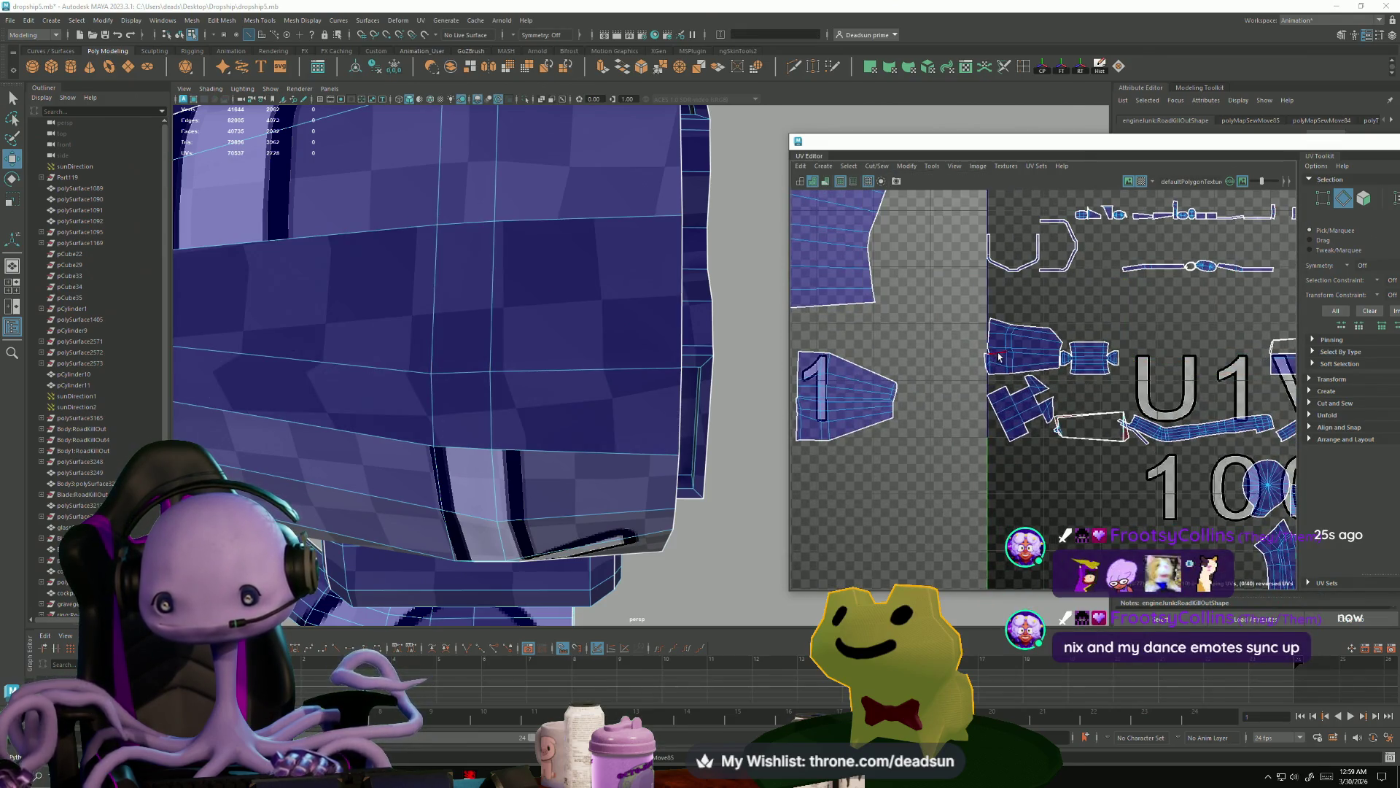
- Drag the sewn shell left into the tile beside 1001
scroll(999, 357, up, 3)
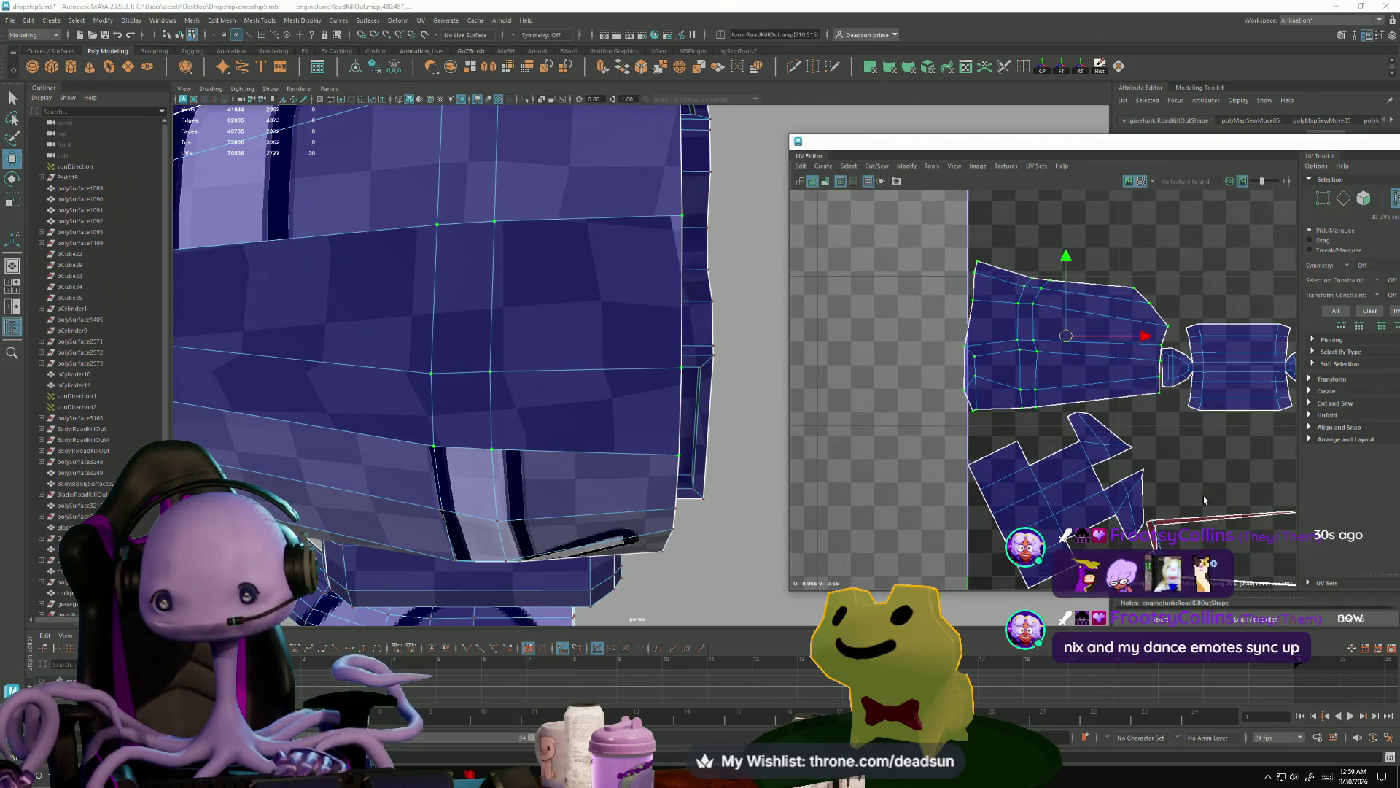
scroll(1067, 397, down, 3)
mouse_move(1067, 397)
mouse_down()
mouse_move(897, 376)
mouse_move(904, 400)
mouse_move(994, 415)
mouse_move(977, 417)
mouse_up()
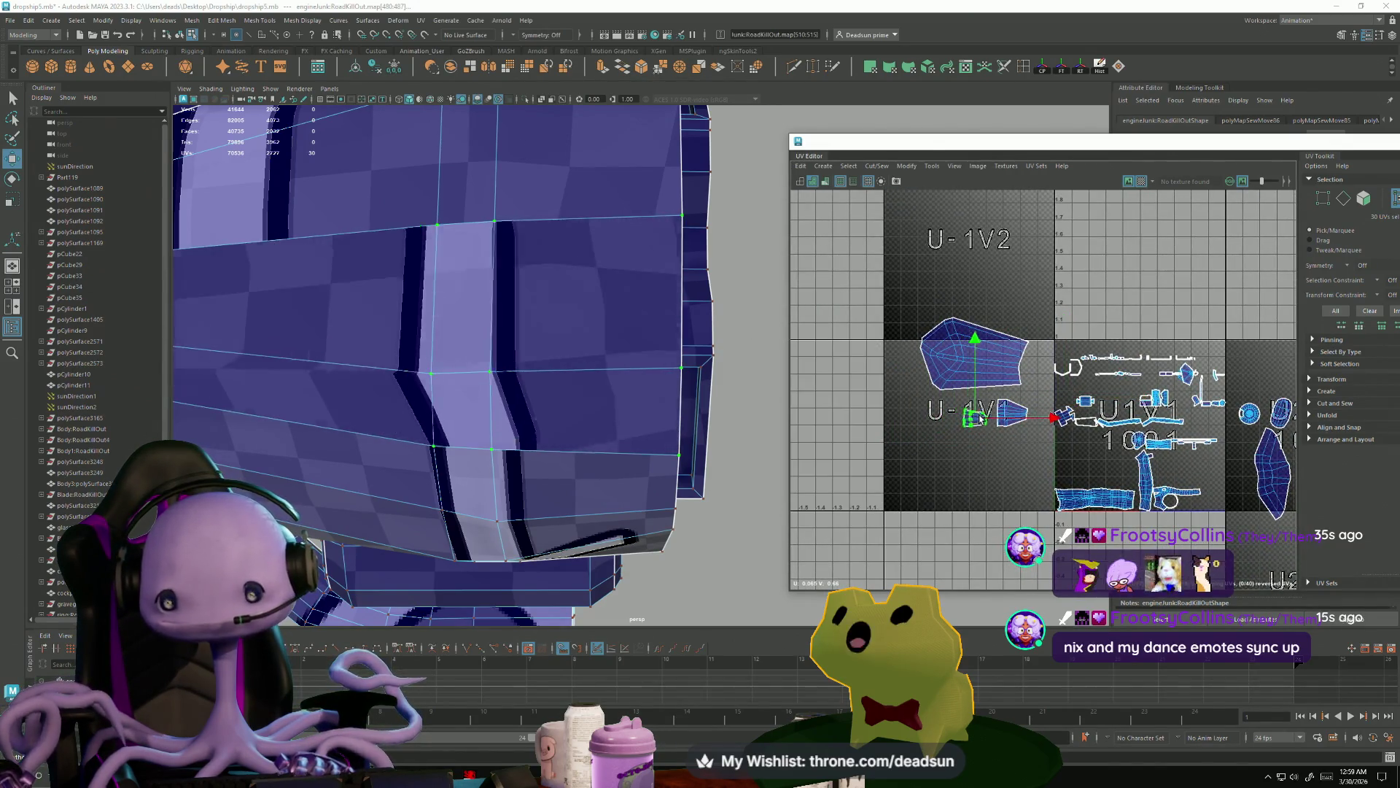
scroll(1055, 459, down, 3)
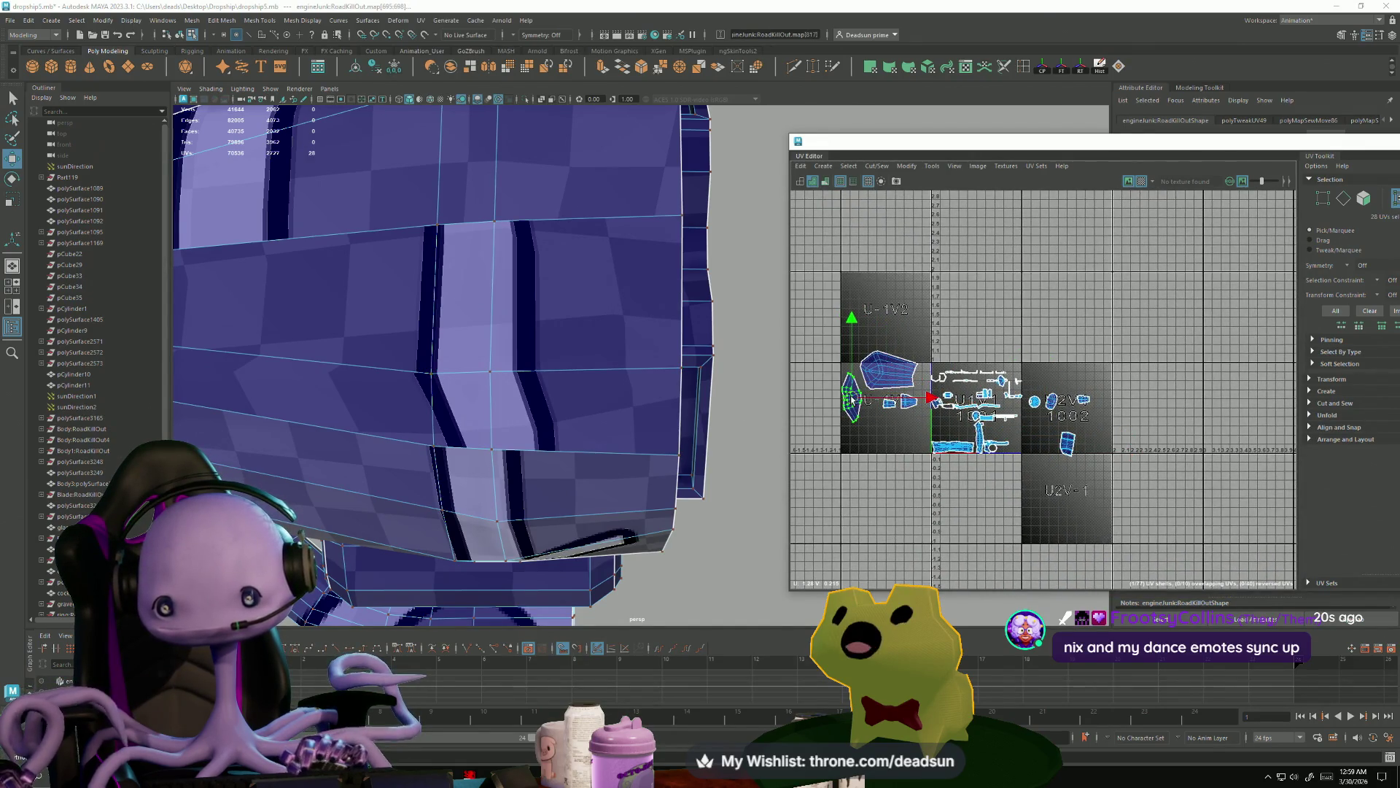
- Place the small shell in the U-2V2 tile and orbit out to the whole part
drag(1071, 447, 847, 355)
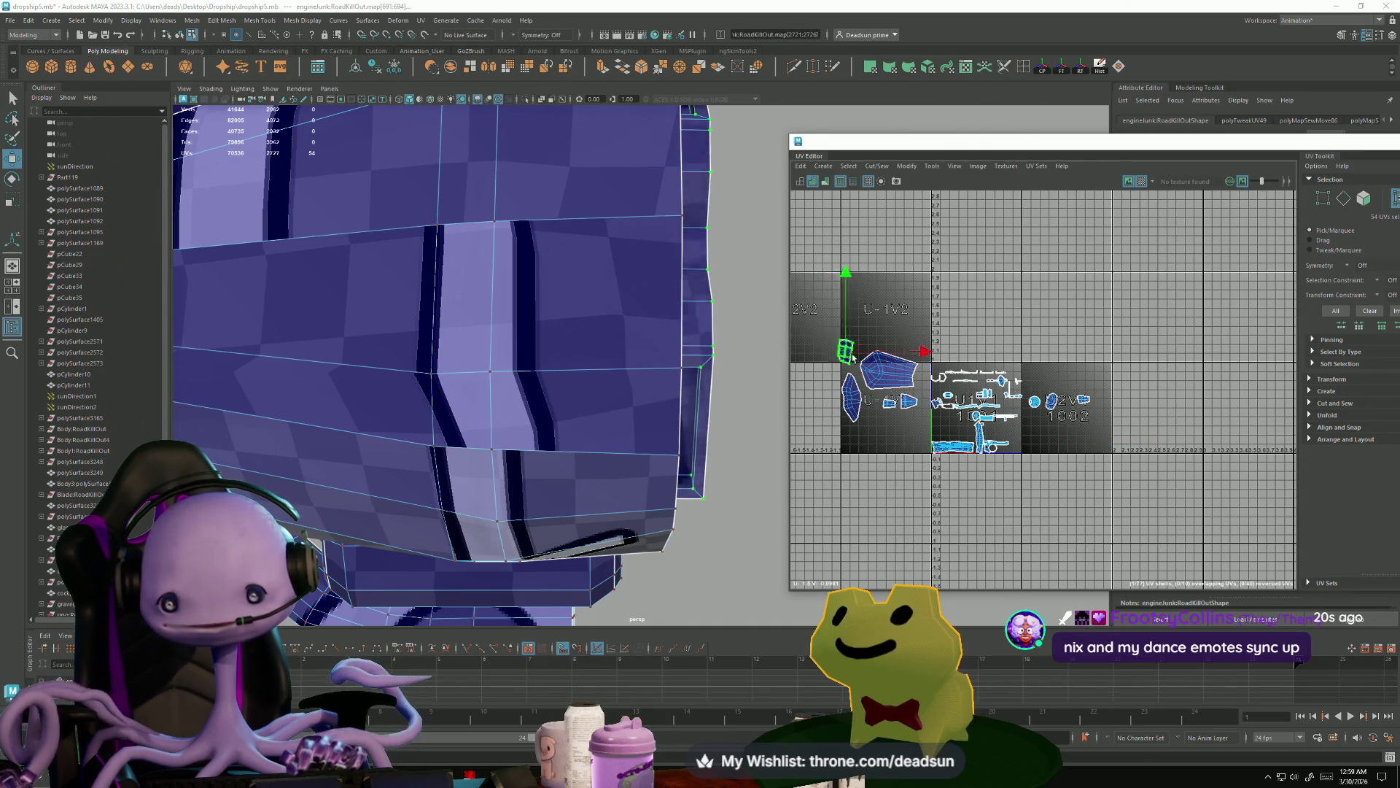
scroll(510, 365, down, 3)
mouse_move(510, 364)
alt+mouse_down()
mouse_move(400, 382)
mouse_move(530, 422)
mouse_move(573, 478)
alt+mouse_up()
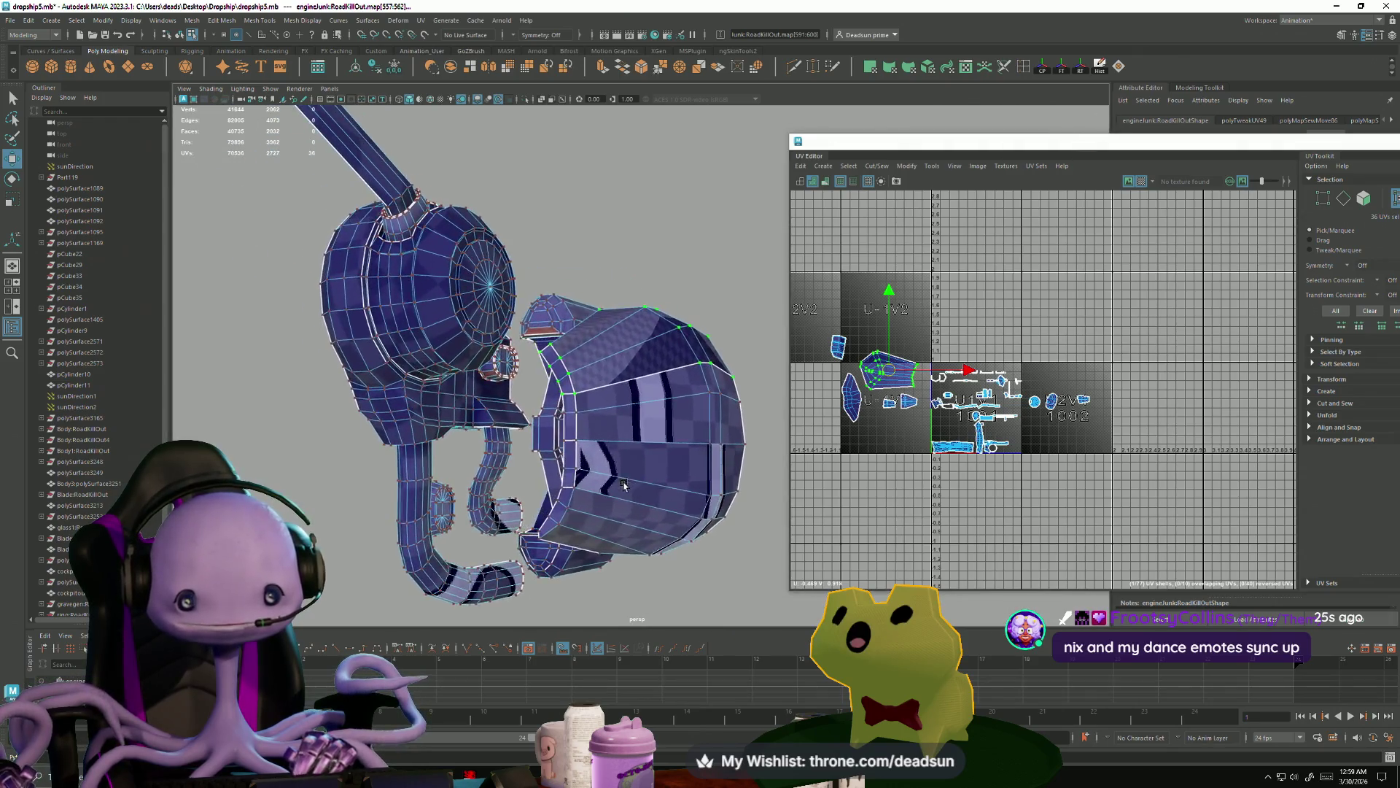
scroll(584, 500, up, 5)
mouse_move(732, 556)
alt+mouse_down()
mouse_move(531, 457)
mouse_move(452, 391)
mouse_move(484, 409)
mouse_move(641, 306)
alt+mouse_up()
- Select the dome and a small piece under the ship, viewing the pipe assembly
click(606, 188)
alt+drag(606, 188, 563, 374)
mouse_move(544, 558)
alt+mouse_down()
mouse_move(375, 475)
mouse_move(572, 369)
mouse_move(538, 362)
alt+mouse_up()
click(606, 268)
mouse_move(606, 268)
alt+mouse_down()
mouse_move(469, 335)
mouse_move(491, 440)
alt+mouse_up()
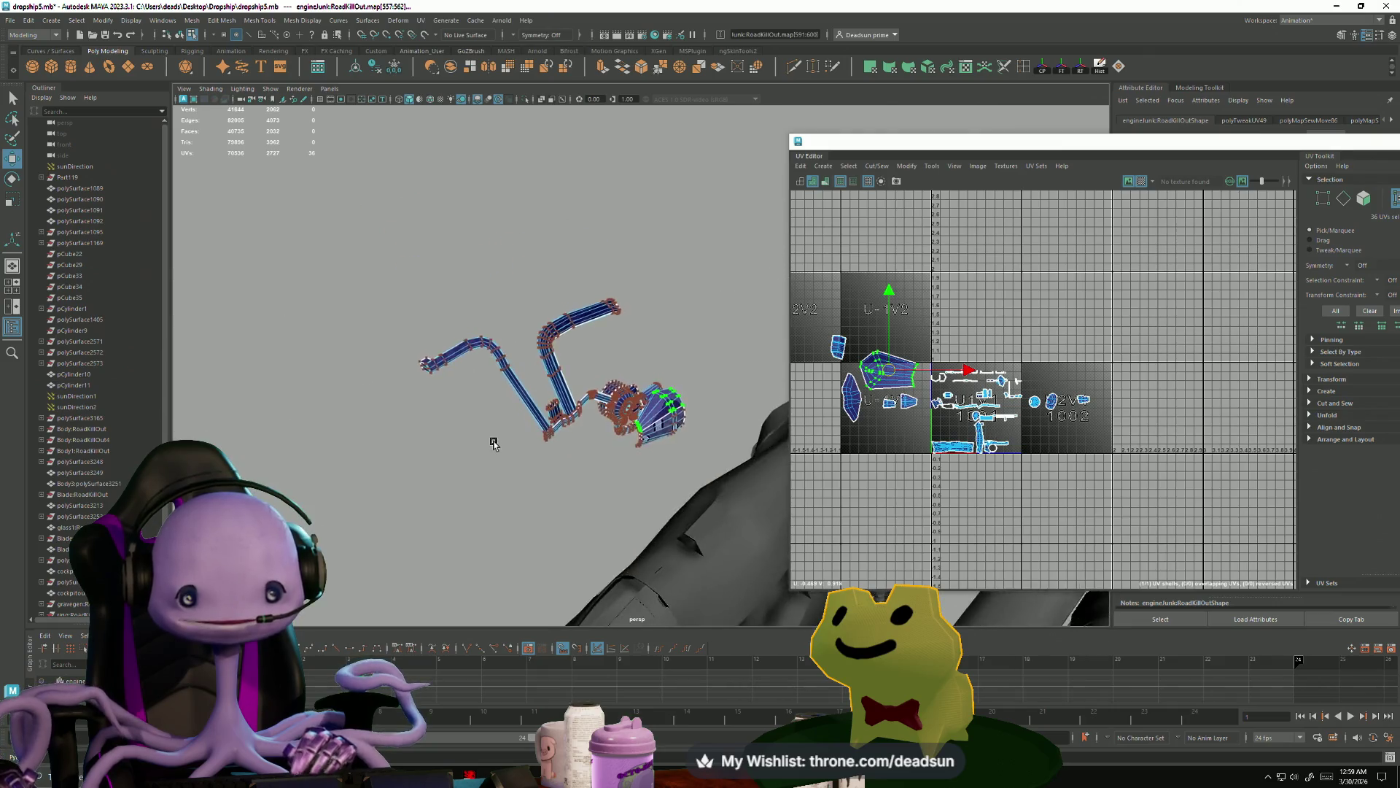
scroll(490, 441, up, 3)
- Return to Object Mode via the marking menu and orbit around the engine part
right_drag(686, 467, 733, 452)
click(569, 408)
scroll(666, 478, down, 3)
mouse_move(665, 478)
alt+mouse_down()
mouse_move(595, 483)
mouse_move(519, 444)
mouse_move(737, 572)
mouse_move(478, 436)
mouse_move(485, 391)
mouse_move(553, 441)
mouse_move(451, 396)
mouse_move(378, 386)
mouse_move(469, 443)
mouse_move(525, 438)
alt+mouse_up()
scroll(504, 450, down, 3)
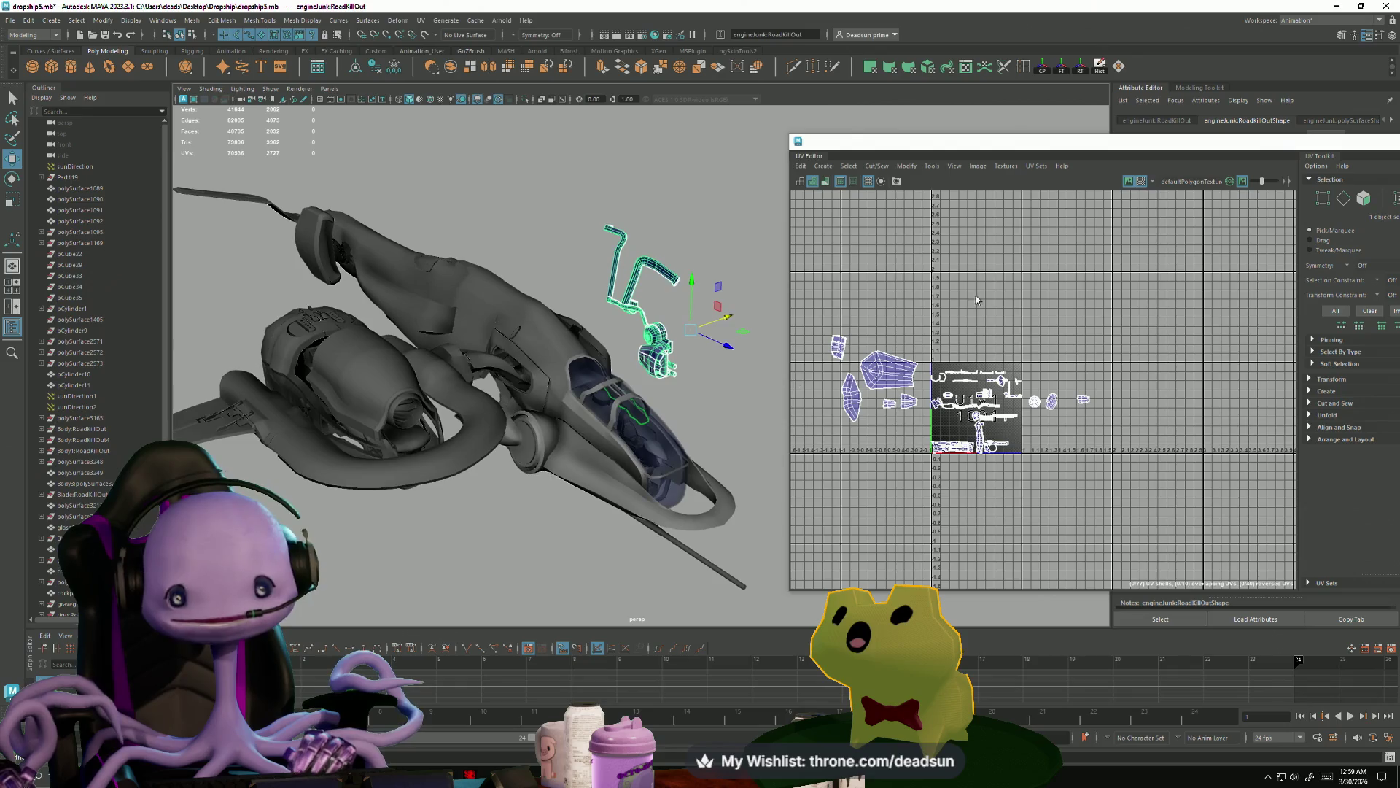
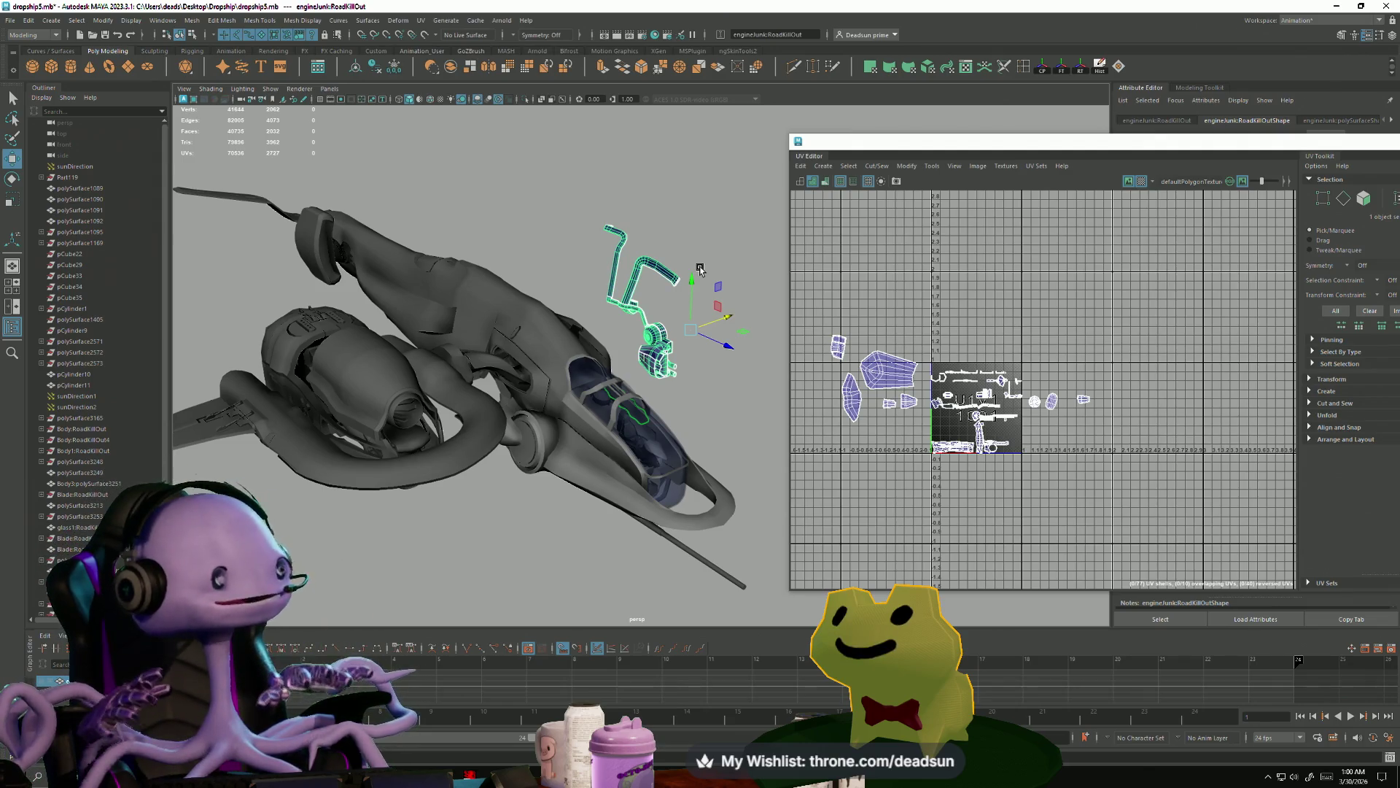
- Orbit around the dropship and marquee-select the canopy hull and fin assembly to load their UVs
click(429, 318)
alt+drag(437, 315, 580, 277)
click(532, 232)
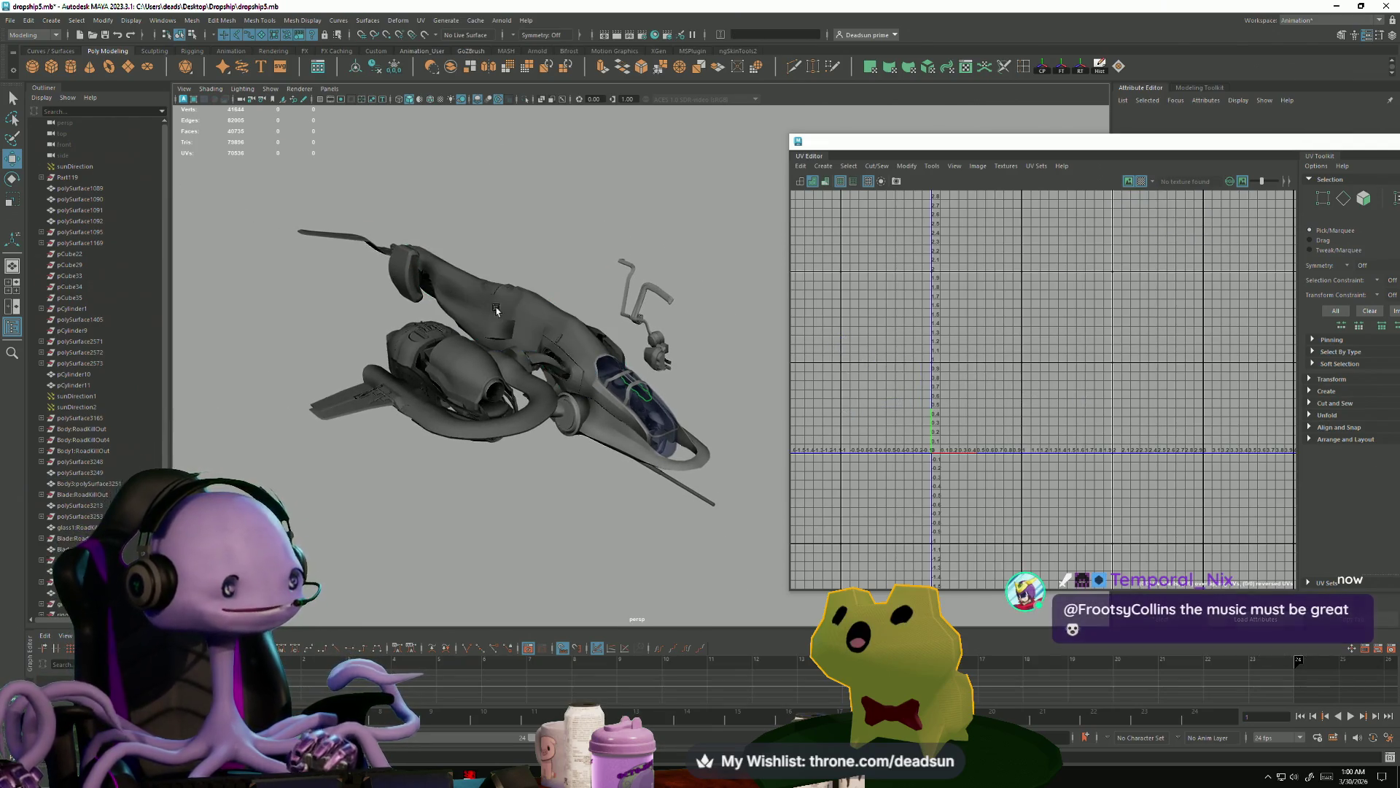
mouse_move(489, 326)
alt+mouse_down()
mouse_move(519, 395)
mouse_move(492, 374)
mouse_move(615, 437)
mouse_move(791, 434)
mouse_move(539, 398)
mouse_move(576, 398)
mouse_move(569, 419)
alt+mouse_up()
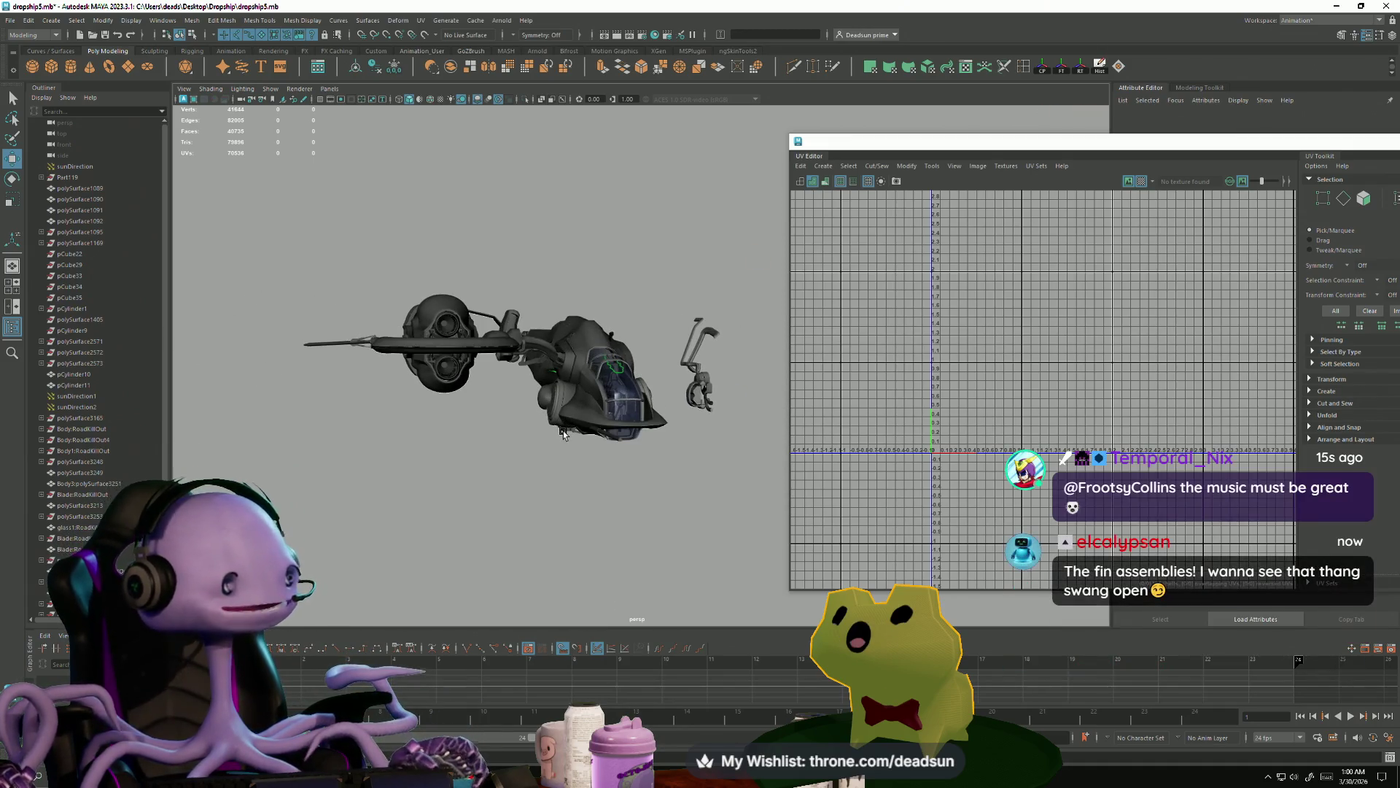
scroll(559, 471, up, 5)
scroll(571, 491, down, 3)
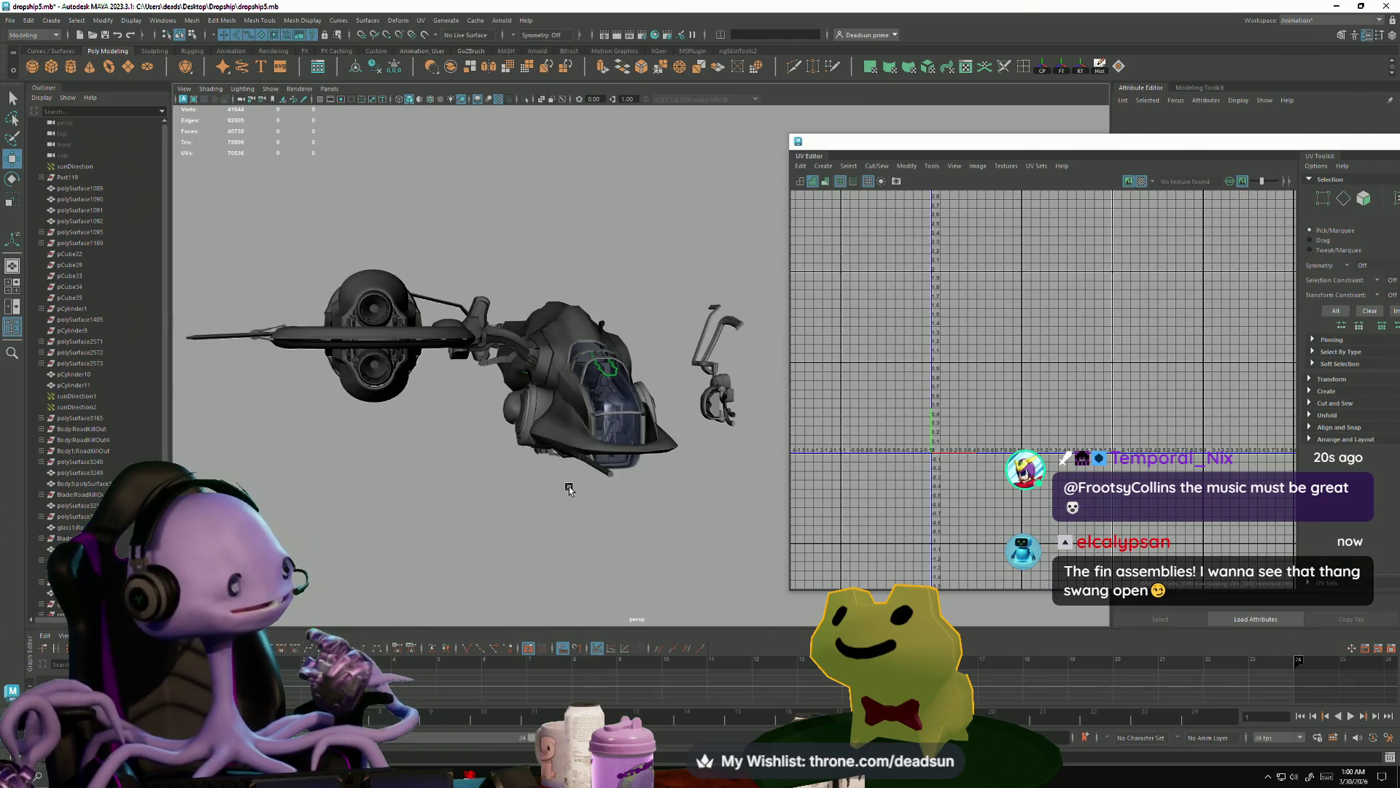
scroll(554, 491, down, 2)
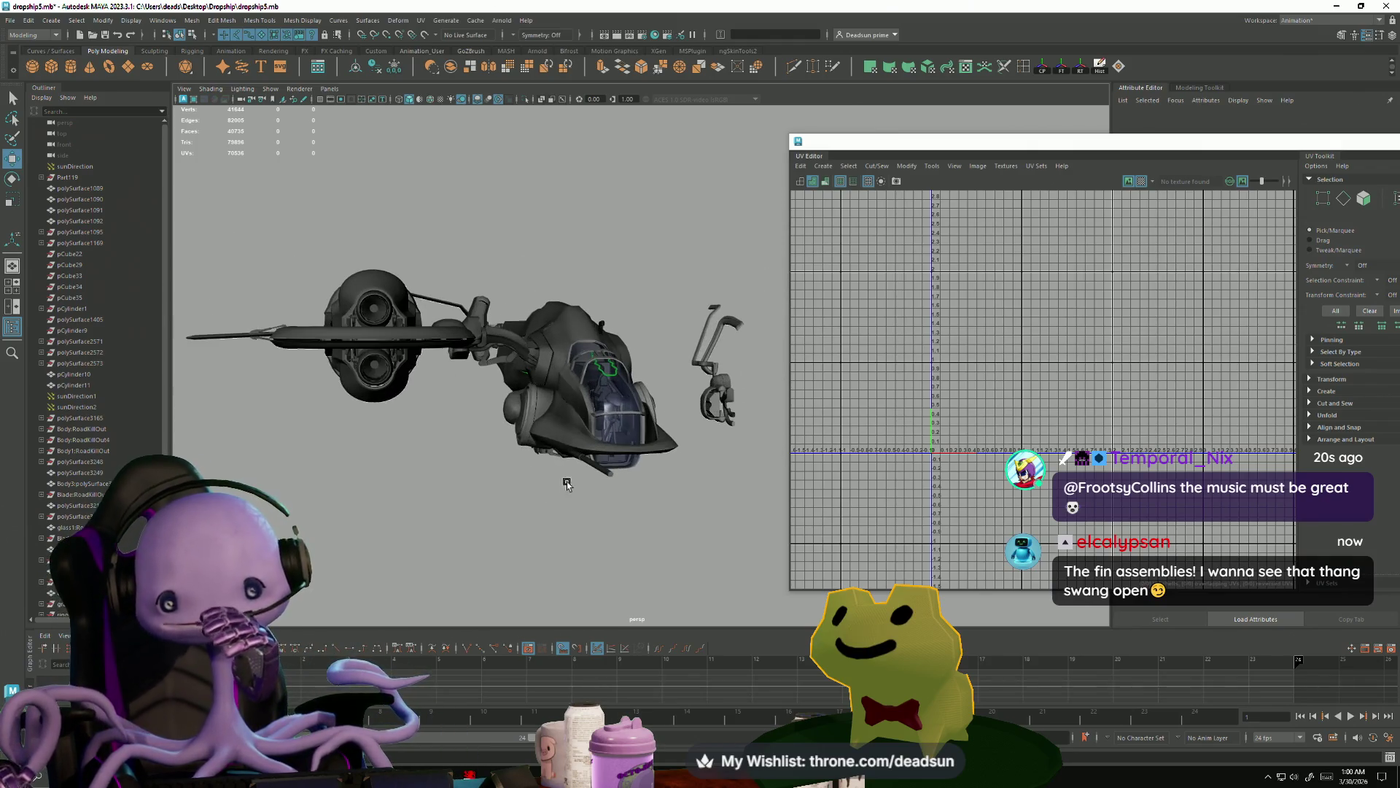
scroll(572, 492, up, 2)
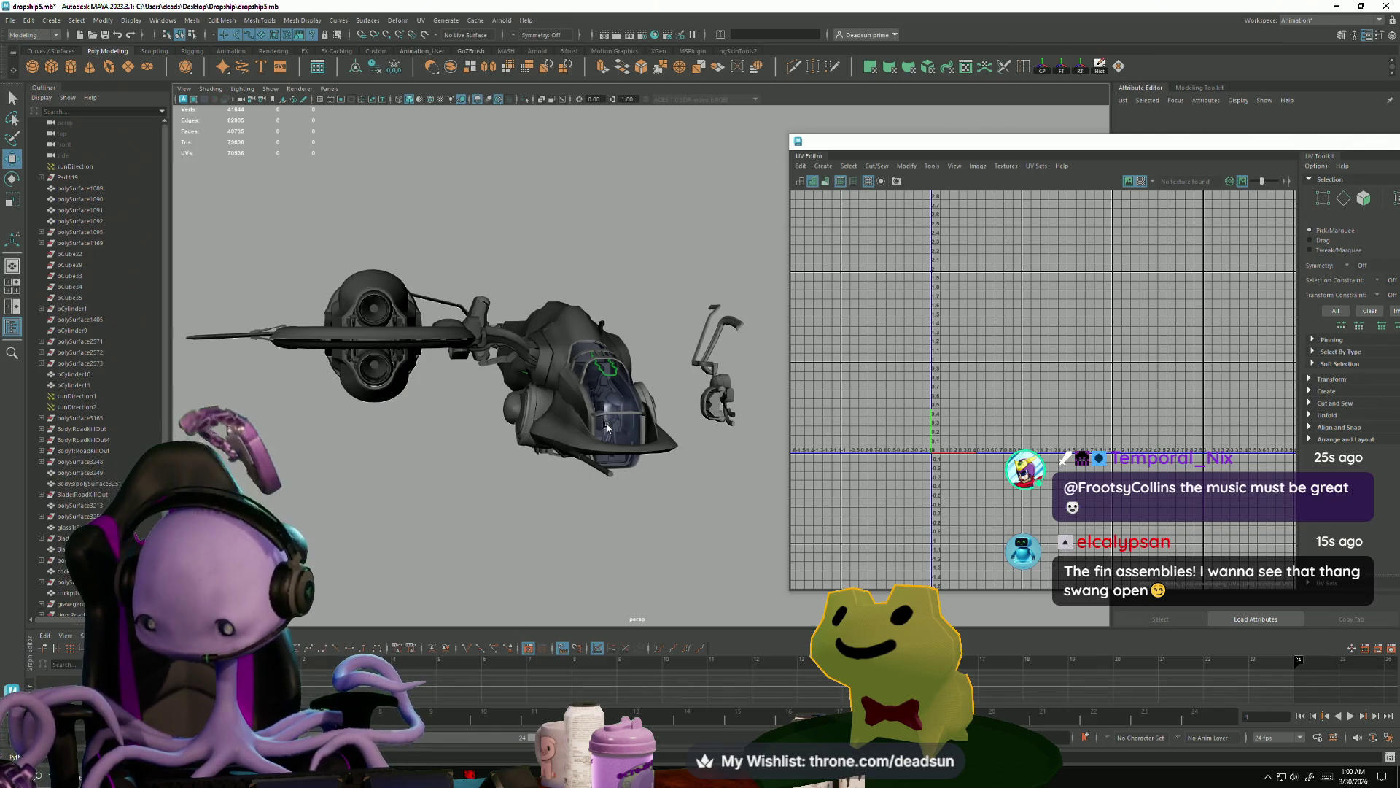
right_drag(704, 379, 680, 301)
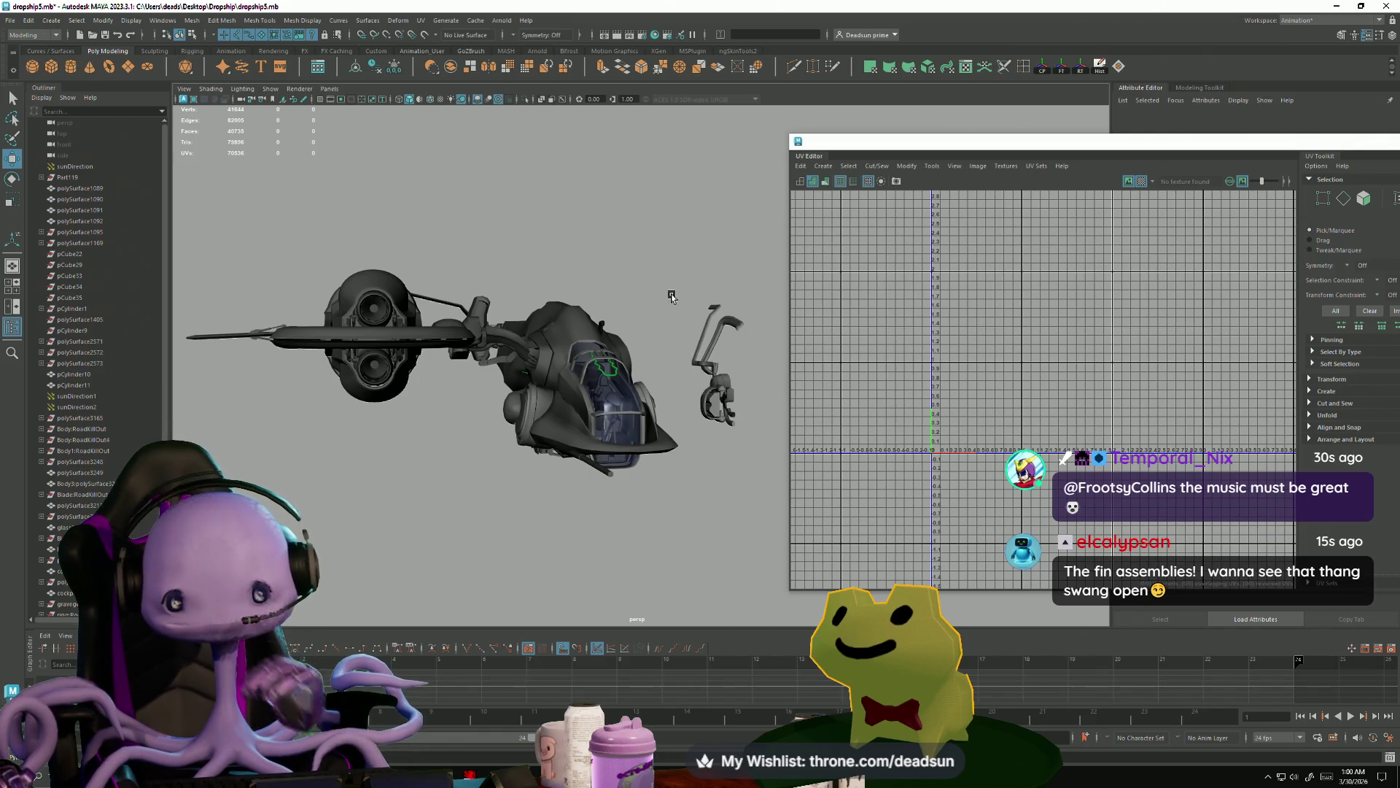
drag(721, 338, 744, 462)
- Frame the fin assembly, select the fin-tip UV shell and delete its twelve faces
key(f)
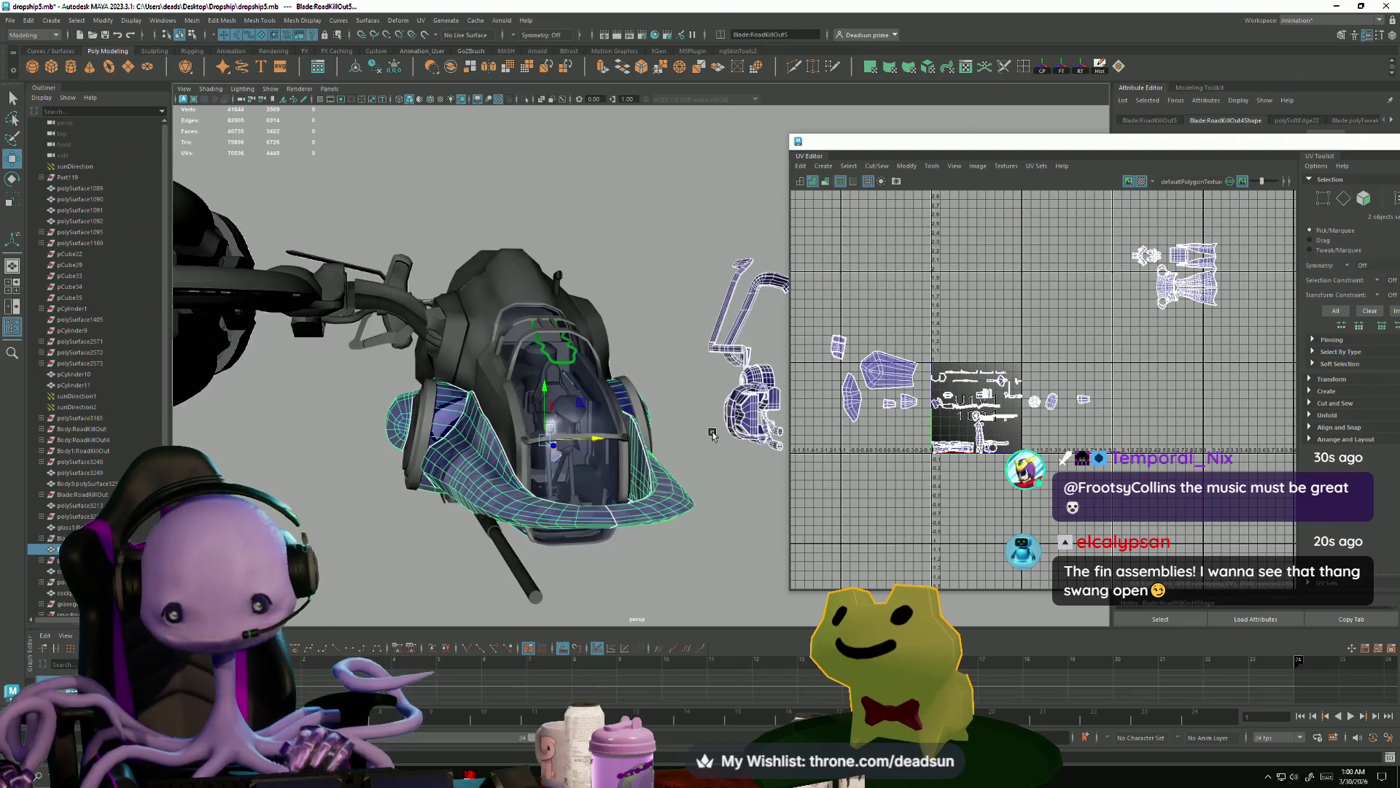
mouse_move(582, 374)
alt+mouse_down()
mouse_move(634, 387)
mouse_move(336, 356)
alt+mouse_up()
scroll(510, 379, up, 5)
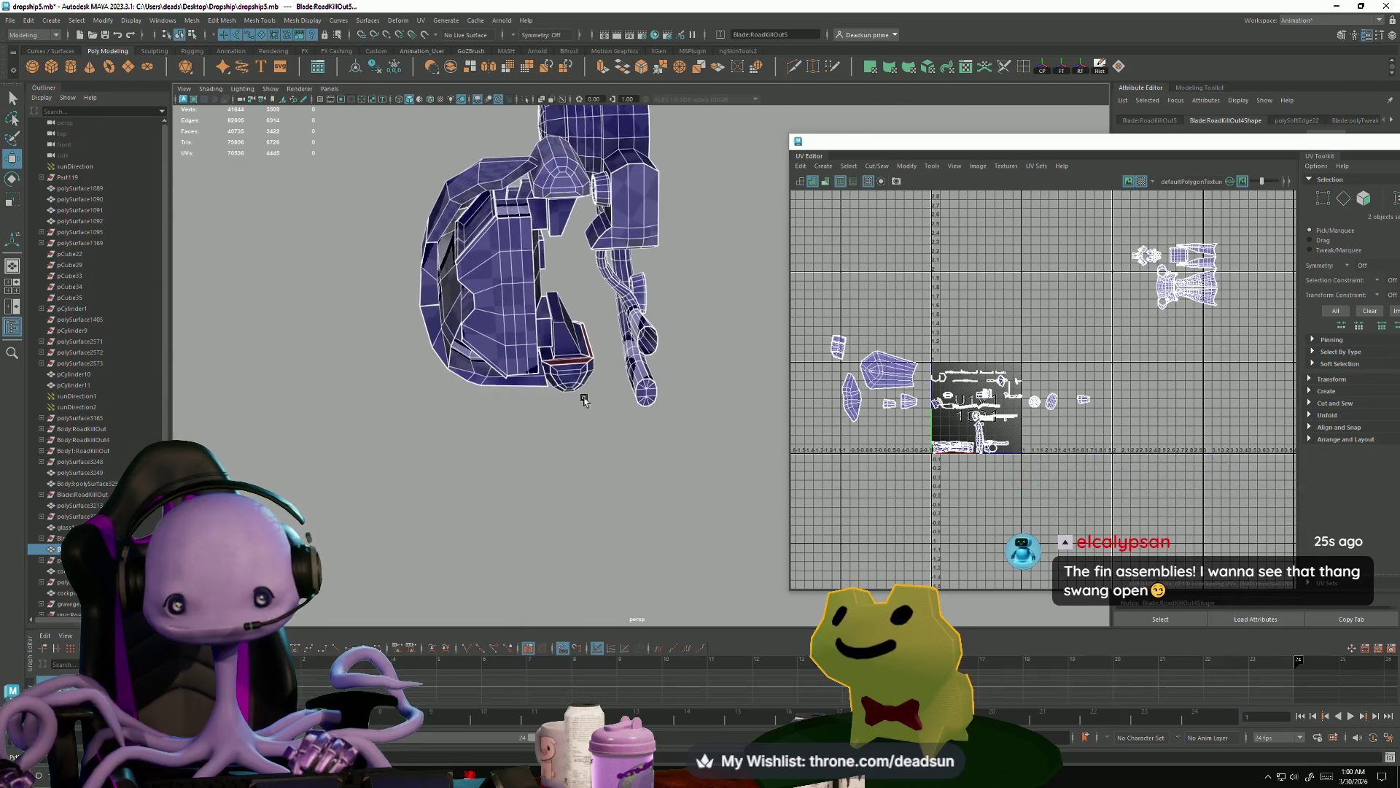
right_drag(639, 395, 642, 399)
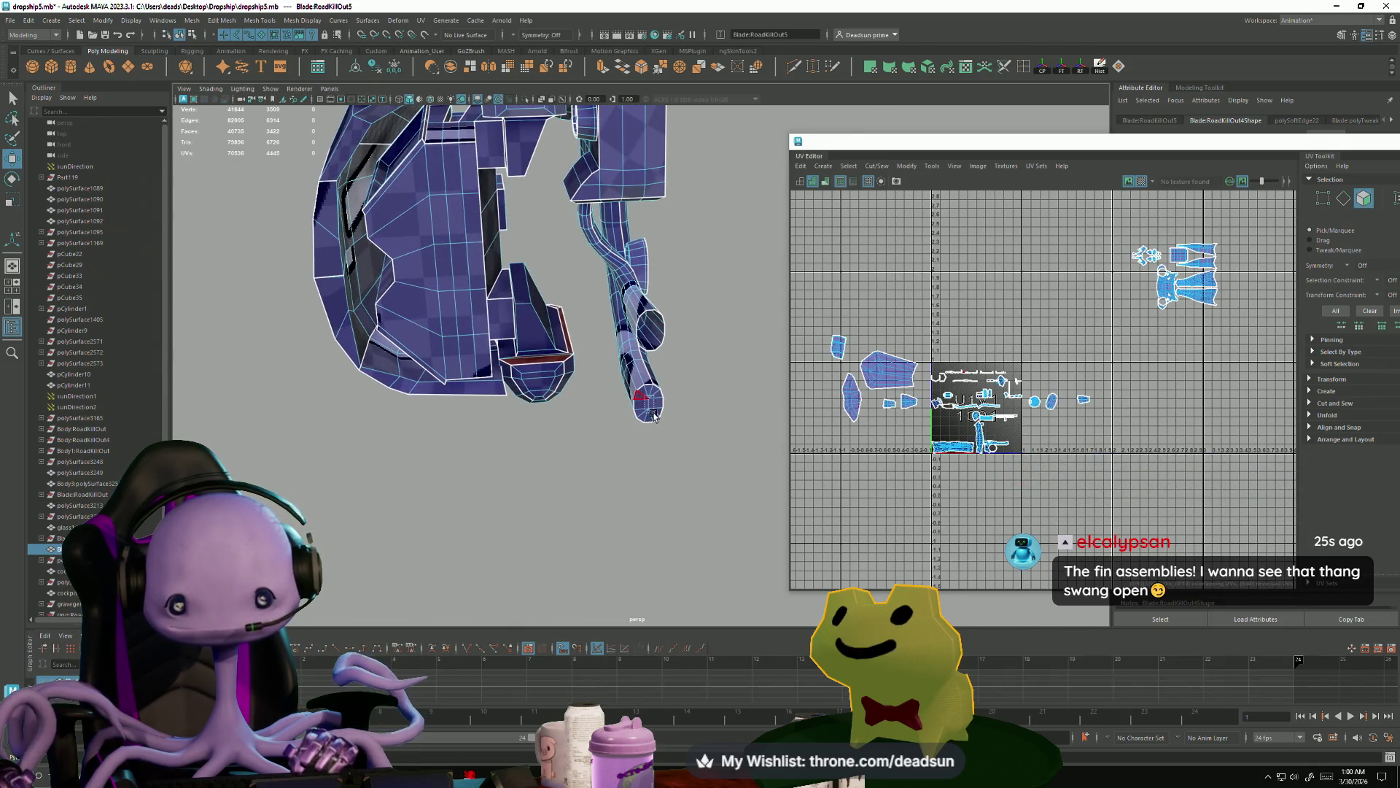
click(652, 414)
scroll(625, 488, up, 5)
scroll(381, 404, down, 8)
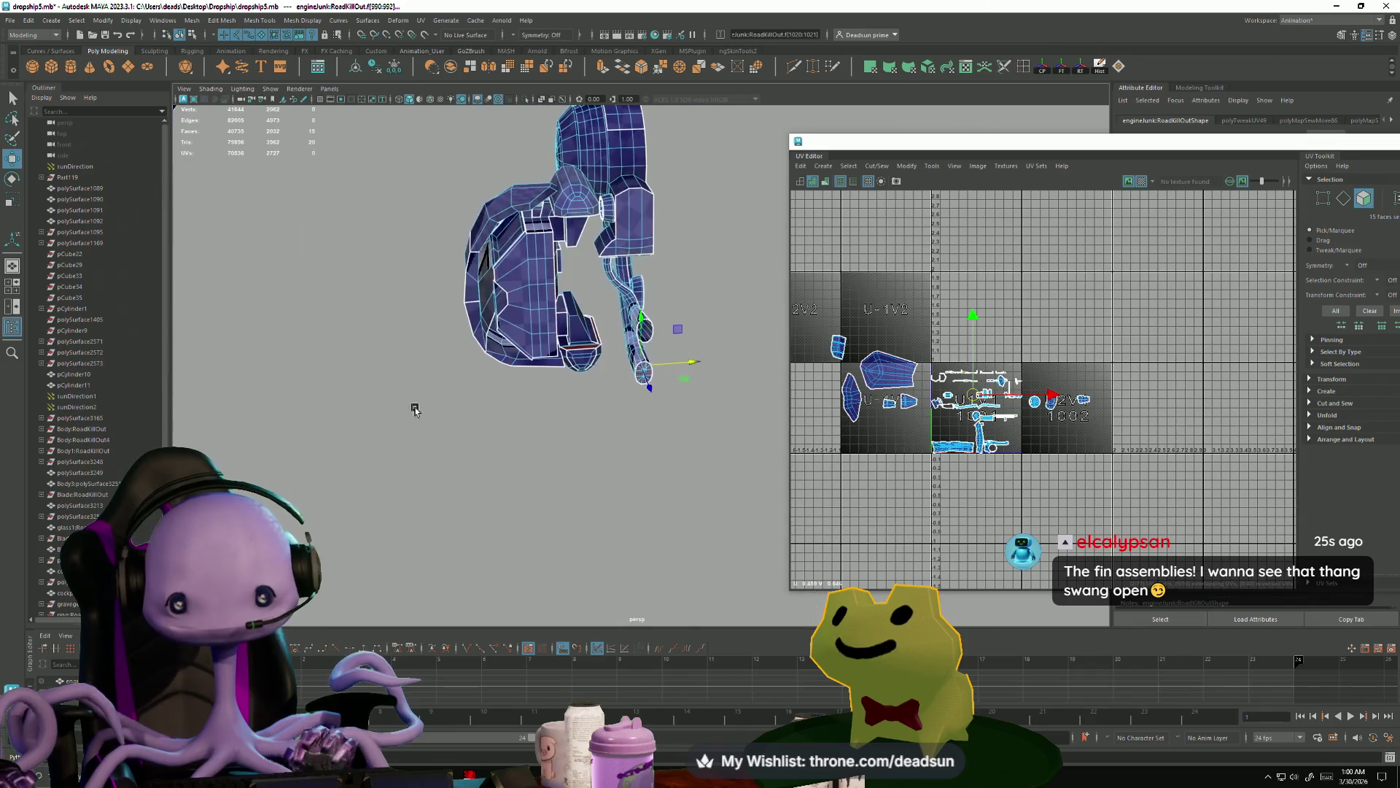
alt+drag(381, 404, 501, 419)
scroll(659, 417, up, 5)
mouse_move(659, 417)
alt+mouse_down()
mouse_move(639, 414)
mouse_move(639, 444)
alt+mouse_up()
key(Delete)
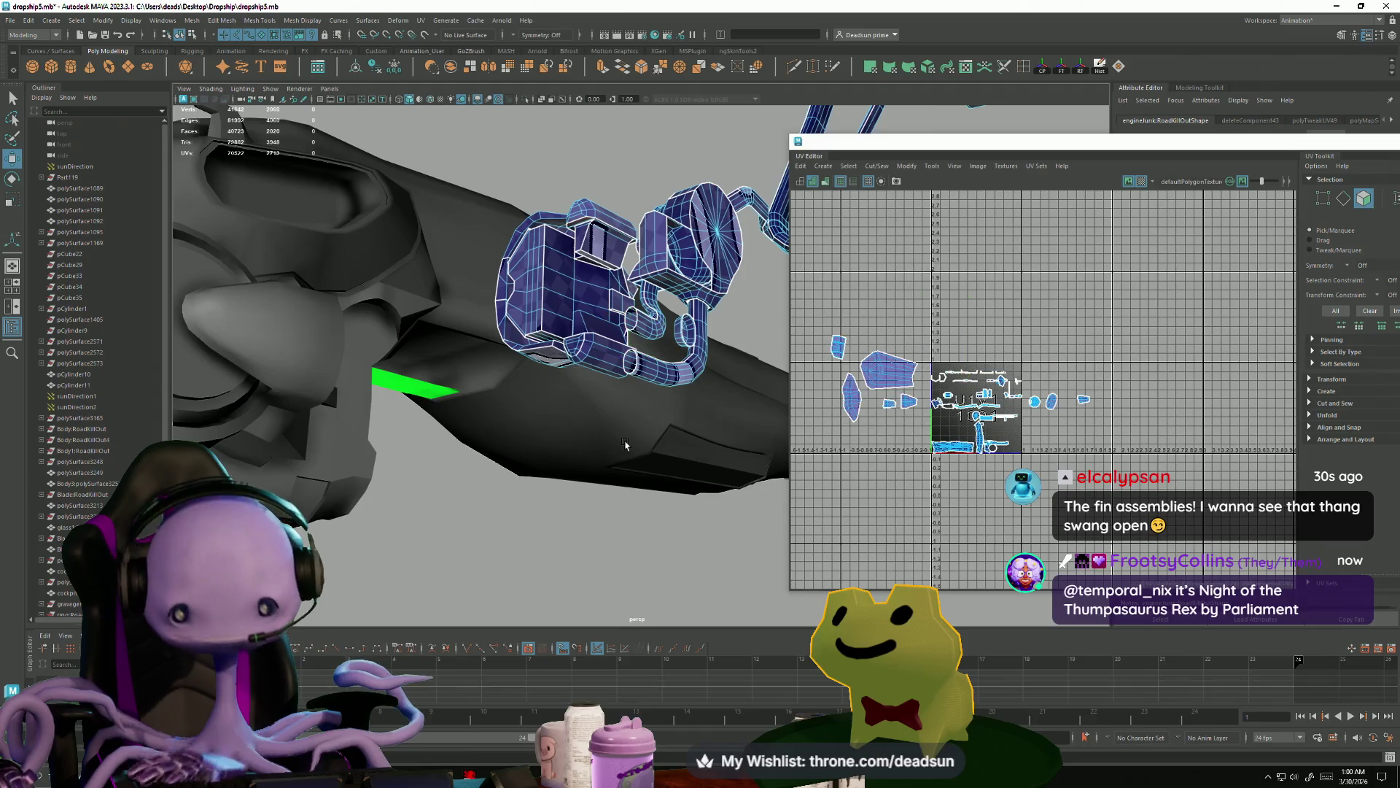
- Sew the UVs of the stray seam edge on the long bent tube
mouse_move(726, 276)
alt+mouse_down()
mouse_move(611, 442)
mouse_move(360, 428)
mouse_move(509, 503)
mouse_move(381, 438)
mouse_move(663, 510)
mouse_move(493, 463)
mouse_move(397, 447)
mouse_move(381, 462)
mouse_move(613, 506)
mouse_move(661, 481)
alt+mouse_up()
click(473, 351)
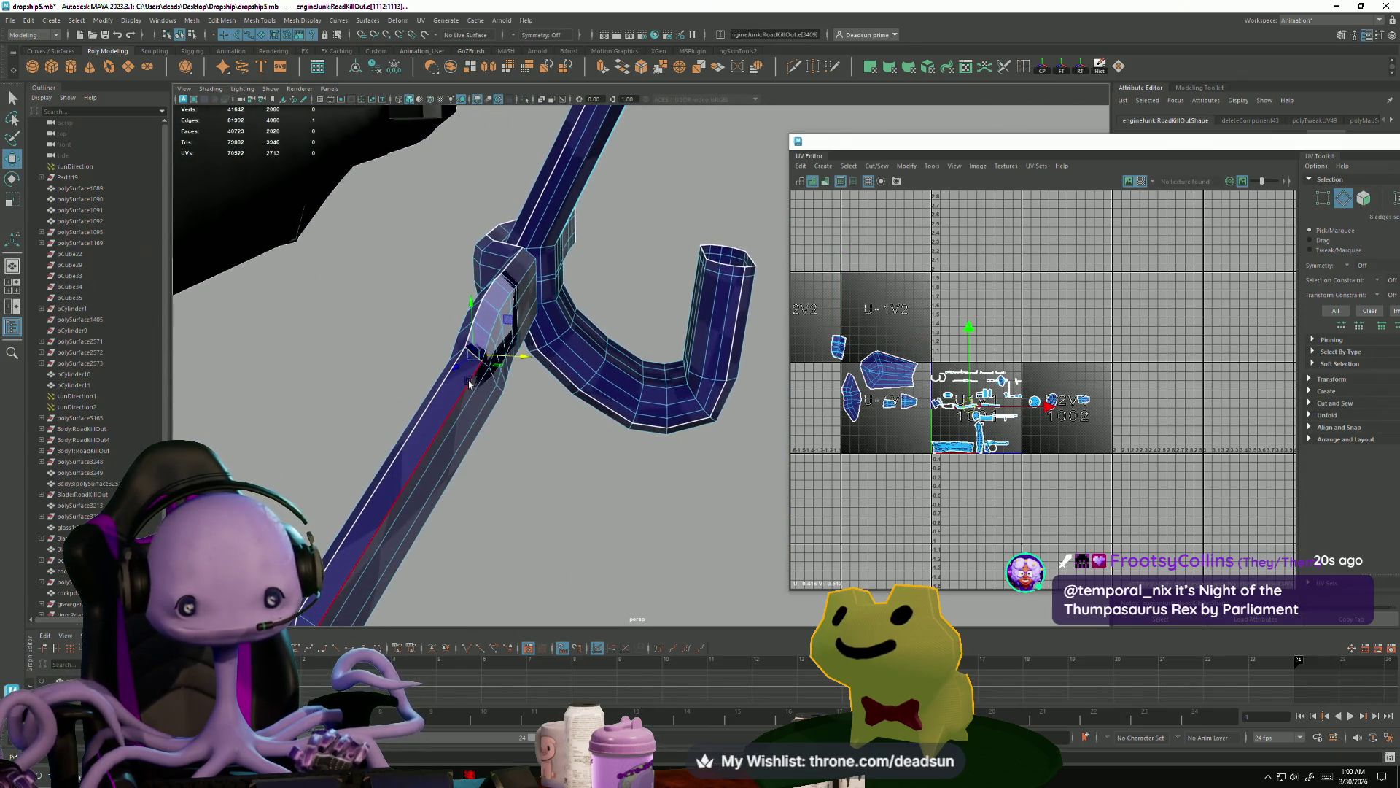
alt+drag(405, 479, 440, 430)
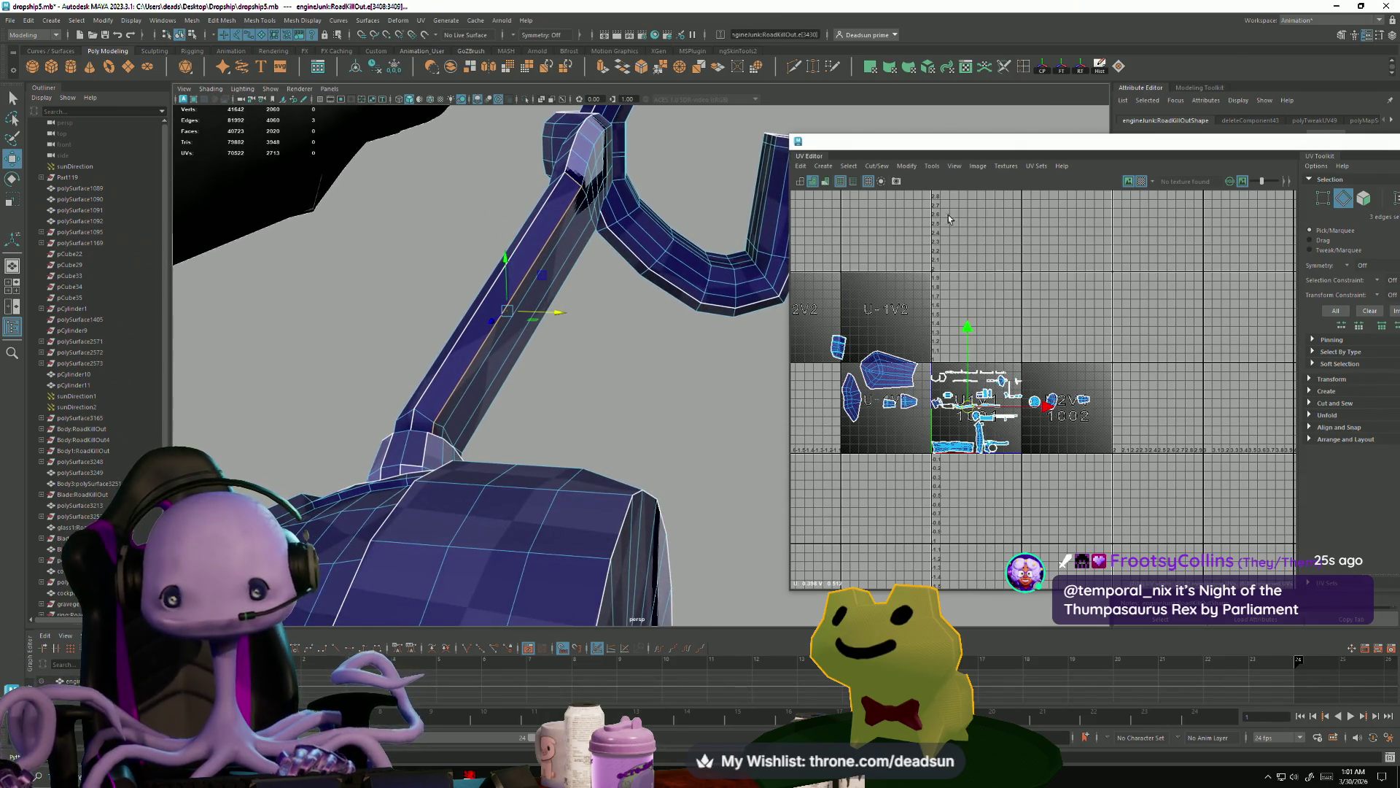
click(869, 166)
click(912, 272)
mouse_move(554, 438)
alt+mouse_down()
mouse_move(522, 462)
mouse_move(429, 487)
mouse_move(387, 443)
mouse_move(521, 384)
mouse_move(568, 443)
mouse_move(462, 400)
mouse_move(490, 431)
mouse_move(469, 407)
mouse_move(465, 510)
alt+mouse_up()
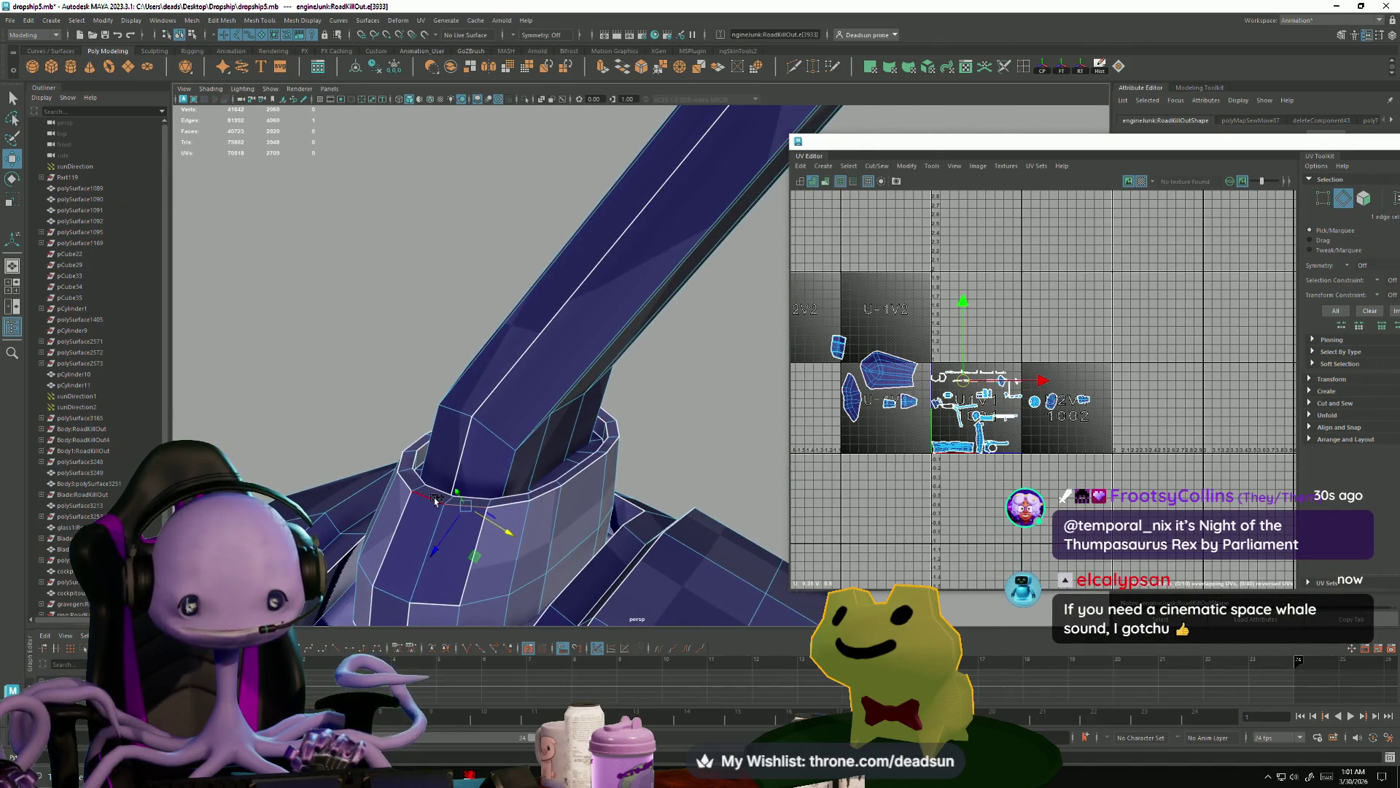
click(192, 23)
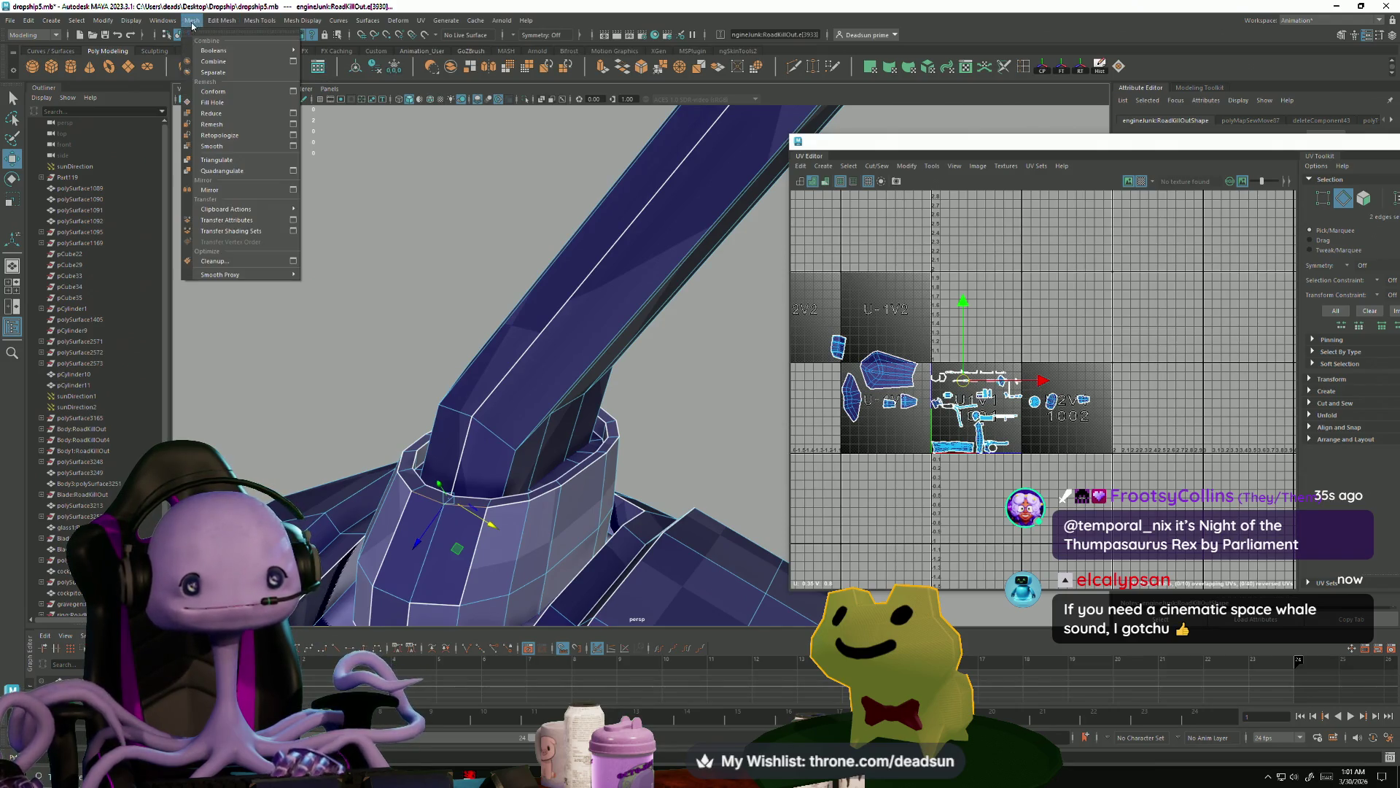
- Move-and-sew the collar edges where the tube meets the cylinder
click(870, 168)
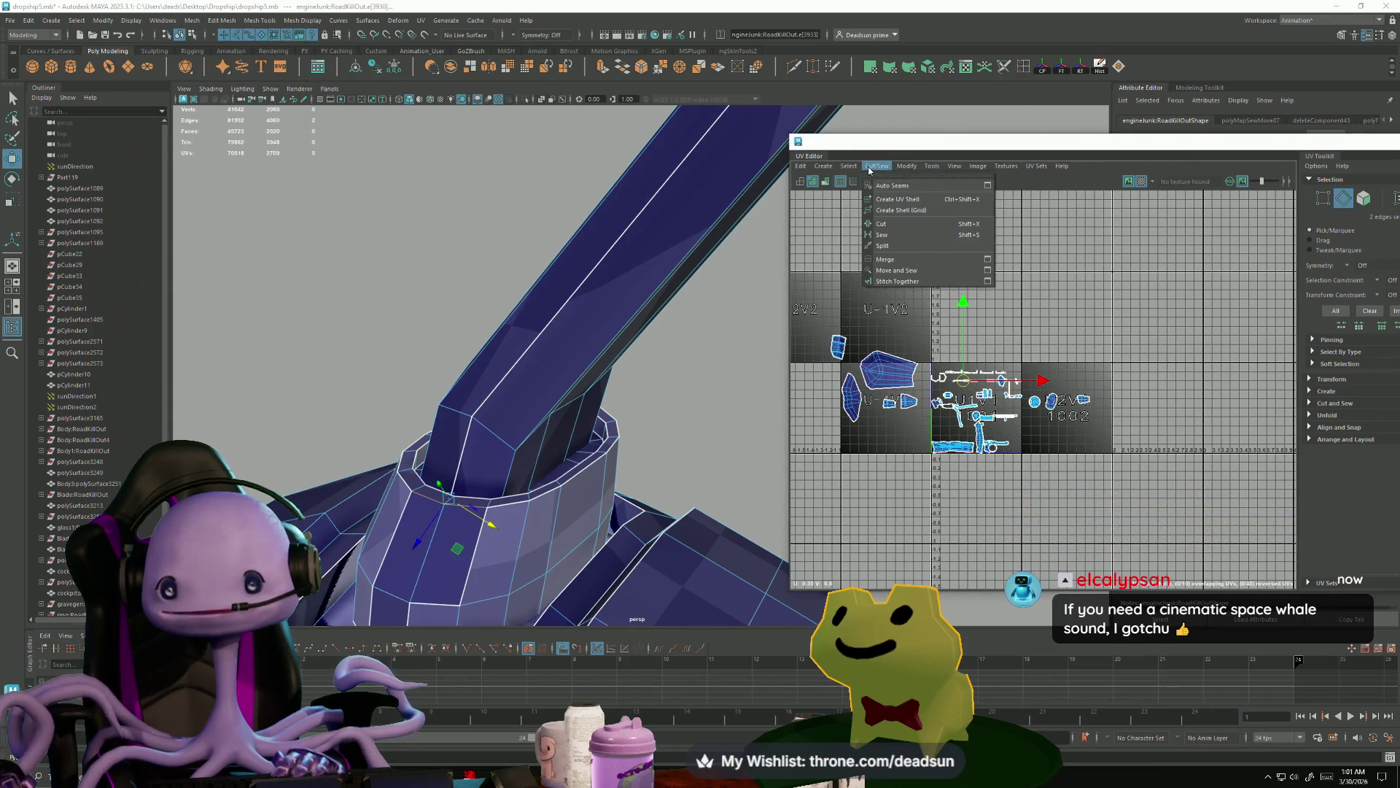
click(888, 230)
alt+drag(452, 481, 520, 451)
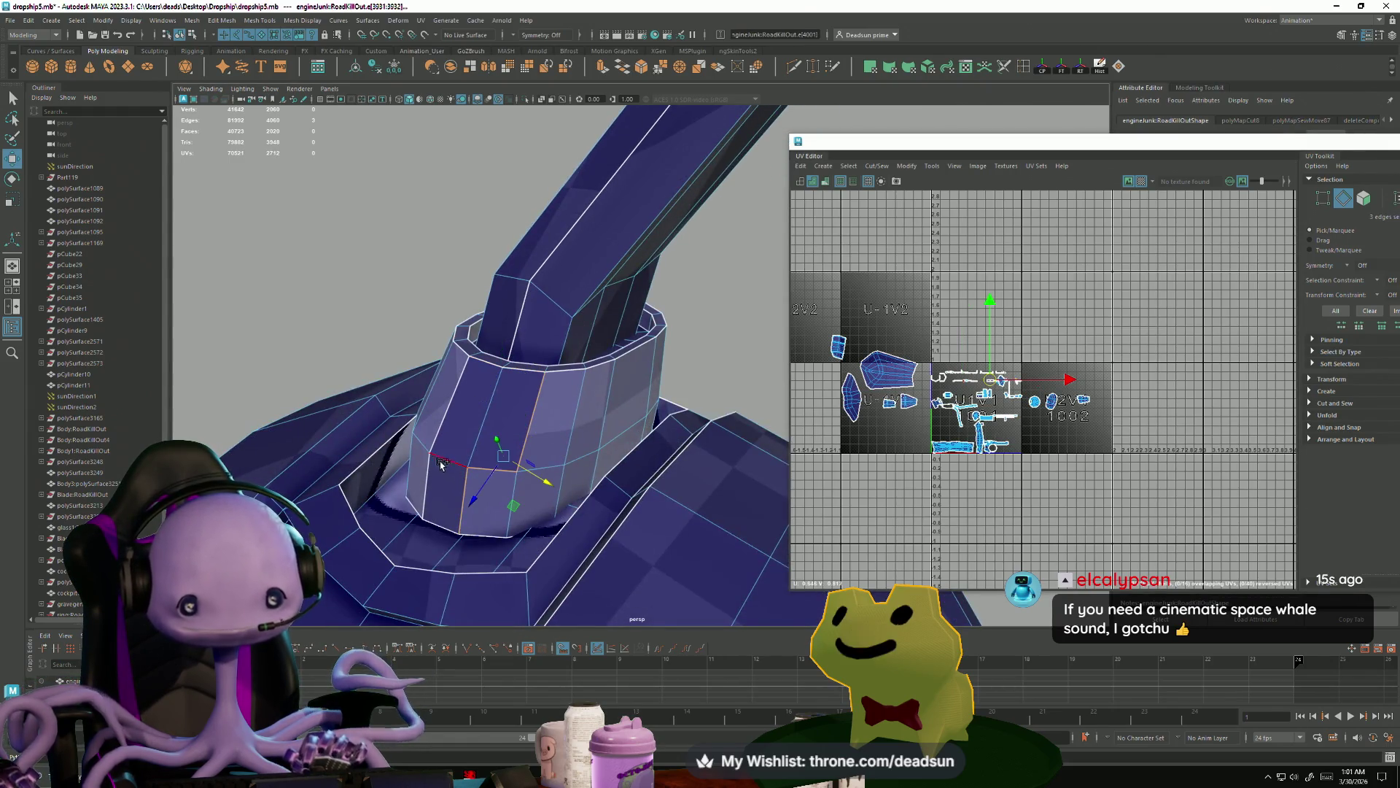
click(872, 167)
click(884, 278)
- Return to object selection, pick the engine drum and switch to edge selection
mouse_move(518, 368)
alt+mouse_down()
mouse_move(625, 359)
mouse_move(500, 343)
mouse_move(700, 648)
mouse_move(570, 425)
mouse_move(572, 458)
mouse_move(492, 416)
mouse_move(723, 458)
mouse_move(671, 308)
alt+mouse_up()
right_drag(725, 293, 725, 293)
mouse_move(726, 293)
alt+mouse_down()
mouse_move(474, 397)
mouse_move(777, 324)
mouse_move(657, 397)
mouse_move(700, 397)
mouse_move(714, 455)
mouse_move(642, 423)
alt+mouse_up()
click(636, 369)
click(778, 324)
click(641, 423)
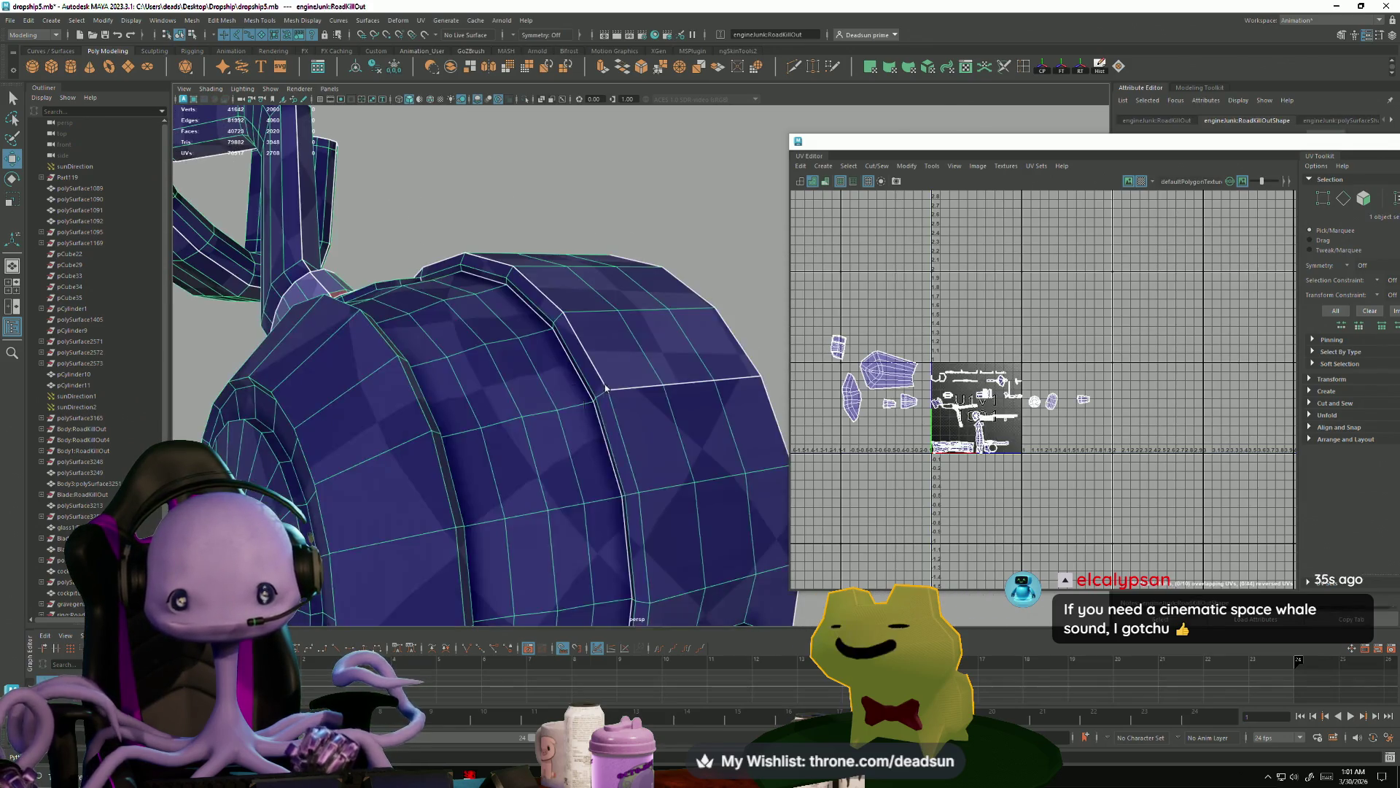
key(F10)
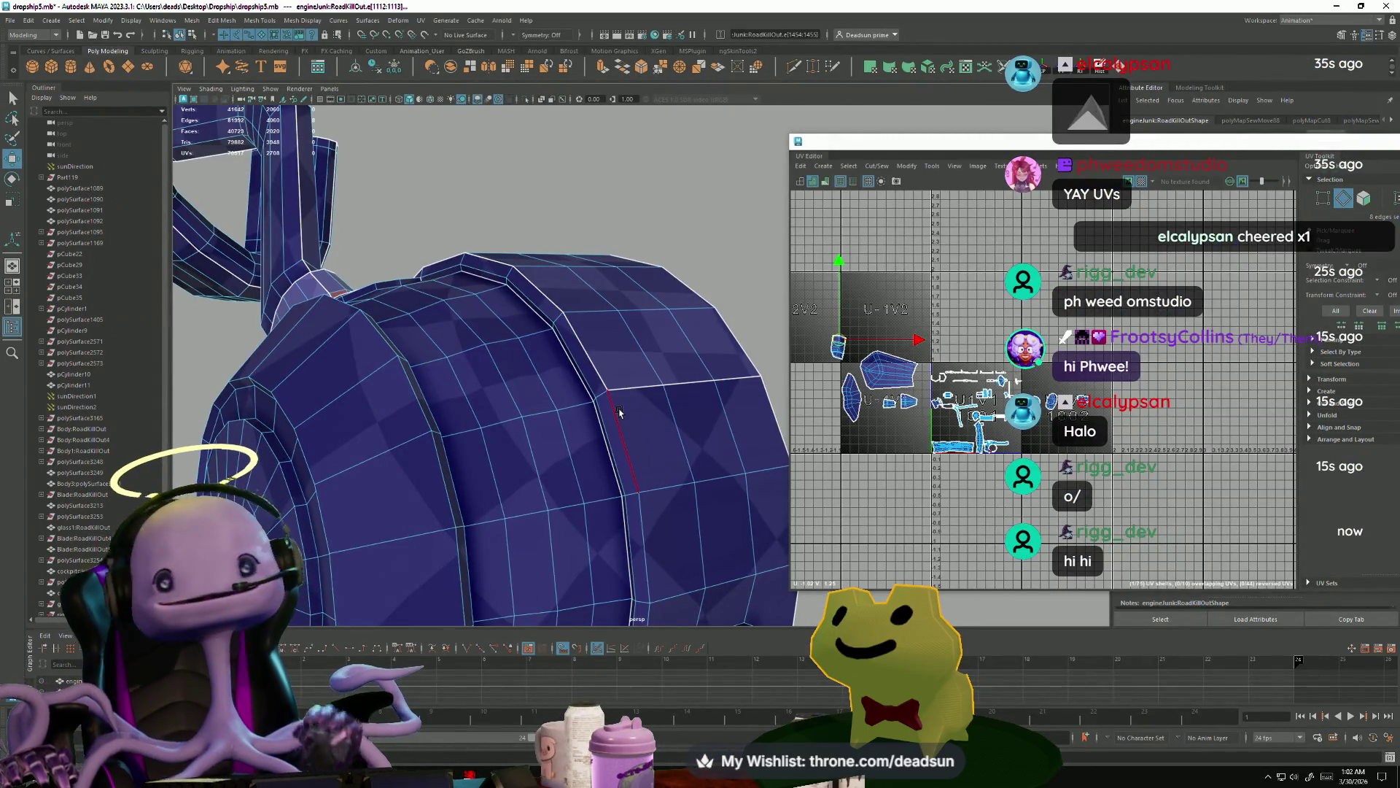
key(alt+Tab)
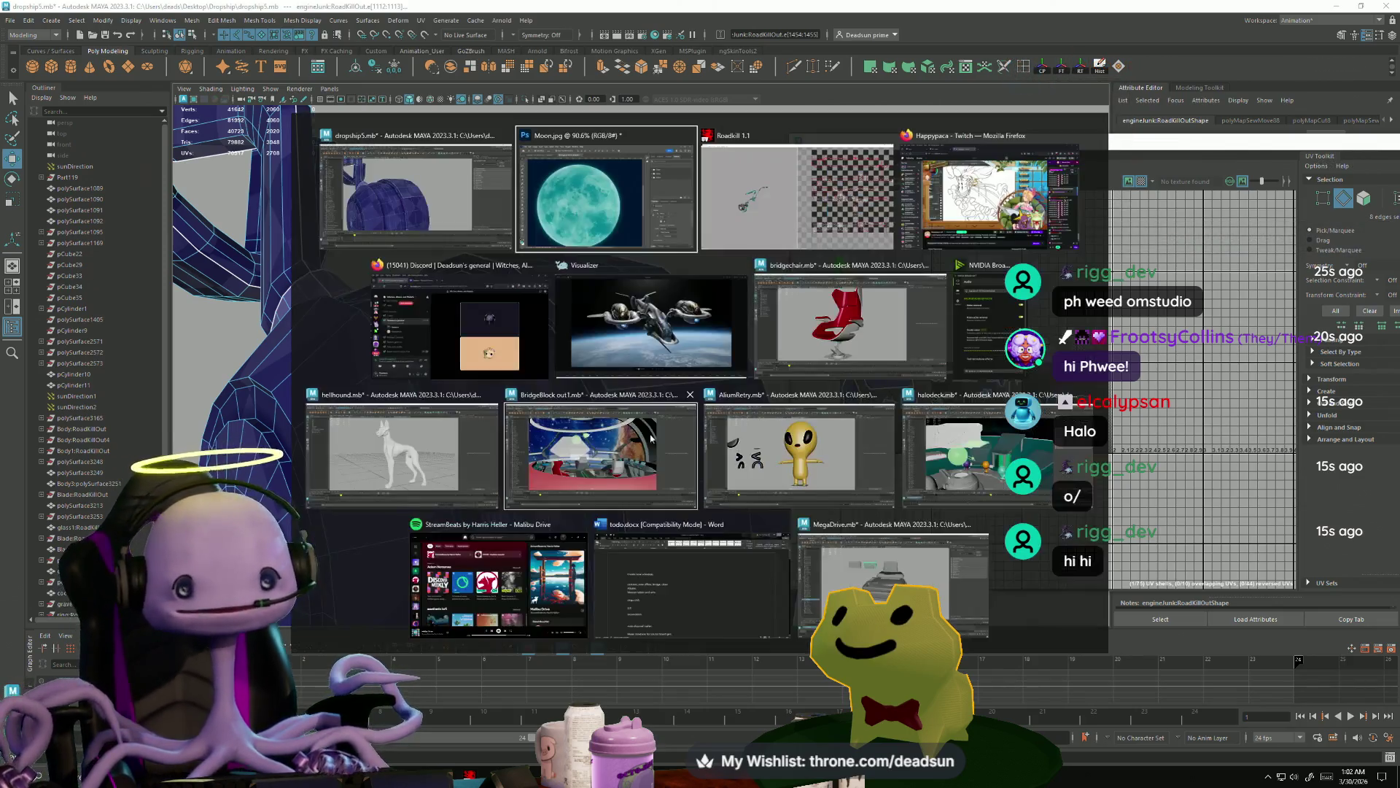
click(665, 326)
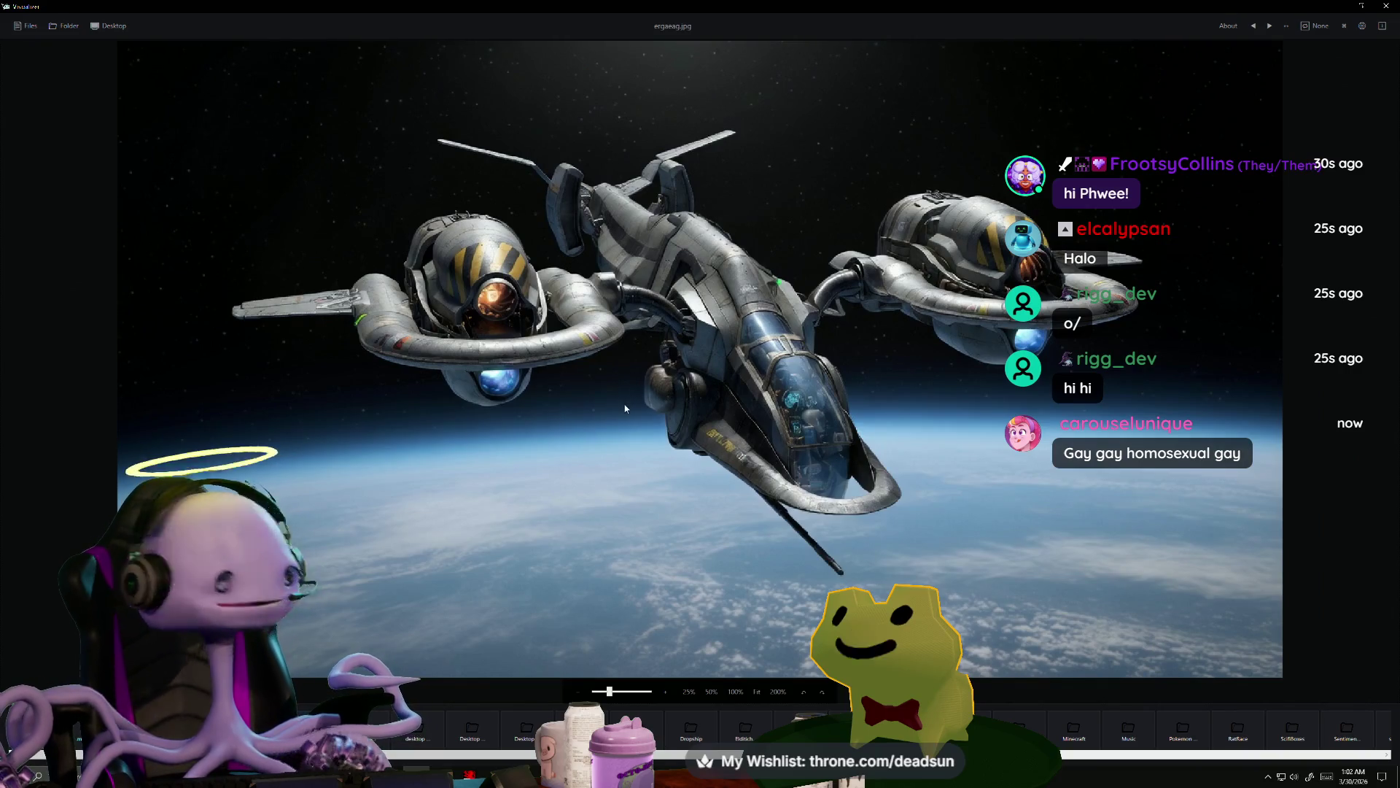
key(alt+Tab)
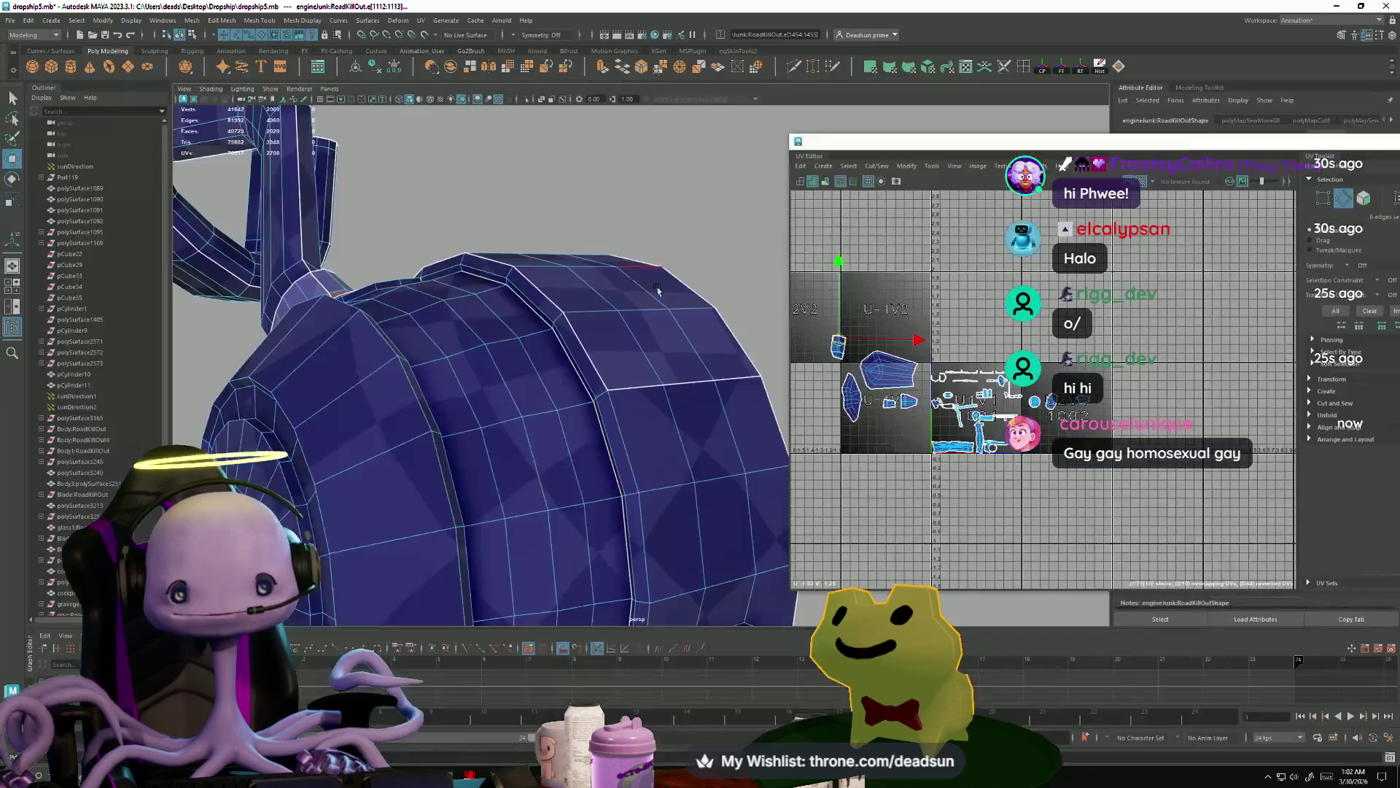
mouse_move(658, 286)
alt+mouse_down()
mouse_move(406, 316)
mouse_move(151, 274)
mouse_move(444, 345)
mouse_move(452, 376)
mouse_move(465, 362)
mouse_move(486, 394)
mouse_move(429, 406)
mouse_move(412, 394)
alt+mouse_up()
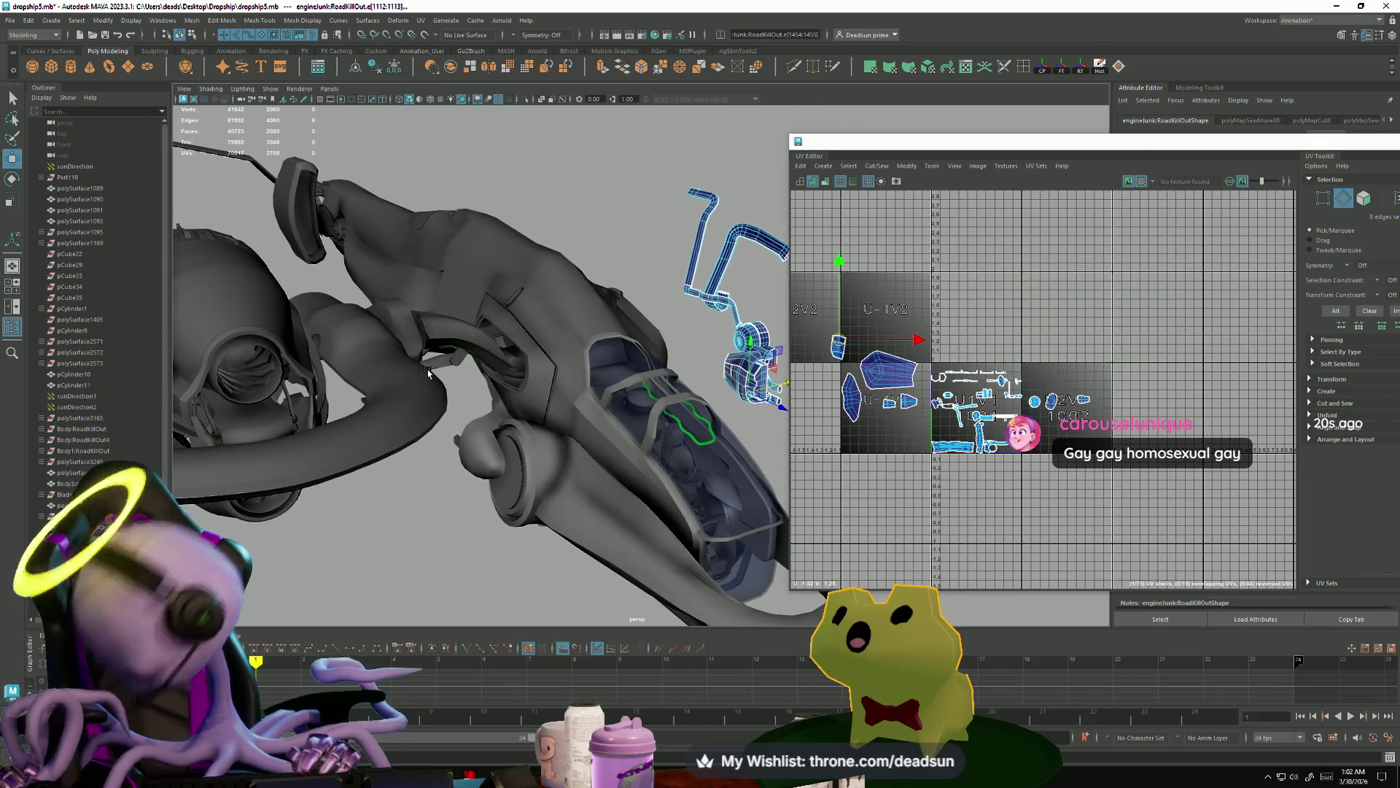
- Switch to the bridgechair scene and turn the view to face the chair's front
mouse_move(394, 339)
alt+mouse_down()
mouse_move(399, 406)
mouse_move(386, 389)
alt+mouse_up()
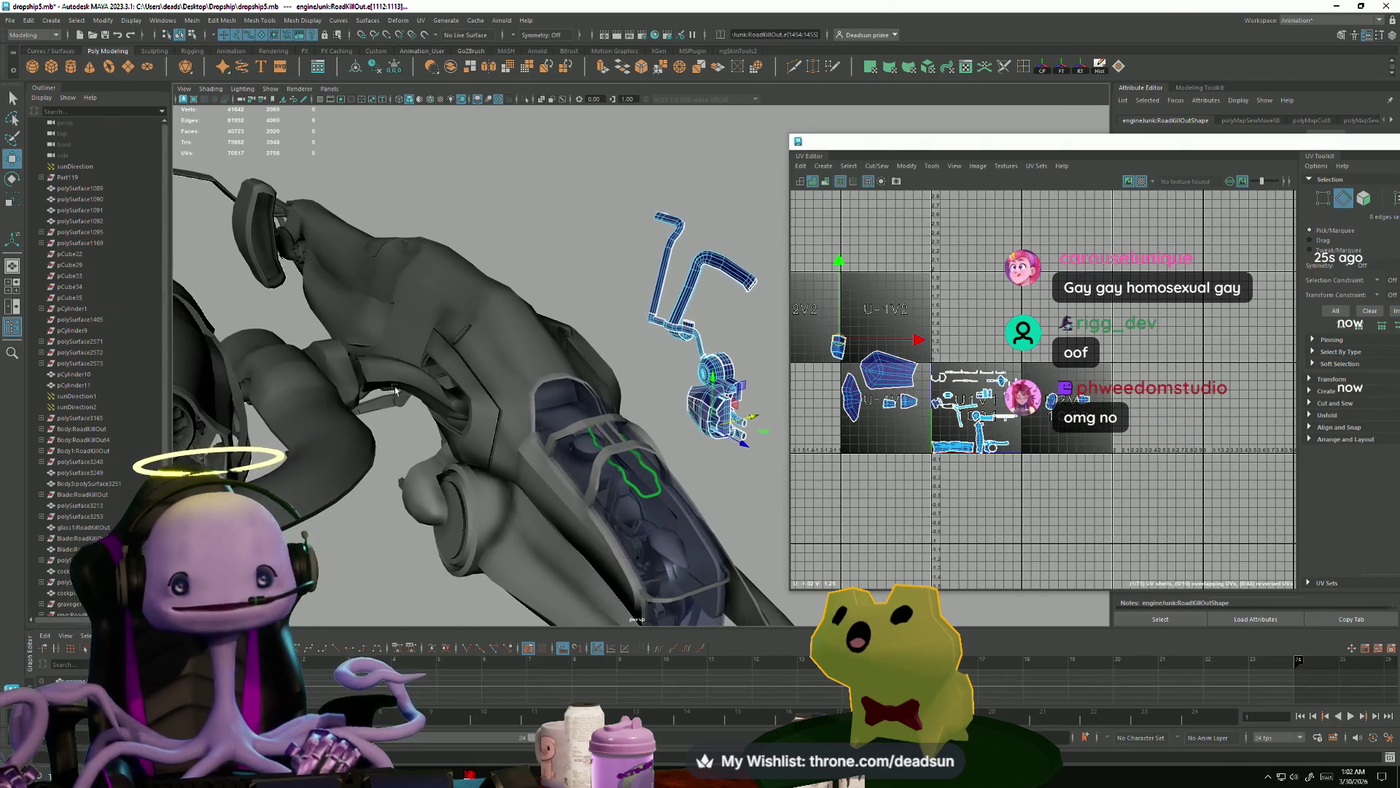
key(alt+Tab)
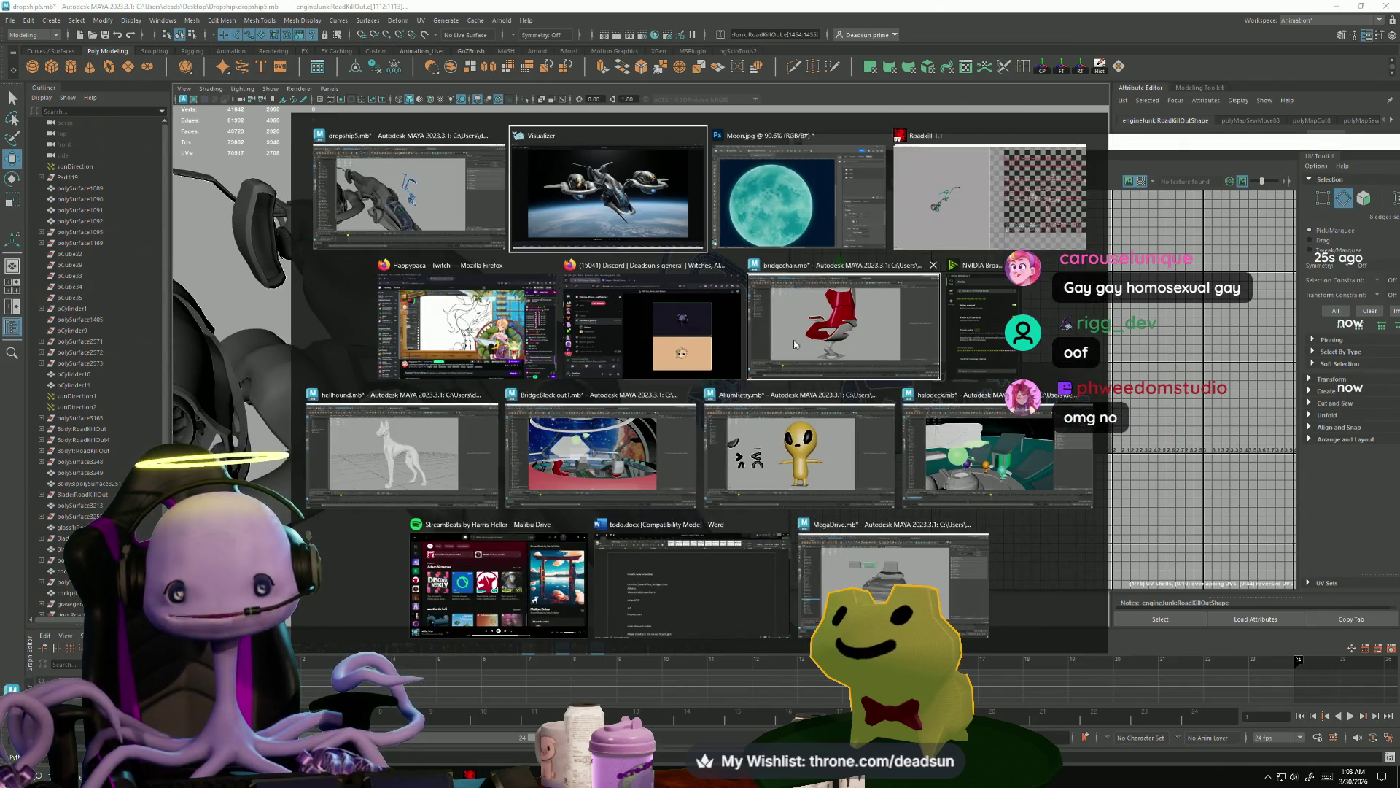
click(794, 356)
mouse_move(806, 307)
alt+mouse_down()
mouse_move(453, 388)
mouse_move(729, 393)
mouse_move(415, 405)
mouse_move(540, 463)
mouse_move(573, 496)
mouse_move(291, 431)
mouse_move(525, 441)
mouse_move(451, 421)
mouse_move(478, 406)
mouse_move(493, 460)
mouse_move(523, 455)
alt+mouse_up()
- Switch to the AliumRetry scene and zoom in
key(alt+Tab)
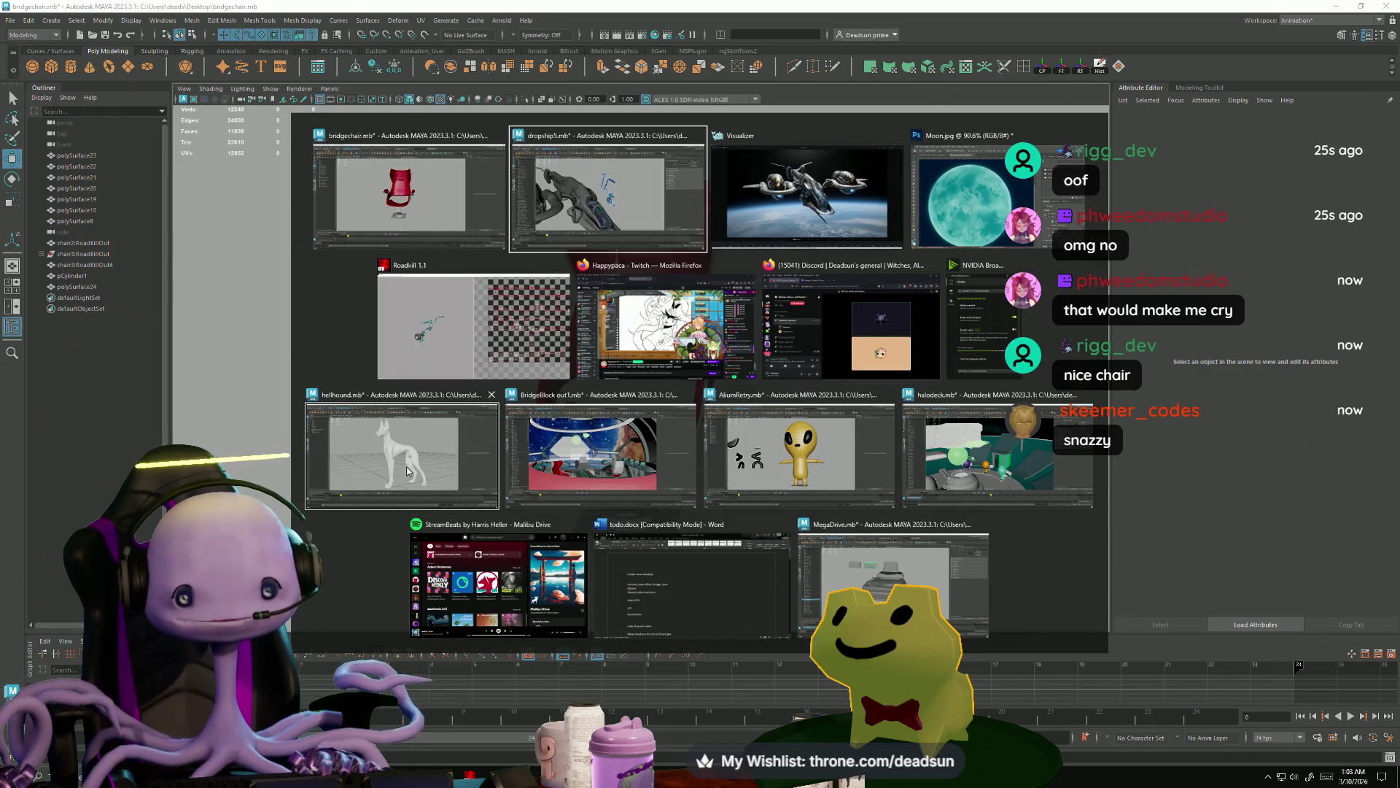
click(817, 459)
scroll(551, 475, up, 10)
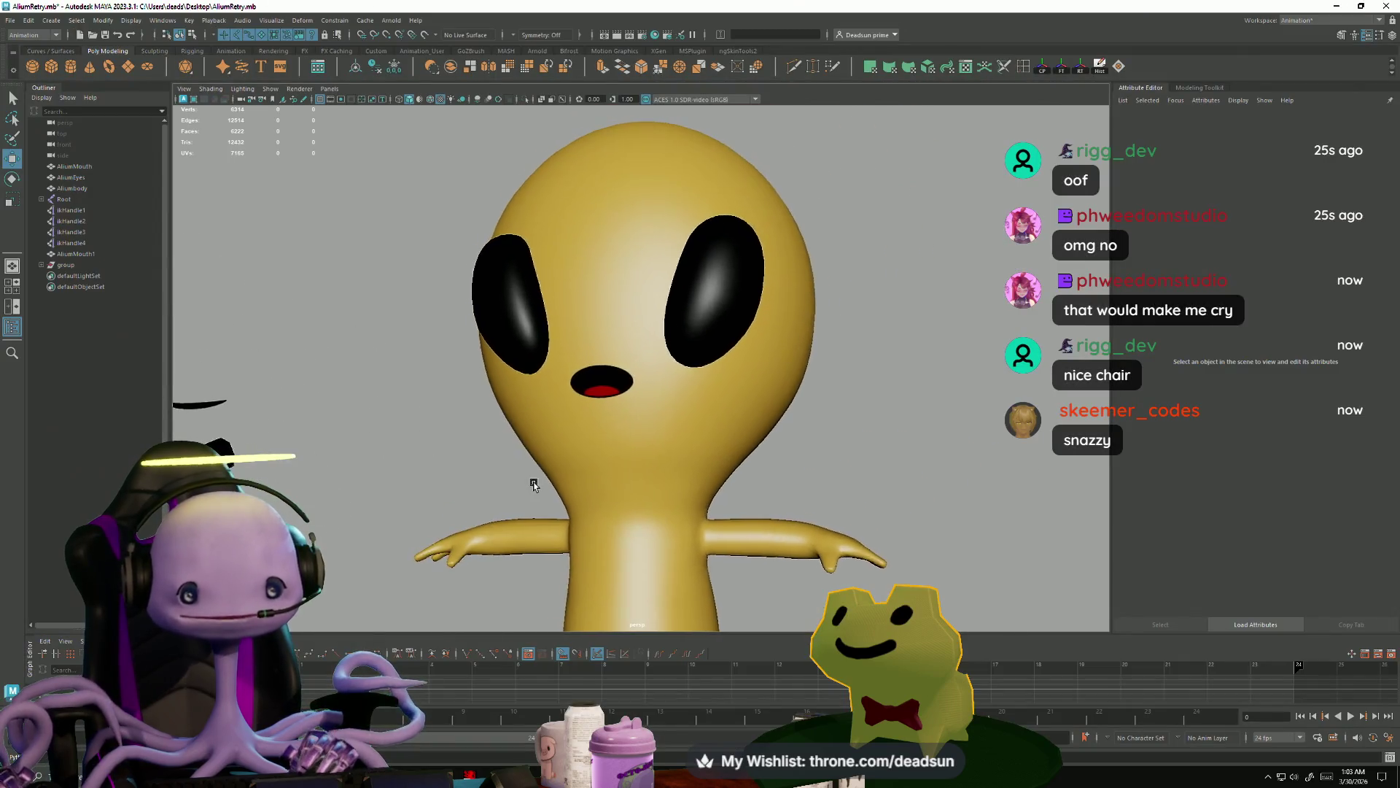
- Select the alien's mouth, frame the whole scene and switch to the Rotate tool
scroll(550, 475, up, 3)
scroll(625, 465, up, 5)
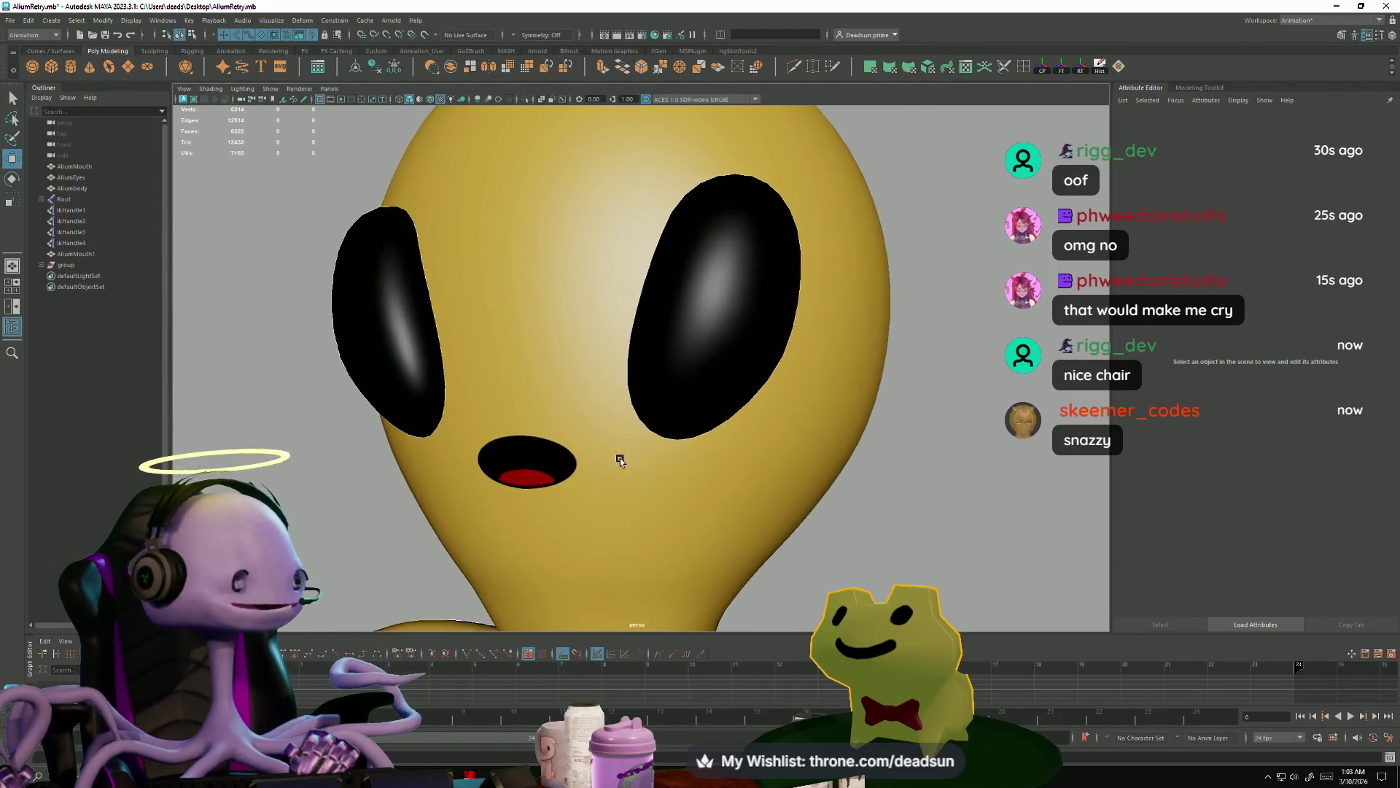
click(553, 456)
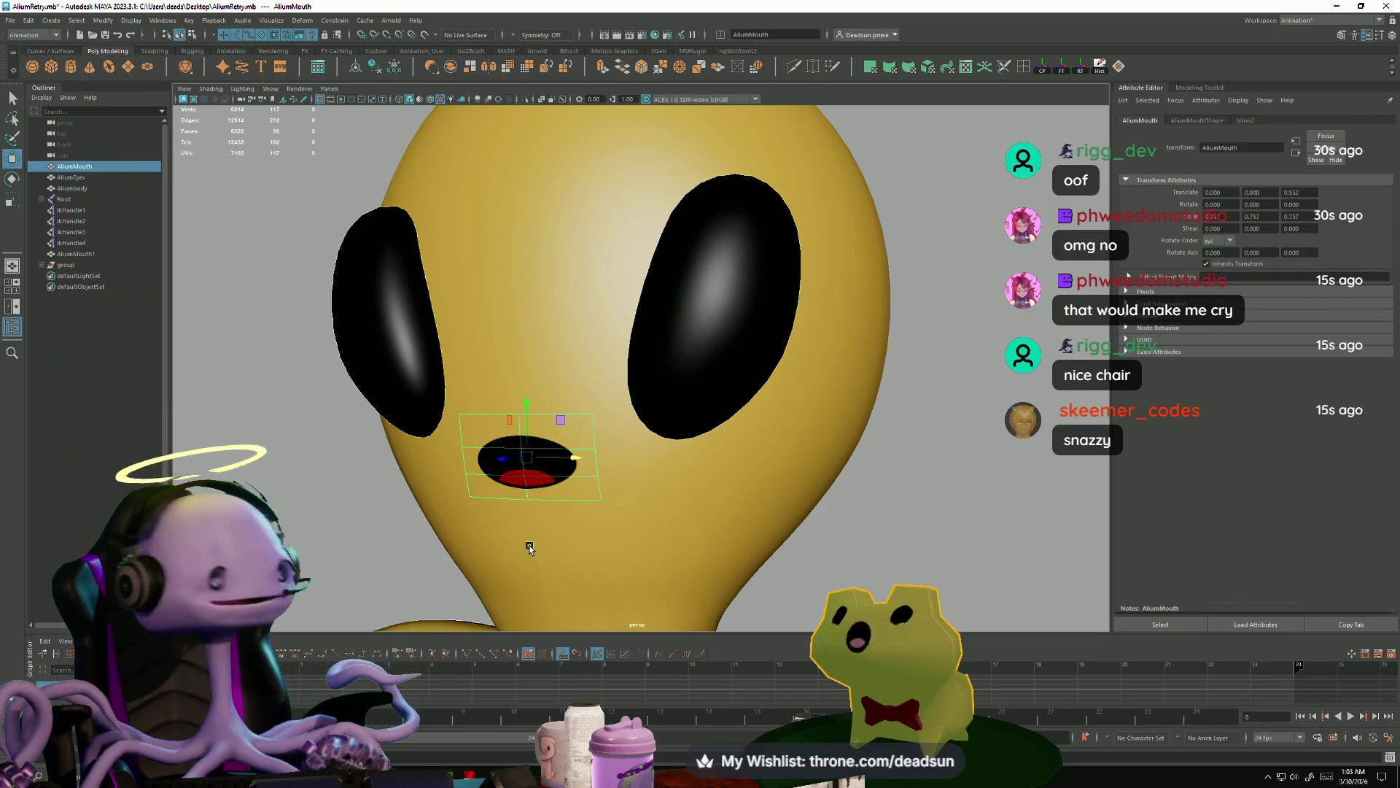
key(alt+Tab)
click(379, 219)
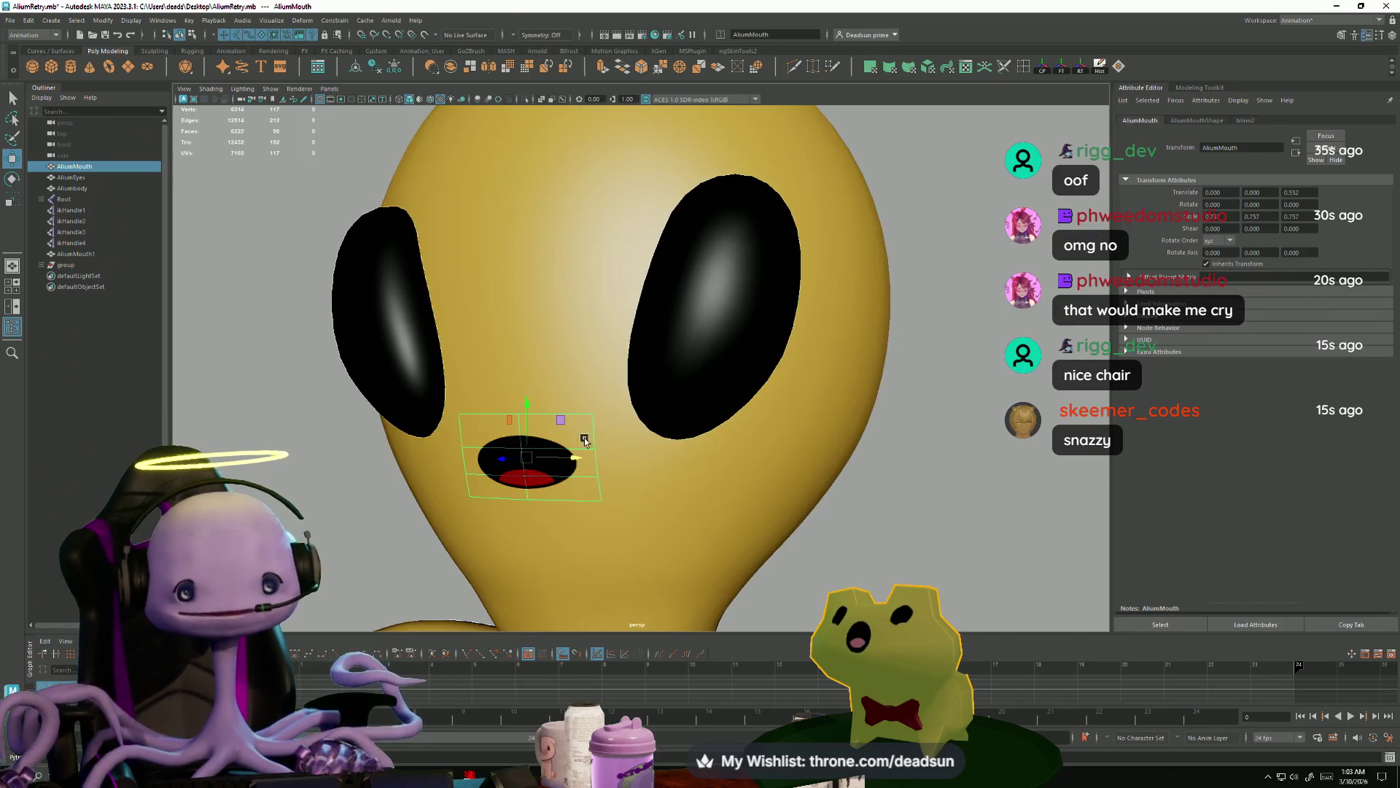
key(a)
scroll(684, 555, up, 5)
scroll(685, 510, down, 6)
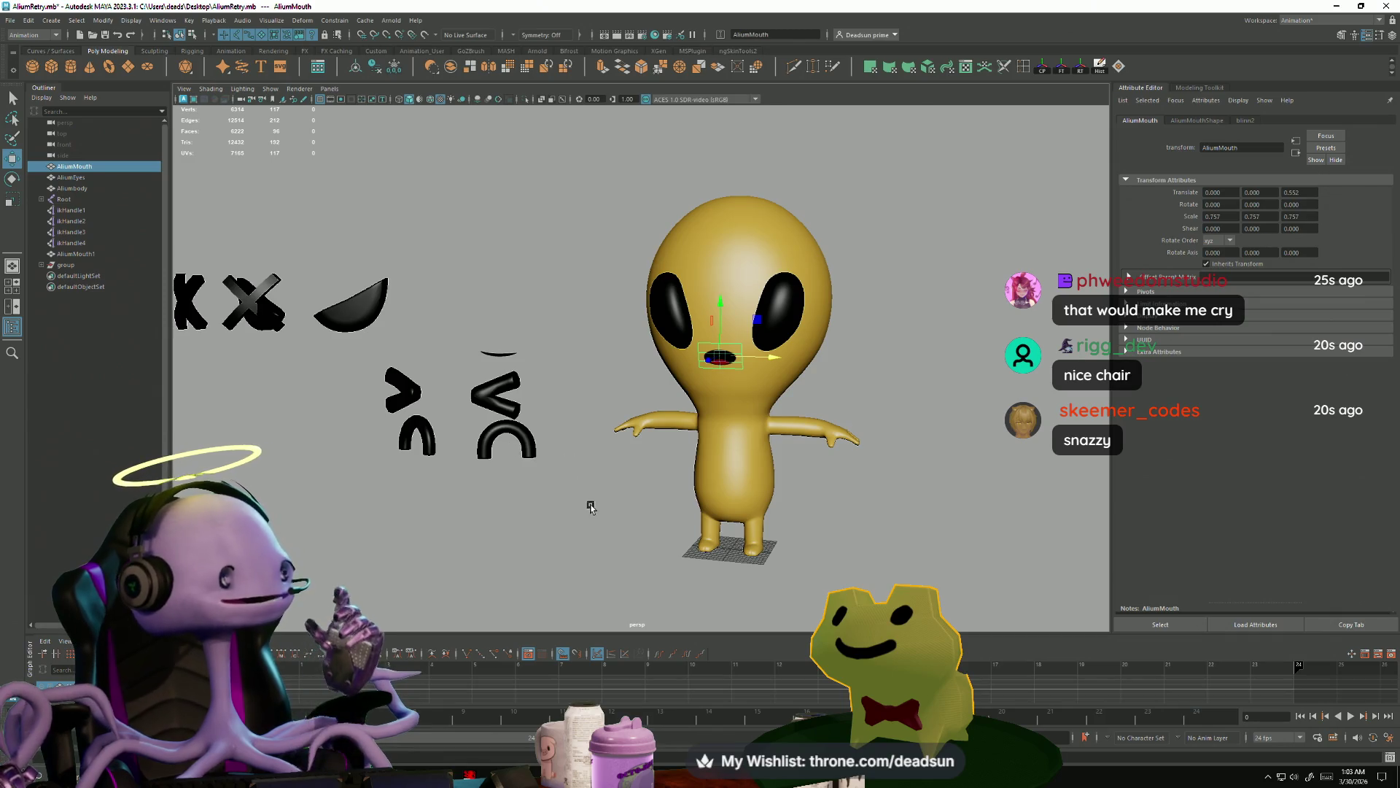
scroll(684, 382, up, 5)
key(e)
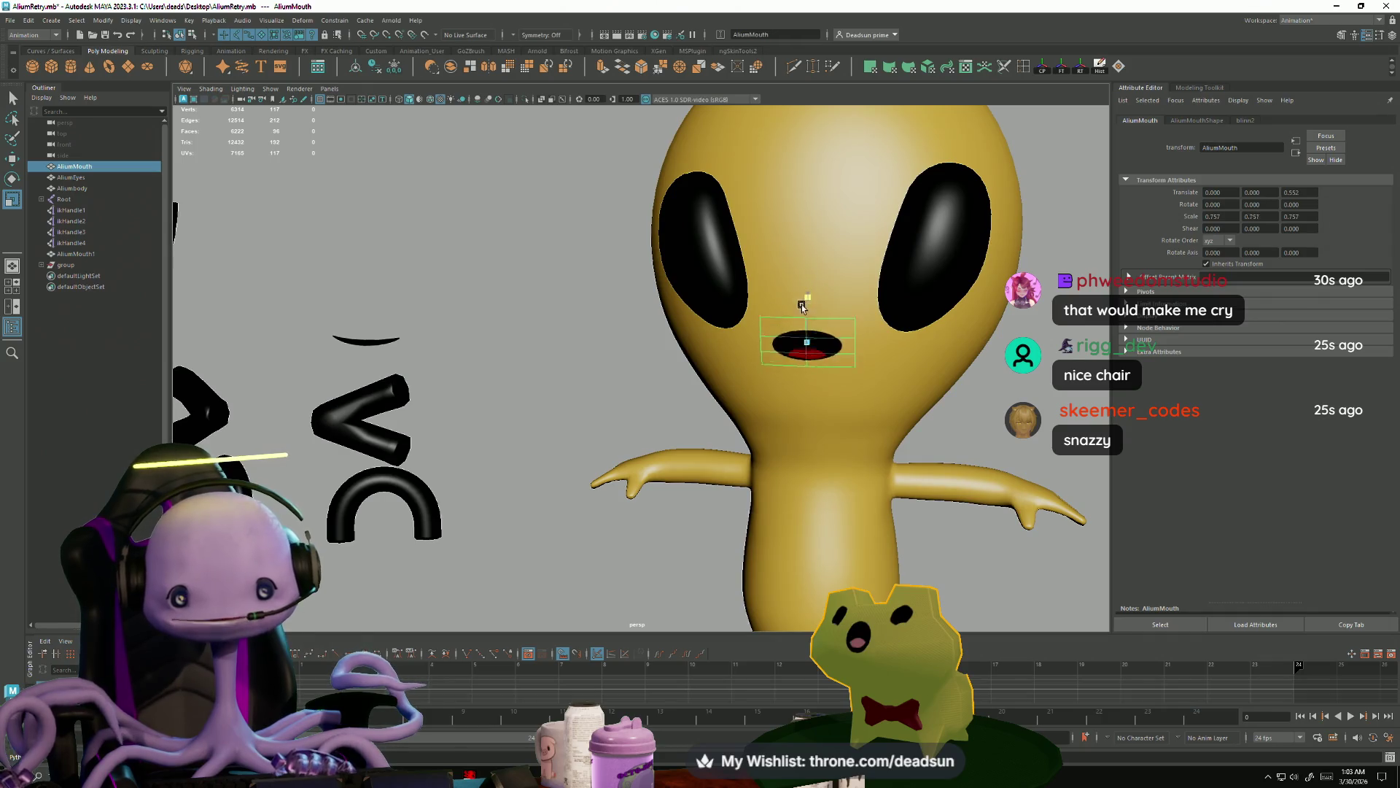
- Deselect the mouth and orbit around the alien and its face pieces
scroll(685, 462, down, 5)
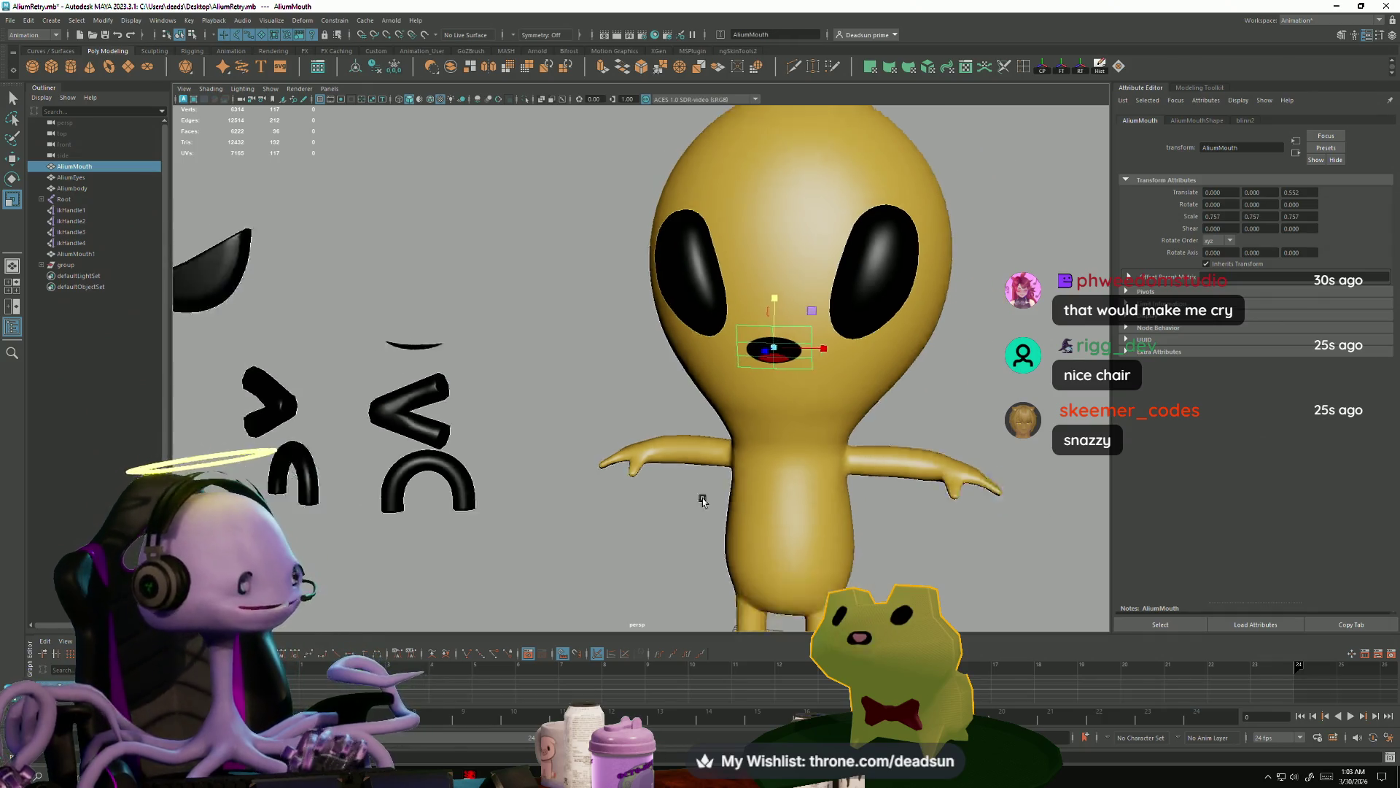
click(677, 487)
mouse_move(656, 503)
alt+middle_down()
mouse_move(647, 430)
mouse_move(681, 578)
mouse_move(601, 491)
mouse_move(608, 477)
alt+middle_up()
alt+drag(608, 478, 691, 515)
key(alt+Tab)
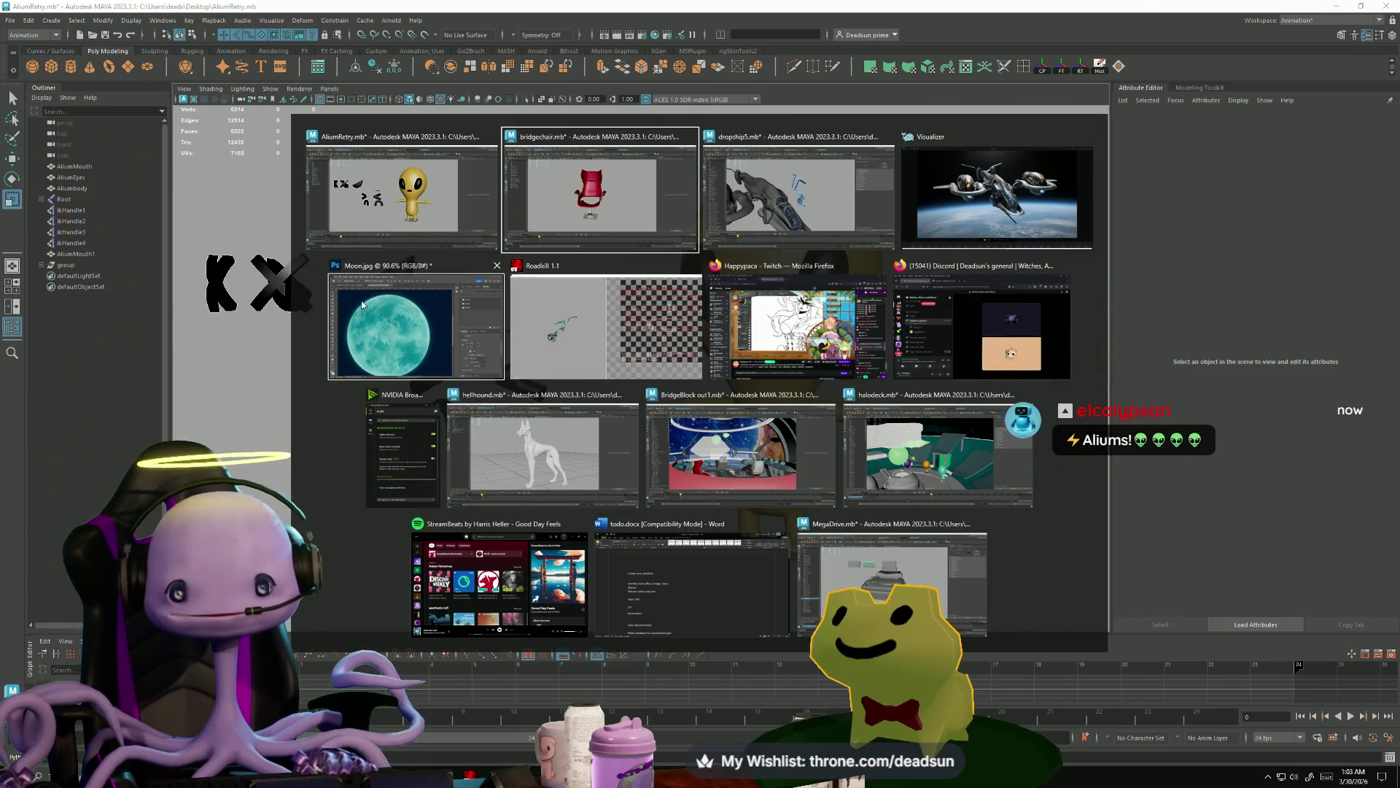
- Browse the halodeck, BridgeBlock out1 and hellhound scenes, orbiting around each model
click(947, 475)
mouse_move(904, 504)
alt+mouse_down()
mouse_move(807, 565)
mouse_move(744, 457)
mouse_move(665, 491)
mouse_move(468, 462)
mouse_move(726, 463)
mouse_move(700, 495)
alt+mouse_up()
key(alt+Tab)
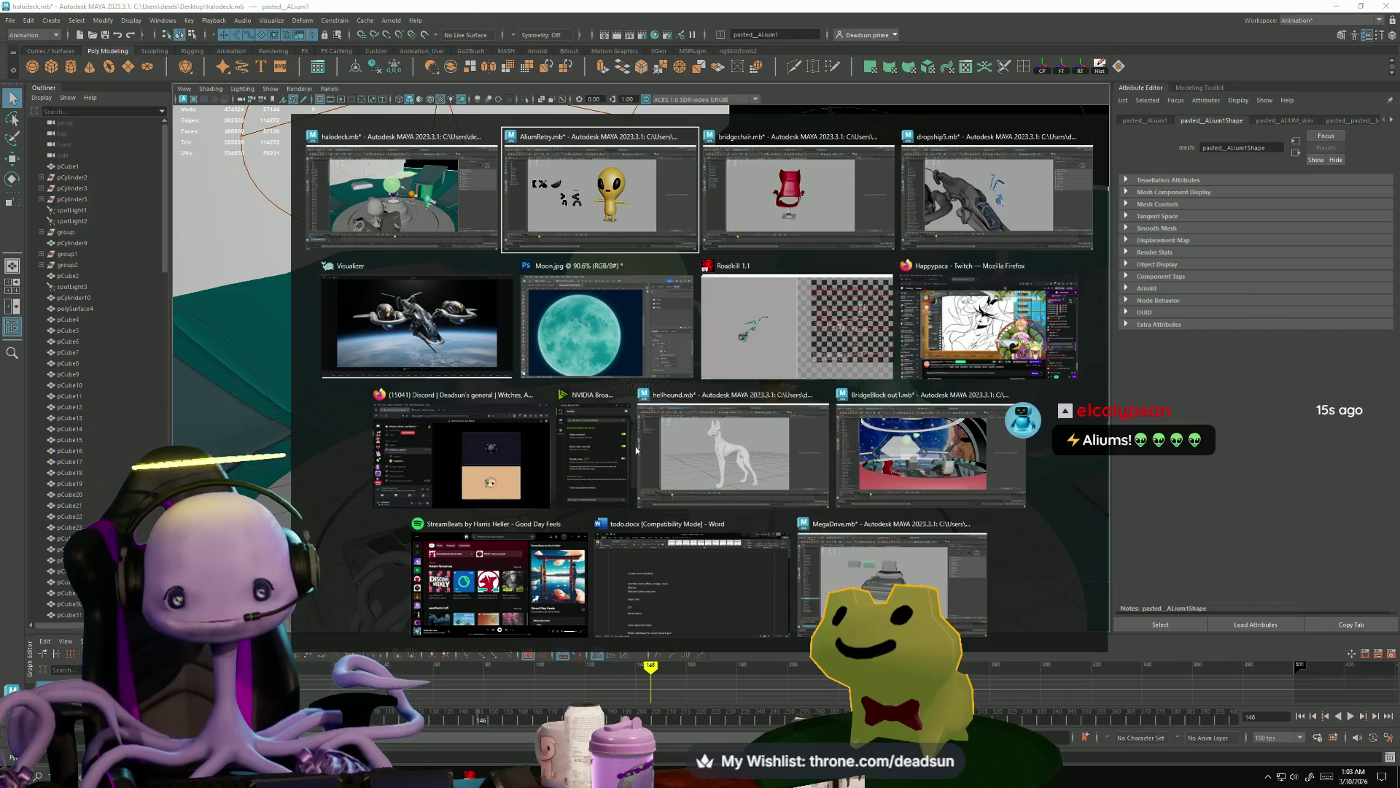
click(883, 458)
mouse_move(839, 481)
alt+mouse_down()
mouse_move(749, 525)
mouse_move(664, 432)
mouse_move(530, 535)
mouse_move(398, 555)
mouse_move(482, 510)
alt+mouse_up()
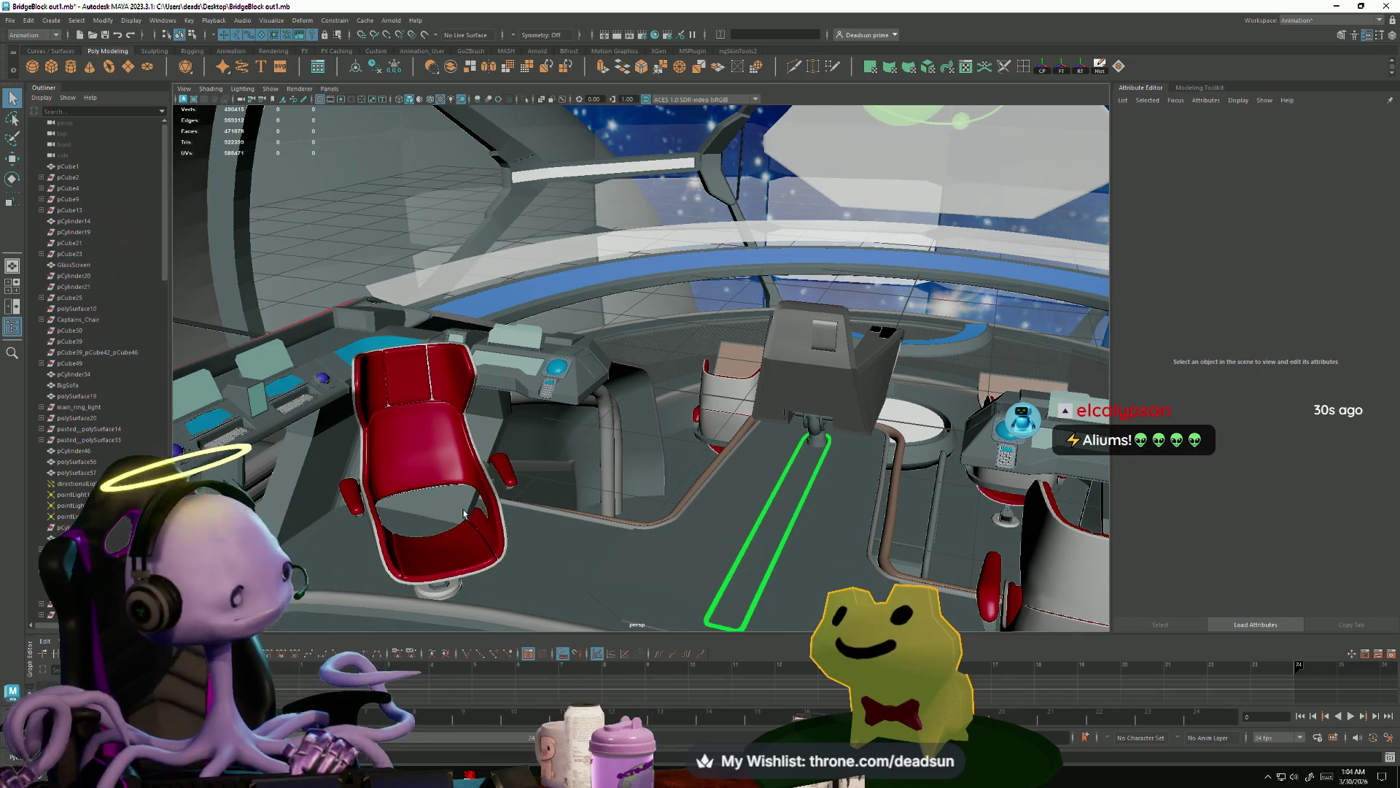
mouse_move(413, 522)
alt+mouse_down()
mouse_move(630, 500)
mouse_move(343, 431)
mouse_move(614, 470)
mouse_move(618, 427)
alt+mouse_up()
key(alt+Tab)
click(885, 447)
mouse_move(736, 503)
alt+mouse_down()
mouse_move(462, 519)
mouse_move(641, 521)
mouse_move(582, 513)
alt+mouse_up()
- Close the Roadkill 1.1 window and bring dropship5 forward, zooming onto the engine part
key(alt+Tab)
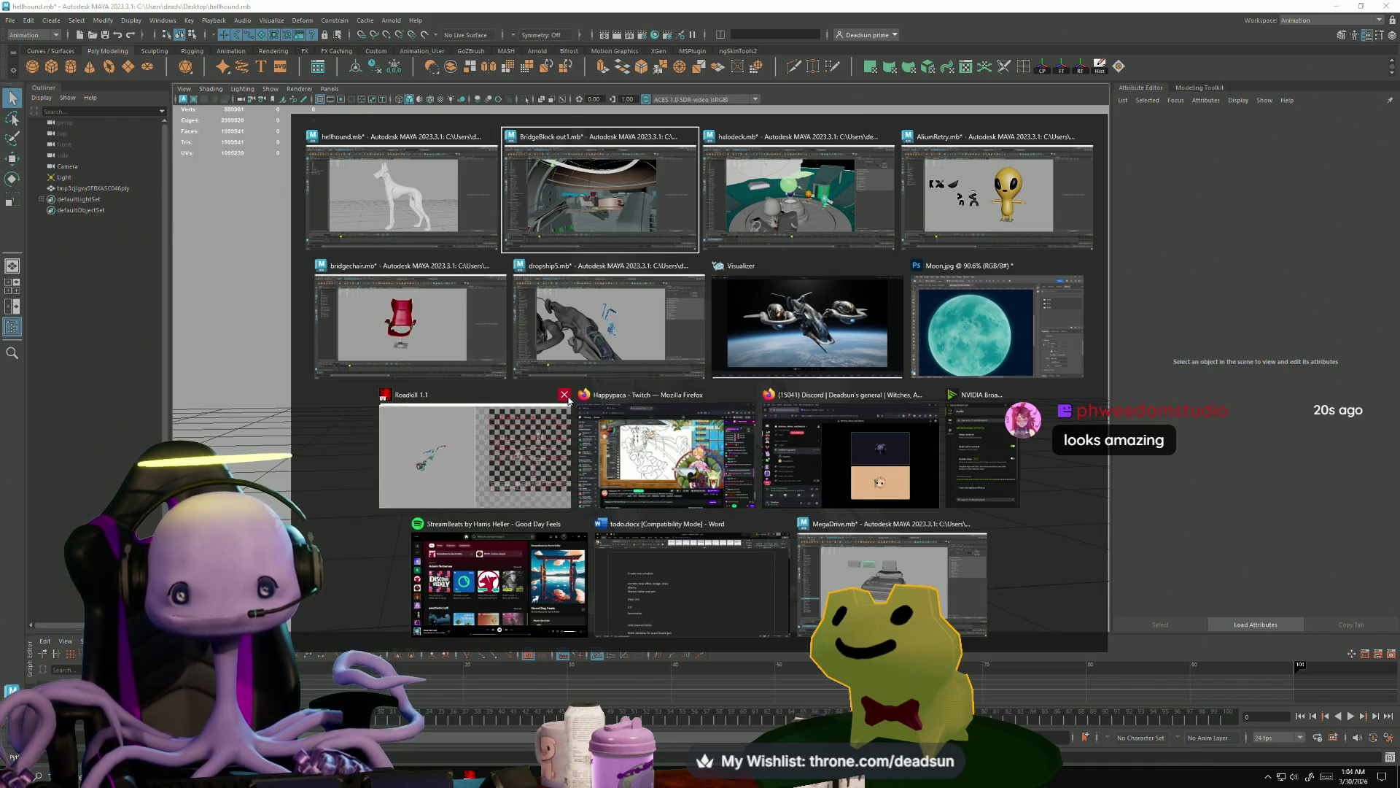
click(566, 397)
click(634, 329)
mouse_move(652, 372)
alt+mouse_down()
mouse_move(424, 428)
mouse_move(472, 353)
mouse_move(529, 460)
mouse_move(553, 459)
mouse_move(445, 416)
mouse_move(474, 408)
mouse_move(392, 430)
mouse_move(409, 406)
mouse_move(380, 403)
mouse_move(501, 490)
mouse_move(499, 452)
mouse_move(403, 423)
mouse_move(485, 416)
mouse_move(457, 377)
alt+mouse_up()
- Switch to face selection and frame the hook assembly part from the side
right_drag(573, 387, 573, 414)
click(524, 411)
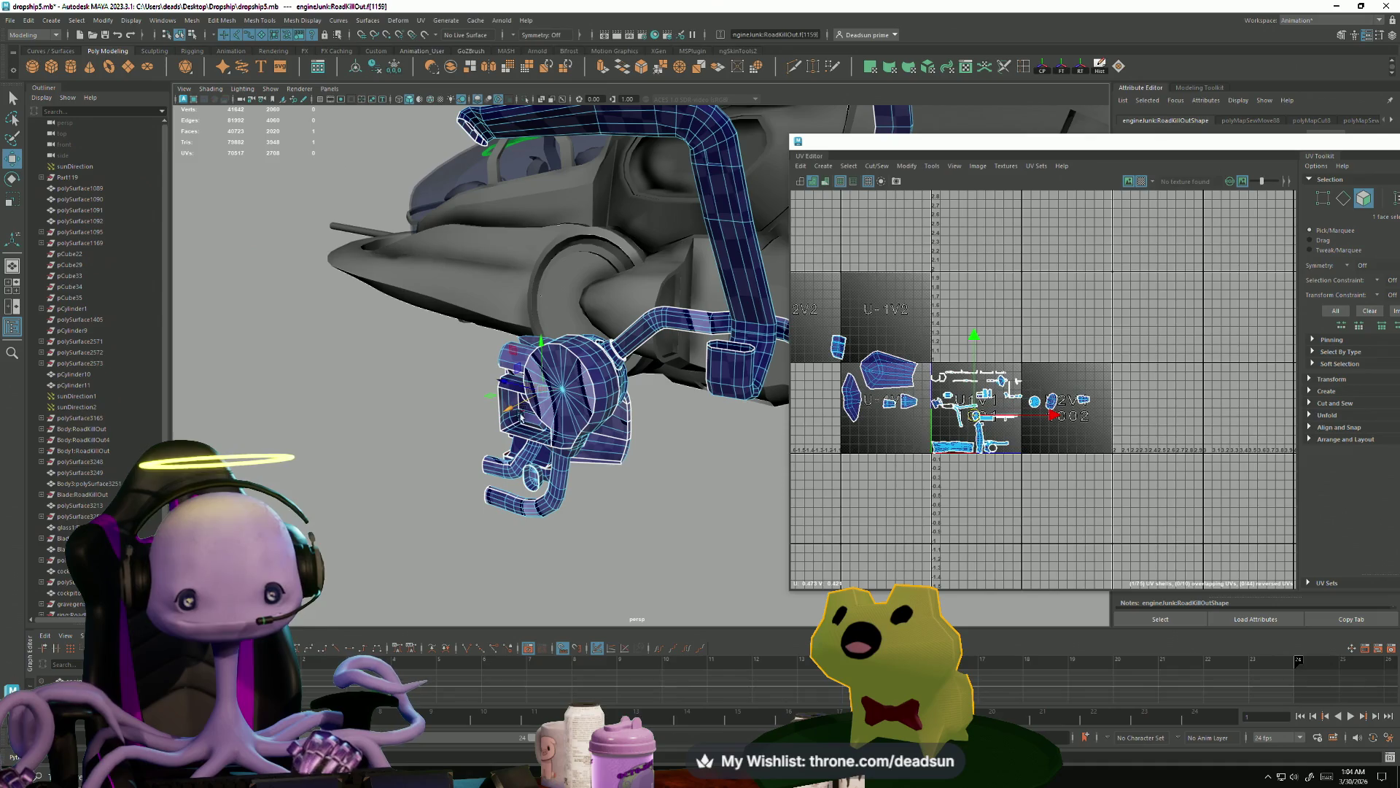
key(f)
mouse_move(440, 447)
alt+mouse_down()
mouse_move(557, 459)
mouse_move(656, 369)
mouse_move(460, 348)
alt+mouse_up()
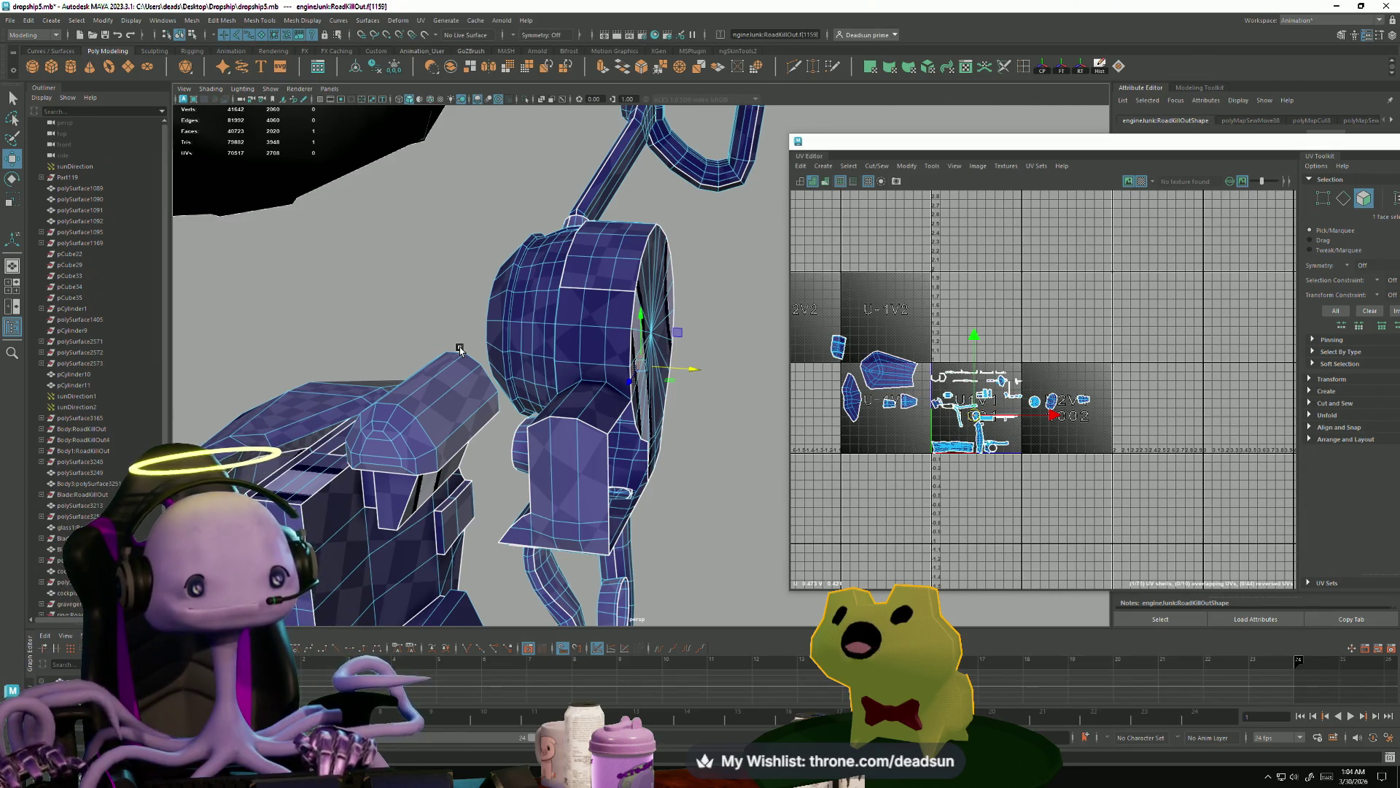
mouse_move(324, 379)
alt+mouse_down()
mouse_move(566, 437)
mouse_move(466, 397)
mouse_move(484, 412)
mouse_move(522, 281)
alt+mouse_up()
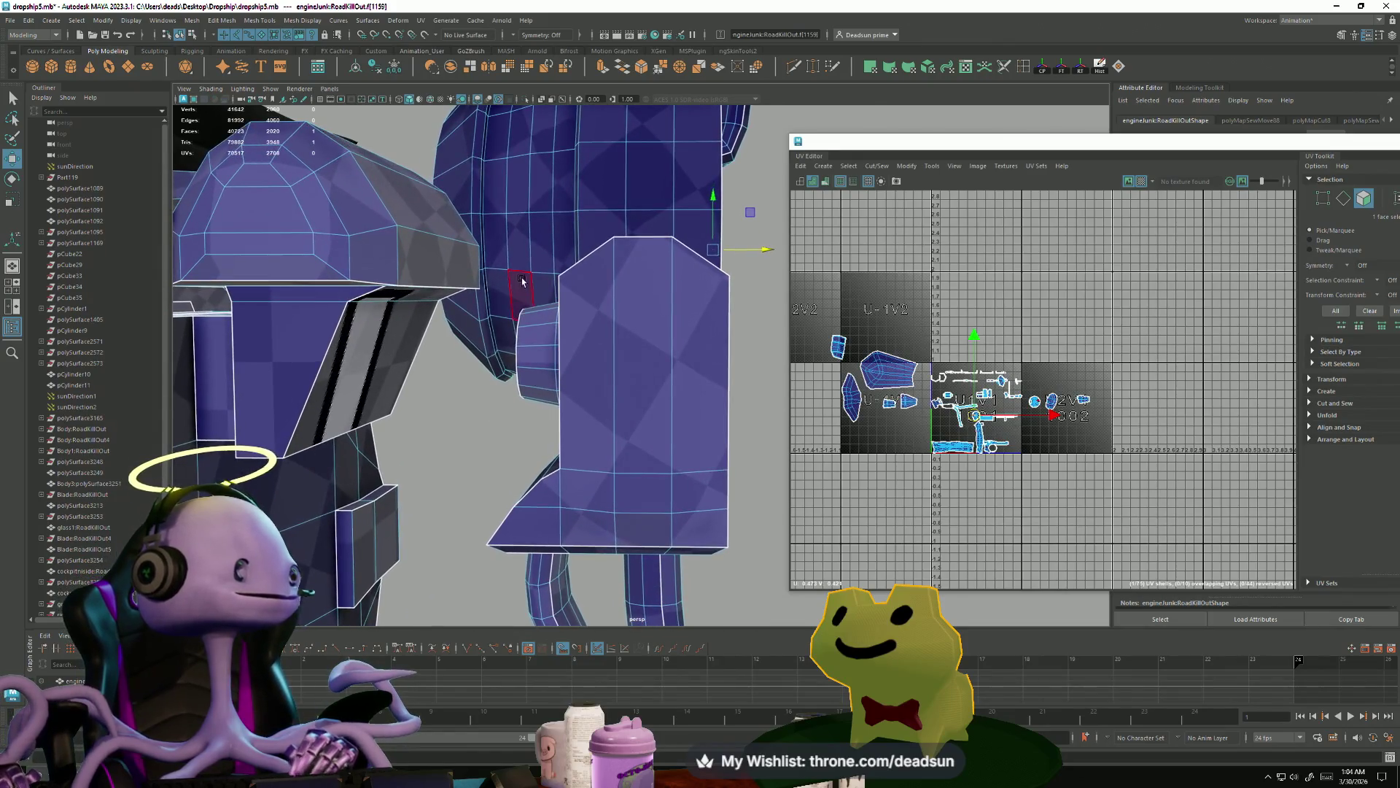
- Select the front panel faces, grow the selection, add the corner face and delete them
right_drag(522, 278, 530, 299)
click(527, 311)
click(585, 325)
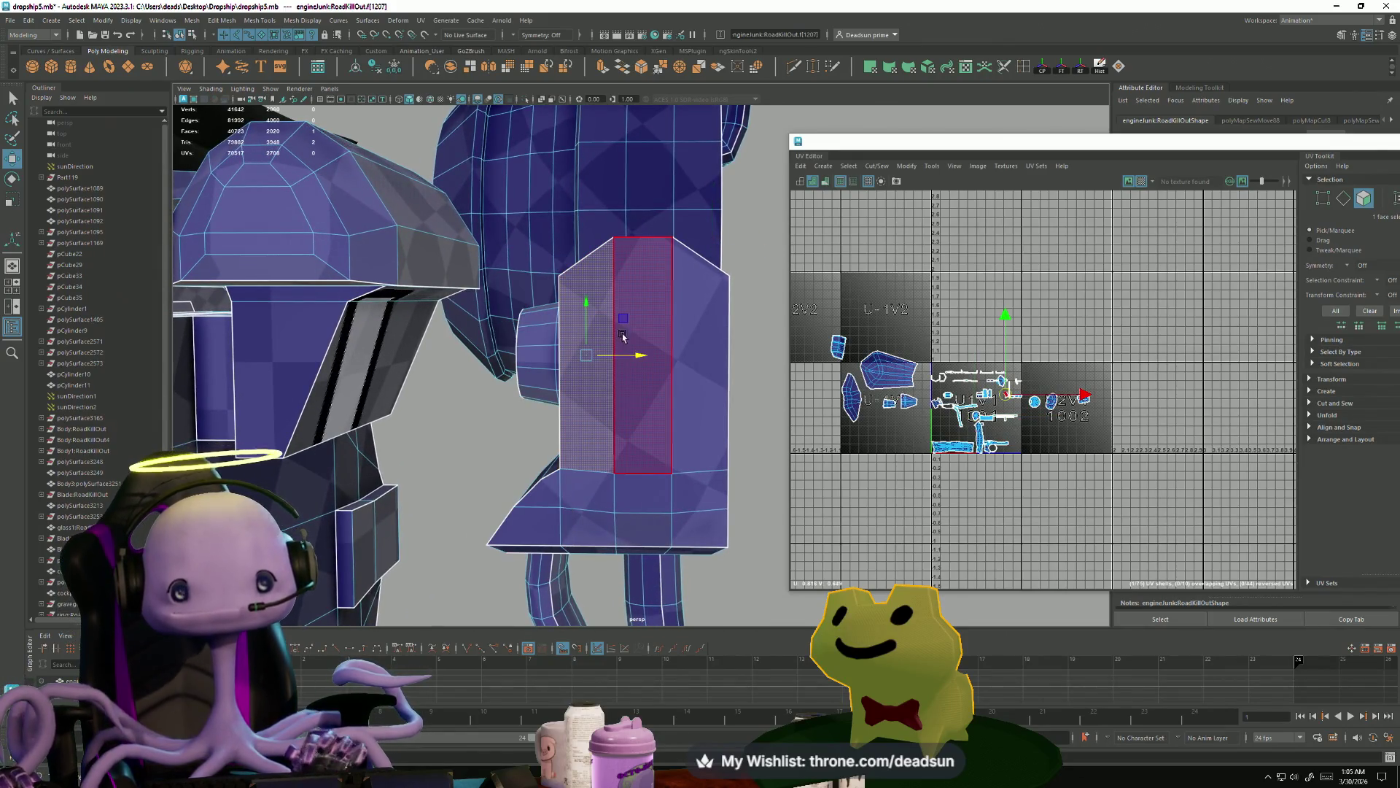
key(shift+period)
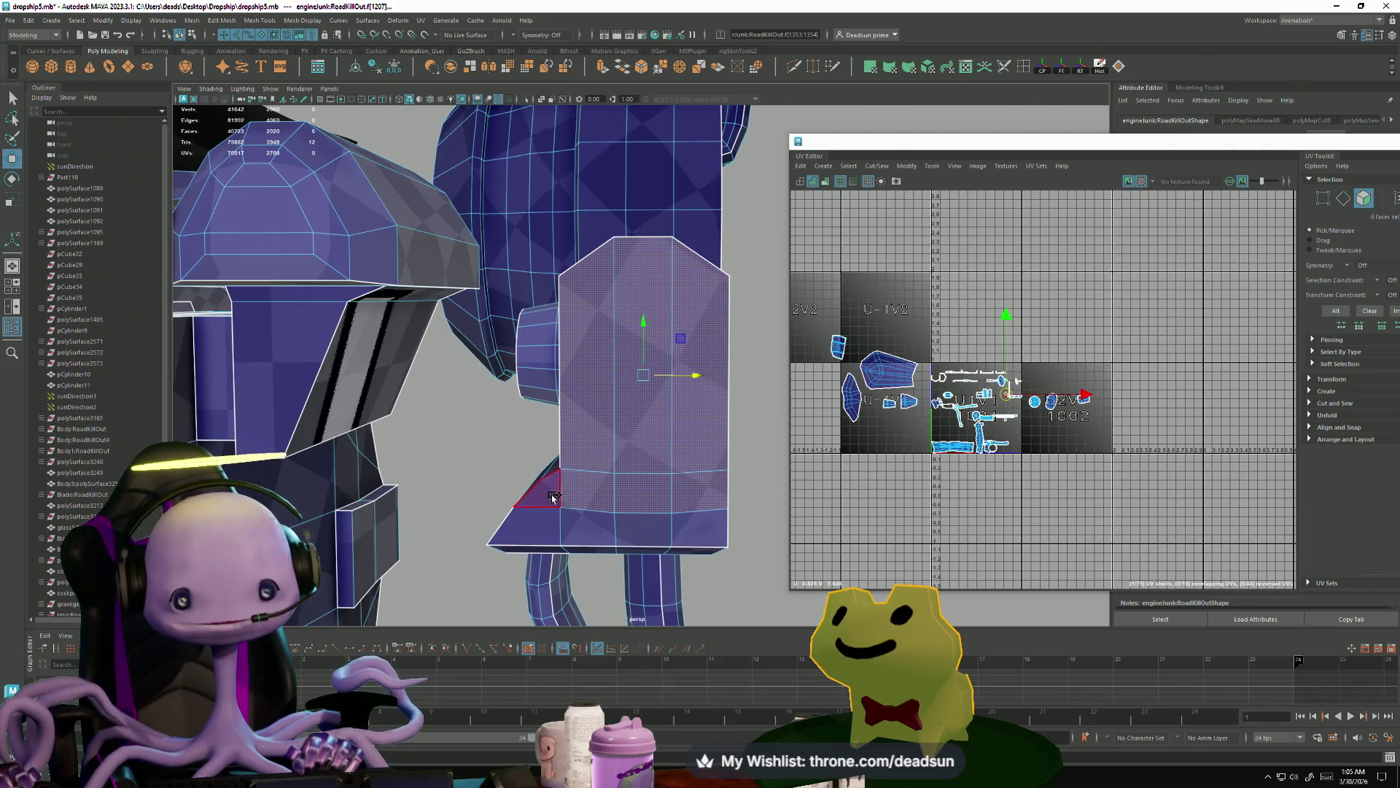
shift+click(692, 530)
alt+drag(692, 530, 551, 317)
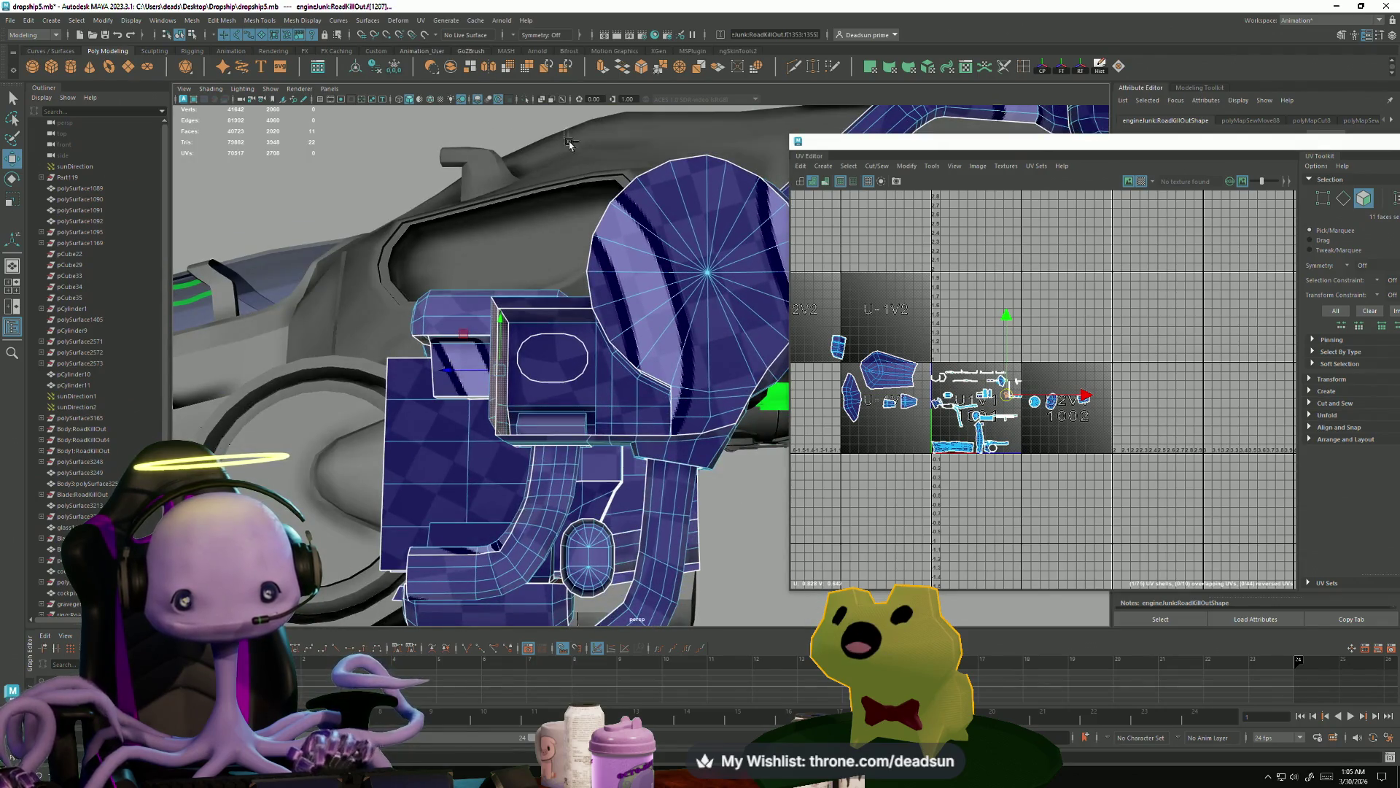
scroll(489, 444, down, 5)
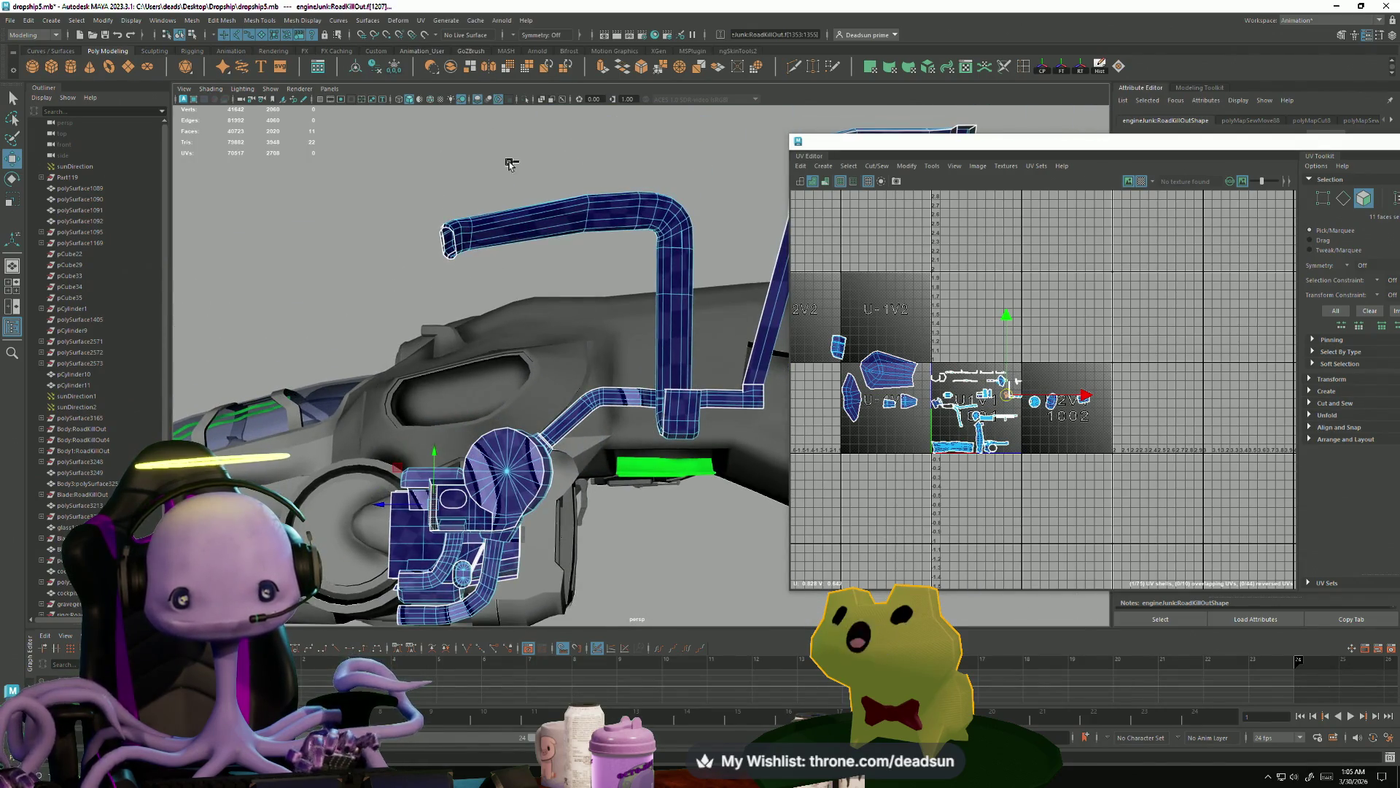
alt+drag(598, 379, 496, 342)
mouse_move(554, 509)
alt+mouse_down()
mouse_move(487, 431)
mouse_move(484, 477)
alt+mouse_up()
scroll(532, 481, up, 5)
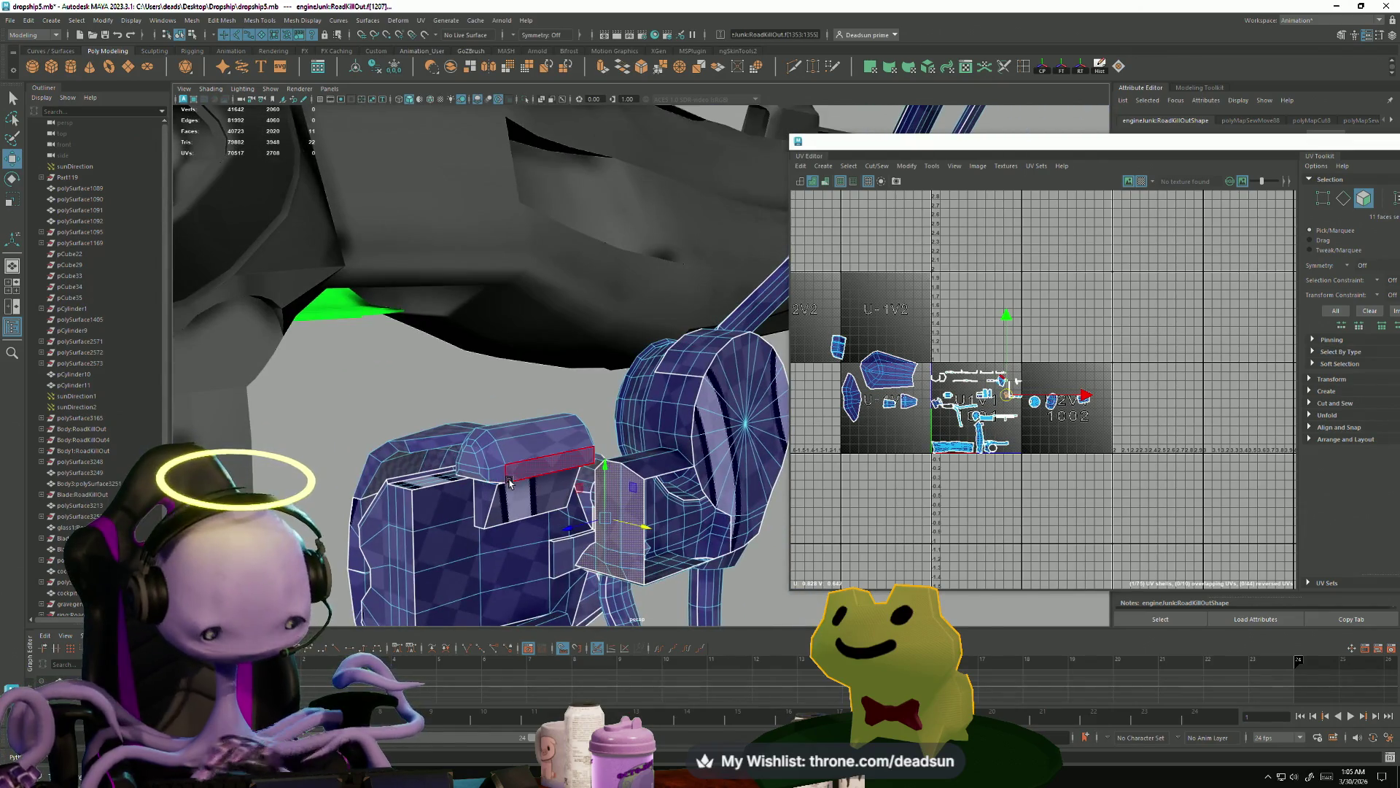
key(Delete)
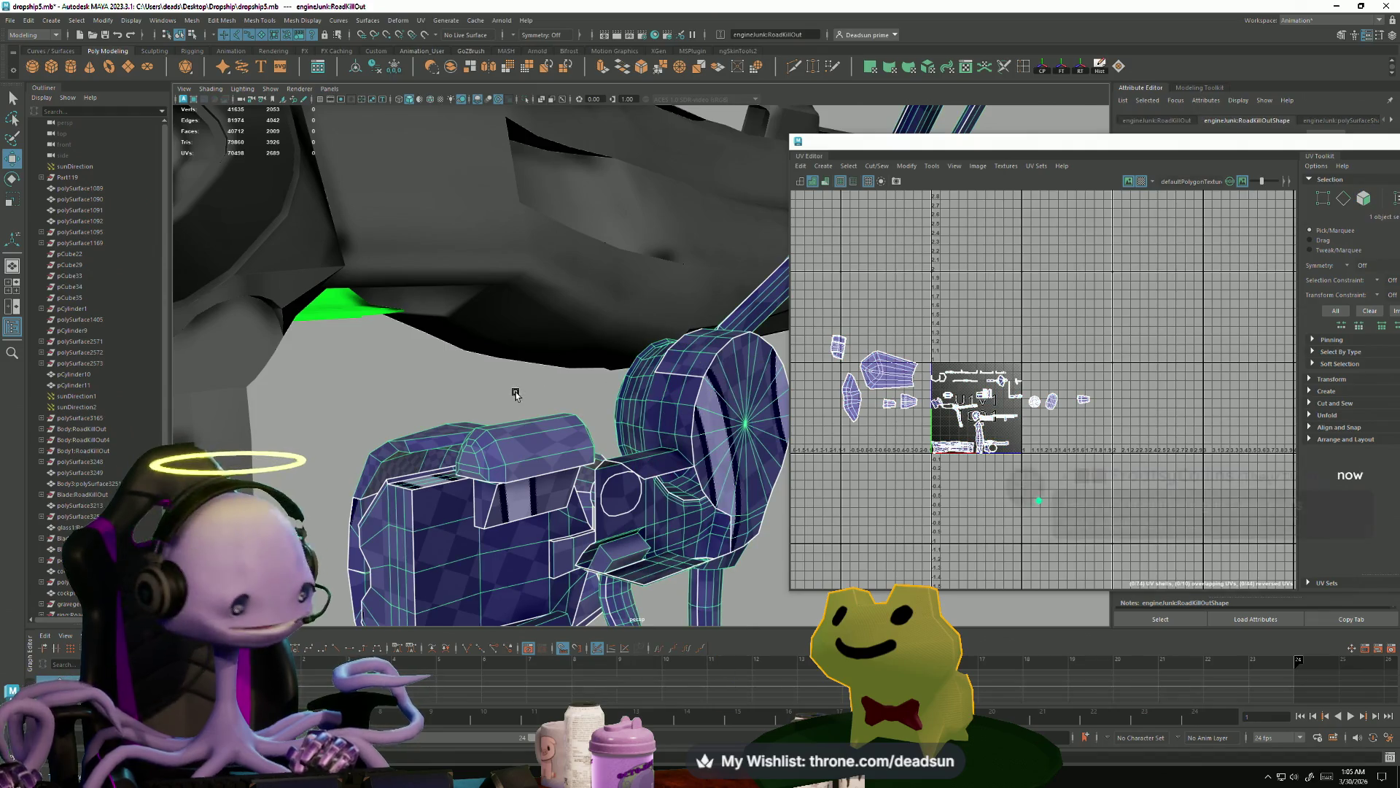
- Move the cyan part down onto the hull
mouse_move(514, 394)
alt+mouse_down()
mouse_move(500, 452)
mouse_move(379, 416)
alt+mouse_up()
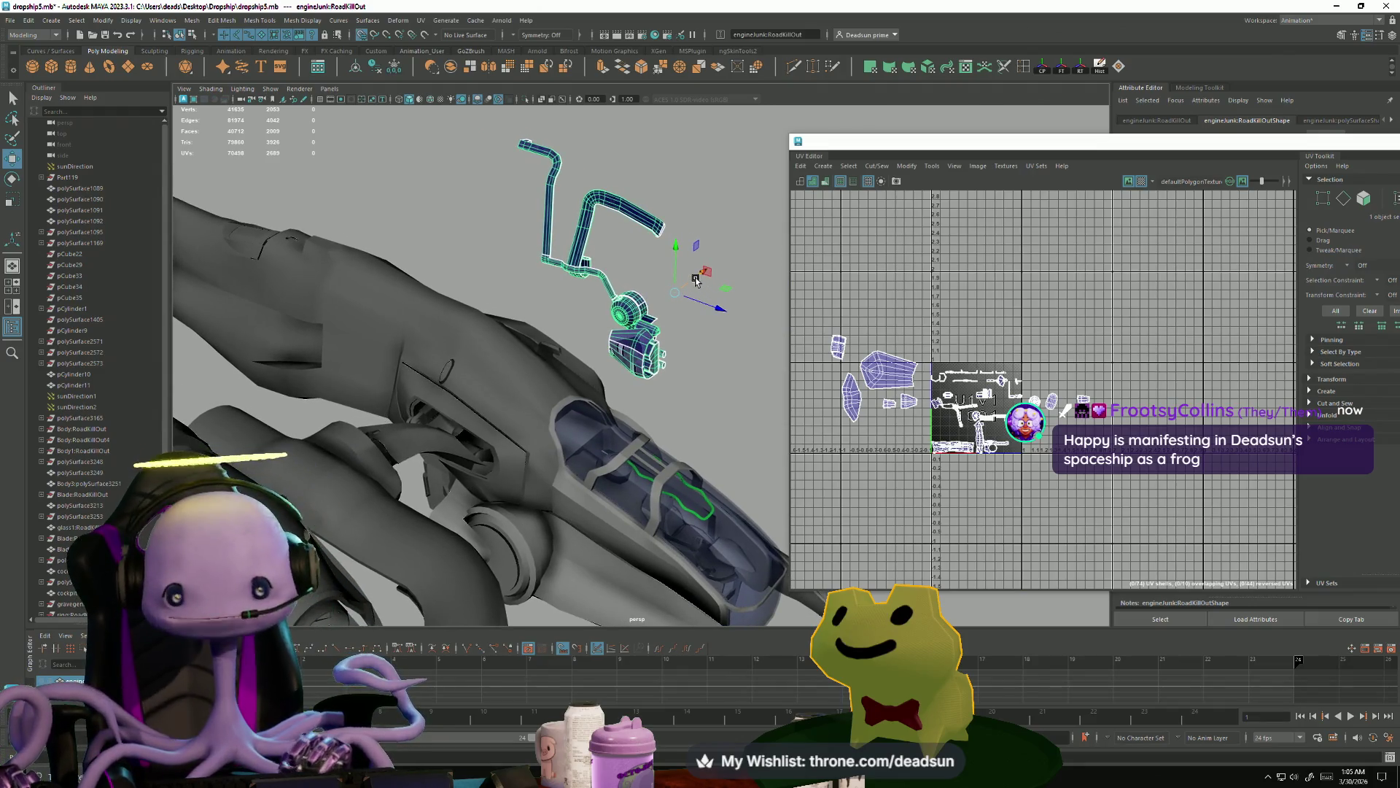
drag(698, 275, 500, 449)
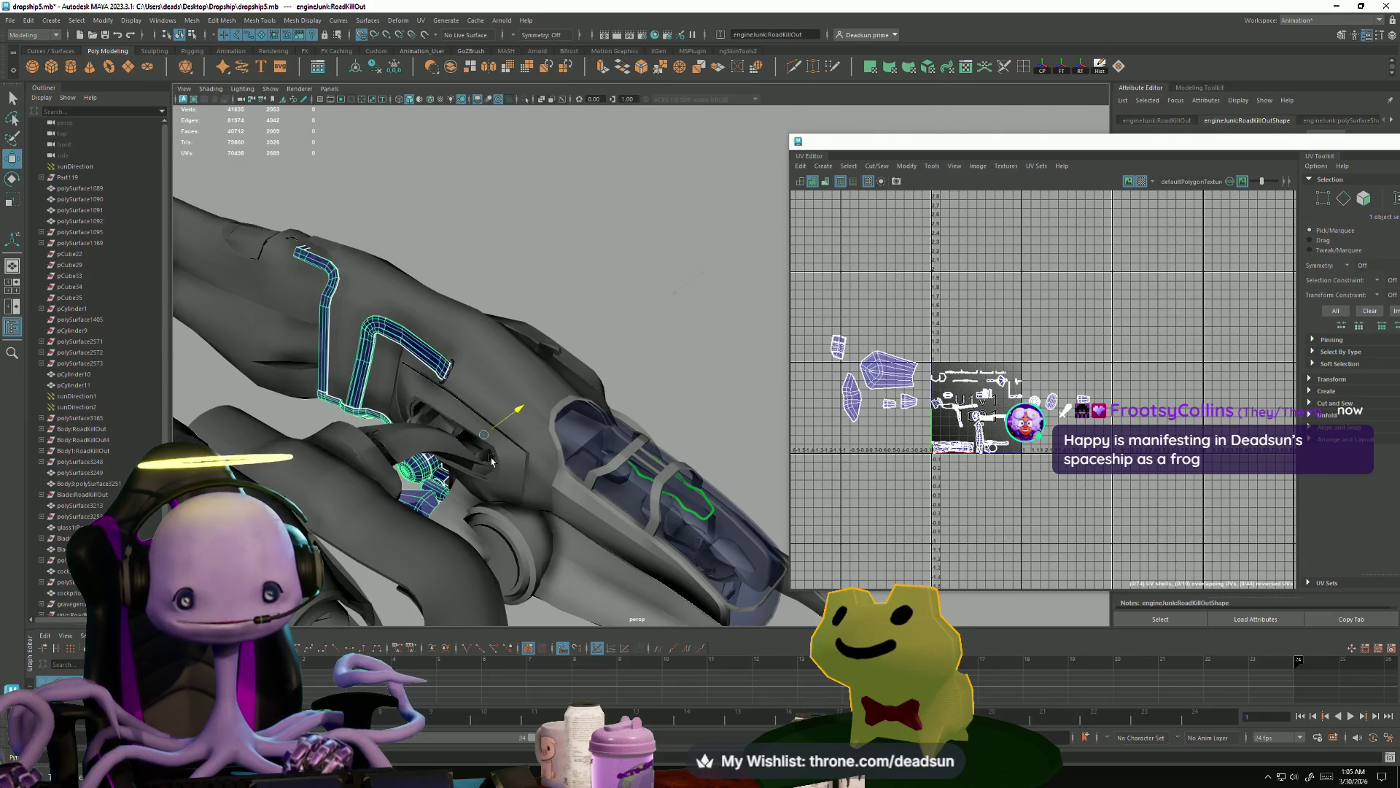
mouse_move(449, 510)
alt+mouse_down()
mouse_move(511, 525)
mouse_move(525, 554)
mouse_move(467, 578)
mouse_move(524, 504)
mouse_move(459, 479)
mouse_move(549, 426)
mouse_move(540, 500)
mouse_move(677, 481)
mouse_move(537, 505)
mouse_move(557, 518)
mouse_move(619, 500)
mouse_move(510, 430)
mouse_move(221, 366)
mouse_move(494, 397)
mouse_move(463, 447)
mouse_move(298, 436)
alt+mouse_up()
scroll(563, 537, up, 6)
- Undo the face deletion to restore the arm part, and frame it upright
key(ctrl+z)
key(ctrl+z)
key(ctrl+z)
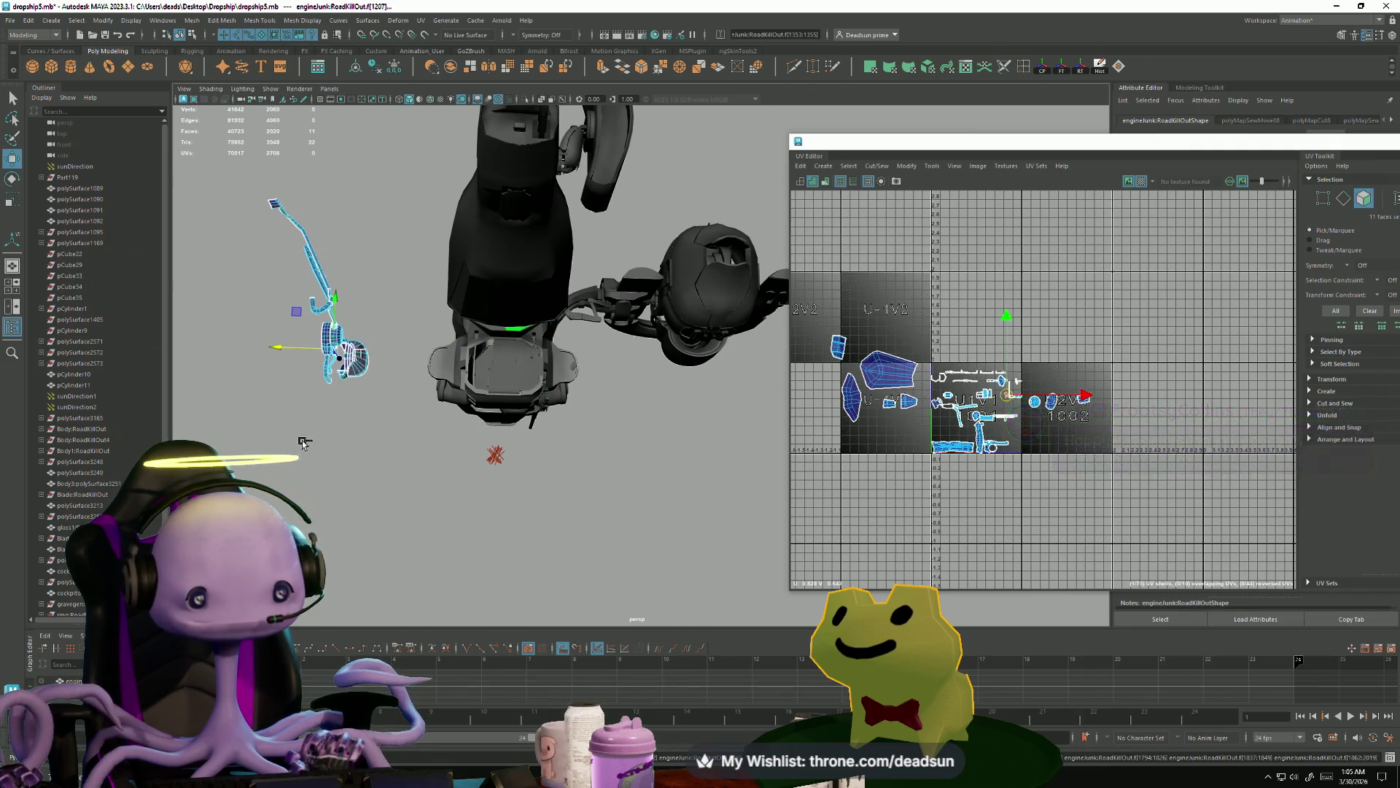
key(f)
alt+drag(510, 438, 573, 492)
scroll(573, 493, up, 10)
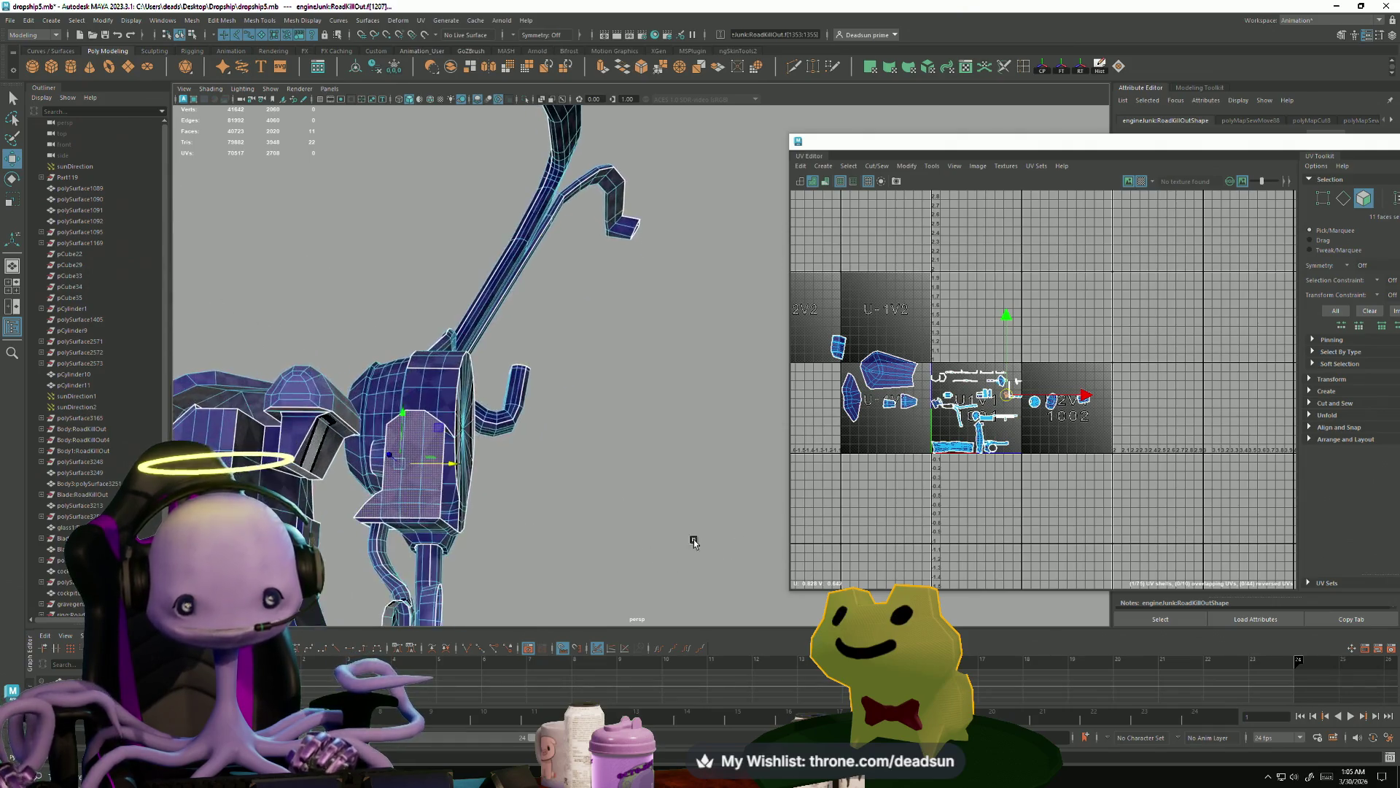
scroll(396, 498, down, 5)
mouse_move(396, 498)
alt+mouse_down()
mouse_move(511, 453)
mouse_move(249, 392)
mouse_move(291, 397)
mouse_move(275, 400)
mouse_move(278, 444)
mouse_move(554, 397)
alt+mouse_up()
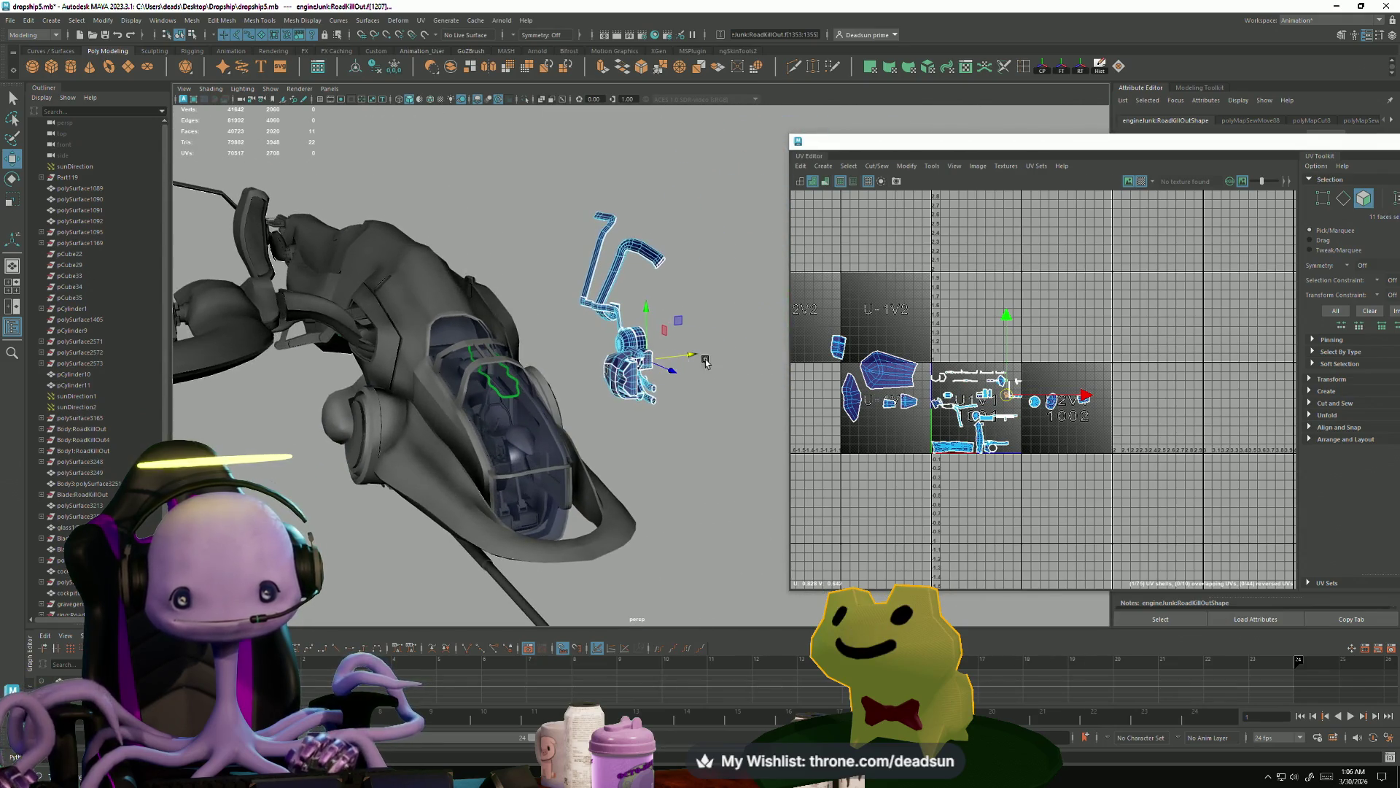
- In object mode, move the arm part behind the cockpit and slide it along X
right_drag(670, 380, 620, 360)
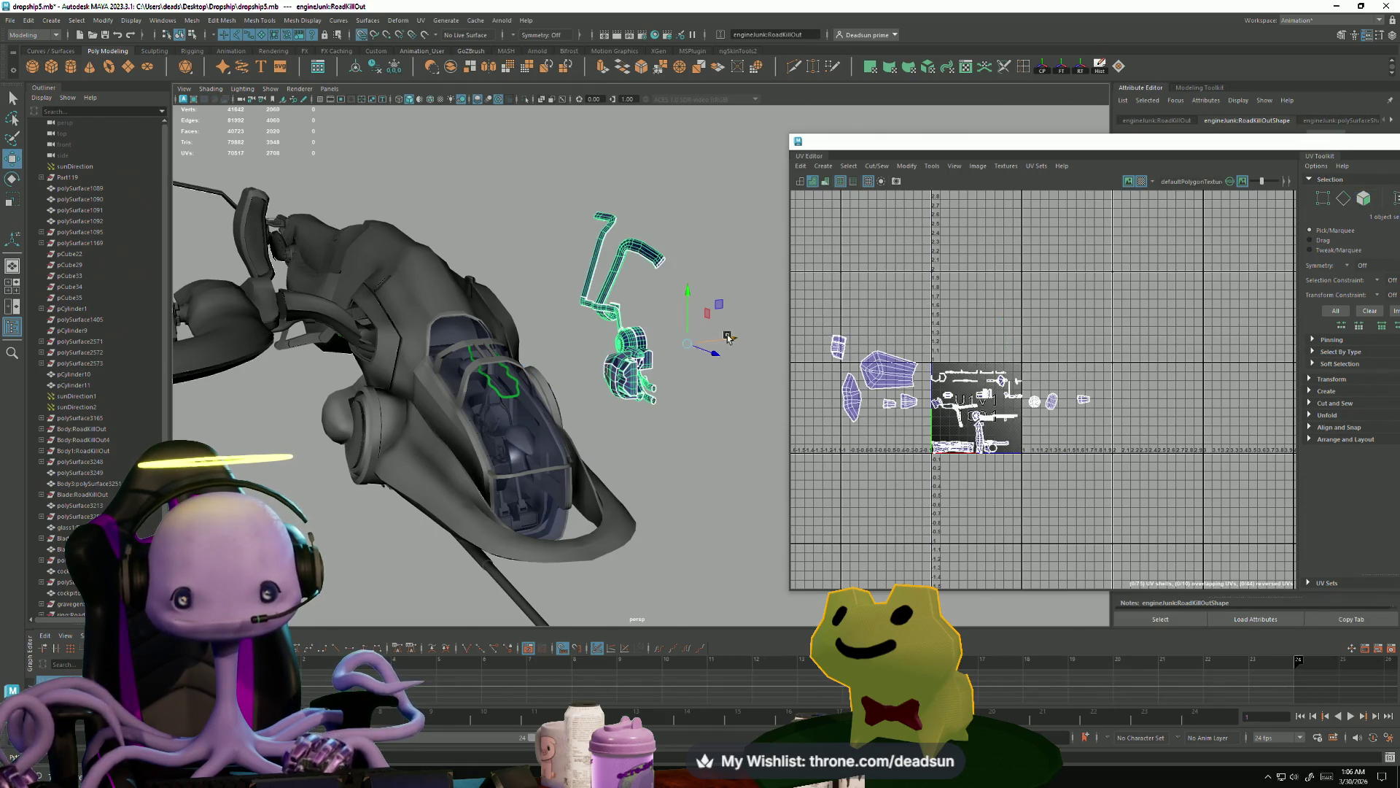
drag(726, 337, 492, 379)
drag(398, 390, 418, 389)
mouse_move(267, 432)
alt+mouse_down()
mouse_move(493, 496)
mouse_move(490, 475)
alt+mouse_up()
- Zoom onto the blue tube's end and select edges there
mouse_move(373, 487)
alt+mouse_down()
mouse_move(538, 555)
mouse_move(409, 507)
mouse_move(459, 506)
mouse_move(340, 514)
mouse_move(372, 485)
alt+mouse_up()
right_drag(373, 485, 369, 447)
click(366, 451)
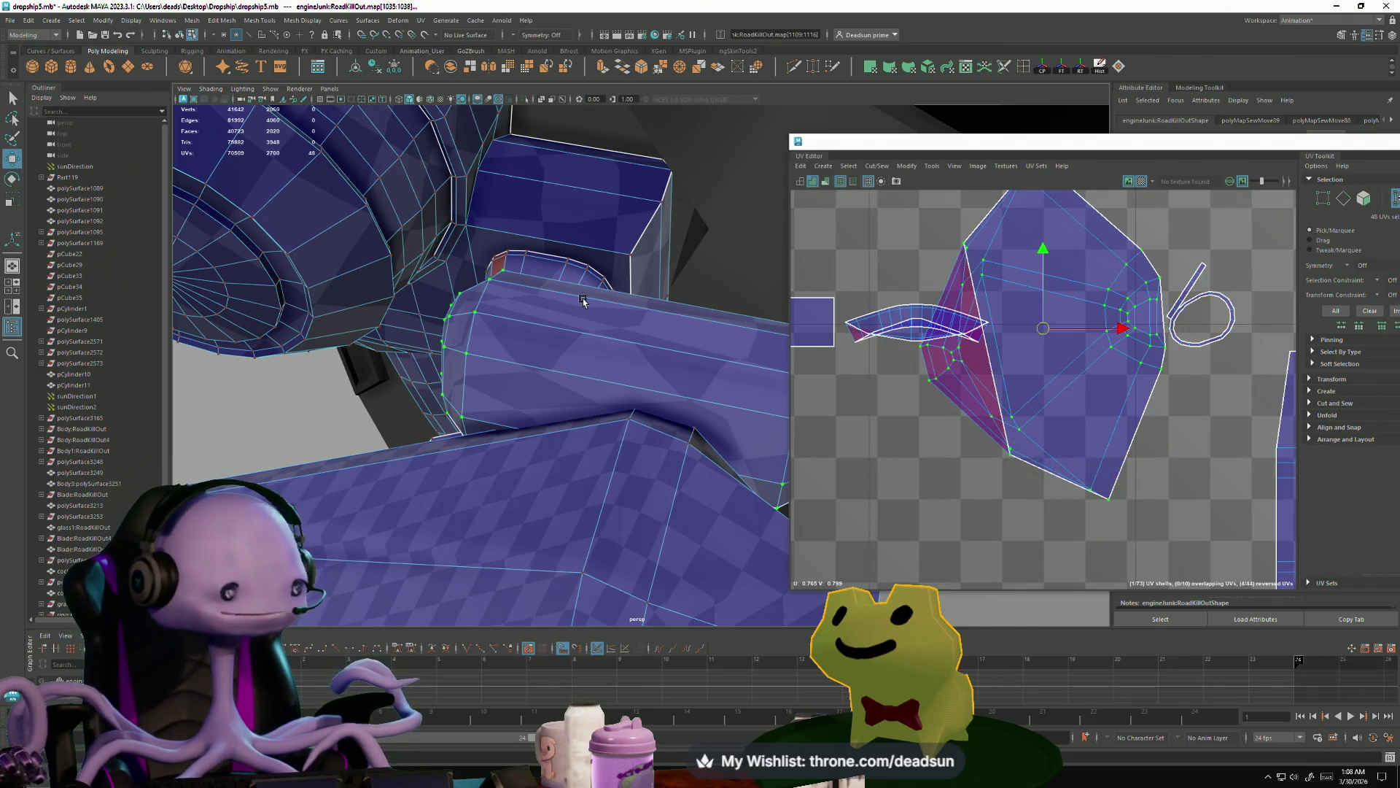
- Select the small curved, ring, hood and 15-face UV shells in the UV Editor
scroll(975, 368, up, 2)
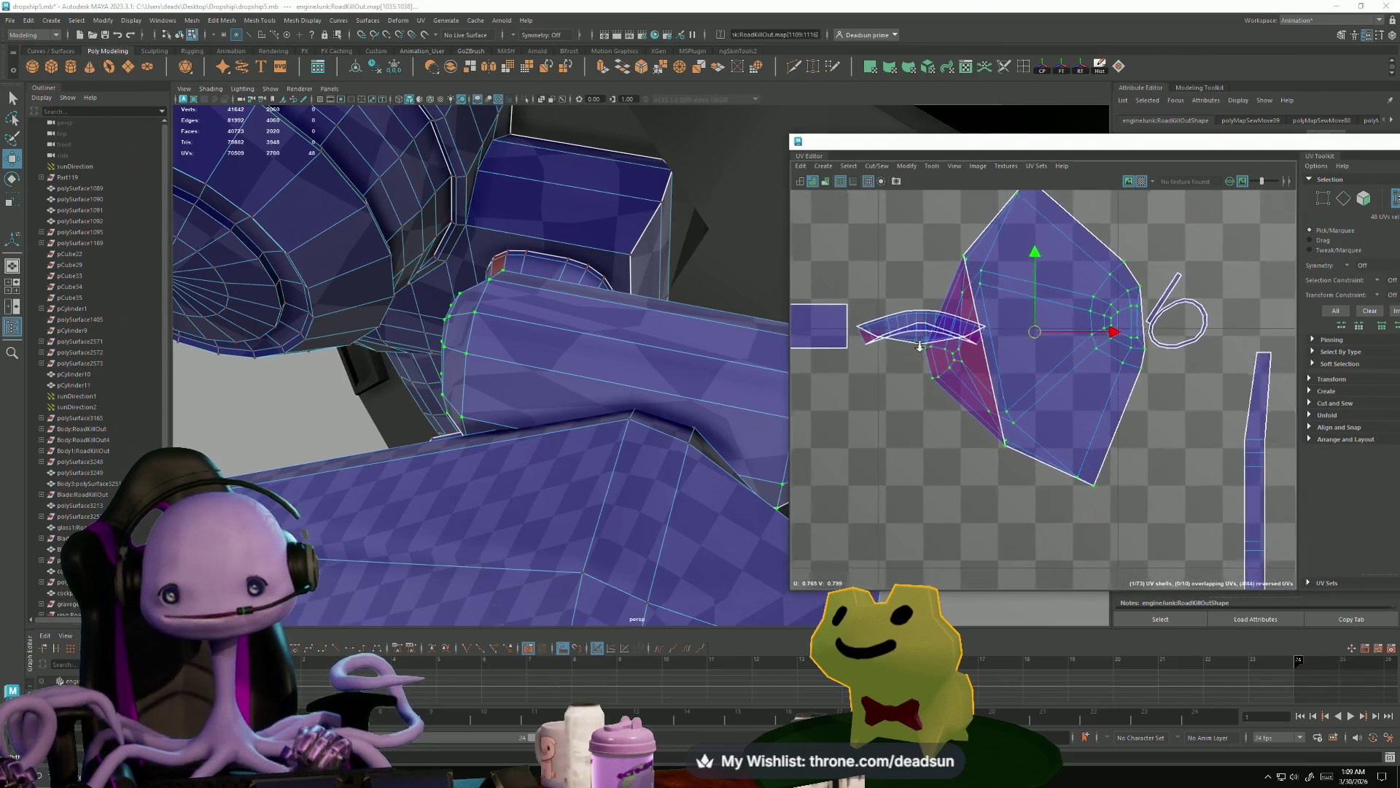
click(873, 328)
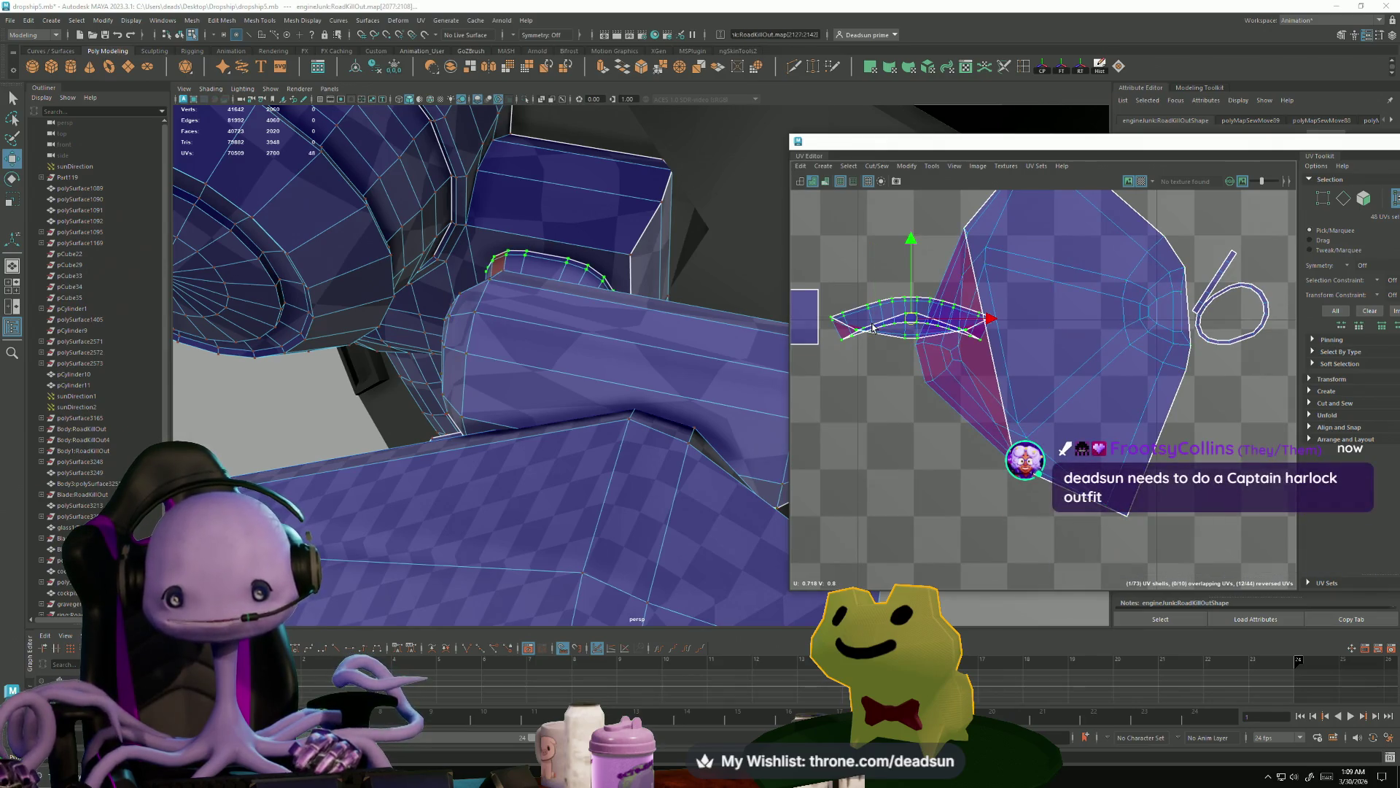
mouse_move(445, 379)
alt+mouse_down()
mouse_move(572, 328)
mouse_move(556, 321)
mouse_move(653, 306)
alt+mouse_up()
right_drag(866, 328, 868, 437)
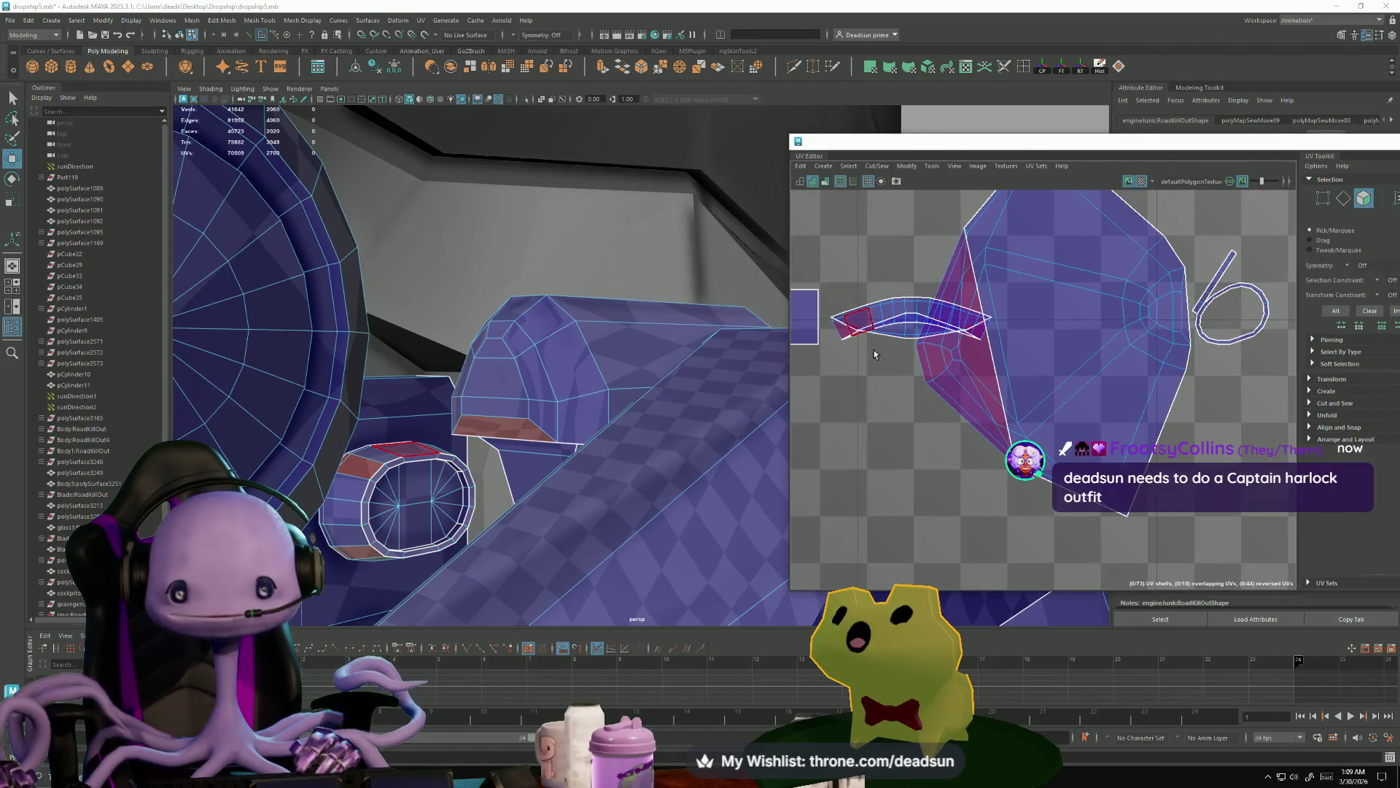
click(865, 328)
scroll(900, 345, down, 1)
double_click(900, 345)
scroll(1035, 379, down, 5)
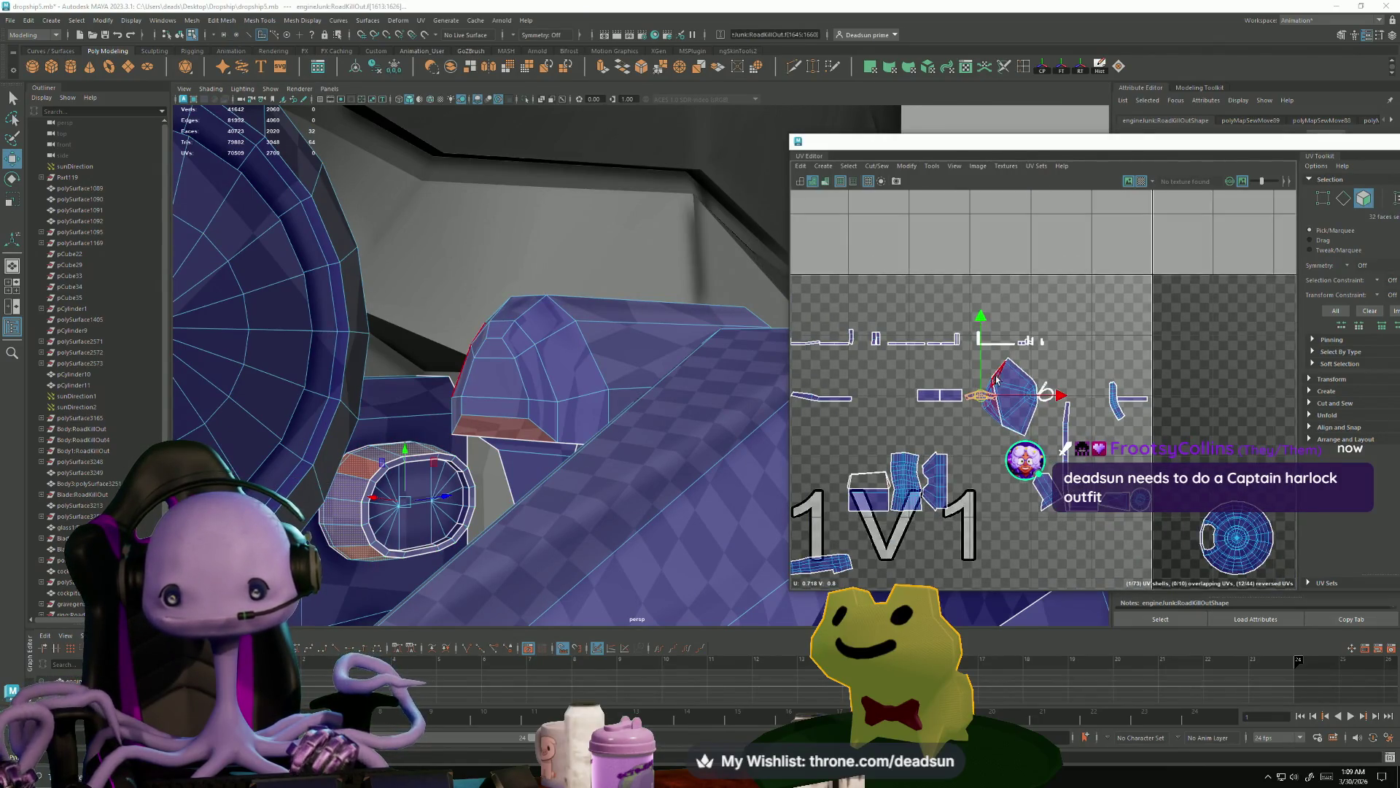
double_click(1004, 398)
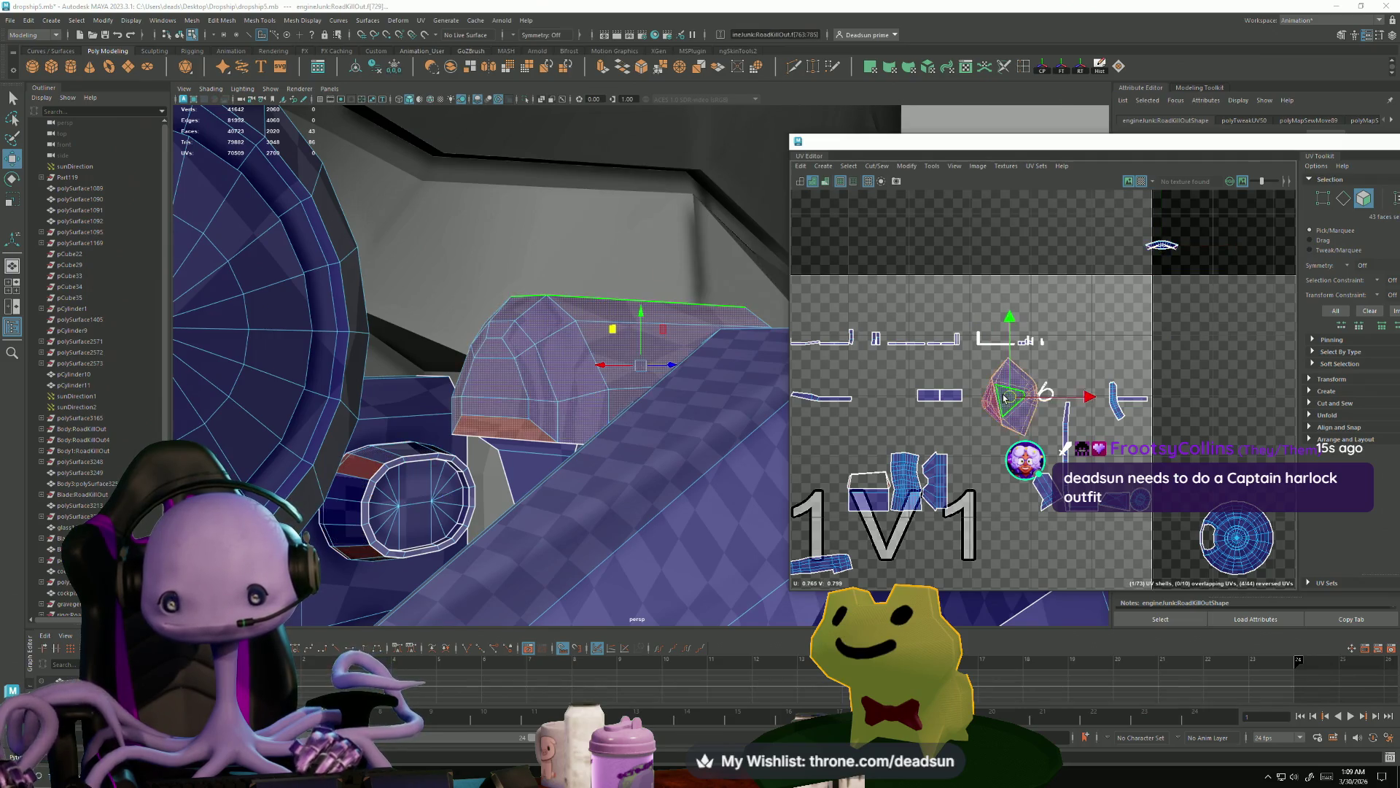
double_click(939, 395)
- Select the seam edges at the bent shell's joint and frame them in the viewport
scroll(948, 401, down, 3)
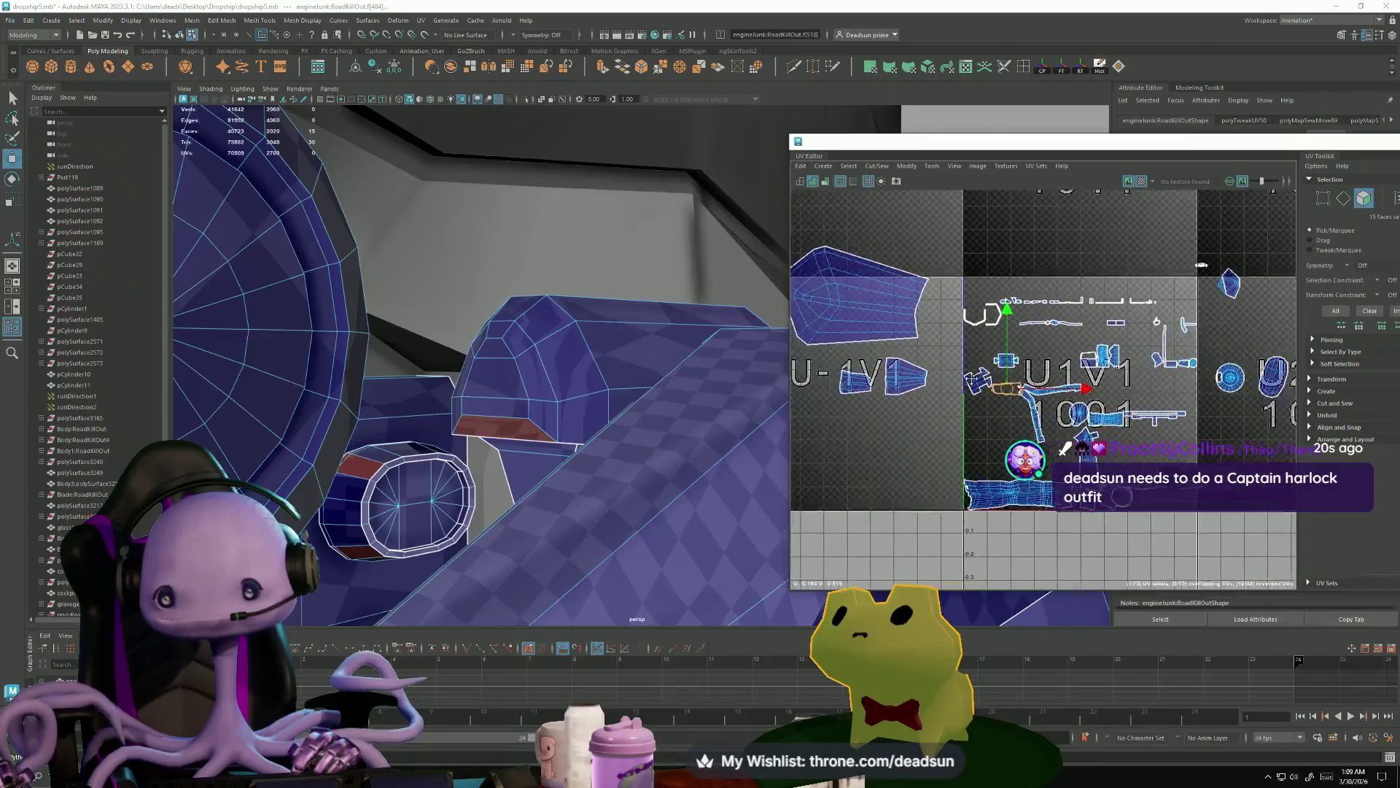
scroll(970, 407, up, 8)
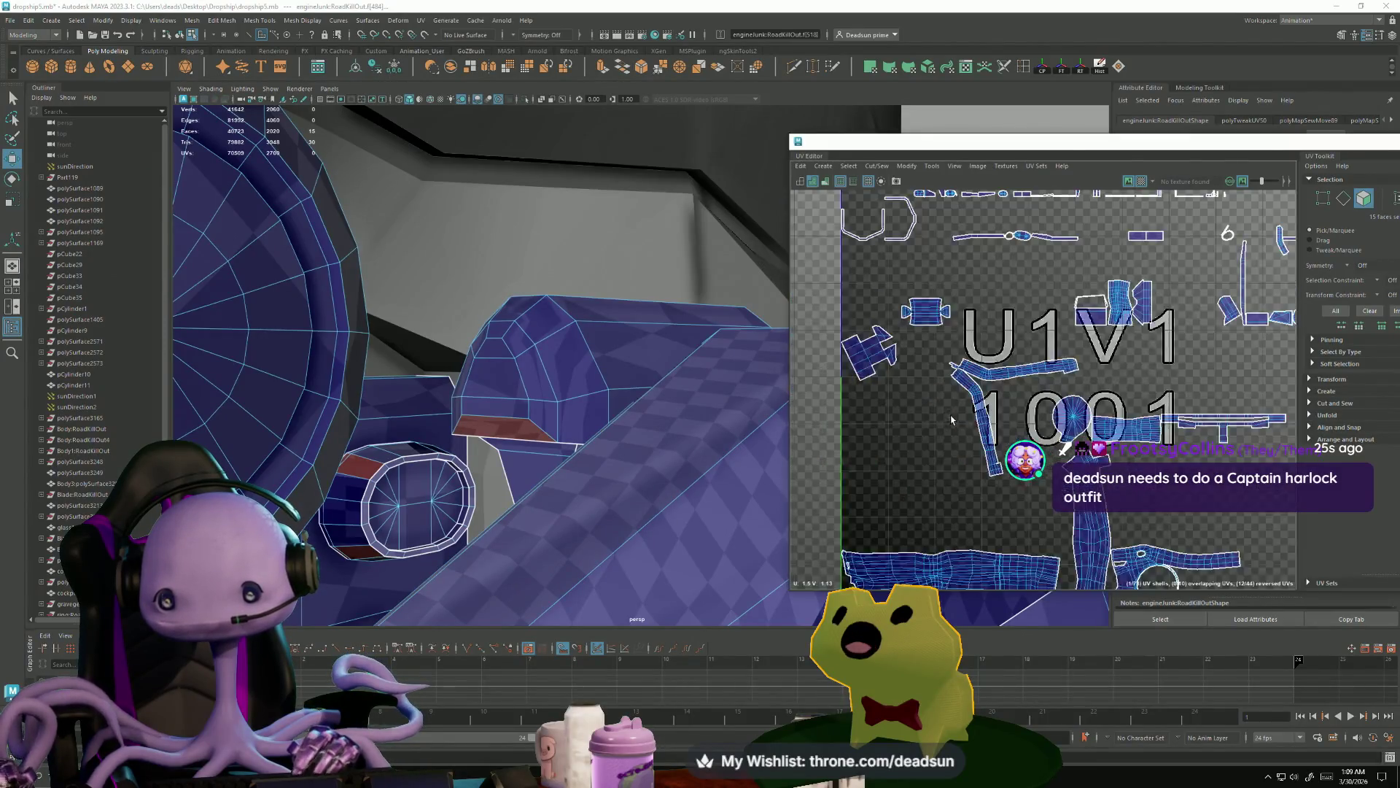
scroll(999, 394, up, 1)
right_drag(999, 395, 942, 286)
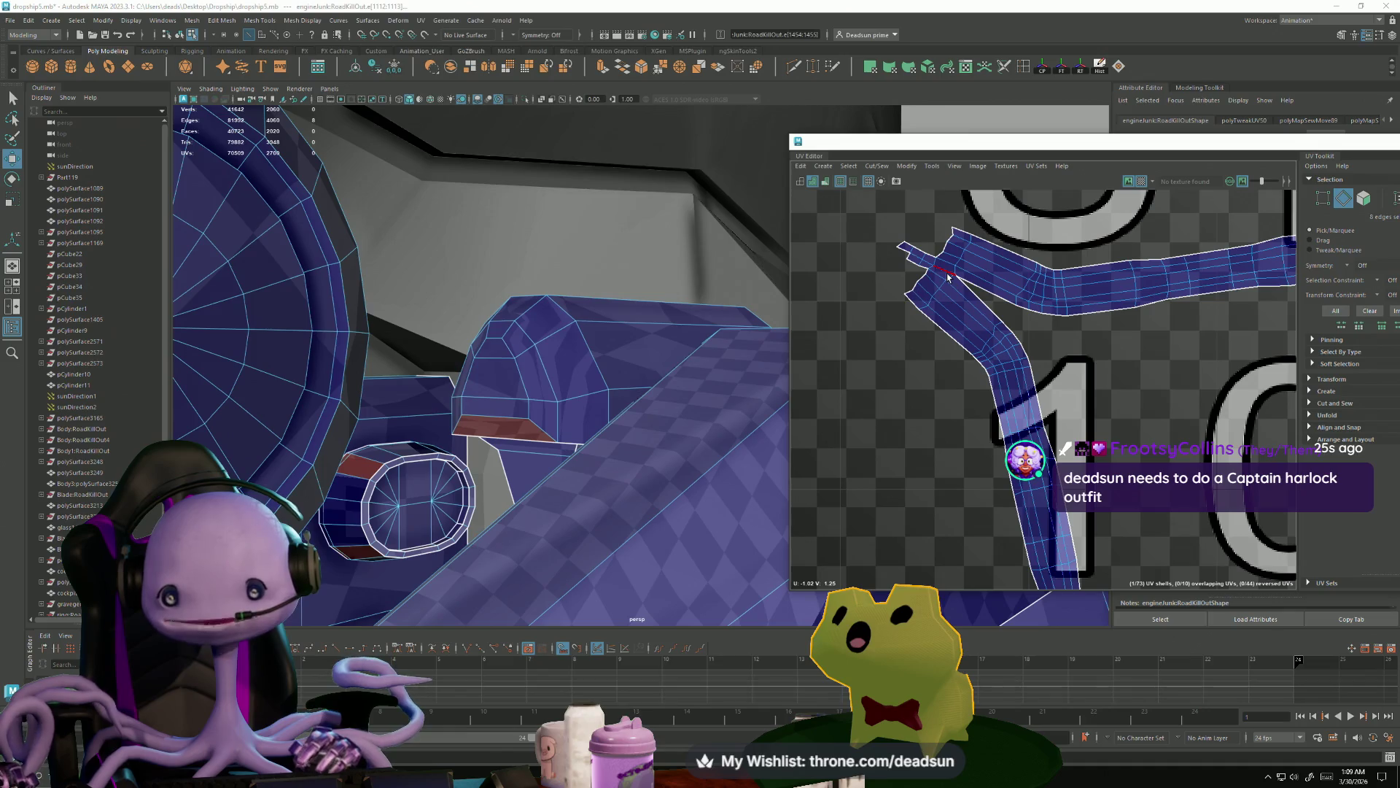
key(f)
mouse_move(499, 481)
alt+mouse_down()
mouse_move(537, 525)
mouse_move(527, 503)
mouse_move(465, 478)
mouse_move(465, 503)
mouse_move(375, 484)
mouse_move(412, 491)
alt+mouse_up()
mouse_move(527, 457)
alt+mouse_down()
mouse_move(547, 438)
mouse_move(384, 313)
mouse_move(553, 352)
mouse_move(453, 356)
alt+mouse_up()
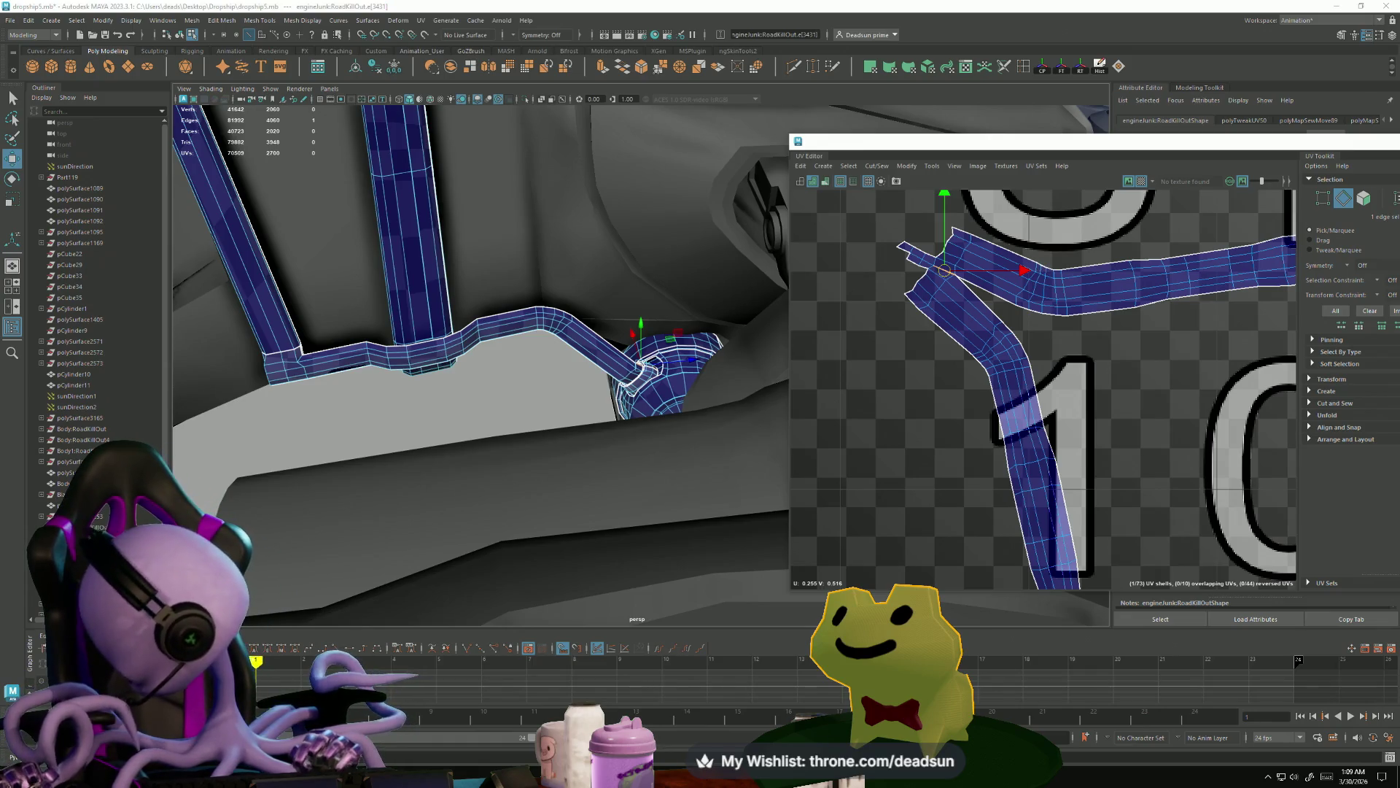
key(alt+Tab)
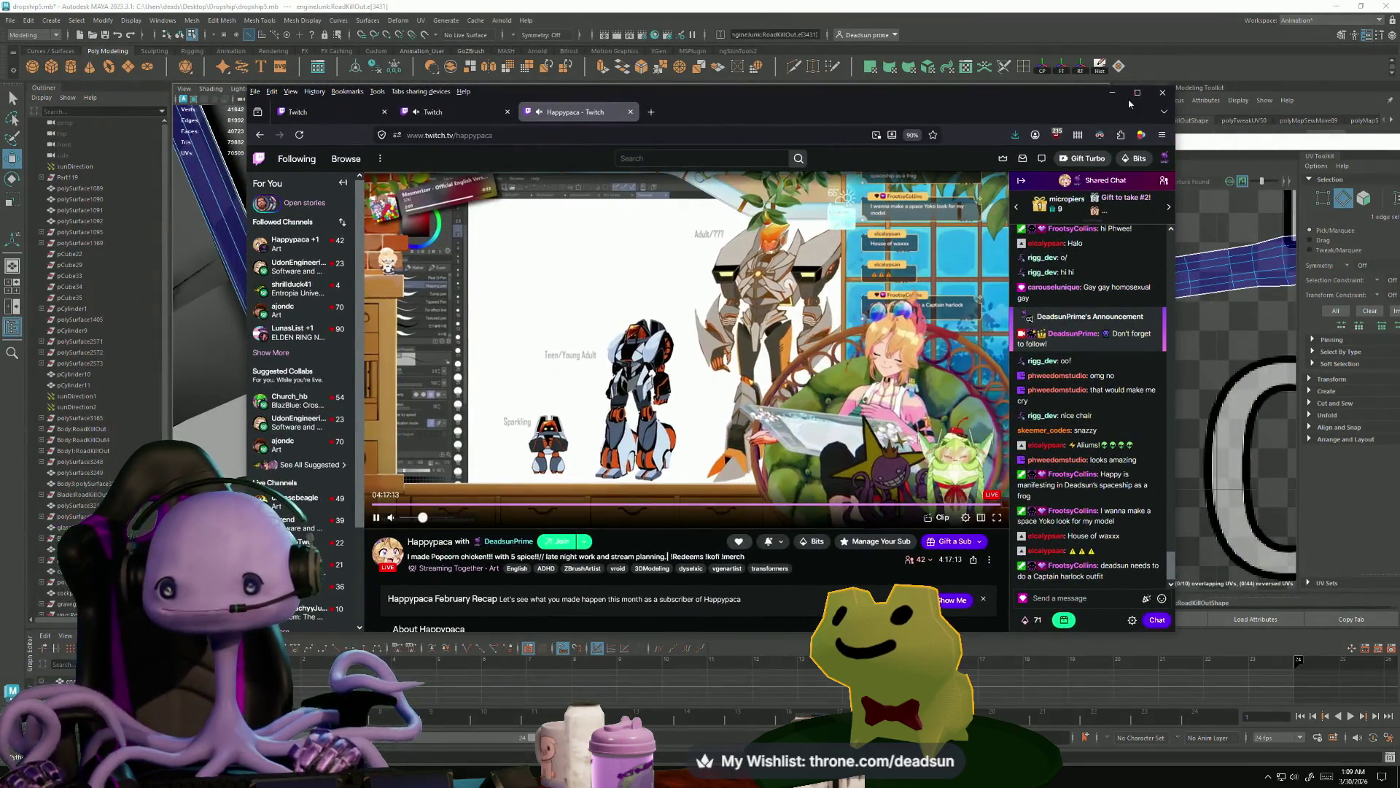
- Maximize Firefox and move from the Happypaca stream to the guest-star collaboration and creator dashboard pages
double_click(959, 115)
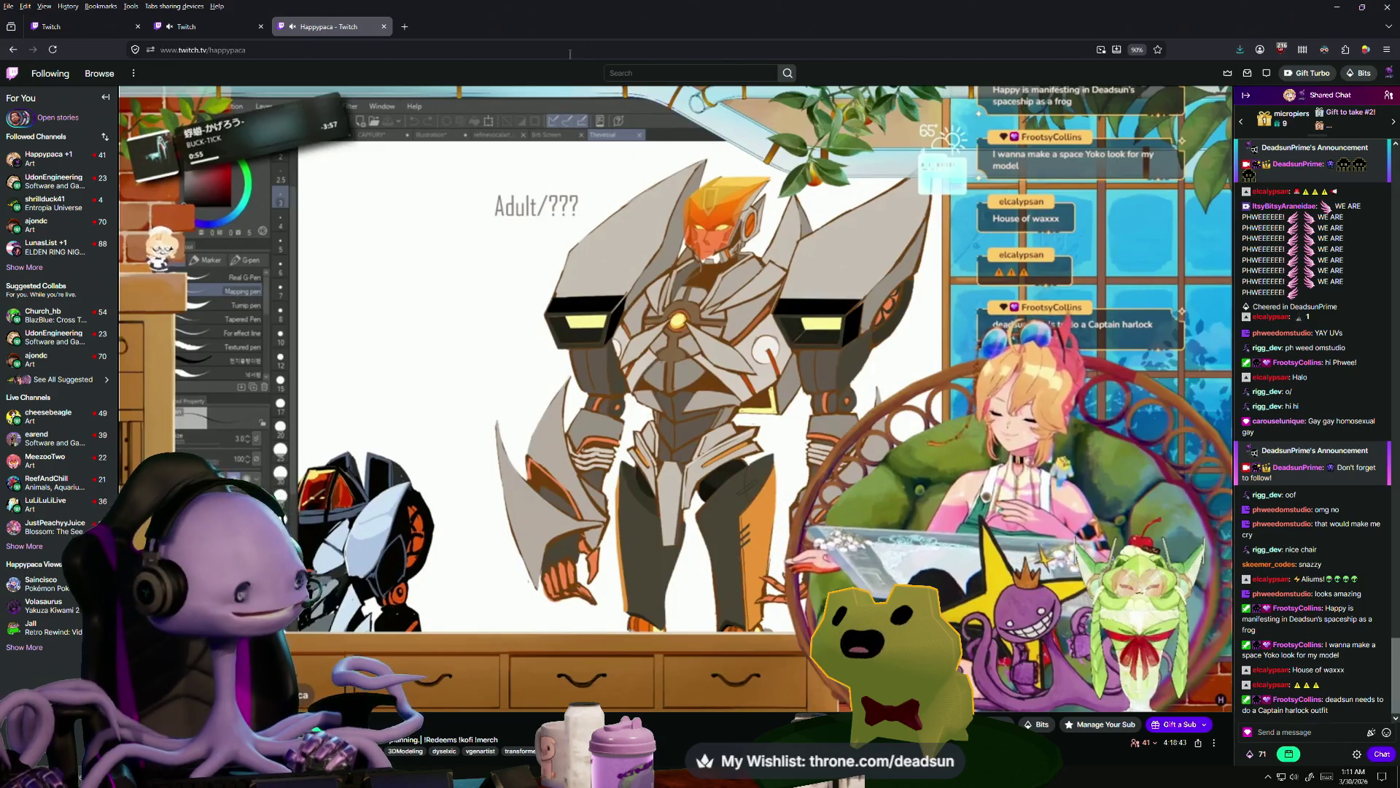
click(216, 32)
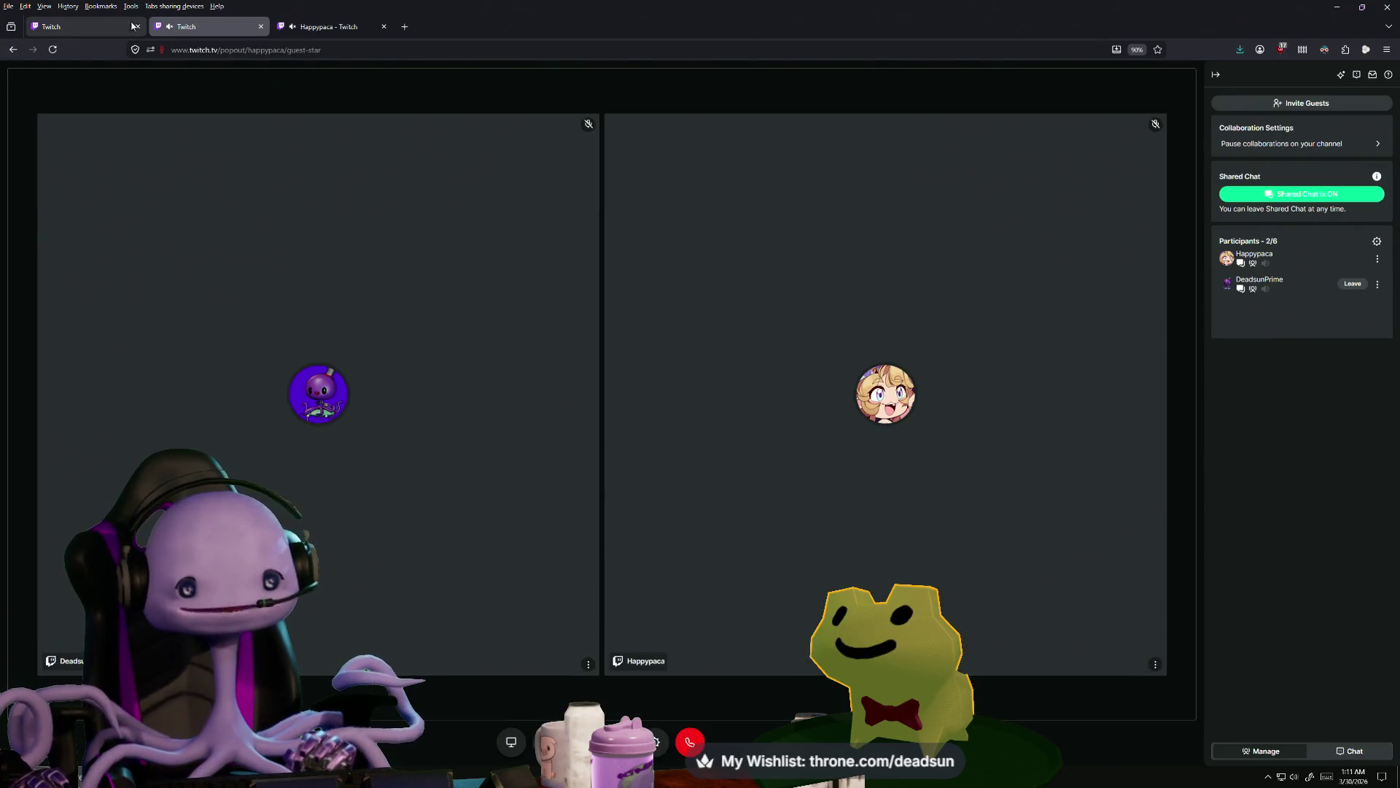
click(81, 26)
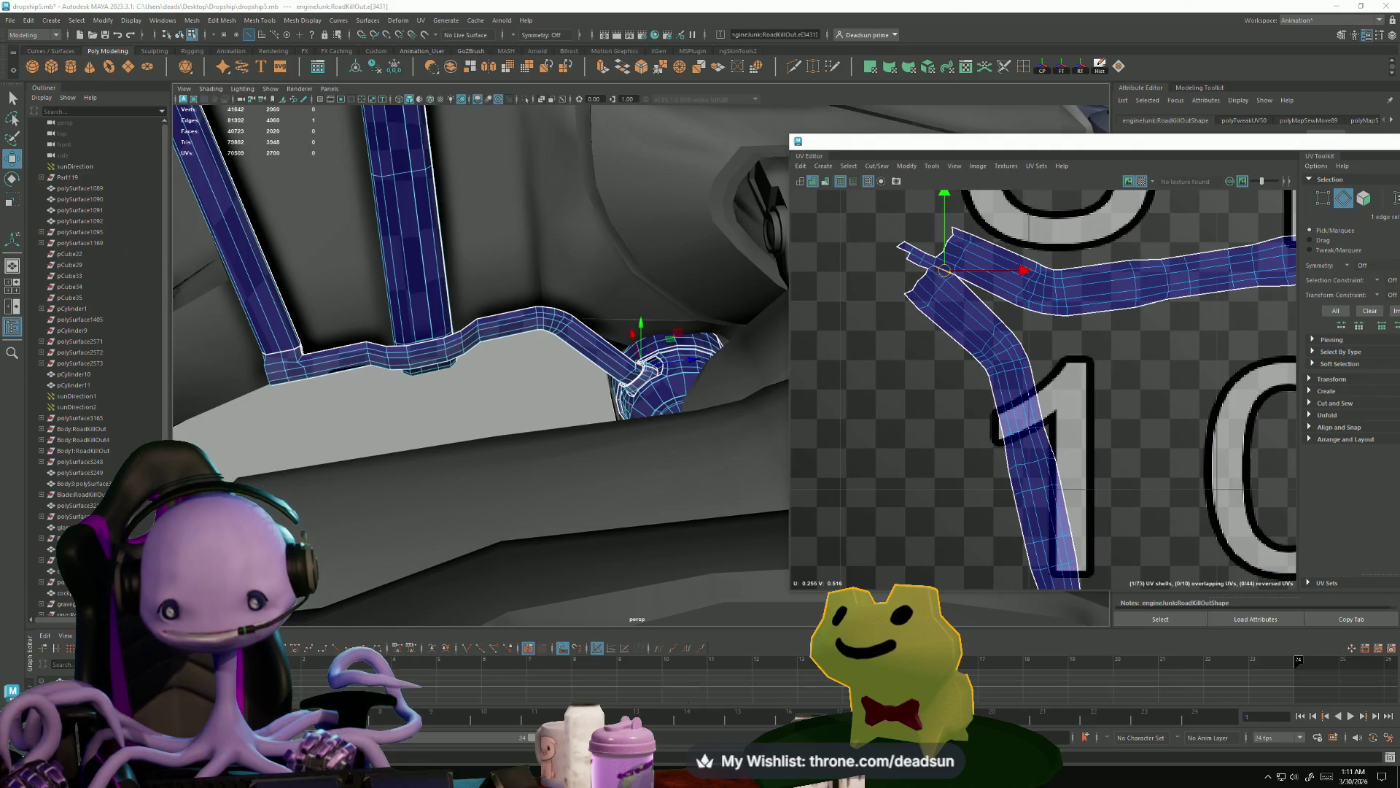
- Select the edge loops along the pipe seam at the bend
alt+middle_drag(989, 294, 962, 423)
scroll(510, 365, up, 3)
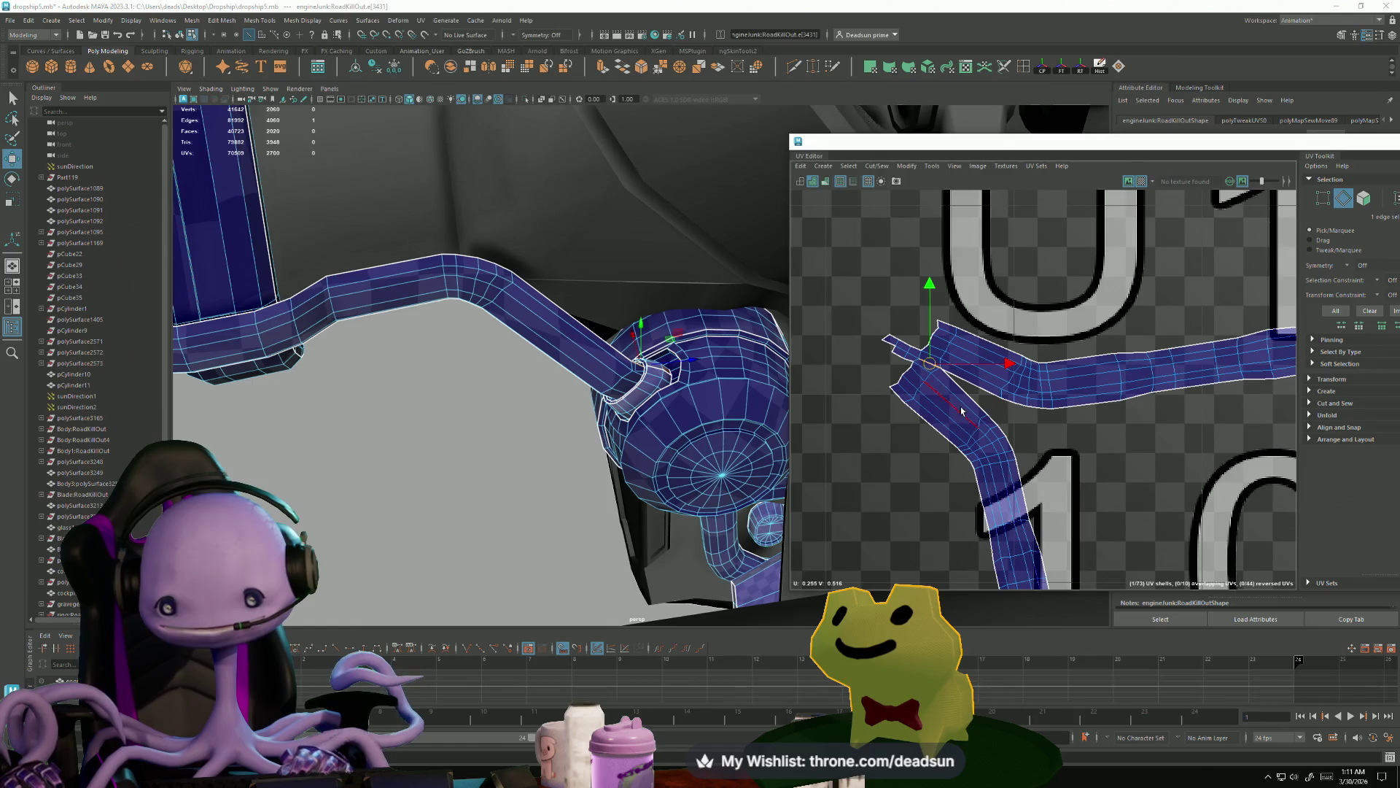
double_click(990, 406)
shift+double_click(928, 363)
scroll(912, 375, up, 5)
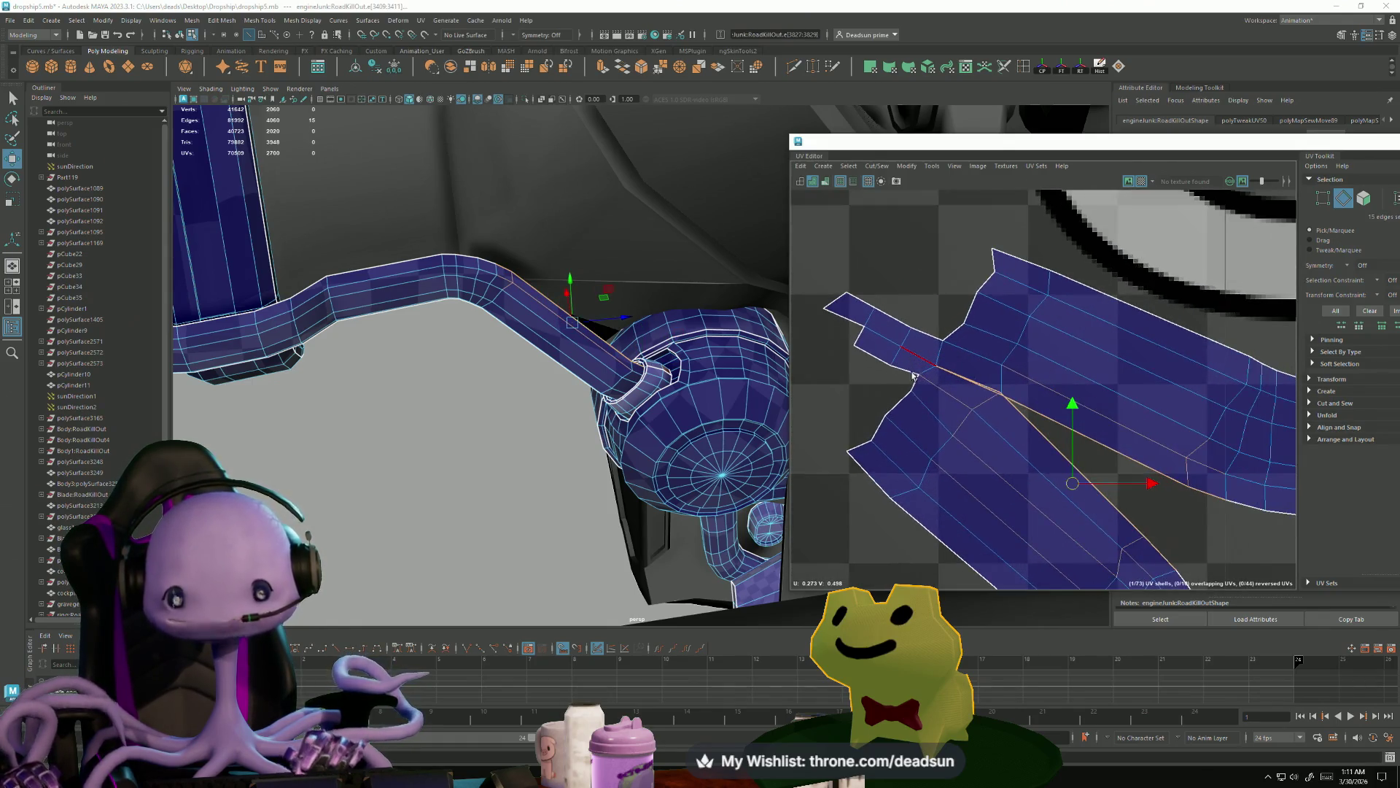
- Select the stray face jutting out at the pipe joint and frame it in the 3D view
mouse_move(715, 396)
alt+mouse_down()
mouse_move(671, 386)
mouse_move(758, 408)
alt+mouse_up()
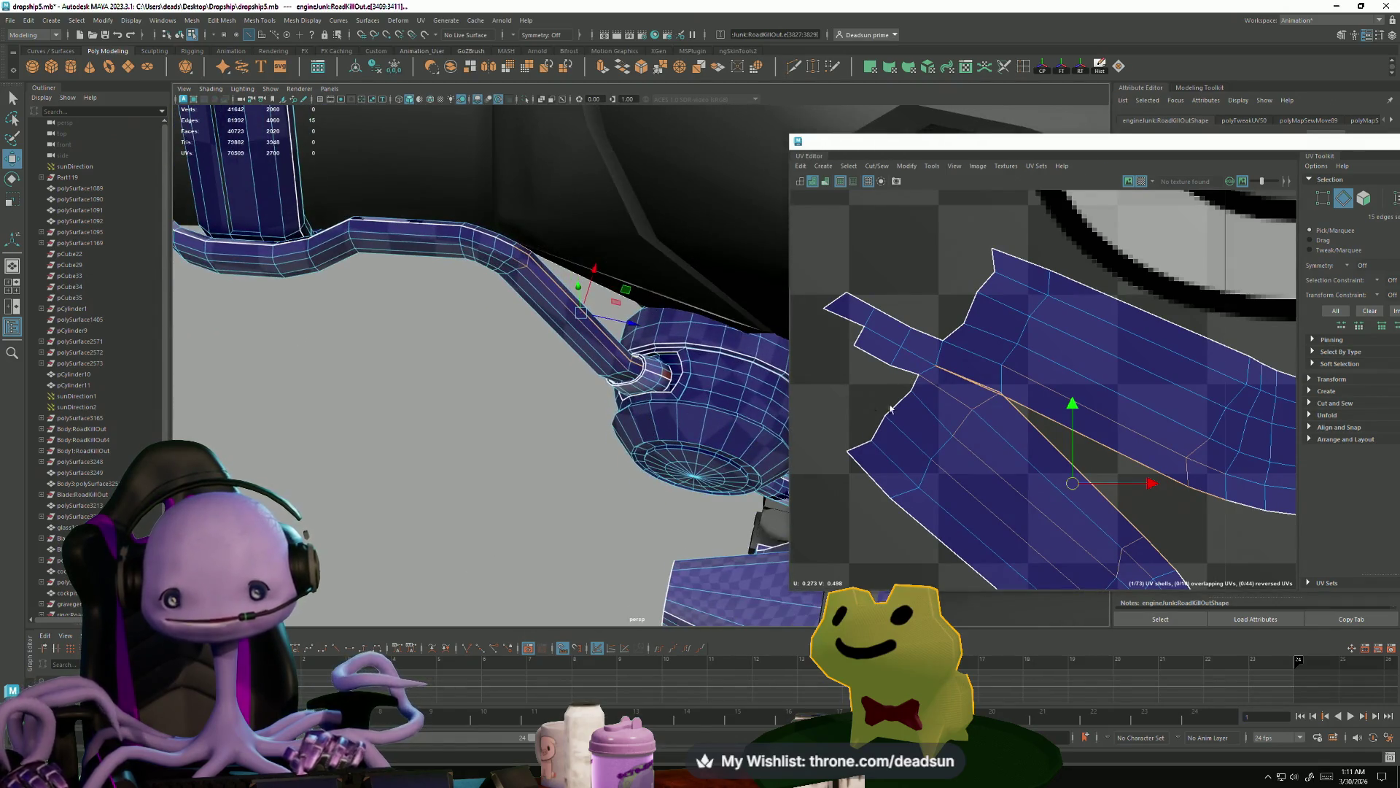
scroll(1007, 410, down, 3)
alt+middle_drag(943, 422, 934, 395)
right_drag(934, 394, 921, 355)
click(921, 355)
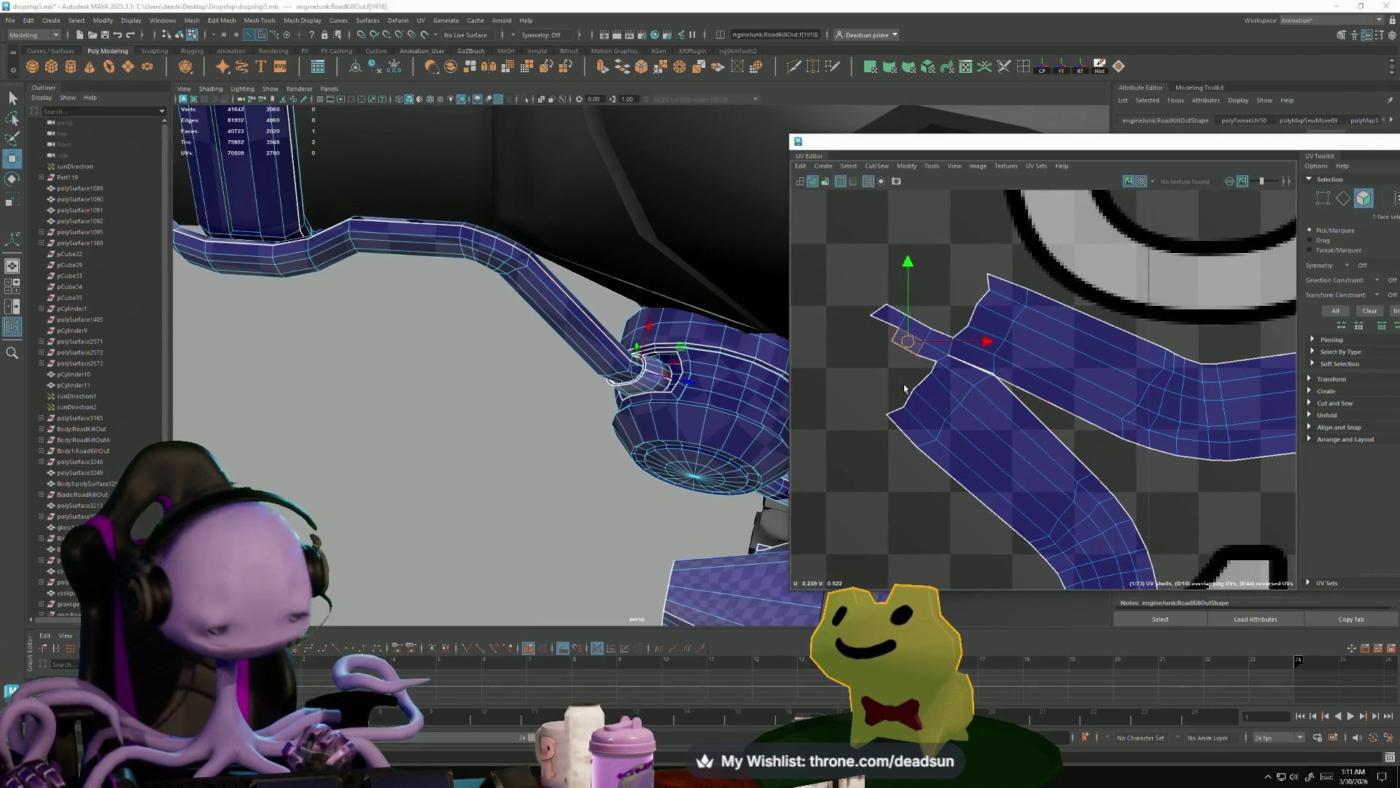
key(f)
mouse_move(624, 427)
alt+mouse_down()
mouse_move(514, 354)
mouse_move(558, 410)
alt+mouse_up()
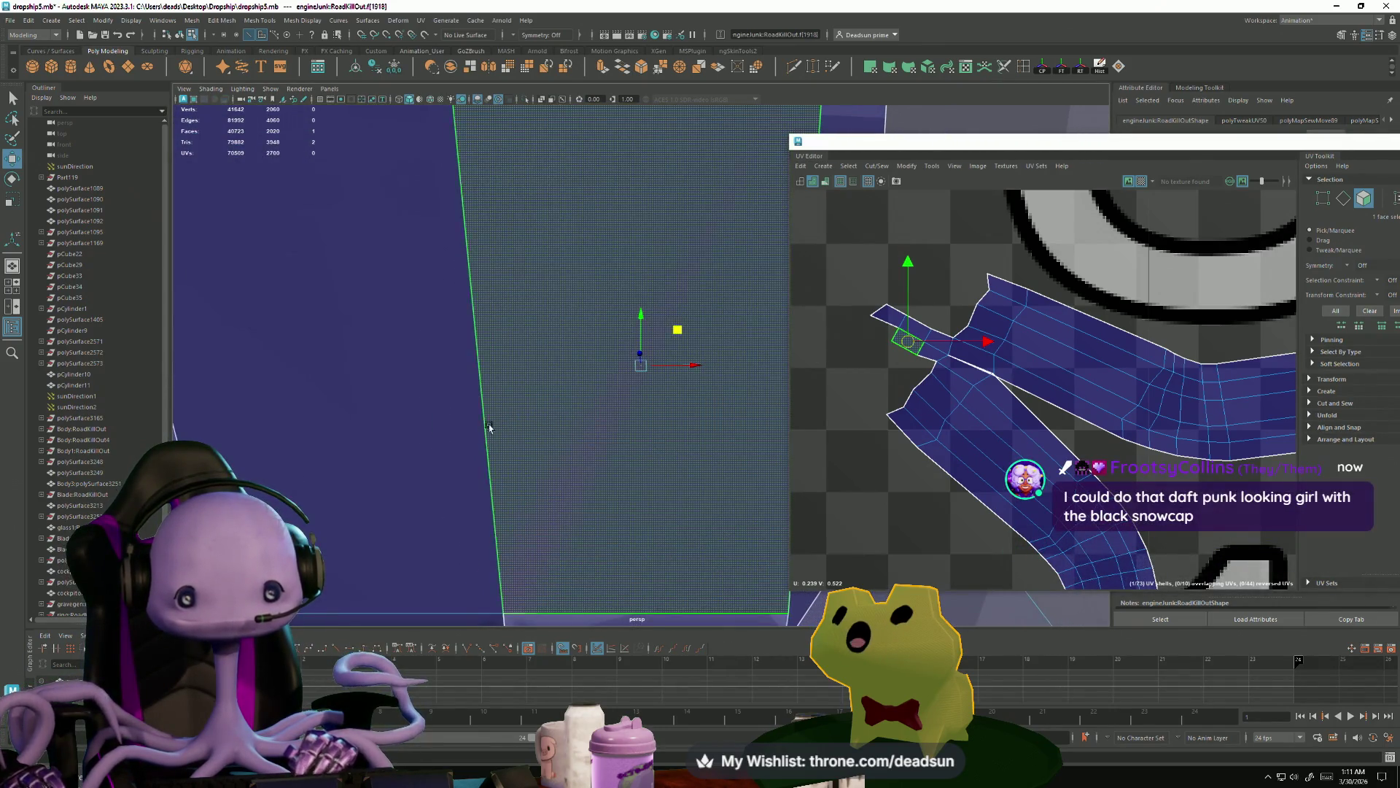
- Select the six faces around the pipe joint collar and delete them
shift+click(474, 523)
scroll(500, 488, down, 5)
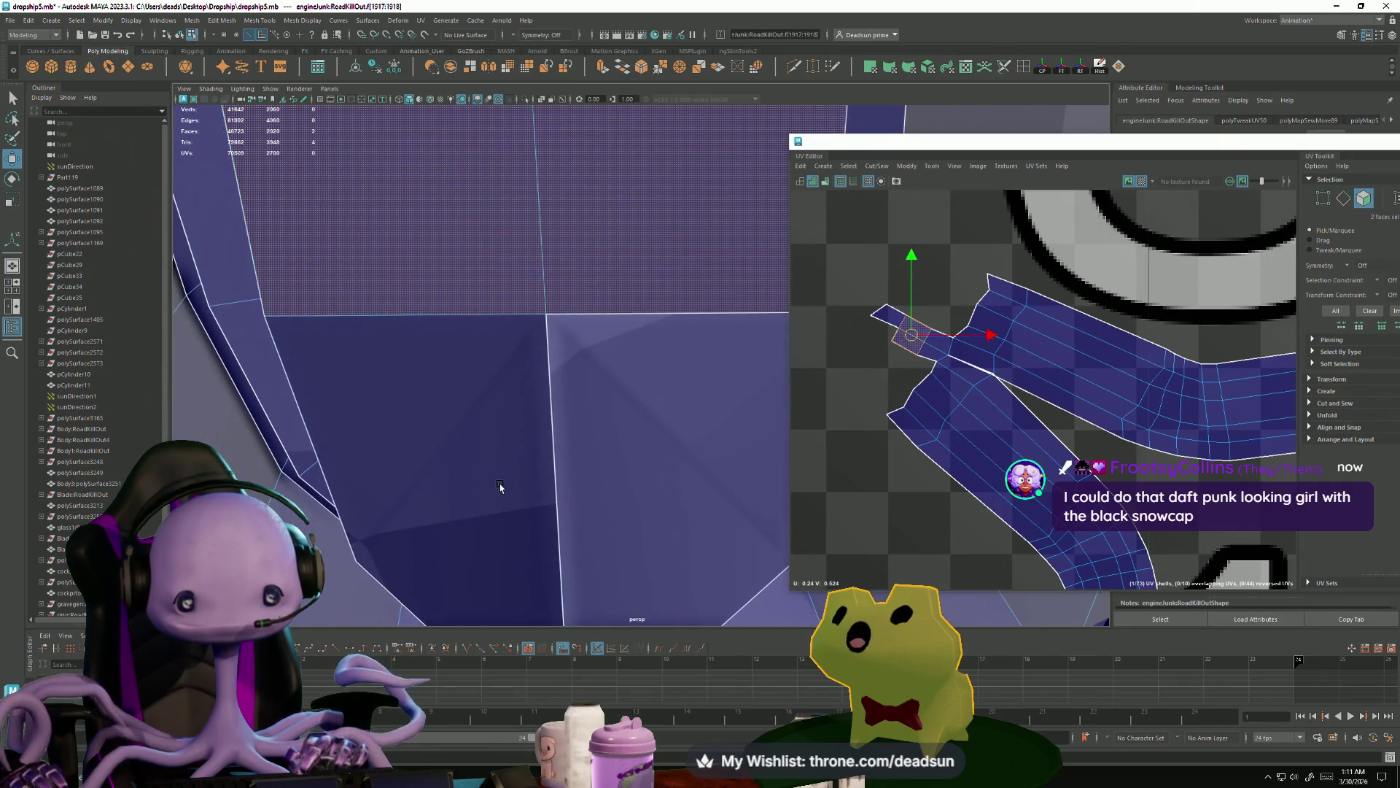
mouse_move(522, 503)
alt+mouse_down()
mouse_move(484, 328)
mouse_move(484, 388)
alt+mouse_up()
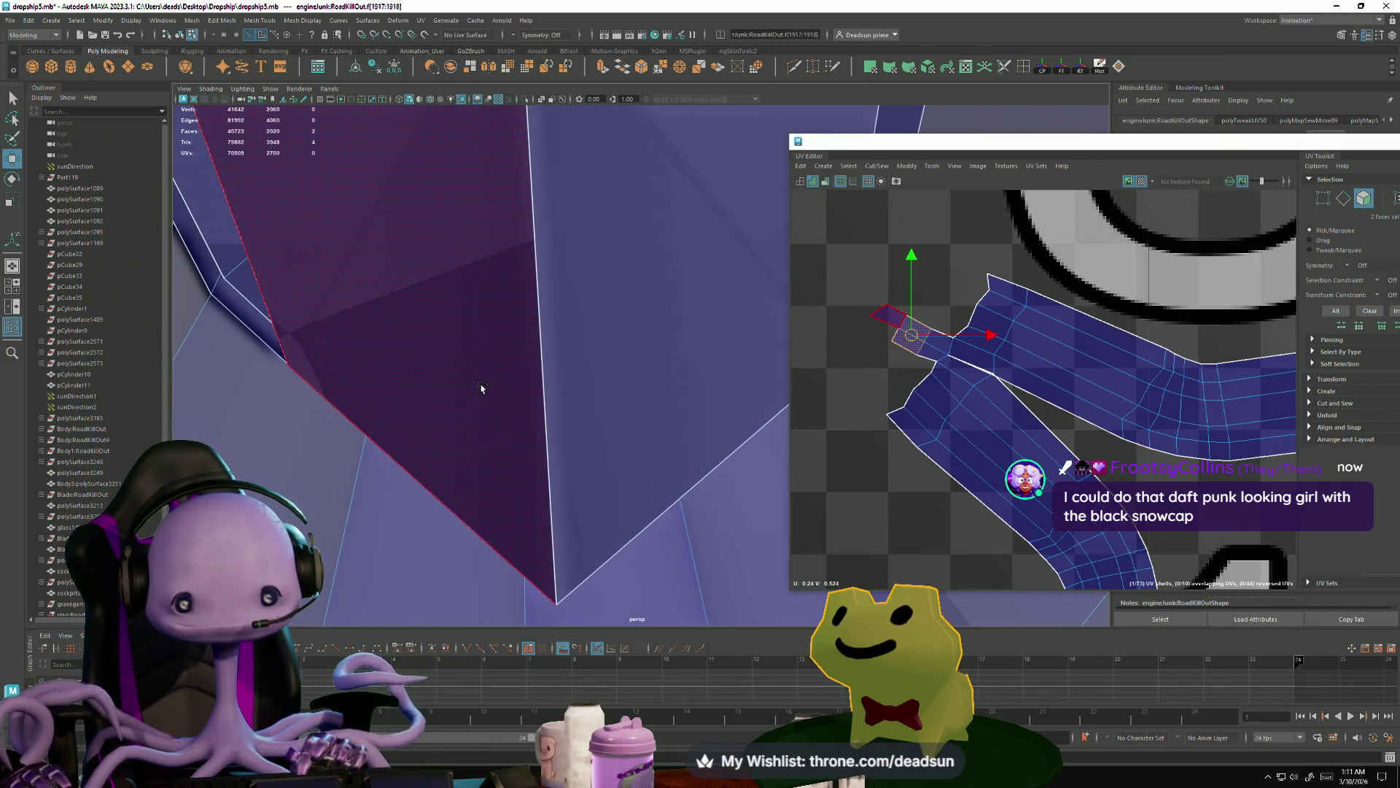
shift+click(537, 384)
shift+click(565, 334)
mouse_move(566, 333)
alt+mouse_down()
mouse_move(569, 422)
mouse_move(619, 418)
mouse_move(602, 431)
mouse_move(447, 390)
mouse_move(588, 431)
mouse_move(598, 461)
mouse_move(583, 467)
mouse_move(577, 433)
mouse_move(601, 426)
alt+mouse_up()
shift+click(478, 413)
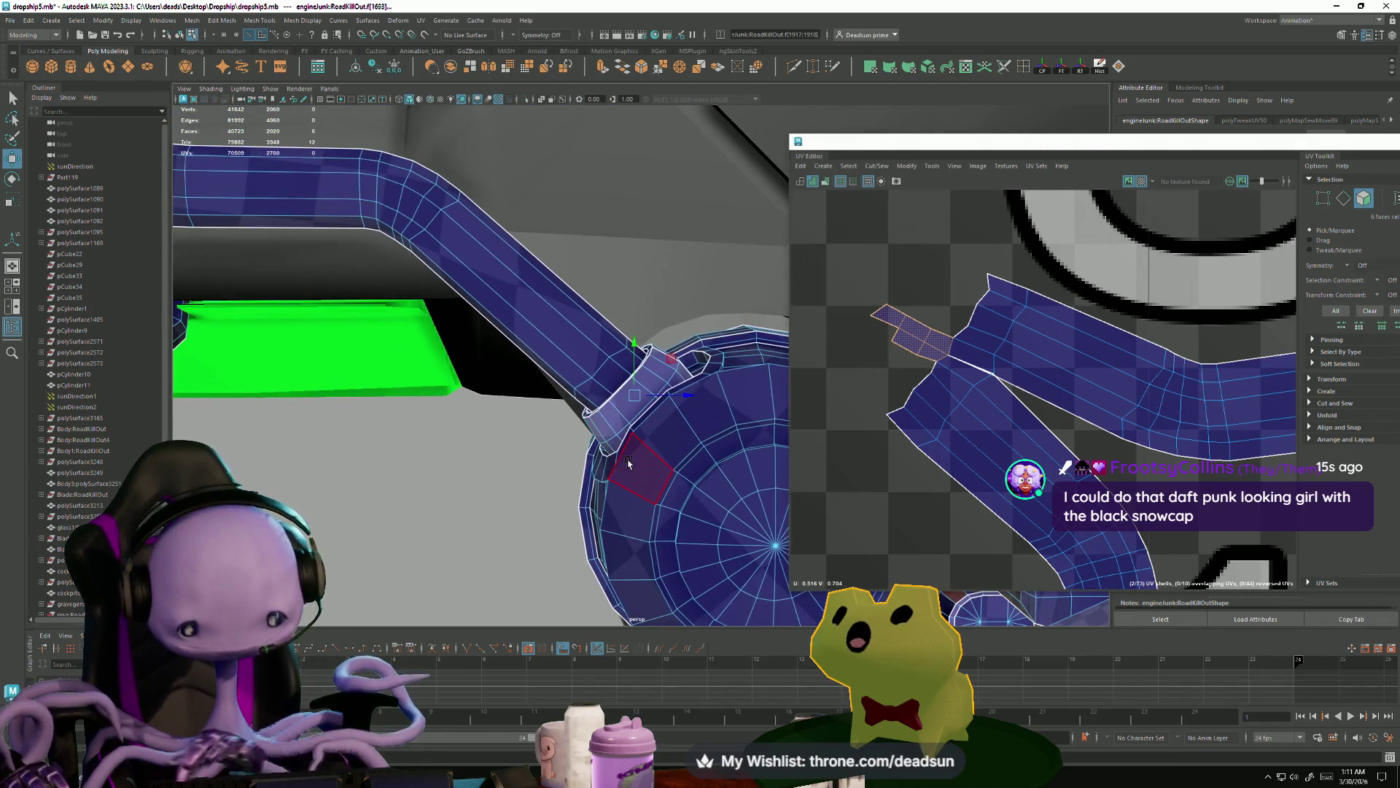
key(Delete)
- Select all the faces of the cut strip along the pipe's seam
drag(999, 378, 948, 350)
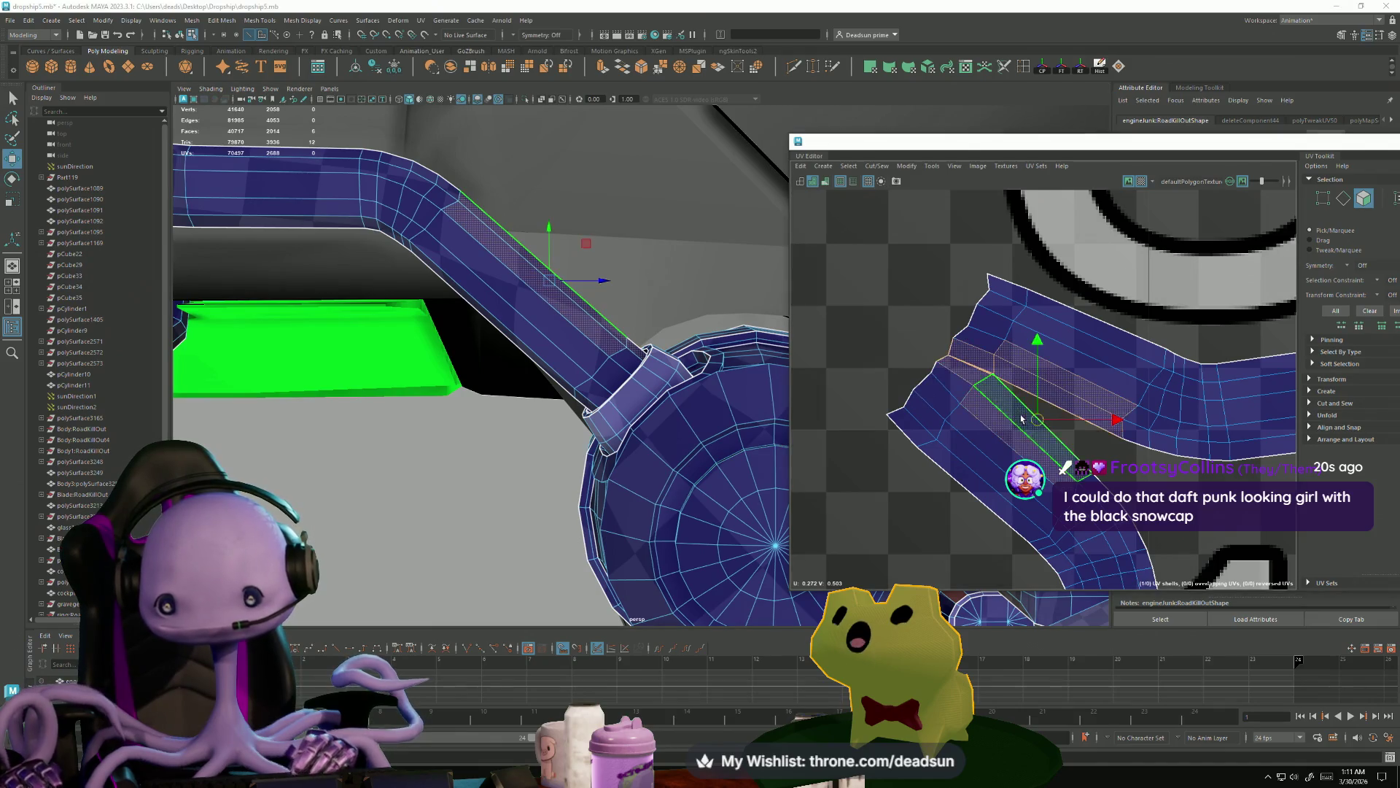
scroll(953, 339, down, 3)
shift+drag(985, 401, 1015, 515)
alt+middle_drag(1015, 515, 914, 329)
shift+drag(1023, 502, 1035, 547)
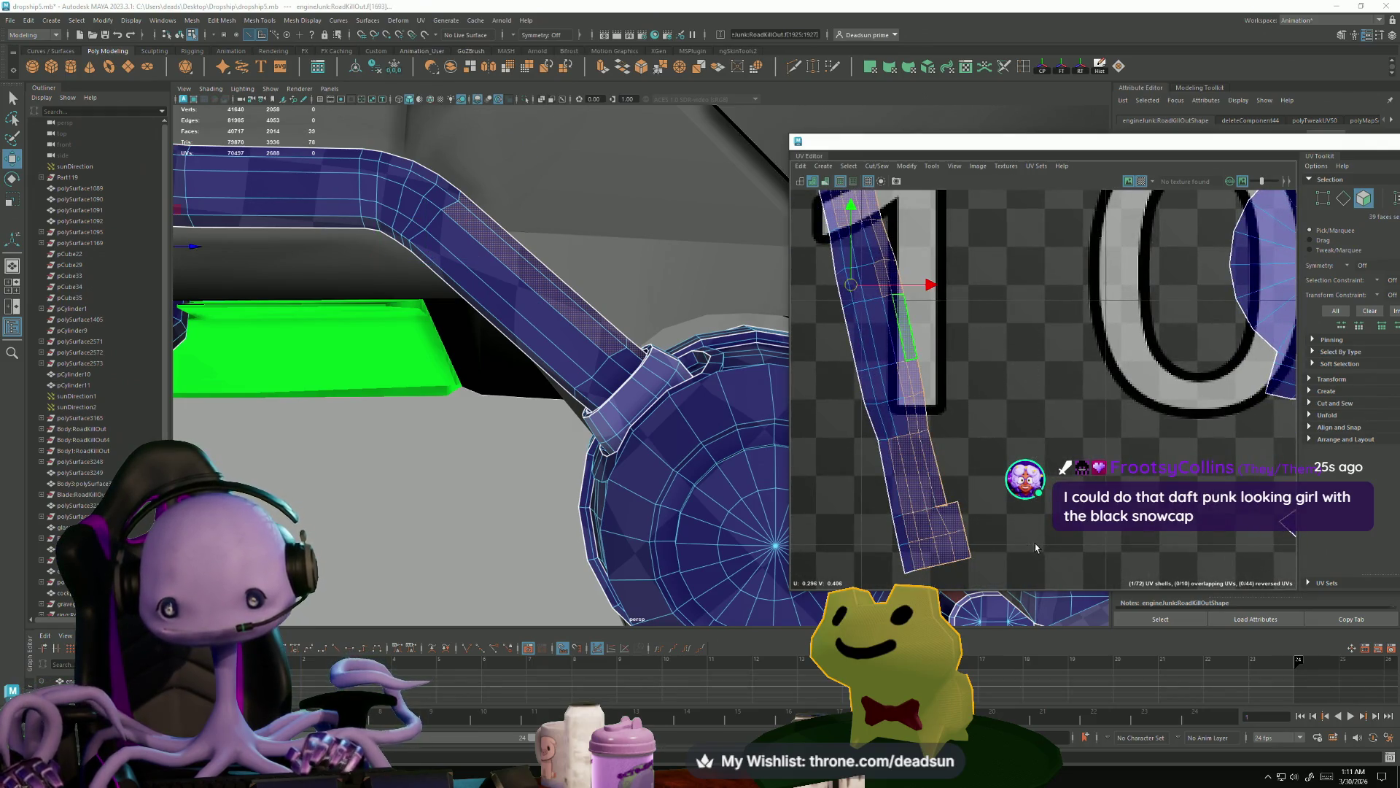
- Move and Sew the strip onto its neighbouring shell and select the whole UV shell
click(903, 167)
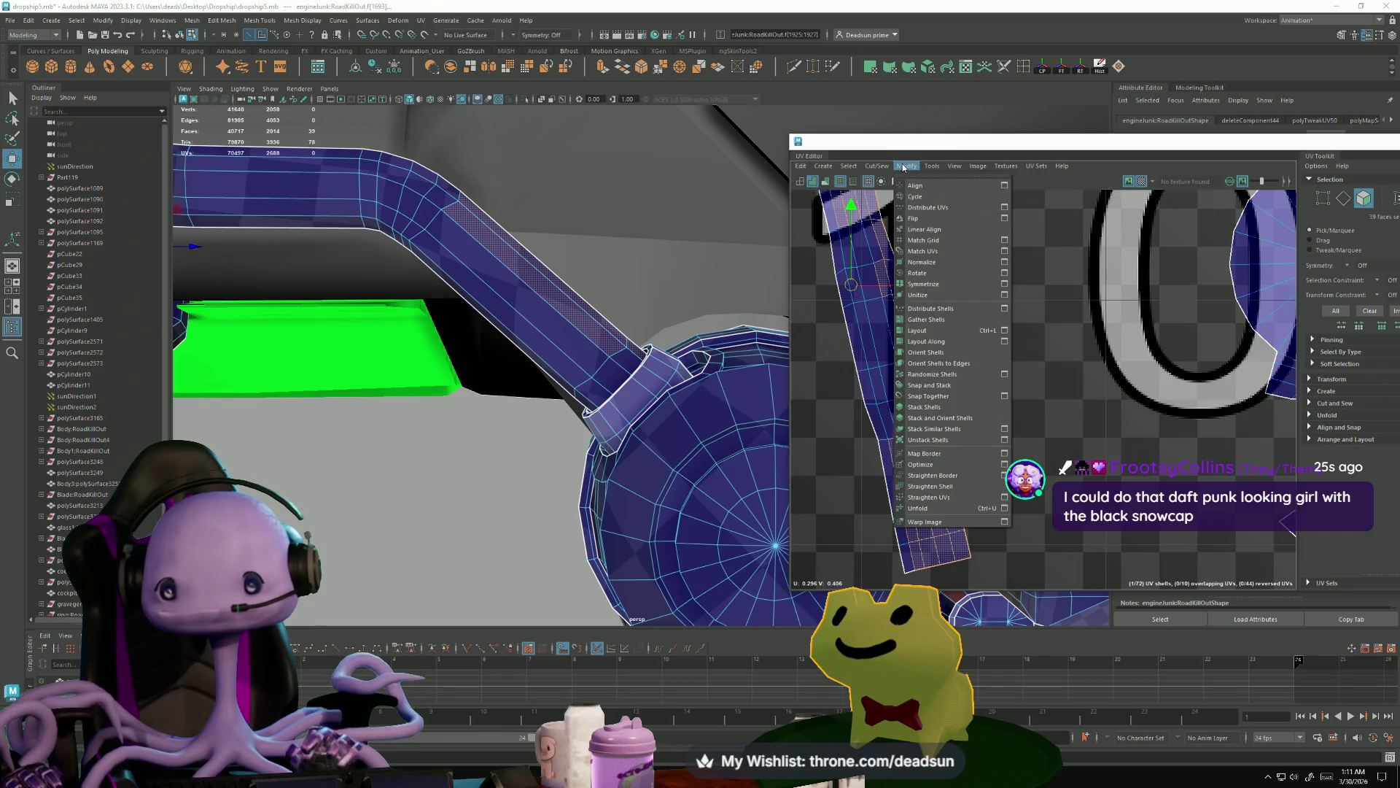
mouse_move(876, 167)
click(922, 279)
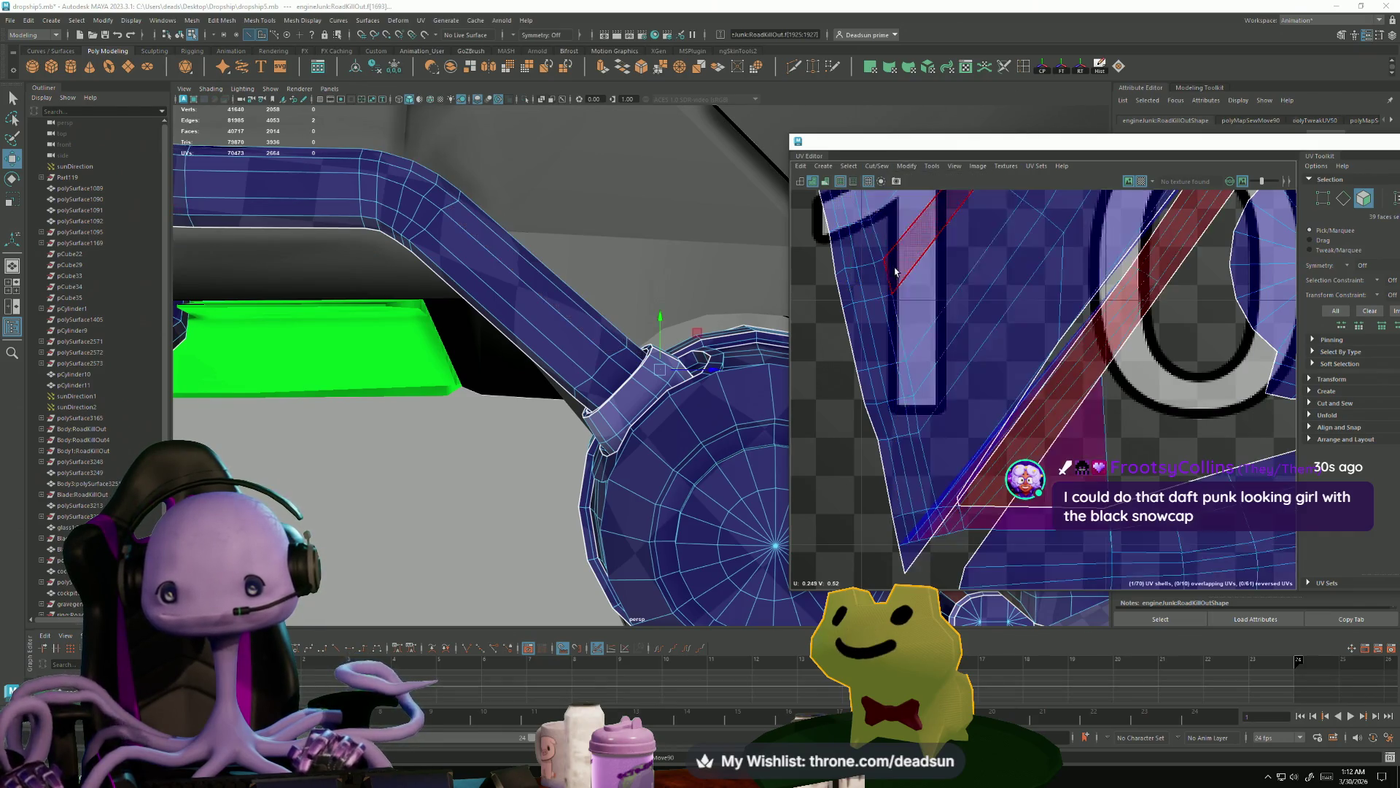
scroll(867, 260, down, 3)
double_click(899, 280)
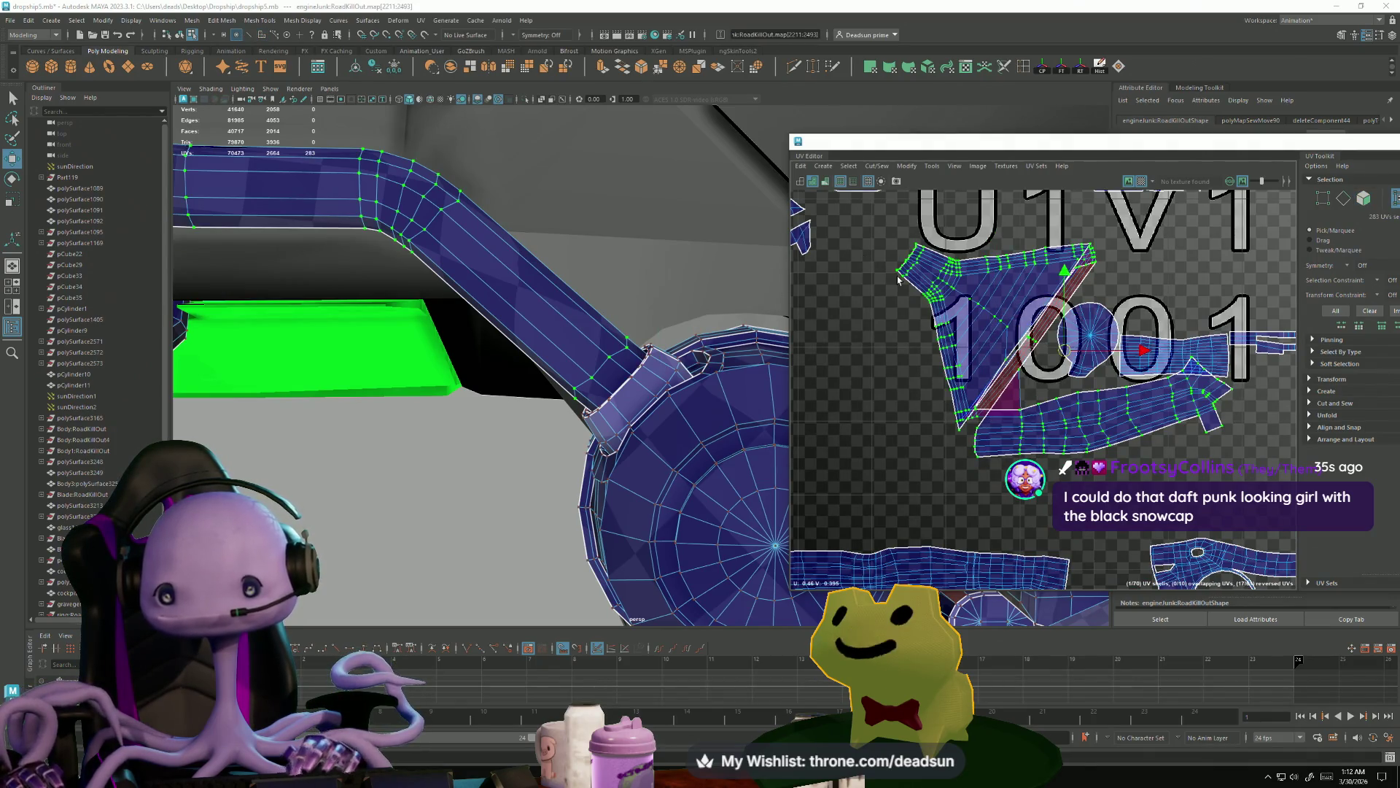
scroll(984, 408, up, 5)
- Sew the selected UV edges together with Ctrl+Shift+V near the 1001 tile
mouse_move(554, 379)
alt+mouse_down()
mouse_move(491, 397)
mouse_move(711, 384)
alt+mouse_up()
alt+middle_drag(986, 305, 897, 400)
scroll(948, 423, down, 2)
scroll(994, 456, up, 1)
key(ctrl+shift+v)
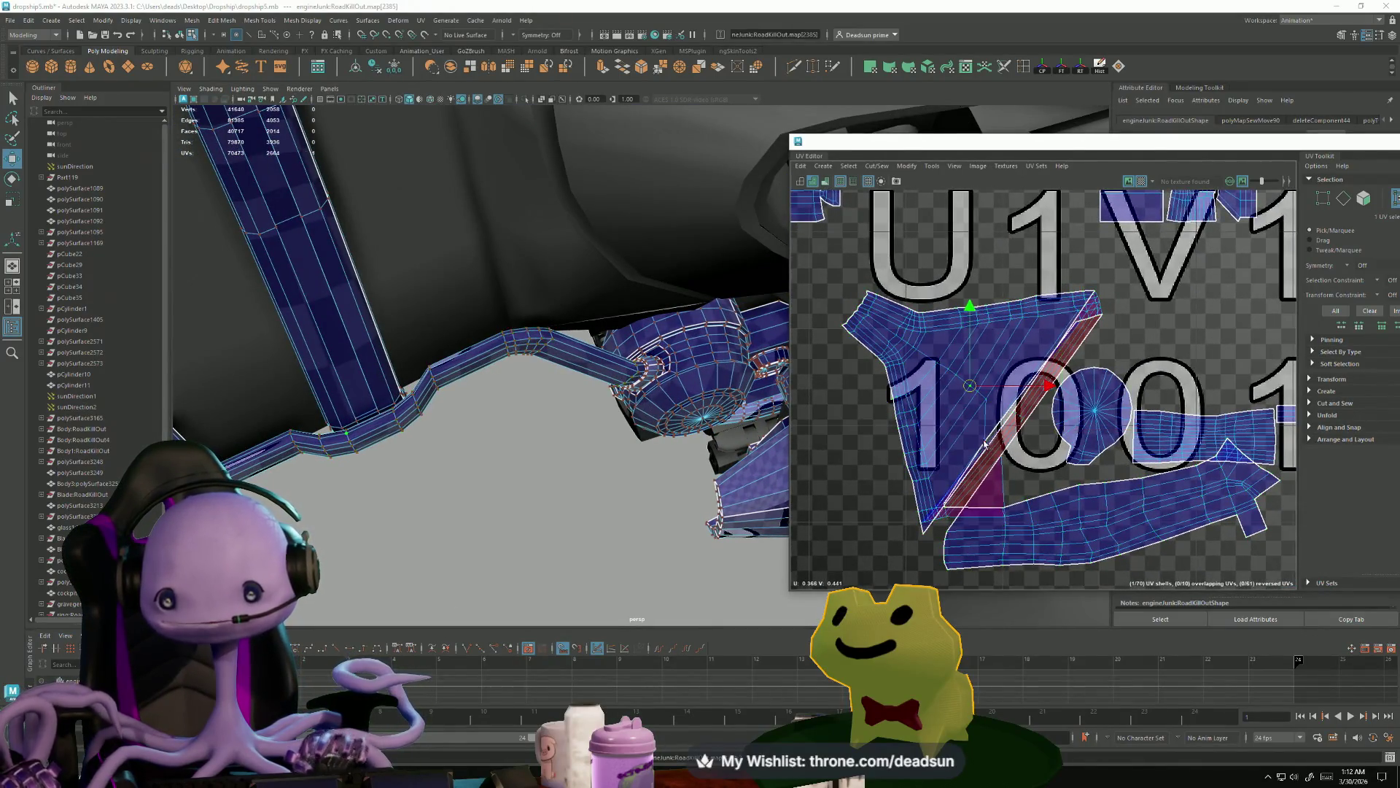
scroll(951, 436, up, 4)
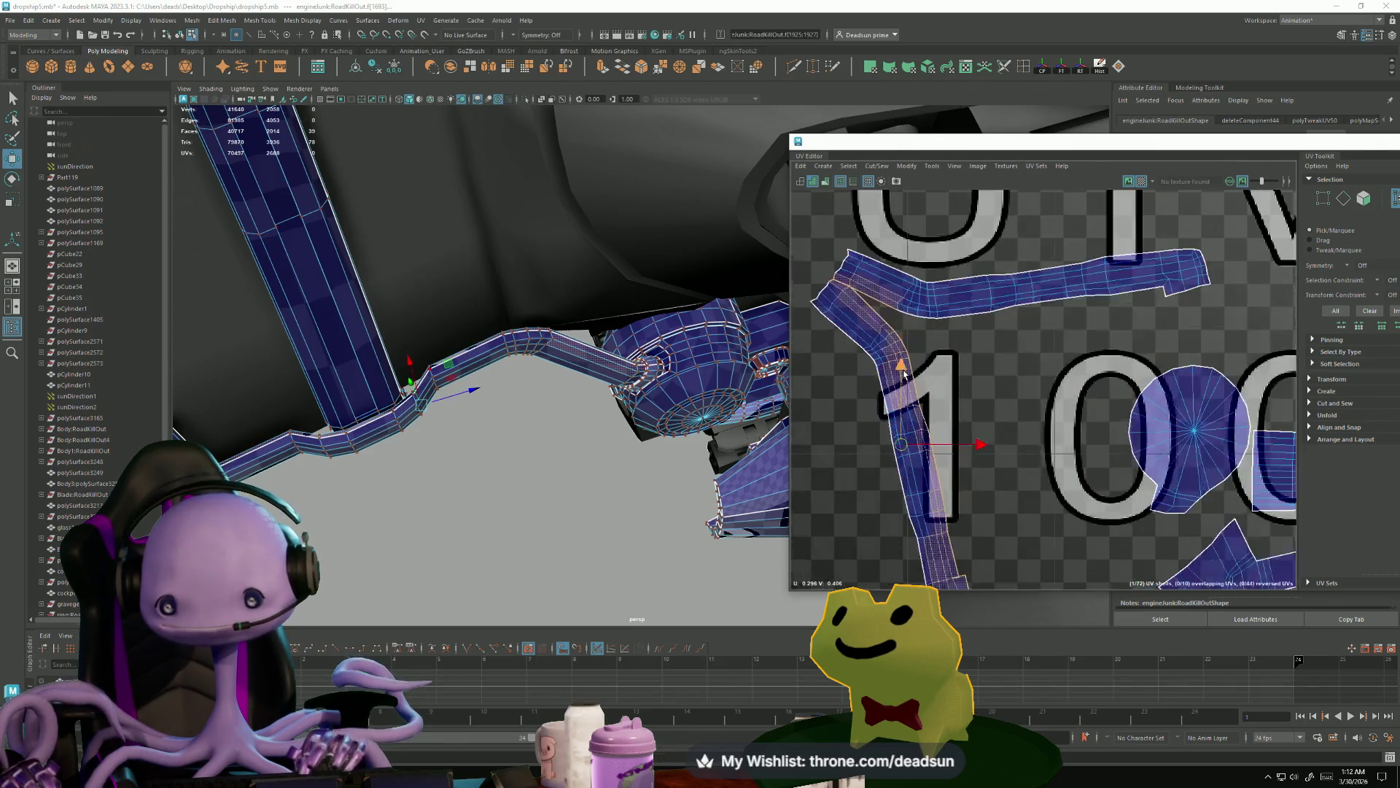
scroll(963, 383, down, 2)
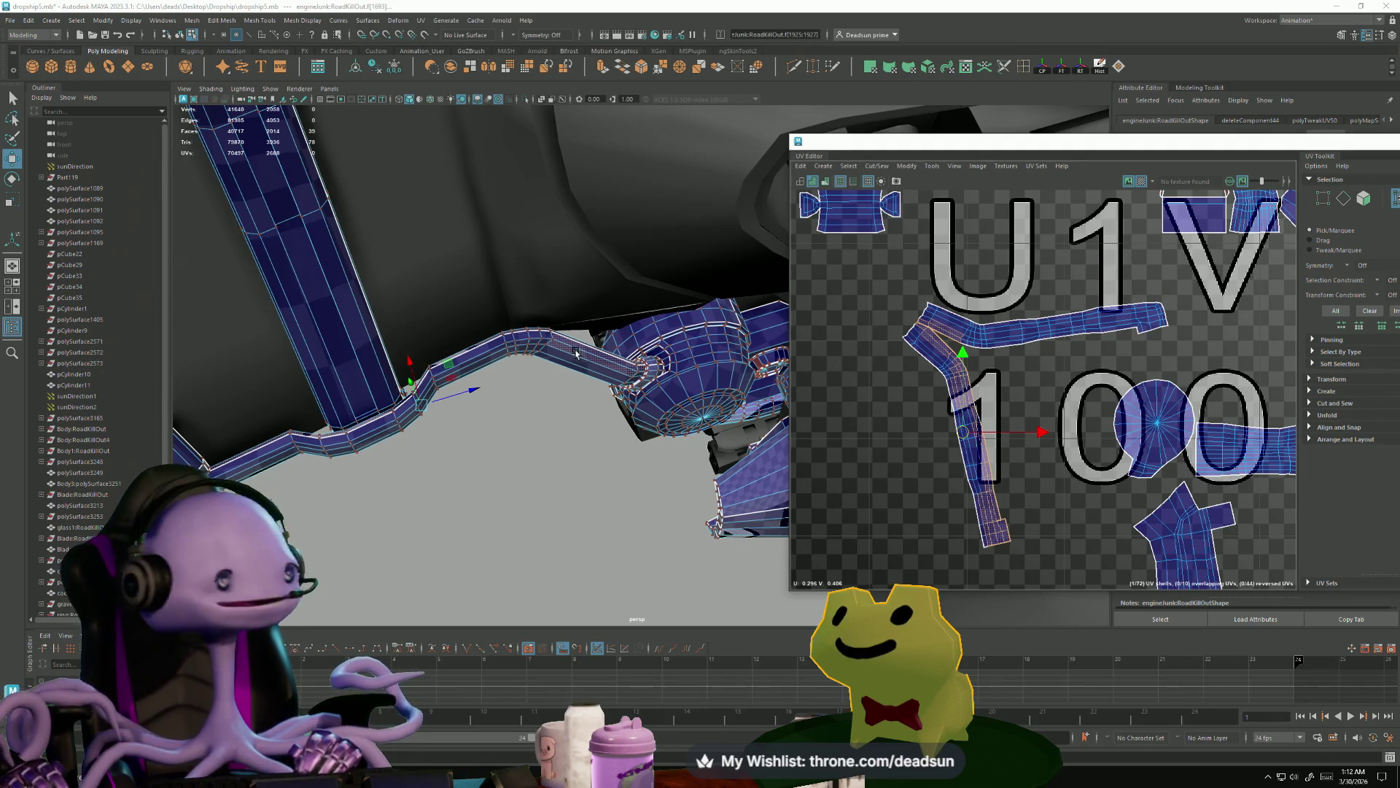
- Return to Object Mode and select the engine pipe assembly
alt+drag(671, 353, 583, 397)
right_drag(583, 398, 602, 392)
click(484, 484)
mouse_move(485, 485)
alt+mouse_down()
mouse_move(515, 365)
mouse_move(541, 417)
alt+mouse_up()
click(541, 417)
mouse_move(645, 463)
alt+mouse_down()
mouse_move(634, 366)
mouse_move(672, 394)
mouse_move(657, 438)
mouse_move(676, 479)
mouse_move(610, 498)
mouse_move(697, 511)
mouse_move(669, 519)
mouse_move(672, 505)
mouse_move(670, 517)
alt+mouse_up()
click(657, 438)
click(627, 496)
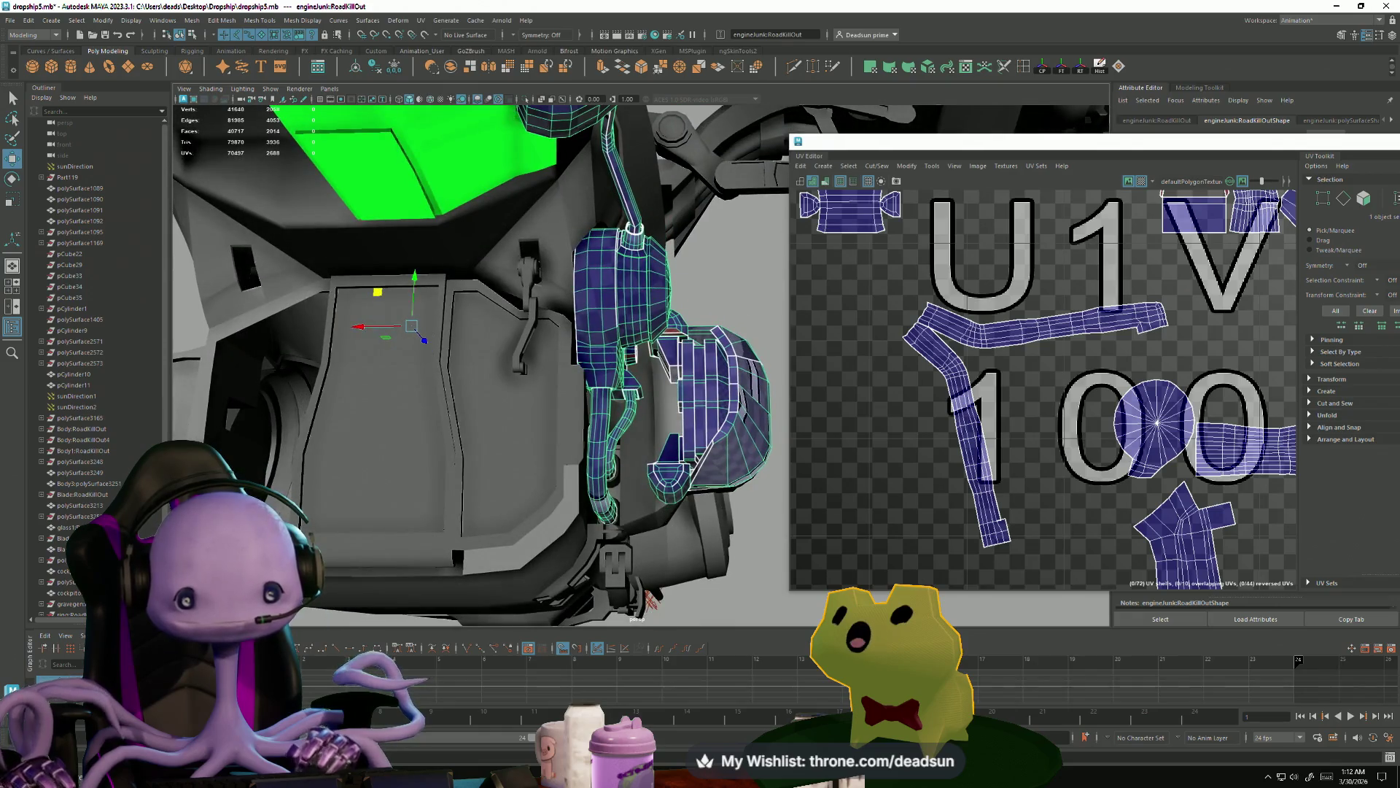
key(super)
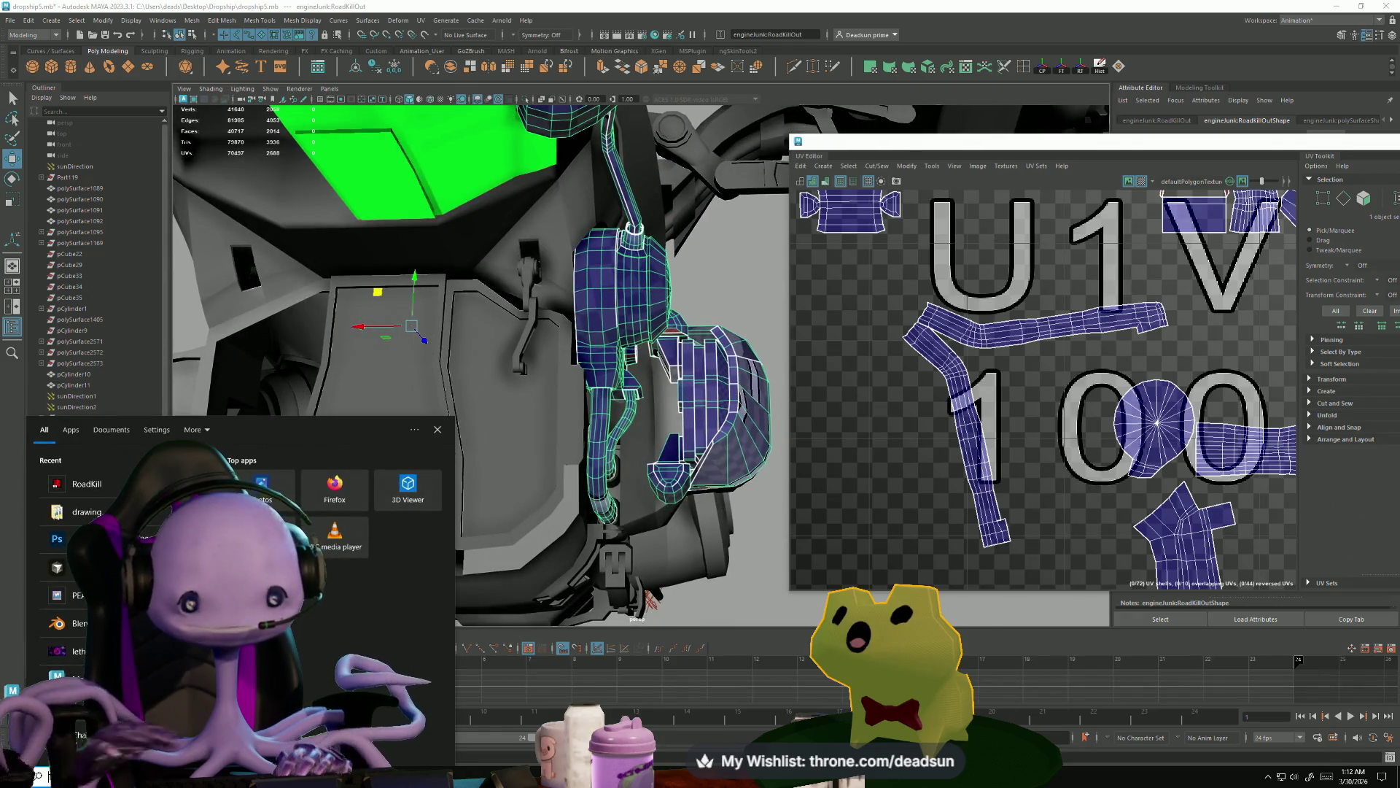
- Type the scene file name into Windows Search to look for ship10Bridge.mb
text(big_dripleaf)
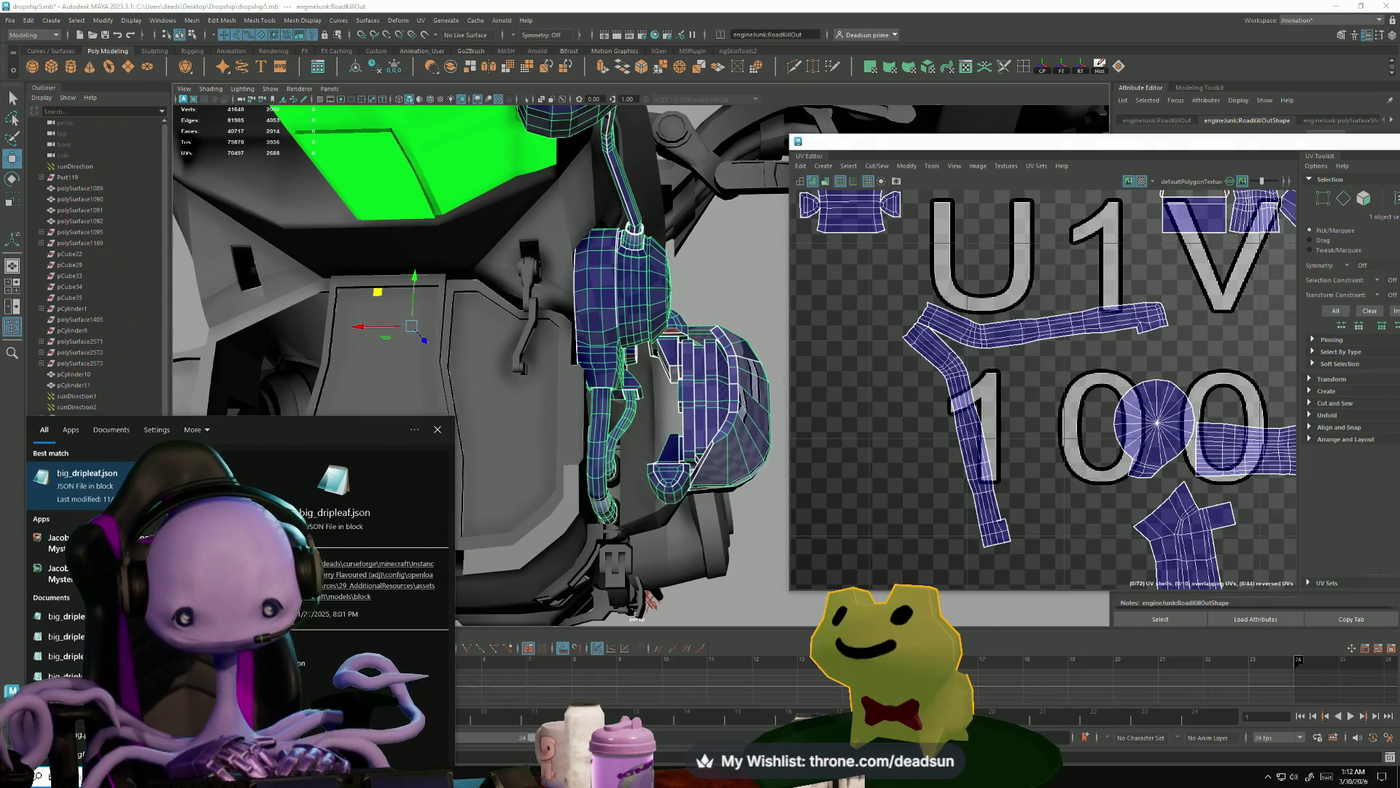
text(hS_BigShard)
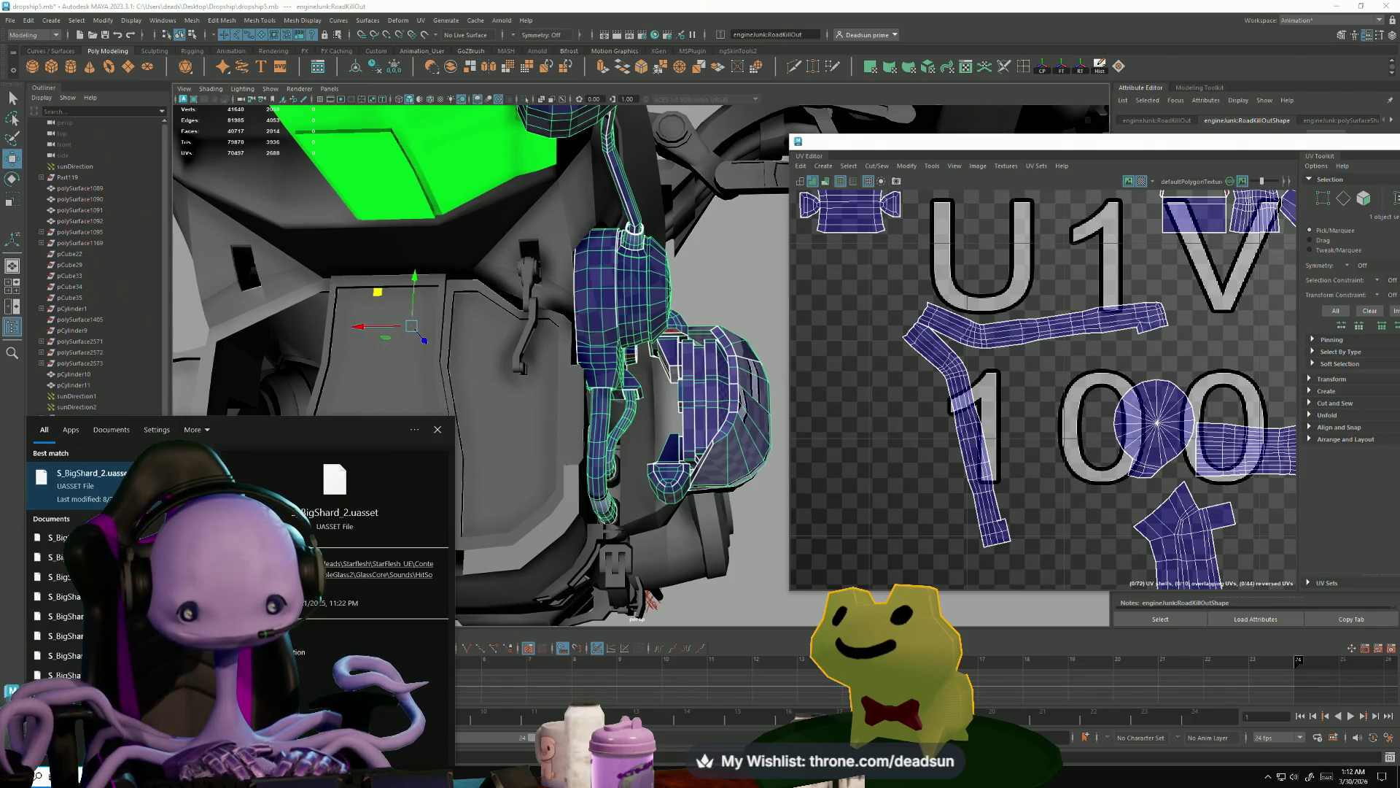
text(h)
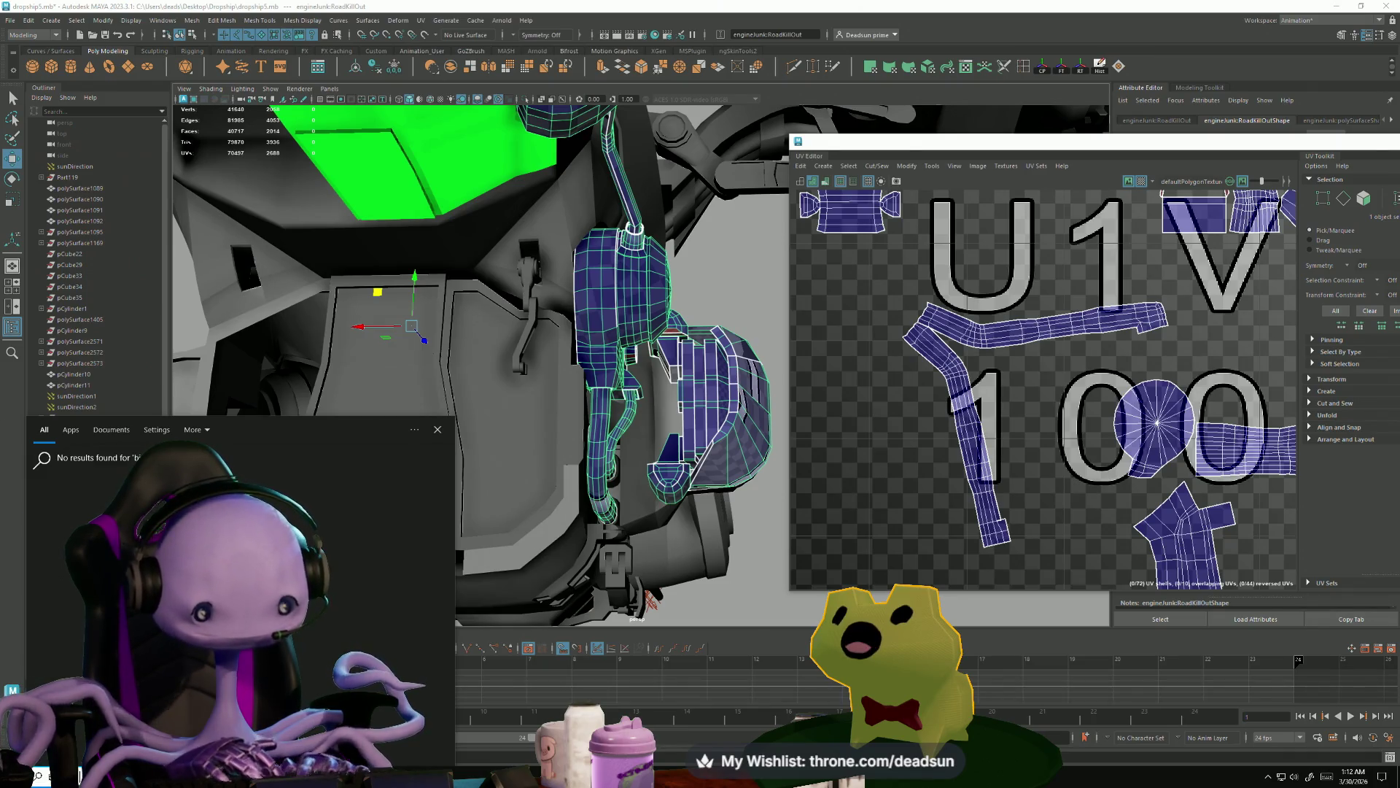
text(it)
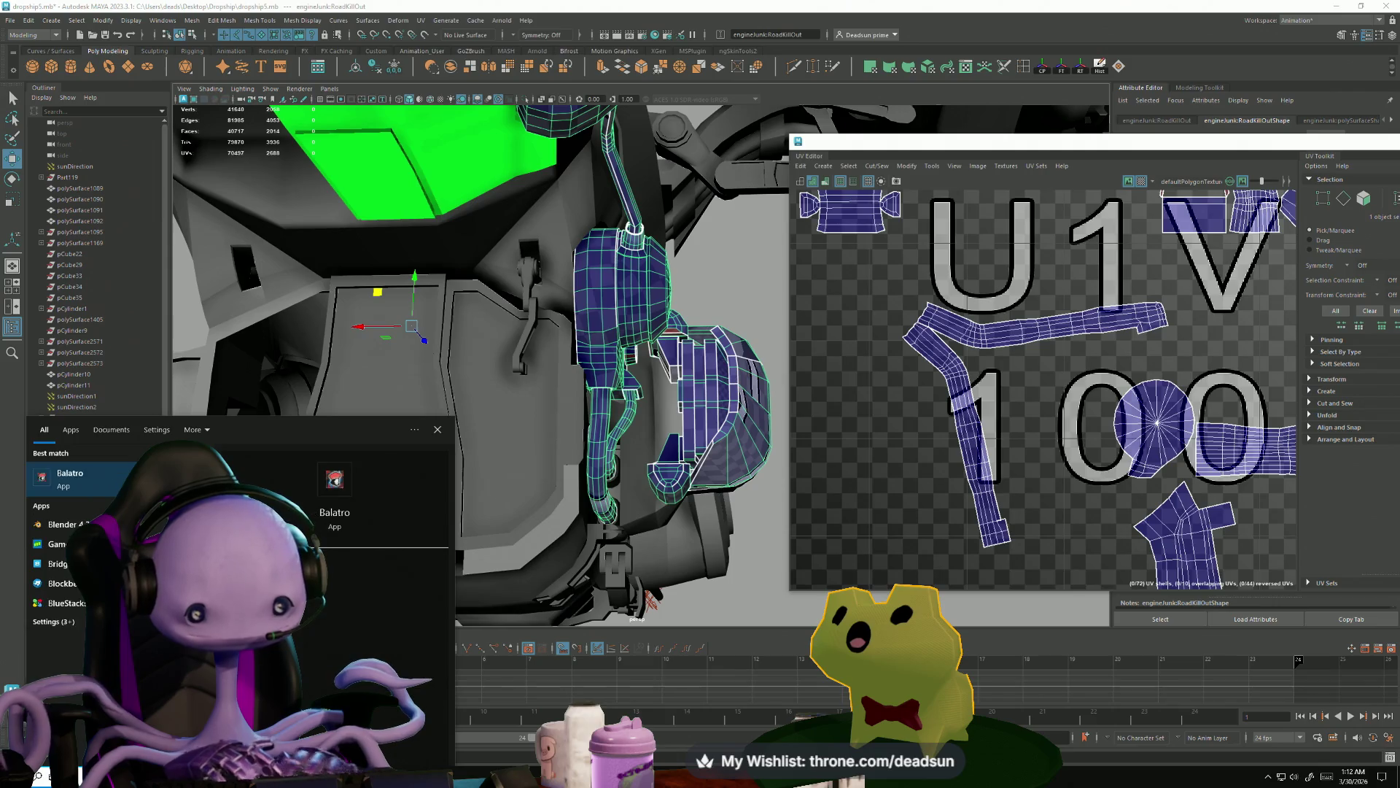
text(sh)
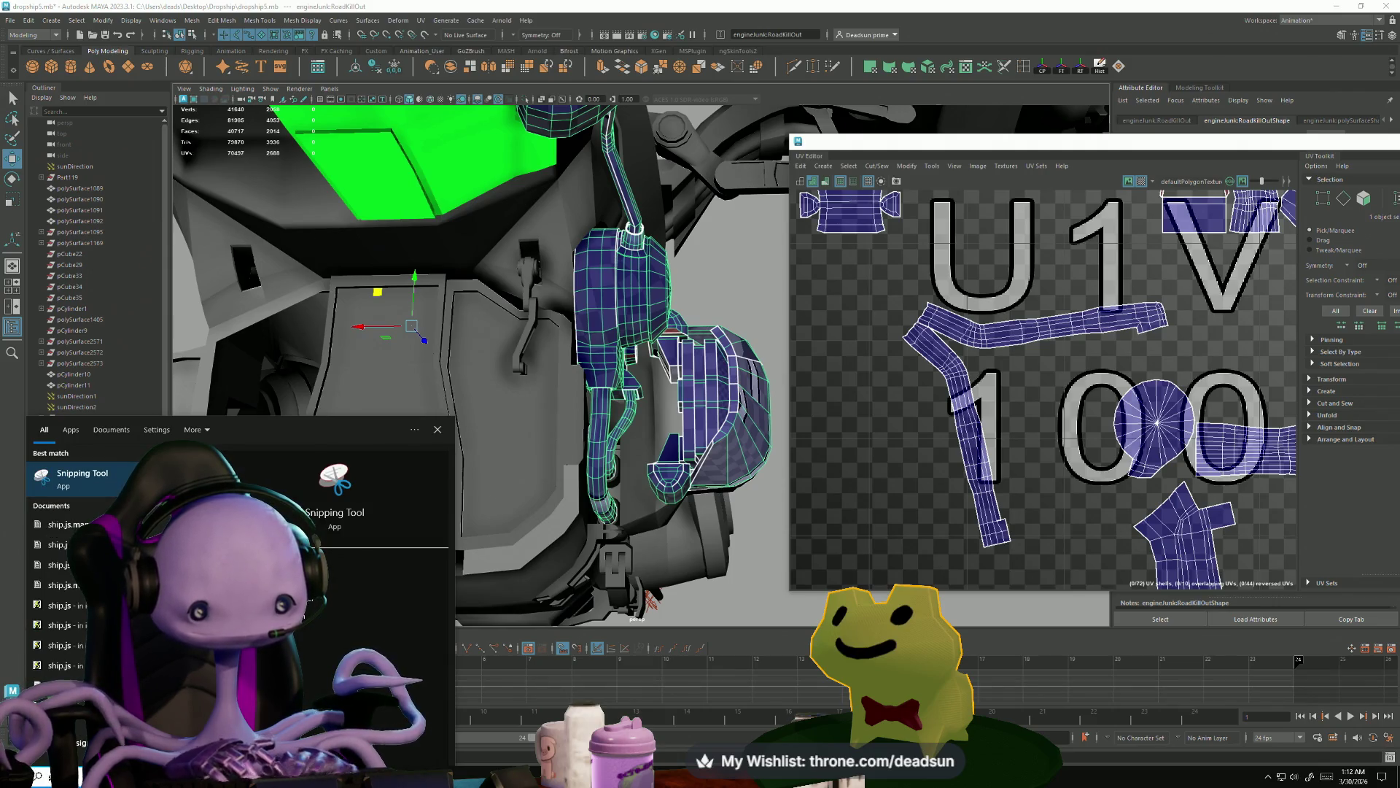
text(ip1)
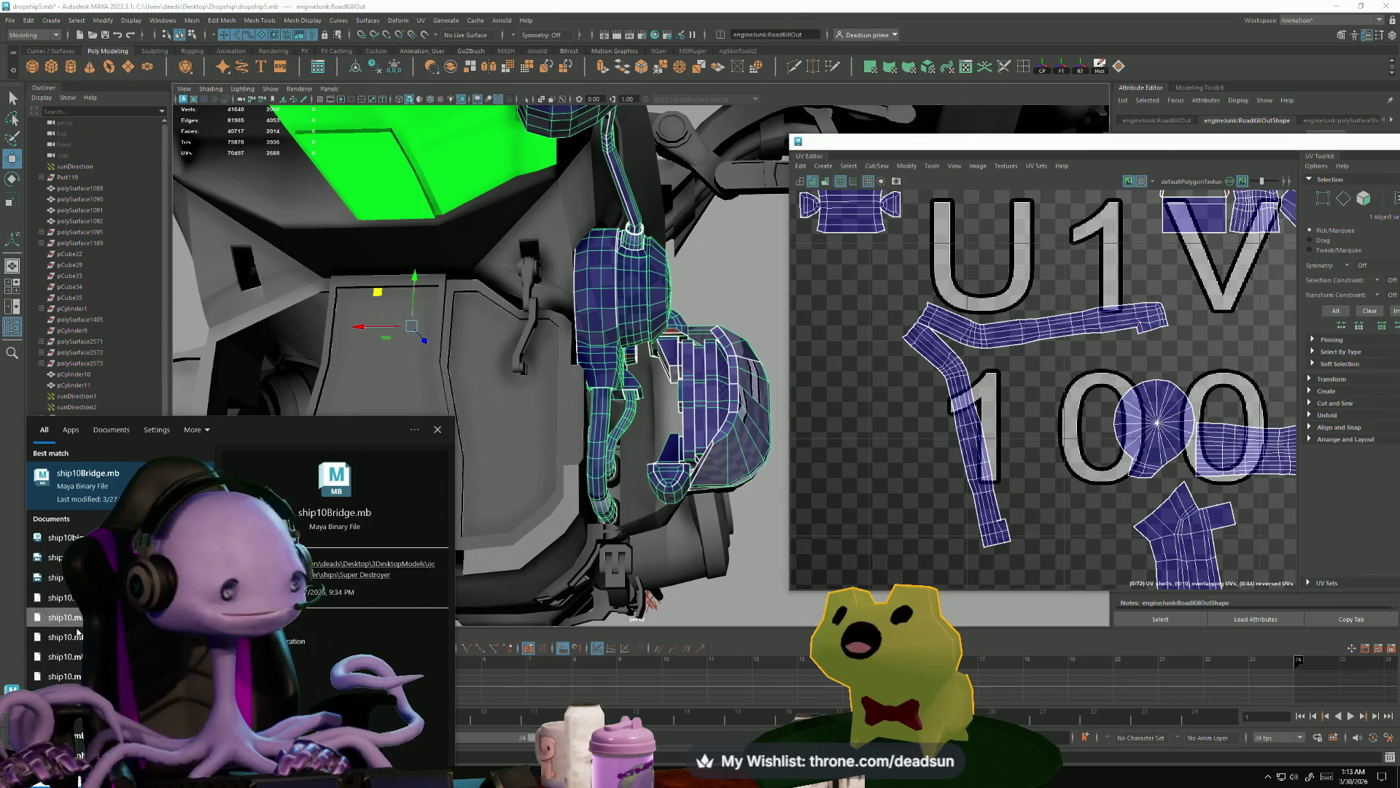
- Open ship10Bridge.mb and orbit around the ship, viewing its underside, cockpit and front
click(109, 481)
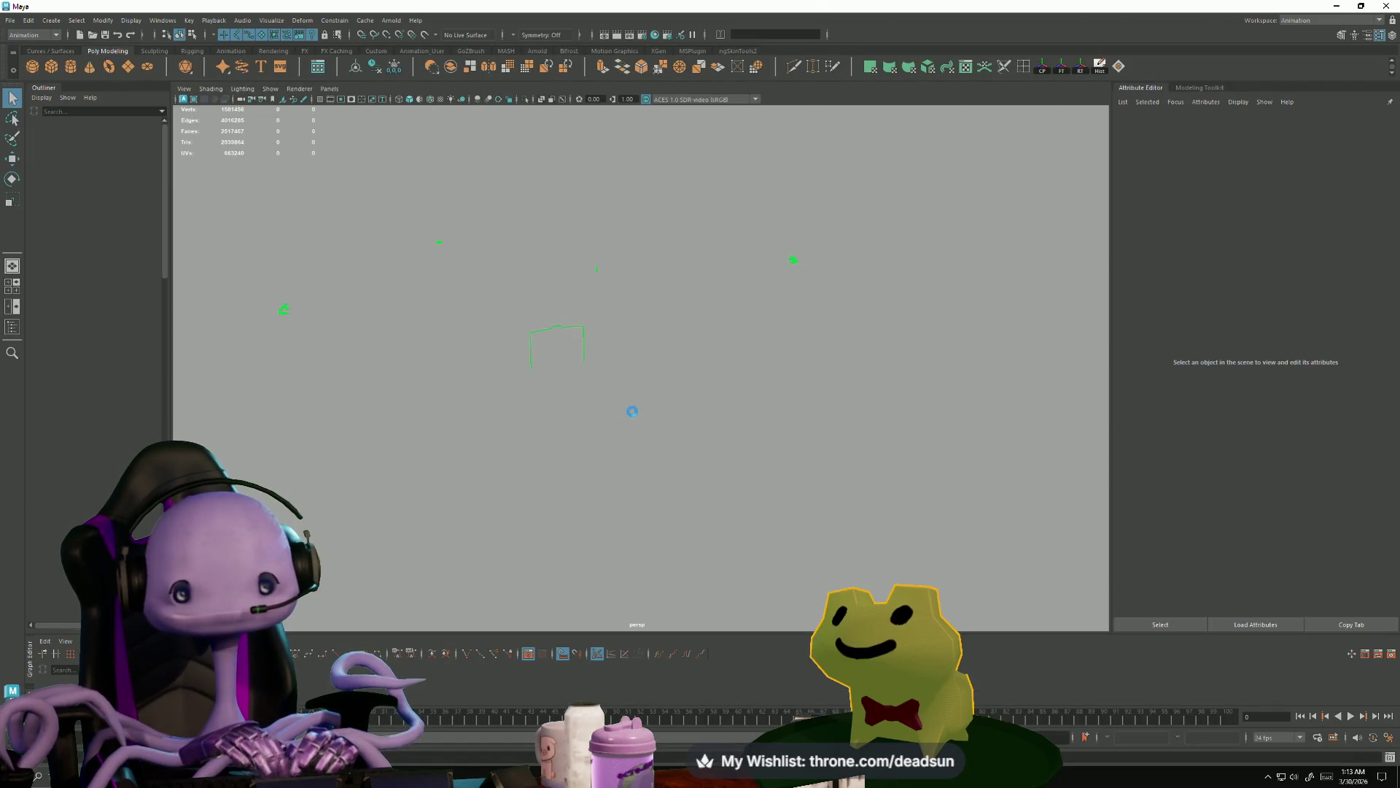
mouse_move(587, 417)
alt+mouse_down()
mouse_move(584, 397)
mouse_move(725, 396)
alt+mouse_up()
alt+right_drag(725, 396, 1012, 431)
mouse_move(875, 453)
alt+middle_down()
mouse_move(653, 503)
mouse_move(713, 531)
alt+middle_up()
mouse_move(713, 531)
alt+right_down()
mouse_move(935, 589)
mouse_move(1016, 578)
mouse_move(891, 556)
mouse_move(576, 431)
alt+right_up()
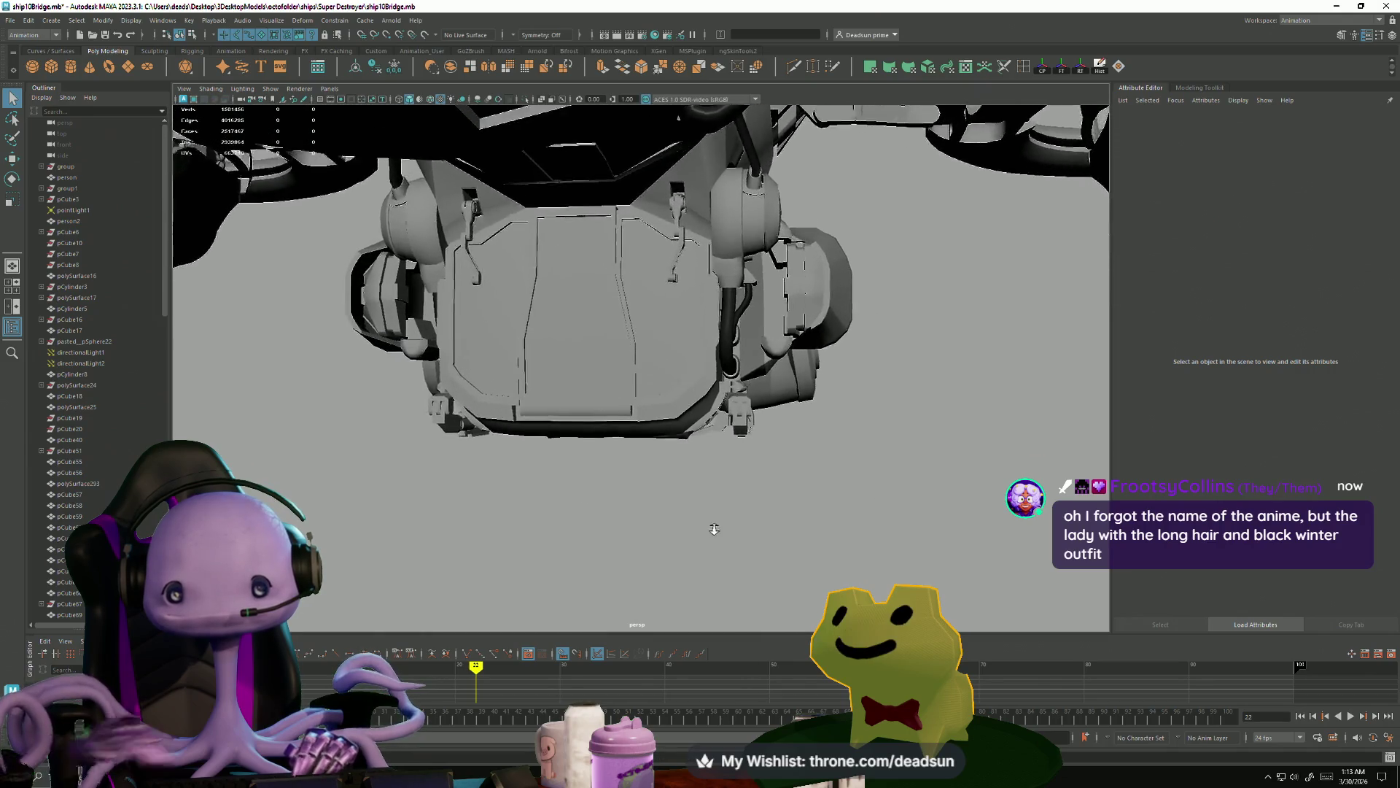
mouse_move(576, 431)
alt+mouse_down()
mouse_move(533, 424)
mouse_move(547, 363)
mouse_move(522, 302)
mouse_move(529, 330)
alt+mouse_up()
scroll(532, 424, down, 6)
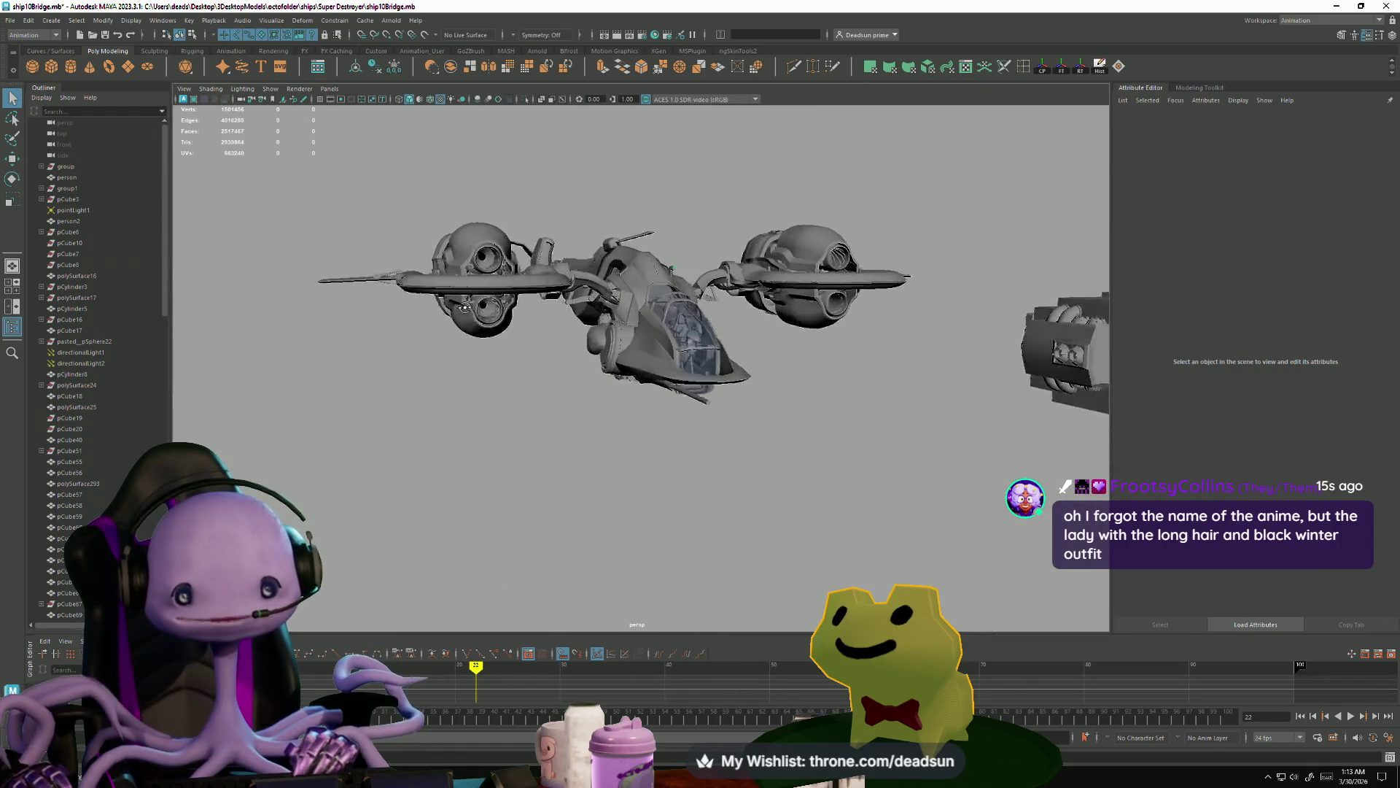
alt+right_drag(529, 329, 556, 426)
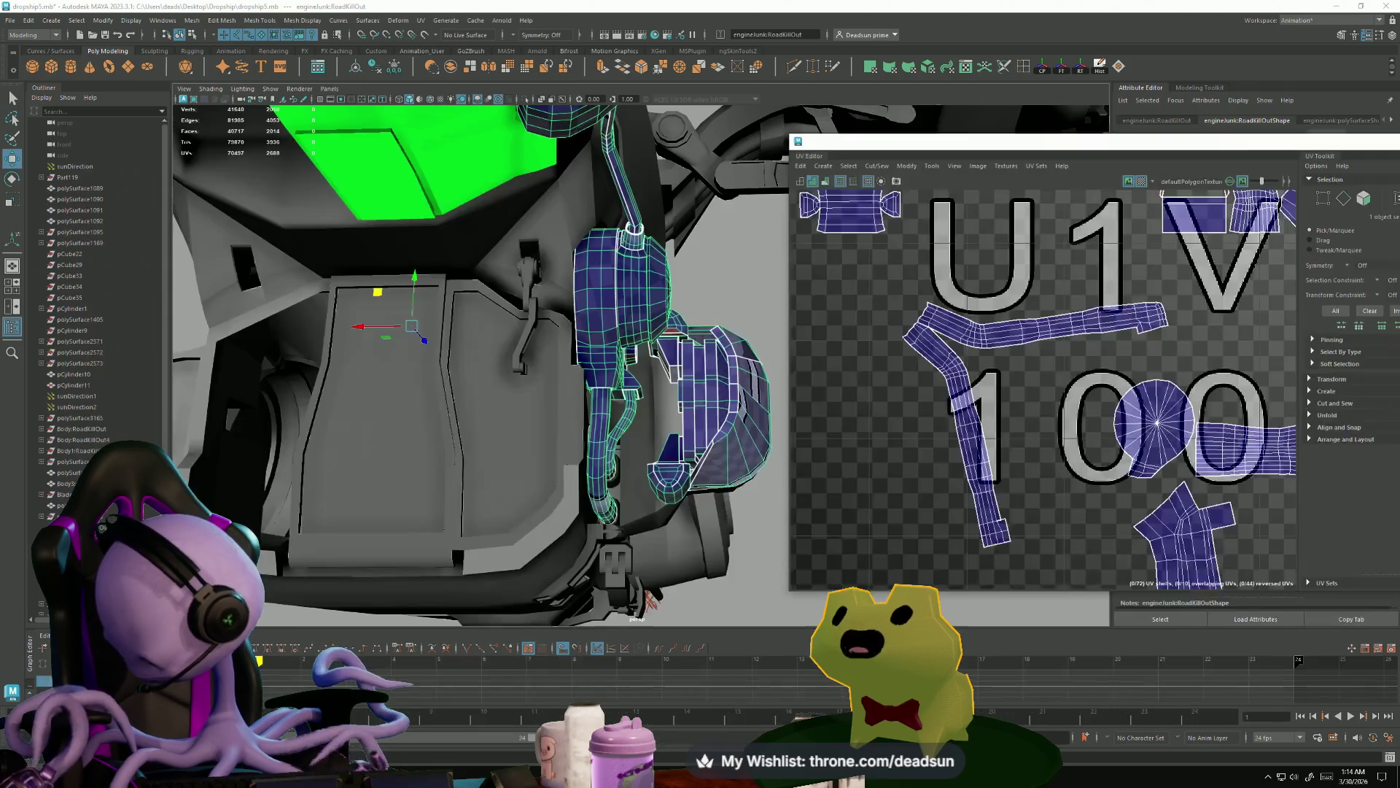
- Place the UV Editor over the viewport's right side and switch to UV selection on the long strip shell
mouse_move(799, 127)
mouse_down()
mouse_move(1235, 191)
mouse_move(1223, 194)
mouse_up()
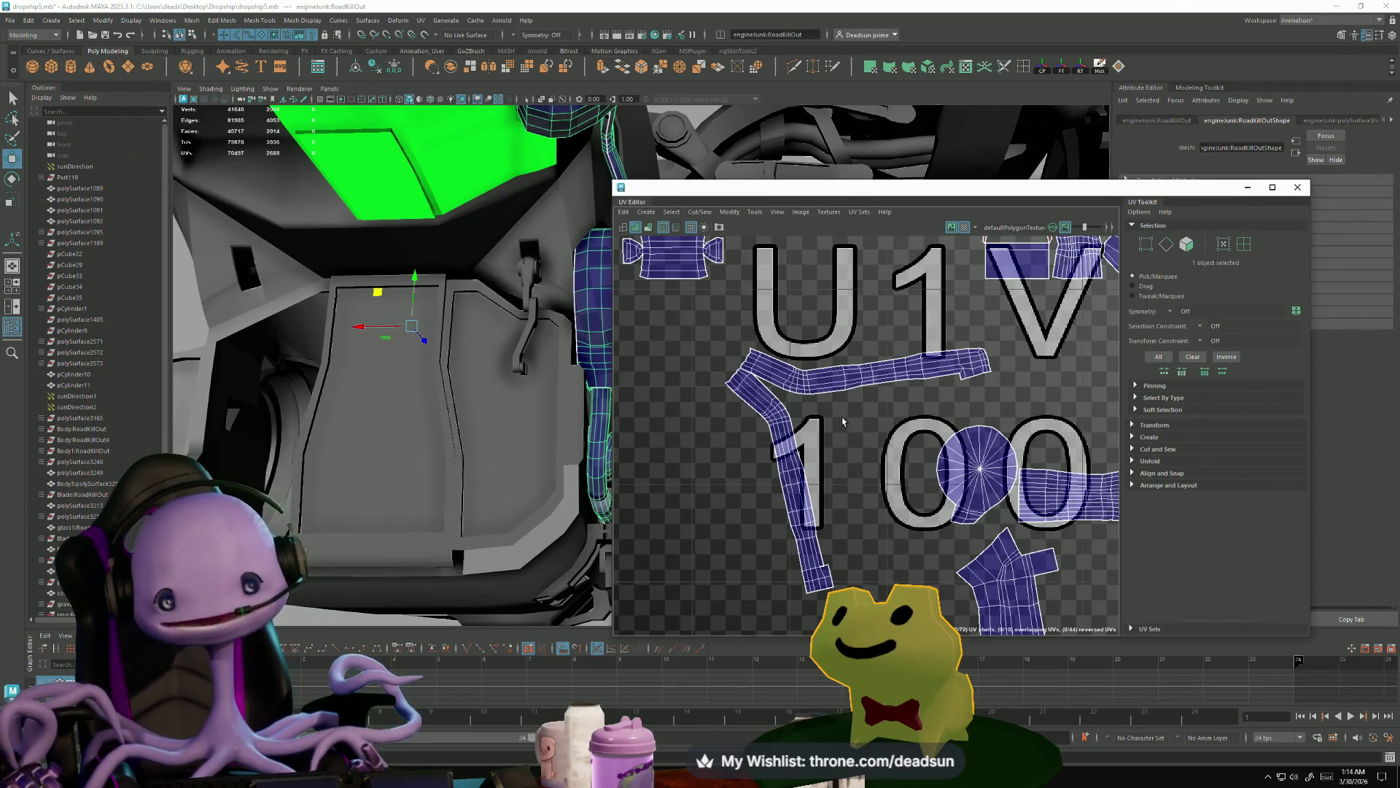
scroll(781, 413, up, 3)
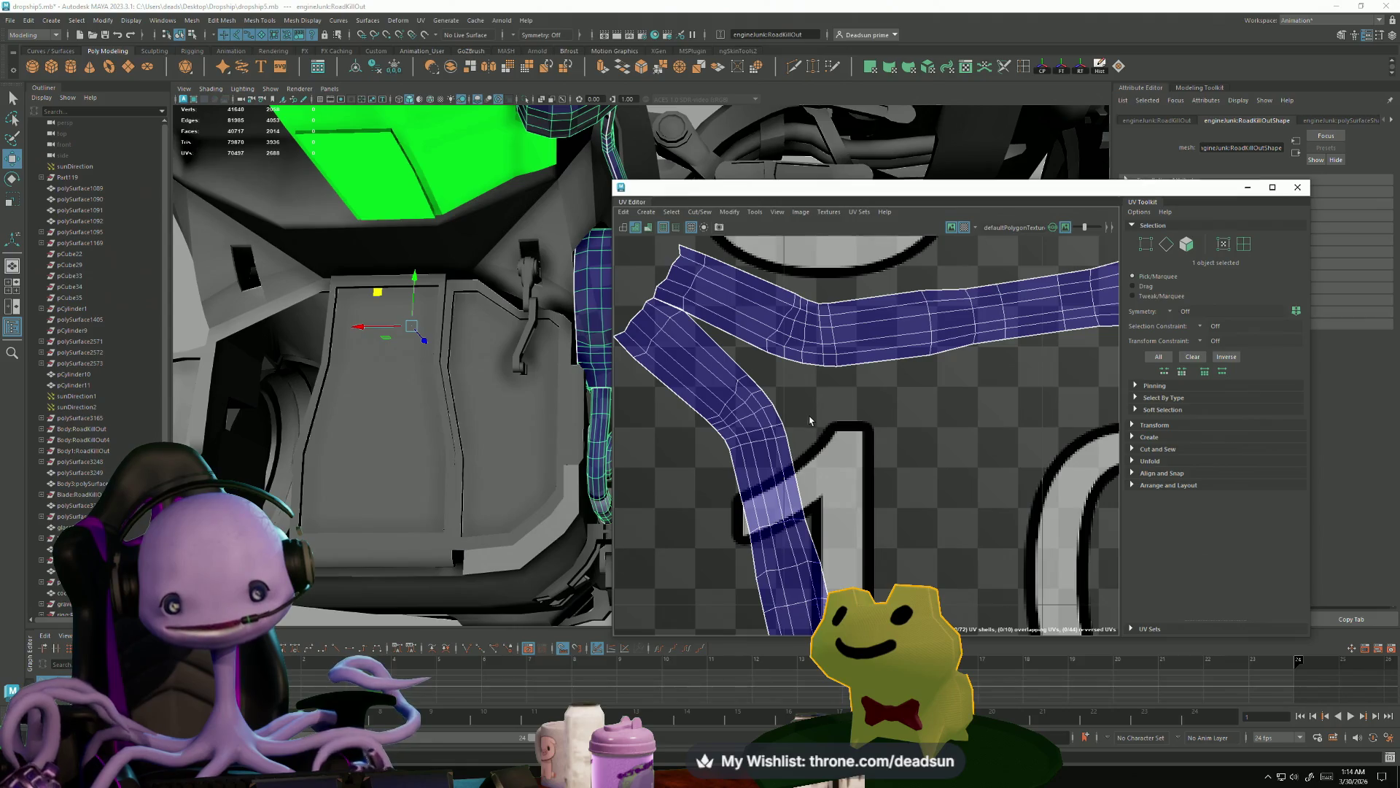
scroll(810, 421, down, 2)
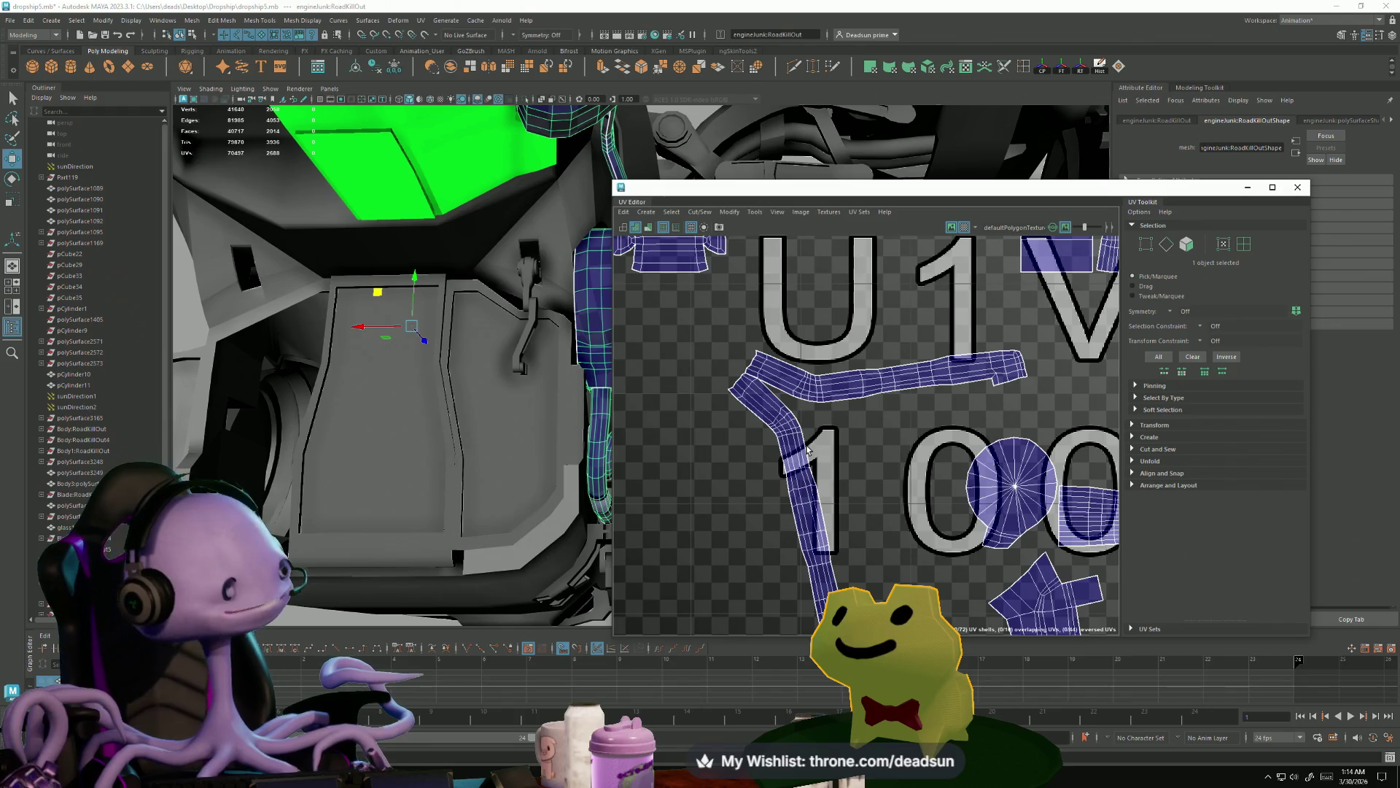
scroll(831, 452, down, 1)
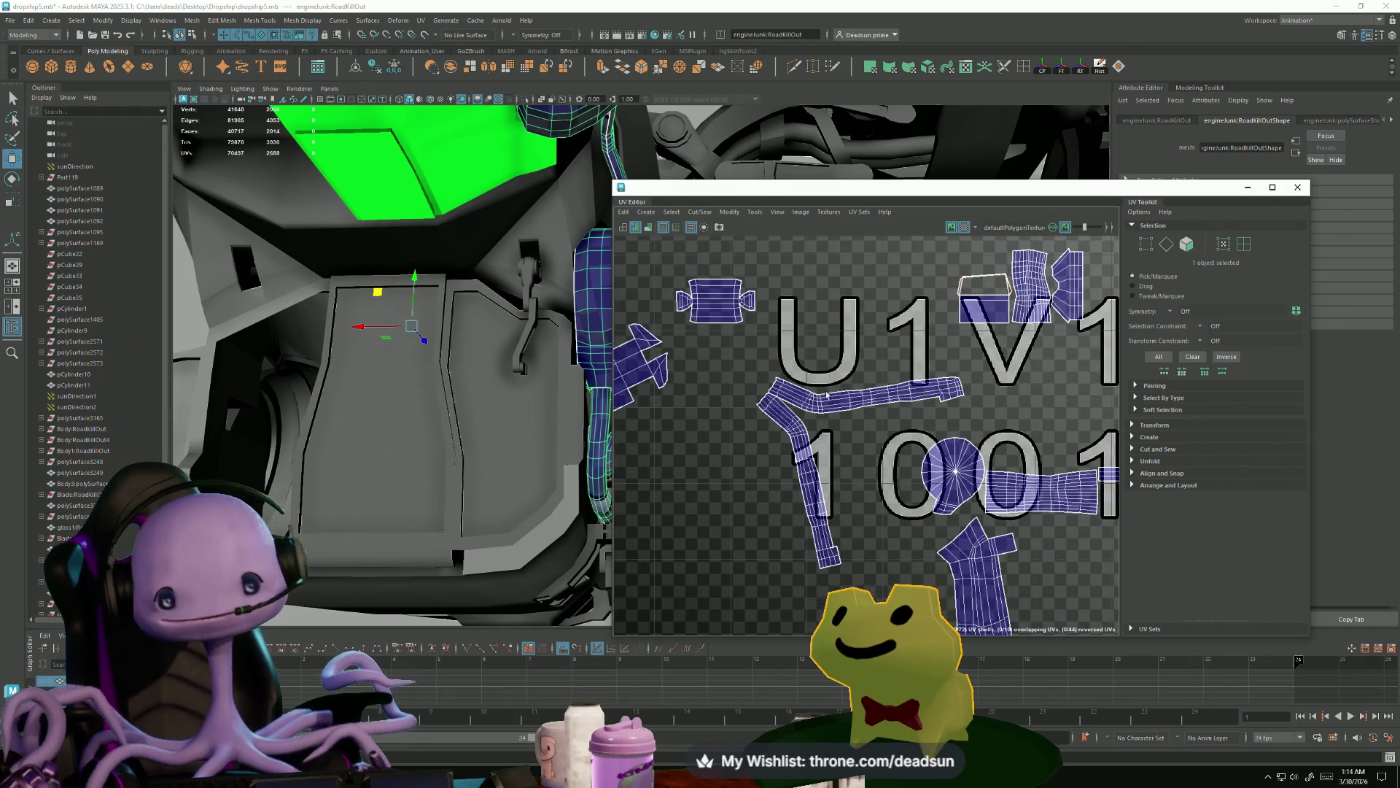
scroll(826, 394, down, 2)
scroll(826, 370, up, 1)
scroll(834, 381, down, 1)
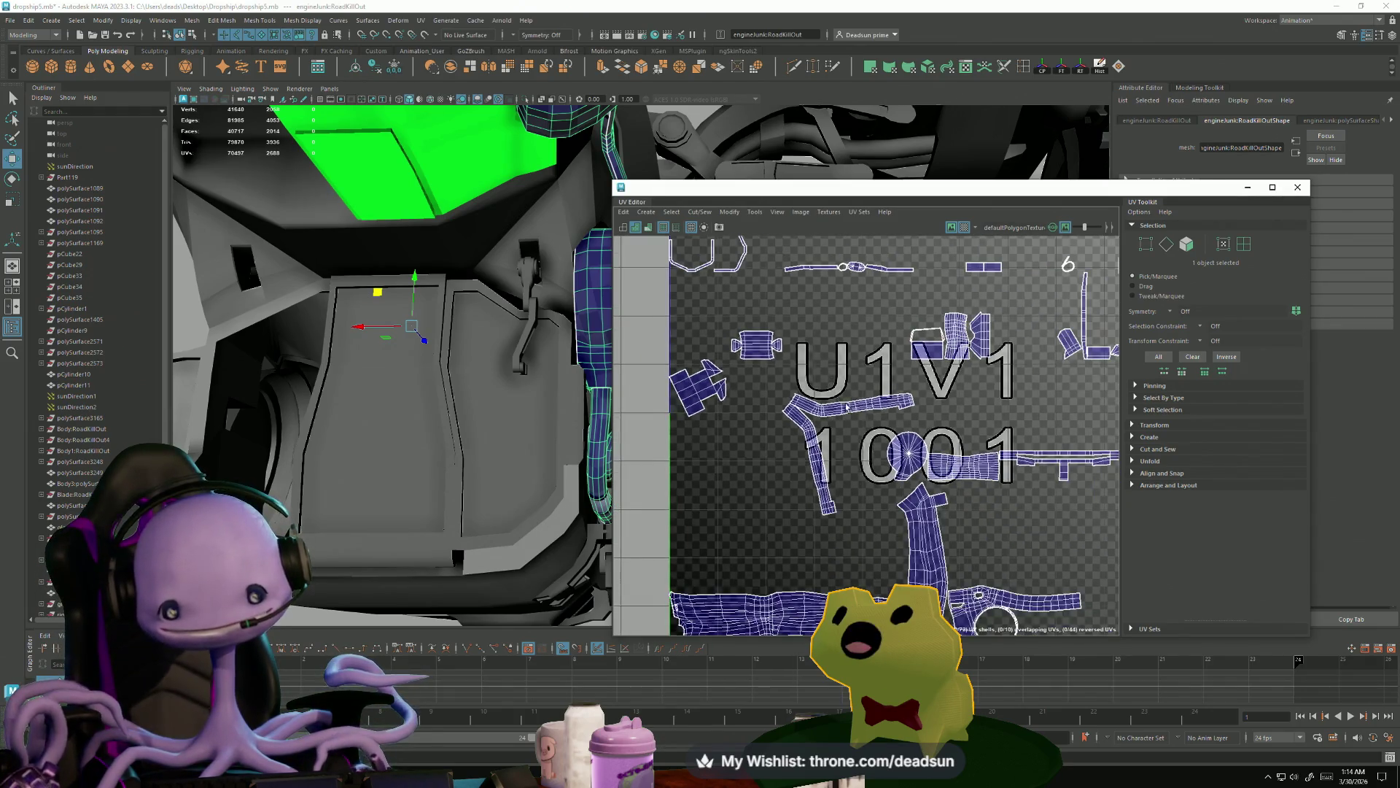
scroll(853, 471, down, 3)
scroll(833, 464, up, 2)
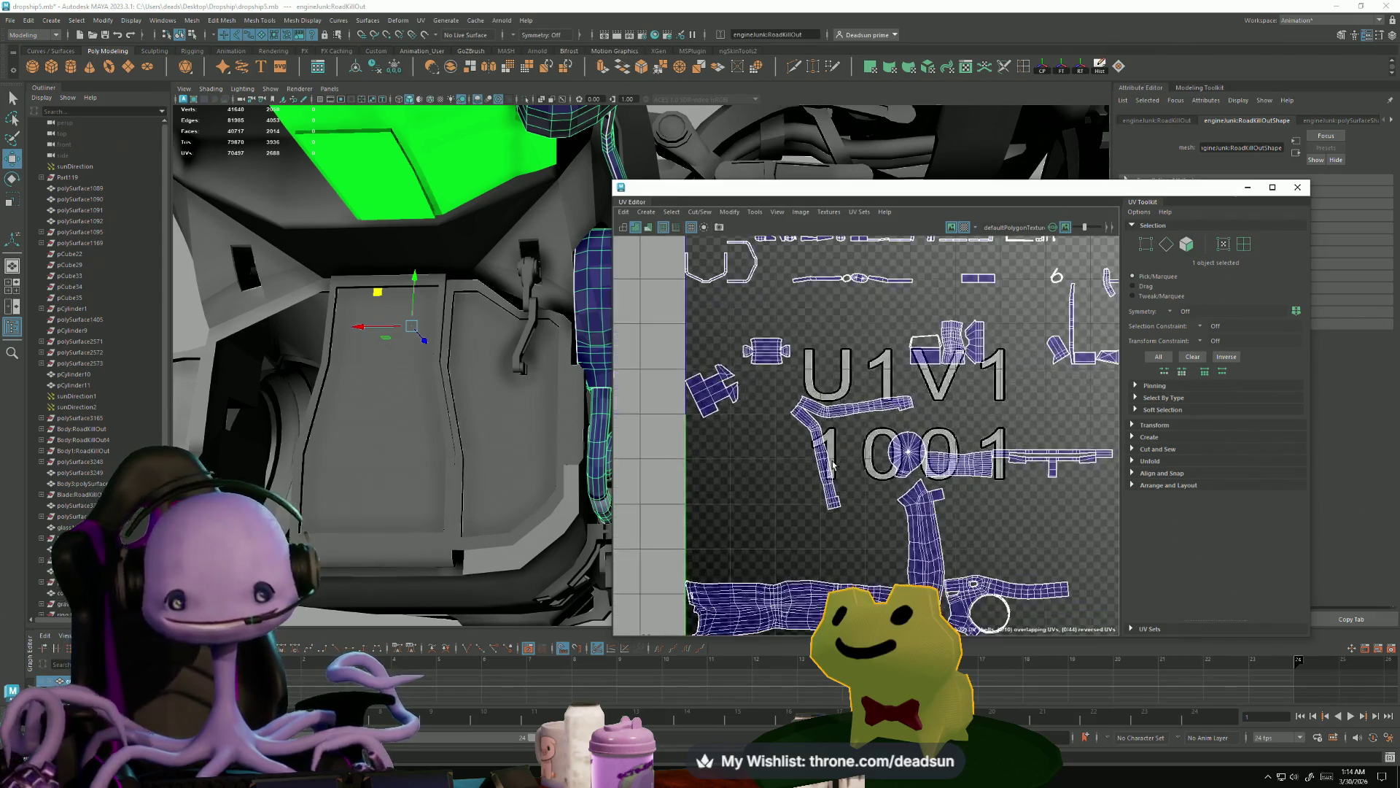
right_click(768, 588)
right_drag(816, 589, 816, 589)
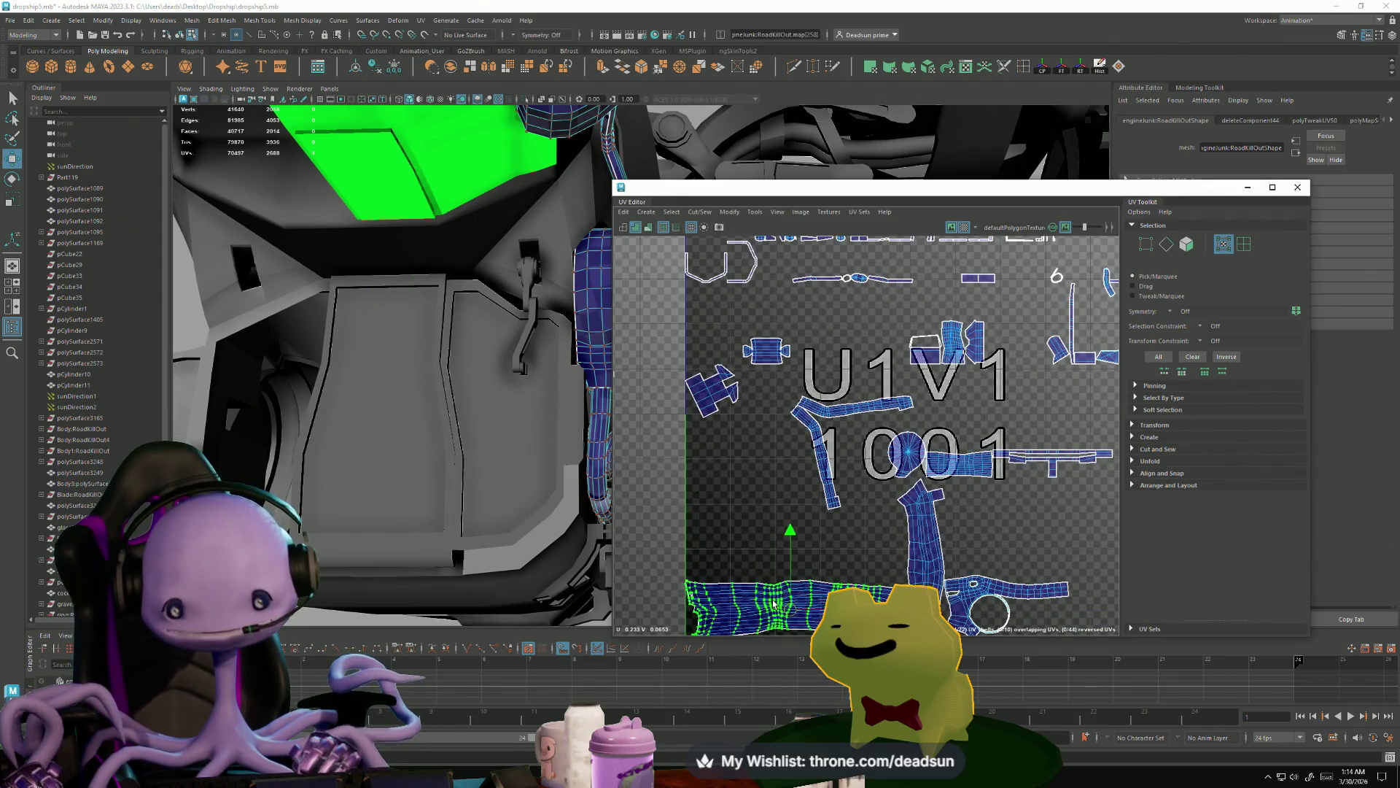
- Unfold the strip's UVs with Modify > Unfold and drag the shells below the U1V1 tile
click(730, 212)
mouse_move(700, 212)
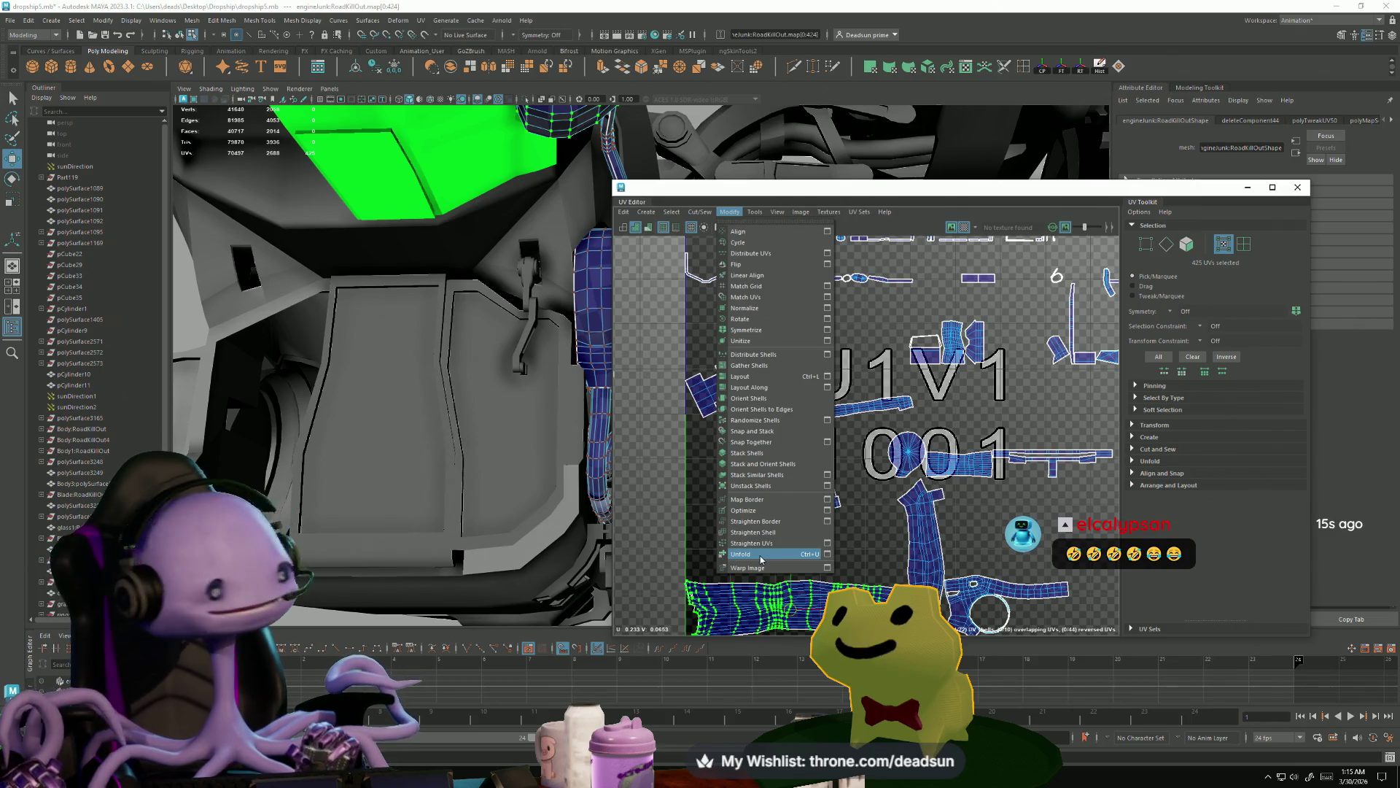
click(760, 557)
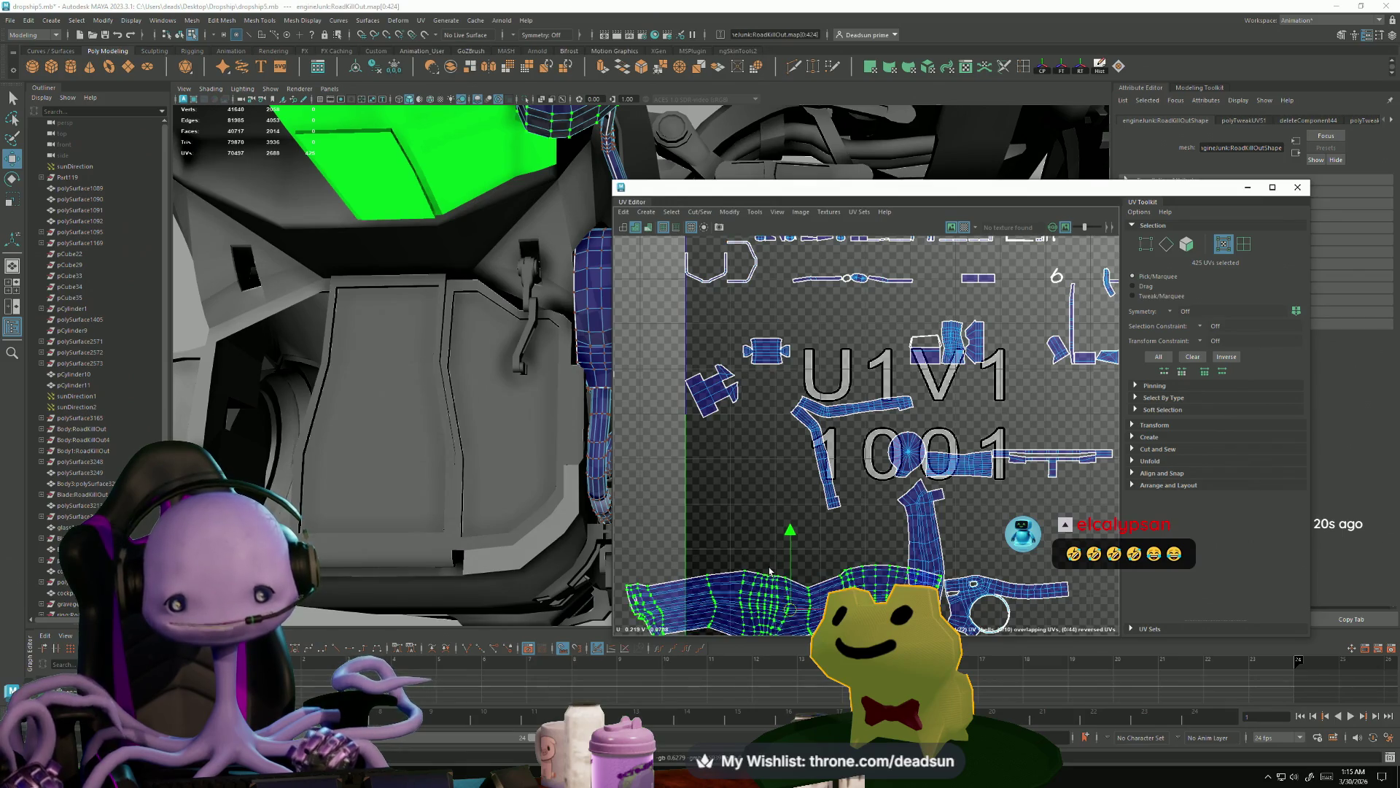
scroll(770, 566, down, 2)
mouse_move(770, 567)
alt+middle_down()
mouse_move(687, 433)
mouse_move(740, 471)
alt+middle_up()
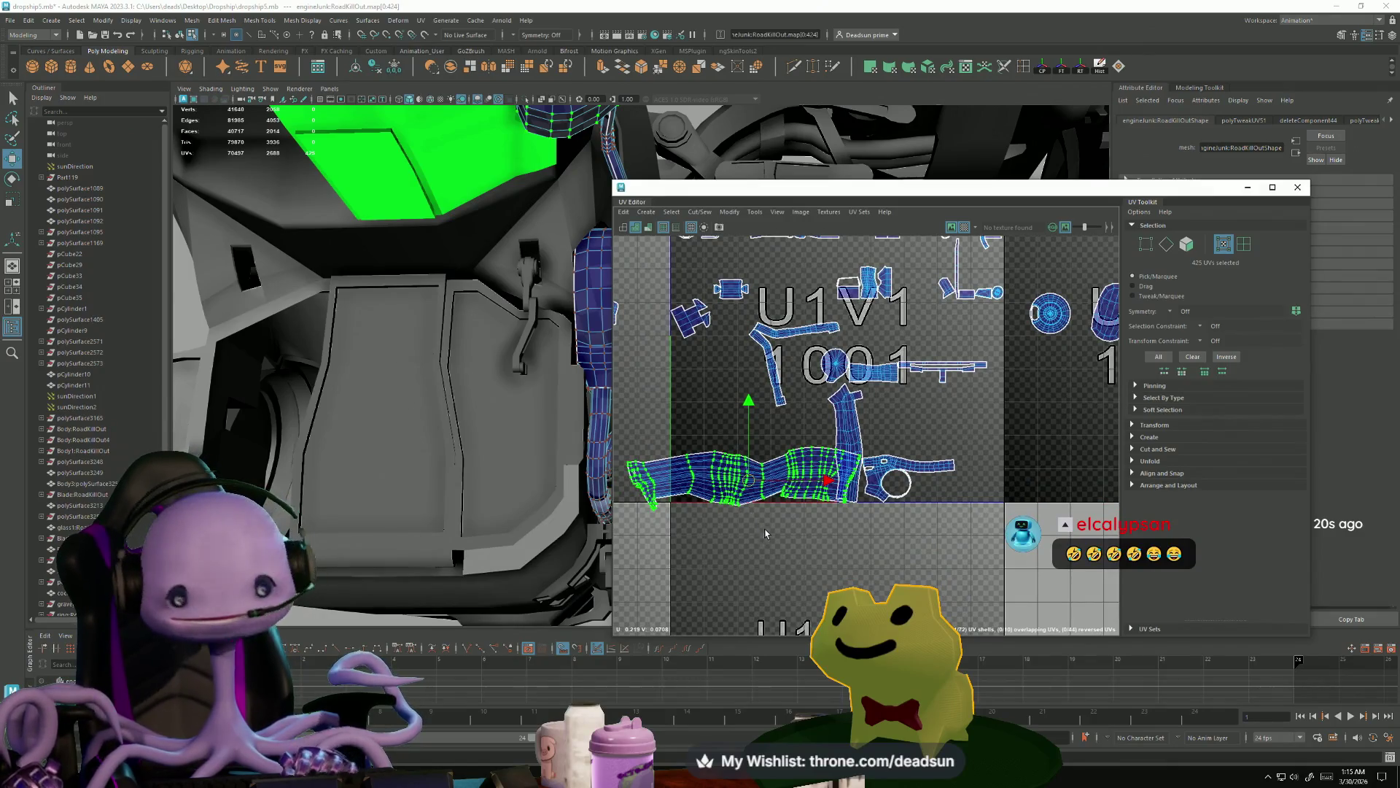
mouse_move(737, 483)
mouse_down()
mouse_move(817, 547)
mouse_move(823, 486)
mouse_up()
scroll(849, 576, up, 1)
scroll(850, 577, up, 1)
- Select the UVs along the strip shell's seam and frame the pipe in the 3D view
key(r)
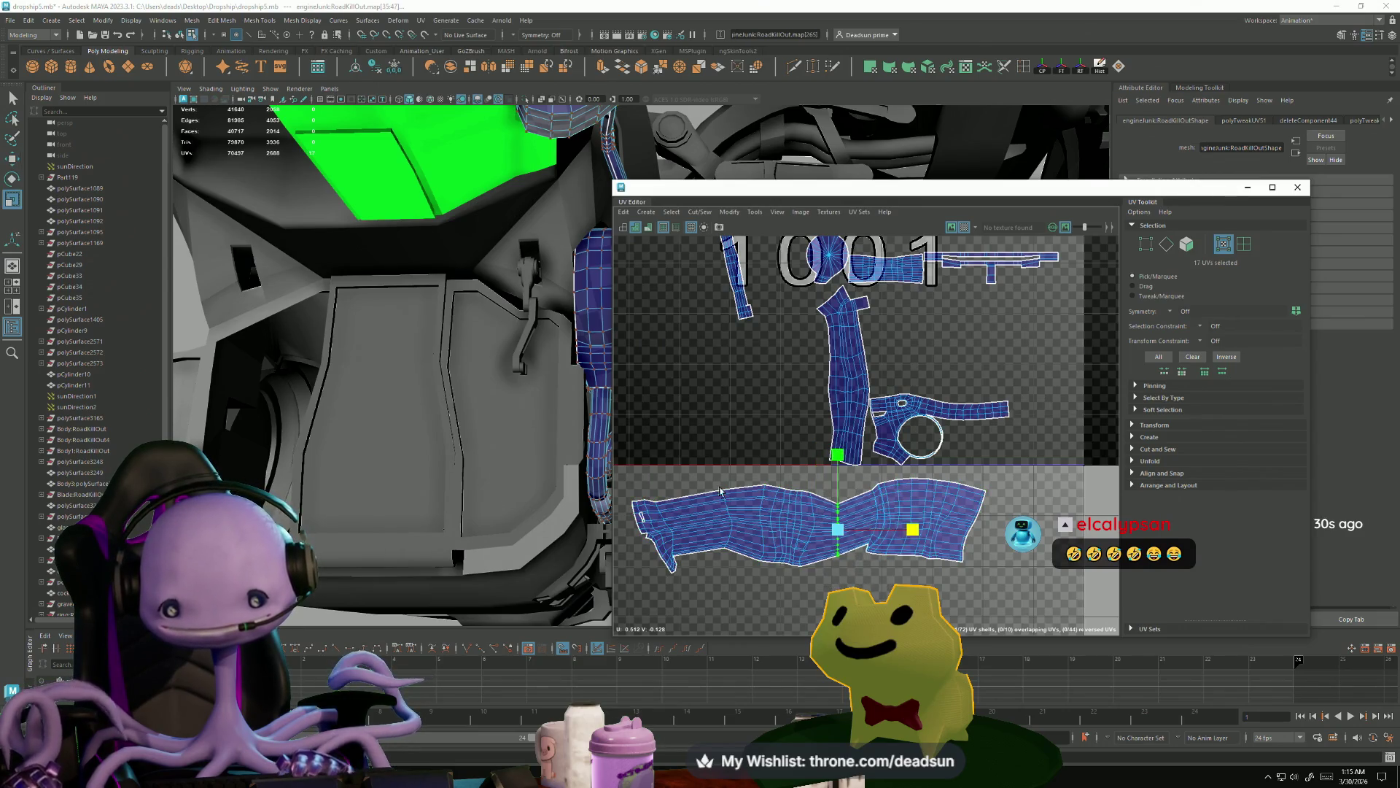
drag(738, 576, 735, 576)
scroll(889, 554, down, 1)
scroll(889, 554, down, 3)
key(f)
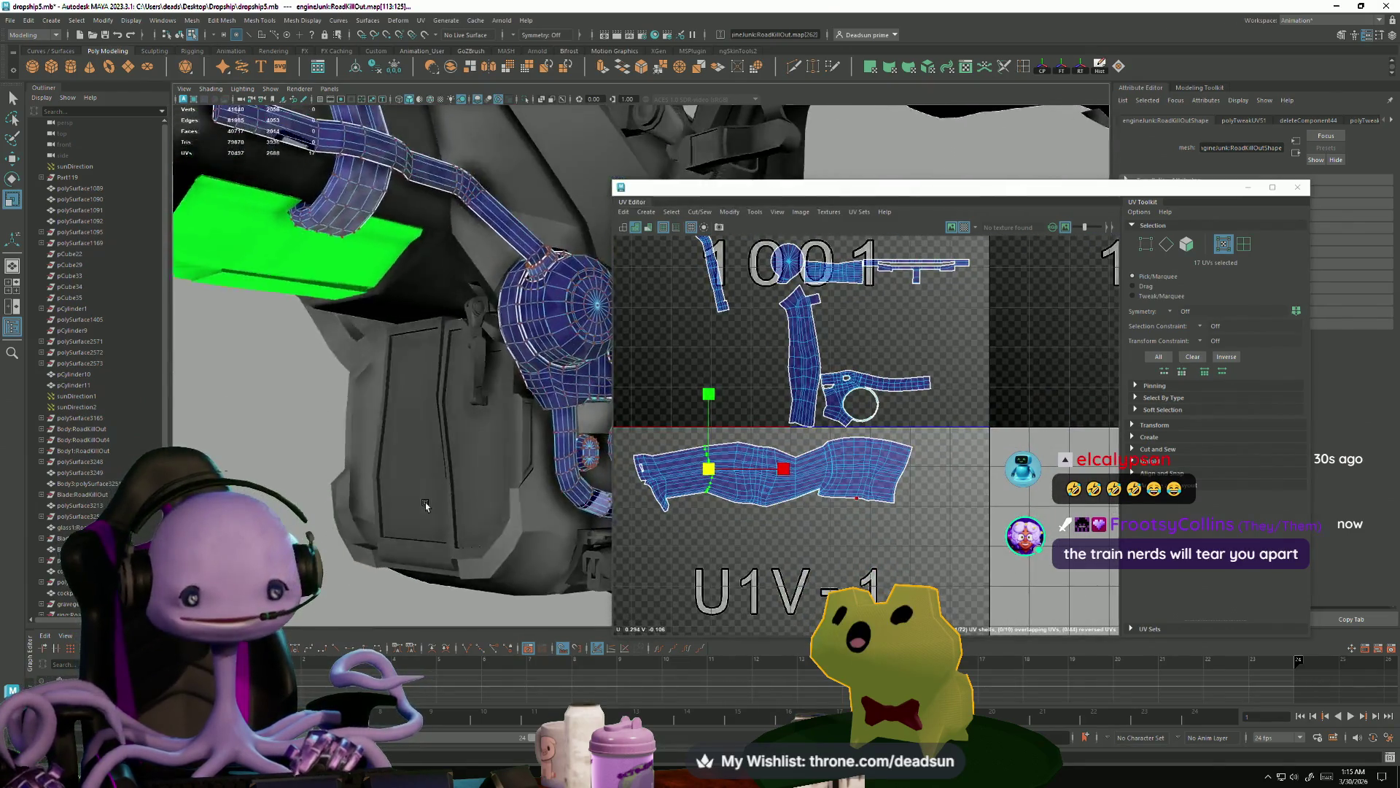
alt+drag(429, 533, 576, 549)
- Grow the selection to the whole strip shell, move it further down-right, then return to Object Mode
key(ctrl+u)
alt+middle_drag(734, 455, 838, 536)
drag(790, 483, 873, 580)
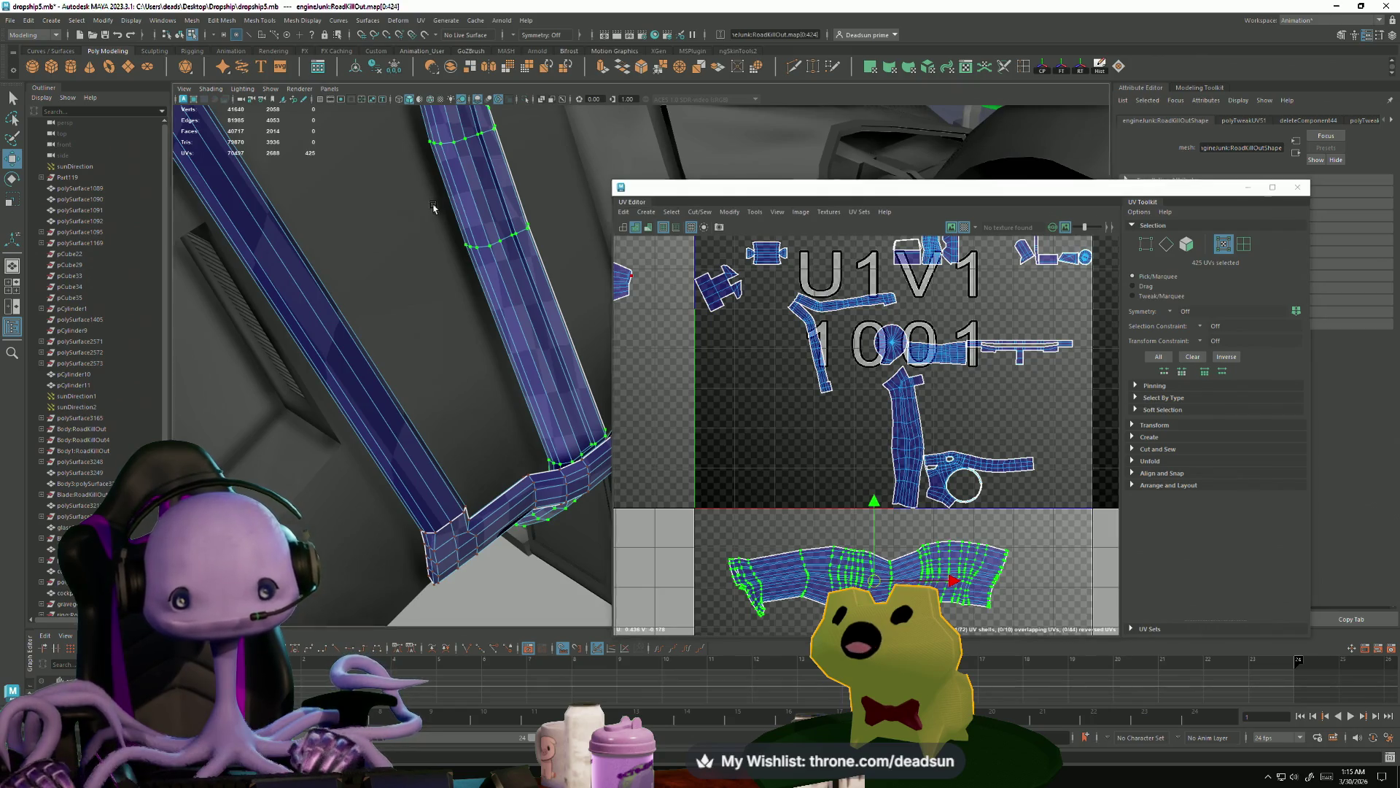
key(f)
mouse_move(441, 395)
alt+mouse_down()
mouse_move(232, 400)
mouse_move(295, 424)
mouse_move(435, 333)
mouse_move(487, 399)
mouse_move(445, 339)
alt+mouse_up()
right_drag(445, 339, 790, 136)
mouse_move(467, 240)
alt+mouse_down()
mouse_move(409, 344)
mouse_move(434, 411)
mouse_move(499, 407)
alt+mouse_up()
- Move and Sew the edge at the circle cutout's top onto the upper strip, undoing the extra rim sew
alt+right_drag(894, 451, 998, 445)
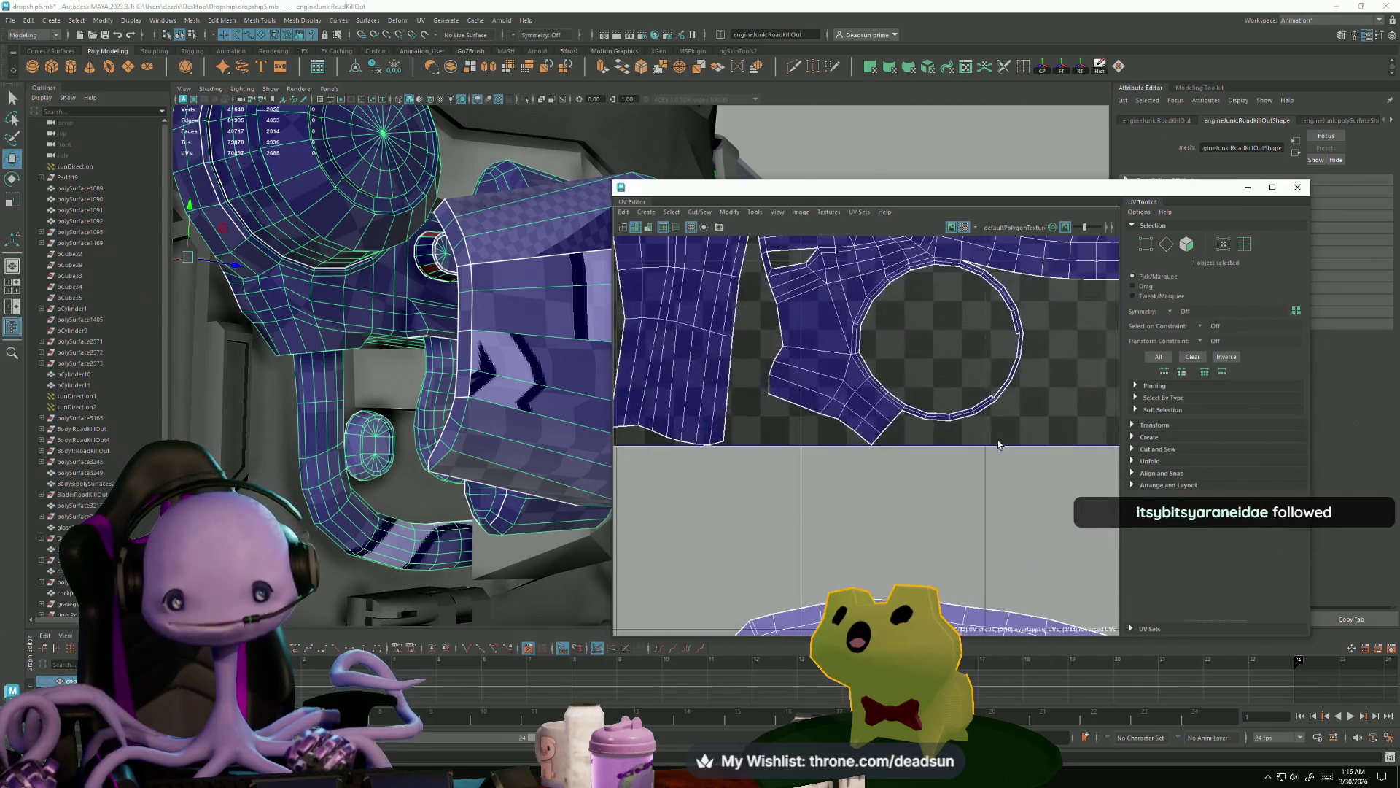
alt+middle_drag(999, 445, 756, 397)
scroll(756, 396, up, 2)
right_drag(853, 324, 855, 287)
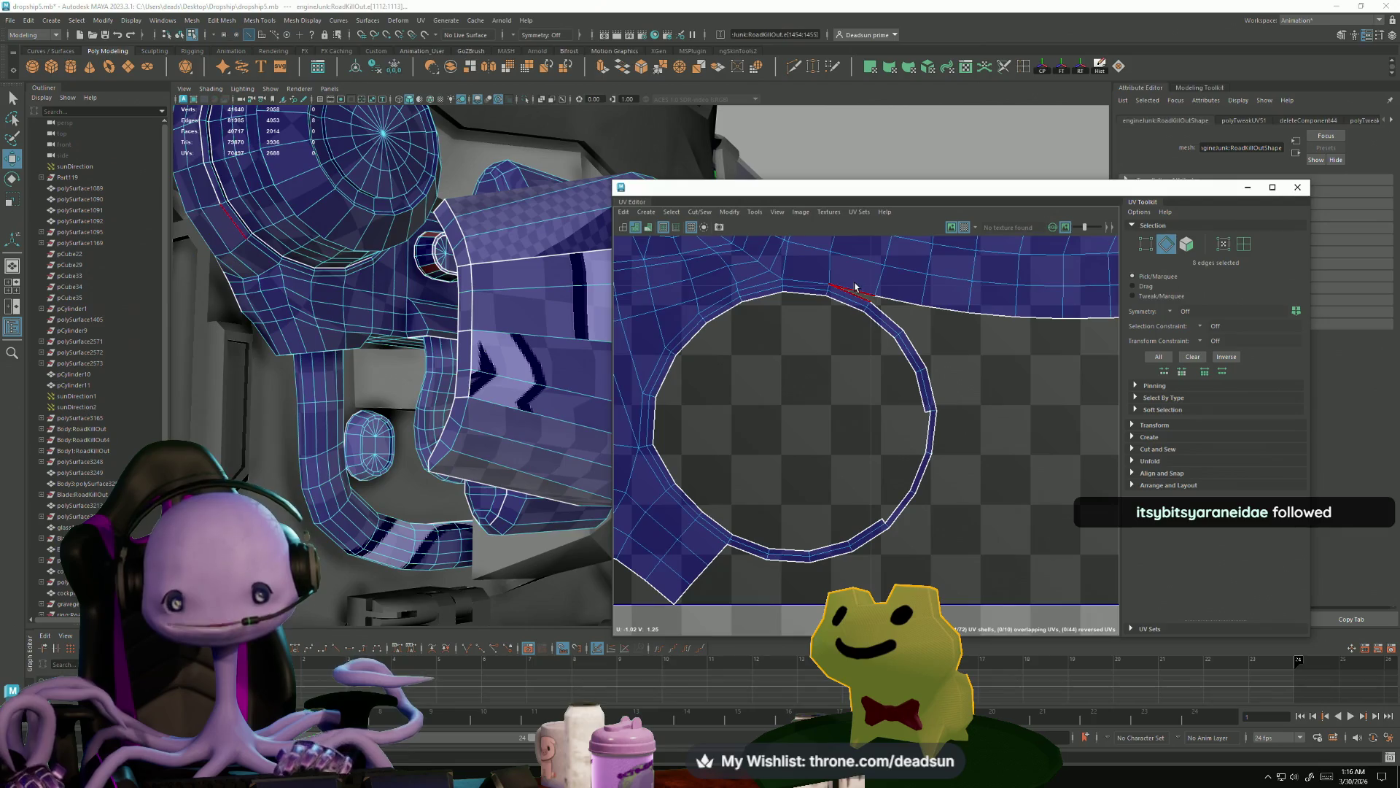
click(700, 211)
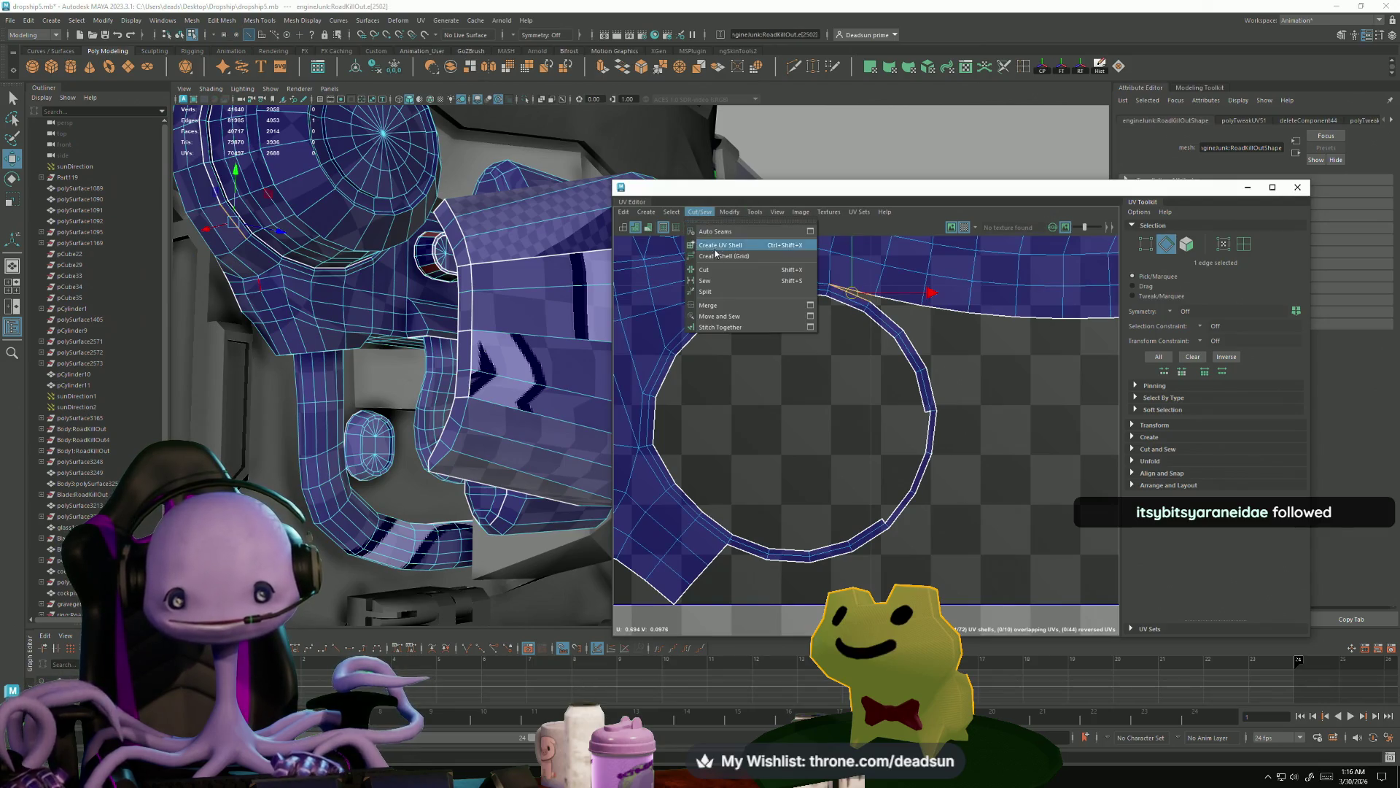
click(719, 321)
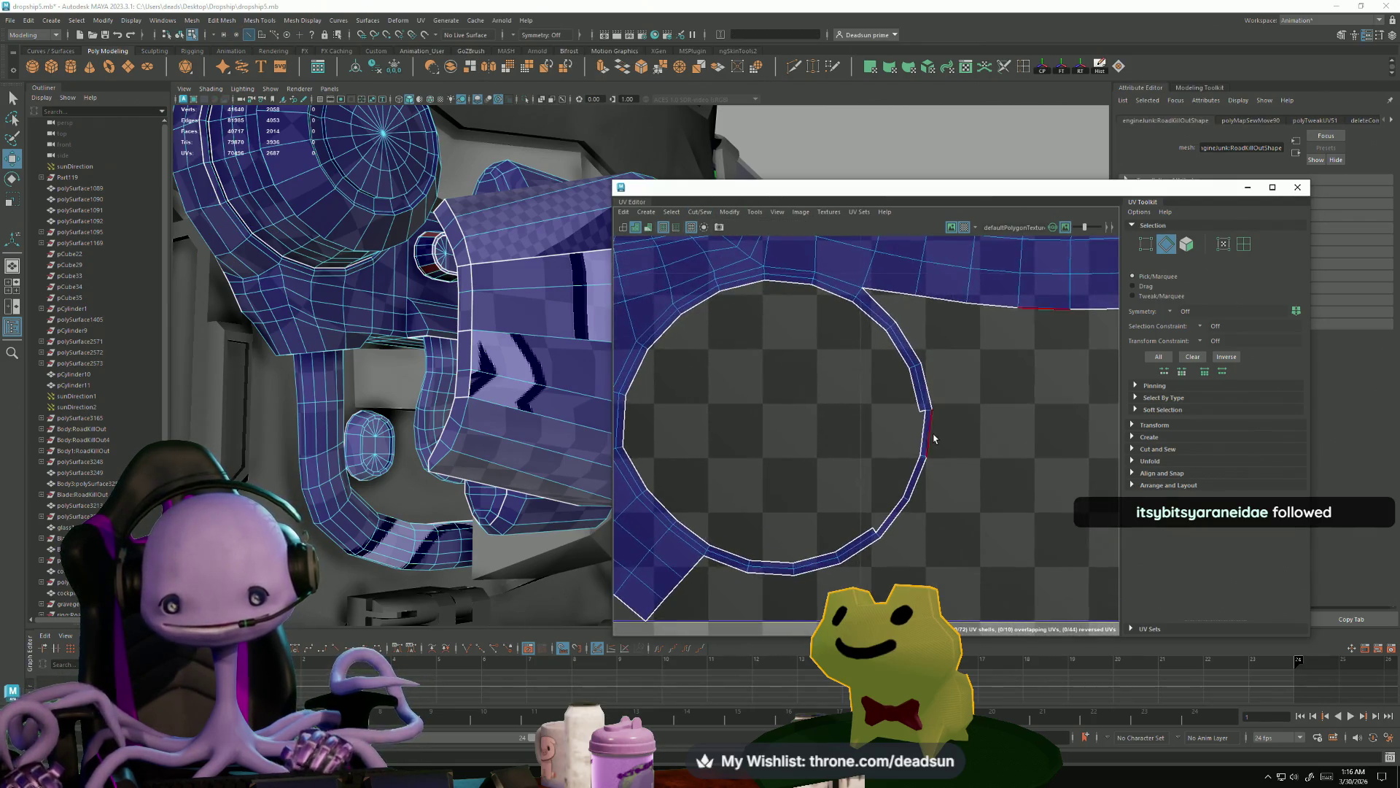
click(920, 425)
shift+right_drag(922, 413, 924, 436)
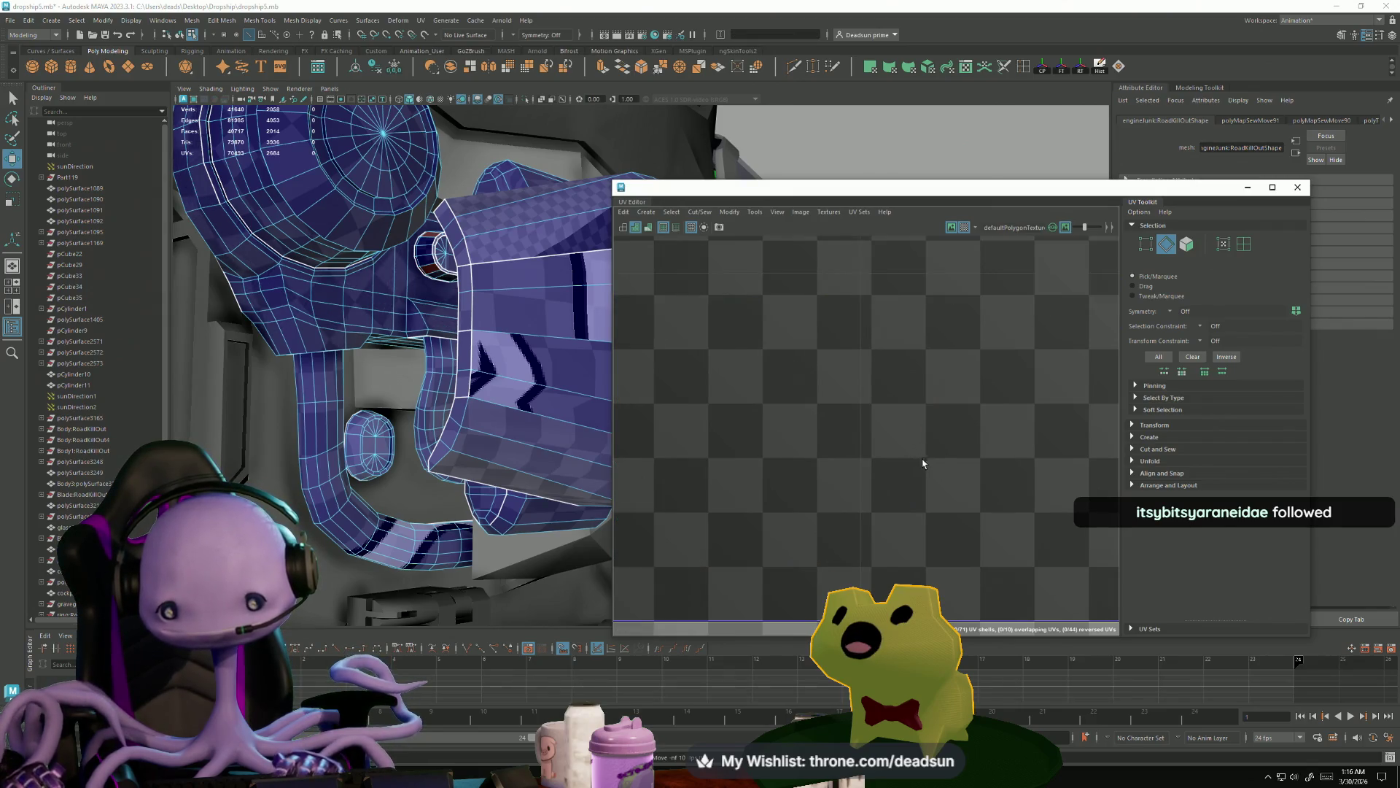
key(ctrl+z)
mouse_move(579, 428)
alt+mouse_down()
mouse_move(460, 498)
mouse_move(467, 467)
mouse_move(525, 409)
mouse_move(395, 356)
mouse_move(477, 445)
mouse_move(510, 512)
alt+mouse_up()
alt+drag(443, 315, 525, 408)
- Select the housing's UV shell, straighten the stretched strip and move it up and right
click(532, 416)
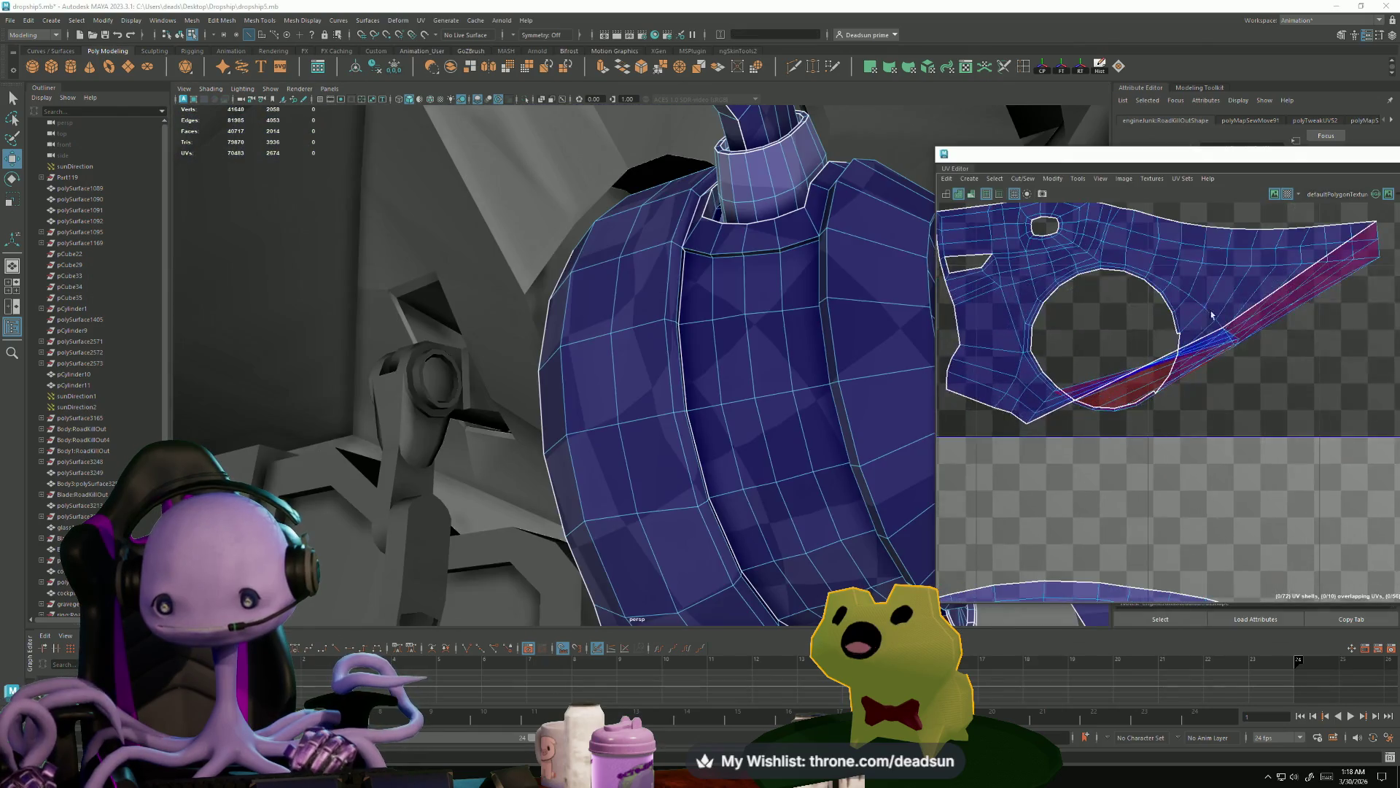
right_drag(1220, 296, 1203, 350)
click(1231, 286)
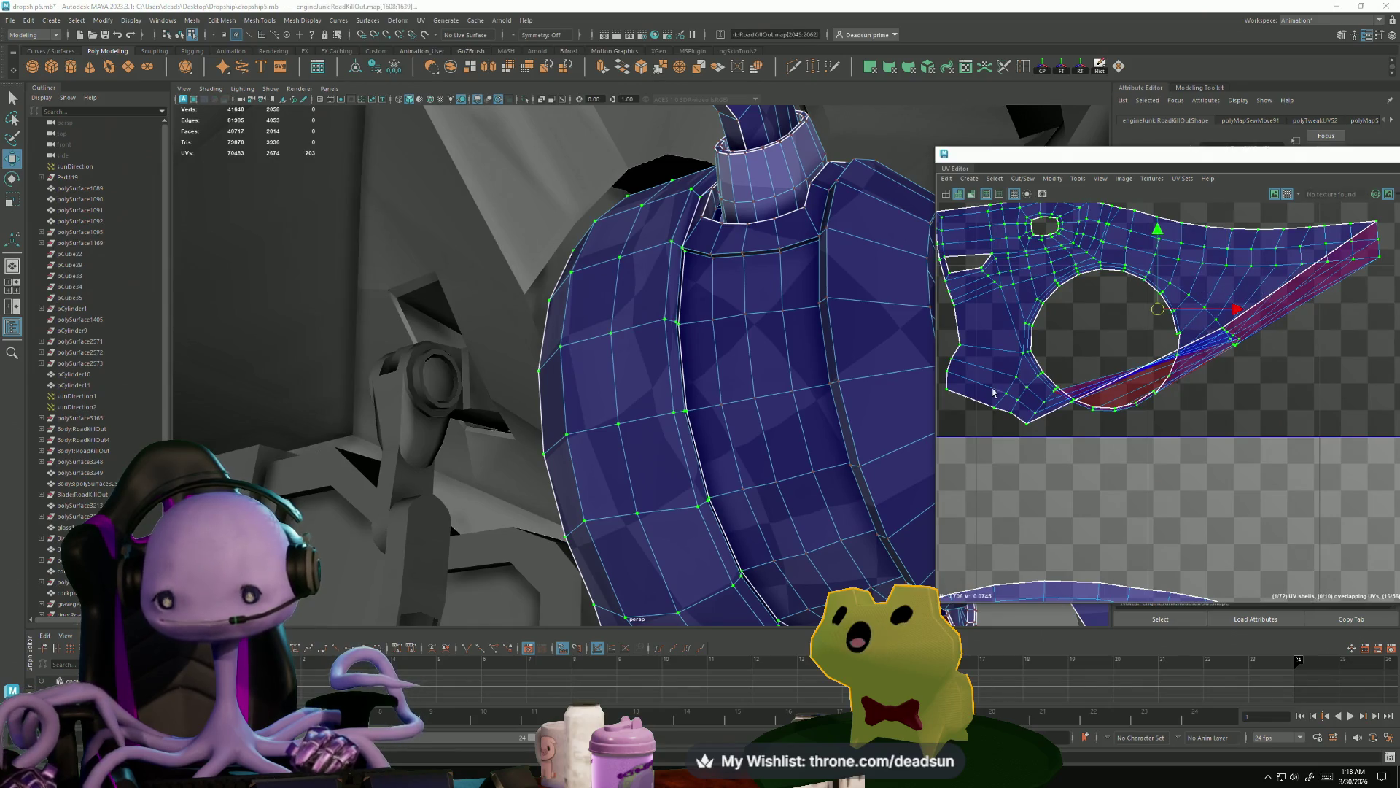
alt+drag(759, 406, 672, 391)
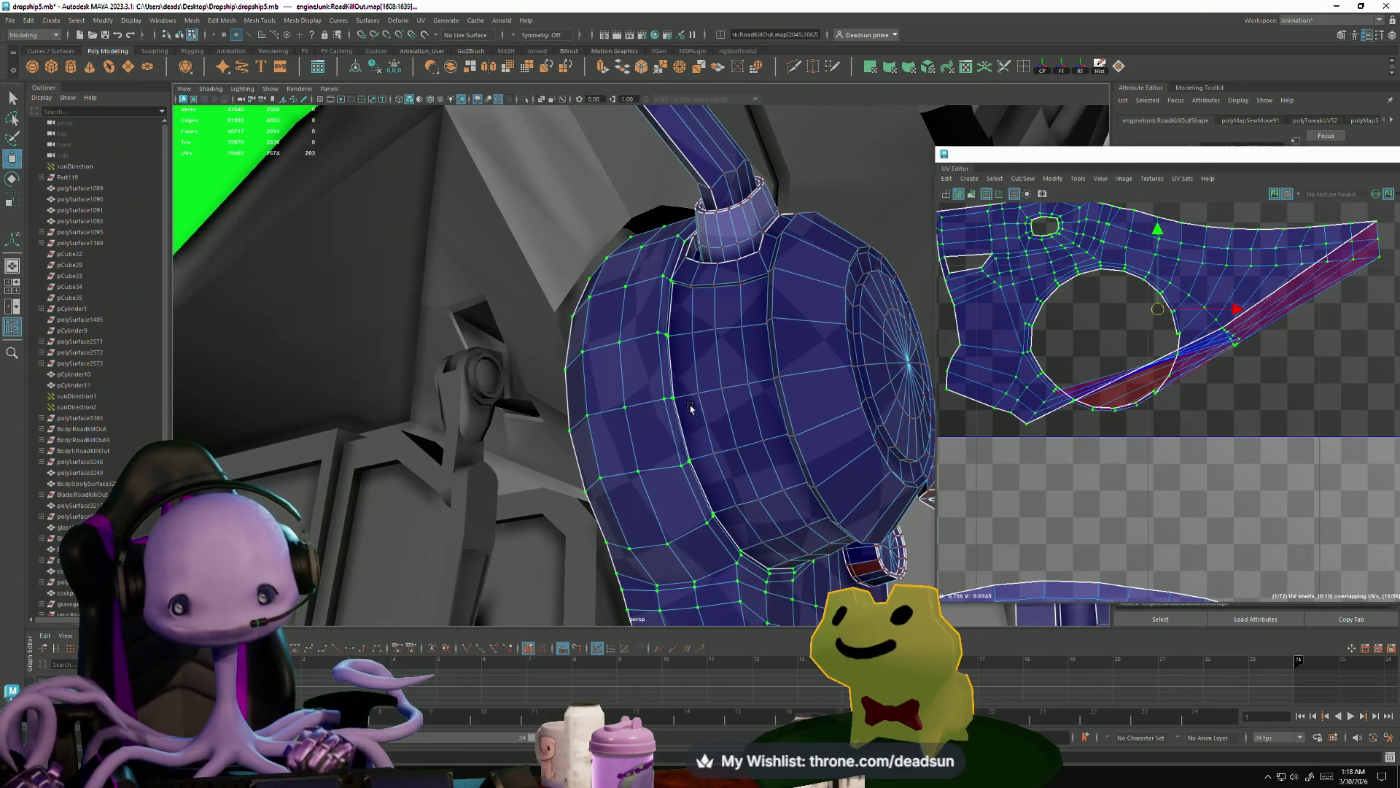
key(F10)
key(ctrl+u)
mouse_move(973, 412)
alt+middle_down()
mouse_move(1095, 436)
mouse_move(1004, 271)
mouse_move(995, 452)
mouse_move(1007, 412)
mouse_move(1009, 530)
alt+middle_up()
alt+middle_drag(1092, 504, 1056, 468)
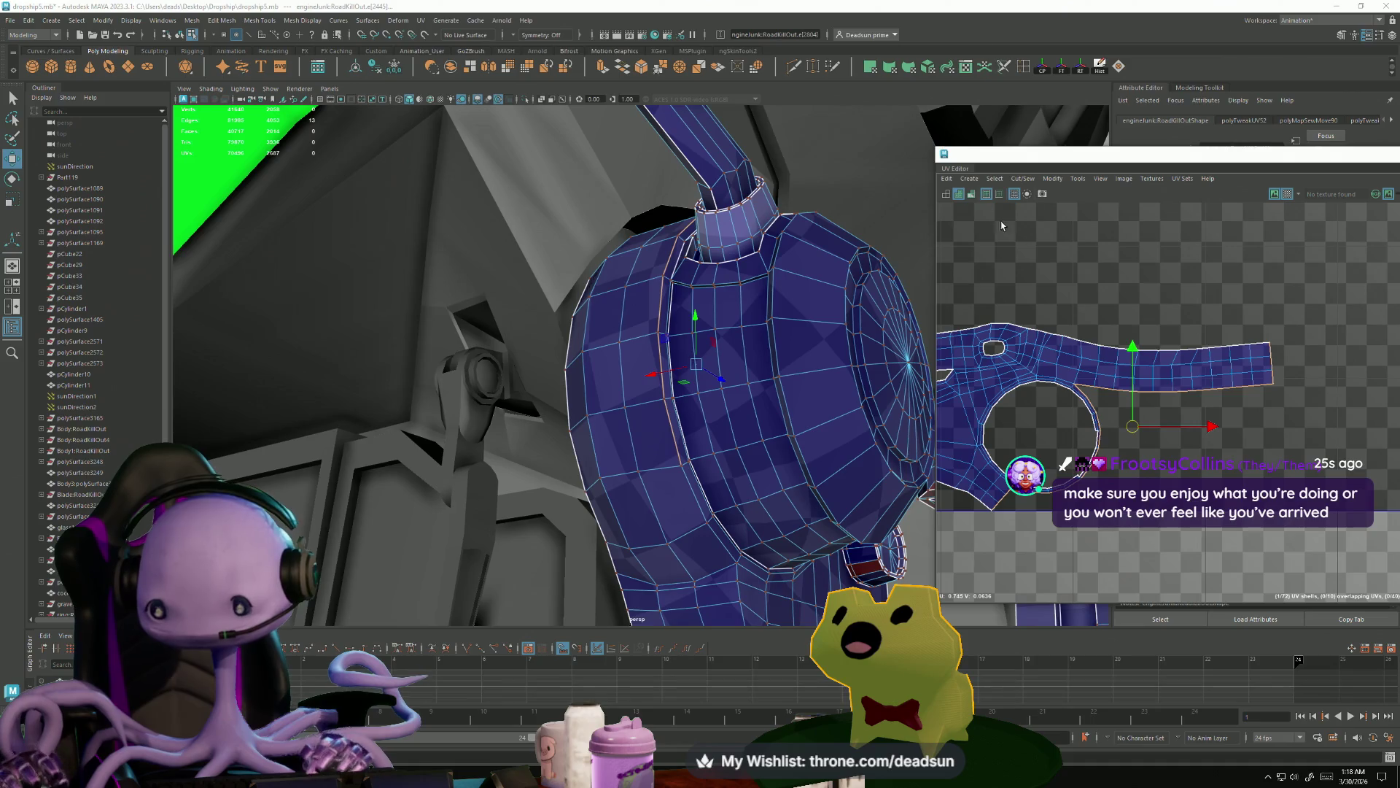
- Select the seam edges where the strip meets the ring and cut them with Cut/Sew > Cut
click(1061, 376)
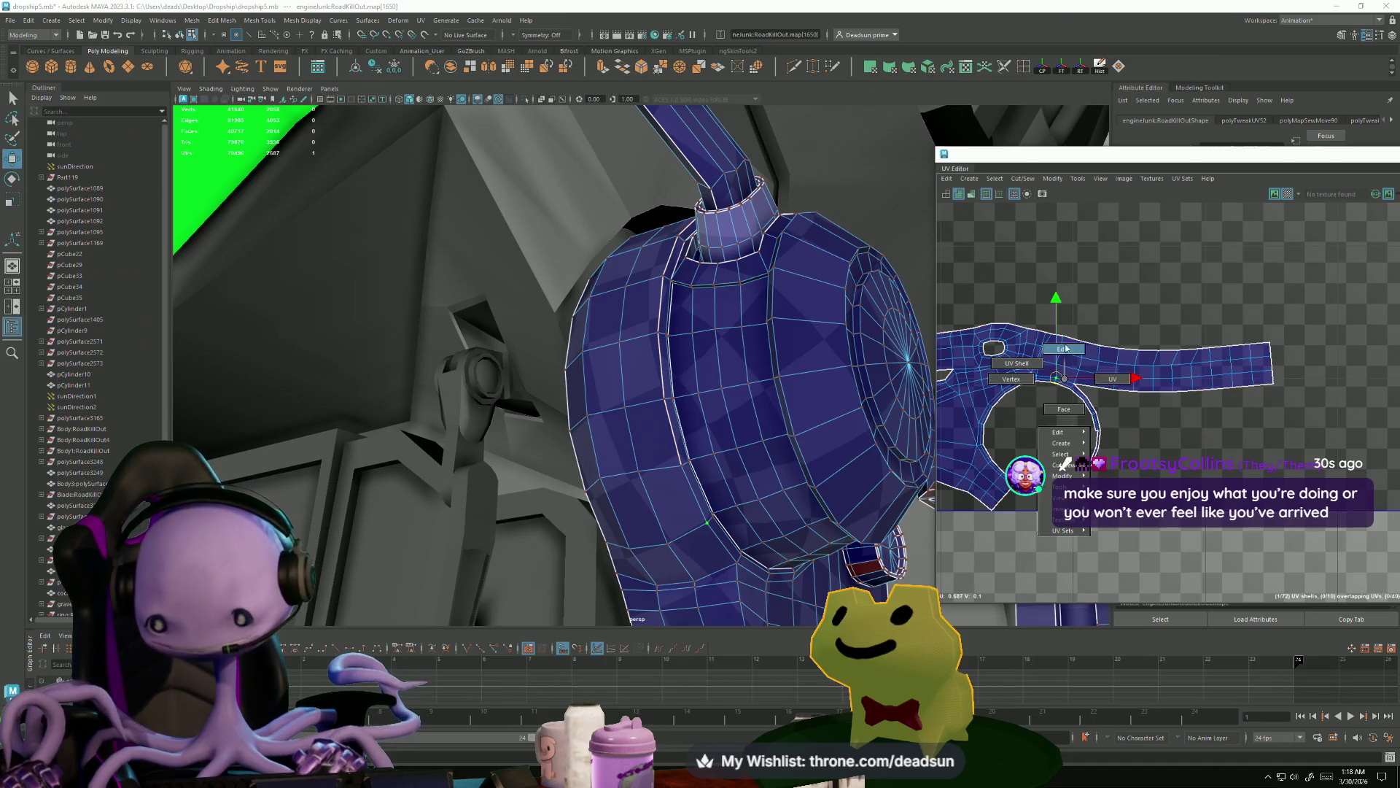
scroll(1056, 381, up, 3)
scroll(1090, 381, up, 2)
click(1089, 381)
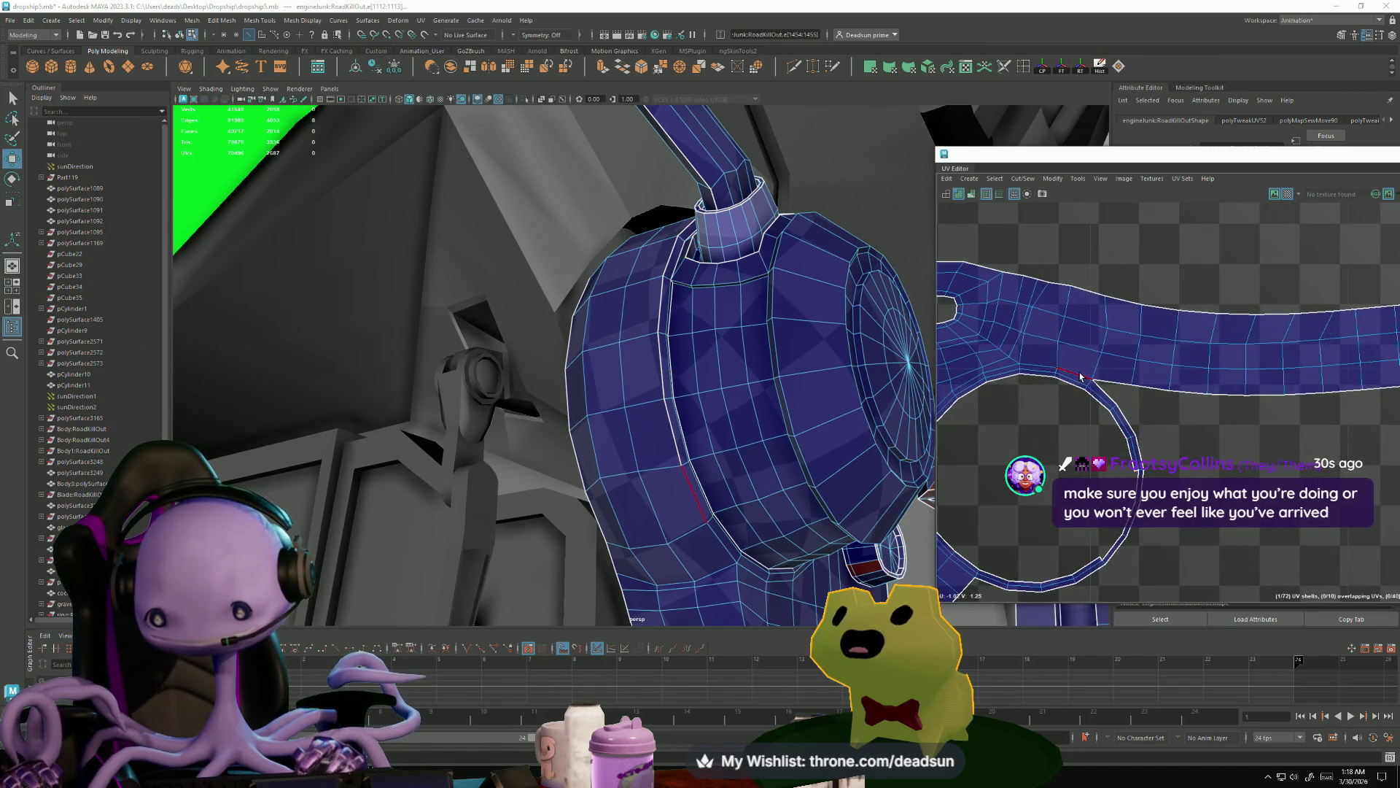
shift+click(1030, 372)
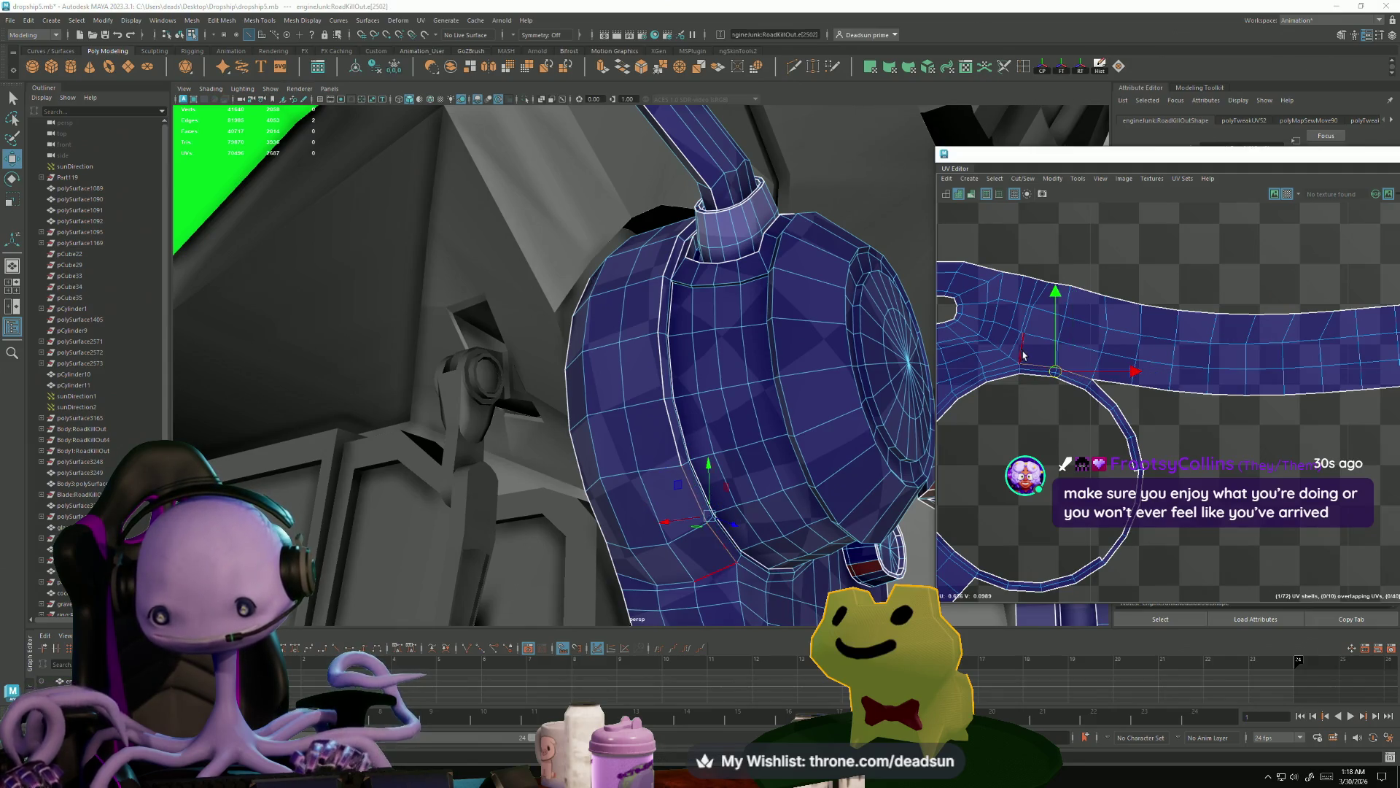
shift+click(1036, 297)
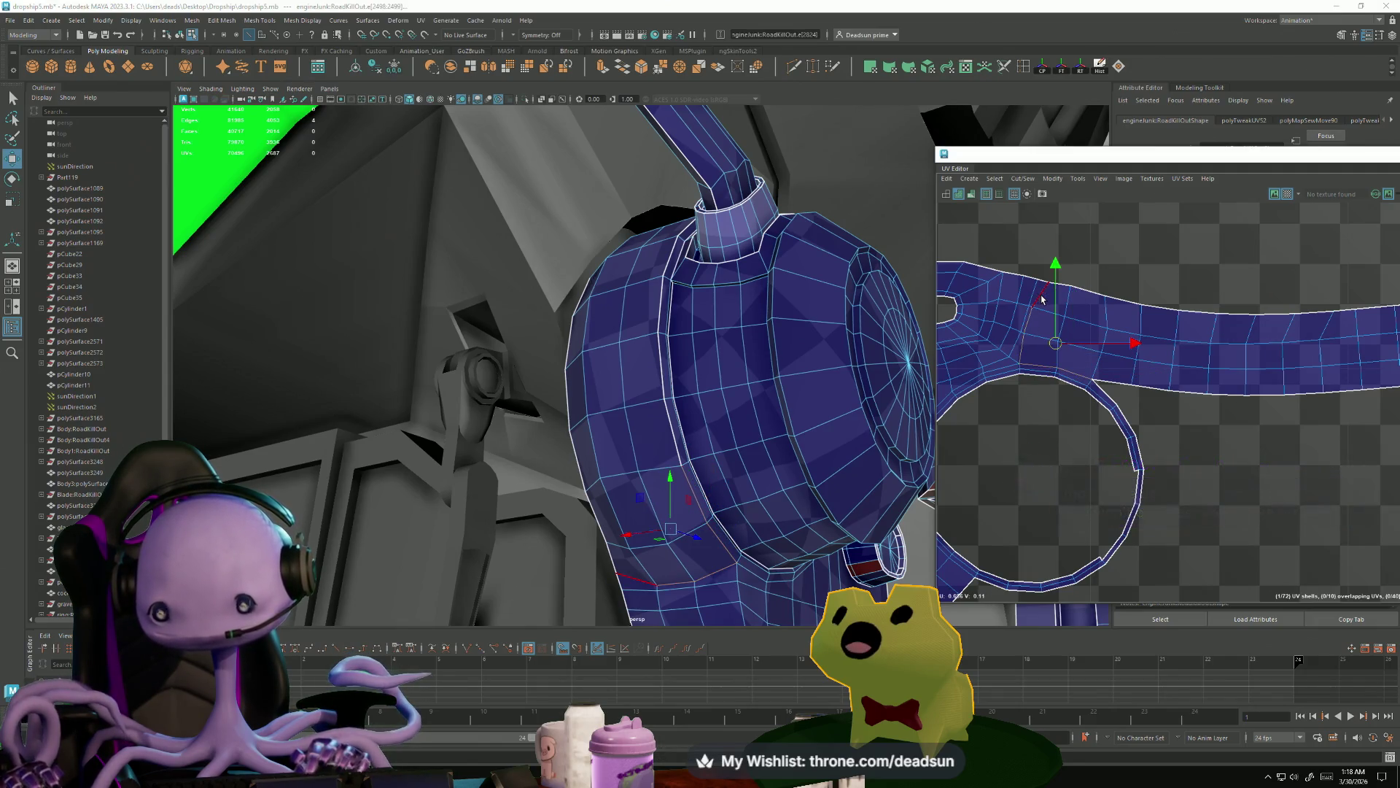
shift+click(1043, 297)
click(996, 178)
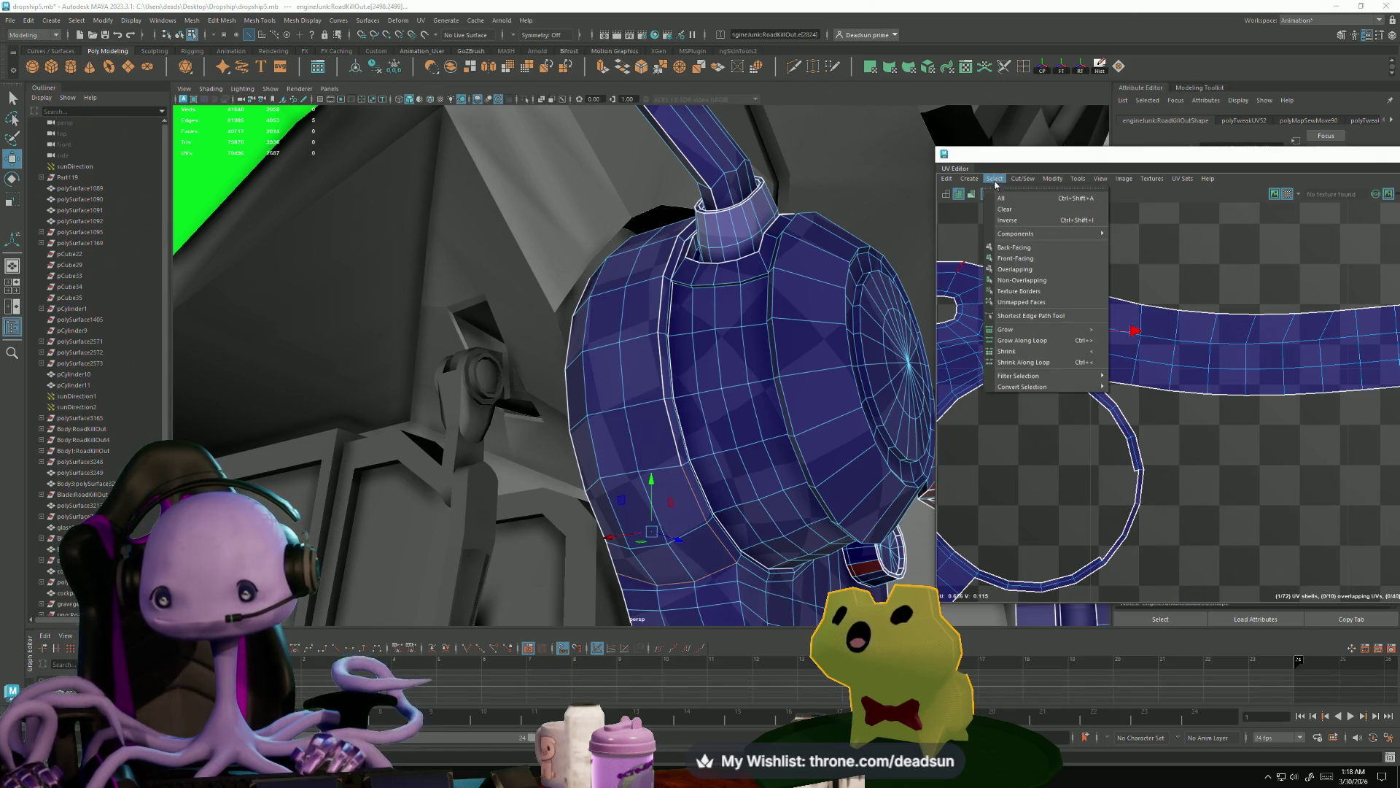
click(1023, 178)
click(1040, 235)
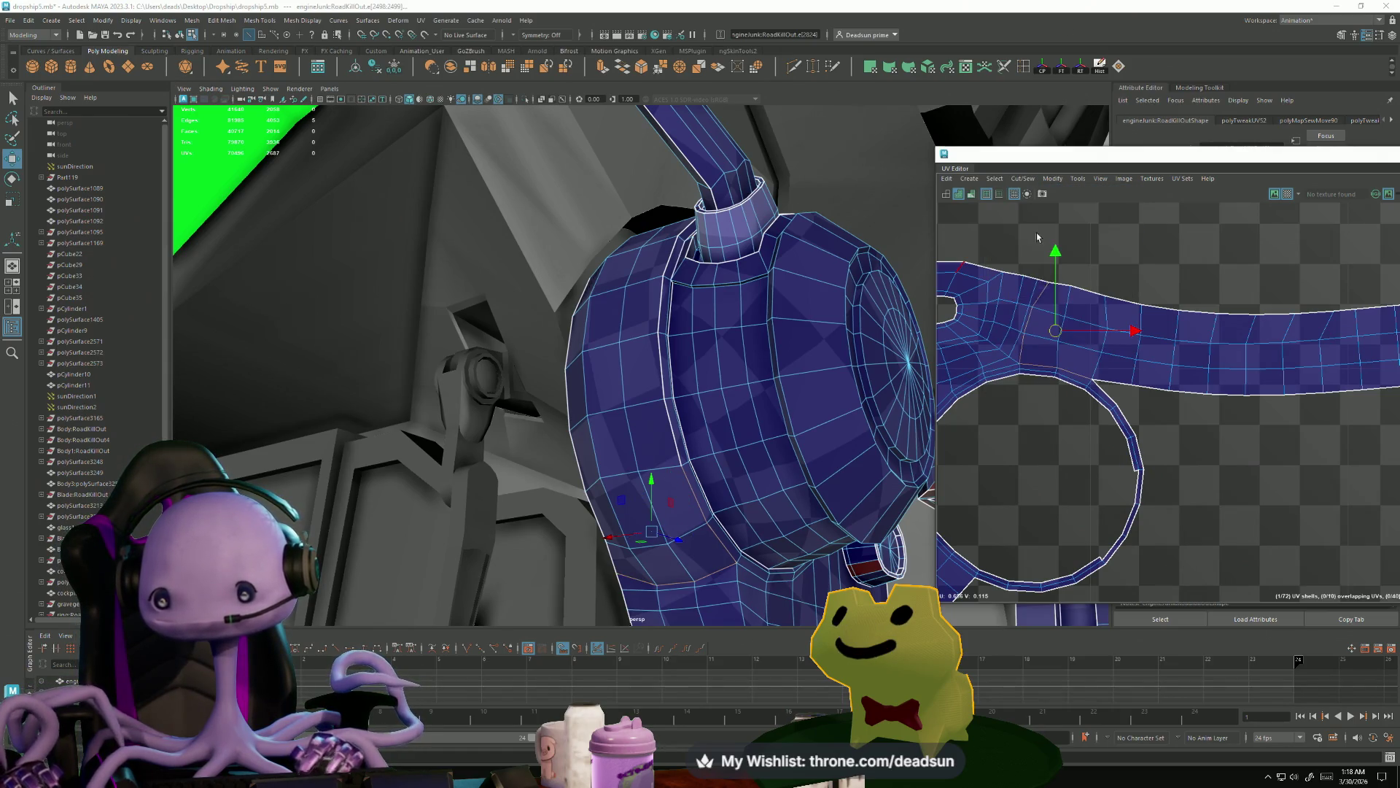
- Move the newly separated strip shell up and right, away from the ring
scroll(1032, 358, down, 4)
click(1182, 367)
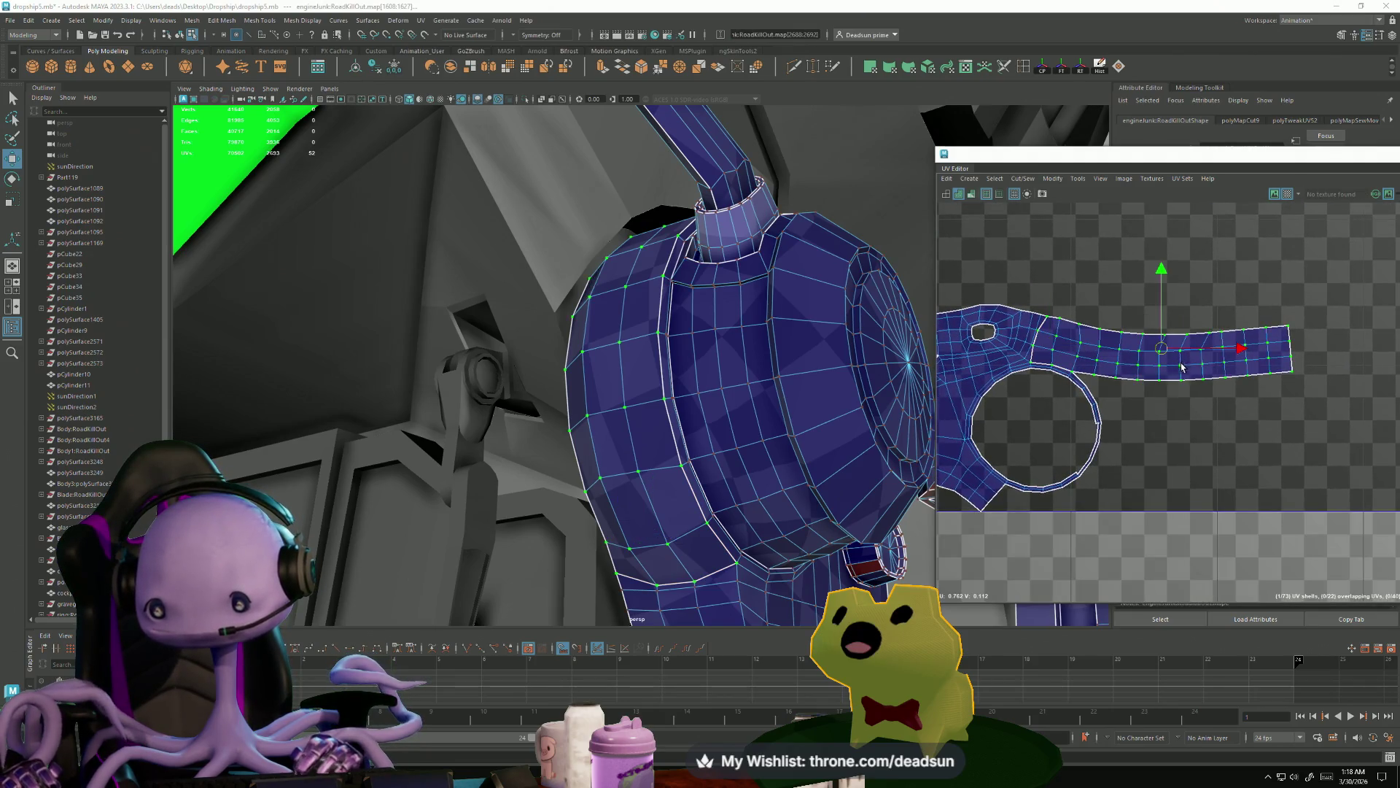
drag(1164, 361, 1210, 294)
scroll(1155, 394, down, 2)
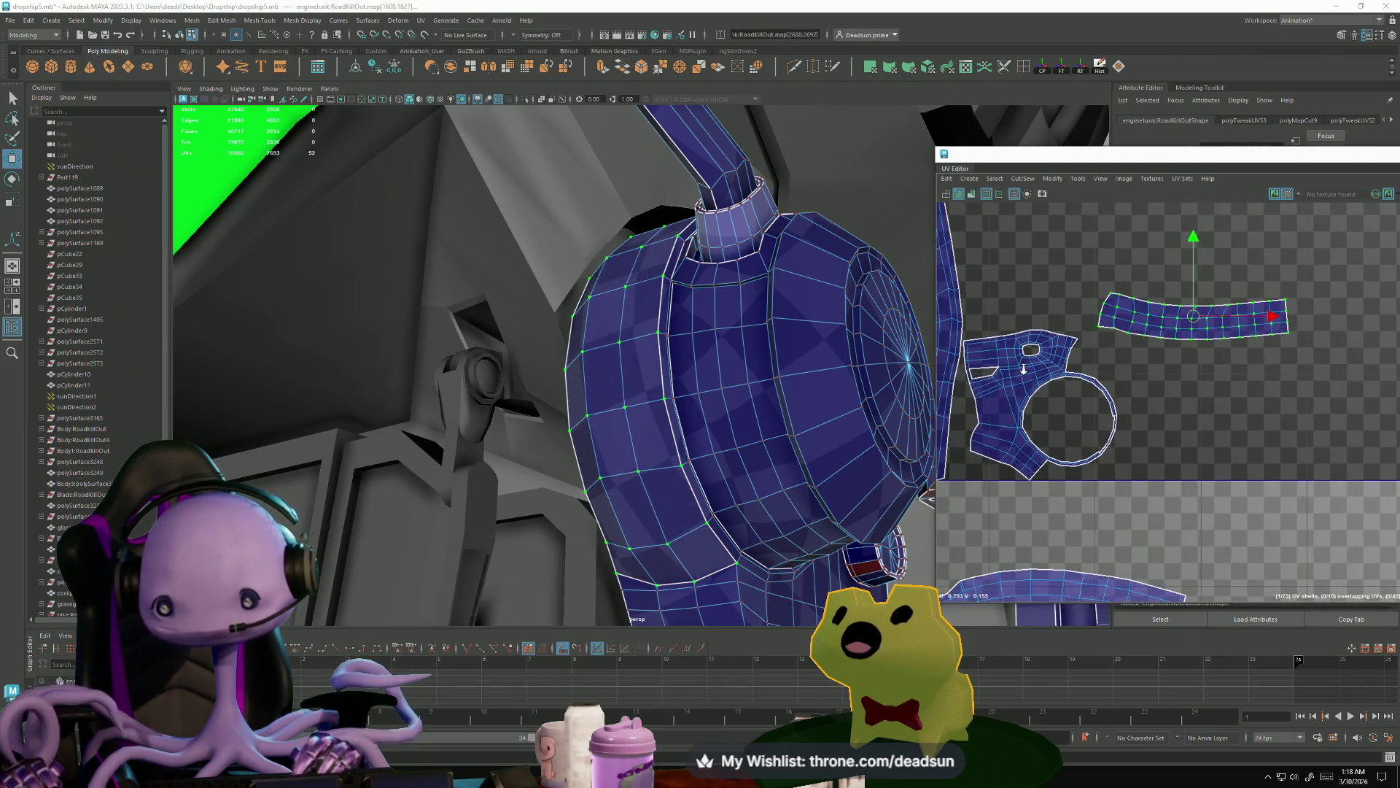
- Unfold the ring-shaped shell flat and select it
click(1023, 179)
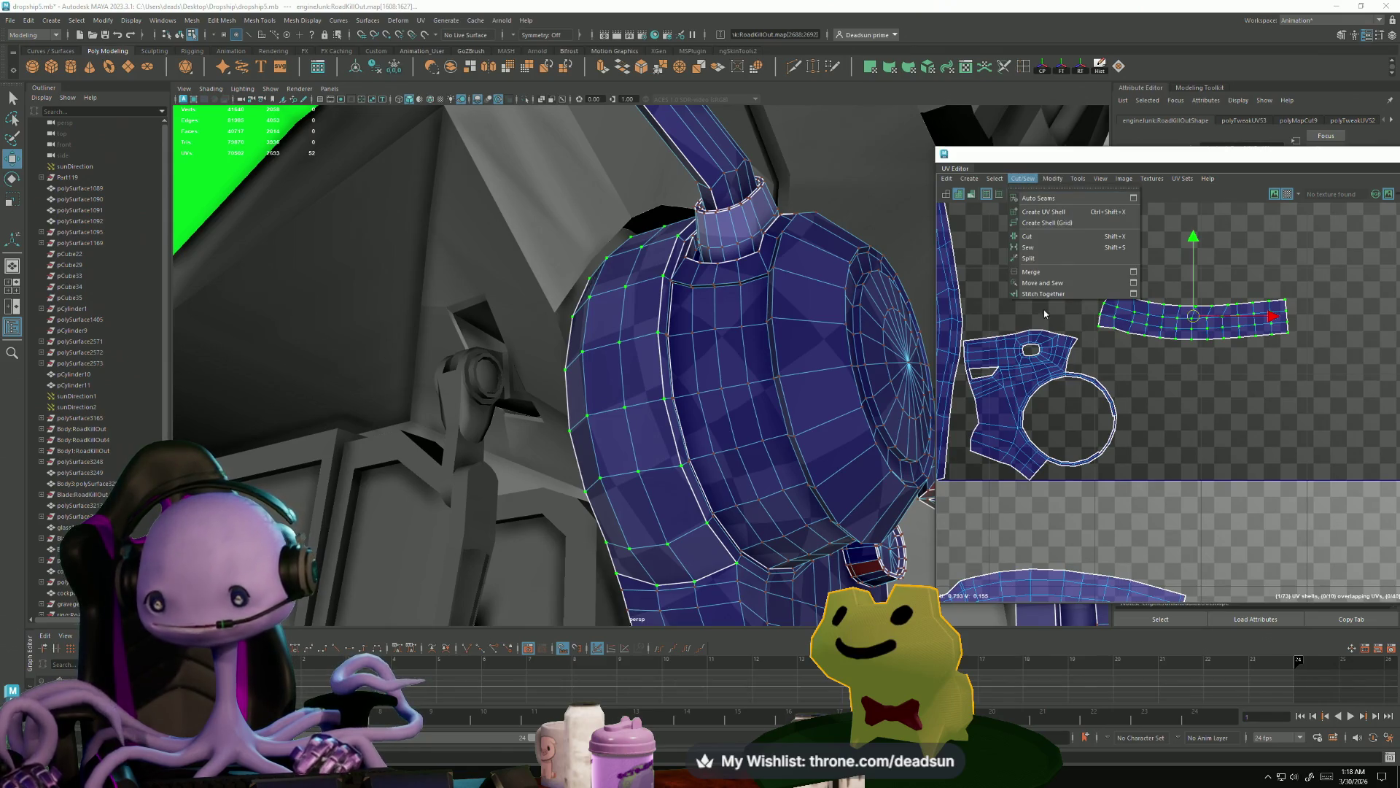
mouse_move(990, 185)
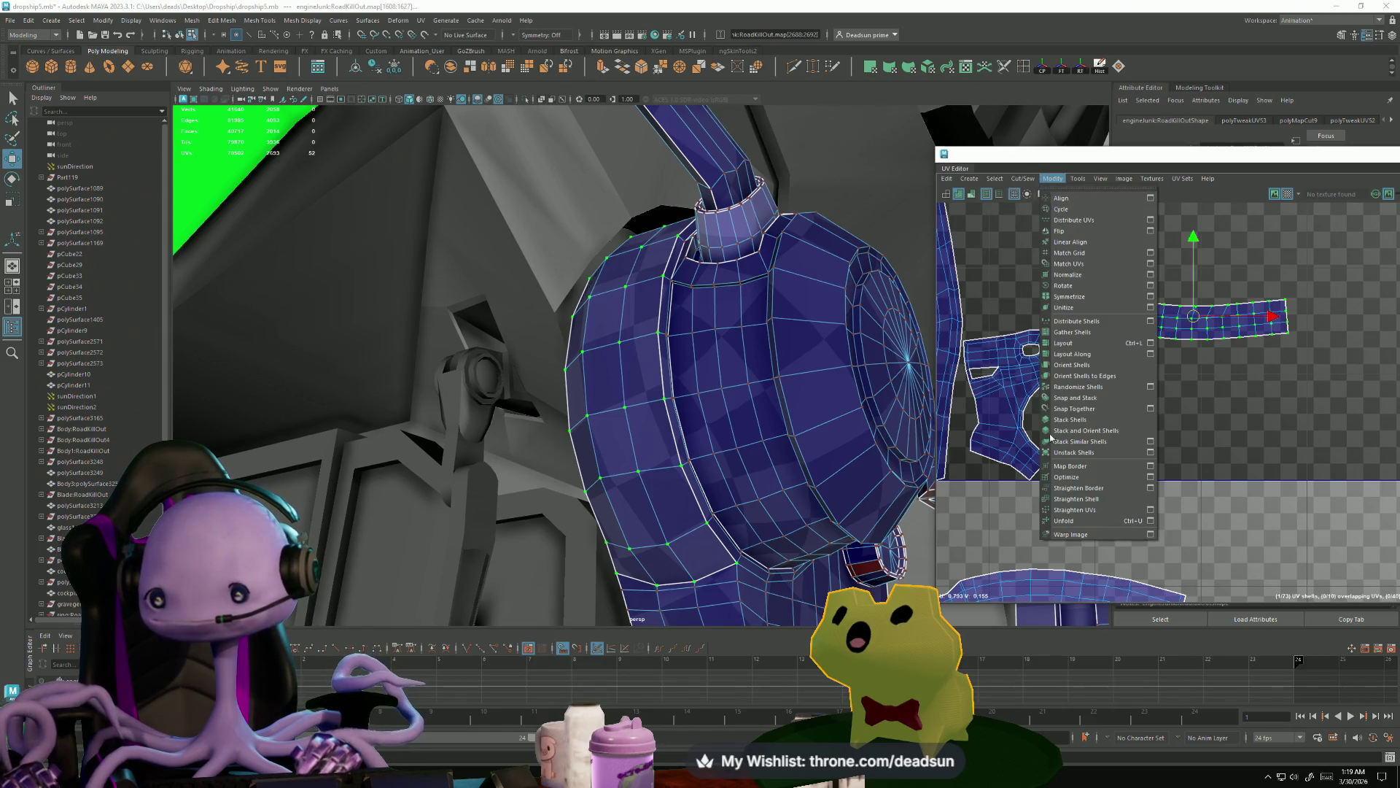
click(1080, 522)
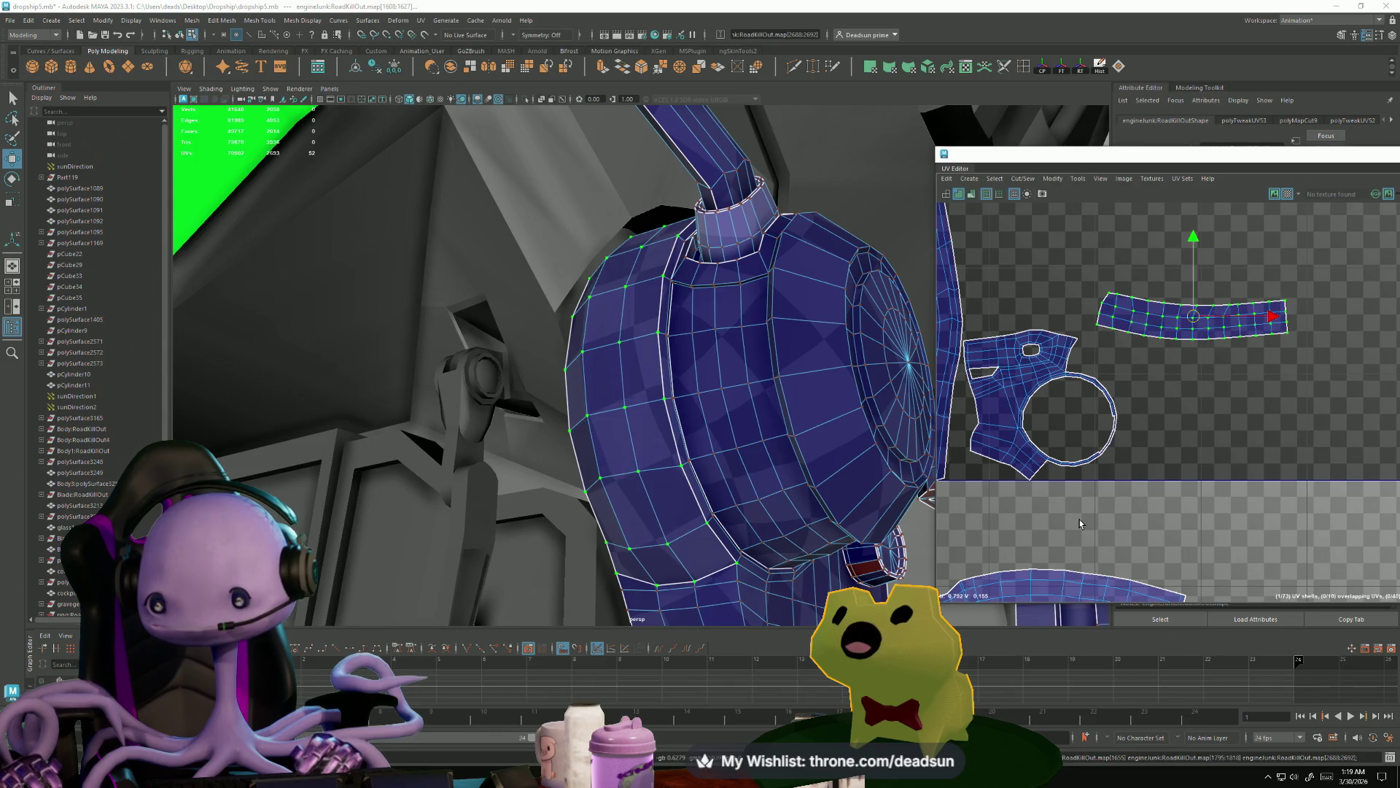
double_click(1026, 426)
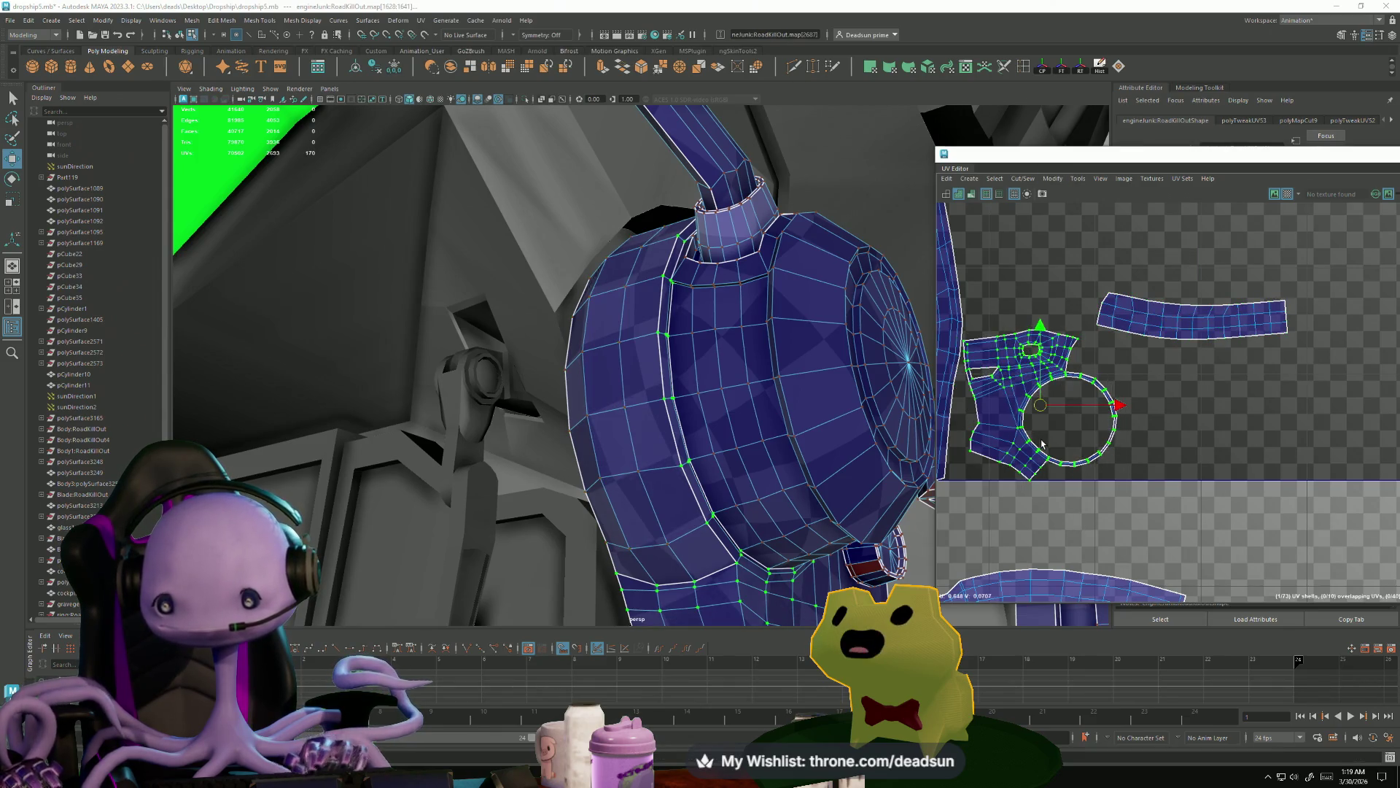
- Select the long lower strip shell and unfold it into a smooth, evenly curved band
alt+middle_drag(1041, 442, 1022, 254)
scroll(1023, 255, down, 5)
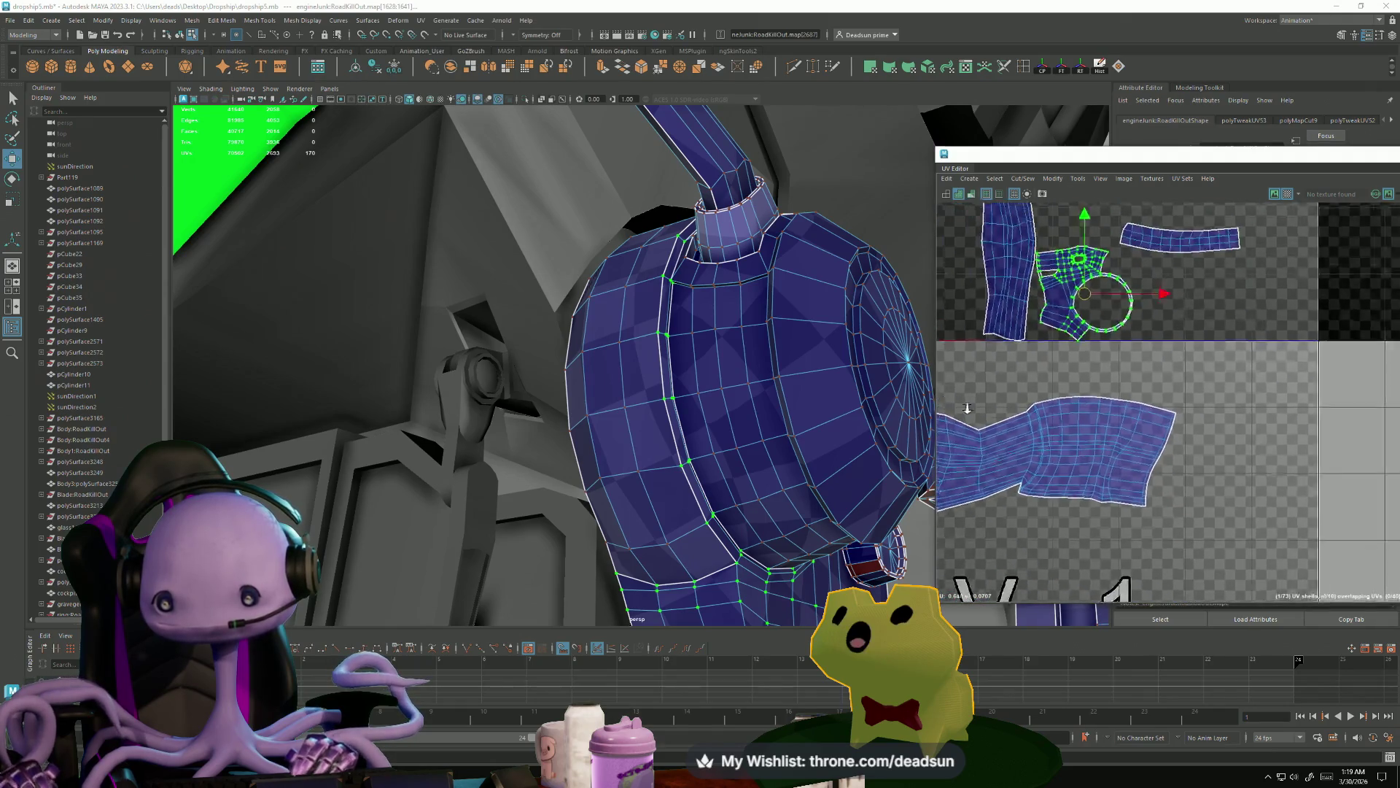
double_click(1164, 444)
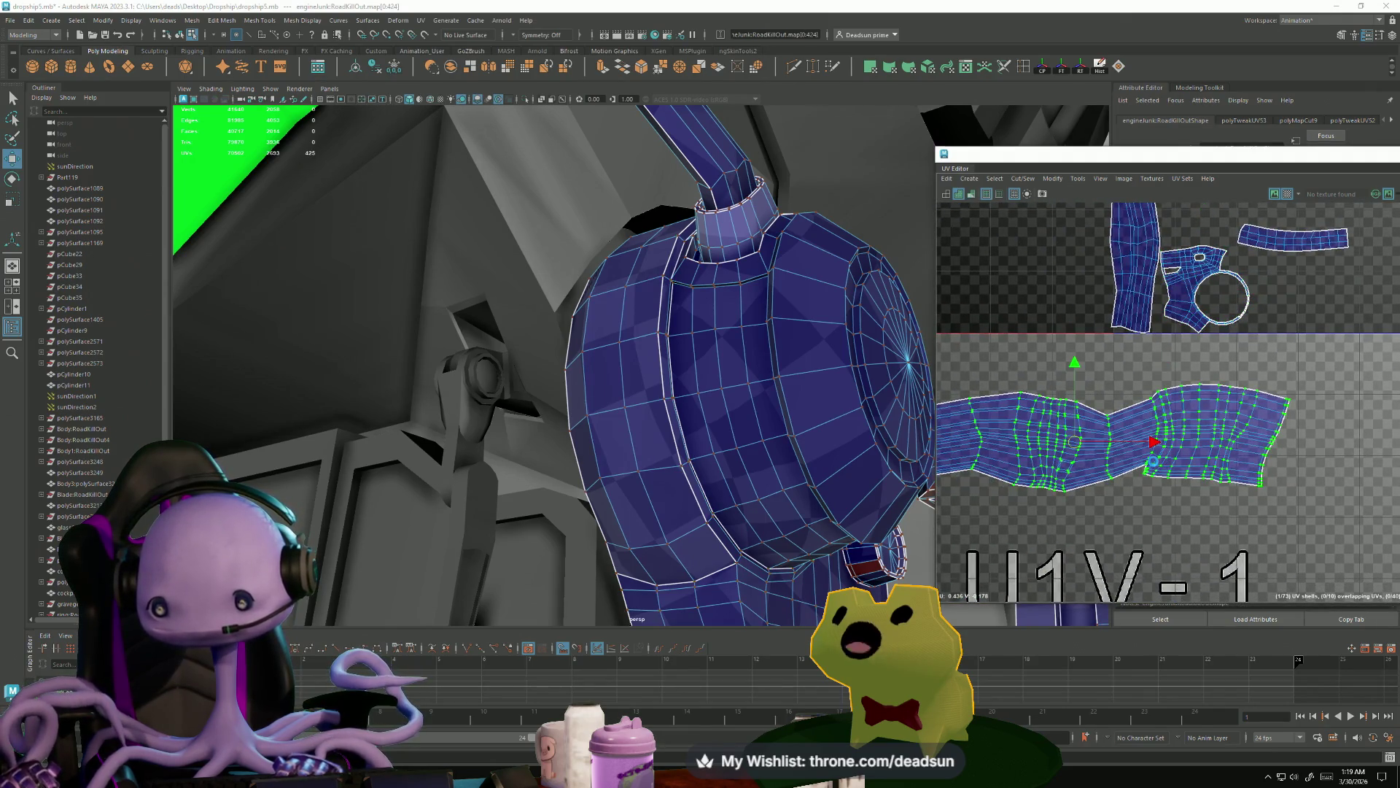
scroll(1152, 448, down, 3)
mouse_move(1079, 438)
alt+middle_down()
mouse_move(1152, 449)
mouse_move(1088, 462)
alt+middle_up()
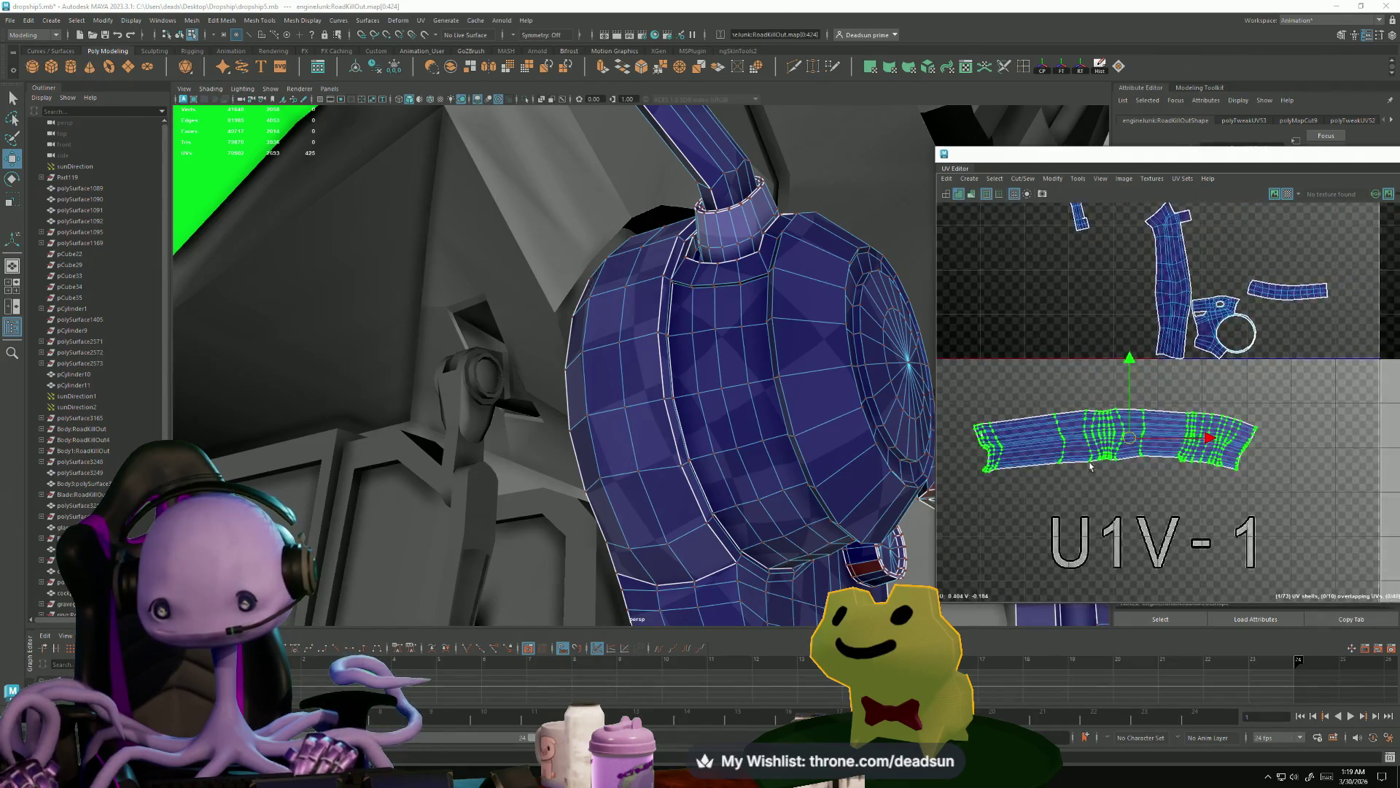
scroll(1088, 462, up, 5)
scroll(1088, 461, down, 4)
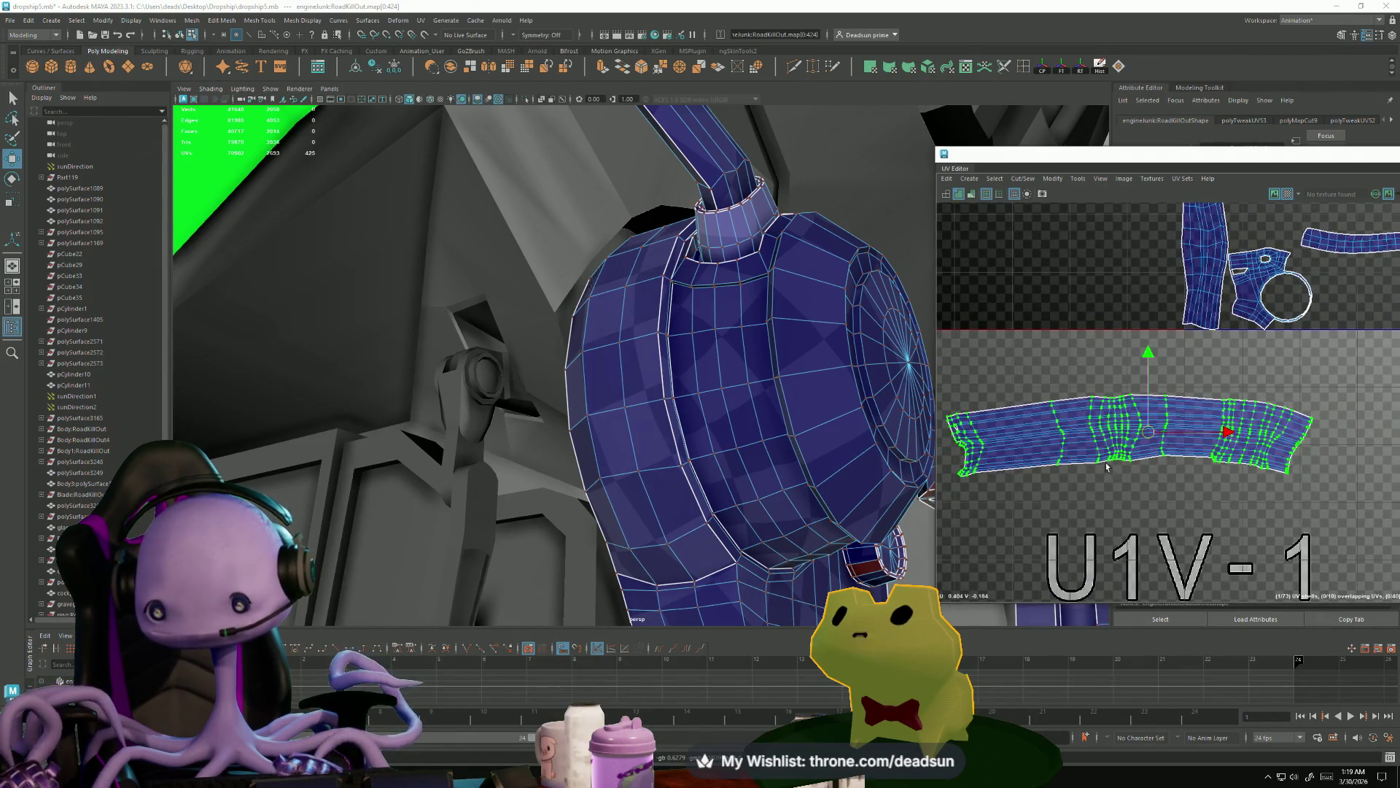
scroll(1087, 478, up, 6)
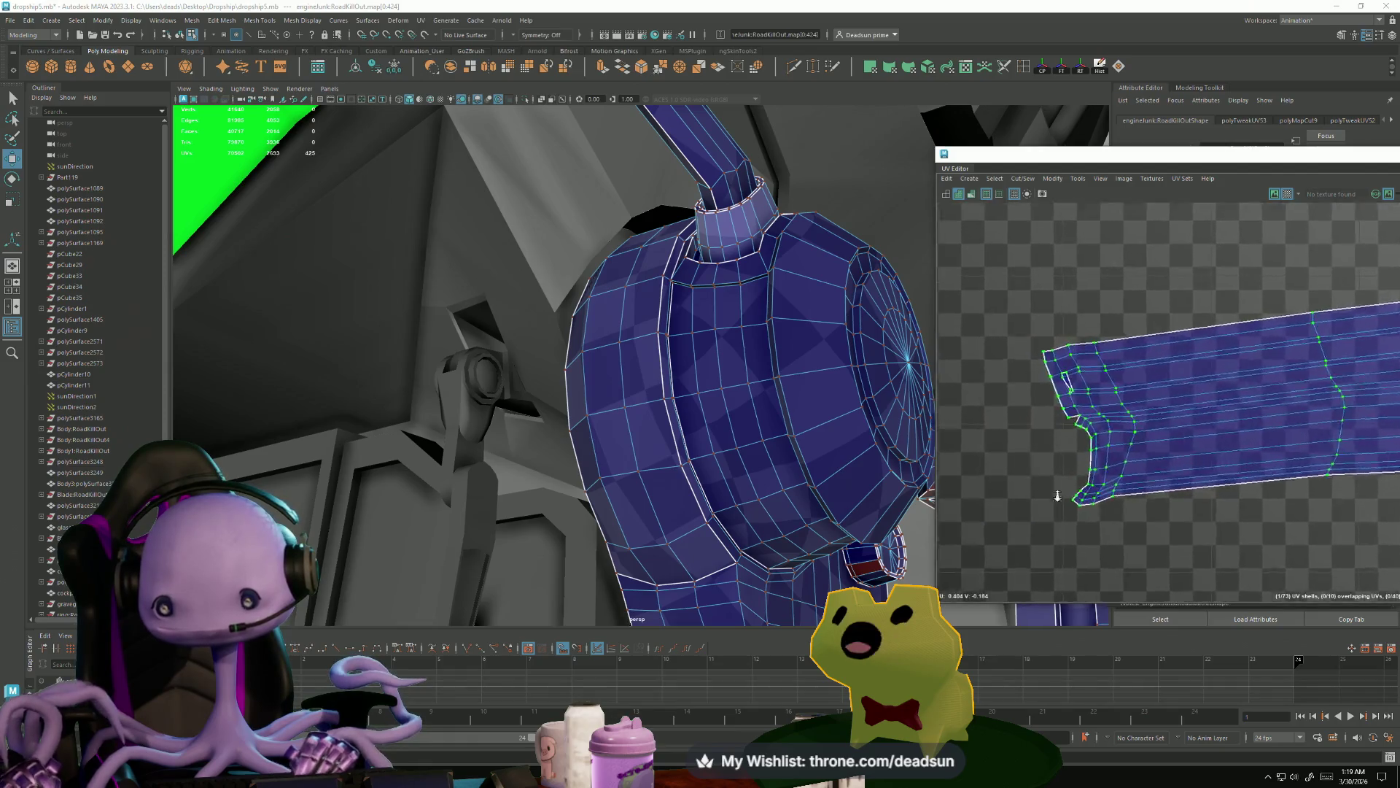
scroll(1058, 496, up, 3)
key(F10)
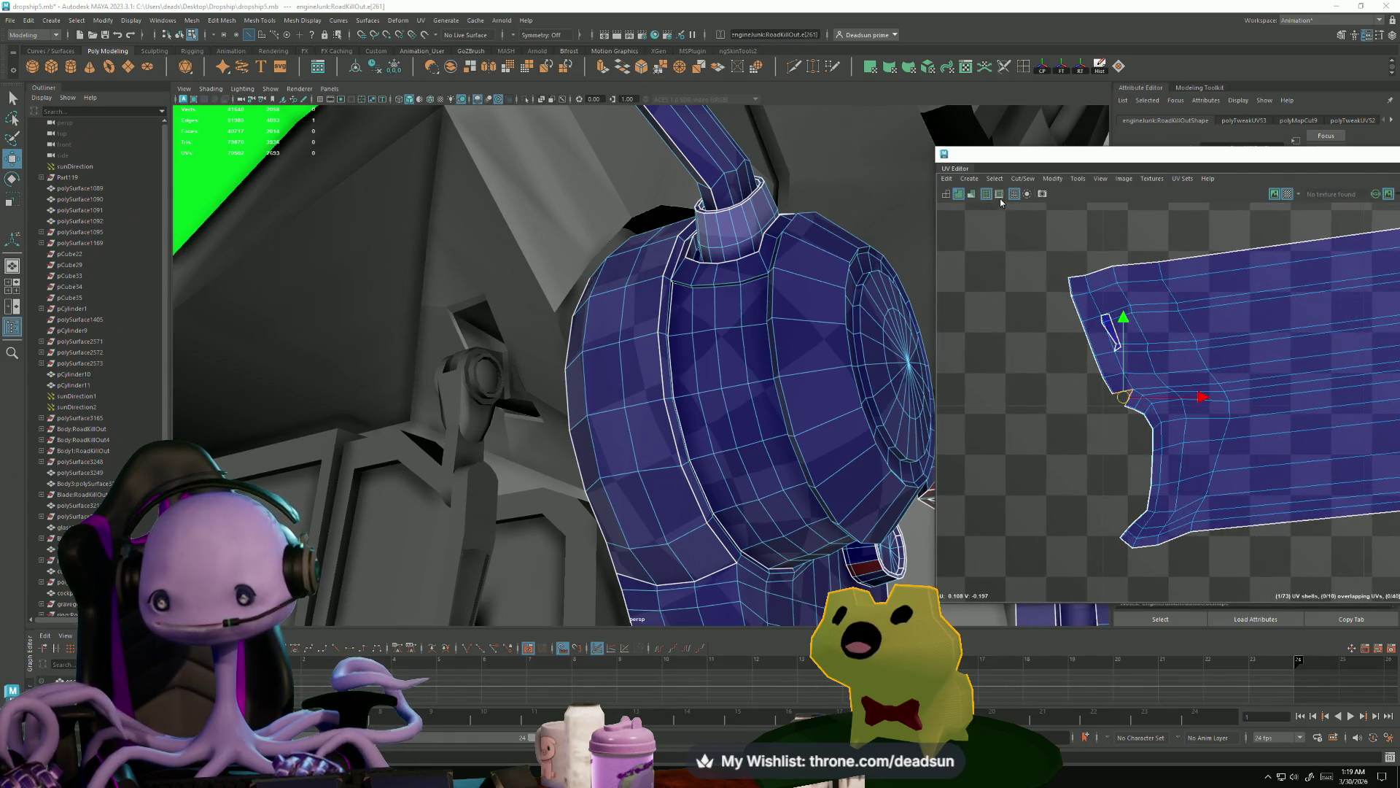
- Try Move and Sew, then switch to edges and select the sliver's top and long side edges
click(1024, 178)
click(1037, 283)
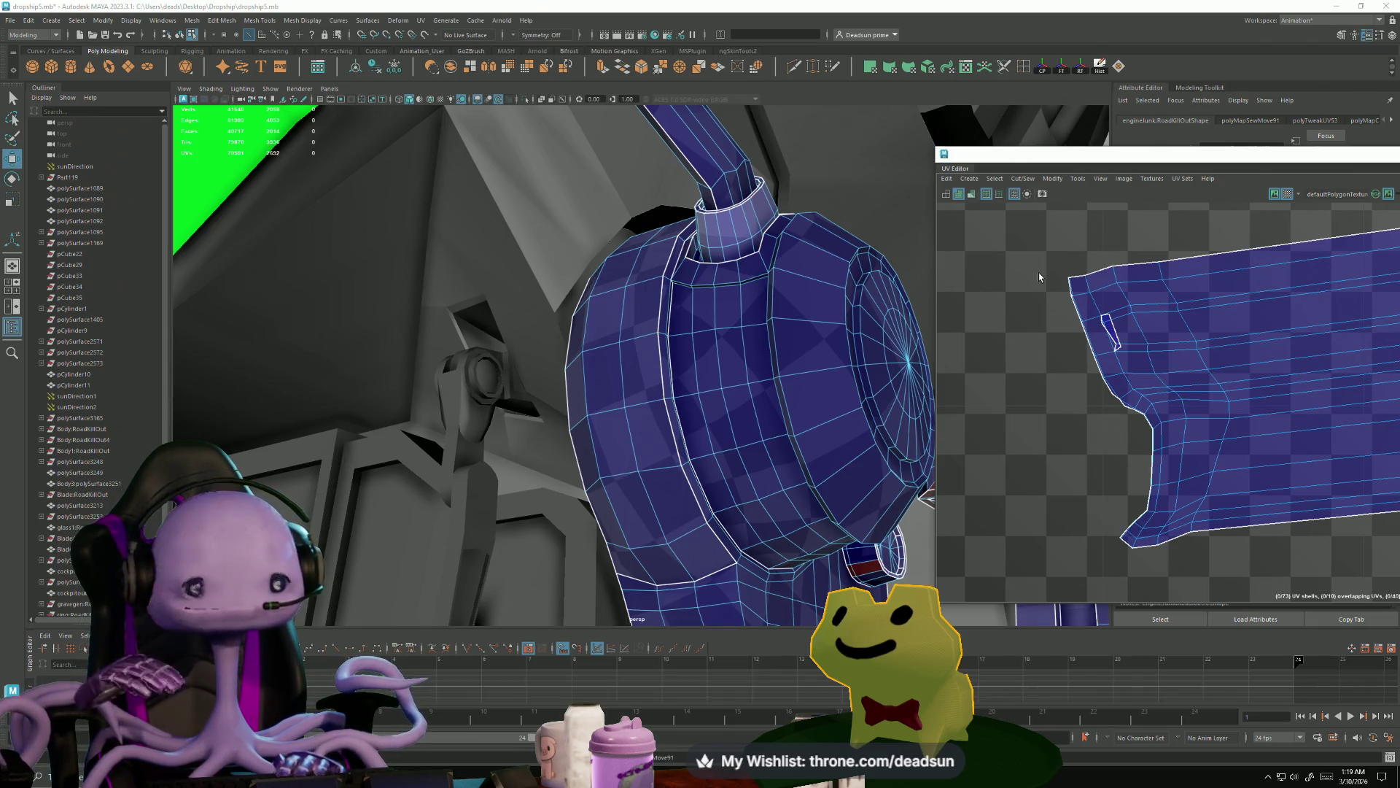
scroll(1160, 336, up, 5)
right_drag(1009, 308, 1022, 257)
click(1002, 290)
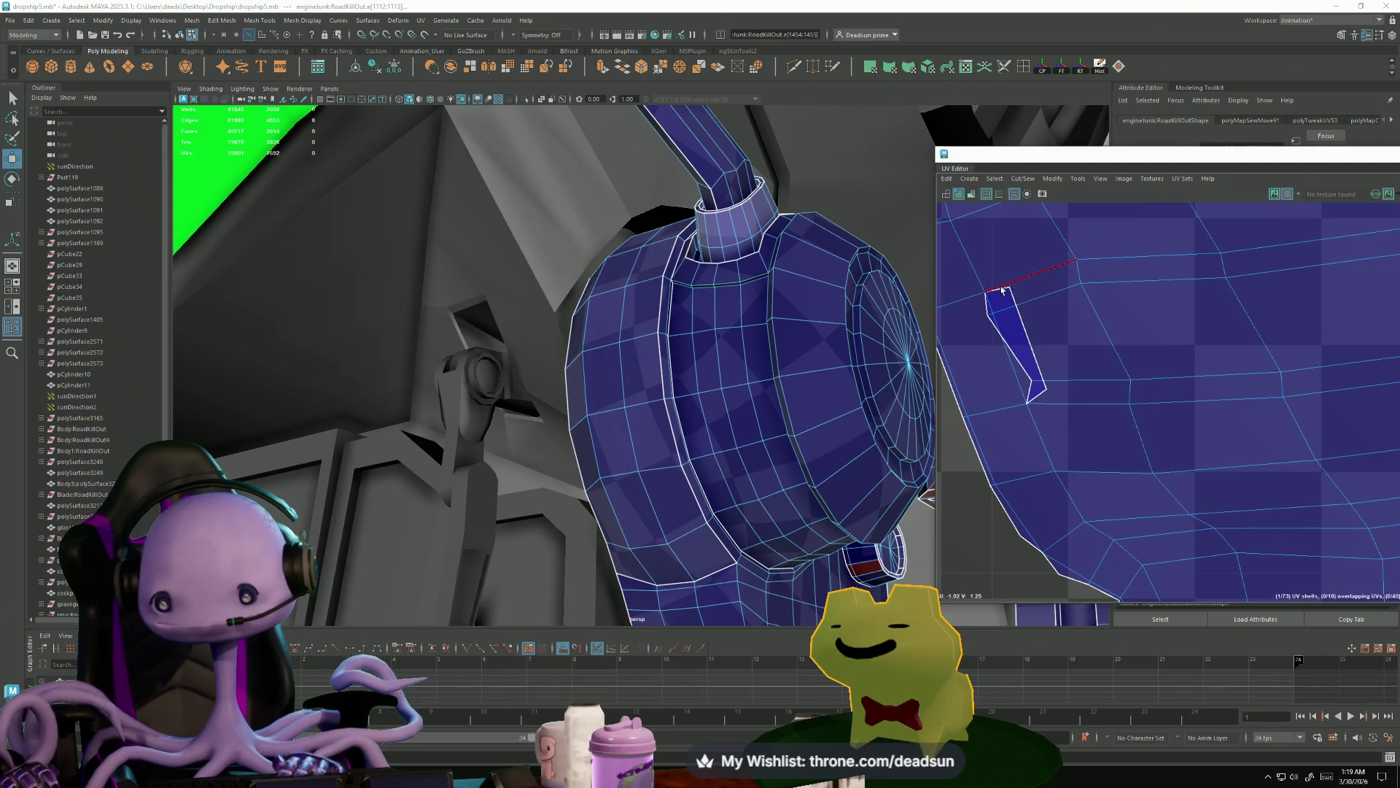
click(1035, 358)
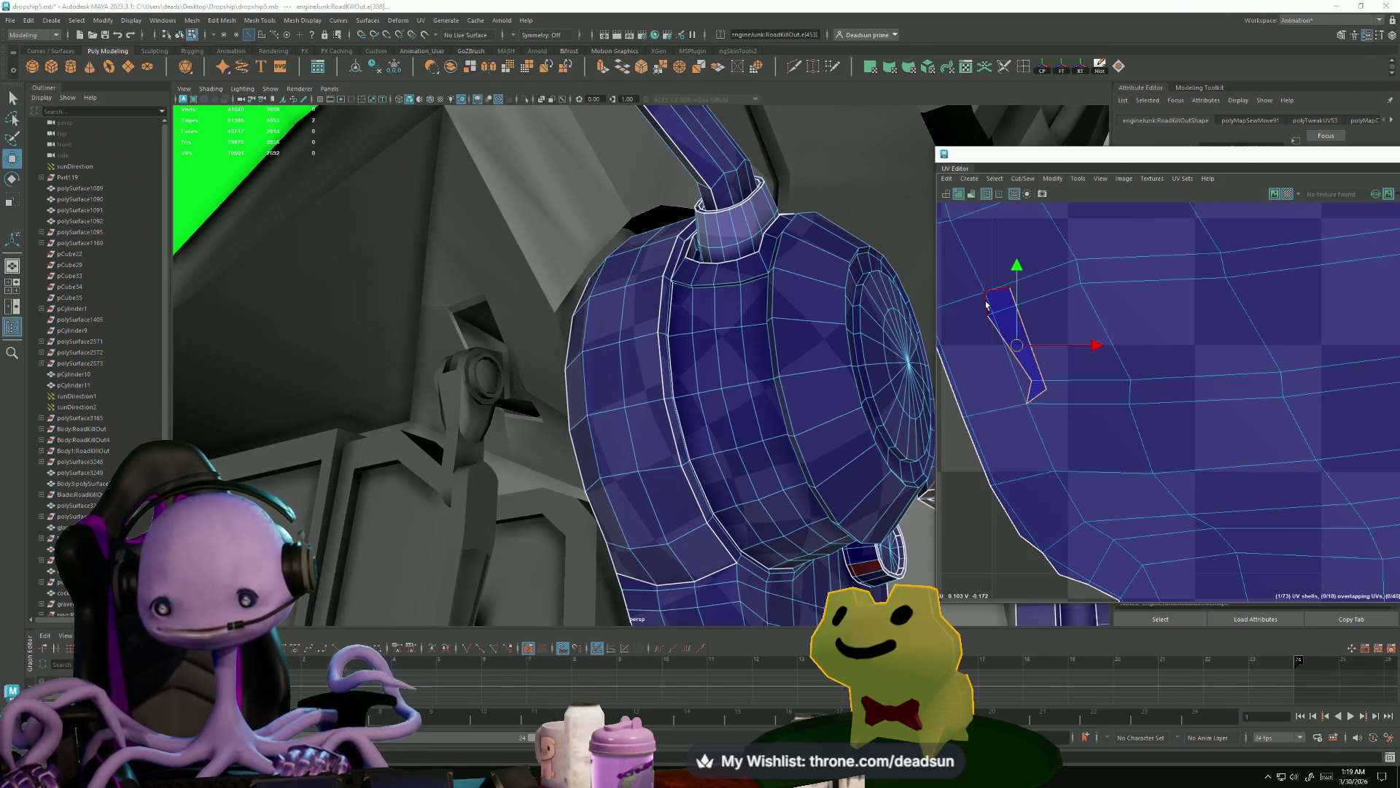
- Run Cut/Sew > Move and Sew to join the sliver onto the strip's end
click(1016, 183)
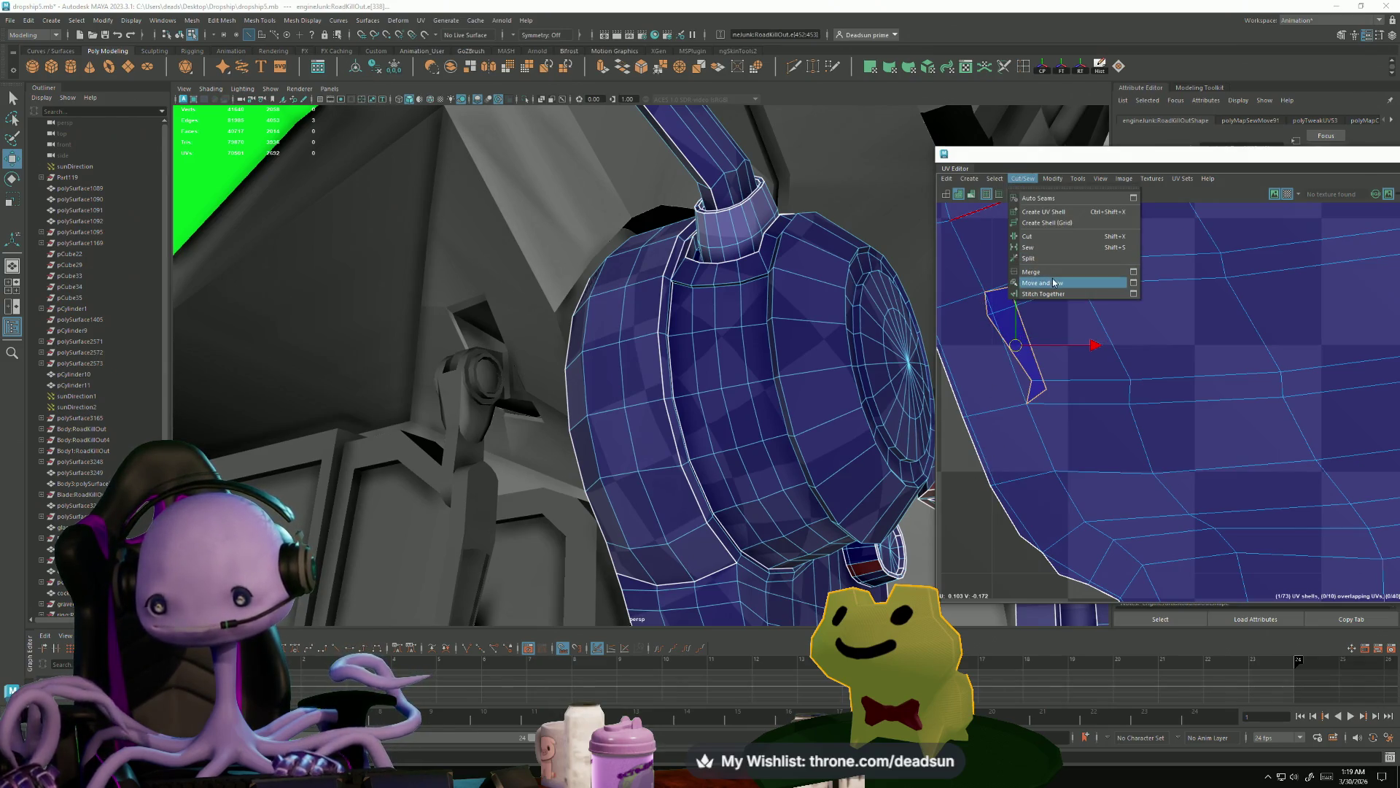
click(1057, 282)
scroll(1074, 348, down, 5)
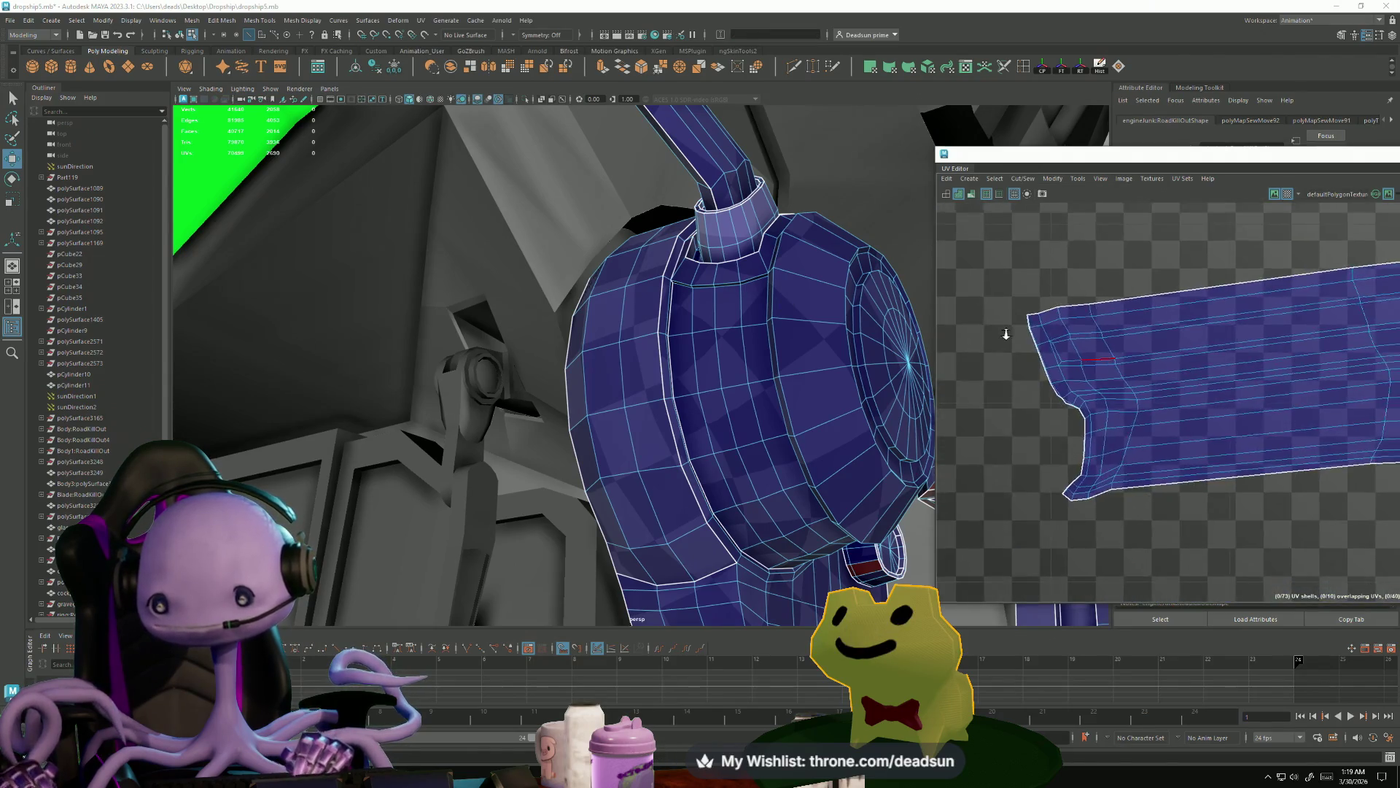
mouse_move(1204, 351)
alt+middle_down()
mouse_move(1250, 381)
mouse_move(1164, 404)
alt+middle_up()
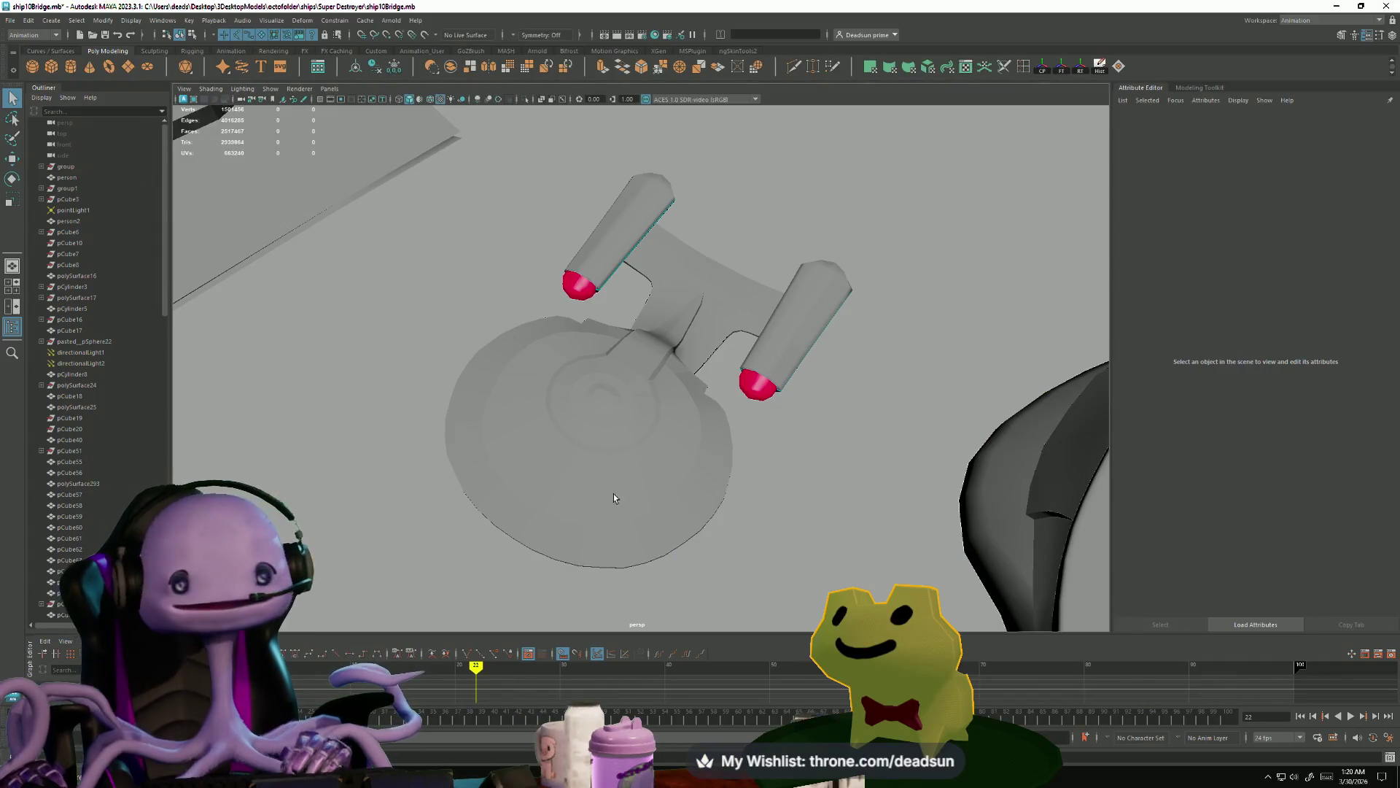
mouse_move(614, 493)
alt+mouse_down()
mouse_move(615, 510)
mouse_move(626, 418)
mouse_move(693, 452)
alt+mouse_up()
scroll(729, 474, up, 5)
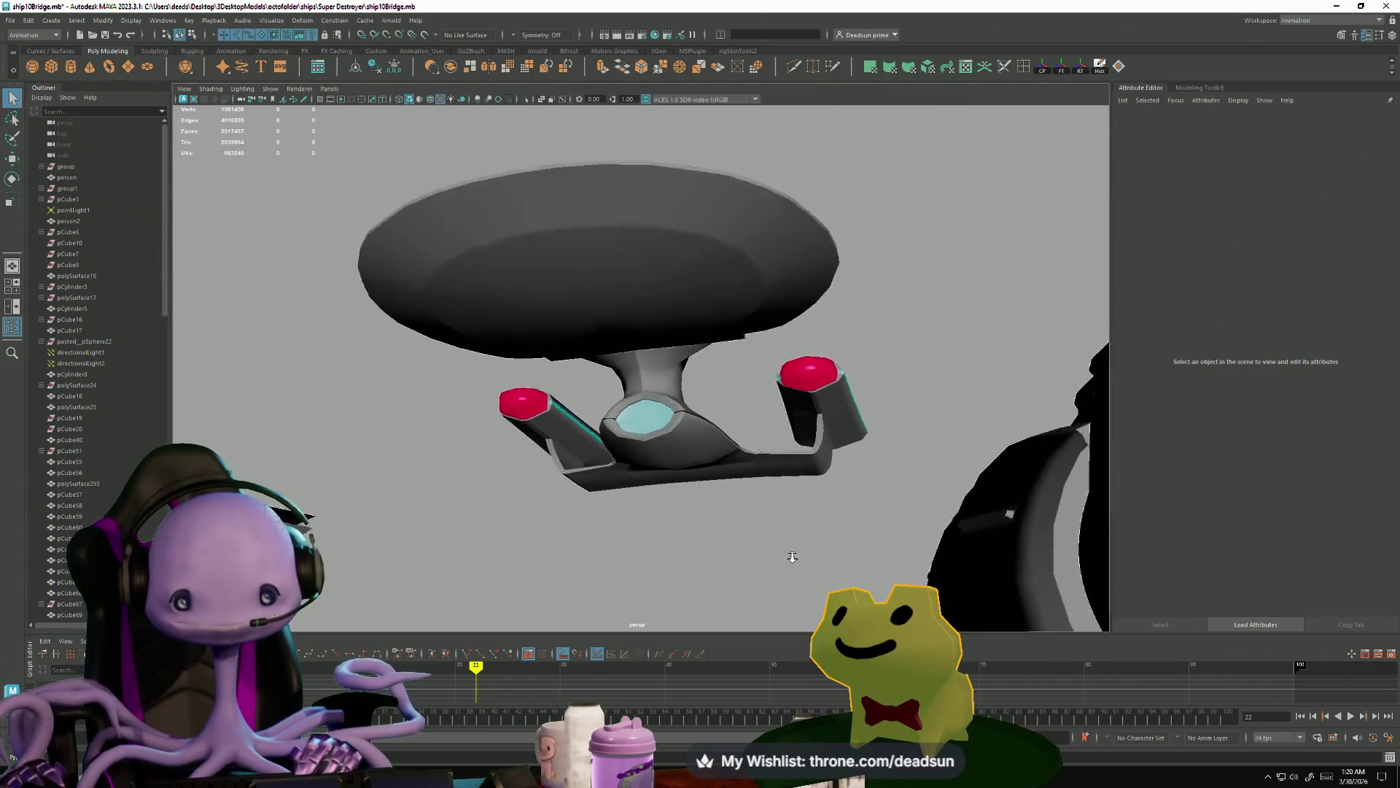
click(771, 504)
mouse_move(771, 505)
alt+mouse_down()
mouse_move(581, 540)
mouse_move(672, 531)
mouse_move(786, 449)
mouse_move(755, 559)
mouse_move(678, 466)
mouse_move(653, 492)
alt+mouse_up()
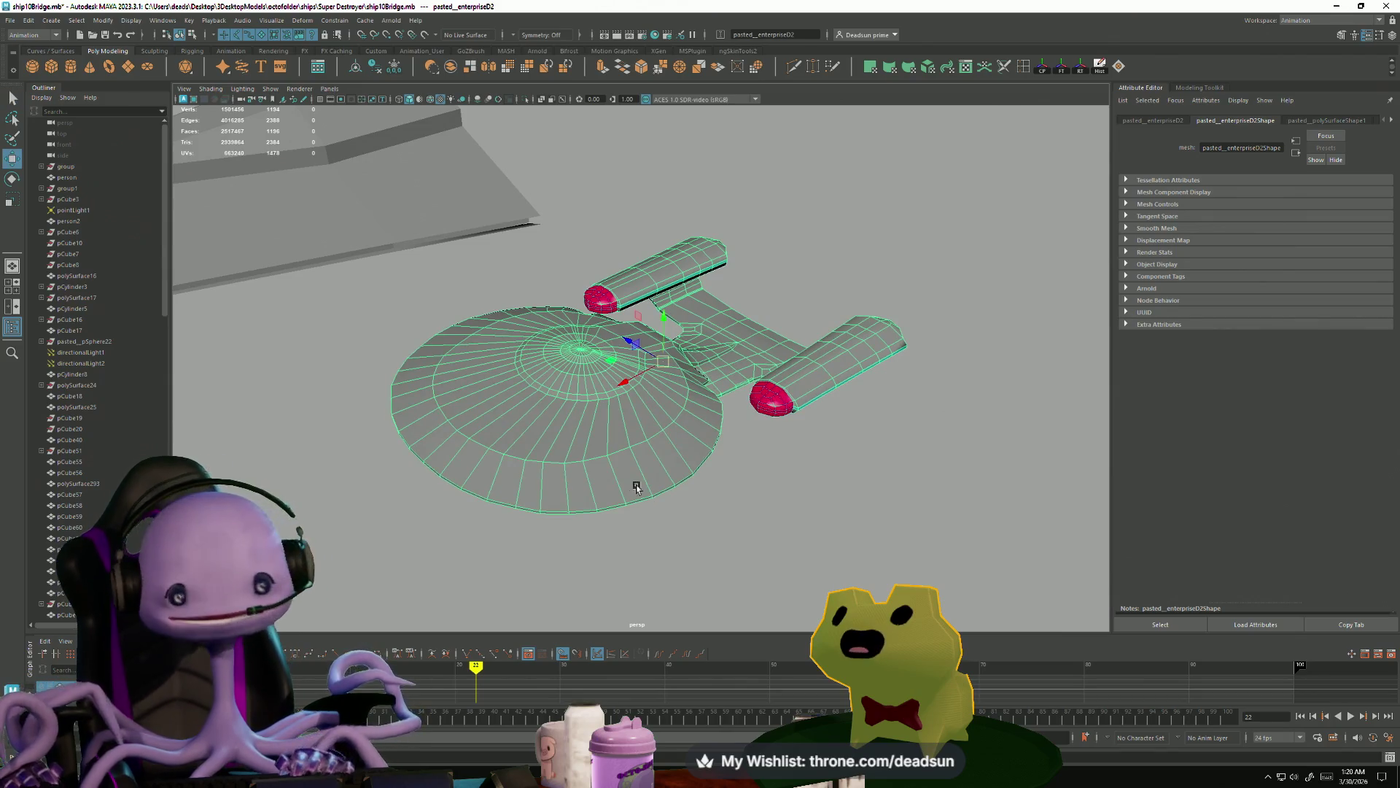
mouse_move(663, 479)
alt+mouse_down()
mouse_move(674, 413)
mouse_move(678, 460)
mouse_move(685, 435)
alt+mouse_up()
mouse_move(630, 370)
mouse_down()
mouse_move(419, 244)
mouse_move(379, 153)
mouse_move(503, 307)
mouse_move(950, 358)
mouse_up()
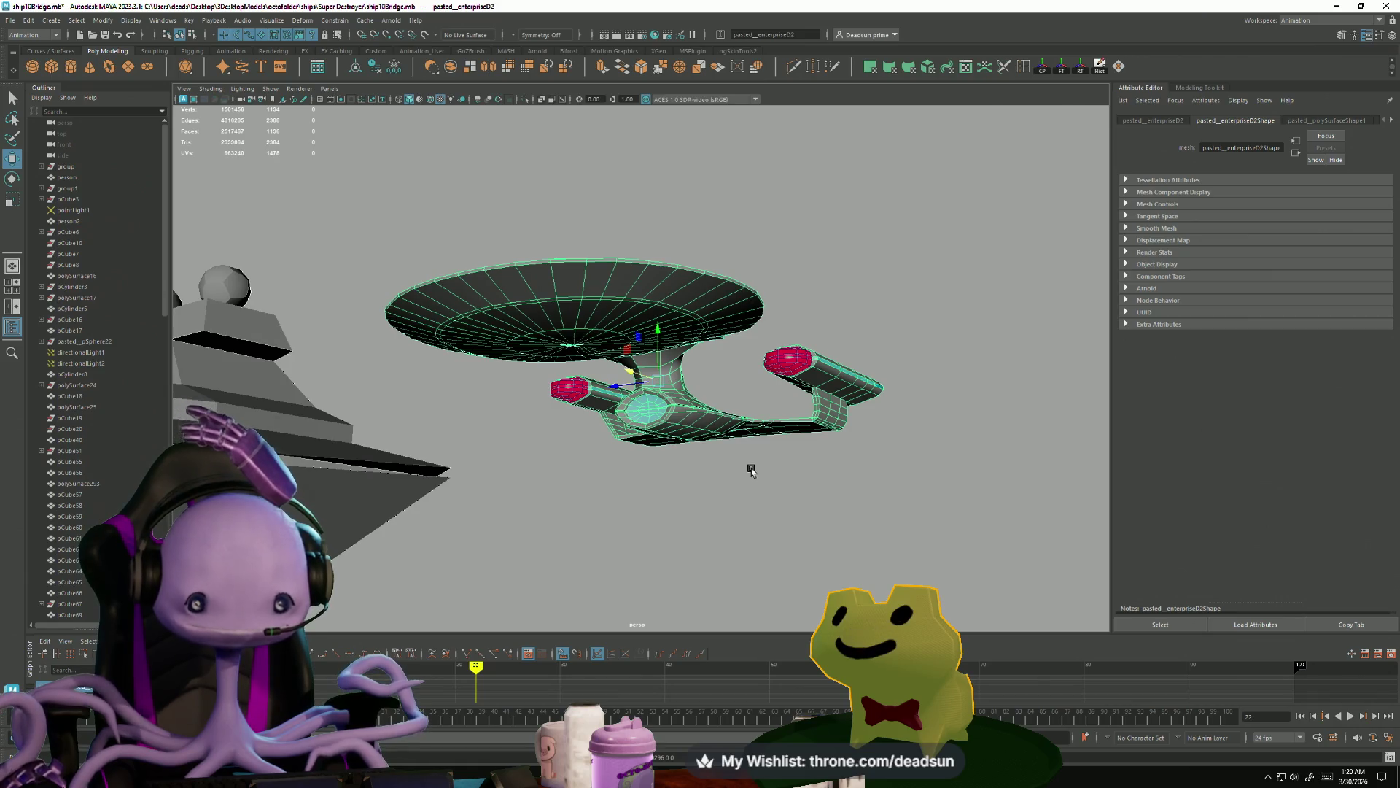
mouse_move(716, 478)
alt+mouse_down()
mouse_move(703, 463)
mouse_move(743, 369)
mouse_move(745, 448)
mouse_move(719, 515)
mouse_move(741, 566)
mouse_move(748, 556)
mouse_move(703, 525)
mouse_move(737, 406)
mouse_move(725, 516)
mouse_move(615, 475)
mouse_move(409, 506)
mouse_move(809, 484)
mouse_move(609, 556)
mouse_move(634, 501)
mouse_move(675, 535)
alt+mouse_up()
click(700, 511)
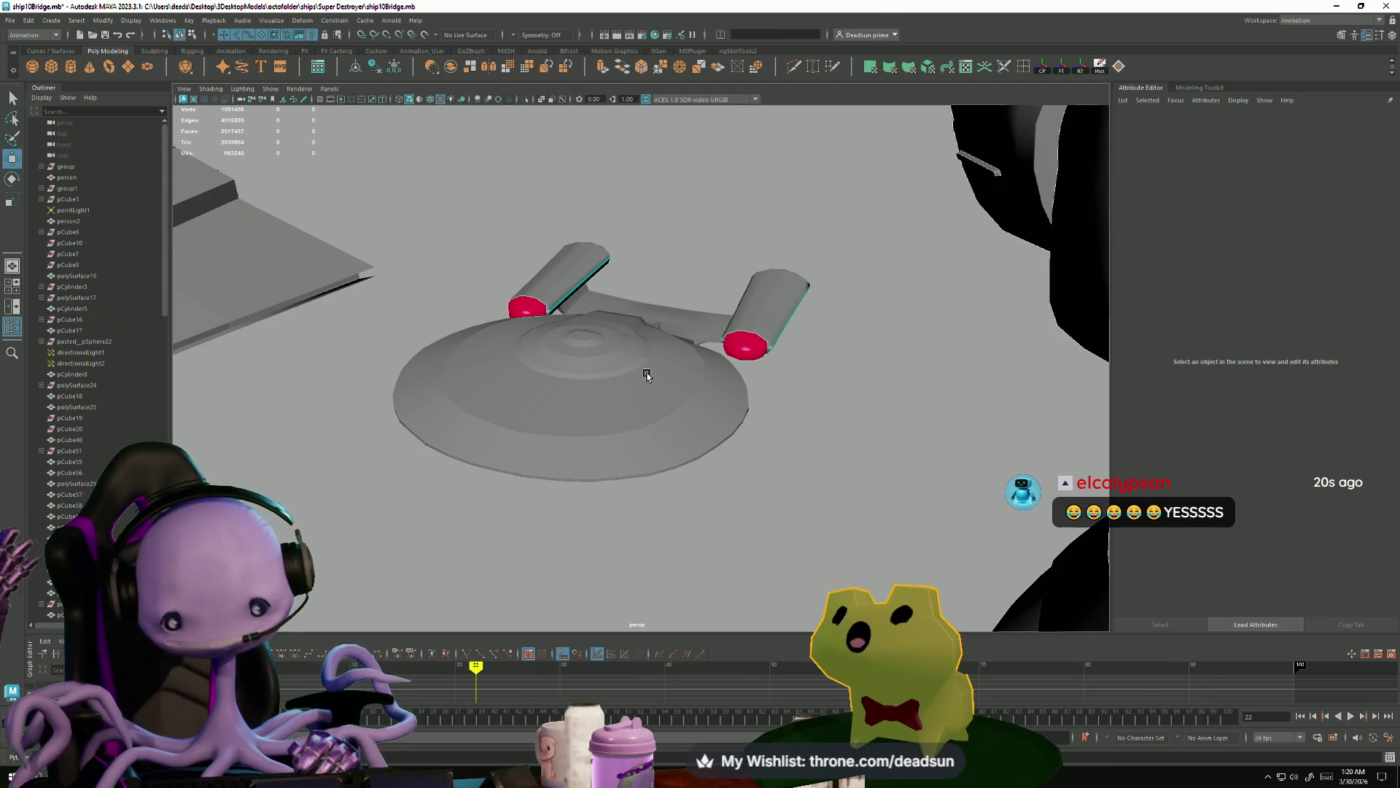
click(612, 437)
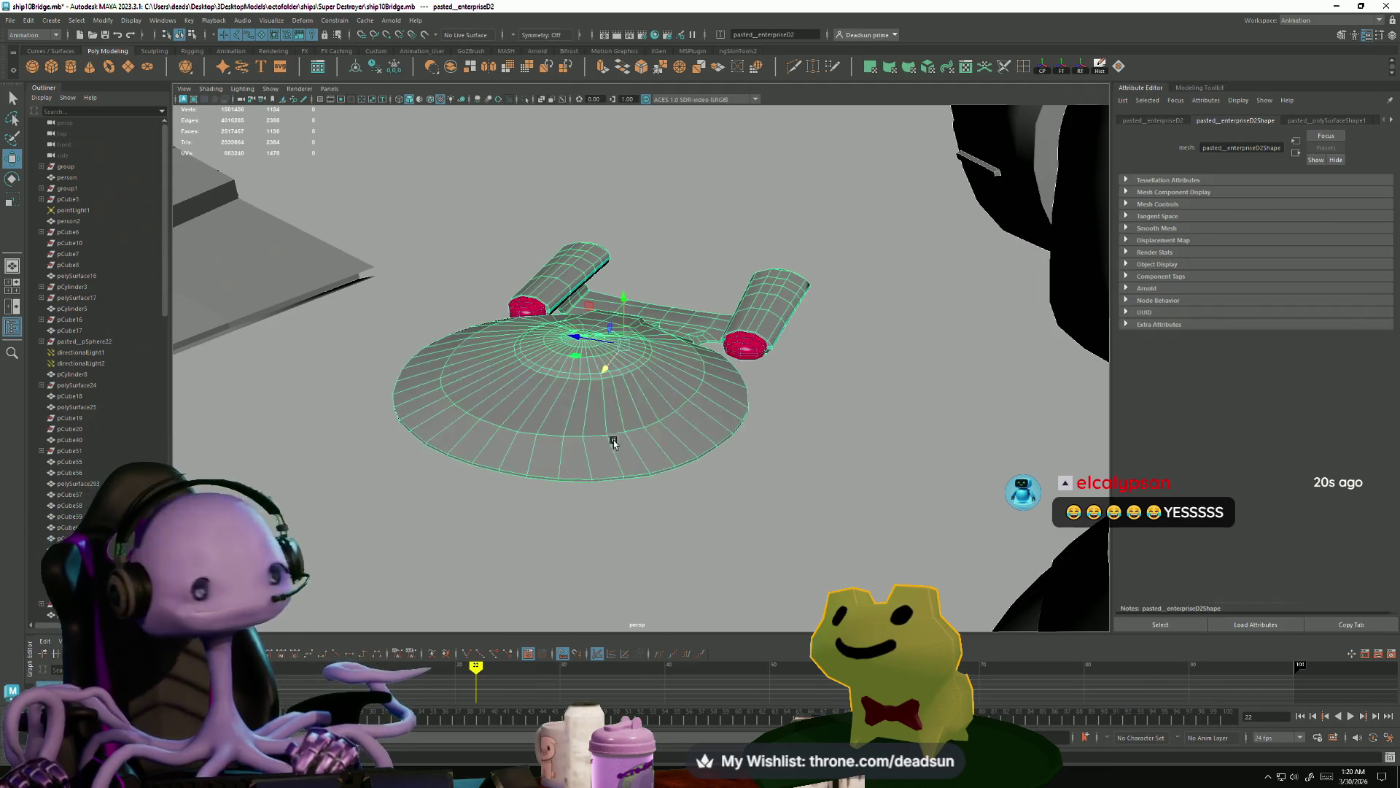
mouse_move(644, 564)
alt+mouse_down()
mouse_move(572, 506)
mouse_move(579, 475)
mouse_move(627, 516)
mouse_move(619, 490)
mouse_move(626, 543)
mouse_move(325, 394)
mouse_move(551, 445)
mouse_move(576, 494)
mouse_move(609, 357)
alt+mouse_up()
click(579, 475)
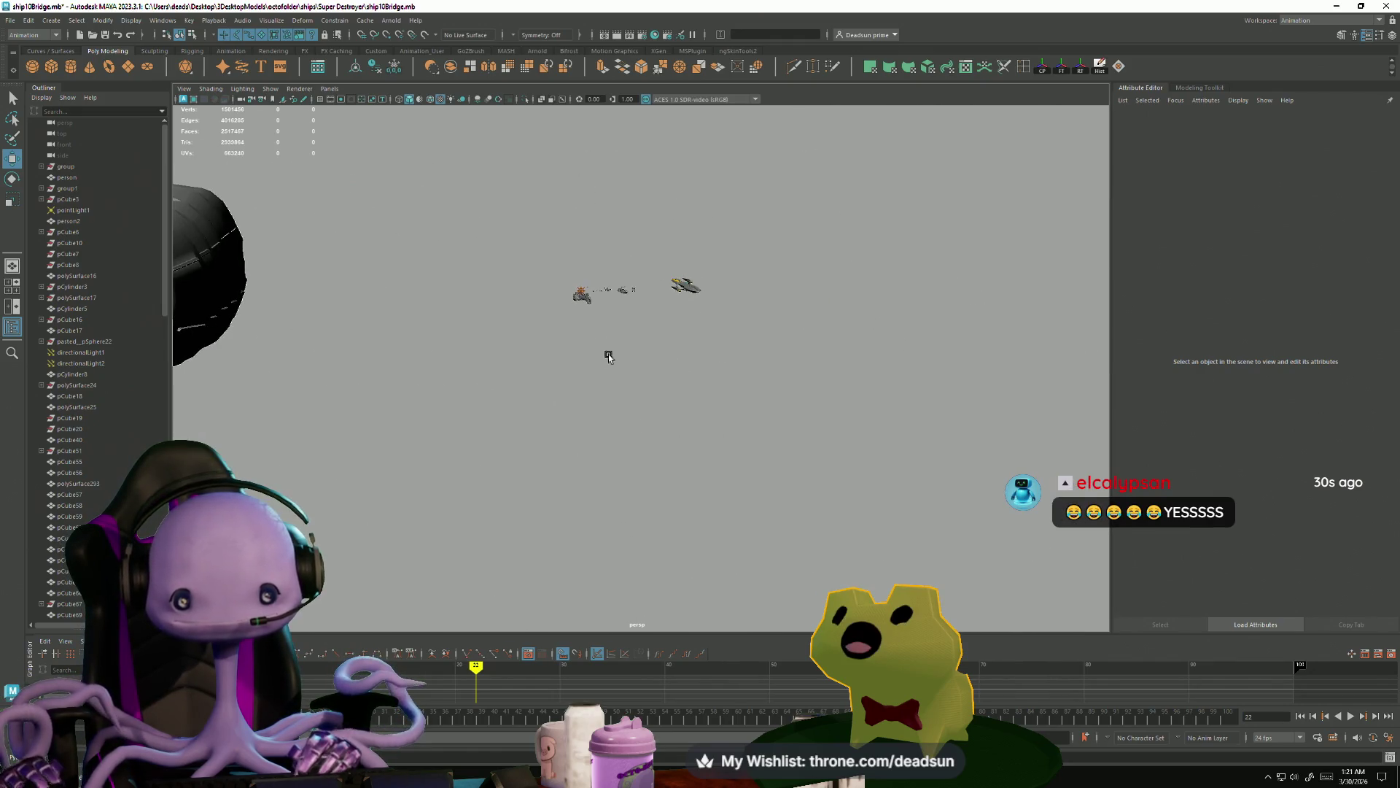
click(581, 297)
- Clear the selection and switch back to the dropship5.mb Maya window
scroll(602, 513, up, 5)
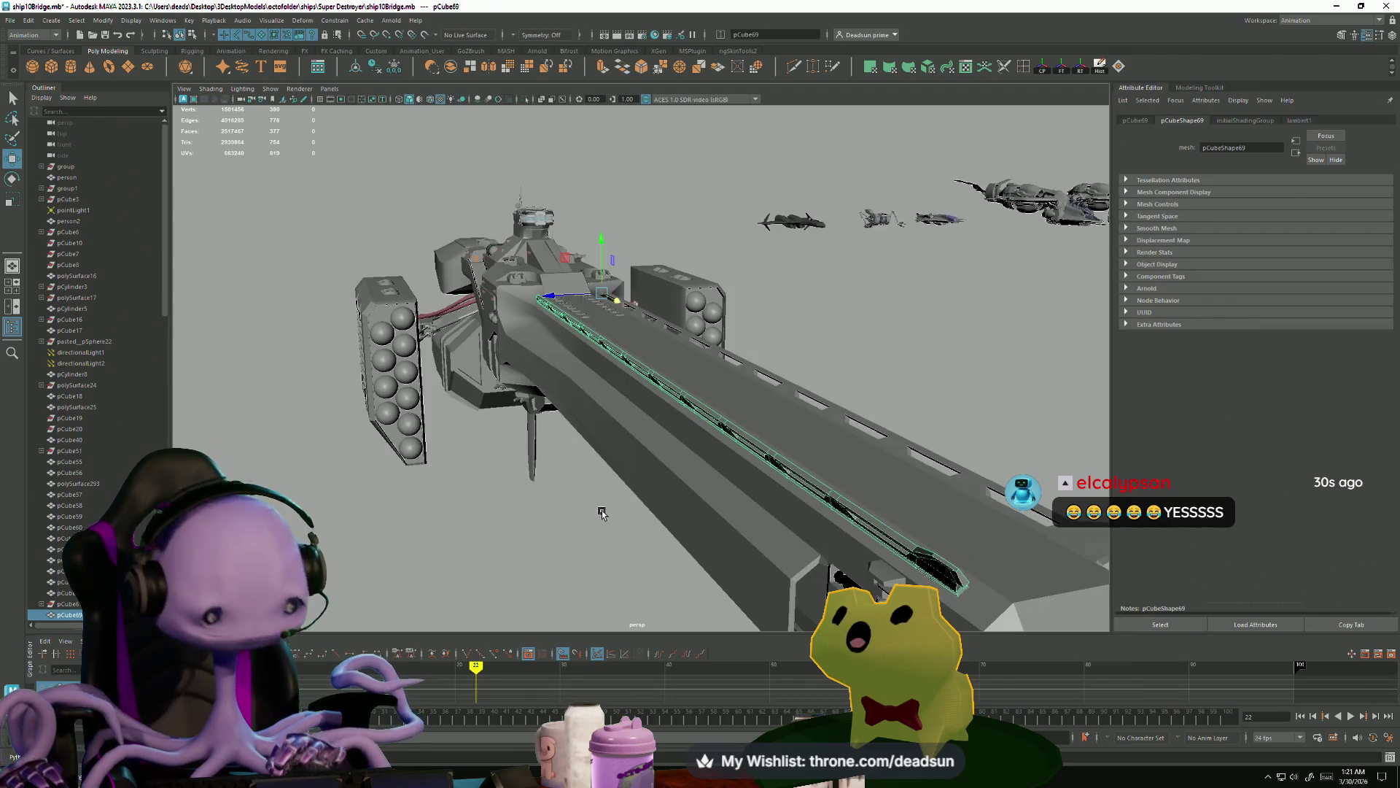
click(603, 519)
mouse_move(604, 519)
alt+mouse_down()
mouse_move(473, 453)
mouse_move(526, 460)
mouse_move(581, 491)
mouse_move(537, 488)
mouse_move(601, 505)
alt+mouse_up()
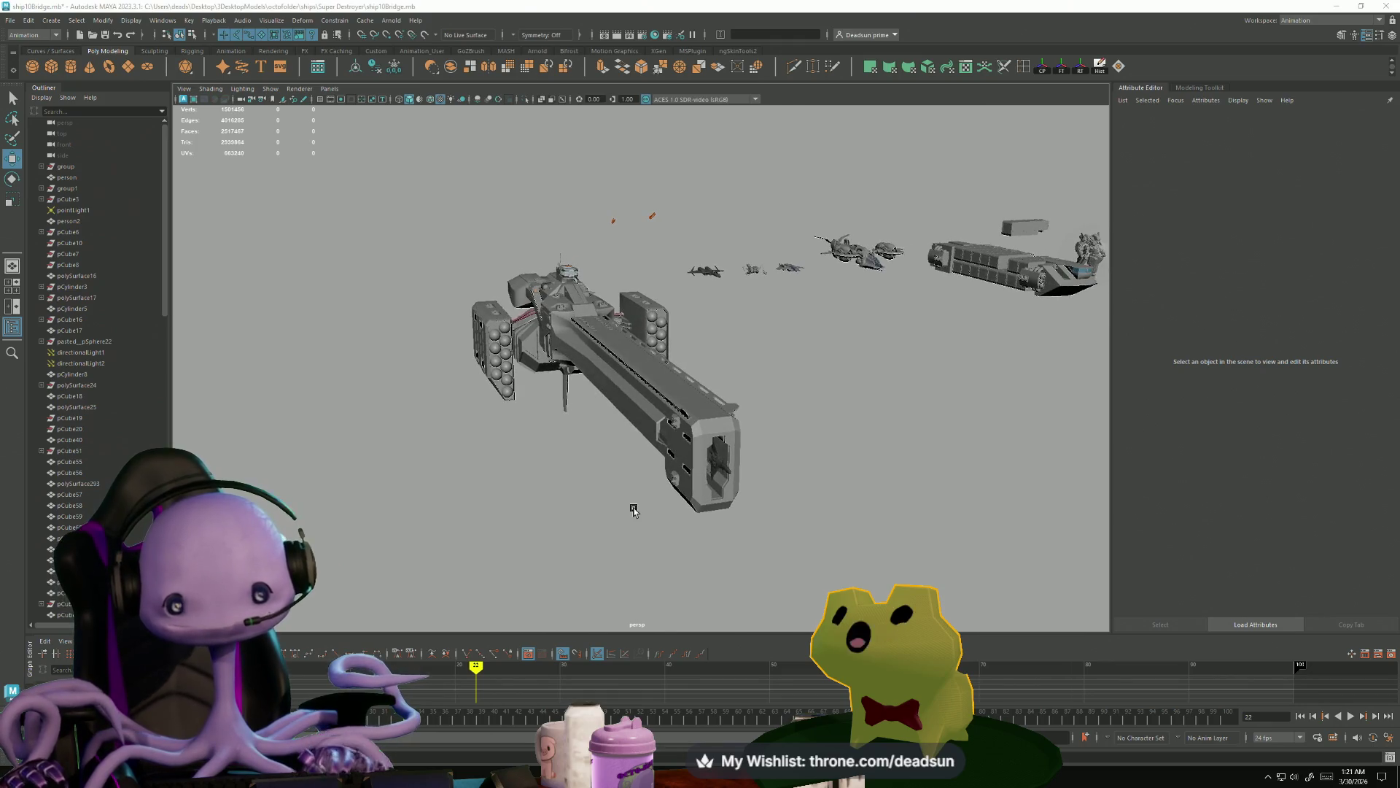
key(alt+Tab)
click(656, 230)
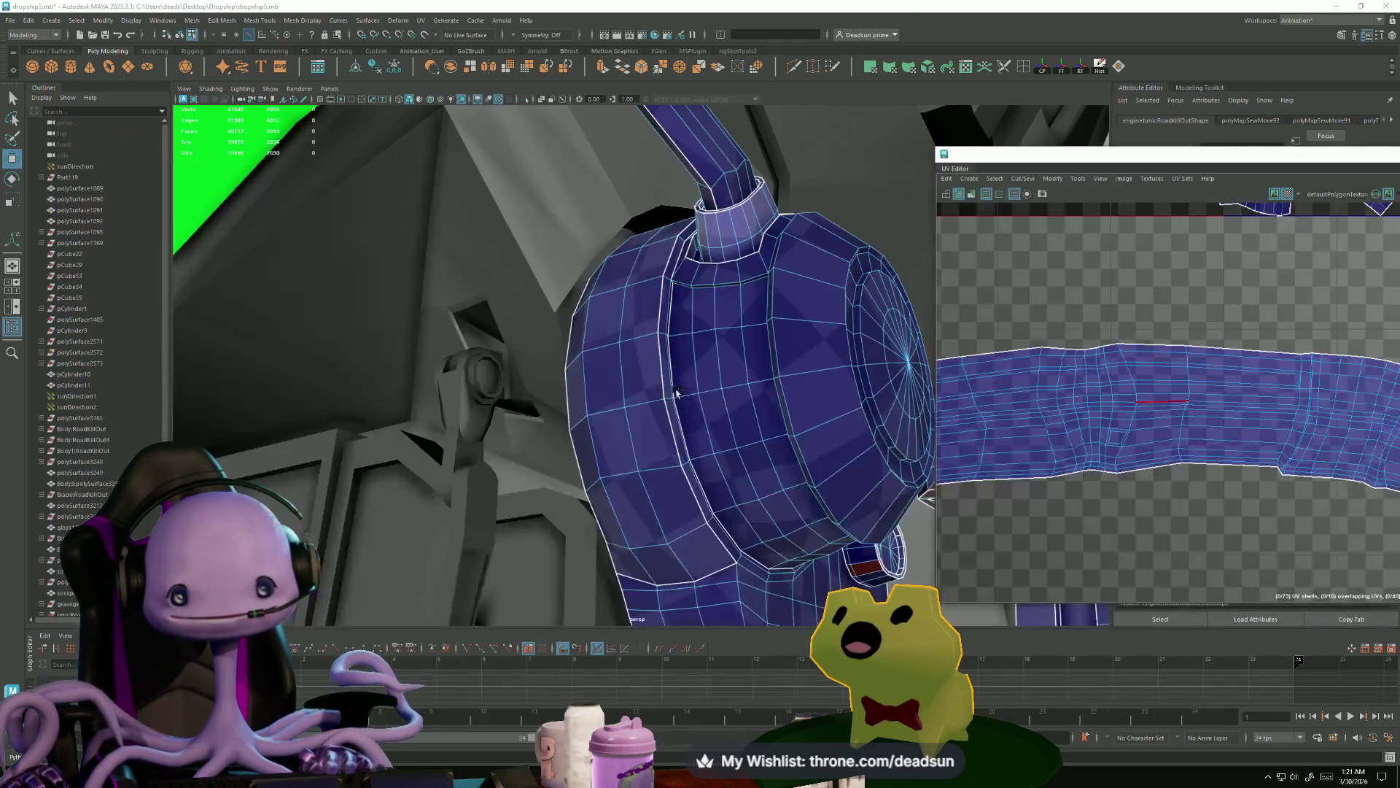
scroll(1058, 481, down, 4)
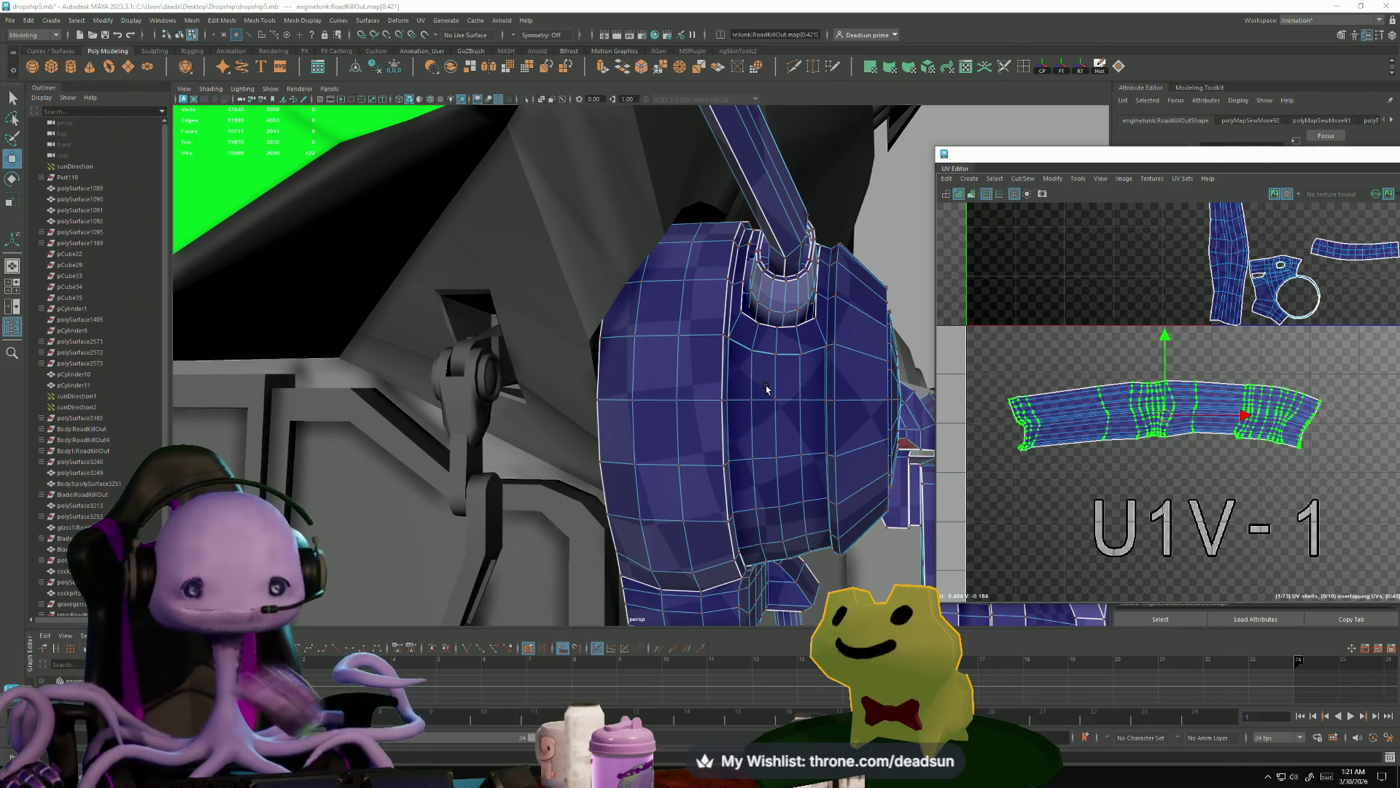
mouse_move(788, 371)
alt+mouse_down()
mouse_move(542, 510)
mouse_move(500, 396)
alt+mouse_up()
right_drag(500, 397, 481, 364)
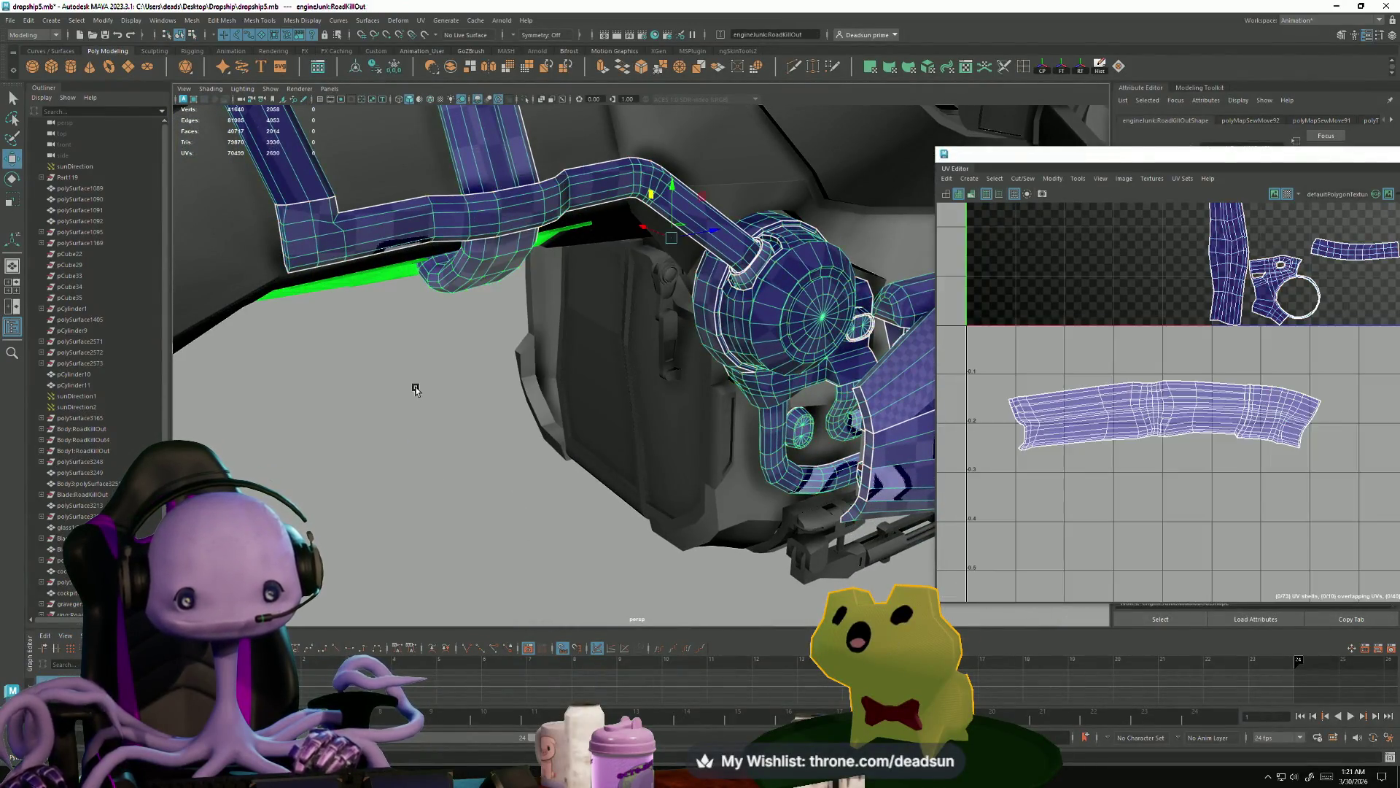
- Step back through earlier camera views to the green panel and assign it the Blinn material
click(477, 458)
key(ctrl+z)
key(ctrl+z)
key(ctrl+z)
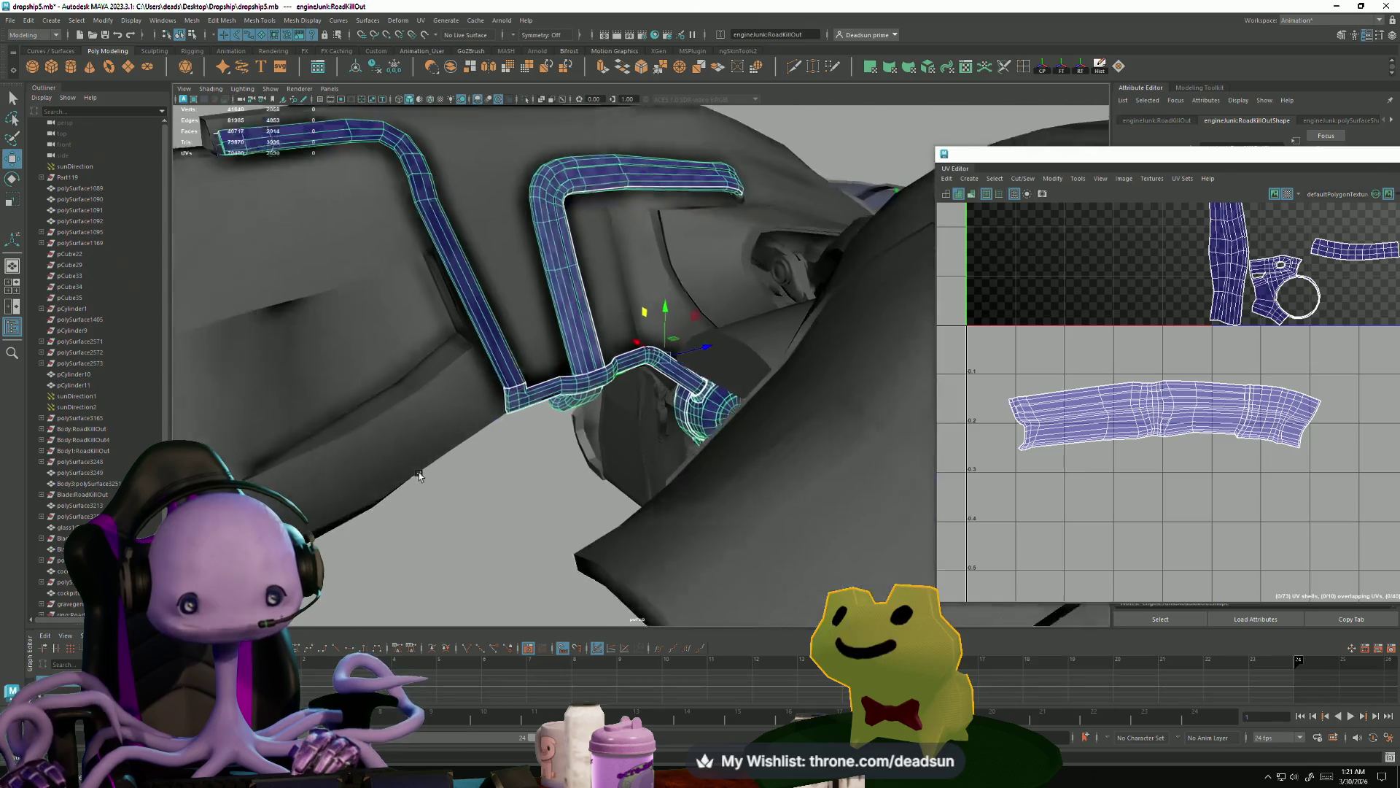
key(ctrl+z)
key(ctrl+z)
key(ctrl+z)
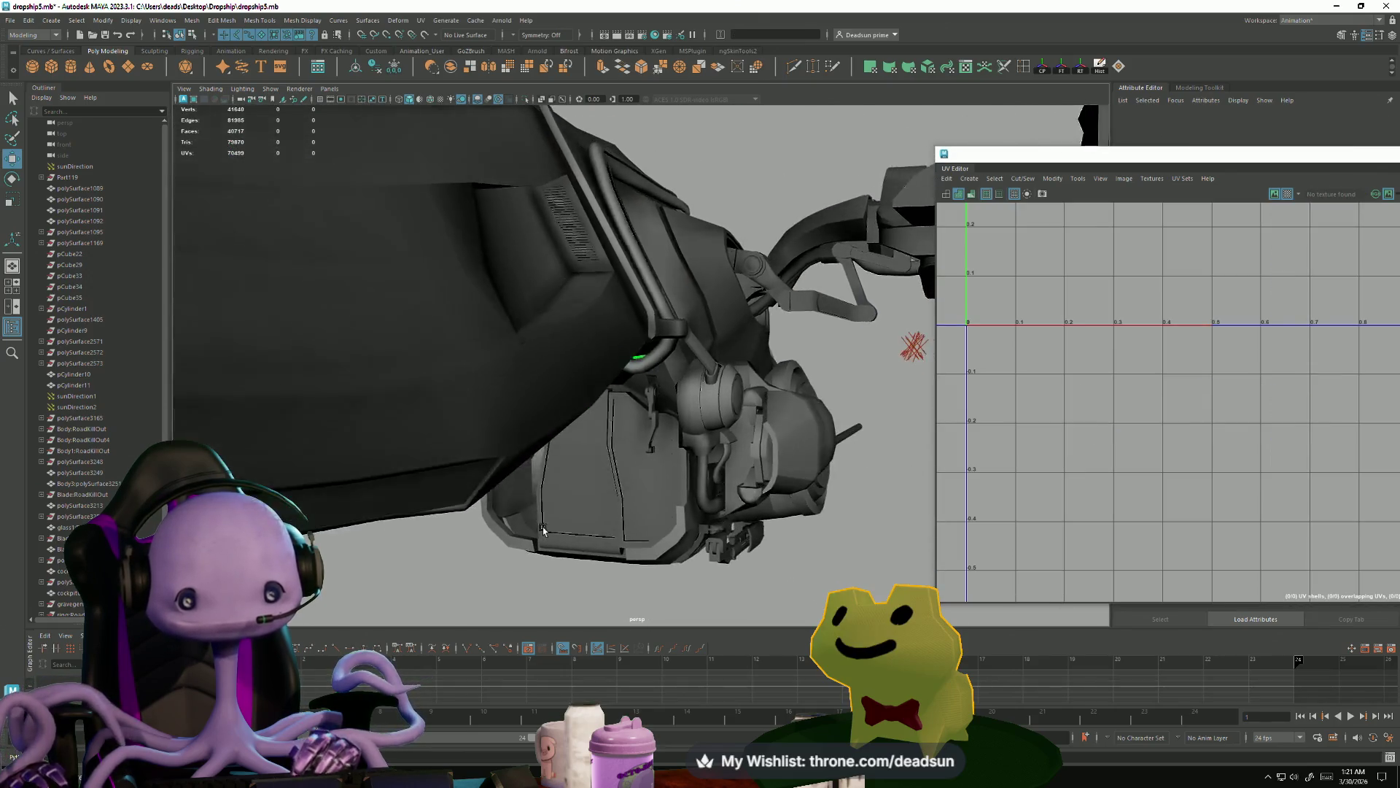
key(ctrl+z)
key(ctrl+z)
key(ctrl+z)
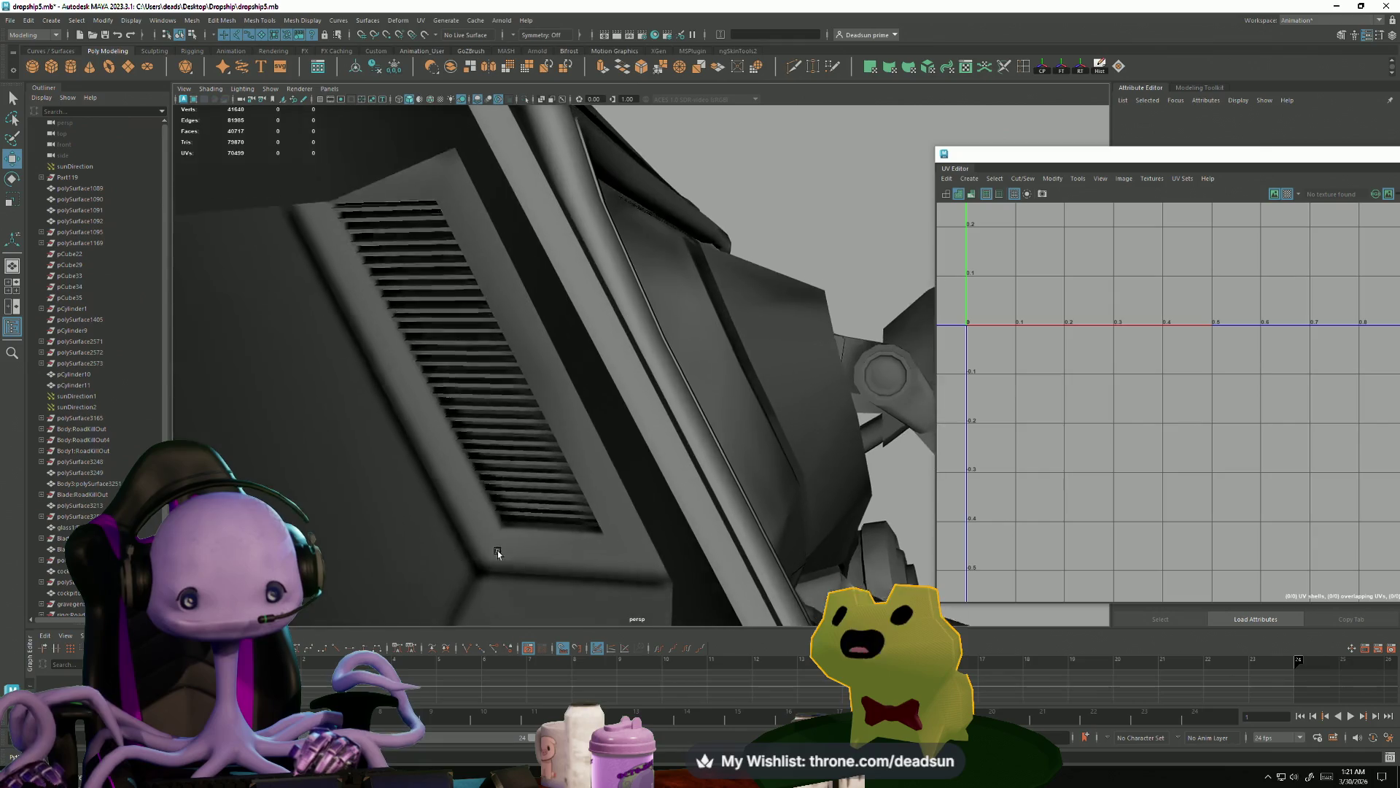
key(ctrl+z)
key(ctrl+z)
key(ctrl+z)
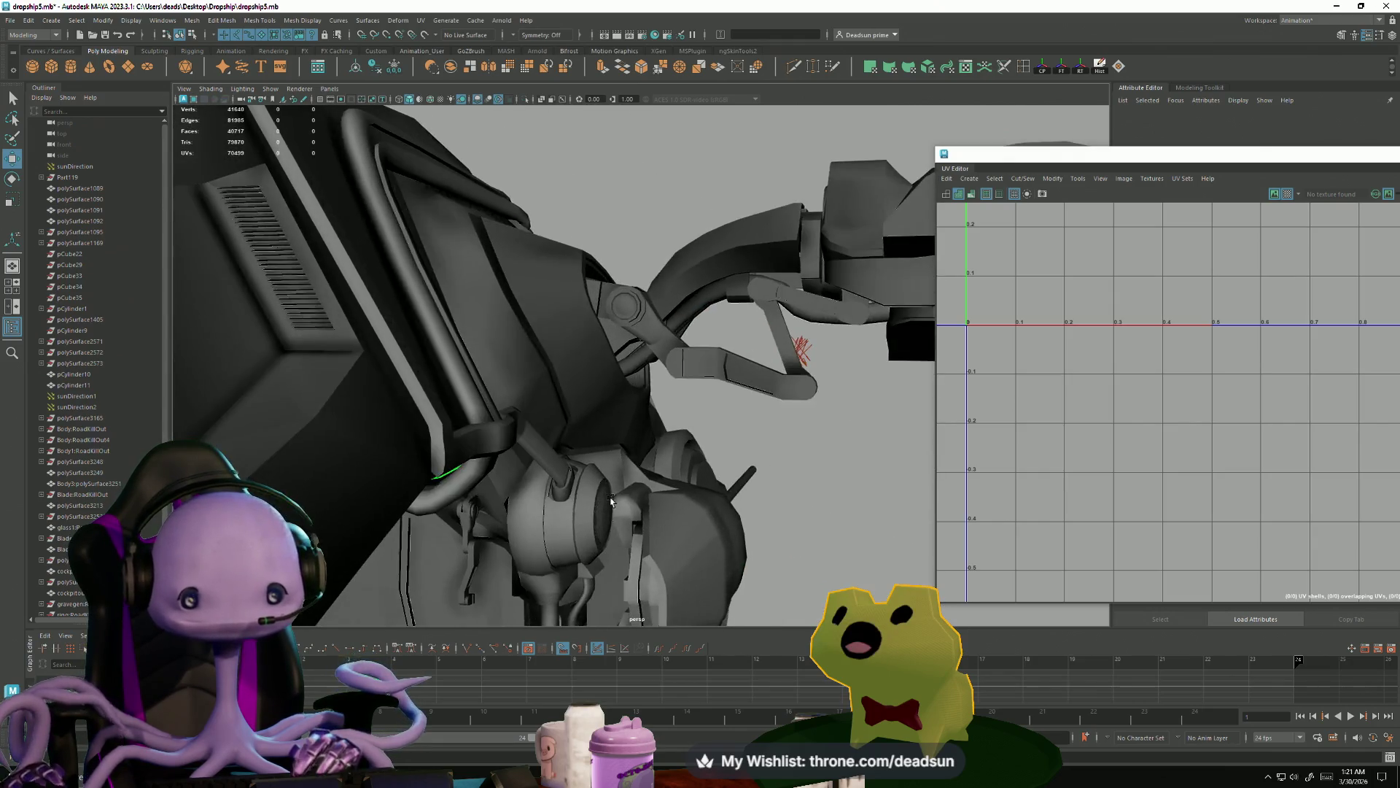
key(ctrl+z)
key(ctrl+z)
key(ctrl+z)
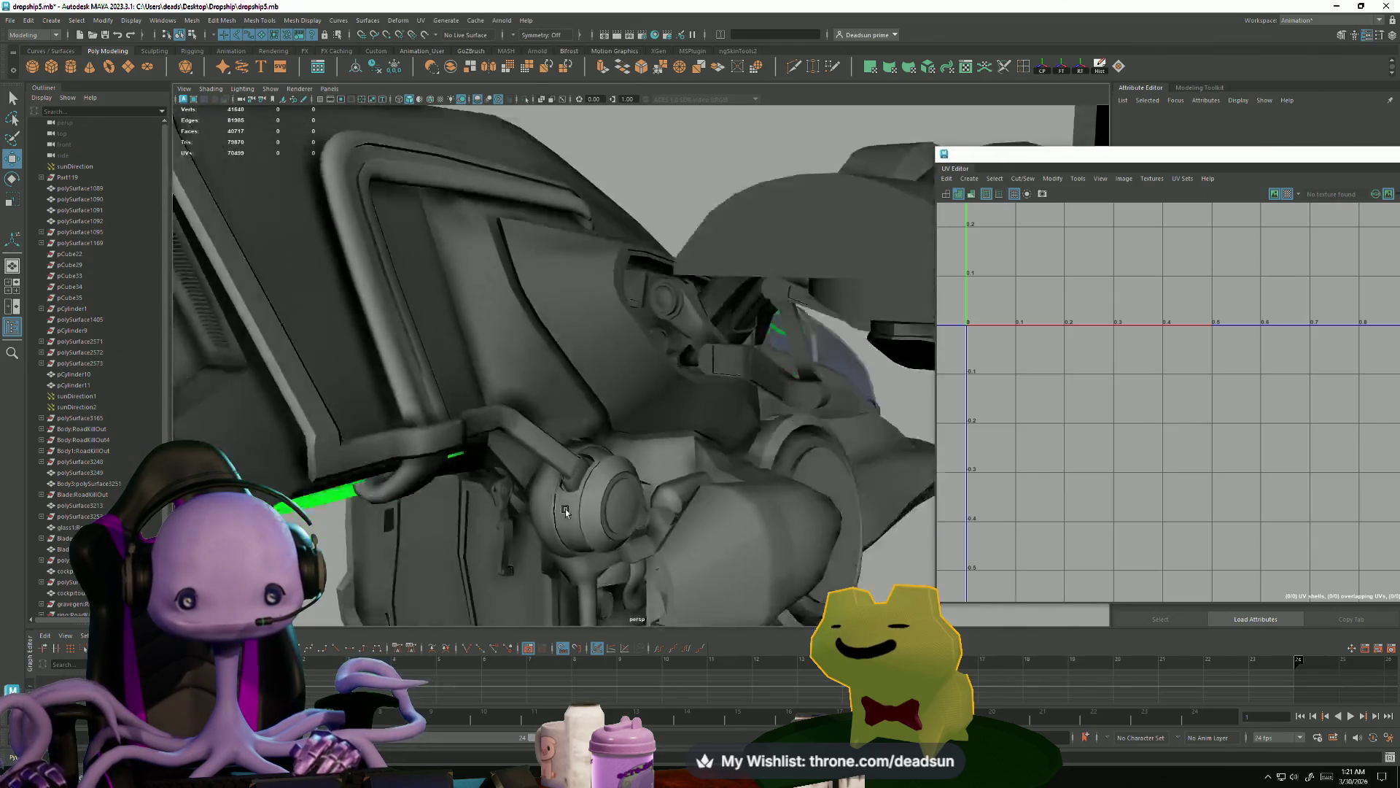
key(ctrl+z)
key(ctrl+z)
key(ctrl+z)
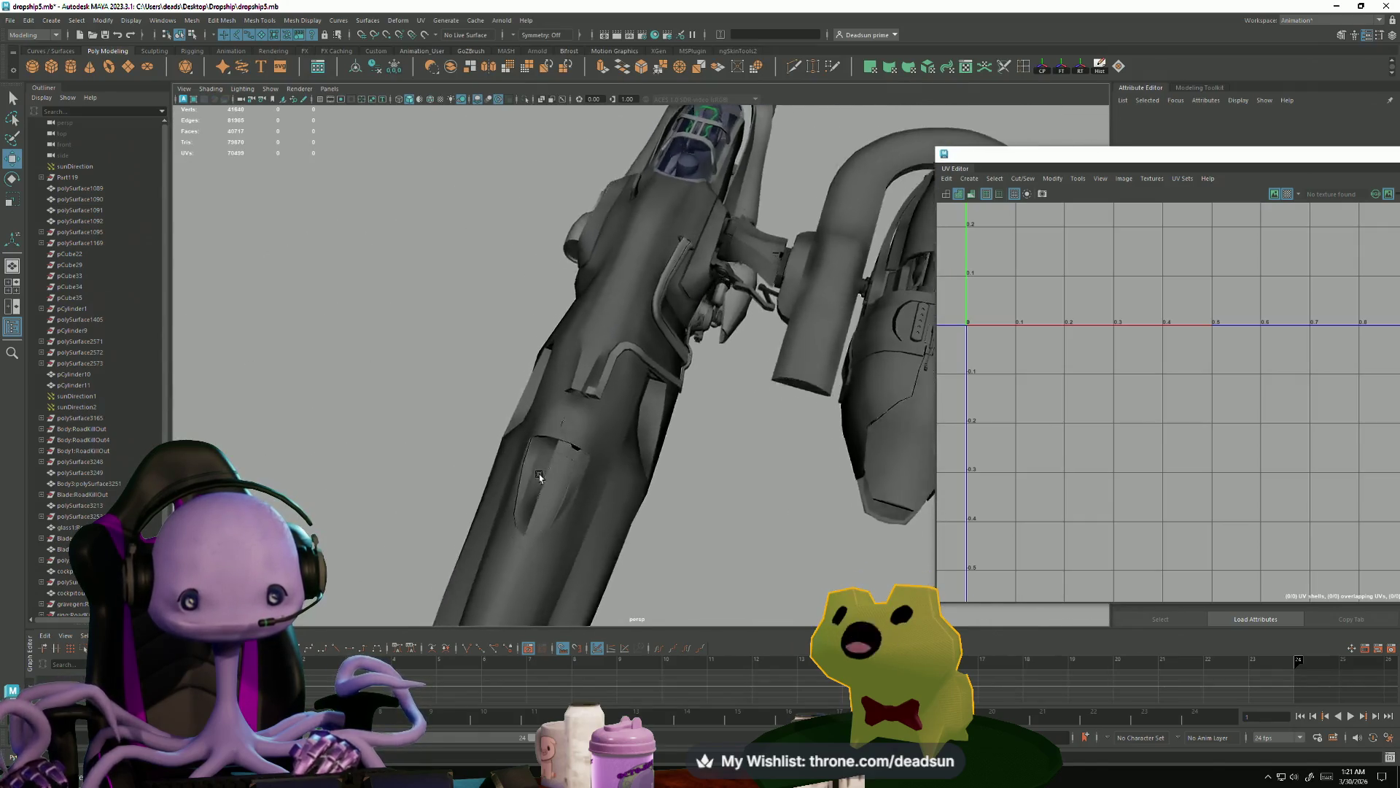
key(ctrl+z)
key(ctrl+z)
key(ctrl+z)
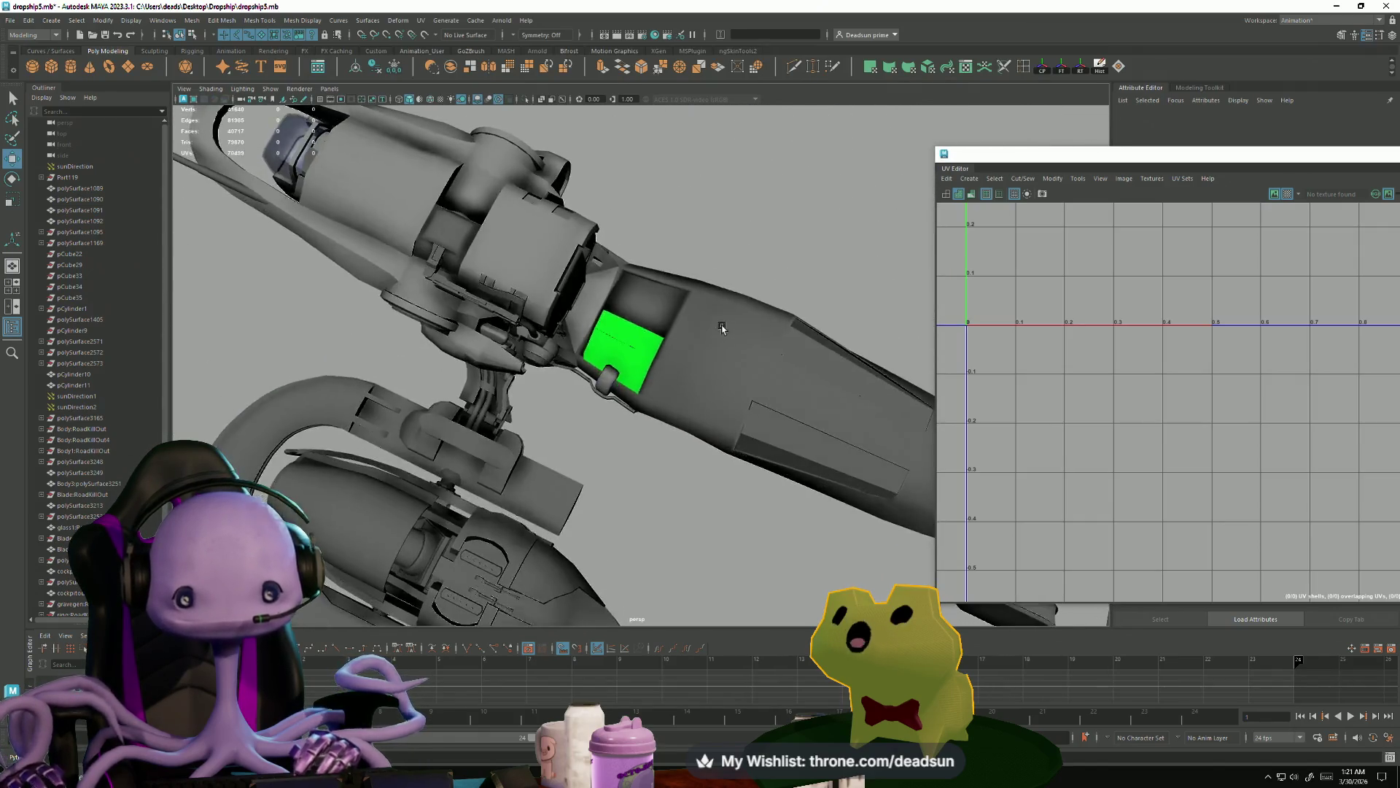
key(ctrl+z)
key(ctrl+z)
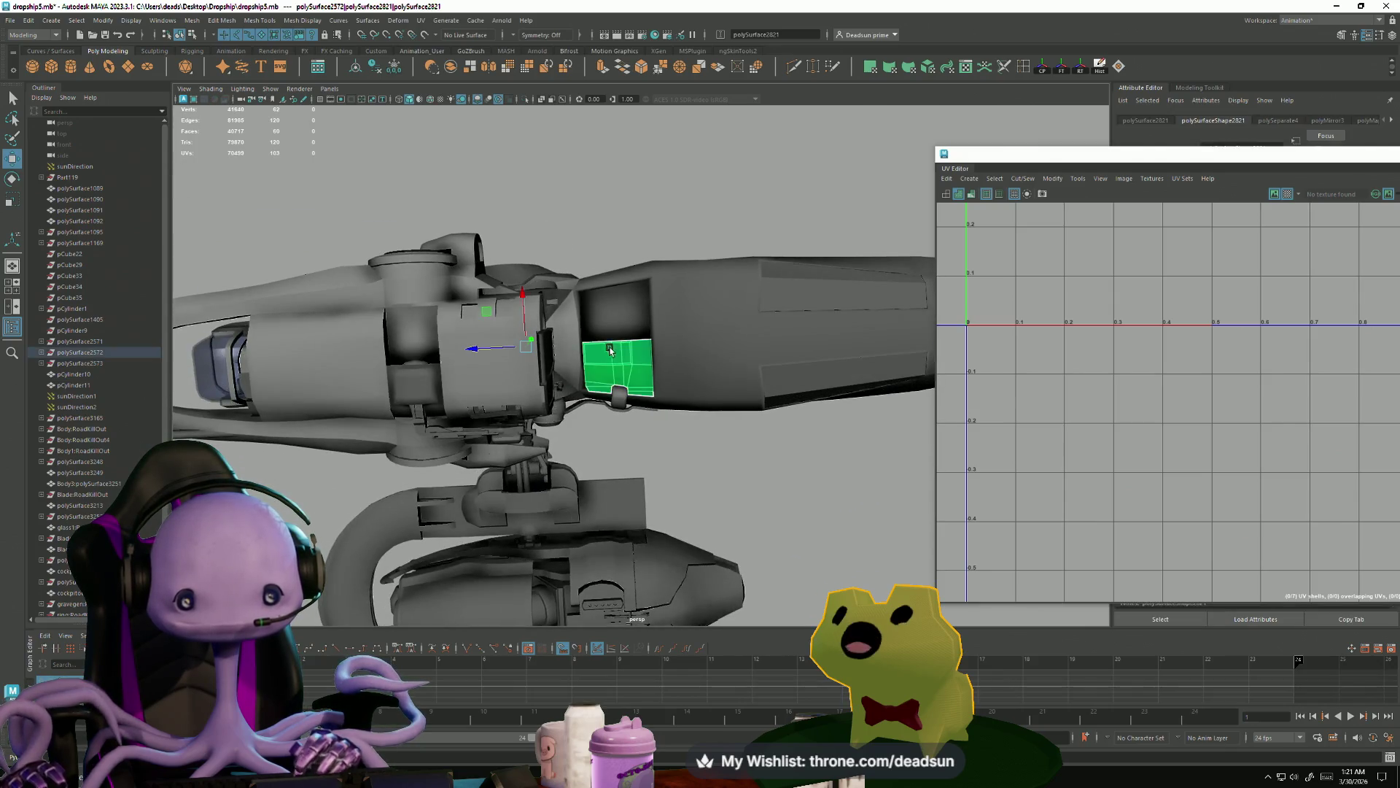
mouse_move(608, 353)
right_down()
mouse_move(609, 539)
mouse_move(629, 640)
mouse_move(689, 638)
right_up()
click(691, 485)
- Select the hull mesh and assign it the Blinn material as well
mouse_move(691, 485)
alt+mouse_down()
mouse_move(667, 459)
mouse_move(711, 507)
mouse_move(697, 519)
mouse_move(744, 547)
alt+mouse_up()
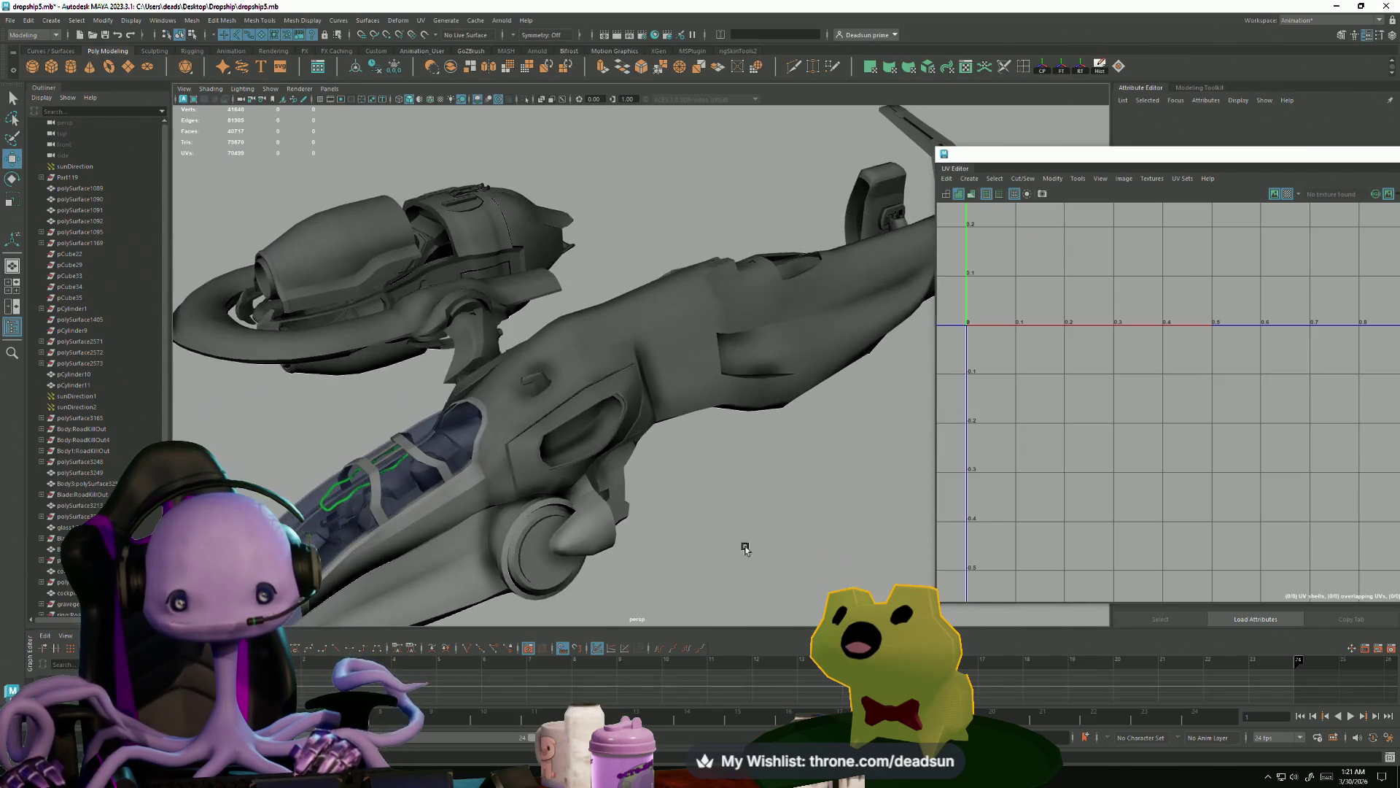
click(666, 394)
right_drag(681, 375, 683, 406)
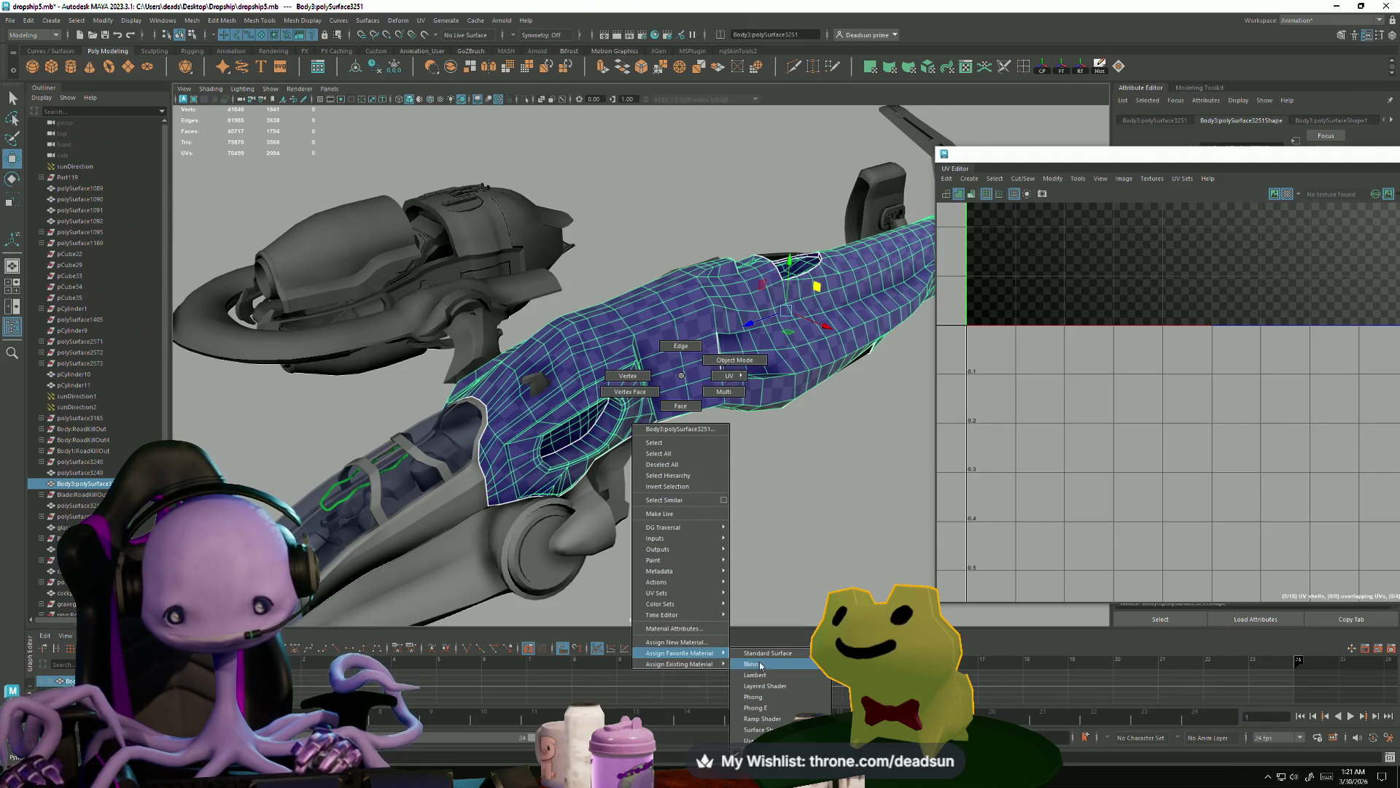
right_drag(761, 665, 760, 665)
click(656, 510)
- Look over the ship toward the cockpit side and select the pipe to show its UVs
mouse_move(656, 510)
alt+mouse_down()
mouse_move(623, 574)
mouse_move(637, 579)
mouse_move(720, 507)
mouse_move(674, 576)
mouse_move(632, 574)
mouse_move(569, 503)
mouse_move(536, 503)
alt+mouse_up()
mouse_move(621, 509)
alt+right_down()
mouse_move(615, 581)
mouse_move(765, 609)
mouse_move(628, 463)
alt+right_up()
click(772, 609)
mouse_move(628, 462)
alt+mouse_down()
mouse_move(469, 413)
mouse_move(459, 475)
mouse_move(656, 578)
alt+mouse_up()
click(738, 454)
alt+drag(737, 454, 656, 491)
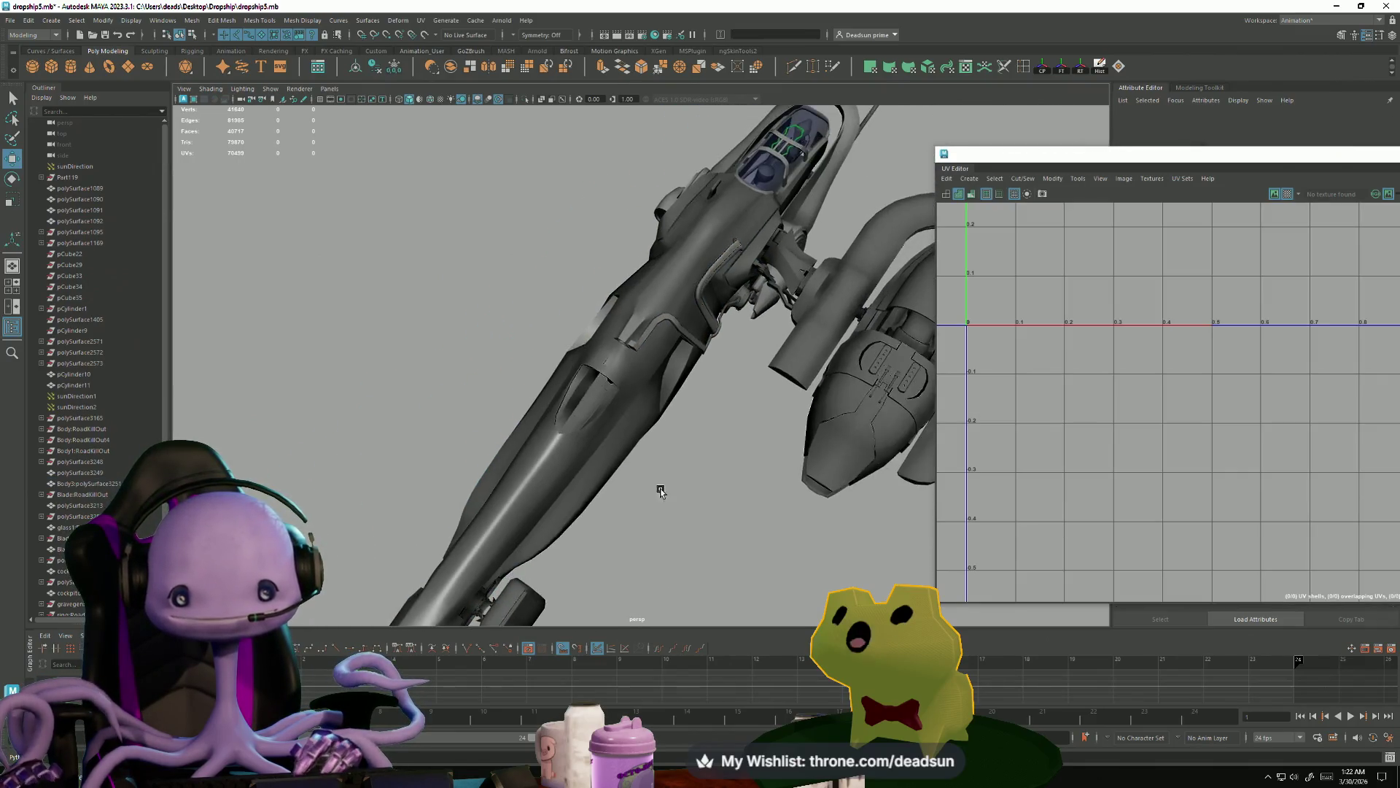
alt+right_drag(656, 490, 700, 459)
mouse_move(700, 460)
alt+mouse_down()
mouse_move(731, 475)
mouse_move(584, 486)
mouse_move(548, 510)
mouse_move(610, 484)
alt+mouse_up()
alt+right_drag(609, 485, 713, 422)
click(642, 403)
mouse_move(642, 404)
alt+mouse_down()
mouse_move(663, 401)
mouse_move(611, 517)
mouse_move(653, 496)
mouse_move(623, 557)
mouse_move(465, 530)
mouse_move(640, 498)
alt+mouse_up()
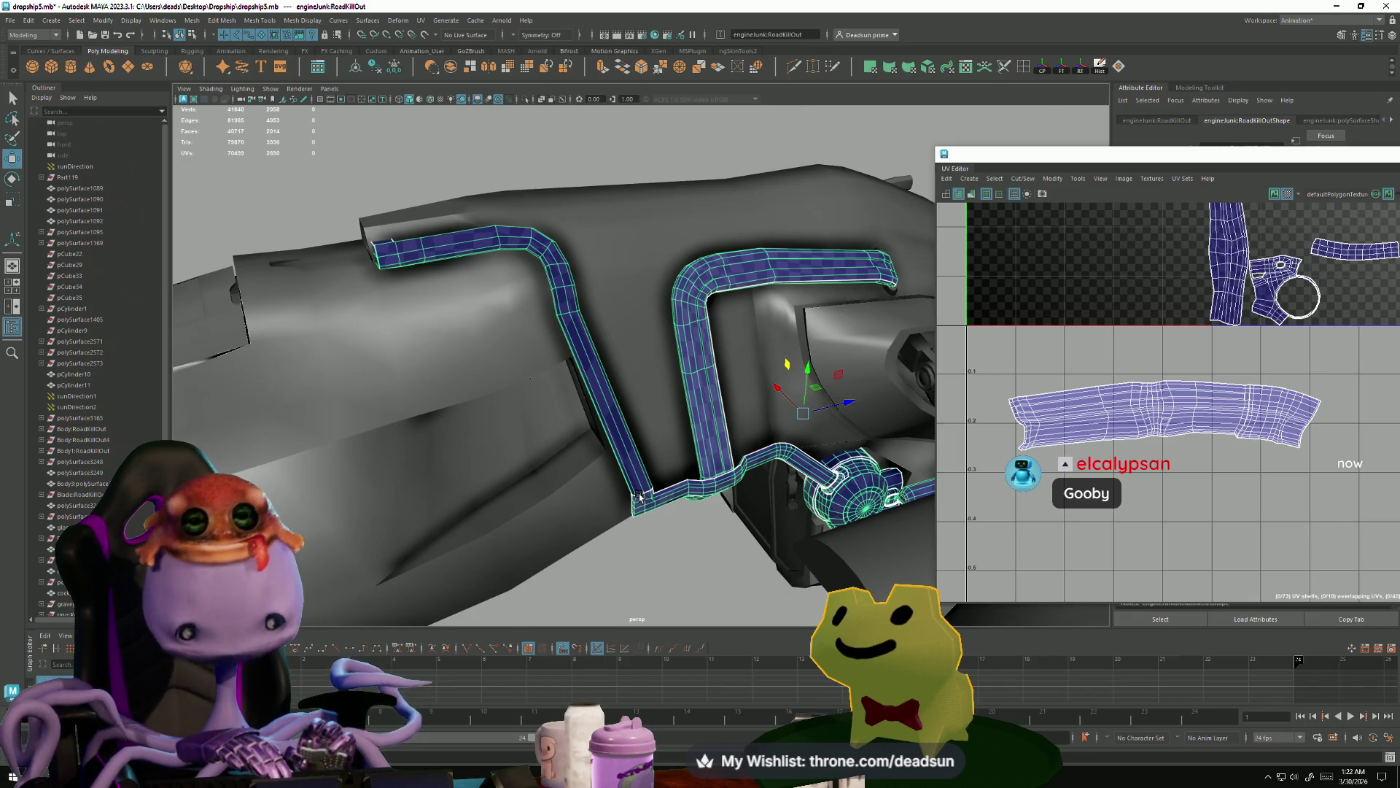
- Select the ship's side panel and frame its UV shells in the UV Editor
mouse_move(752, 406)
alt+mouse_down()
mouse_move(575, 372)
mouse_move(663, 500)
mouse_move(582, 461)
mouse_move(584, 489)
mouse_move(605, 467)
alt+mouse_up()
click(575, 373)
key(f)
scroll(1134, 412, up, 4)
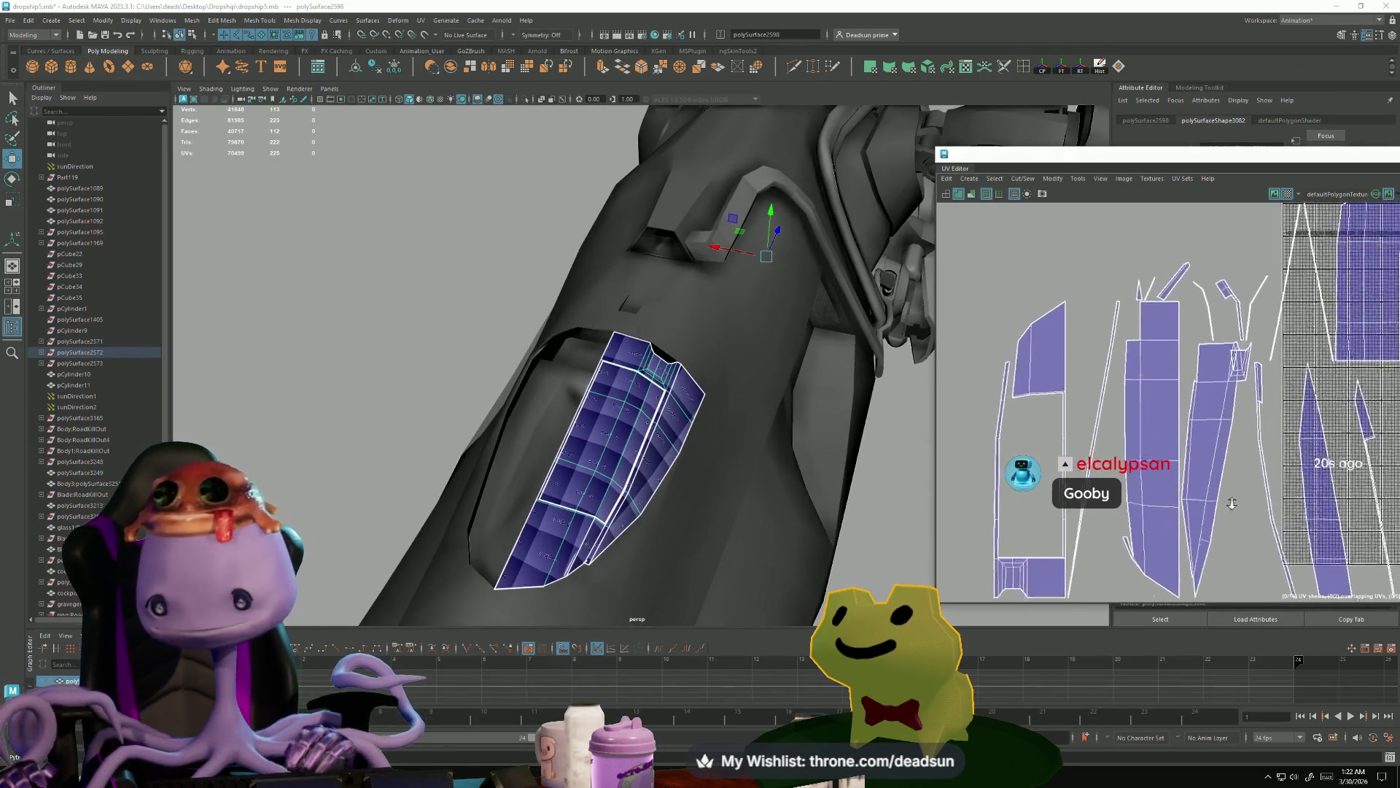
alt+middle_drag(1133, 412, 1121, 377)
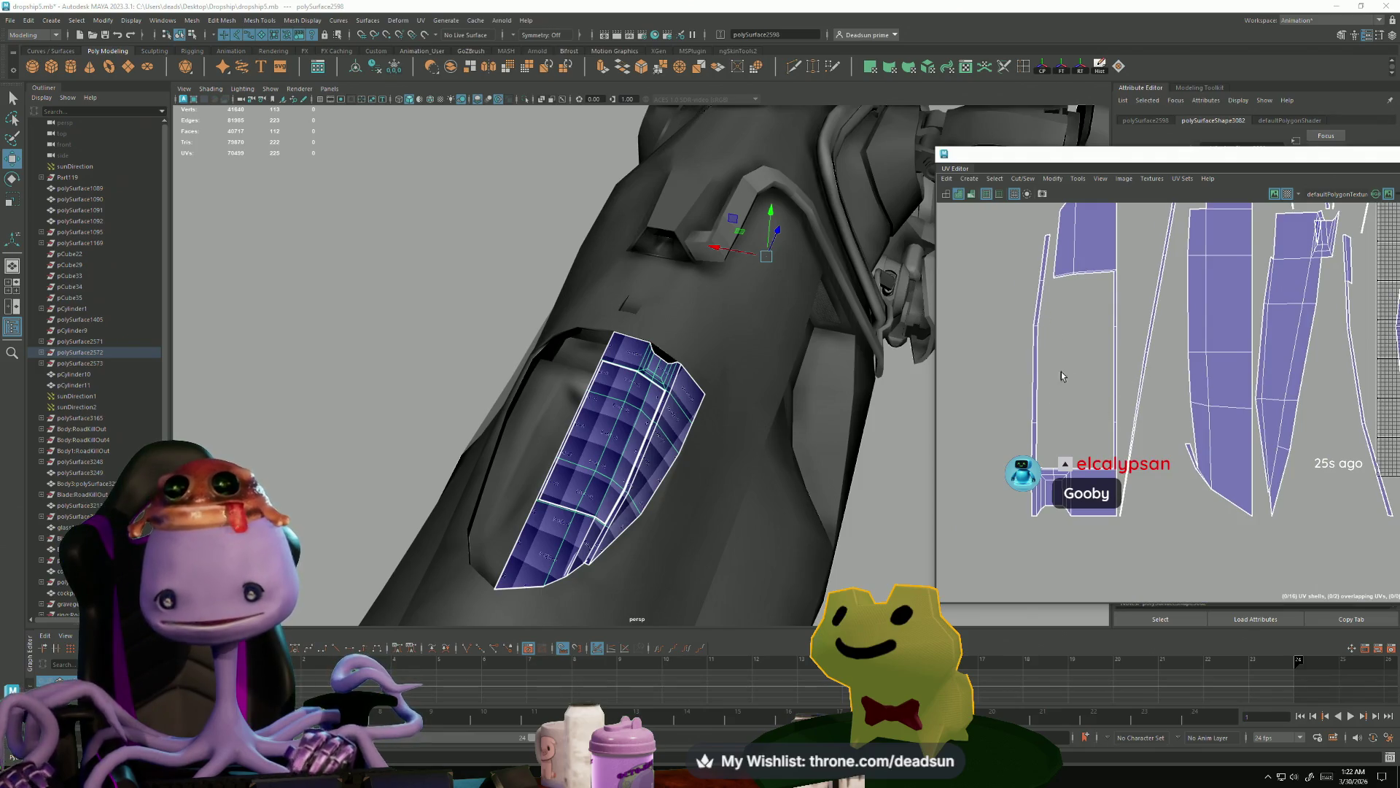
scroll(1062, 376, down, 3)
mouse_move(1209, 370)
alt+middle_down()
mouse_move(1245, 399)
mouse_move(1251, 308)
alt+middle_up()
- Zoom in on the purple panel, switch to edges and pick an edge along its fold
mouse_move(715, 397)
alt+mouse_down()
mouse_move(795, 525)
mouse_move(797, 503)
alt+mouse_up()
right_drag(797, 504, 797, 469)
click(850, 520)
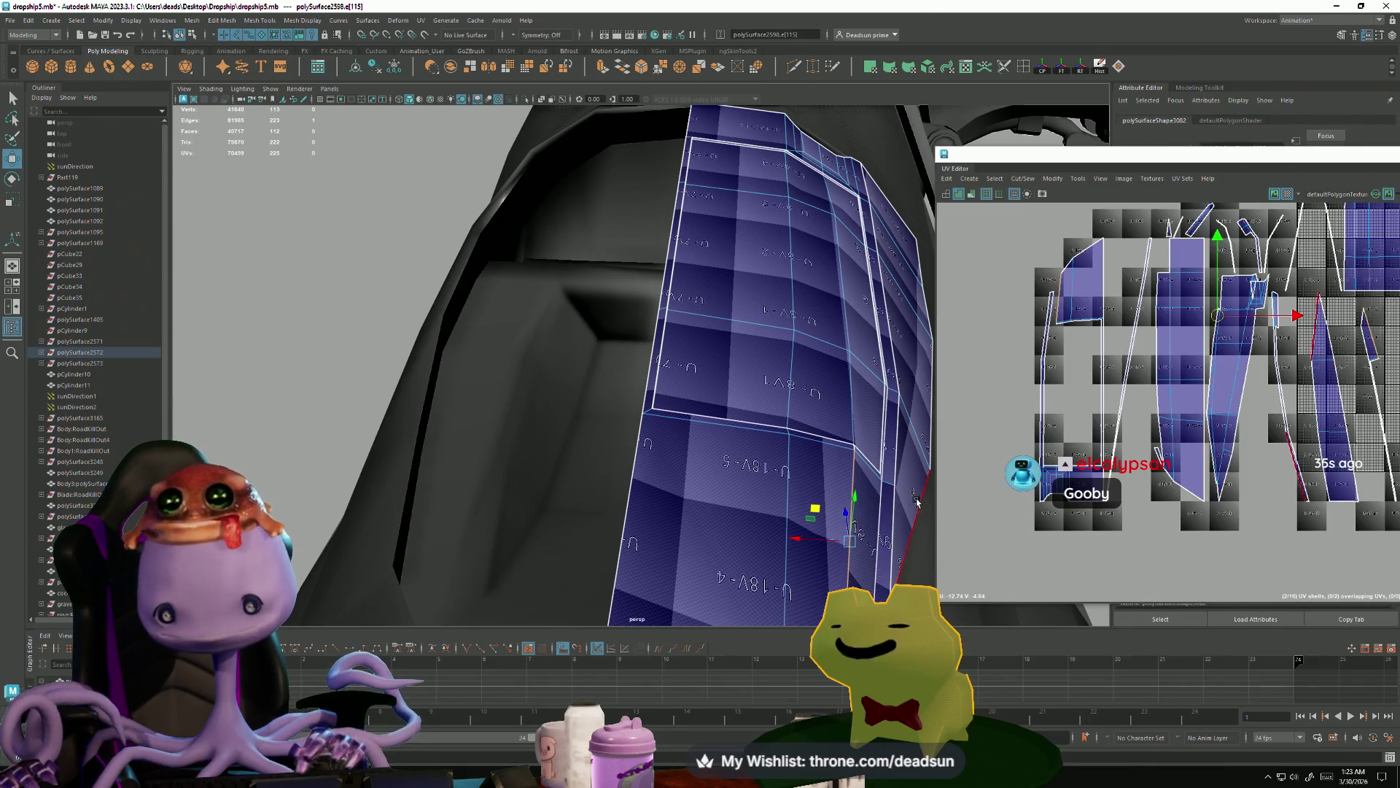
- Add more edges along the panel's fold and apply Mesh Display > Soften Edge to them
alt+drag(916, 502, 886, 498)
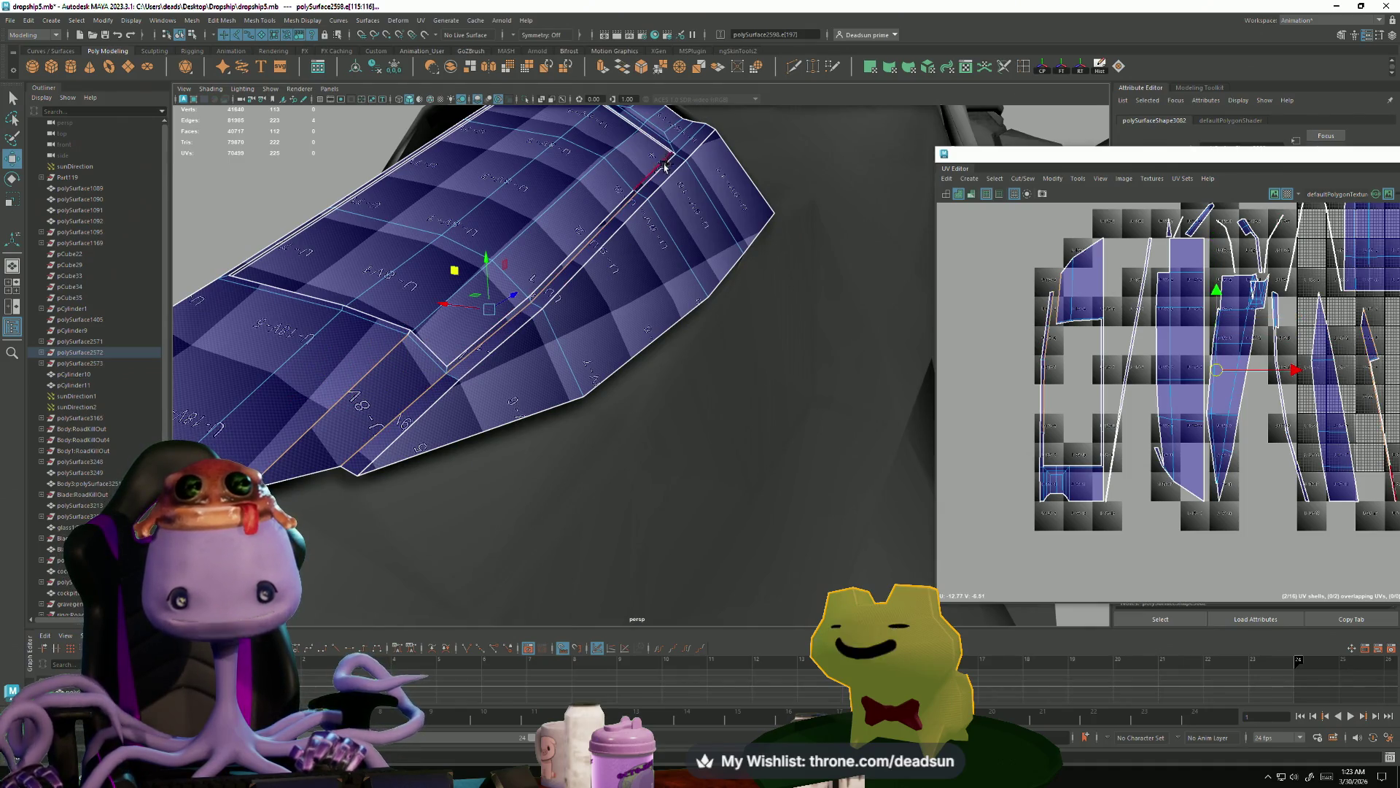
alt+drag(665, 169, 508, 545)
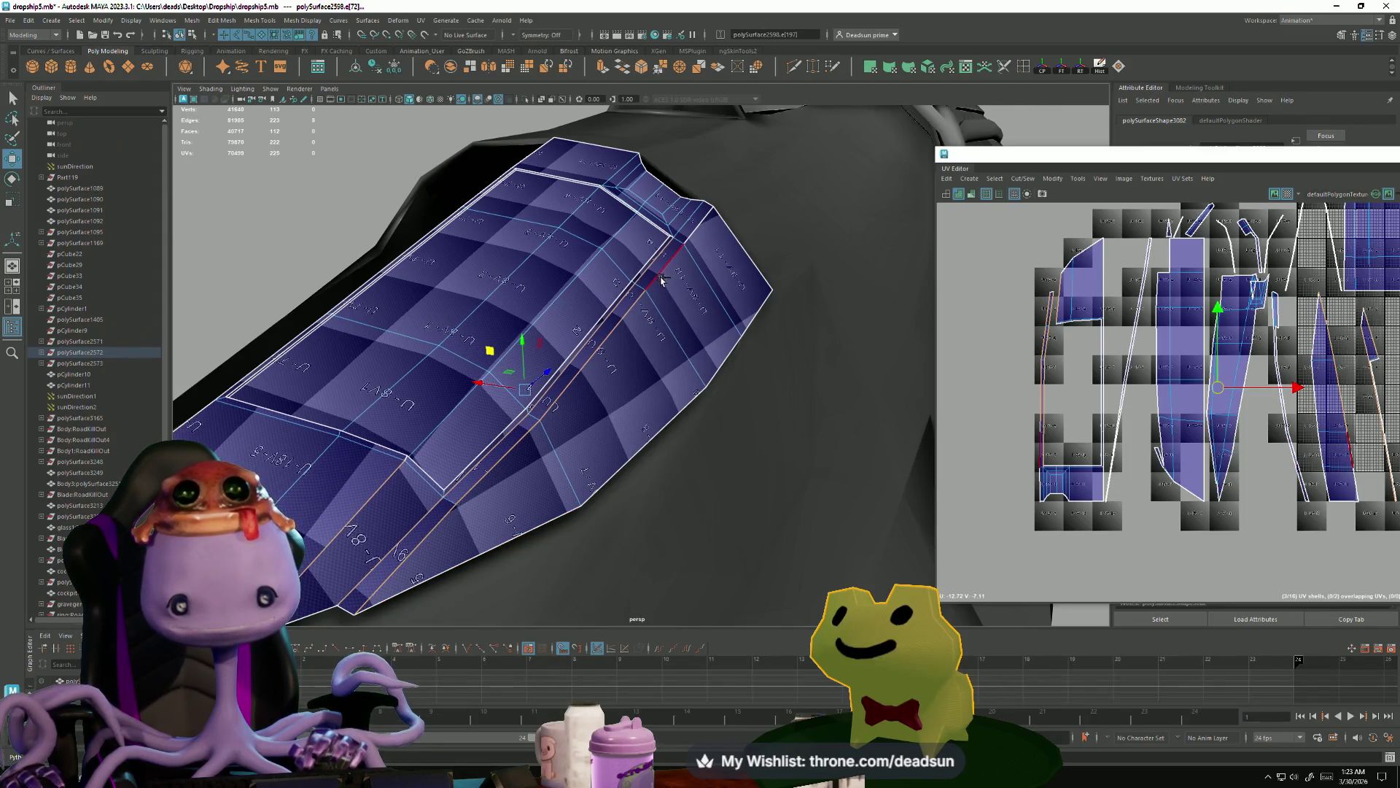
alt+drag(630, 385, 643, 426)
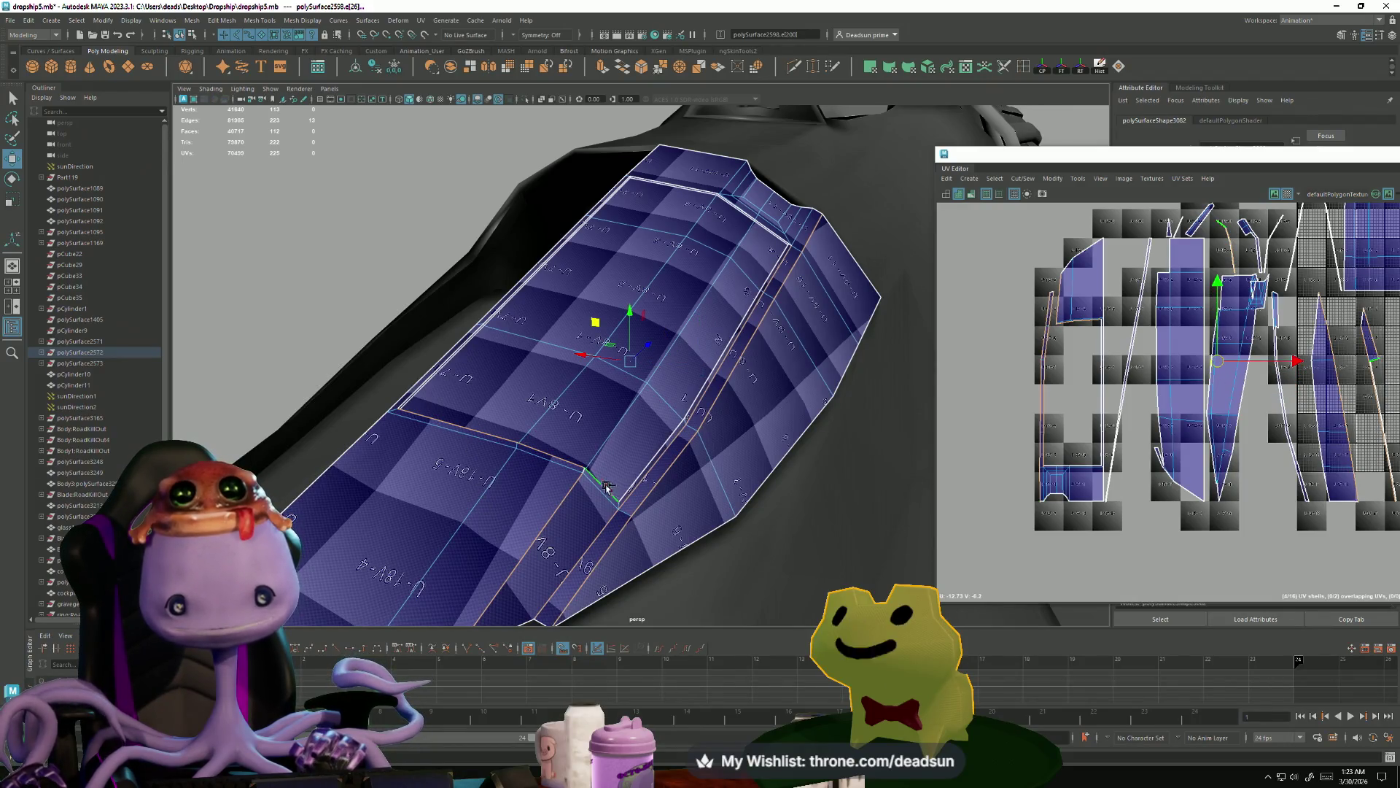
shift+click(684, 408)
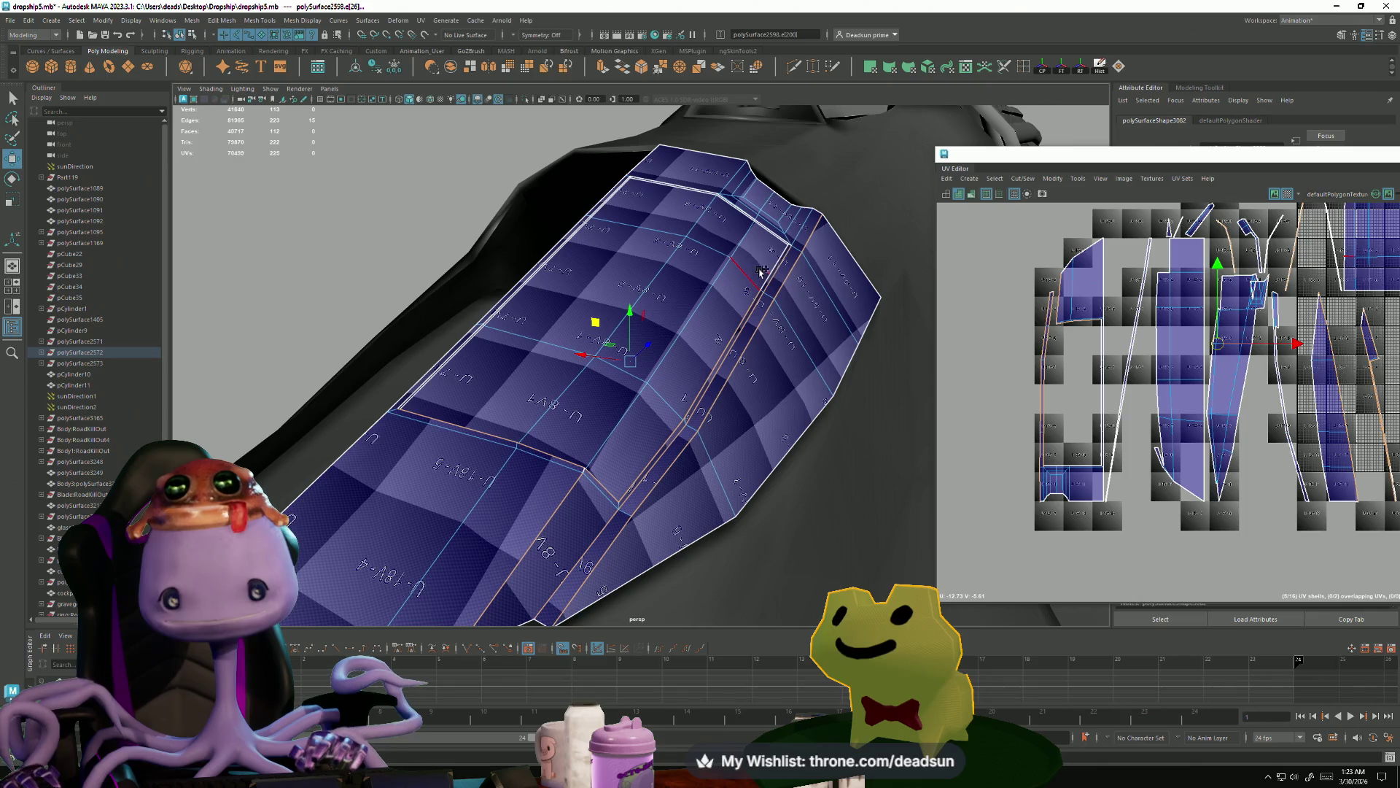
mouse_move(694, 357)
alt+mouse_down()
mouse_move(621, 573)
mouse_move(461, 582)
mouse_move(477, 520)
mouse_move(588, 385)
mouse_move(569, 365)
alt+mouse_up()
shift+click(441, 565)
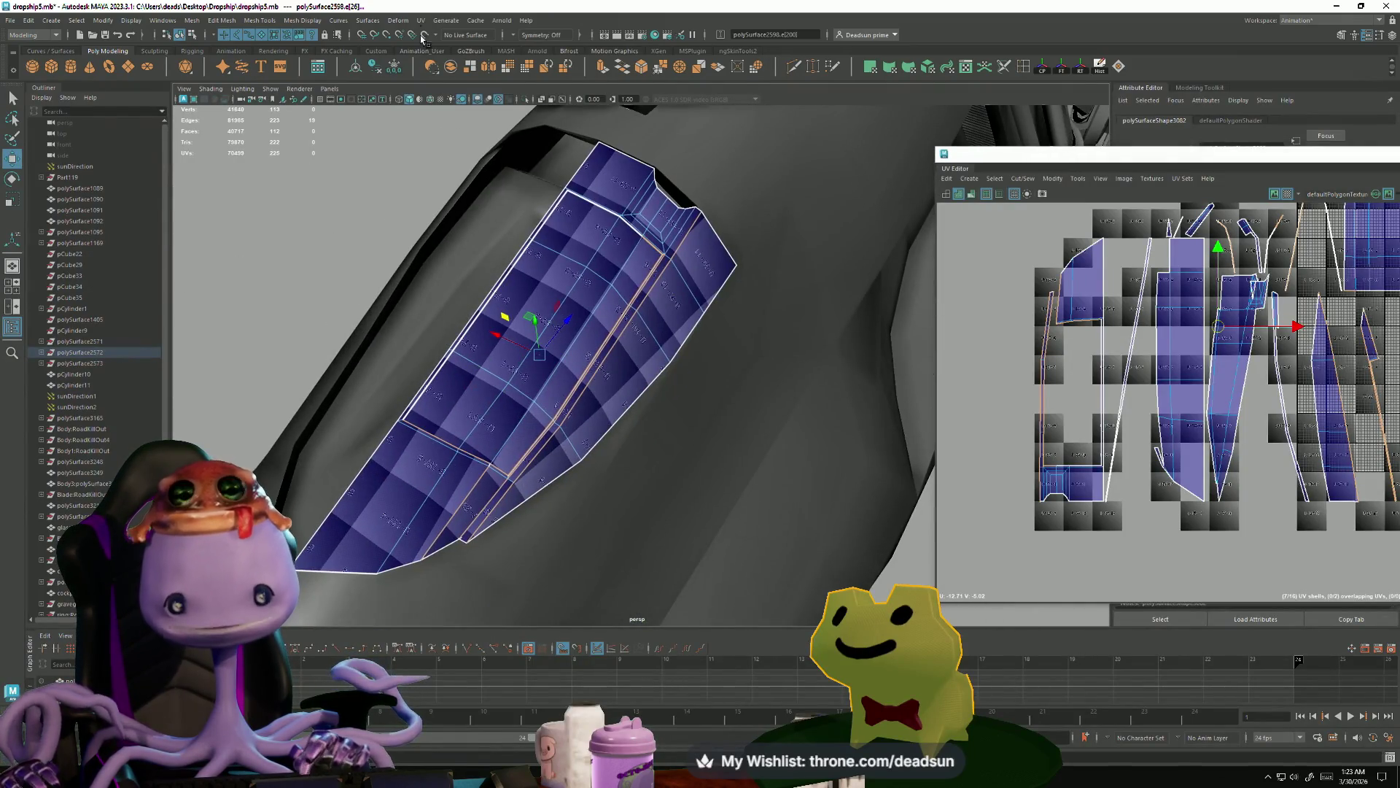
click(302, 20)
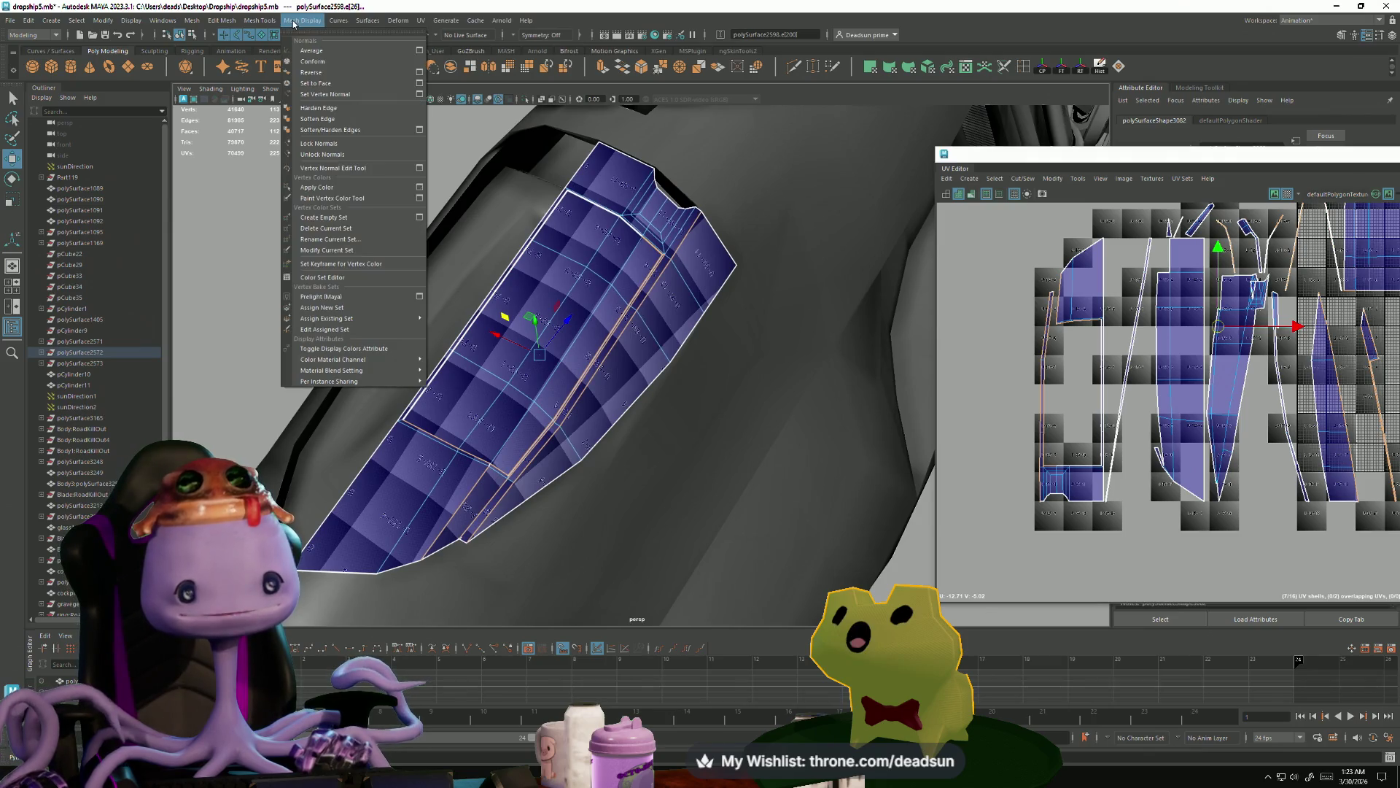
click(320, 119)
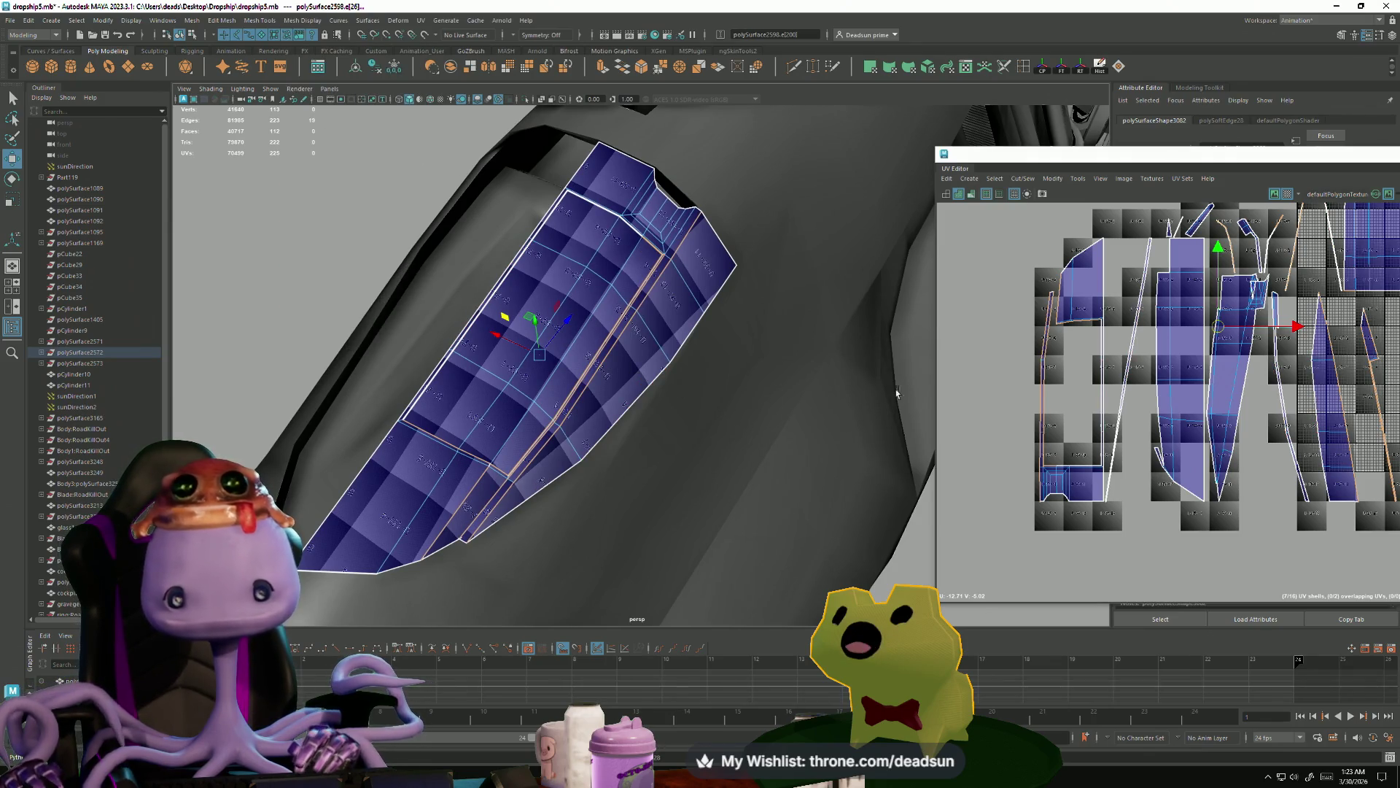
scroll(1210, 350, down, 2)
scroll(1240, 364, up, 3)
alt+middle_drag(1285, 370, 1221, 358)
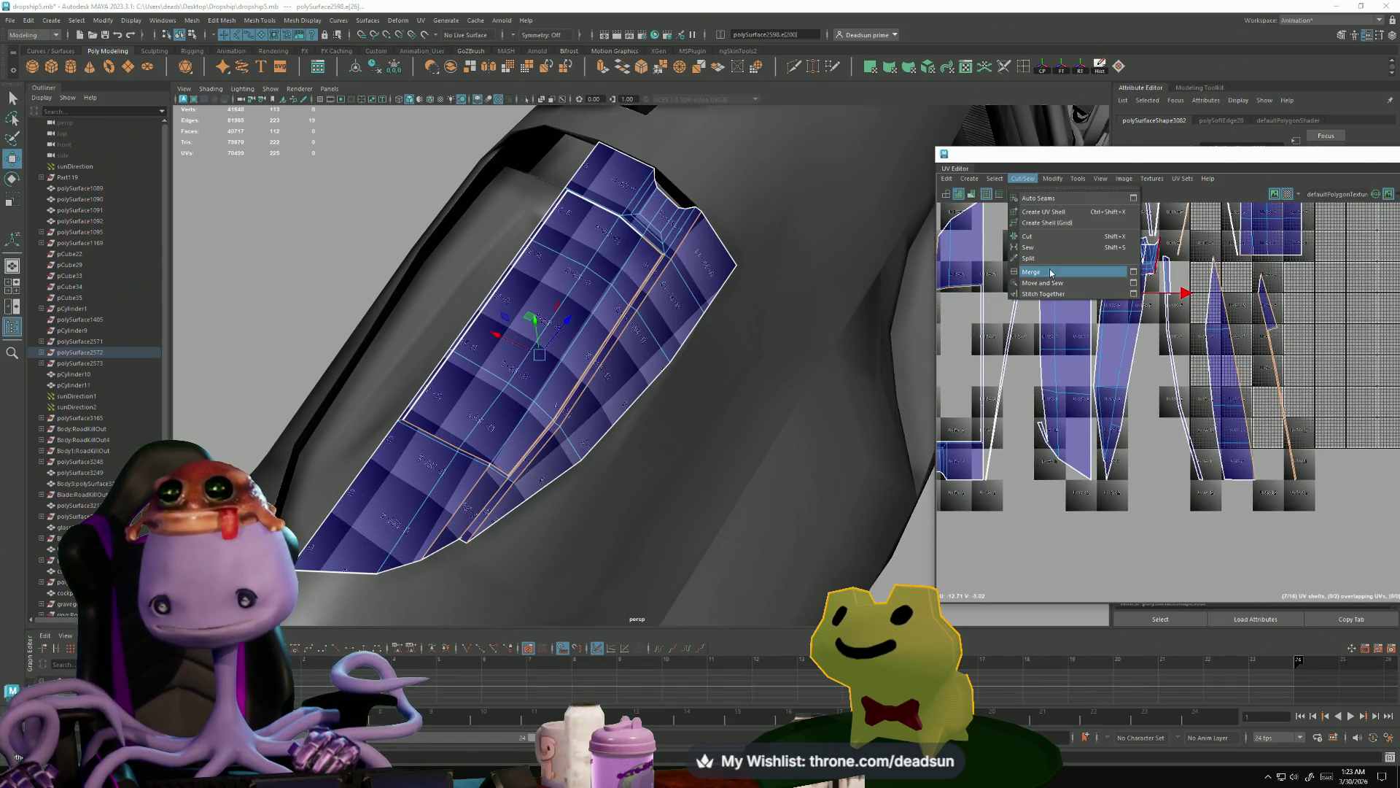
- Move and Sew the currently chosen UV edges together
alt+middle_drag(1052, 279, 1082, 407)
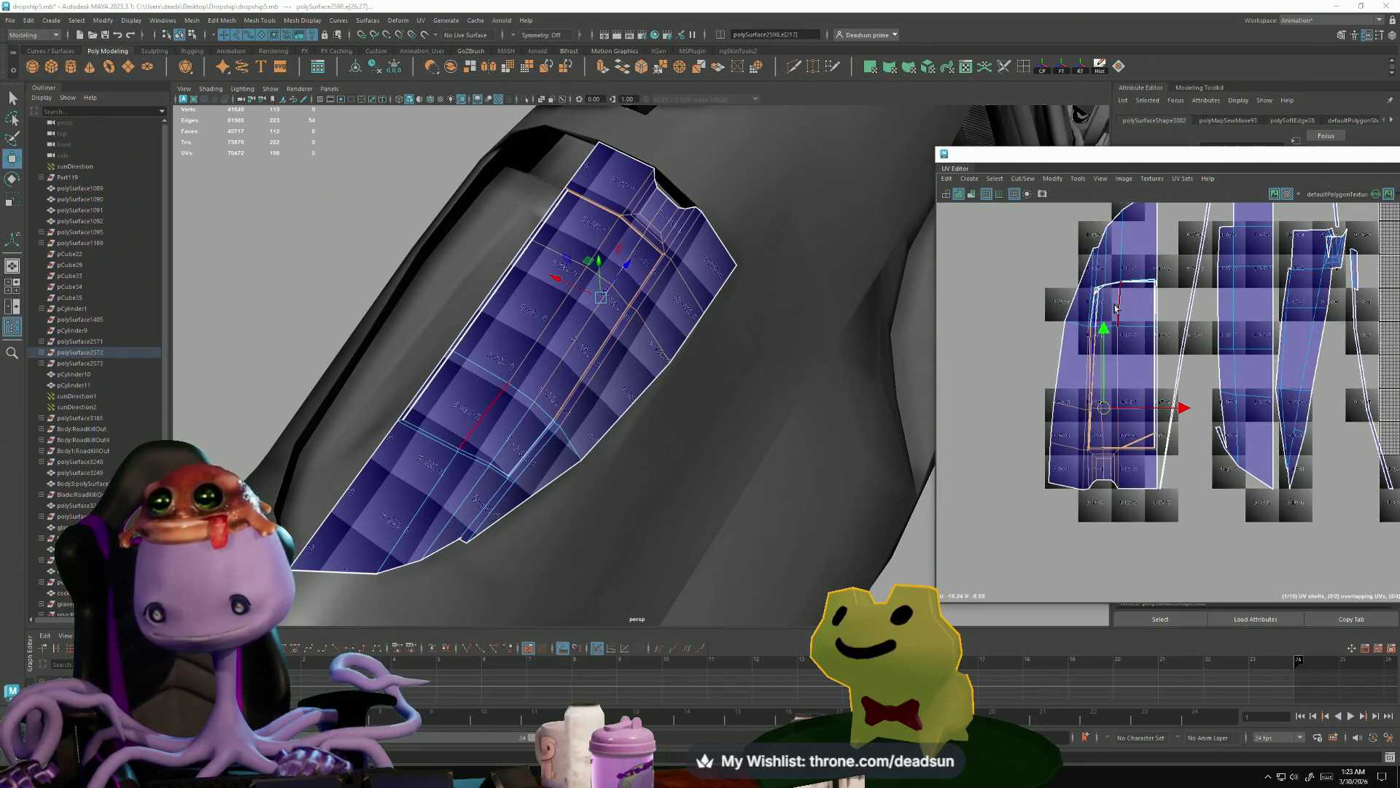
scroll(1094, 226, up, 5)
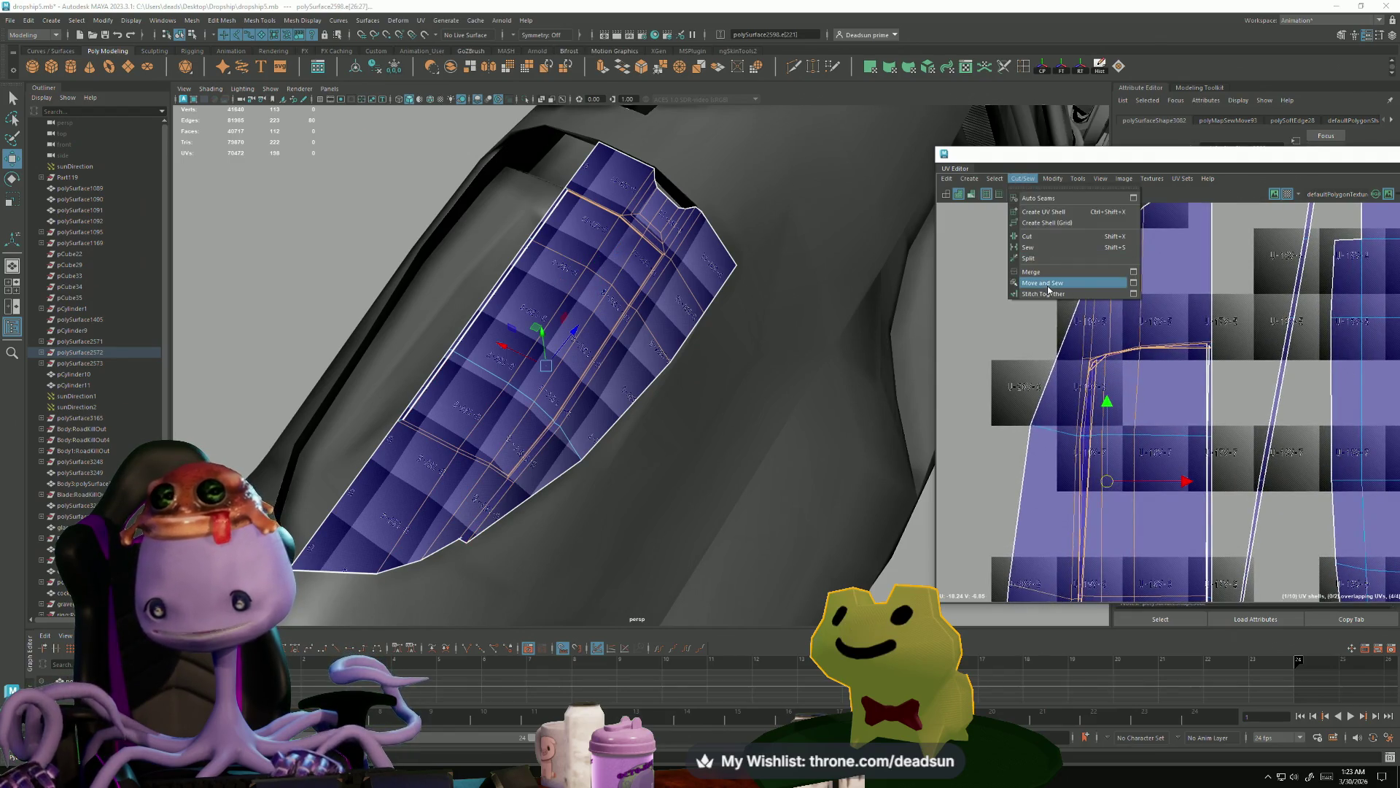
click(1048, 284)
- Select the stray seam edge and Move and Sew it onto its neighbouring shell
alt+middle_drag(1244, 467, 1029, 286)
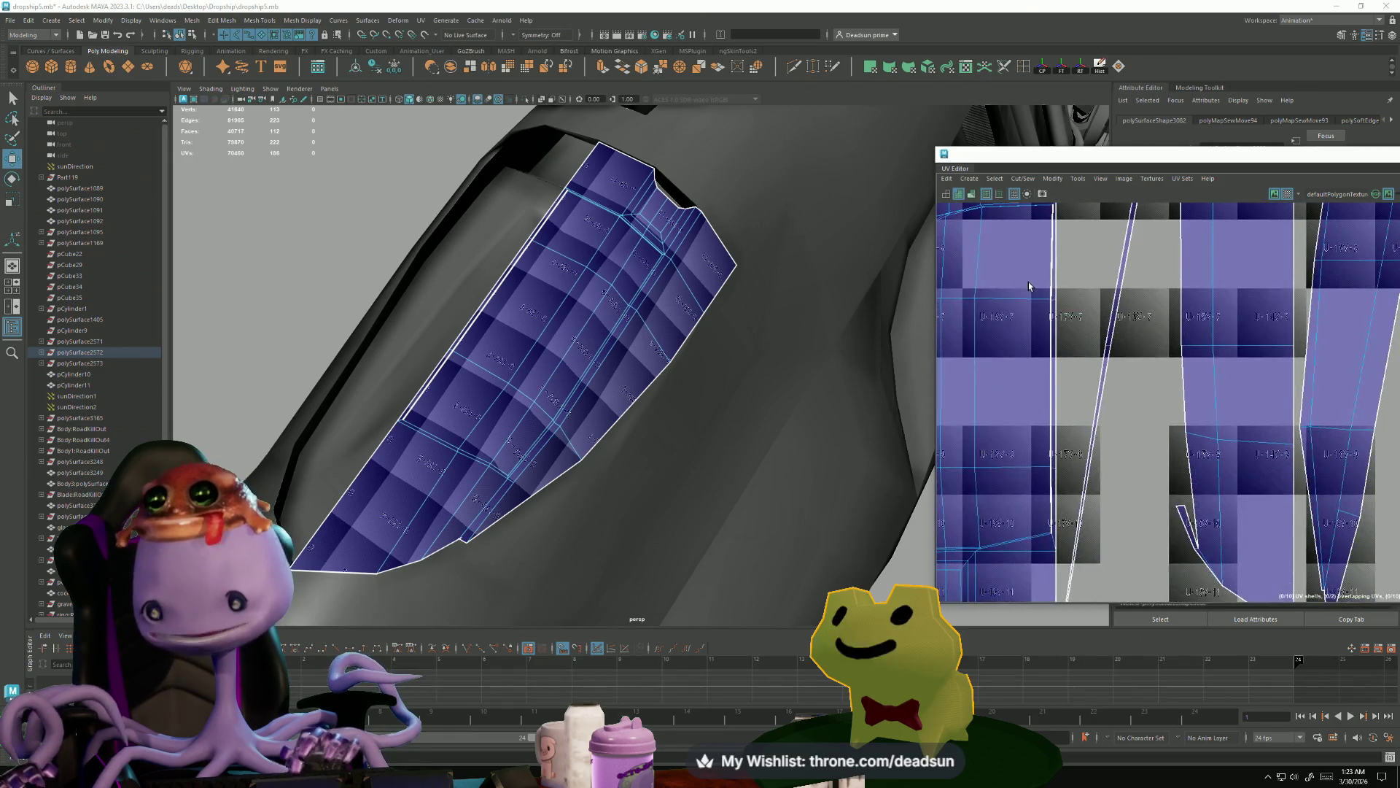
drag(1047, 285, 1030, 494)
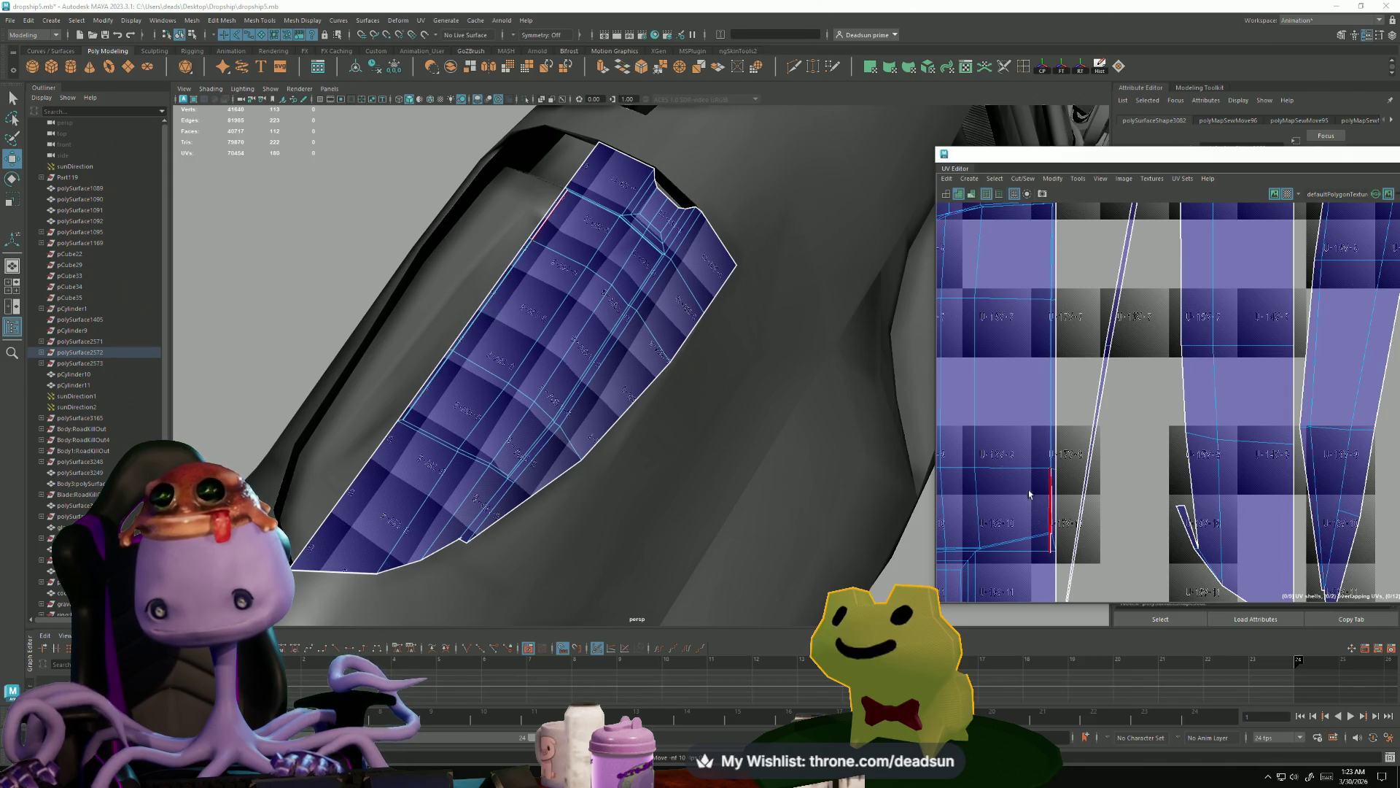
ctrl+drag(1048, 546, 1050, 466)
mouse_move(1050, 467)
alt+middle_down()
mouse_move(1186, 608)
mouse_move(1210, 669)
alt+middle_up()
mouse_move(783, 414)
alt+mouse_down()
mouse_move(729, 397)
mouse_move(729, 456)
mouse_move(550, 403)
mouse_move(726, 460)
mouse_move(641, 441)
mouse_move(641, 493)
mouse_move(583, 494)
mouse_move(612, 562)
mouse_move(678, 575)
mouse_move(619, 576)
mouse_move(572, 572)
mouse_move(628, 510)
mouse_move(610, 510)
mouse_move(622, 472)
mouse_move(609, 415)
mouse_move(579, 453)
mouse_move(564, 440)
mouse_move(562, 462)
mouse_move(462, 459)
mouse_move(548, 399)
alt+mouse_up()
scroll(762, 444, up, 5)
scroll(650, 444, down, 5)
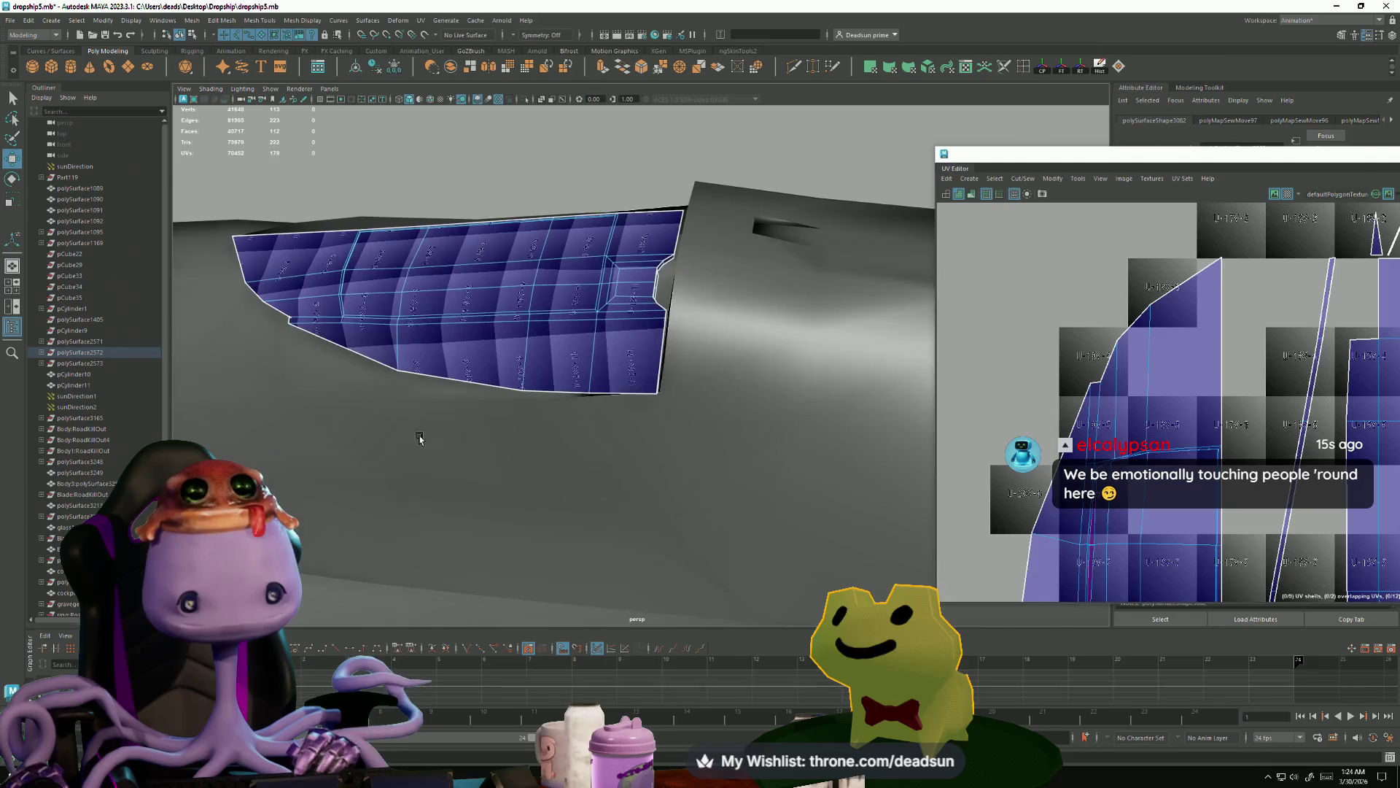
- Select the grey side panel, enter vertex mode and frame its left corner vertex
click(548, 399)
click(605, 356)
mouse_move(605, 357)
alt+mouse_down()
mouse_move(603, 416)
mouse_move(700, 409)
mouse_move(671, 414)
mouse_move(635, 352)
mouse_move(616, 428)
mouse_move(590, 355)
alt+mouse_up()
right_drag(606, 309, 606, 281)
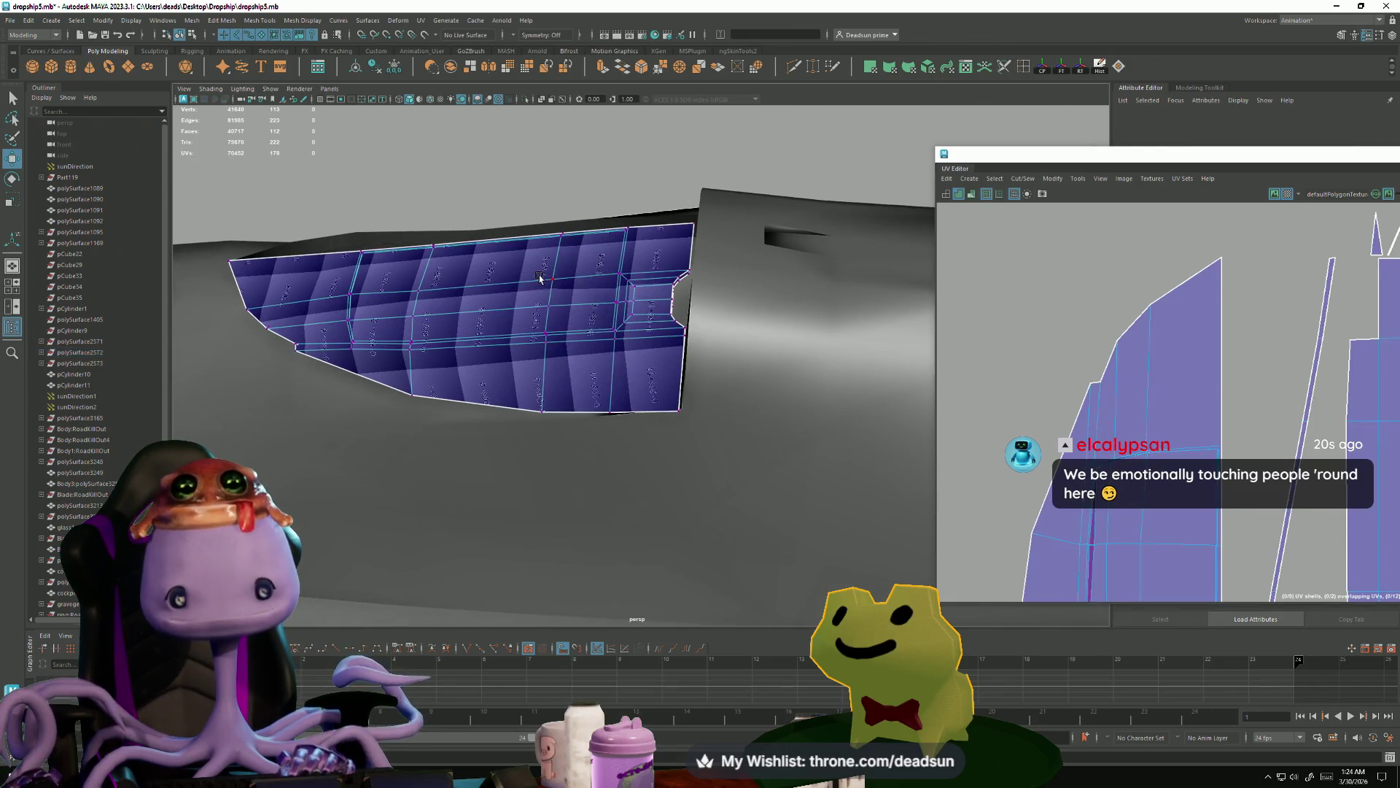
click(553, 283)
mouse_move(553, 283)
alt+mouse_down()
mouse_move(518, 366)
mouse_move(433, 295)
alt+mouse_up()
click(419, 290)
key(f)
mouse_move(537, 449)
alt+mouse_down()
mouse_move(572, 415)
mouse_move(431, 416)
mouse_move(775, 431)
mouse_move(418, 419)
mouse_move(470, 434)
mouse_move(559, 429)
alt+mouse_up()
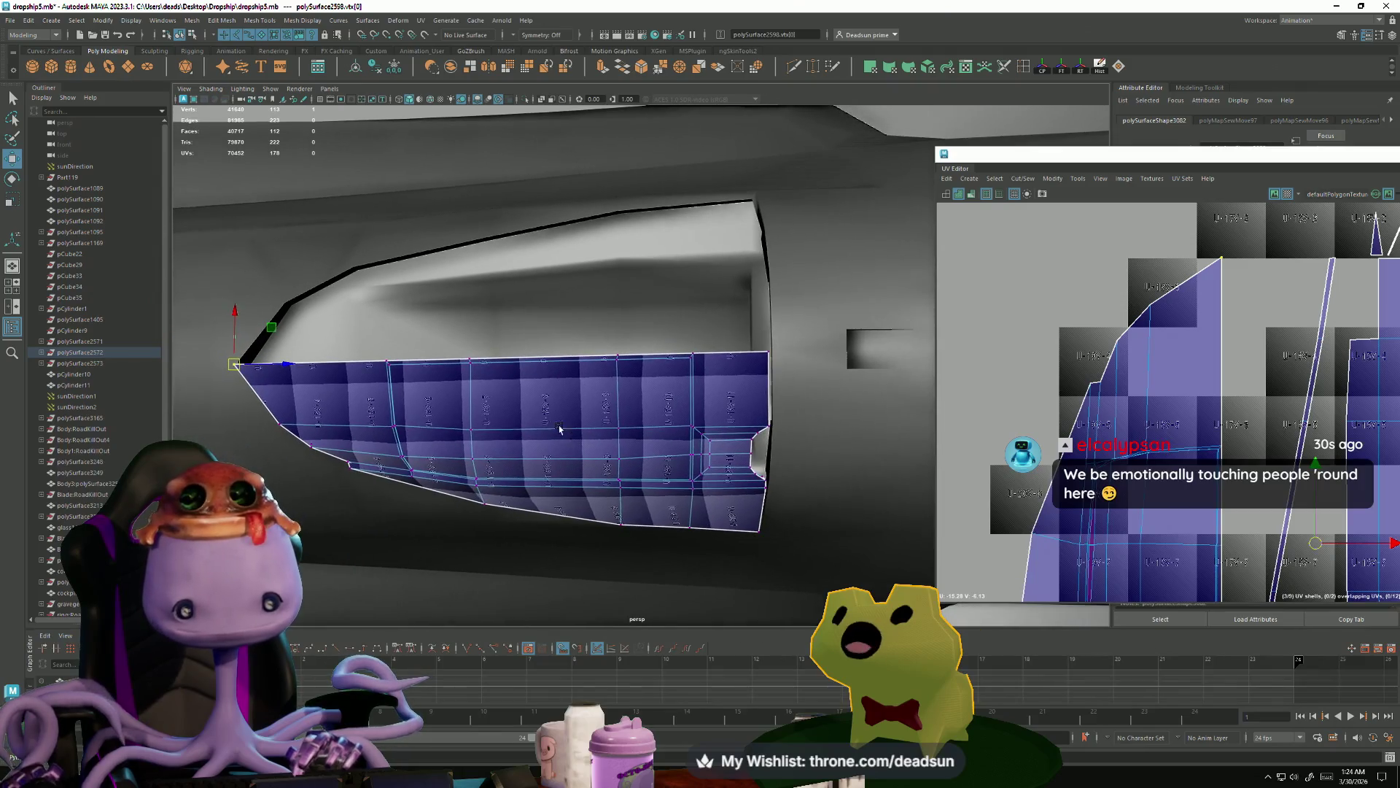
- Select the panel's top edge vertex row and move it slightly up
shift+double_click(428, 373)
key(e)
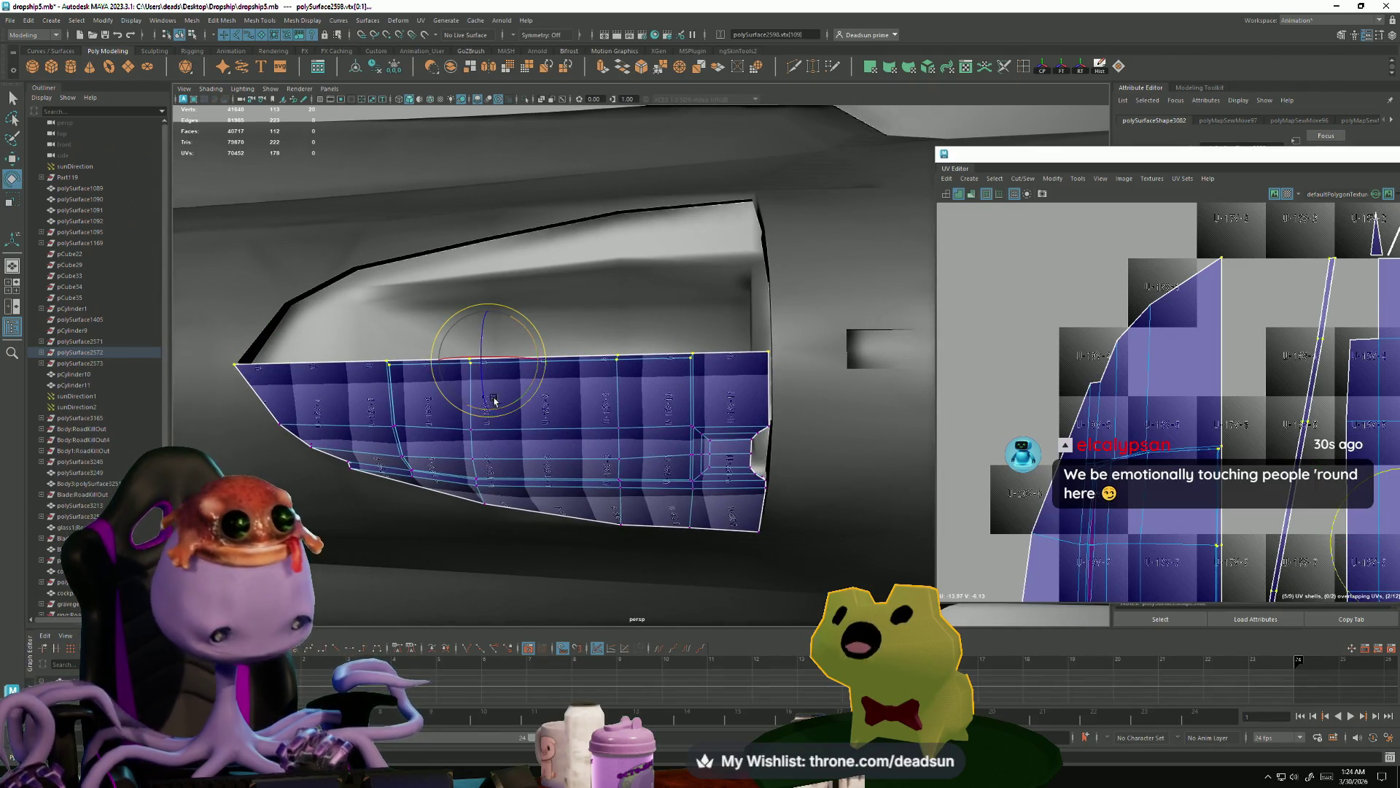
key(ctrl+z)
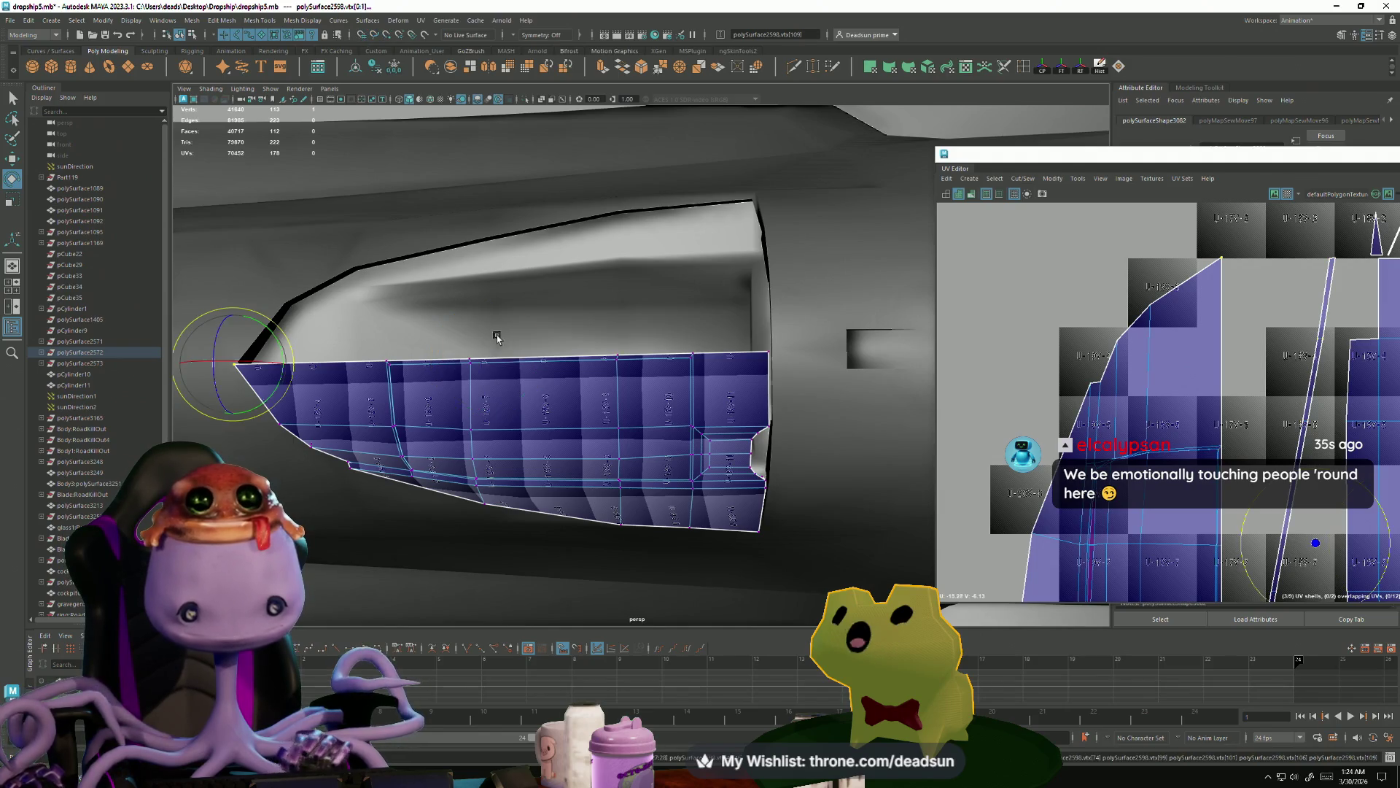
shift+double_click(496, 358)
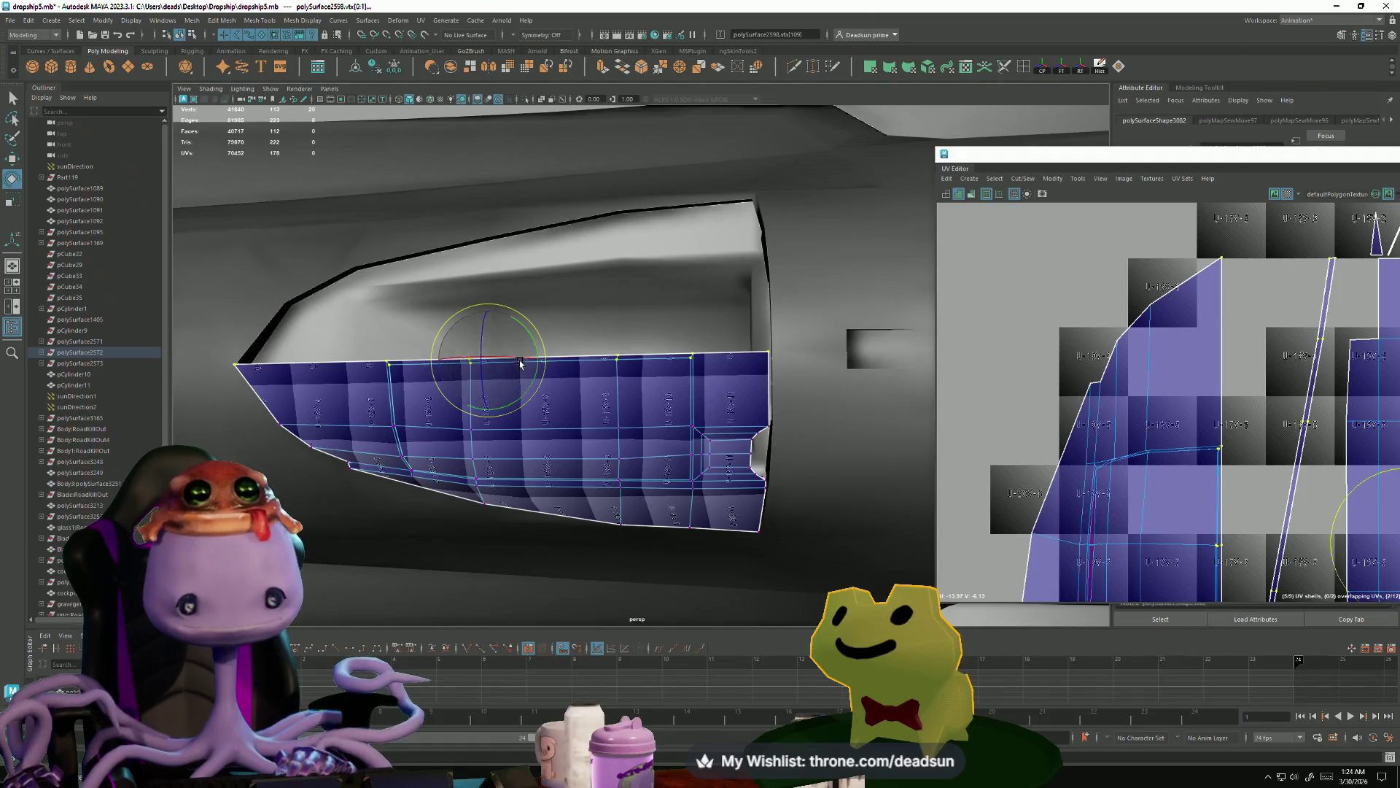
key(w)
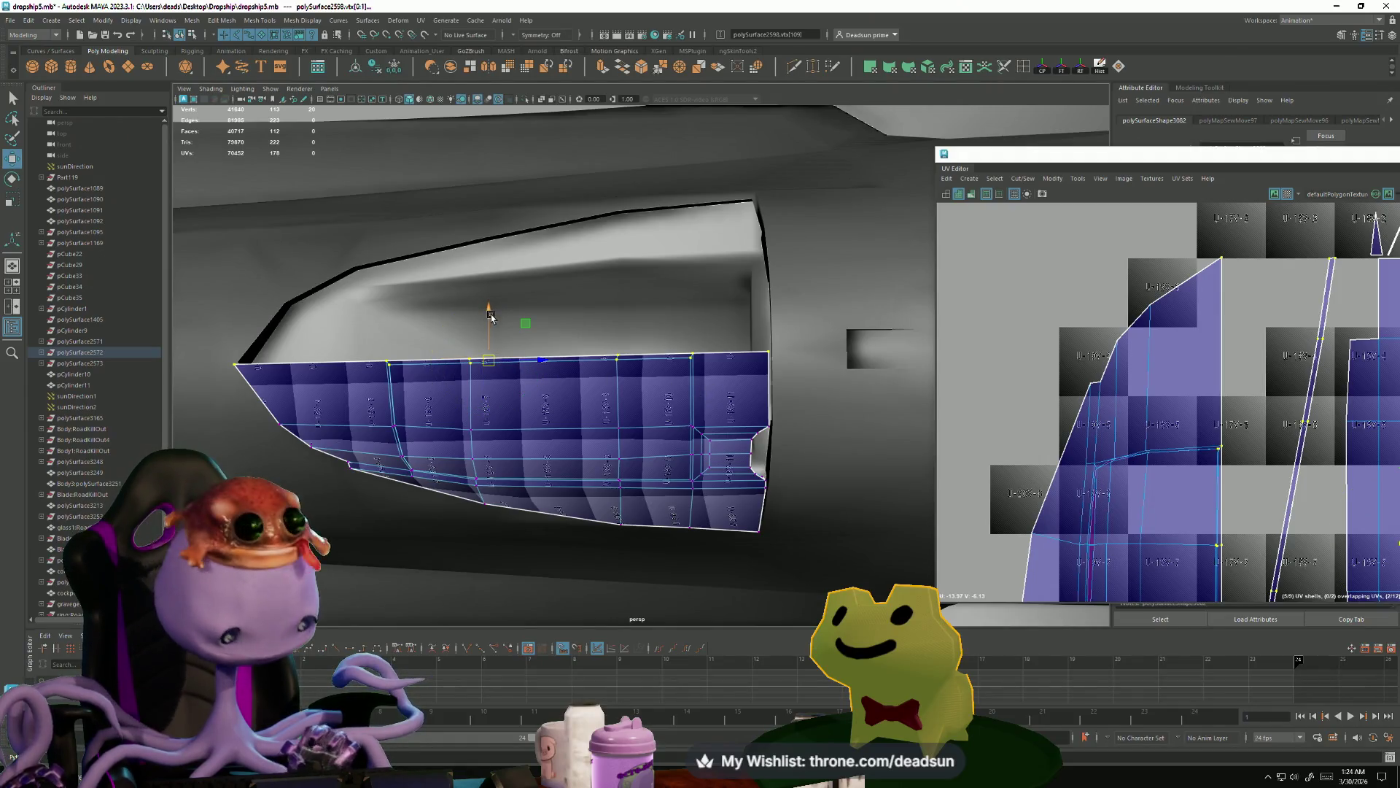
drag(493, 313, 488, 301)
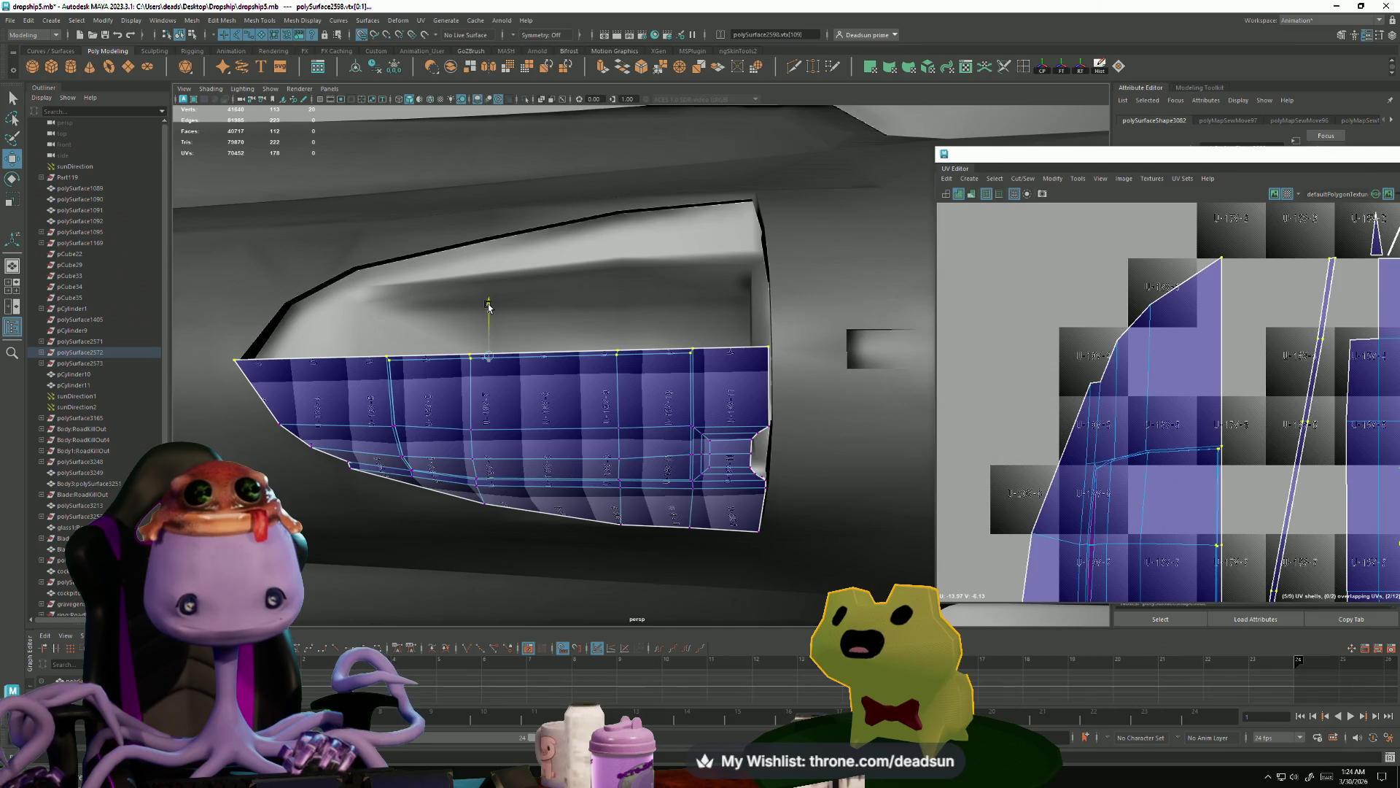
- Check the raised panel's fit against the surrounding hull opening, then return to the panel's vertices
click(846, 355)
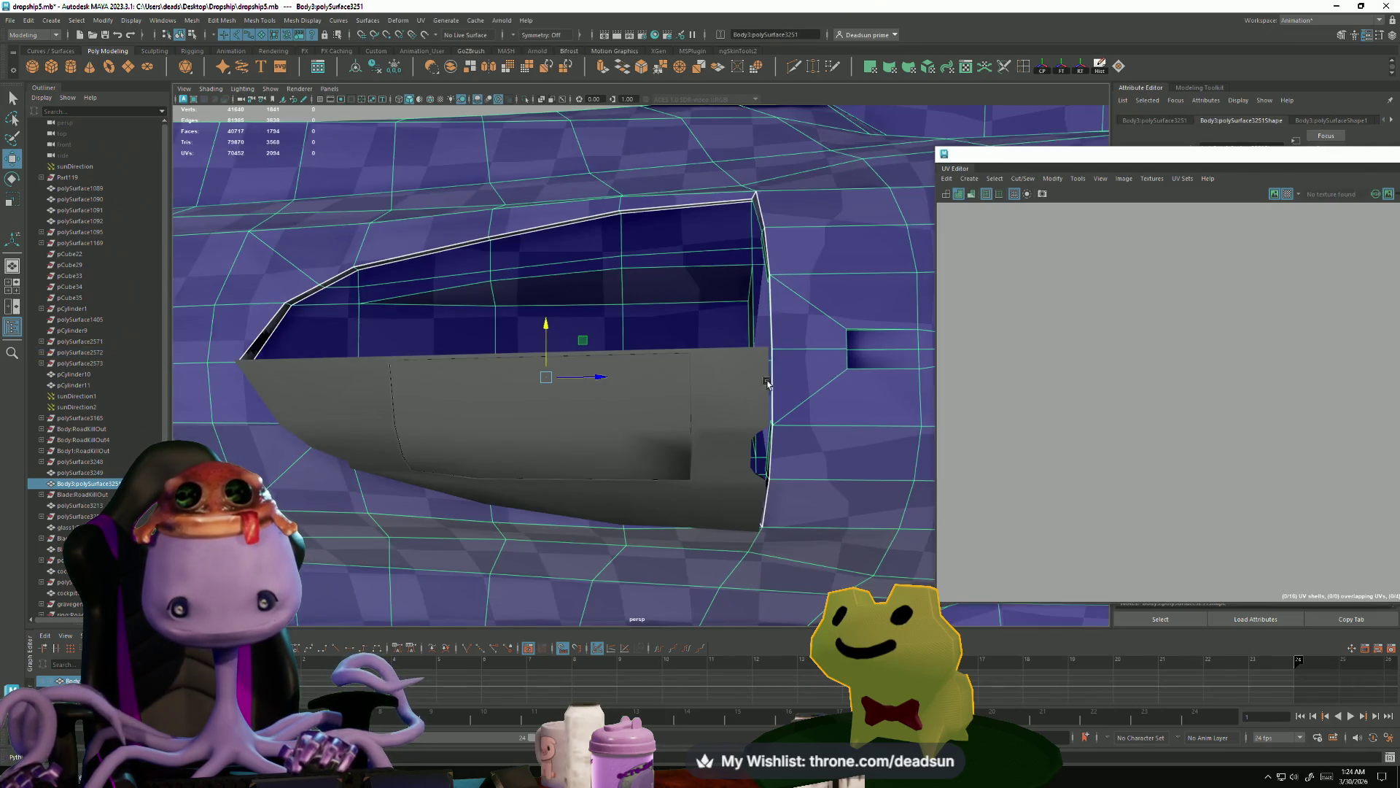
scroll(767, 382, up, 10)
alt+drag(626, 467, 752, 444)
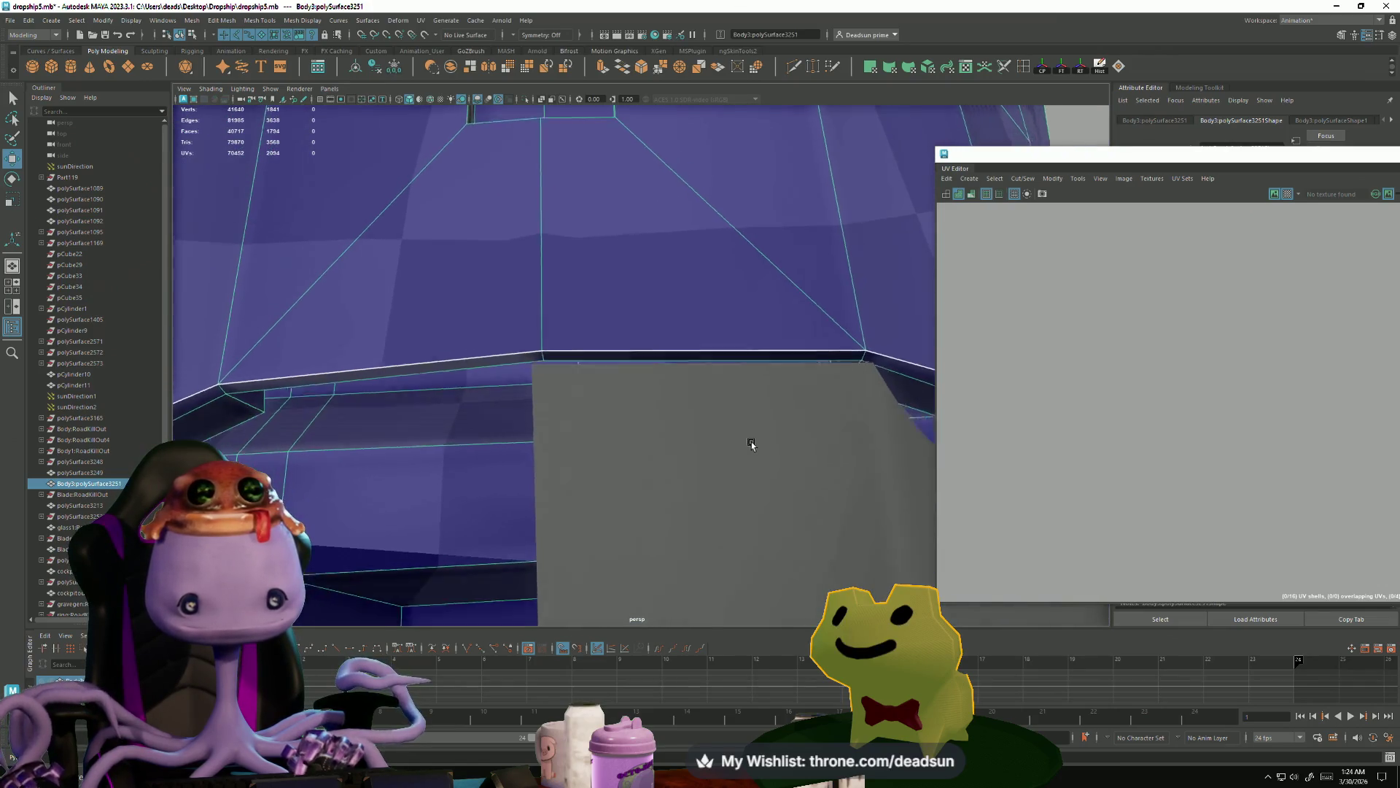
scroll(752, 444, down, 10)
mouse_move(569, 457)
alt+mouse_down()
mouse_move(560, 481)
mouse_move(565, 421)
mouse_move(661, 492)
alt+mouse_up()
key(ctrl+z)
mouse_move(661, 493)
alt+right_down()
mouse_move(766, 601)
mouse_move(737, 525)
alt+right_up()
- Push the panel's left edge vertices outward and lower its bottom edge vertices
alt+drag(736, 524, 705, 393)
drag(565, 151, 691, 568)
mouse_move(585, 335)
mouse_down()
mouse_move(574, 332)
mouse_move(593, 378)
mouse_move(630, 395)
mouse_move(642, 379)
mouse_move(529, 313)
mouse_move(636, 412)
mouse_move(653, 500)
mouse_move(647, 406)
mouse_move(644, 444)
mouse_move(667, 439)
mouse_move(631, 430)
mouse_up()
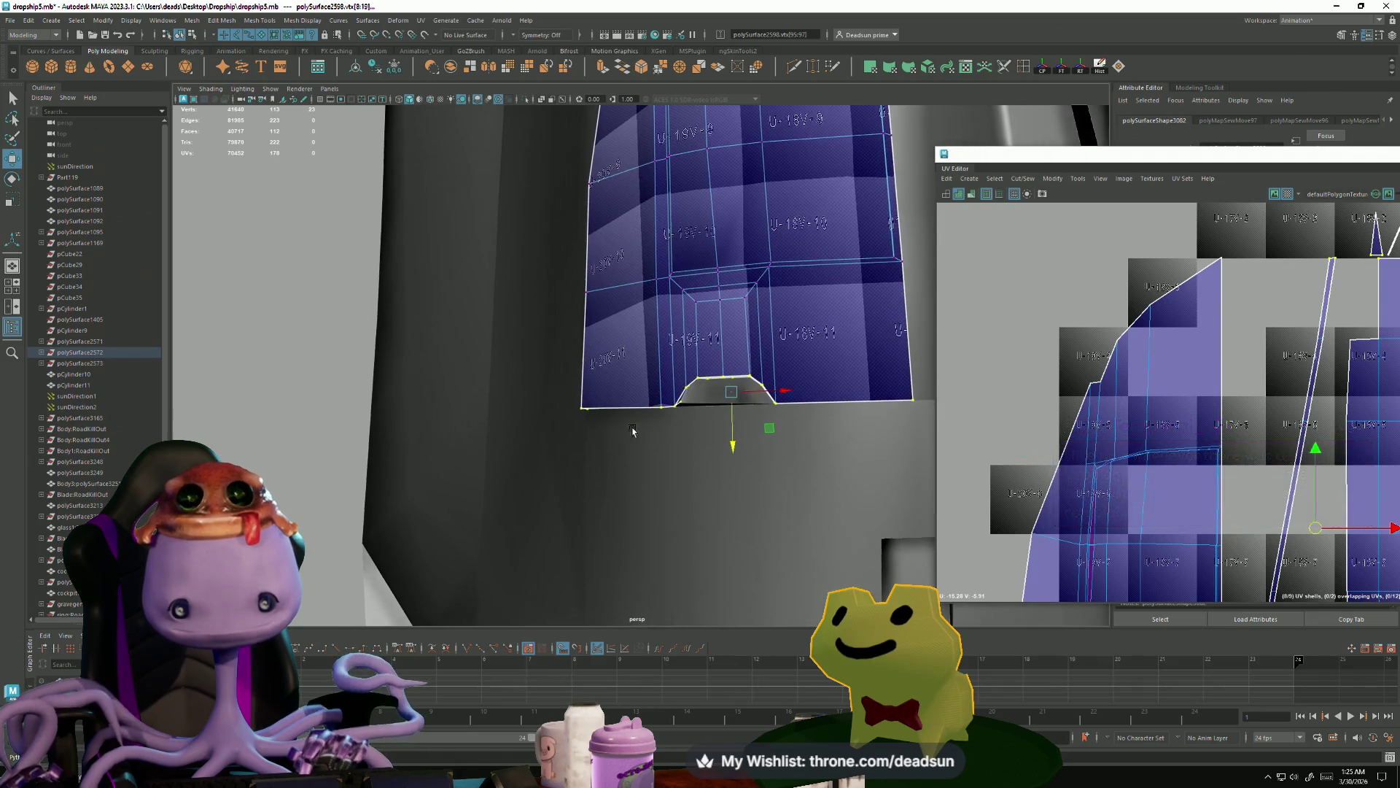
mouse_move(558, 396)
mouse_down()
mouse_move(698, 464)
mouse_move(656, 437)
mouse_move(634, 484)
mouse_move(642, 503)
mouse_move(509, 490)
mouse_move(650, 466)
mouse_move(572, 478)
mouse_move(575, 447)
mouse_up()
alt+drag(685, 514, 635, 546)
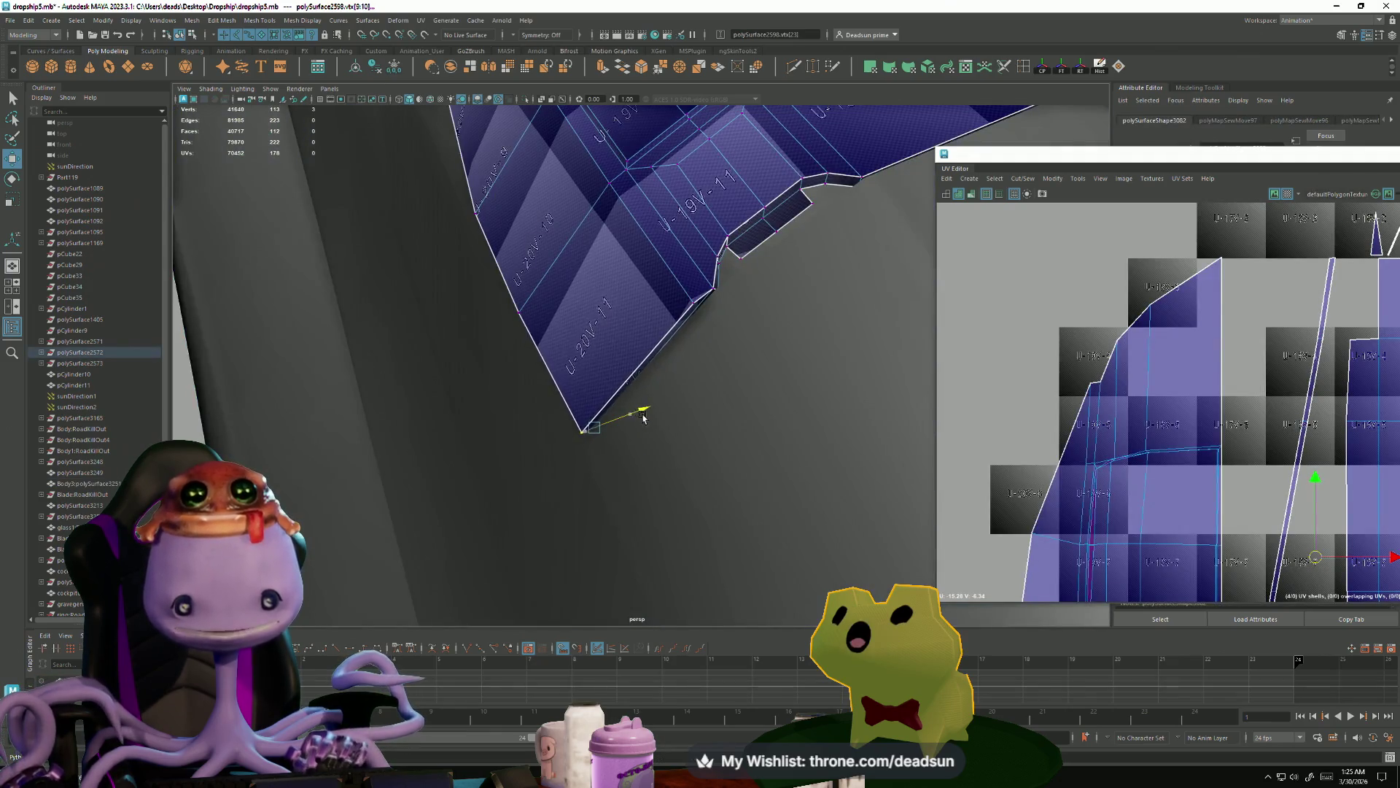
mouse_move(647, 425)
alt+mouse_down()
mouse_move(692, 301)
mouse_move(800, 344)
mouse_move(820, 334)
mouse_move(758, 372)
mouse_move(613, 407)
mouse_move(581, 525)
mouse_move(556, 437)
mouse_move(681, 493)
mouse_move(666, 455)
alt+mouse_up()
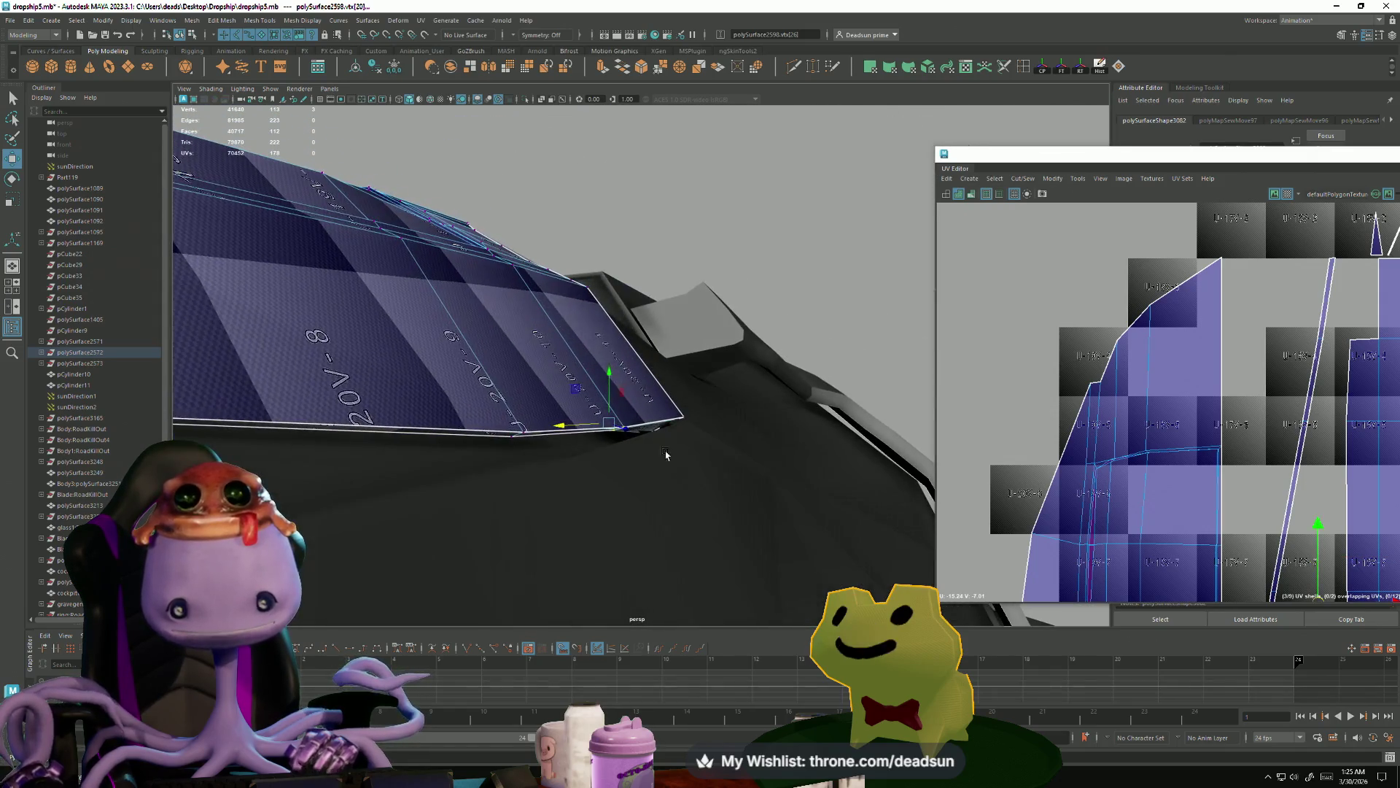
mouse_move(614, 387)
alt+mouse_down()
mouse_move(578, 438)
mouse_move(573, 408)
mouse_move(575, 536)
mouse_move(459, 434)
mouse_move(399, 469)
mouse_move(459, 469)
mouse_move(532, 432)
alt+mouse_up()
mouse_move(568, 319)
mouse_down()
mouse_move(563, 343)
mouse_move(568, 331)
mouse_move(680, 458)
mouse_up()
- Select the bottom corner vertices, move them into place, and return to Object Mode
drag(478, 392, 514, 425)
mouse_move(531, 483)
alt+mouse_down()
mouse_move(613, 346)
mouse_move(482, 422)
alt+mouse_up()
drag(502, 498, 503, 499)
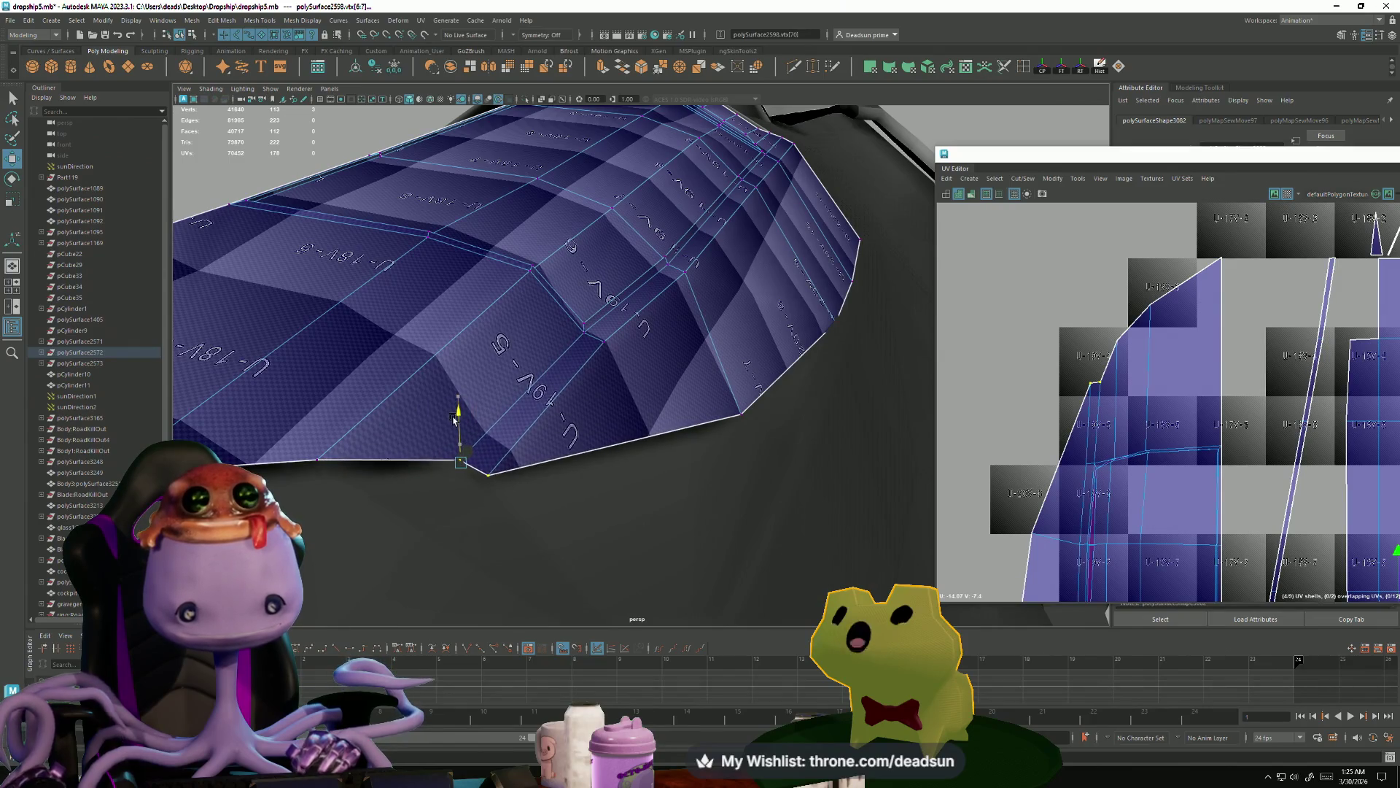
mouse_move(458, 406)
alt+mouse_down()
mouse_move(371, 459)
mouse_move(455, 403)
alt+mouse_up()
drag(527, 505, 528, 506)
shift+drag(619, 458, 548, 427)
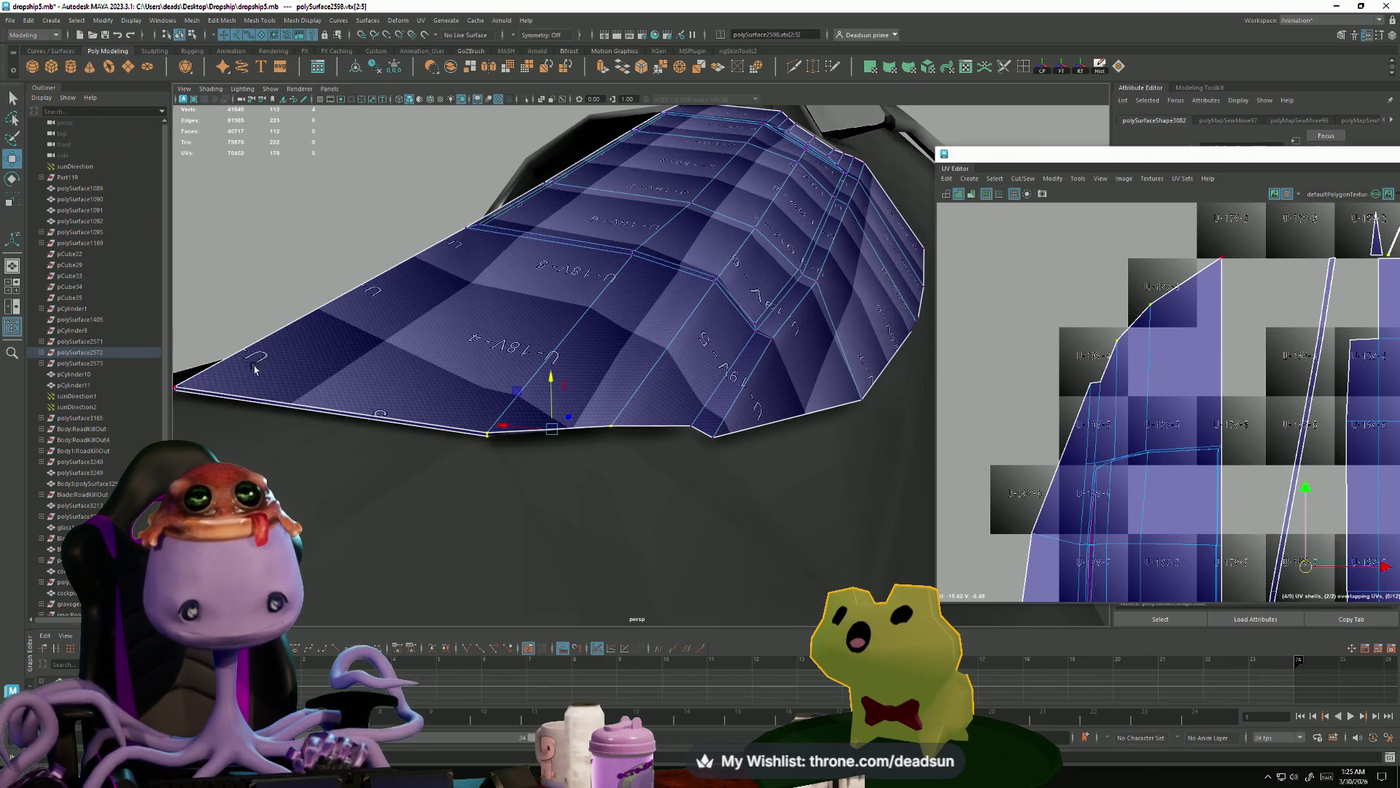
alt+drag(255, 369, 372, 360)
mouse_move(631, 366)
mouse_down()
mouse_move(555, 357)
mouse_move(731, 326)
mouse_up()
right_drag(731, 326, 781, 309)
mouse_move(777, 328)
alt+mouse_down()
mouse_move(766, 375)
mouse_move(554, 401)
alt+mouse_up()
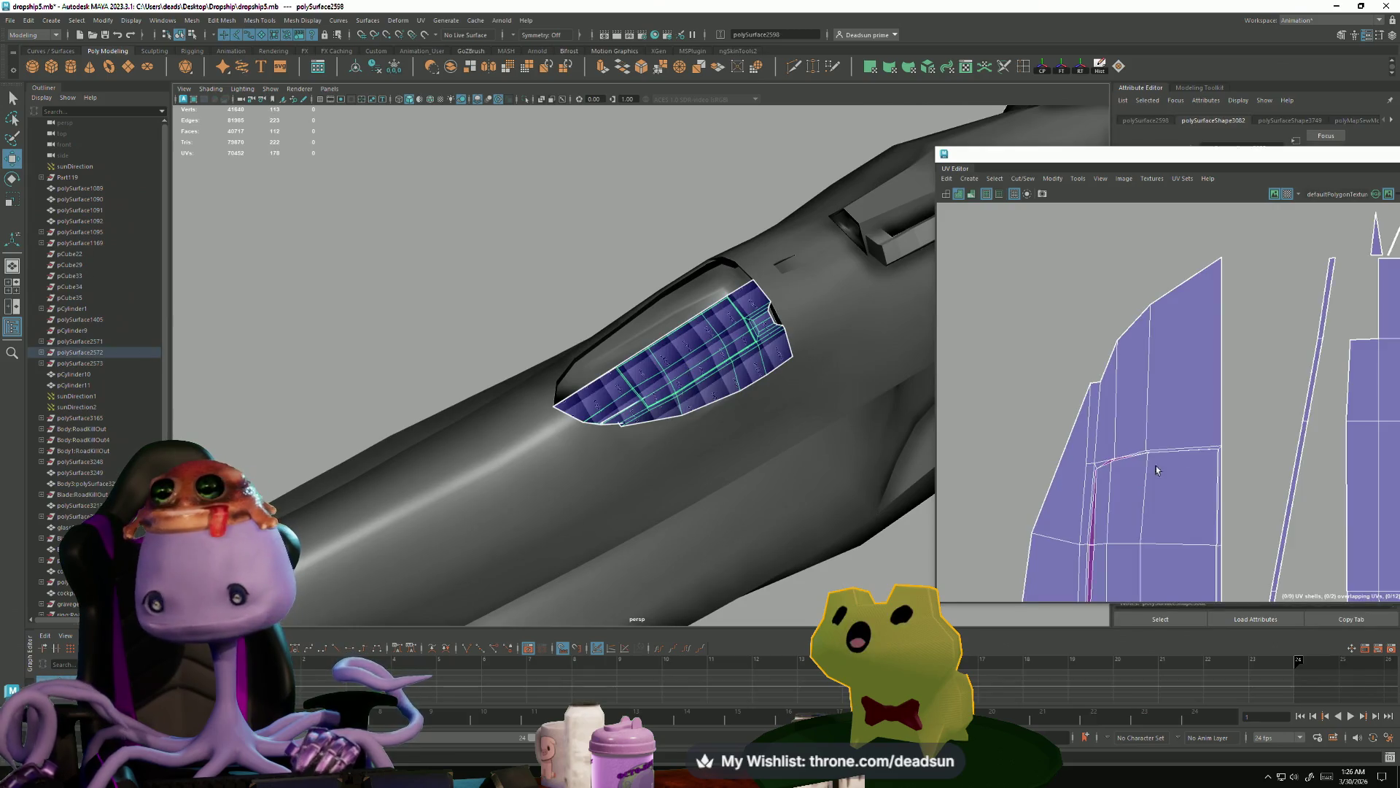
- Select the vertical run of split seam edges and merge them with Cut/Sew > Merge
scroll(1156, 469, down, 5)
scroll(1075, 416, up, 4)
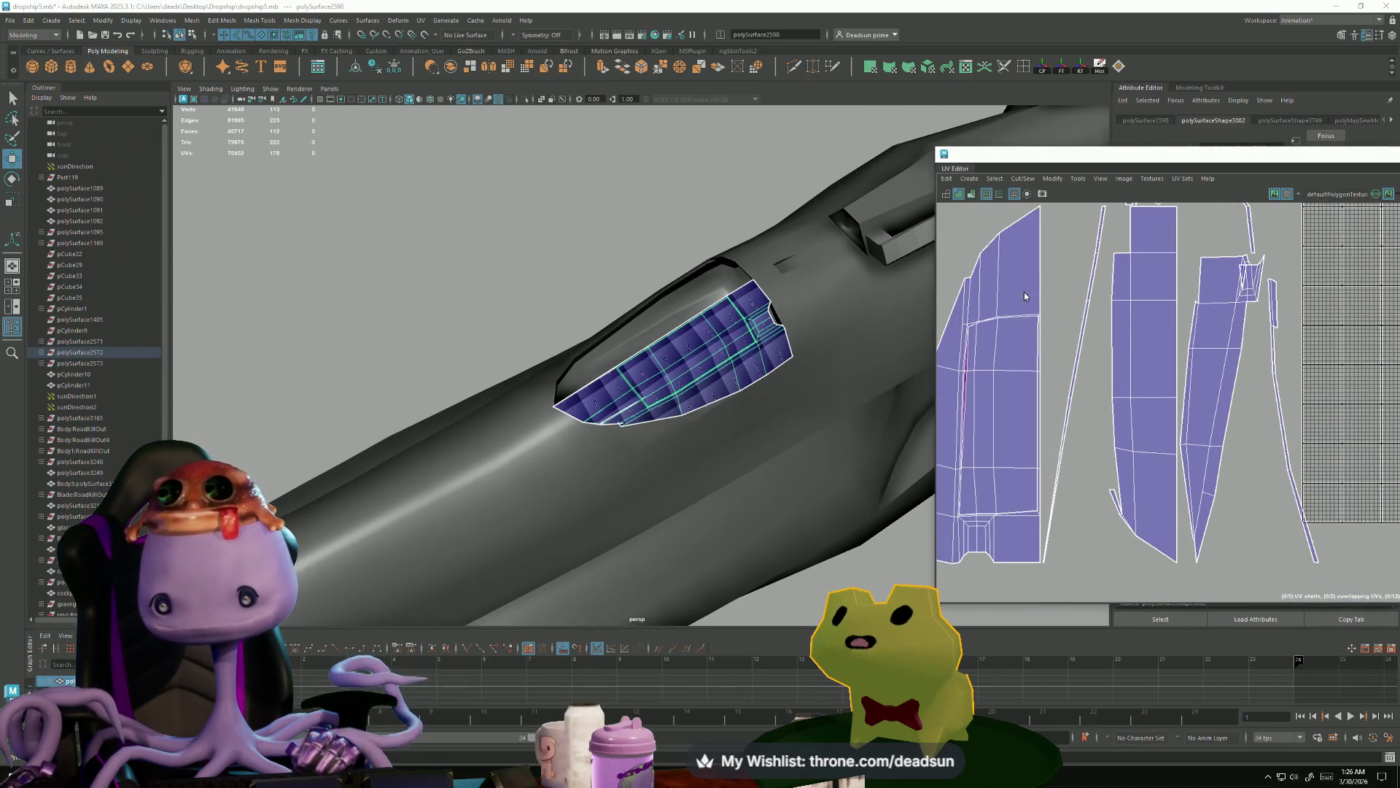
key(F10)
click(1043, 328)
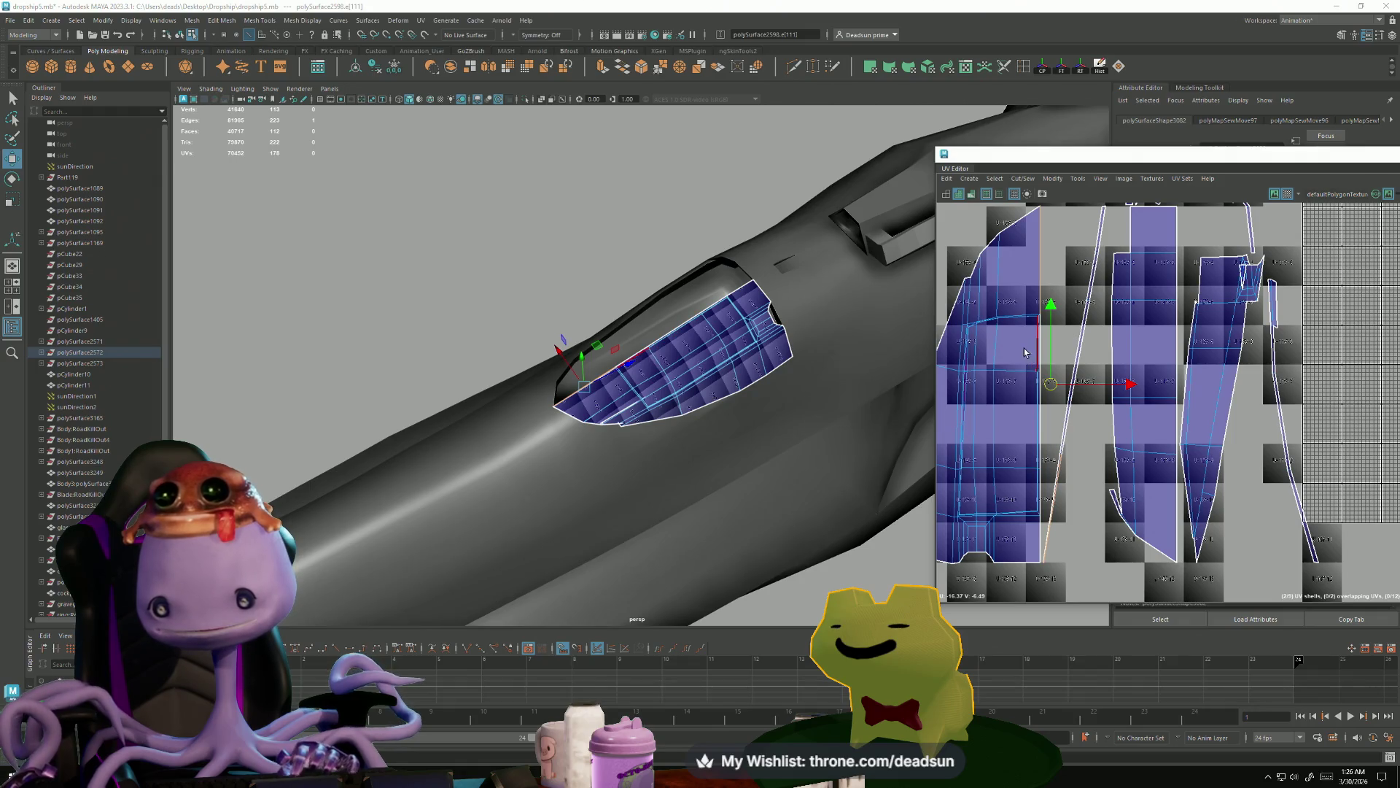
drag(1045, 427, 1042, 457)
shift+drag(1045, 523, 1047, 526)
click(1012, 181)
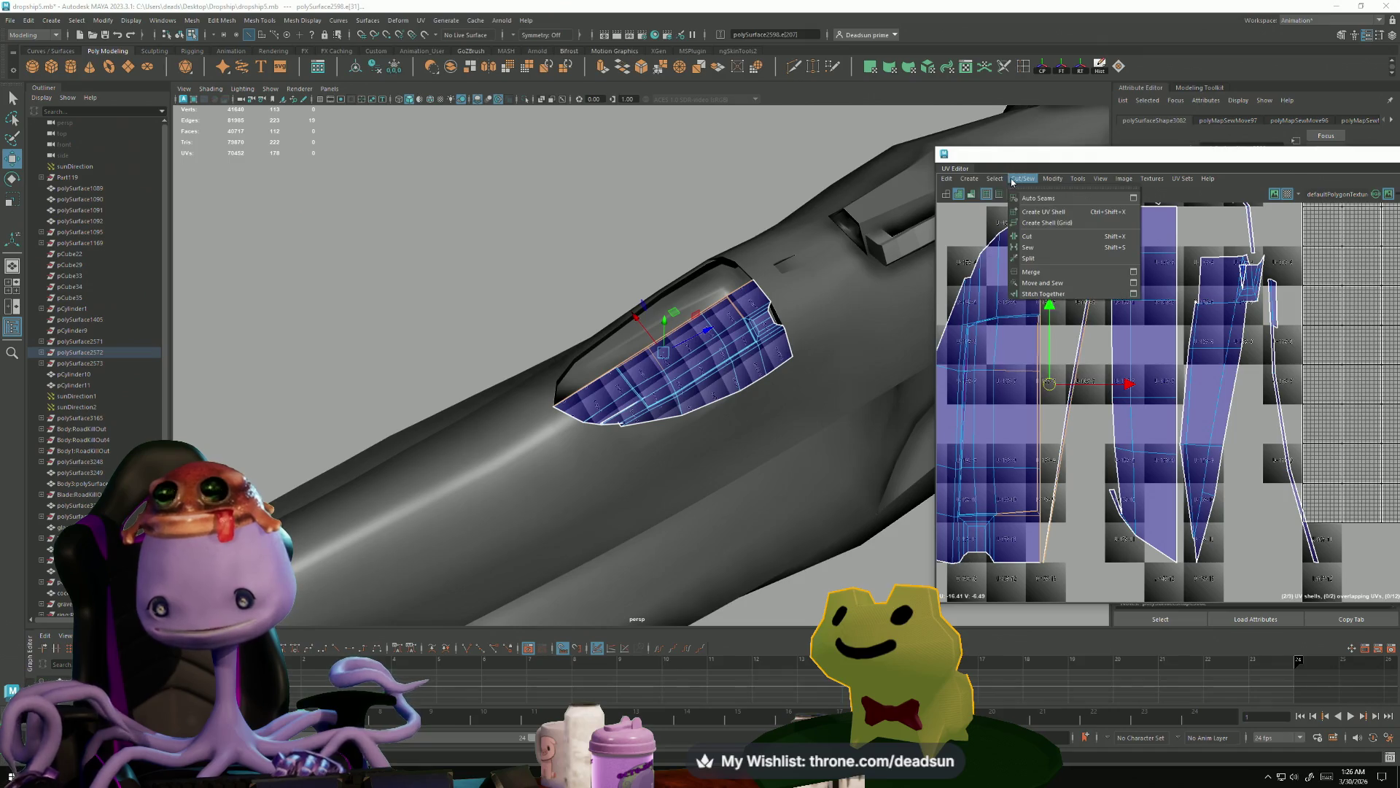
click(1034, 274)
- Sew the loose shell edges and stray seam edges onto their neighbouring shells
scroll(1041, 312, down, 5)
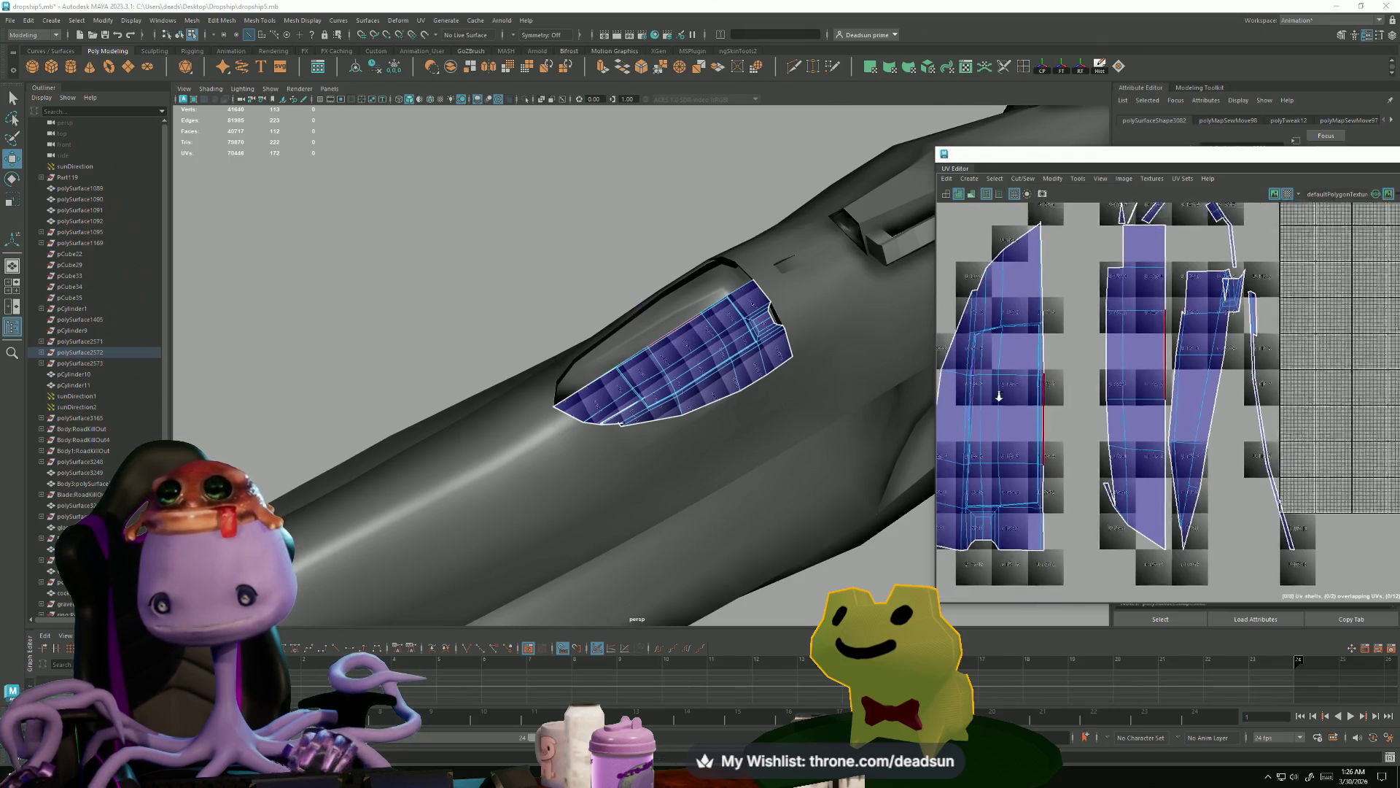
scroll(1130, 387, up, 2)
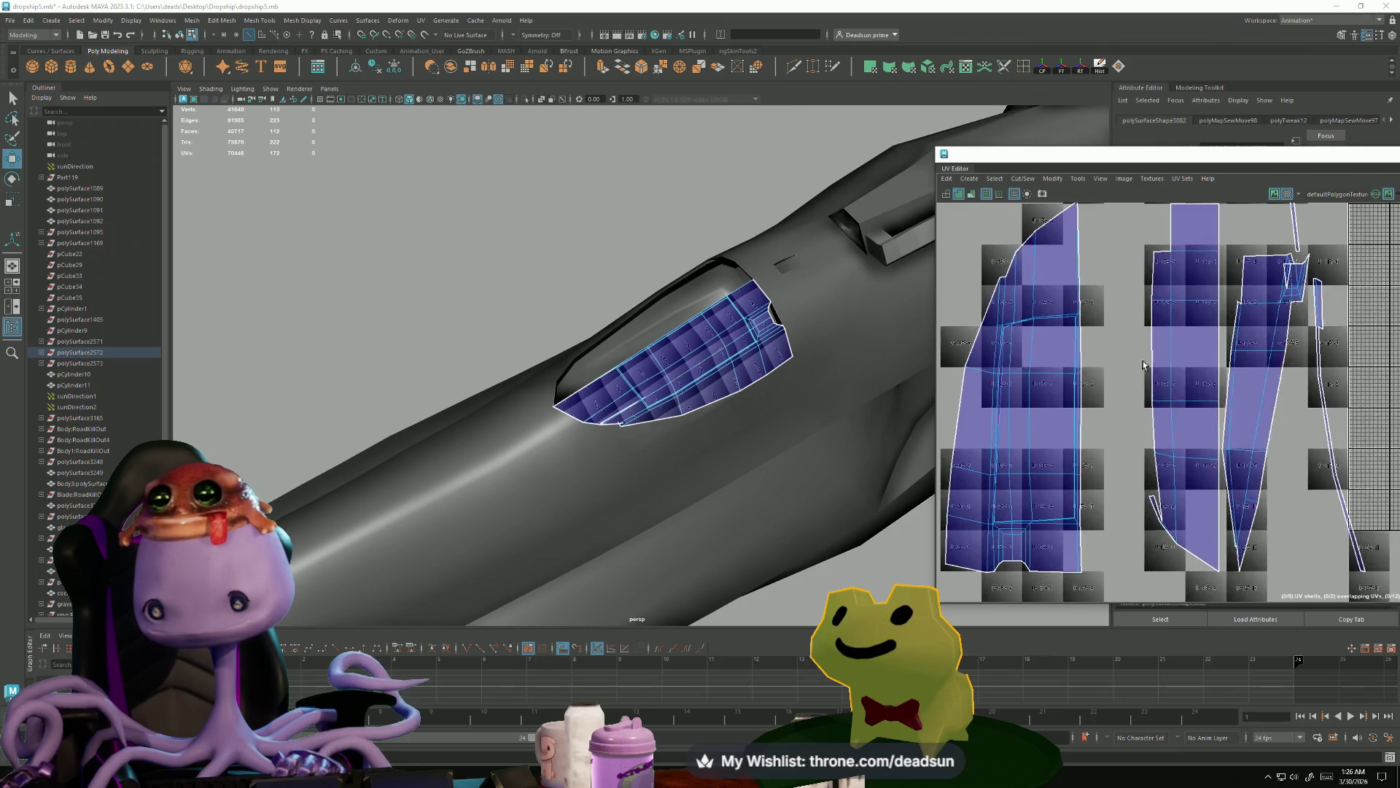
click(1146, 344)
shift+right_drag(1150, 375, 1188, 380)
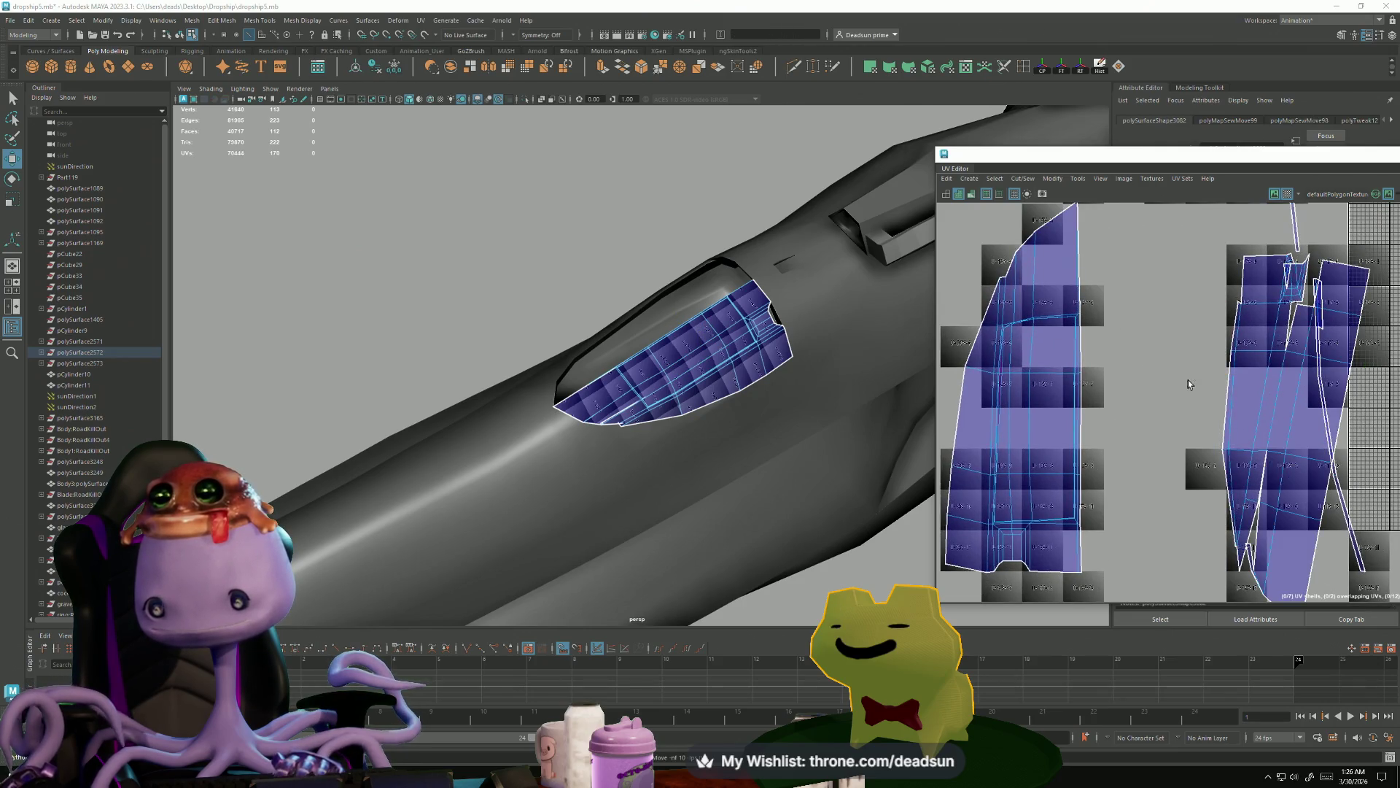
shift+right_drag(1286, 508, 1250, 543)
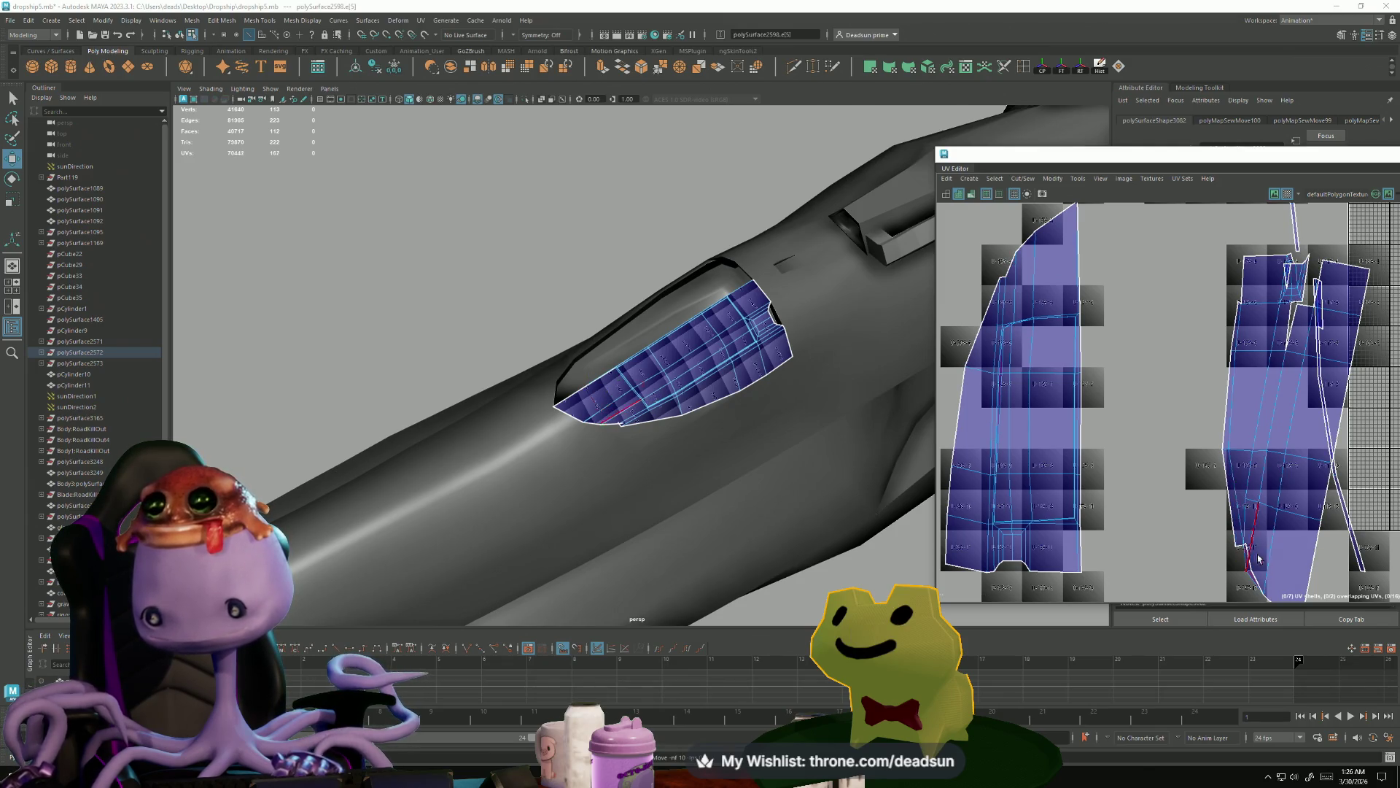
scroll(1259, 554, up, 5)
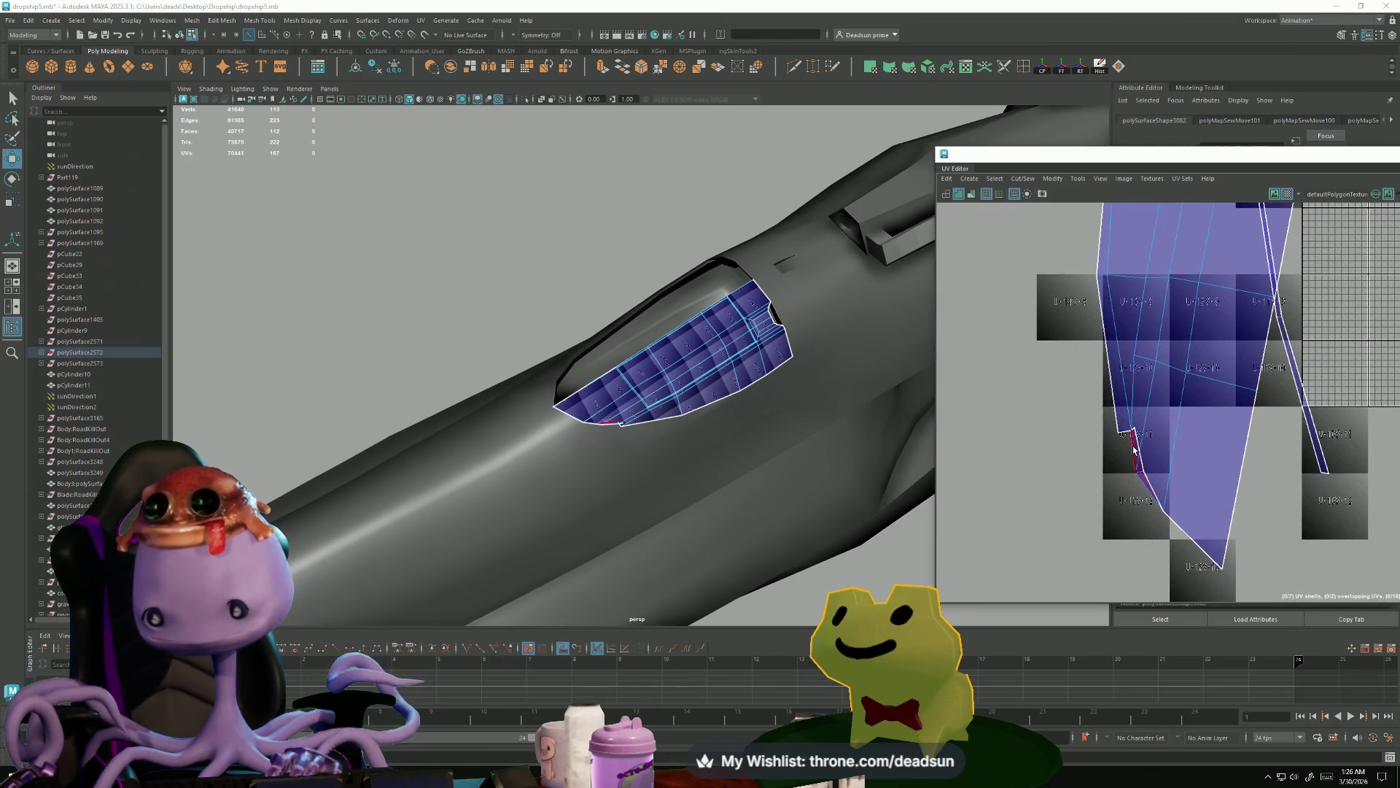
scroll(1142, 450, down, 4)
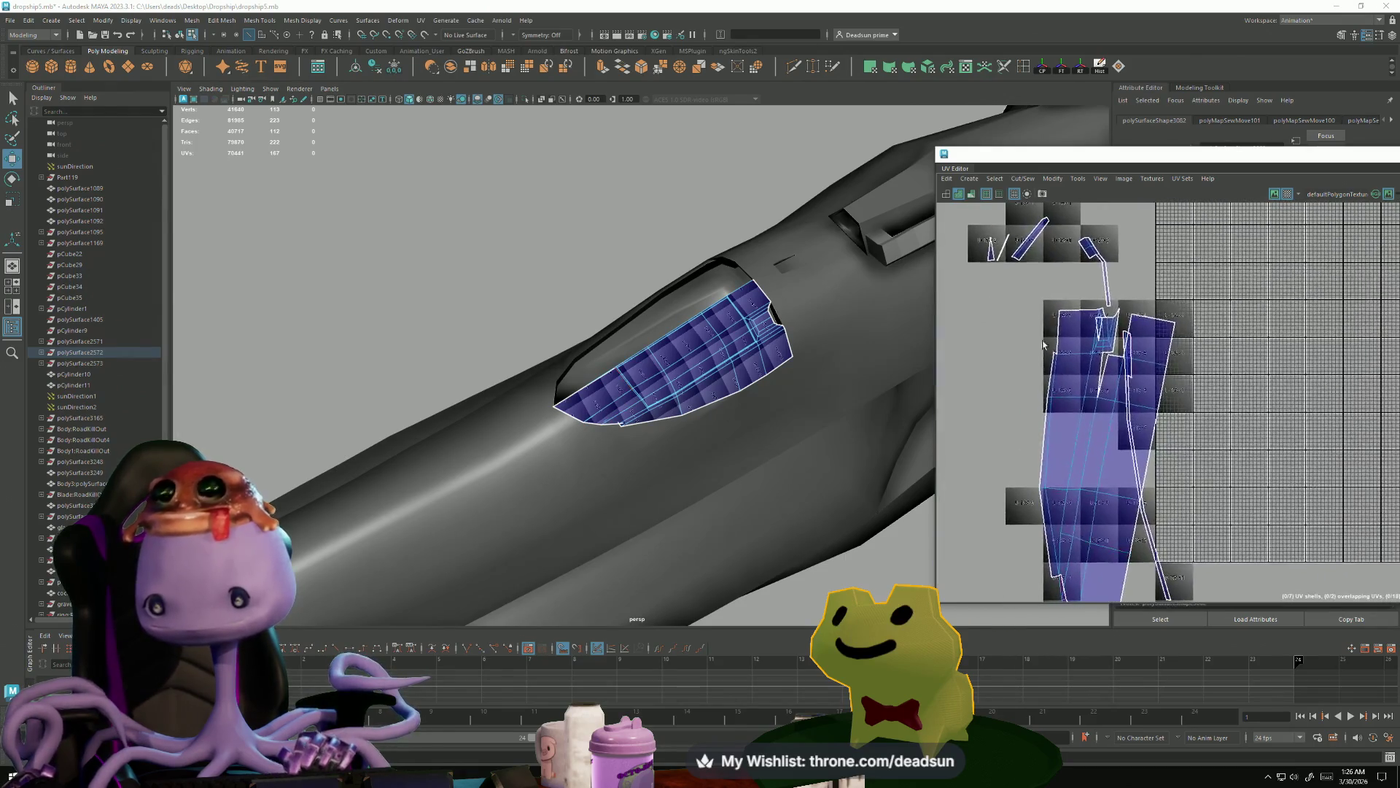
shift+right_drag(1113, 414, 1098, 408)
shift+right_drag(1096, 332, 1104, 360)
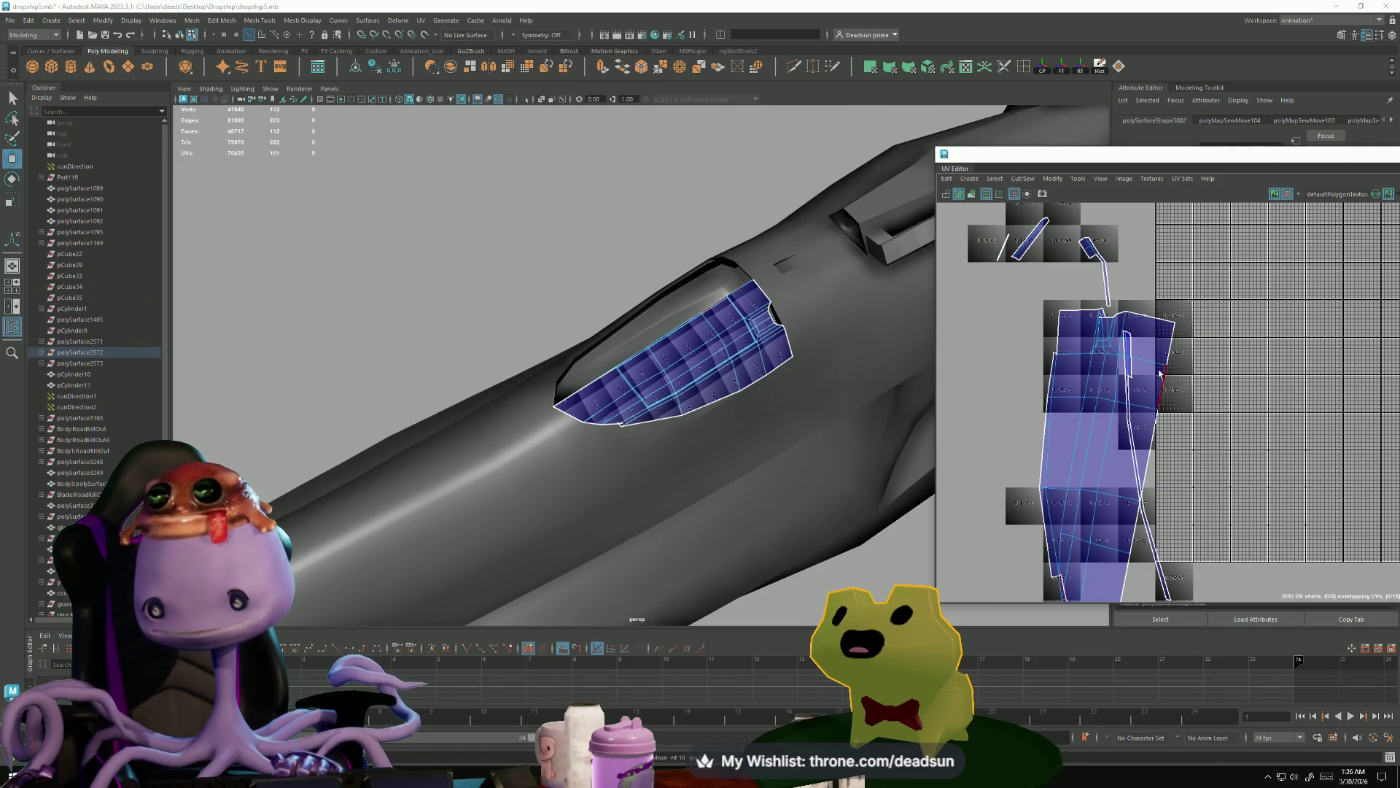
click(1063, 359)
- Sew the remaining stray edges on the shell's left side onto their neighbours
shift+right_drag(1066, 398, 1057, 370)
click(1056, 359)
click(1055, 364)
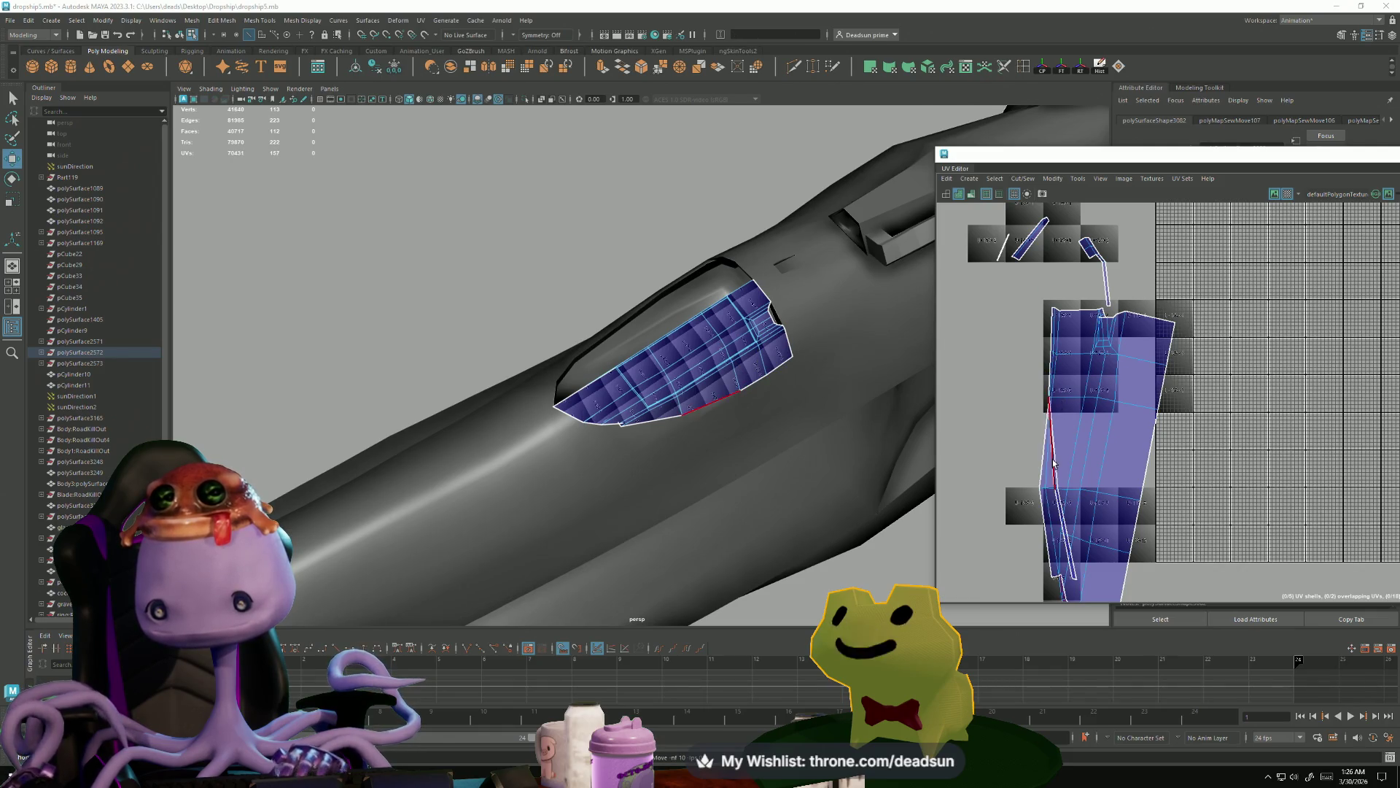
- Nudge the stray left-border UV and the two lower-left corner UVs leftward to straighten the border
scroll(1052, 452, up, 4)
alt+middle_drag(1055, 506, 1062, 428)
click(1063, 428)
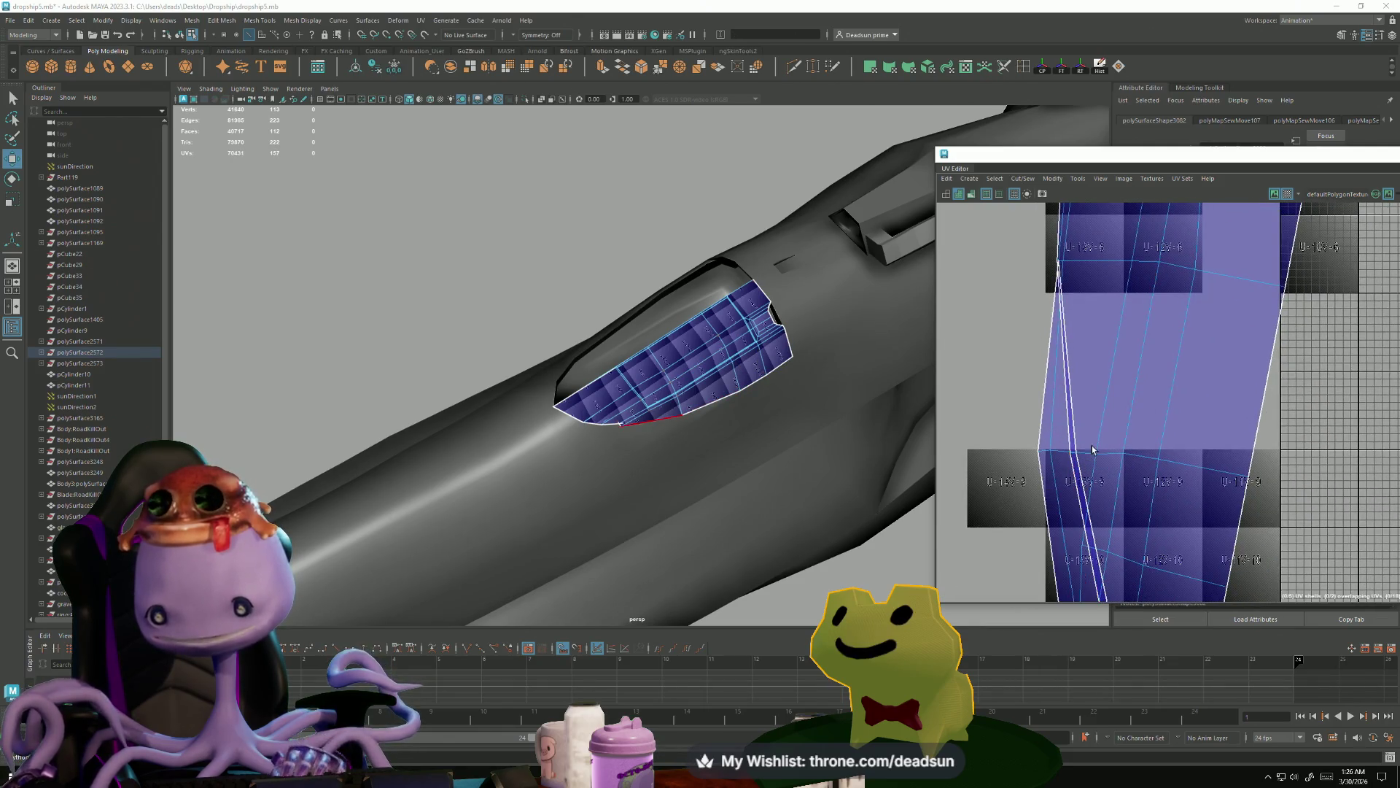
mouse_move(1057, 430)
mouse_down()
mouse_move(1083, 478)
mouse_move(1027, 448)
mouse_up()
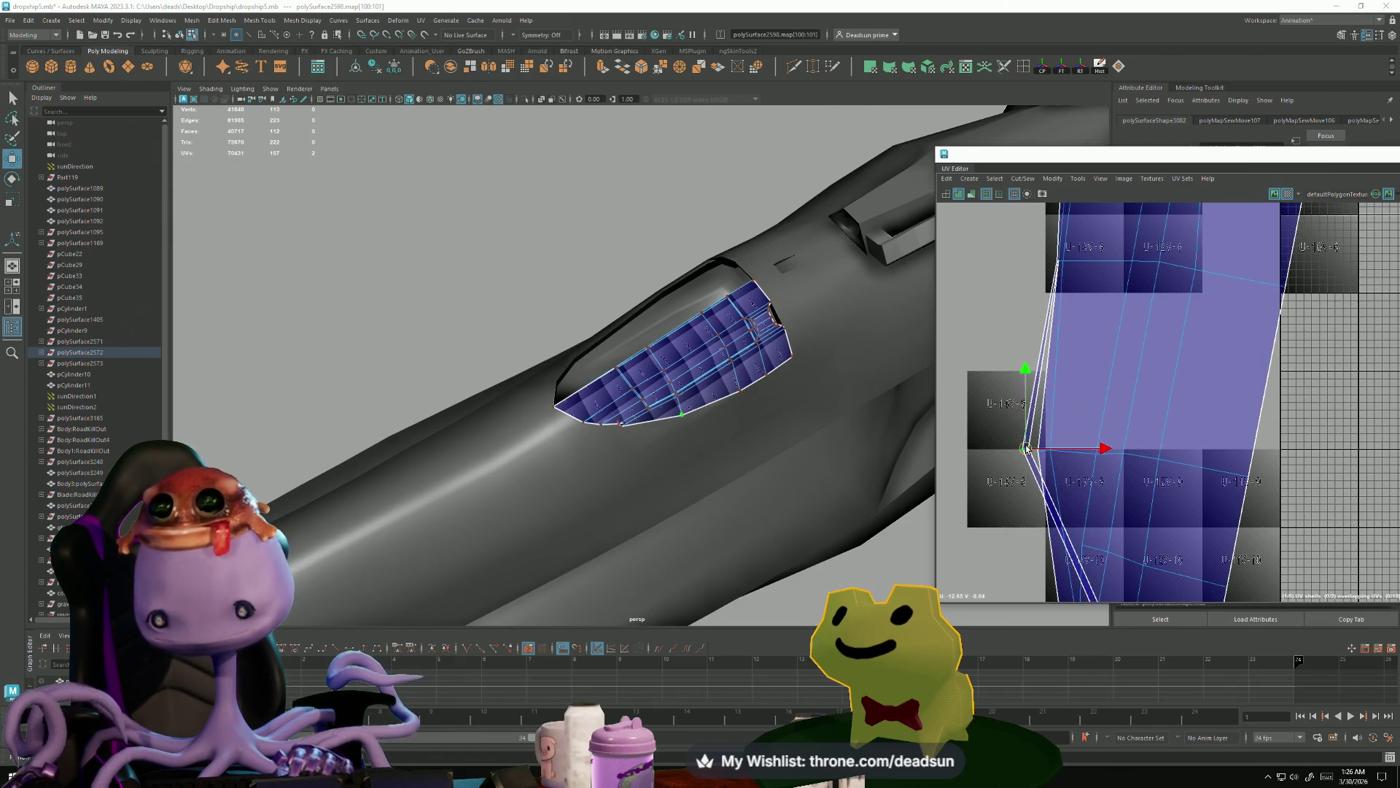
click(1054, 261)
drag(1053, 261, 1048, 260)
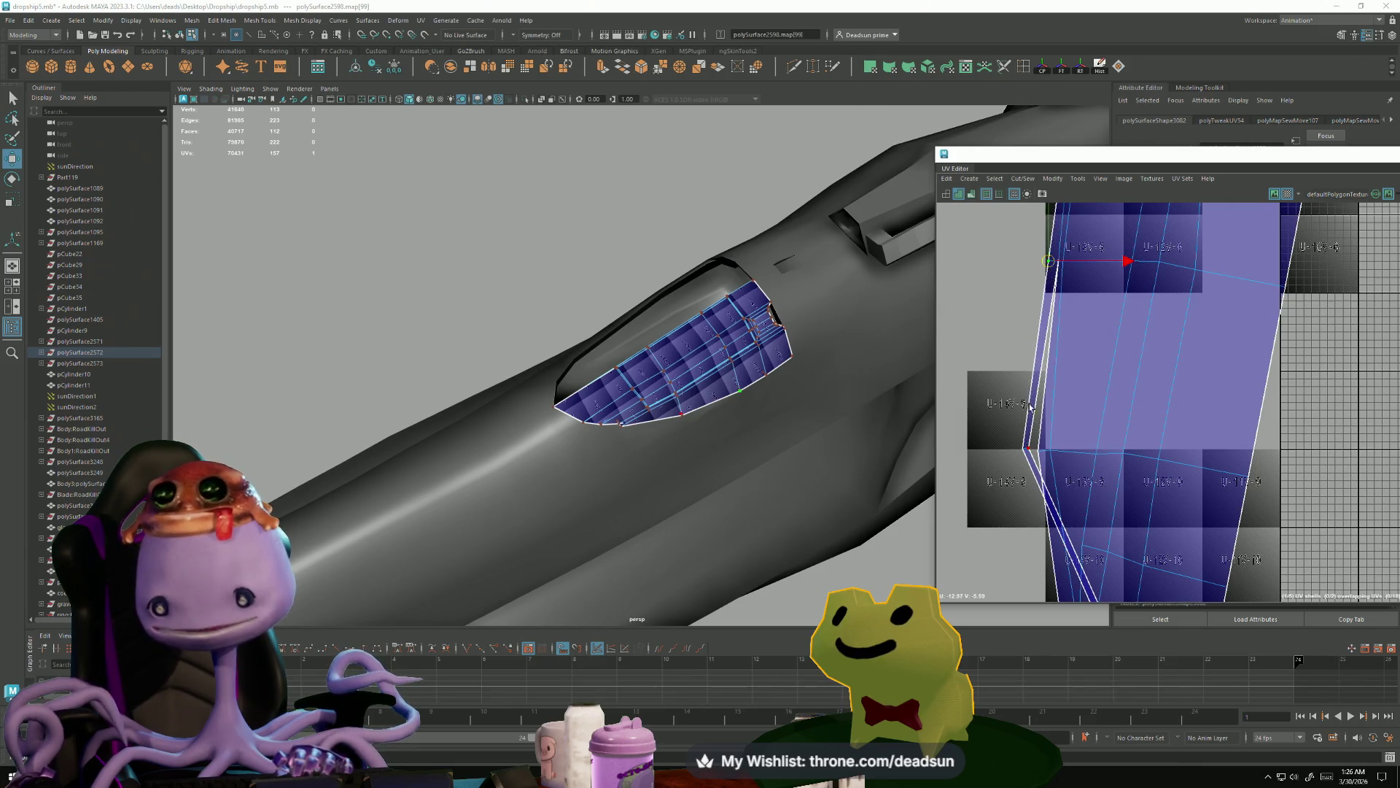
alt+middle_drag(1079, 571, 1053, 475)
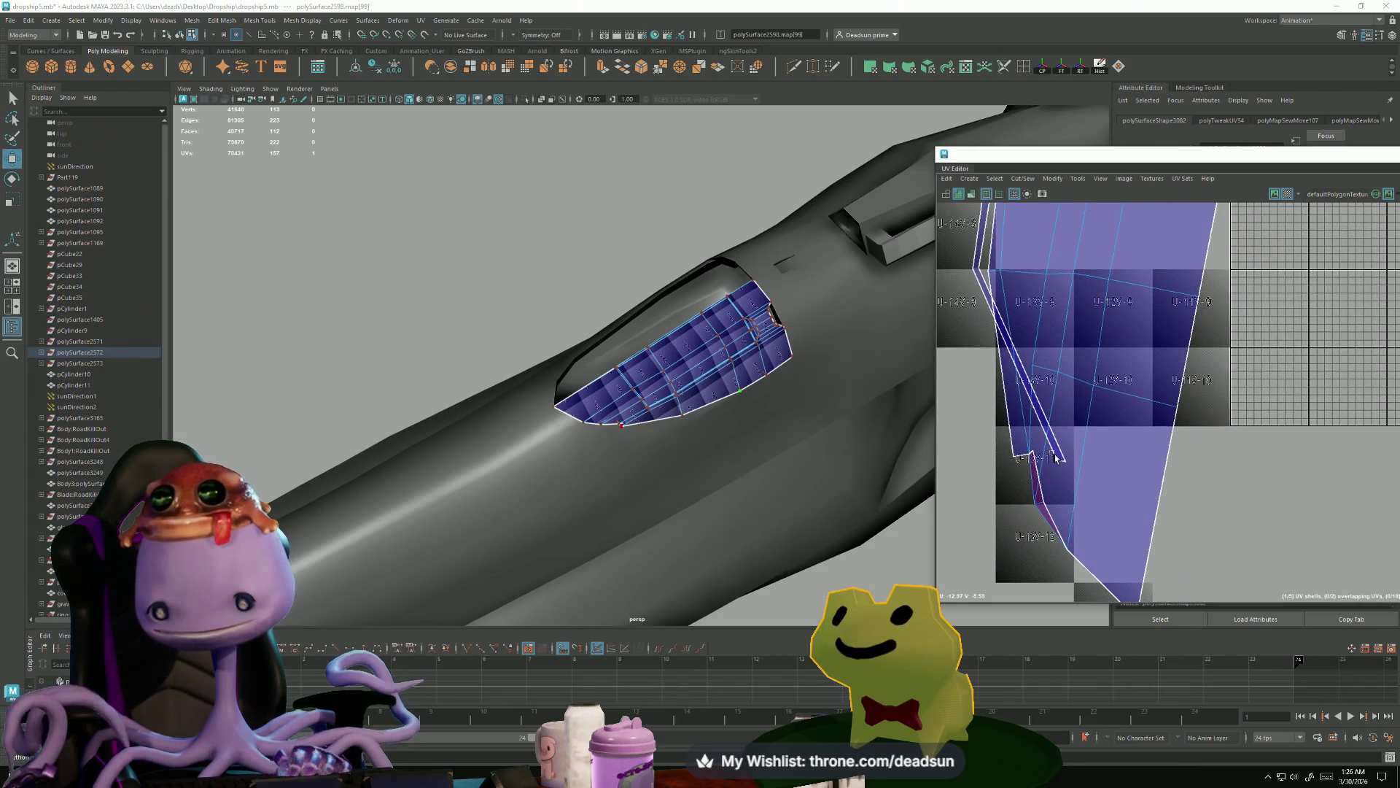
click(1017, 456)
drag(1017, 457, 1001, 459)
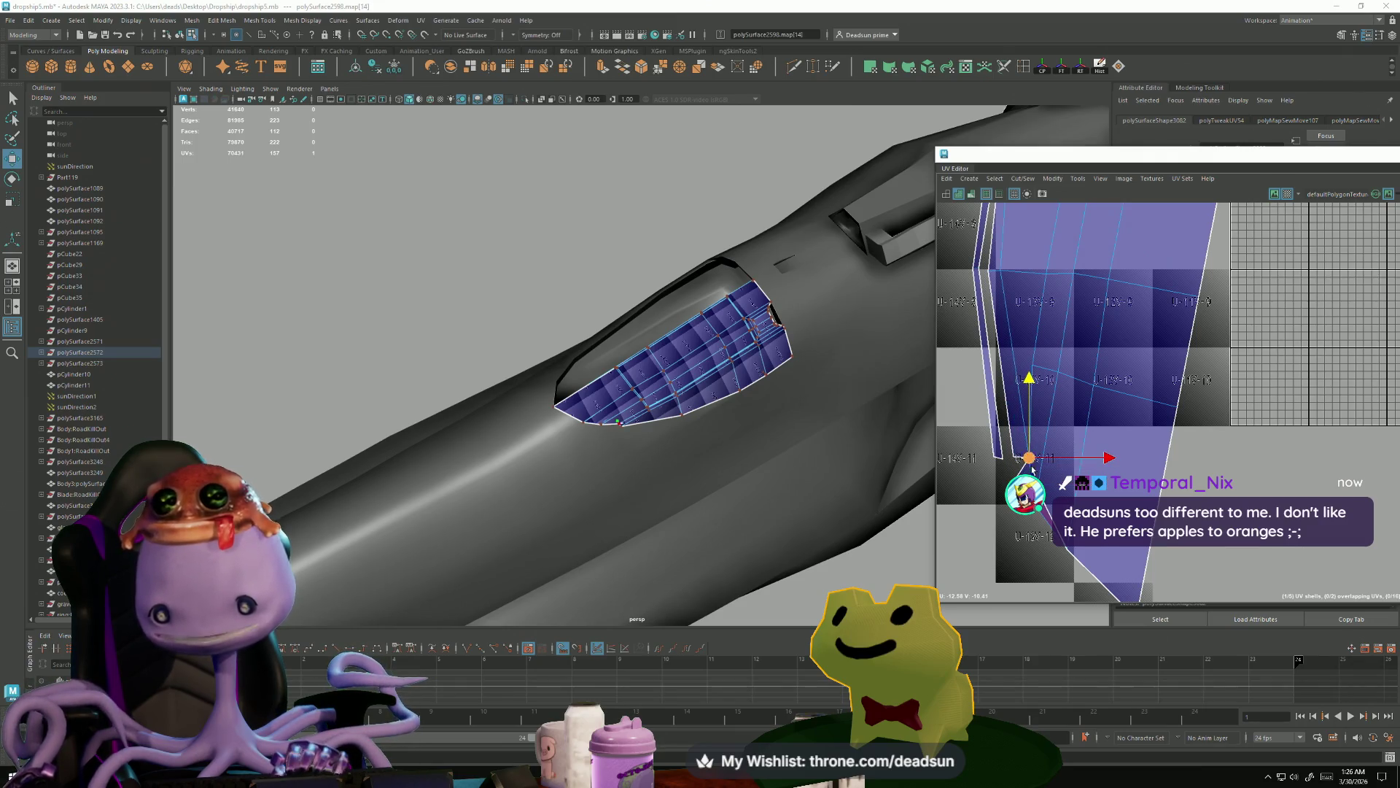
- Select the seam edge loop and Move and Sew it onto the main shell
key(F10)
double_click(685, 363)
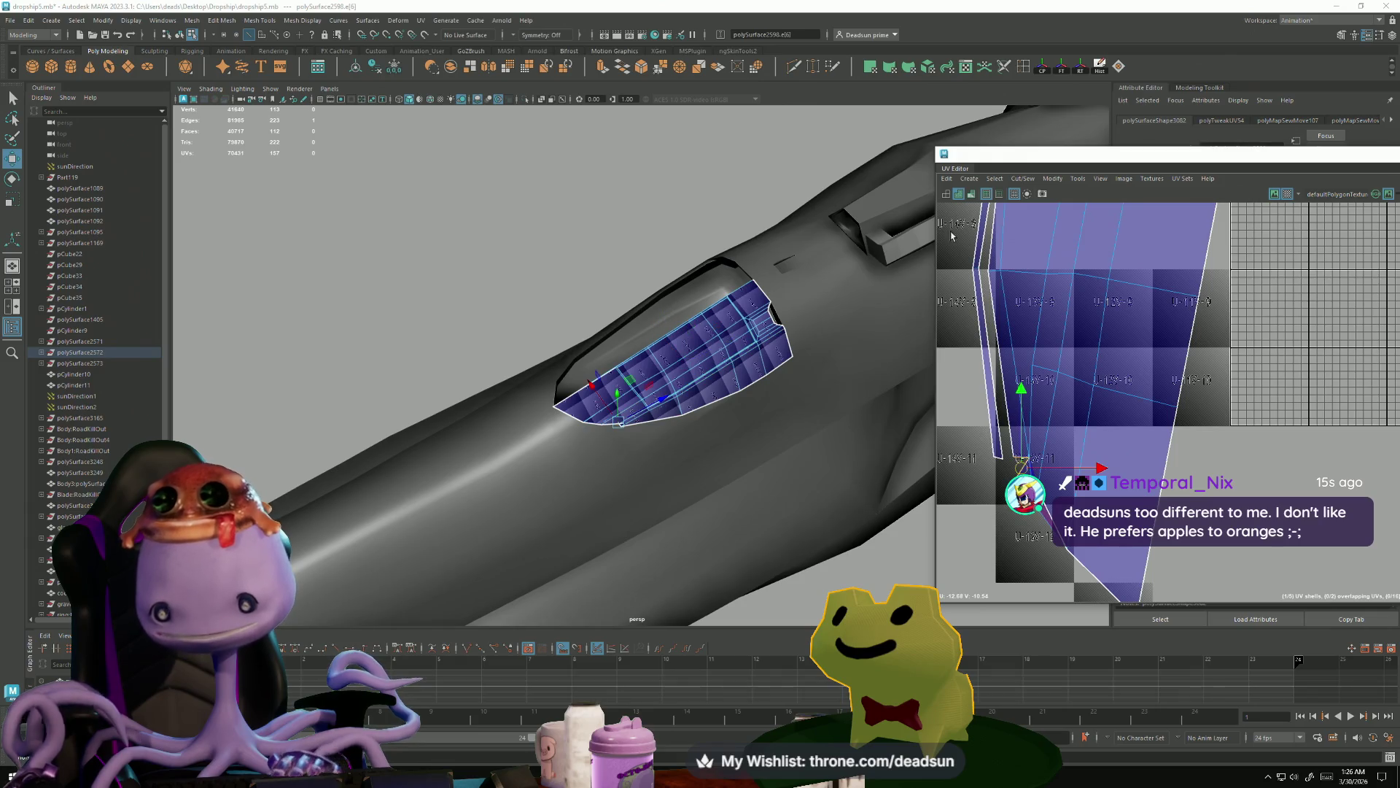
click(995, 178)
click(984, 549)
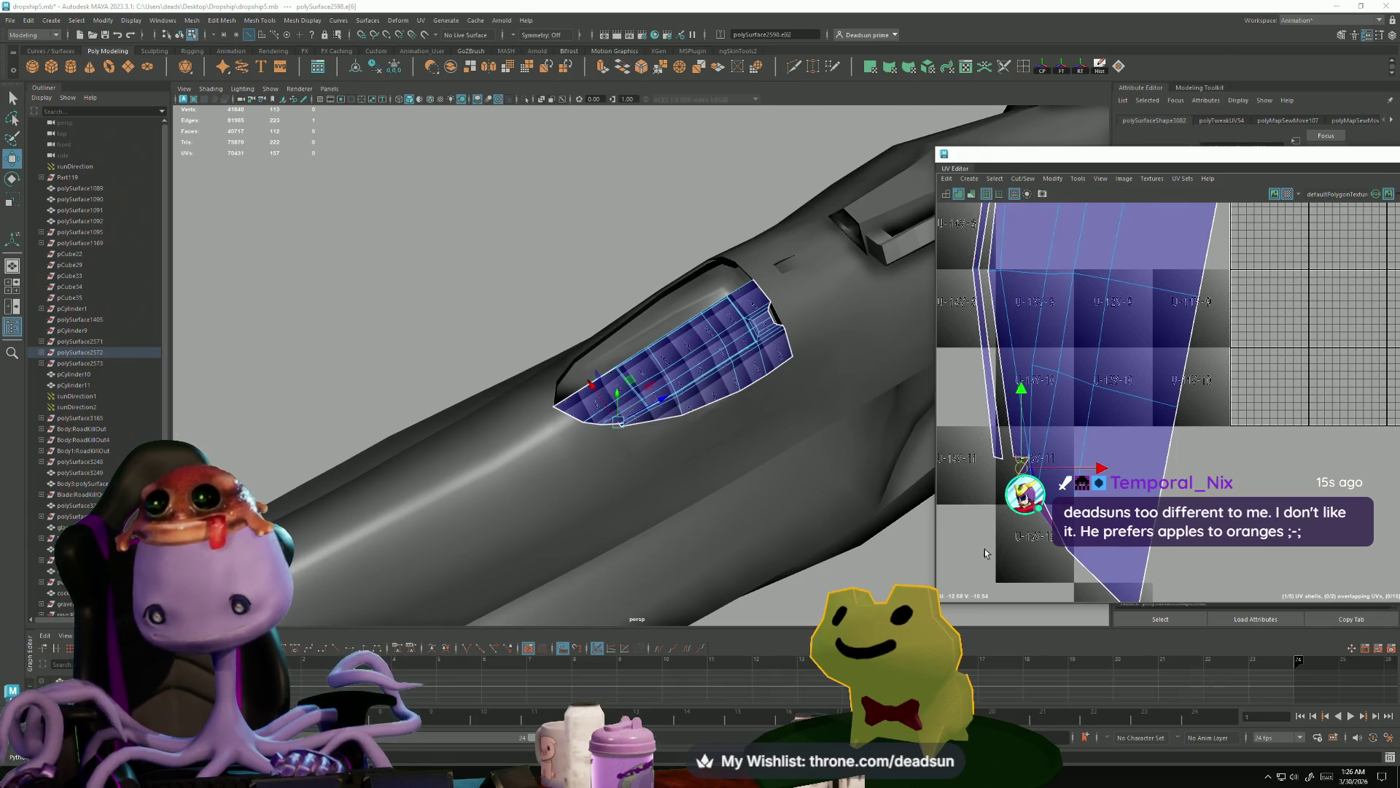
click(1022, 179)
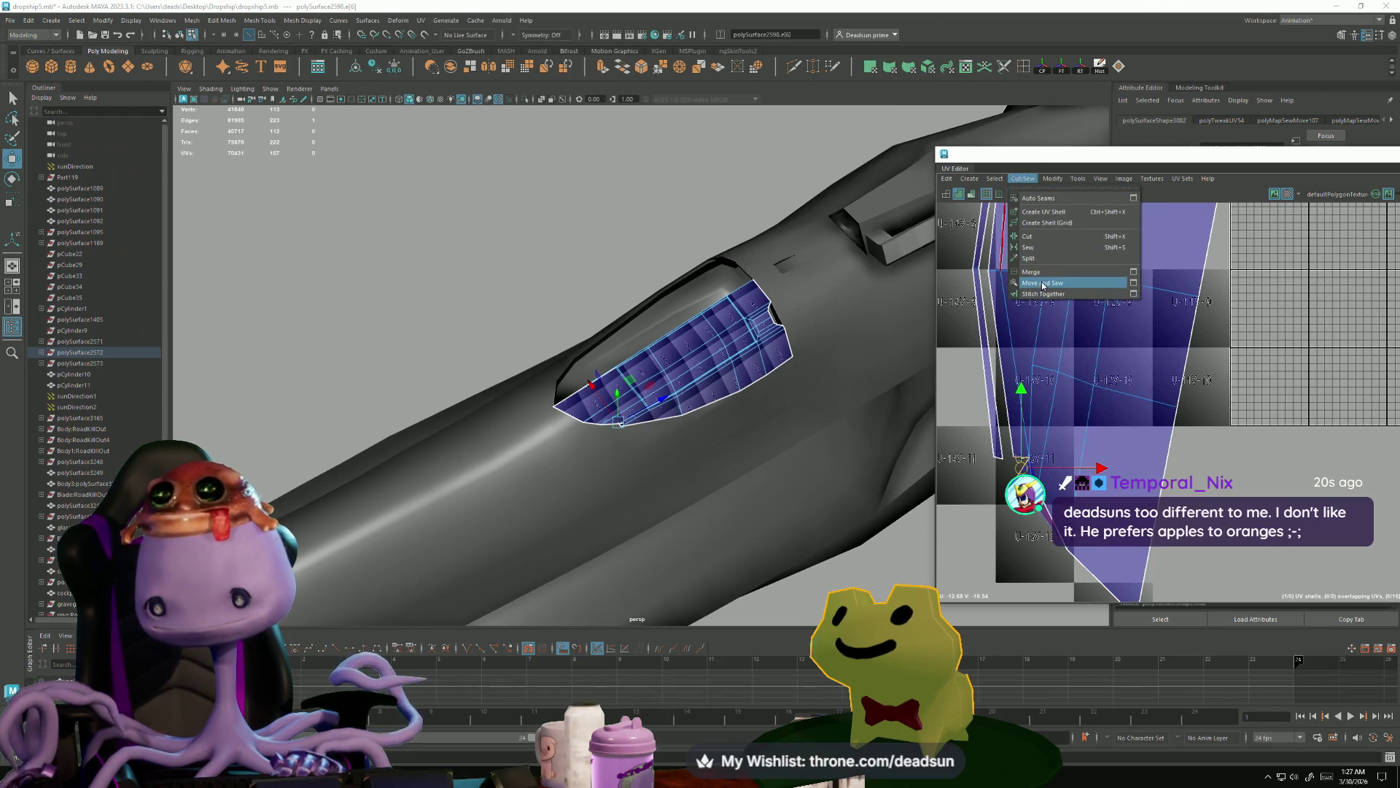
click(1043, 282)
- Select the loose edge beside the shell and Move and Sew it onto the shell too
key(F9)
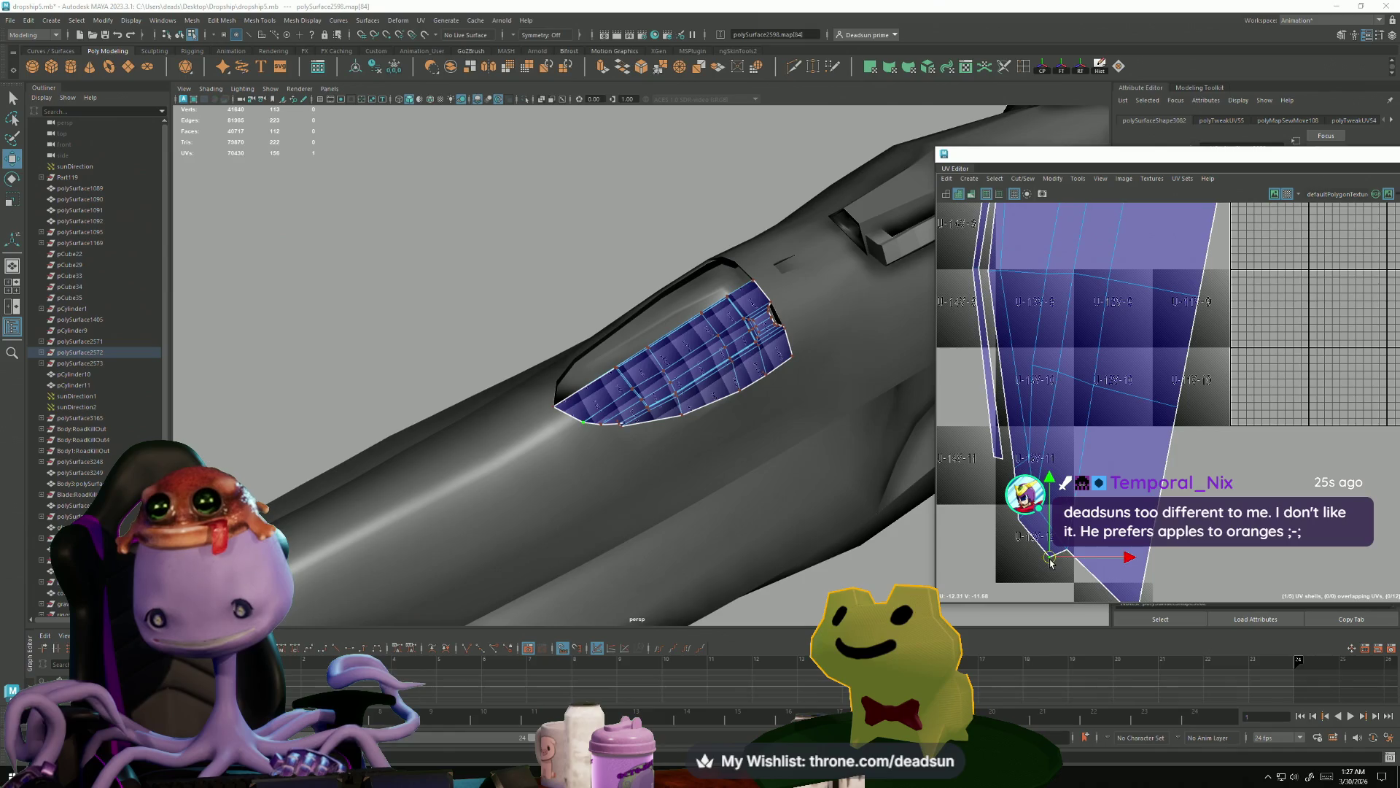
key(alt+space)
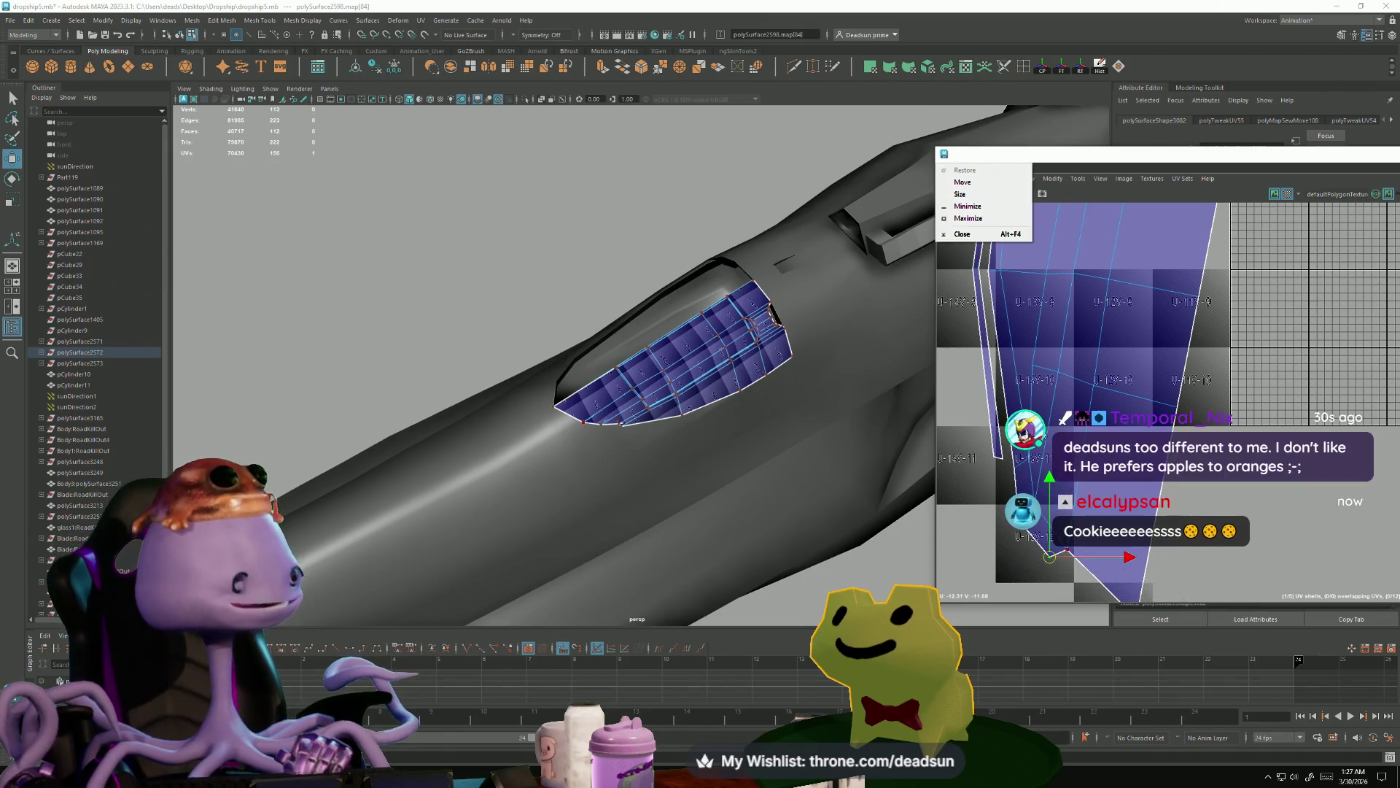
alt+middle_drag(1167, 364, 1110, 249)
scroll(1062, 337, up, 5)
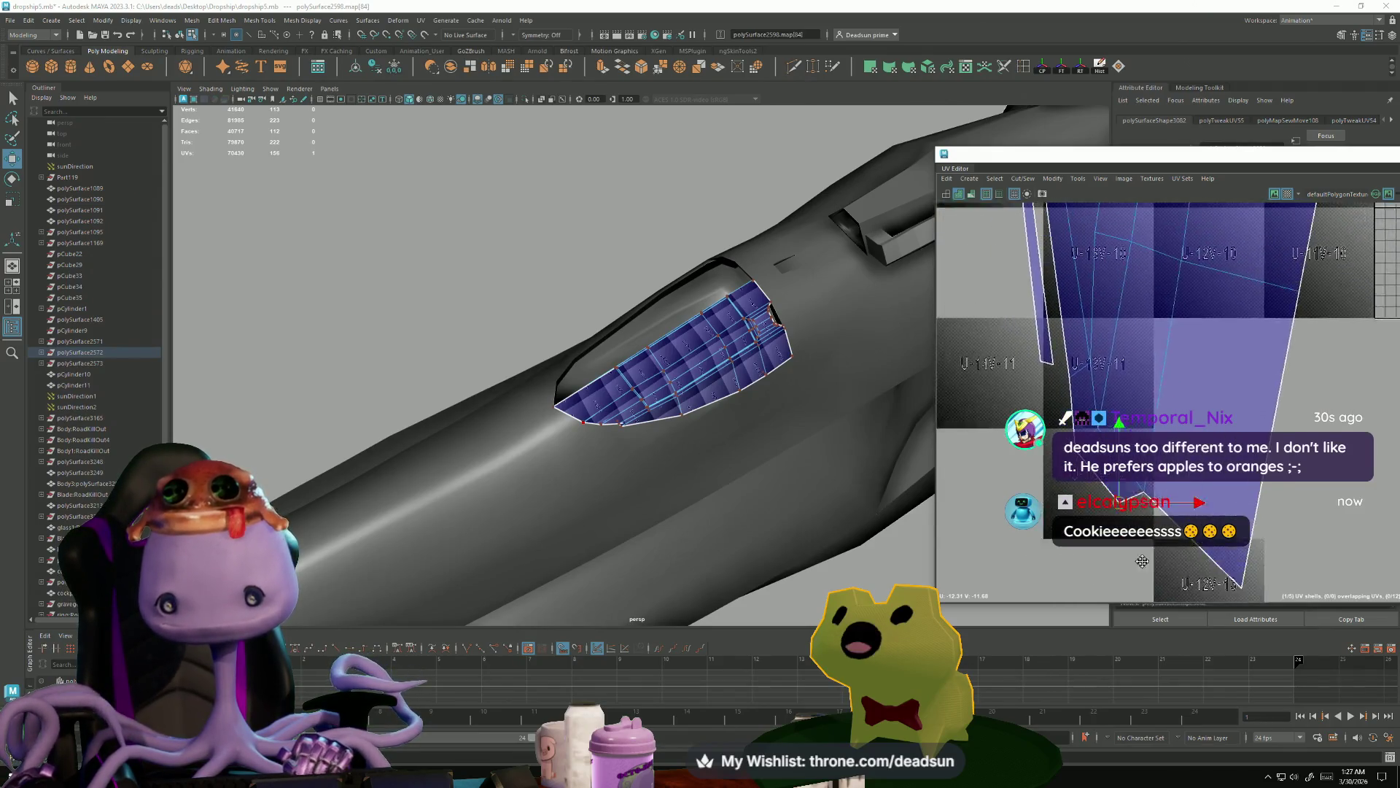
alt+middle_drag(1062, 337, 1065, 564)
click(1059, 335)
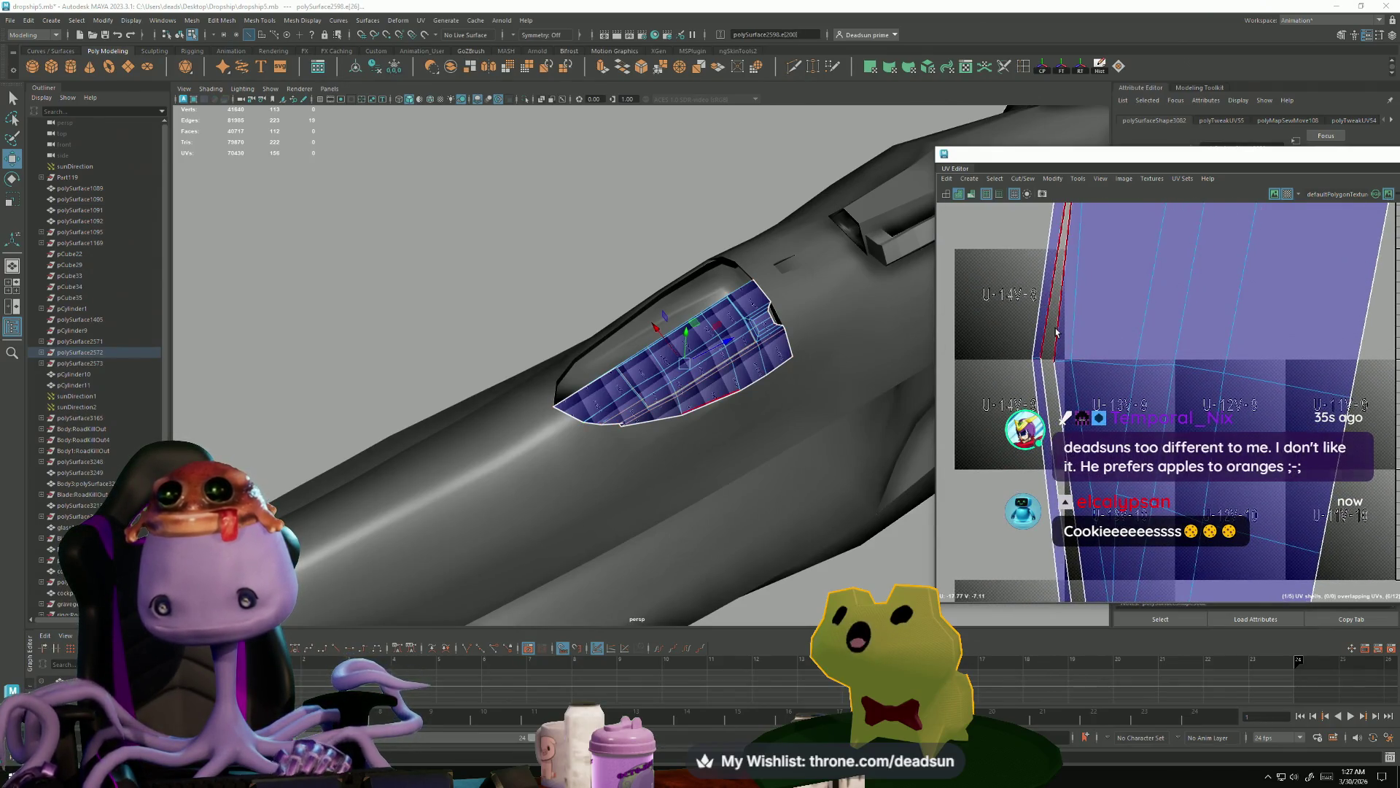
click(1022, 178)
click(1043, 284)
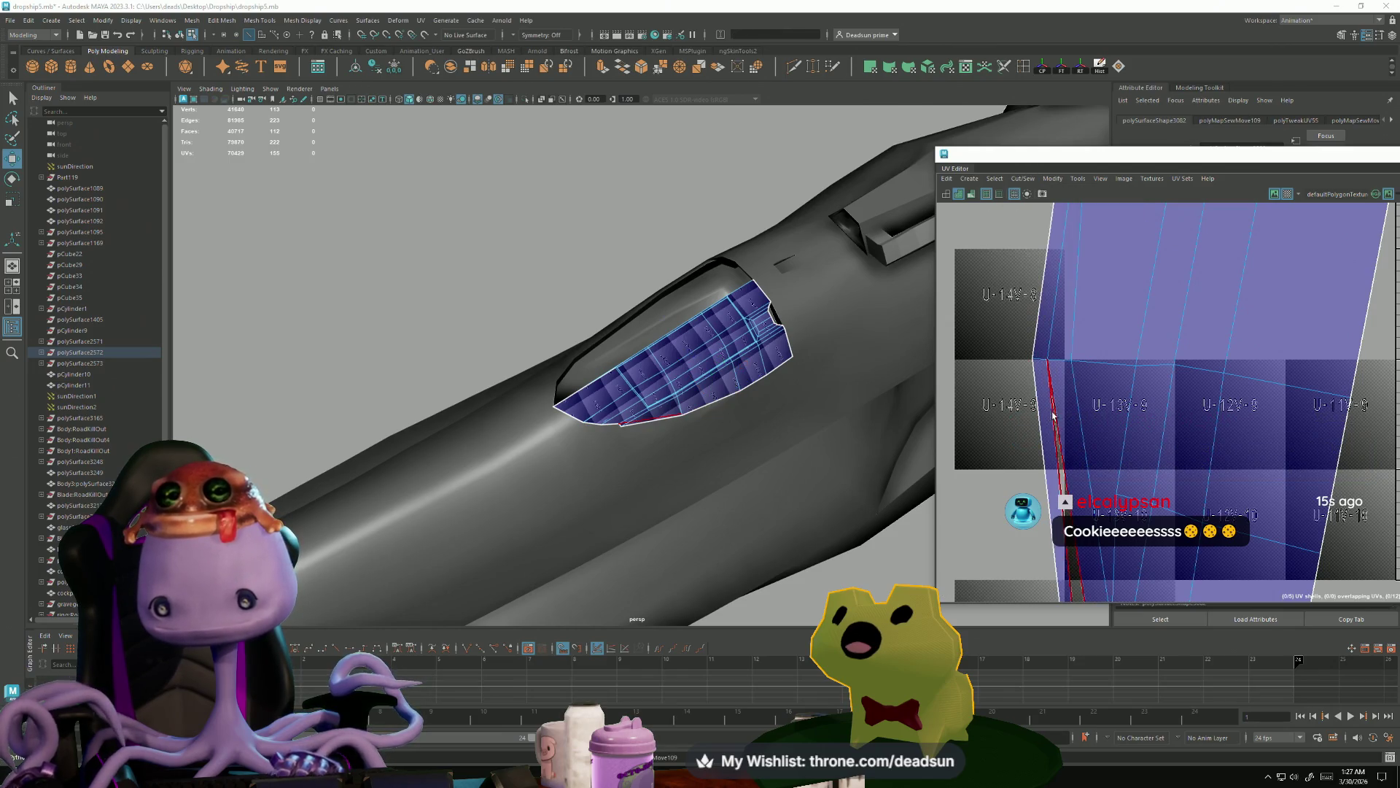
- Repeat Move and Sew, then move and rotate the notch corner UVs to even the outline
key(g)
scroll(1079, 441, down, 5)
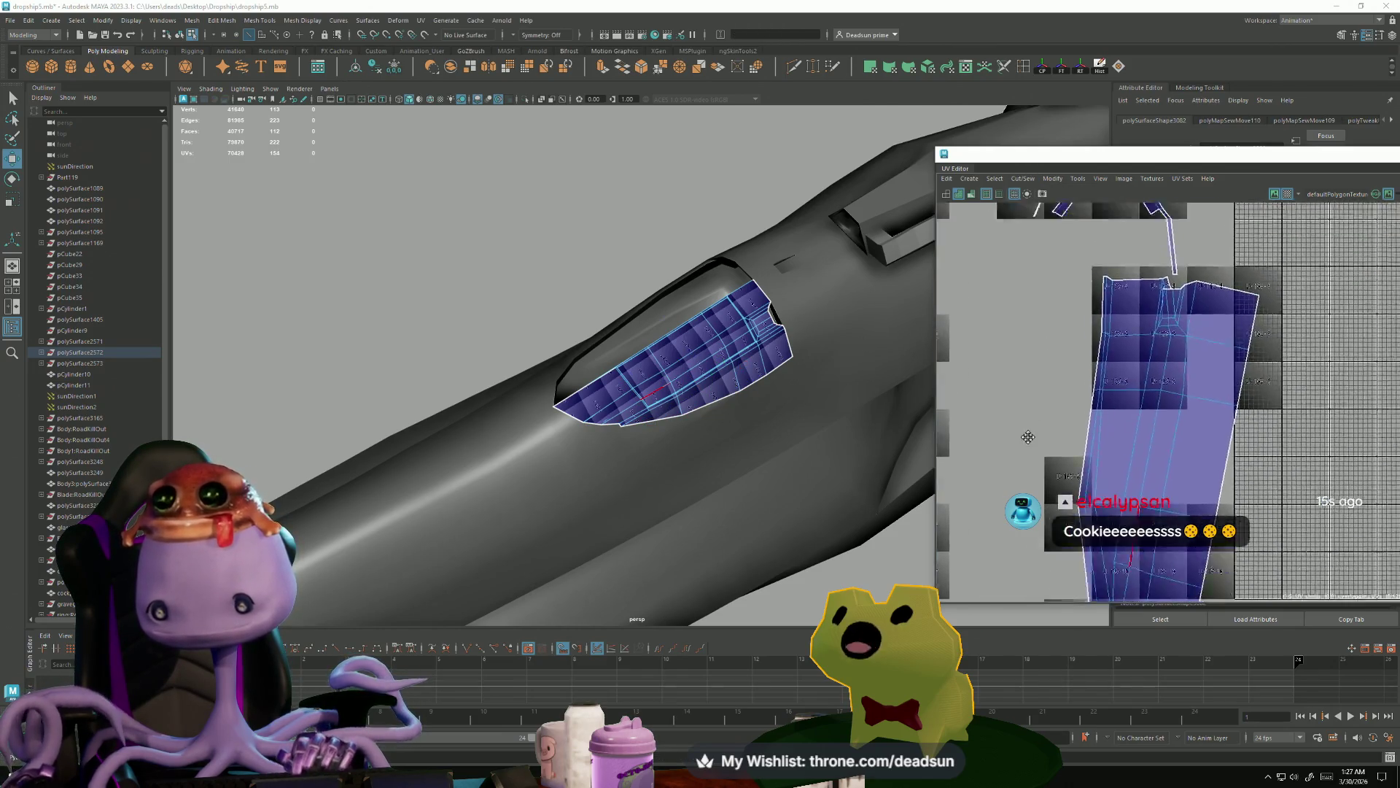
scroll(1094, 452, up, 5)
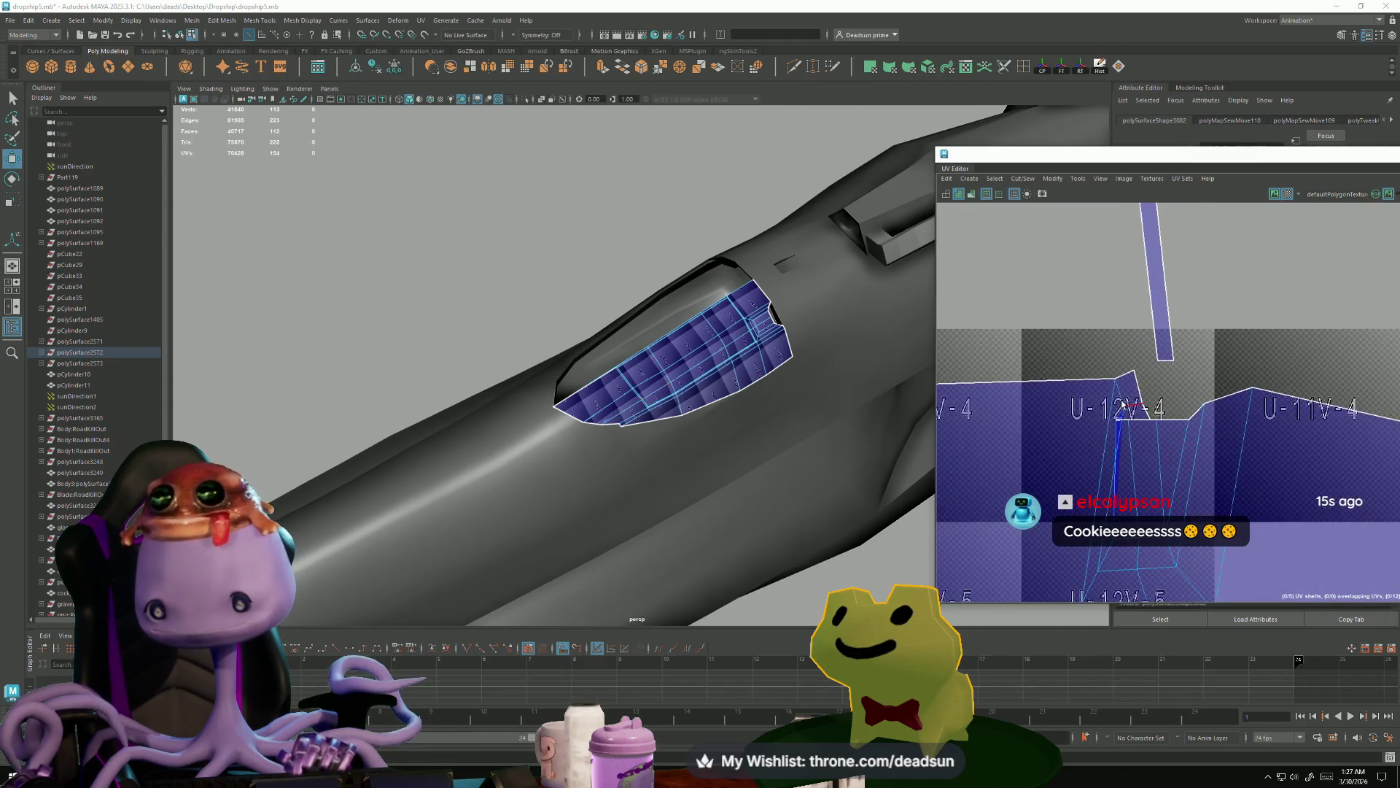
click(1107, 372)
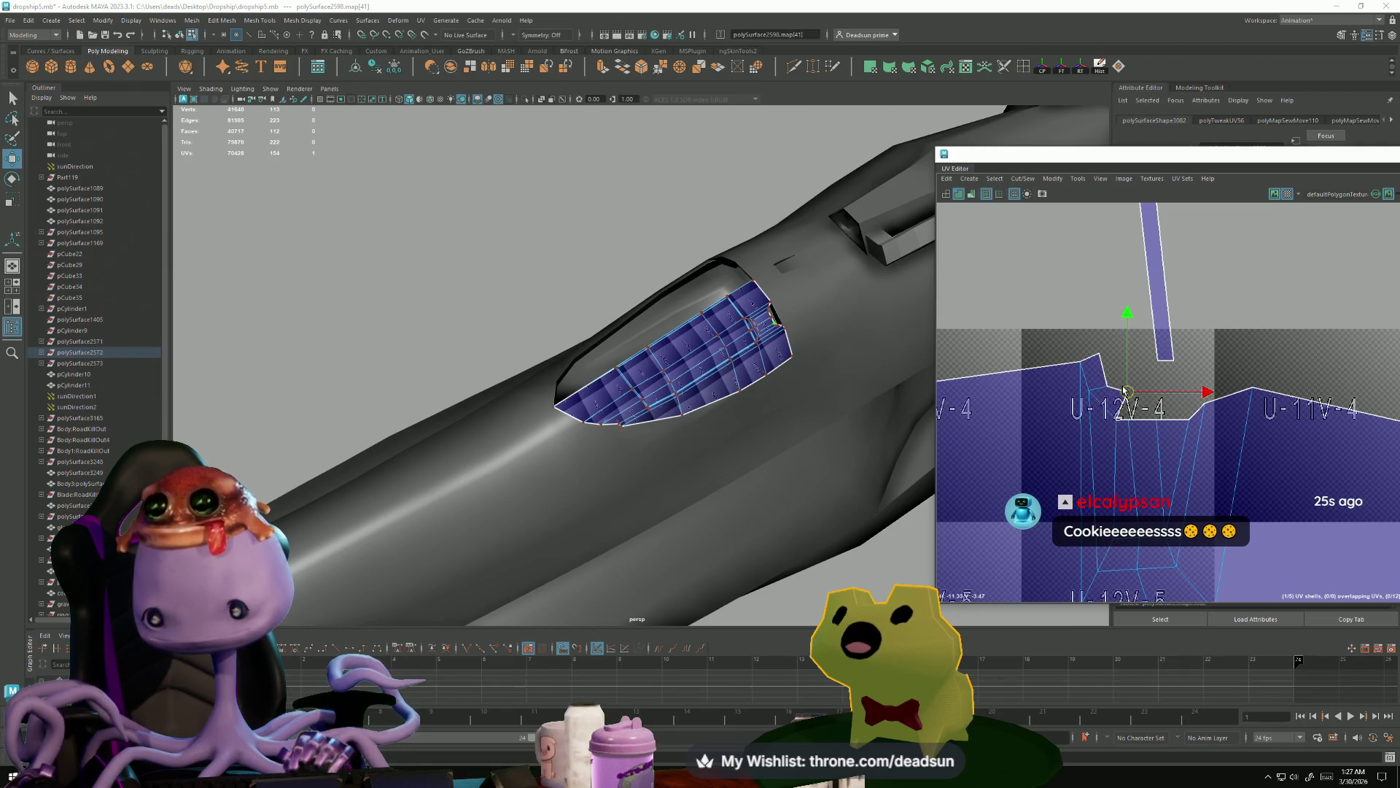
scroll(1124, 391, down, 5)
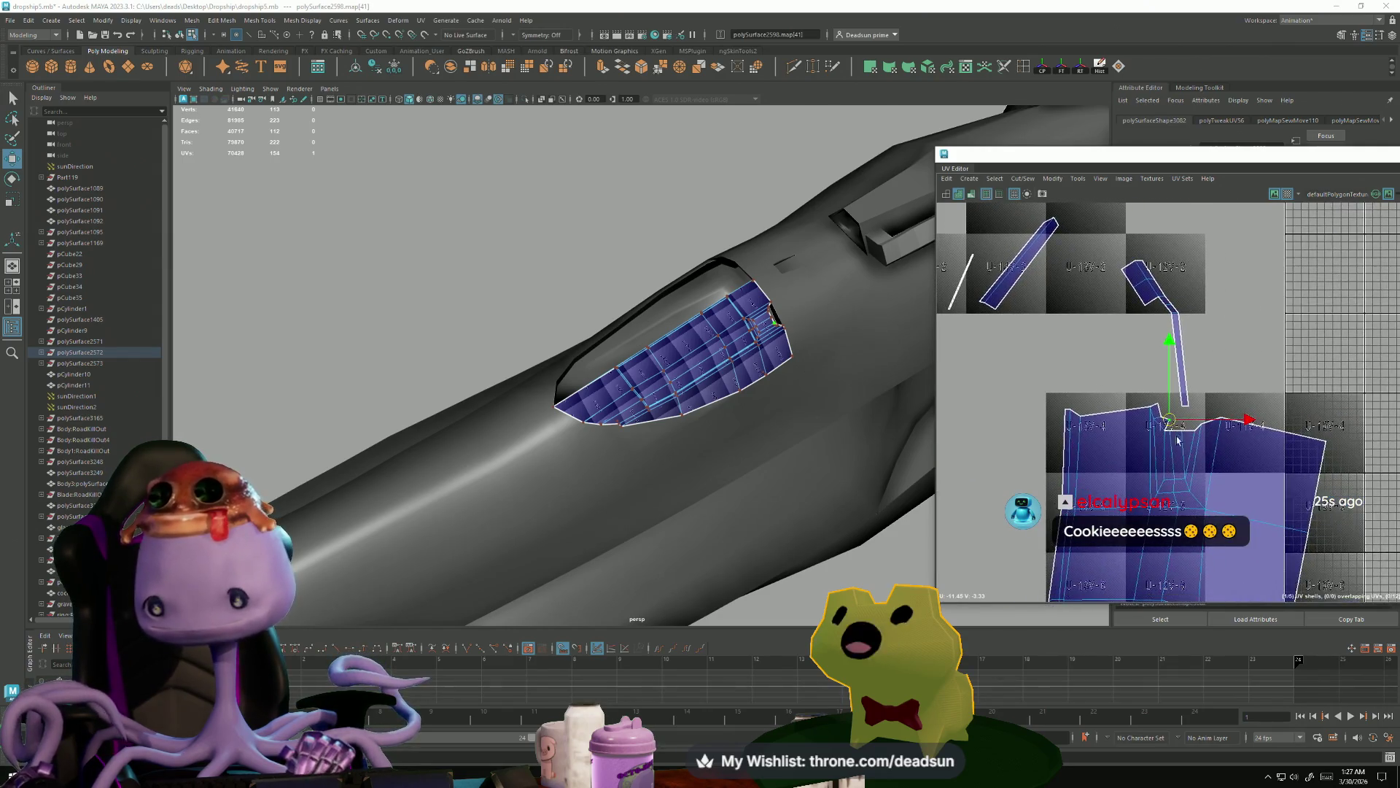
scroll(1177, 440, up, 5)
right_drag(1101, 438, 1142, 391)
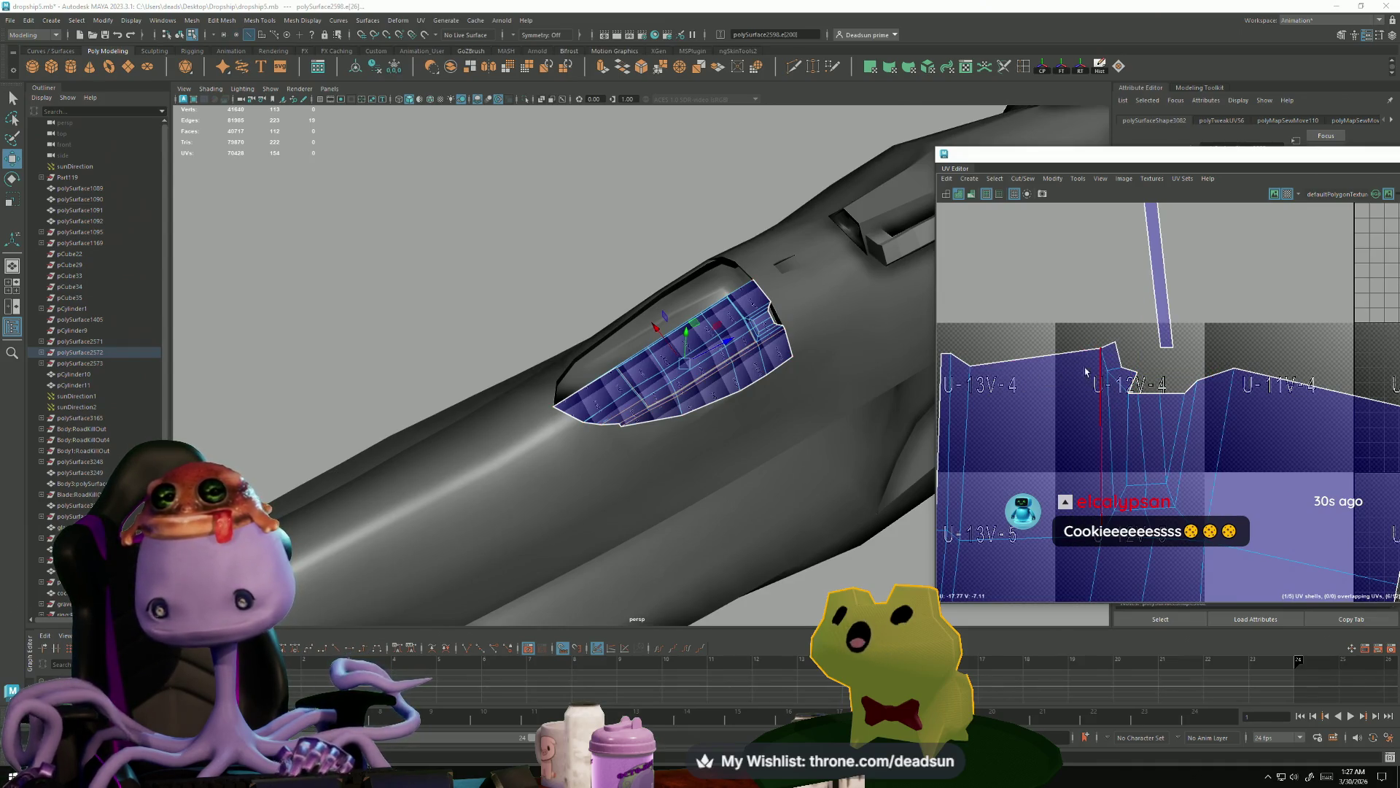
right_drag(1101, 368, 1101, 438)
click(1104, 356)
drag(1102, 360, 1089, 360)
key(e)
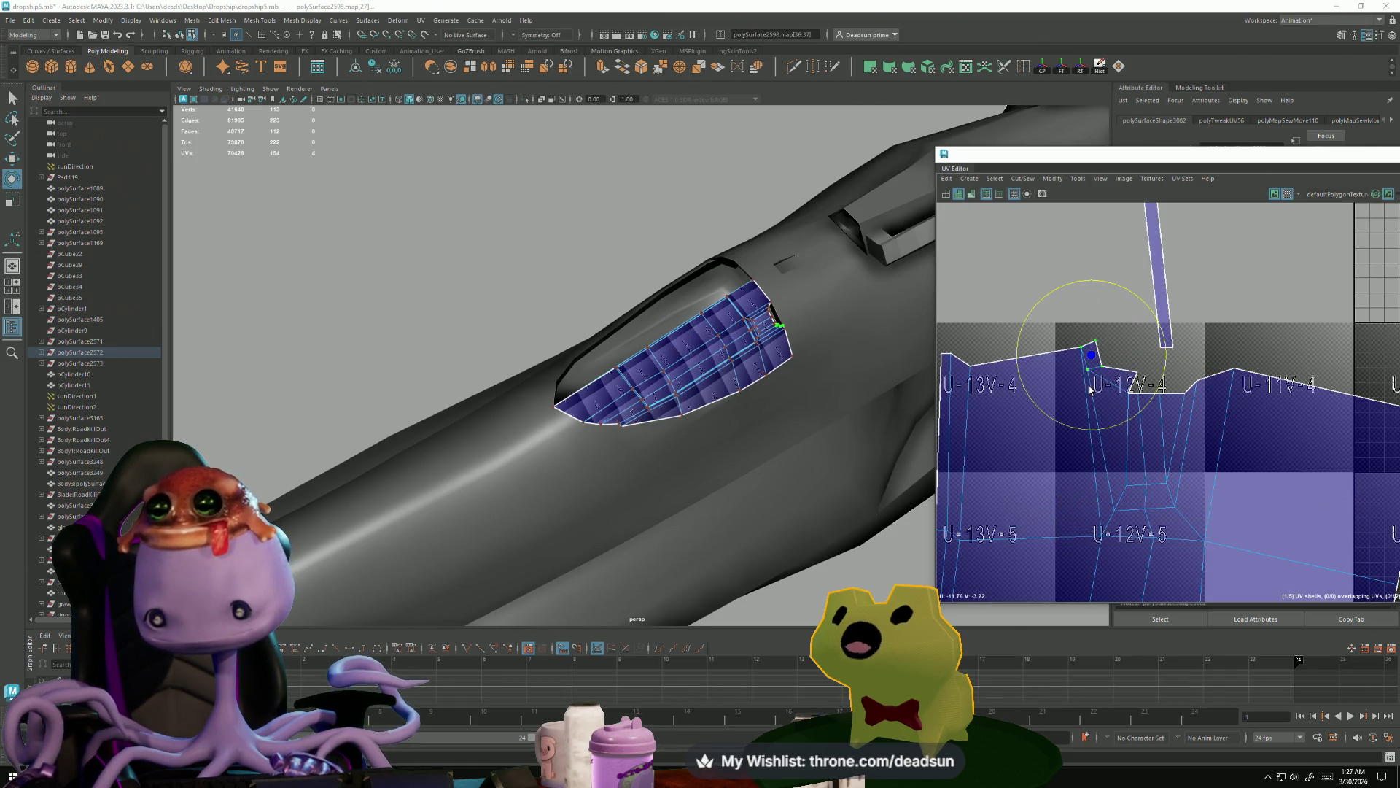
drag(1057, 428, 1117, 420)
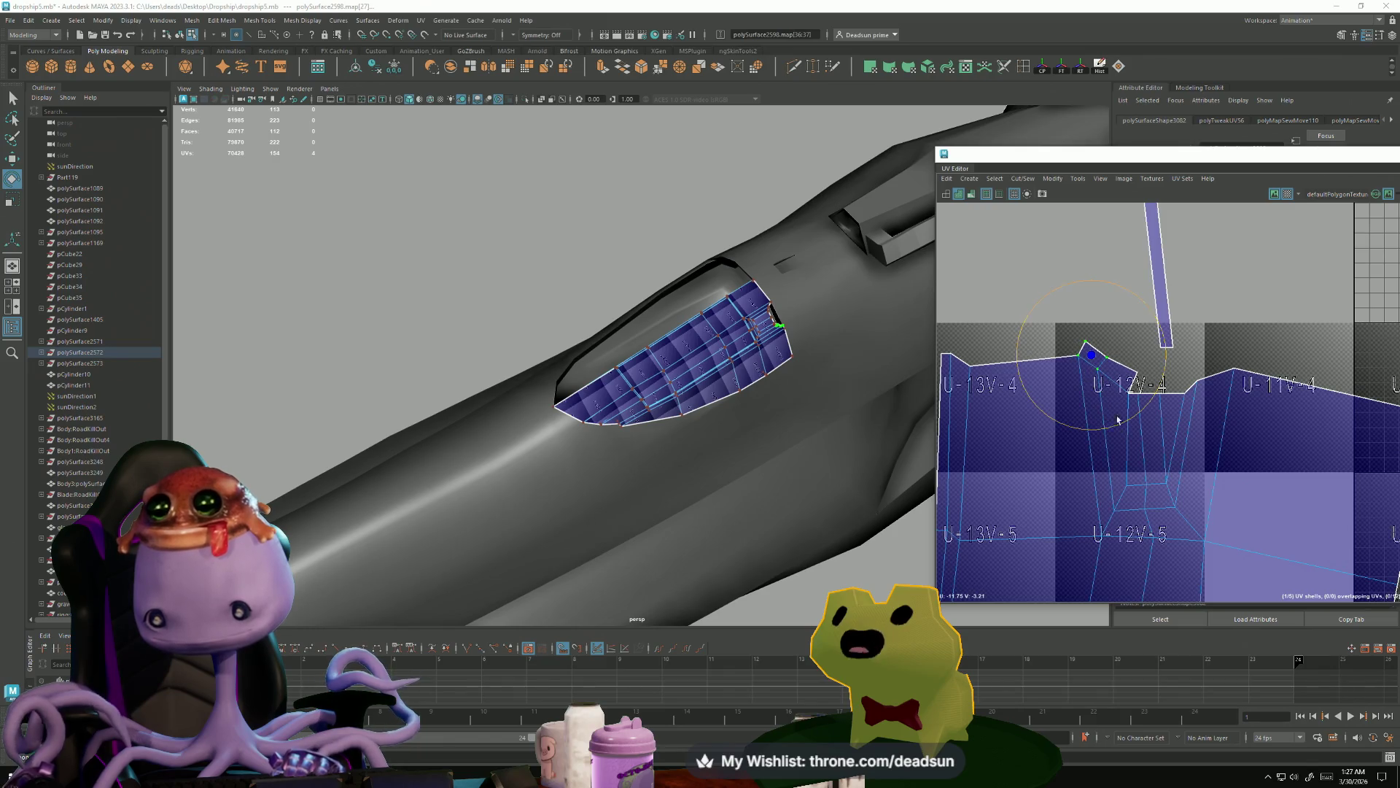
- Select the run of border edges near U-11V-4 and the U-12V-4 notch
right_drag(1135, 385, 1135, 352)
click(1208, 377)
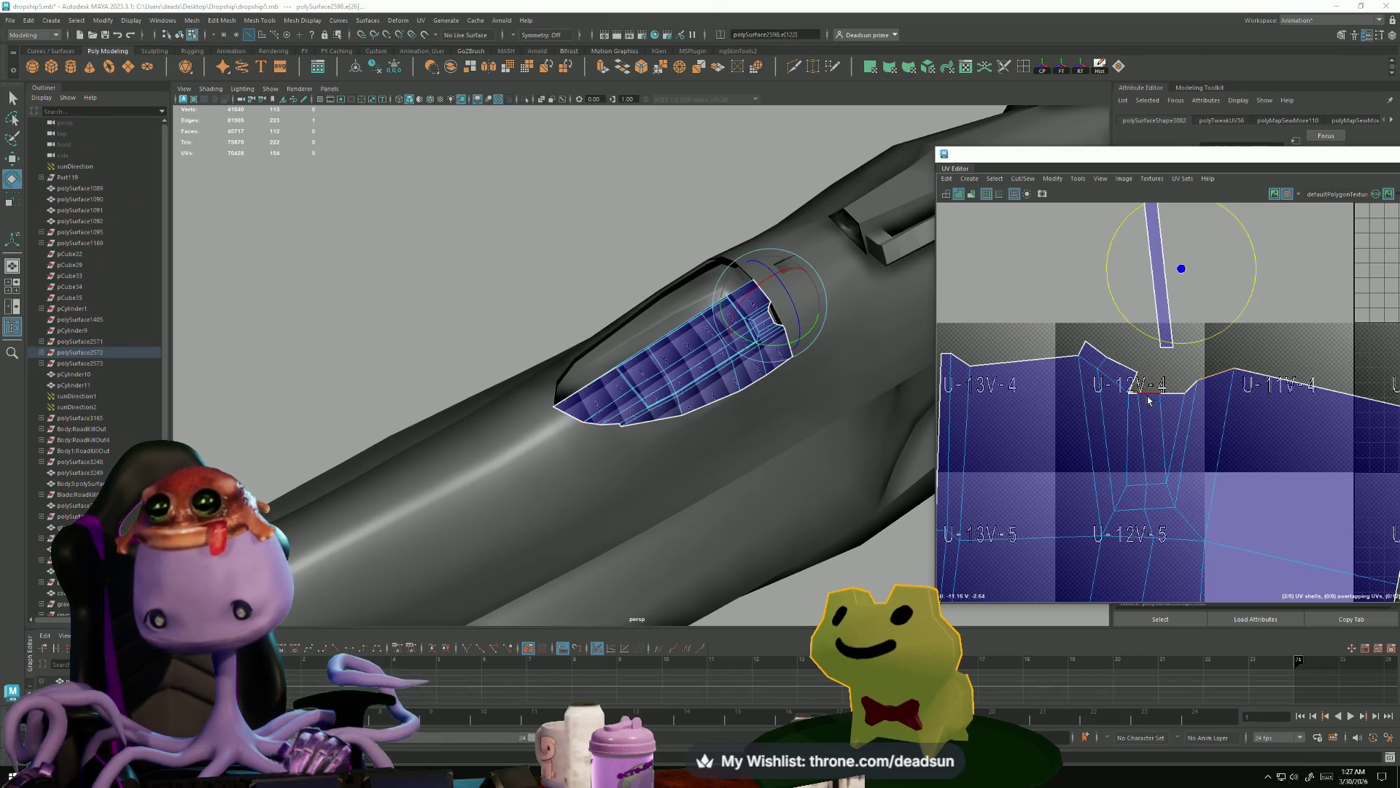
scroll(1297, 385, down, 5)
scroll(1169, 472, up, 3)
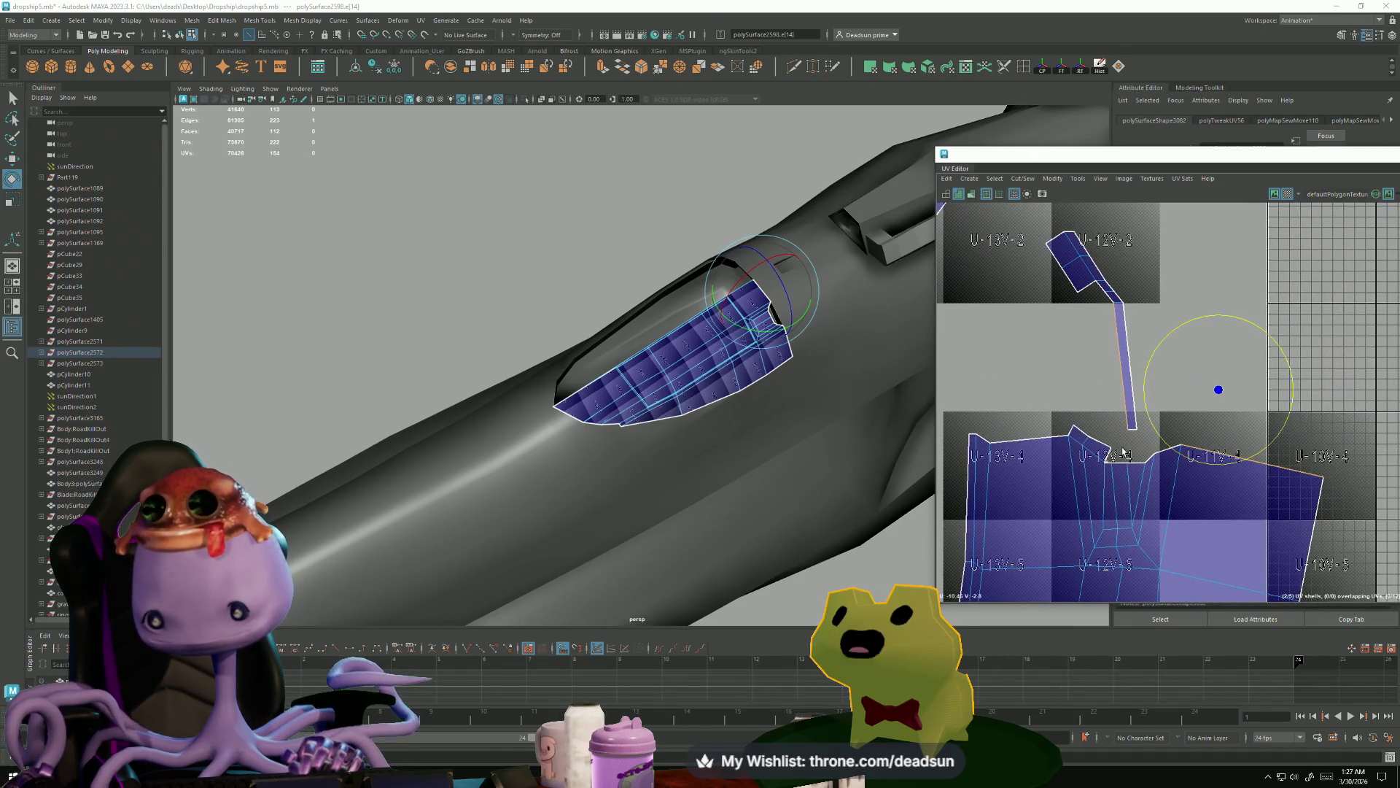
click(1102, 464)
double_click(1109, 475)
click(1025, 183)
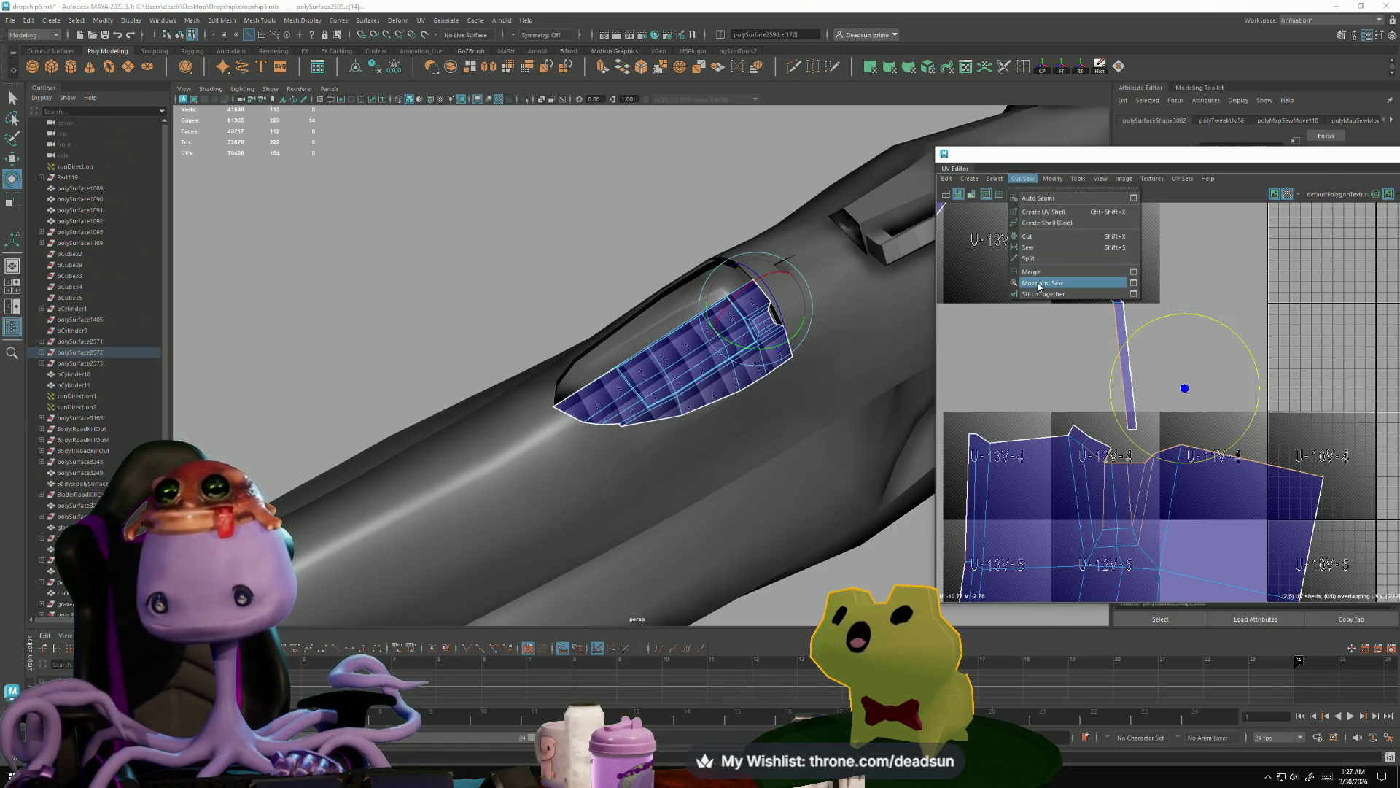
- Move and sew the strip onto the shell's top edge, then unfold the seam's UVs flat
click(1029, 284)
ctrl+right_drag(1116, 453, 1126, 511)
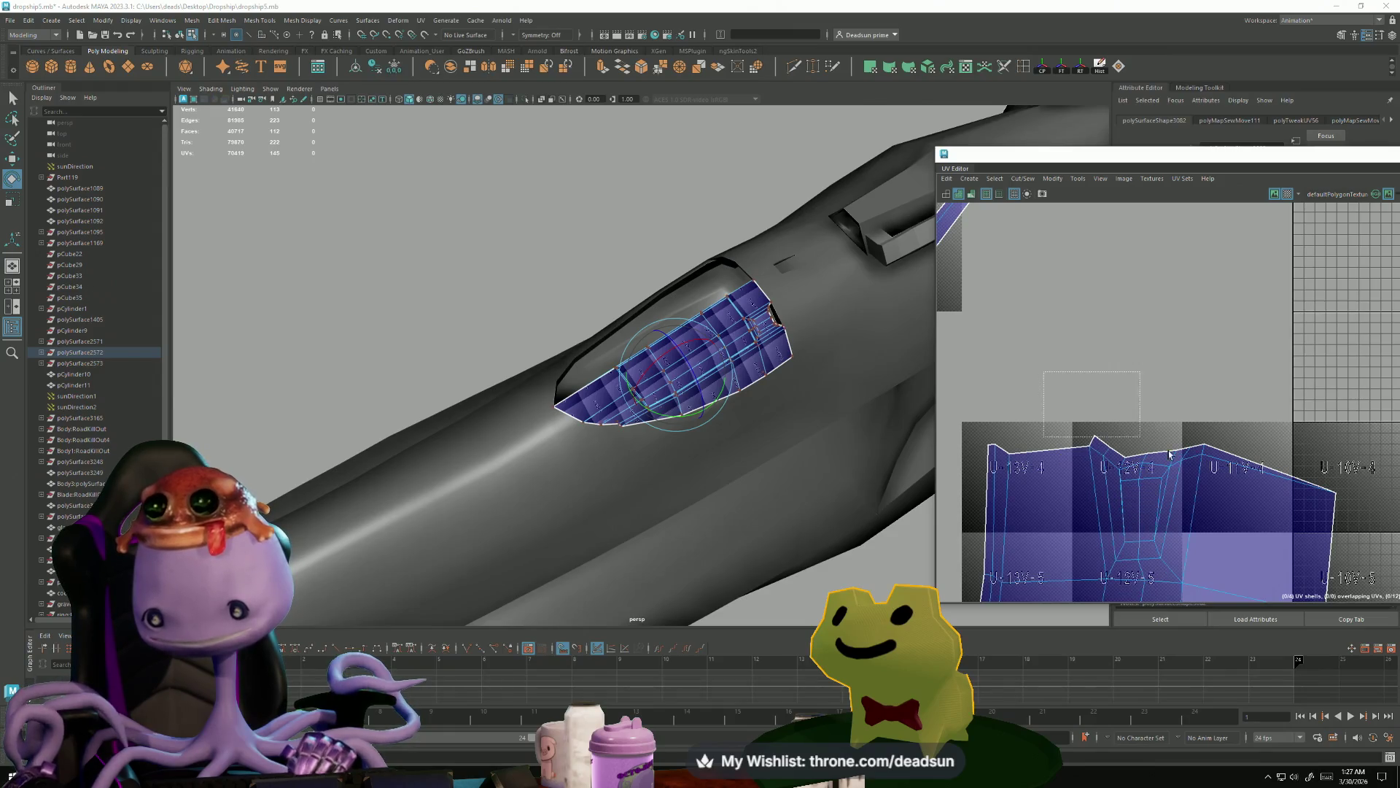
click(1031, 181)
mouse_move(1050, 184)
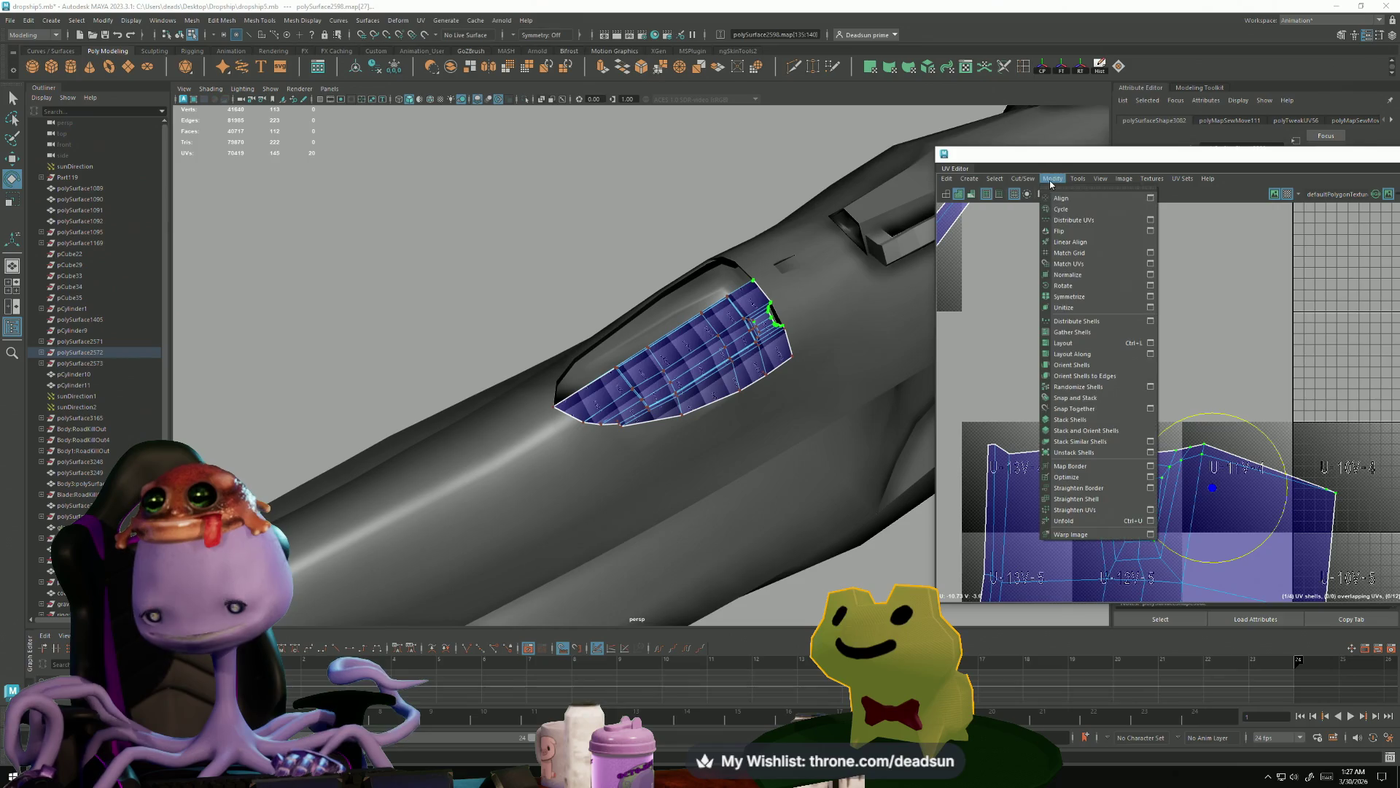
click(1086, 521)
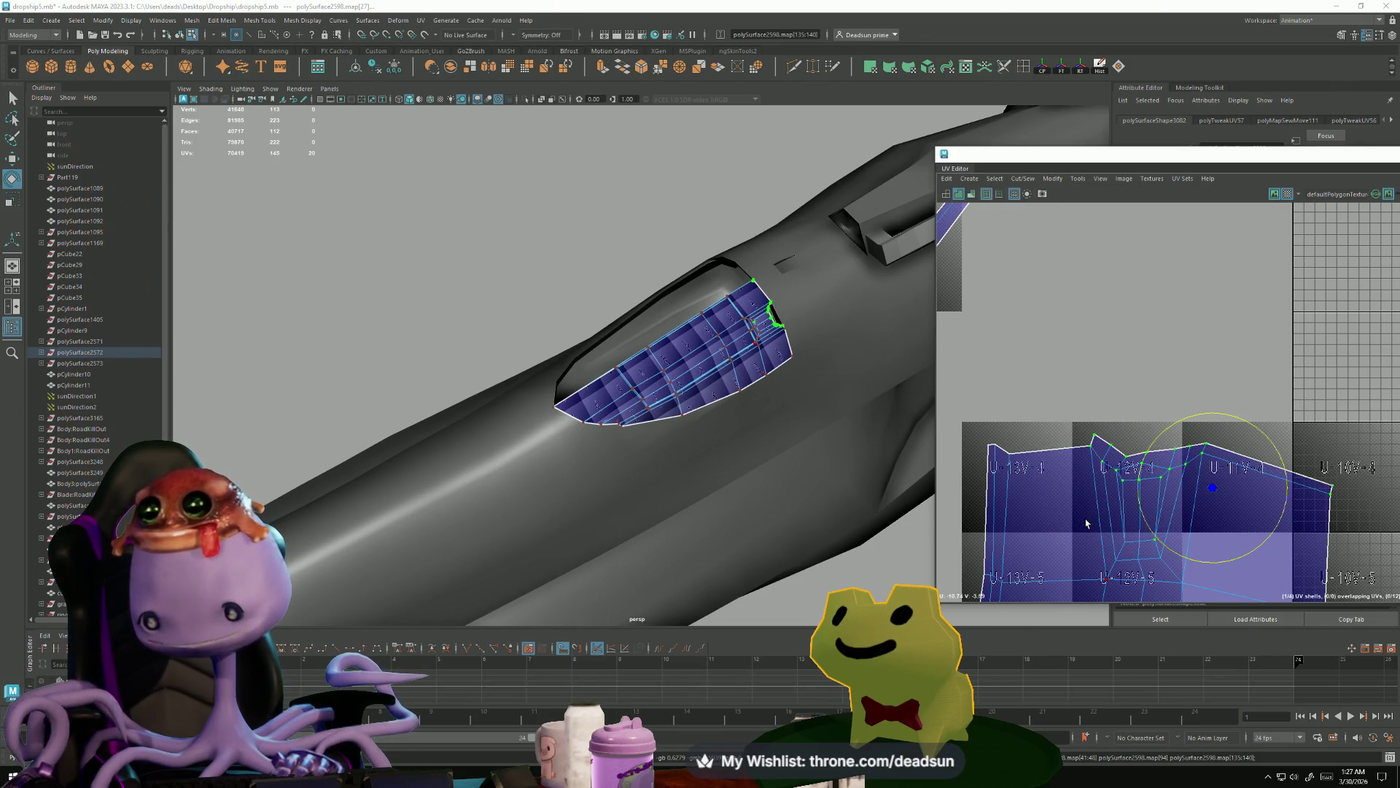
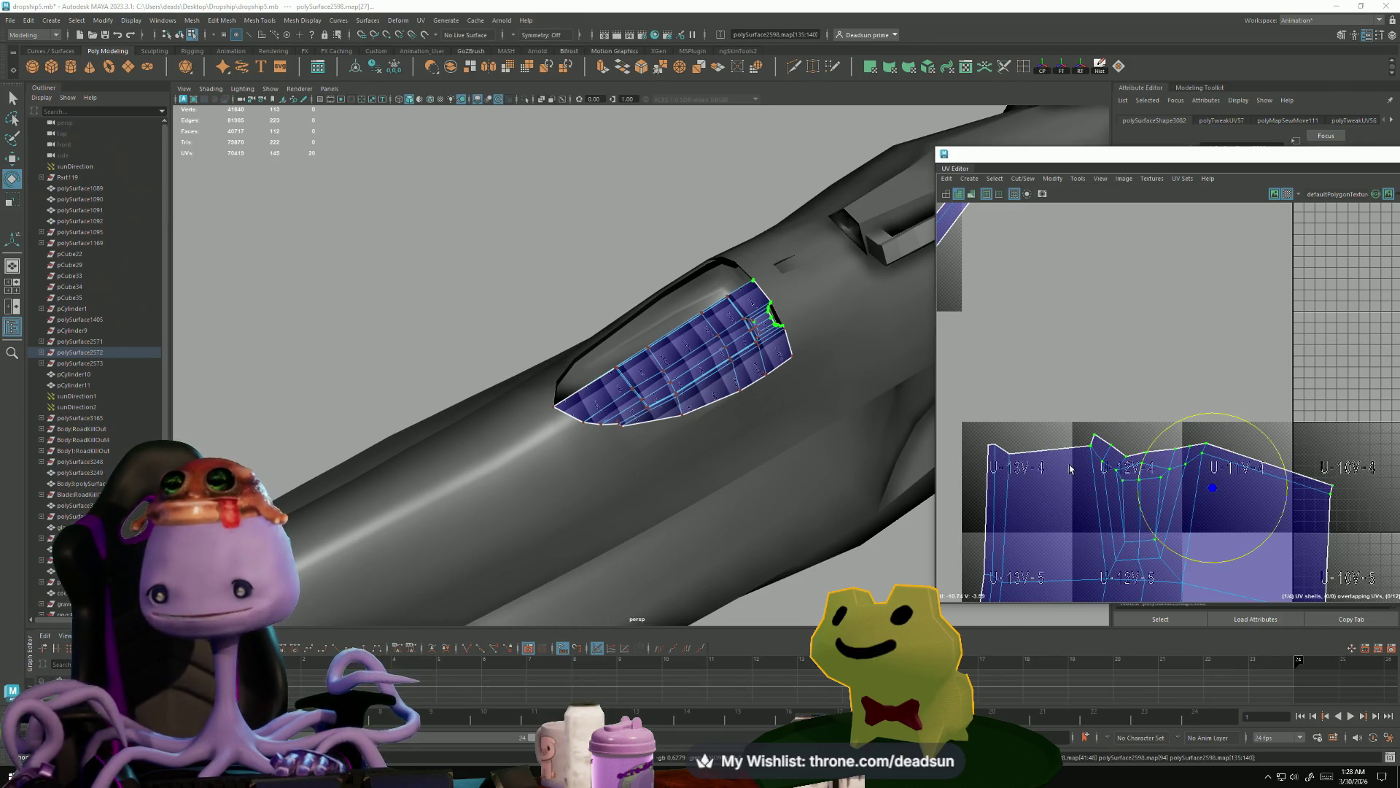
- Sew the side hull panel's split top-border seam with Move and Sew
scroll(1010, 419, up, 3)
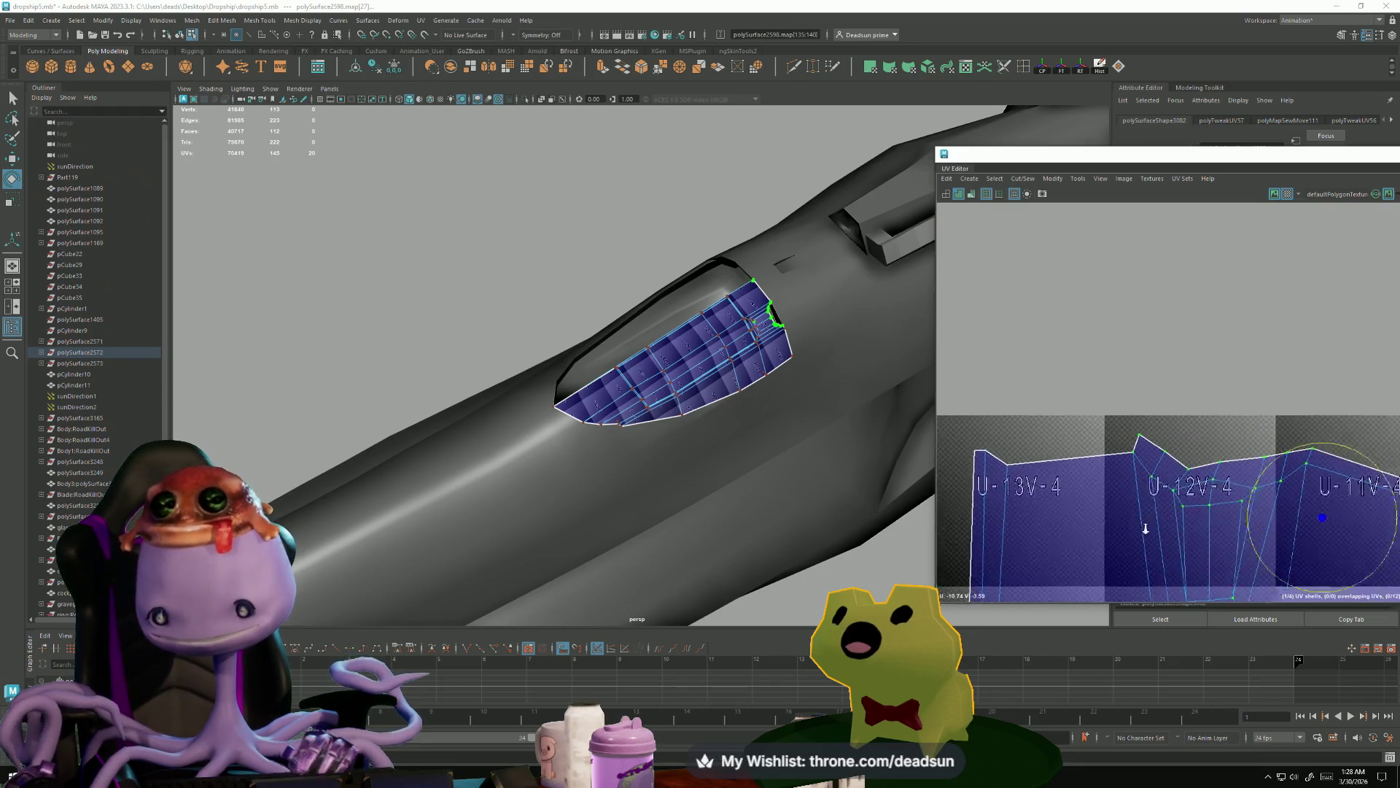
click(1088, 449)
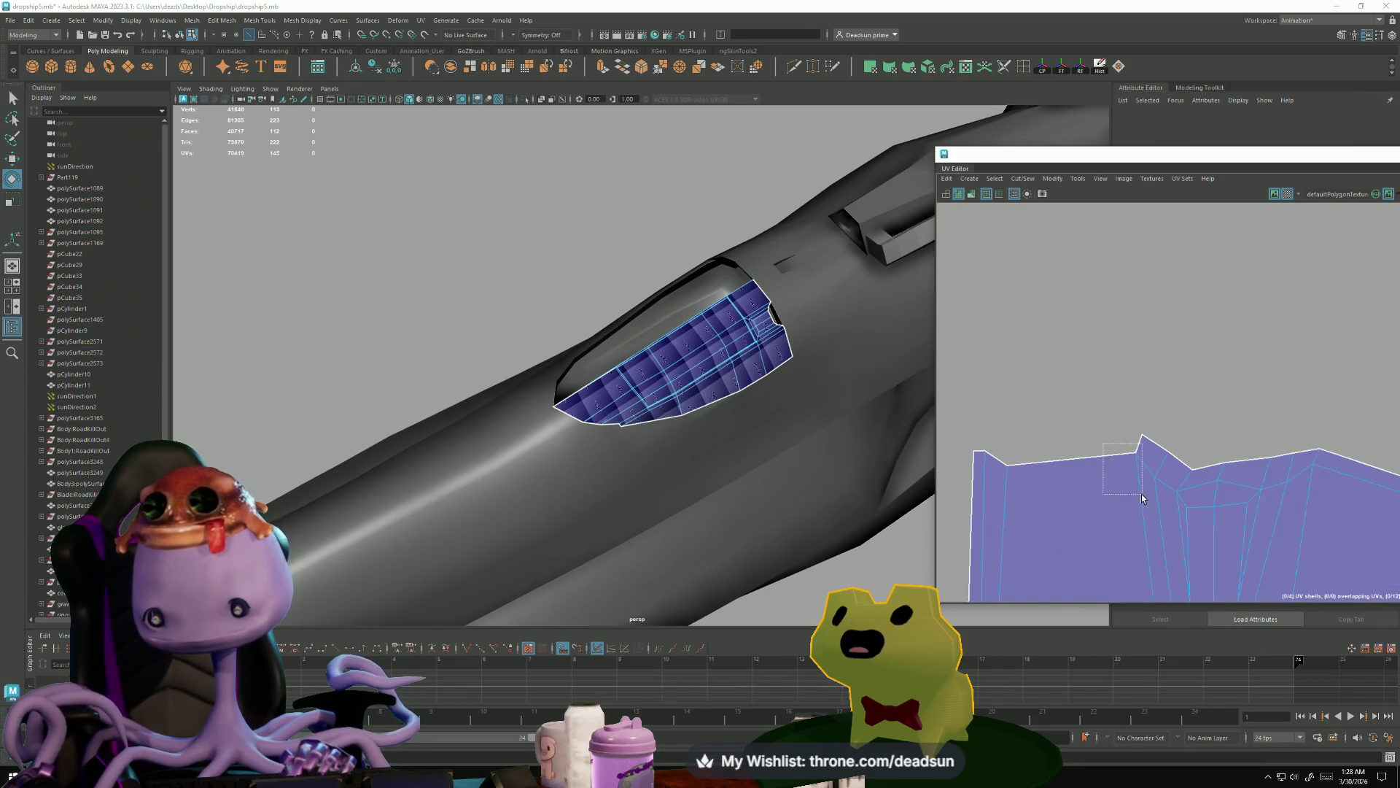
drag(1141, 493, 1141, 495)
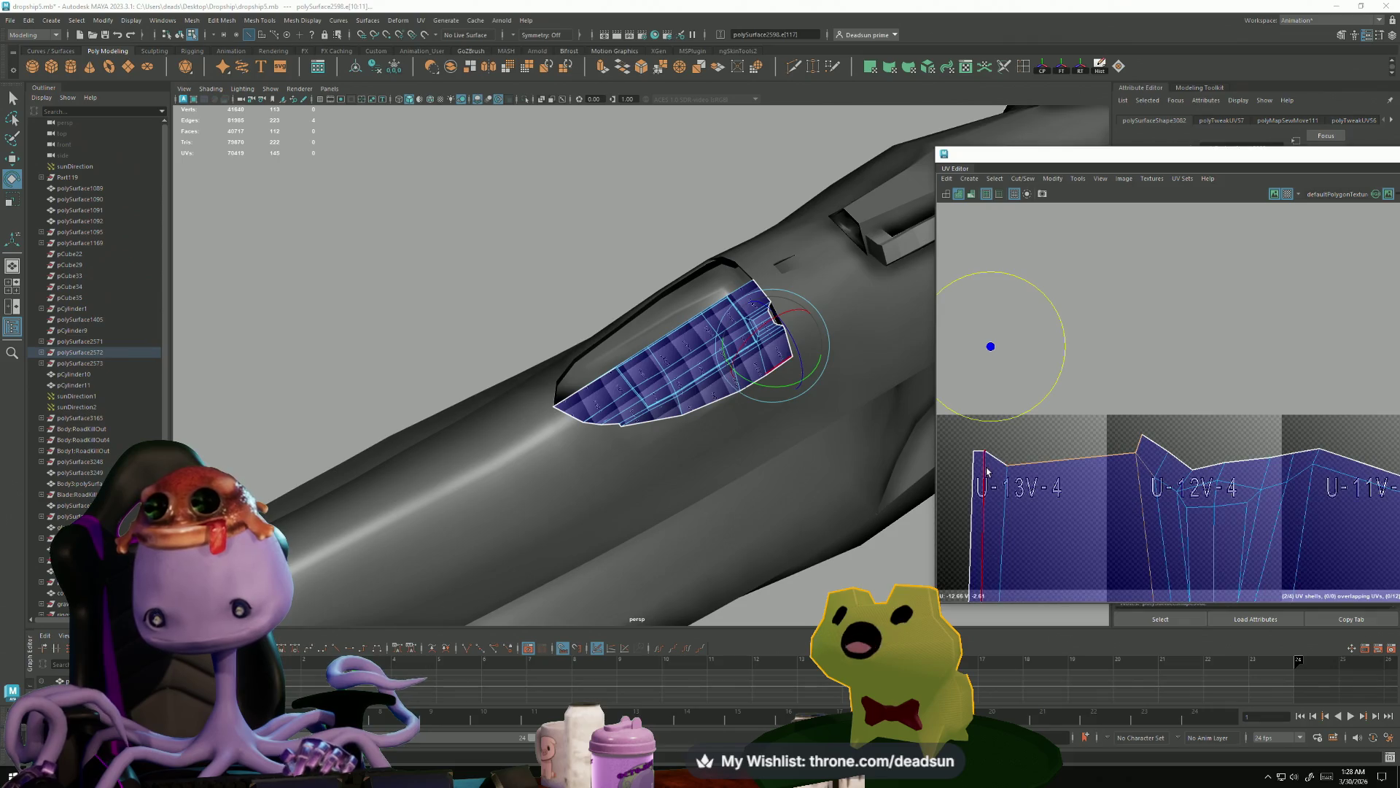
click(1023, 178)
click(1048, 286)
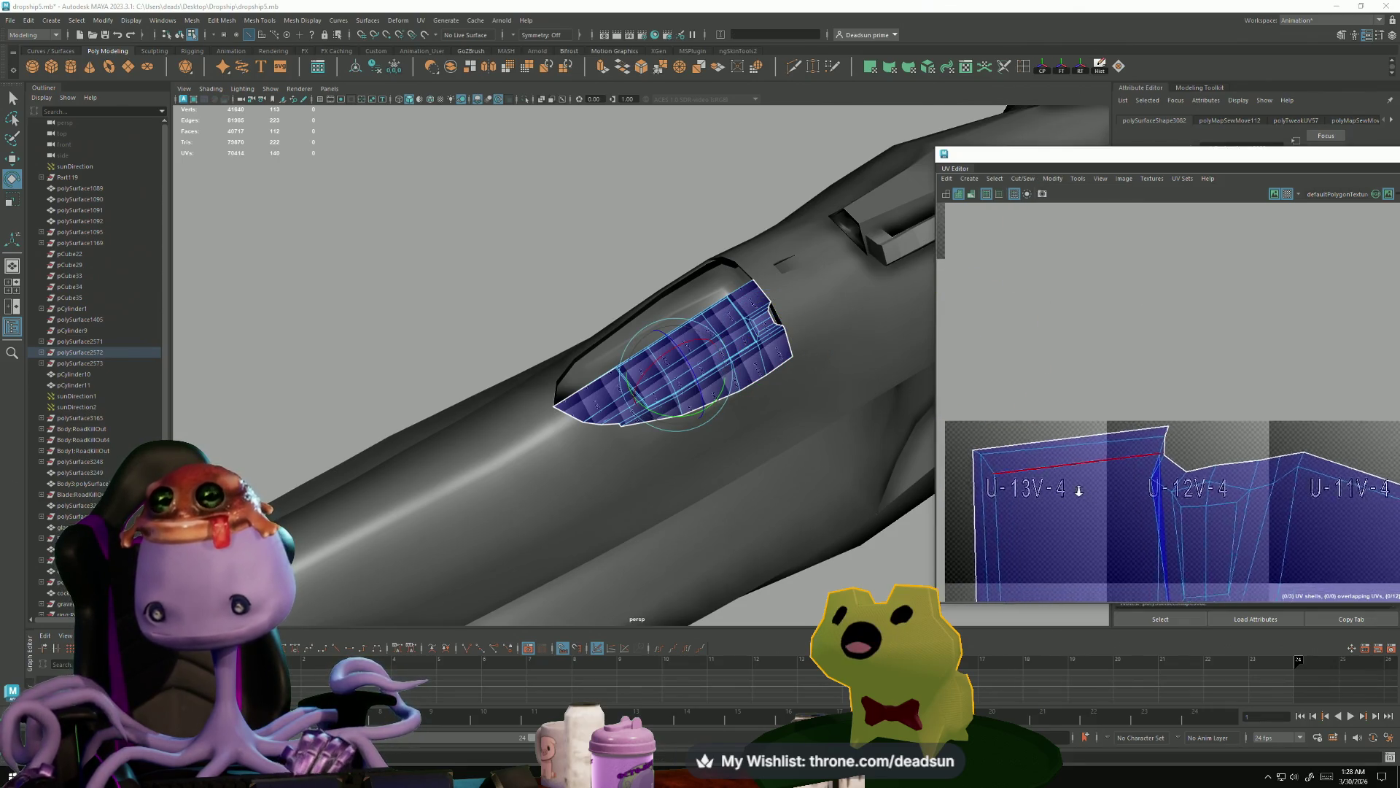
- Select a border UV on the side panel's shell and nudge it slightly
scroll(1079, 491, down, 3)
drag(1078, 404, 1072, 397)
click(1064, 433)
scroll(1162, 319, up, 3)
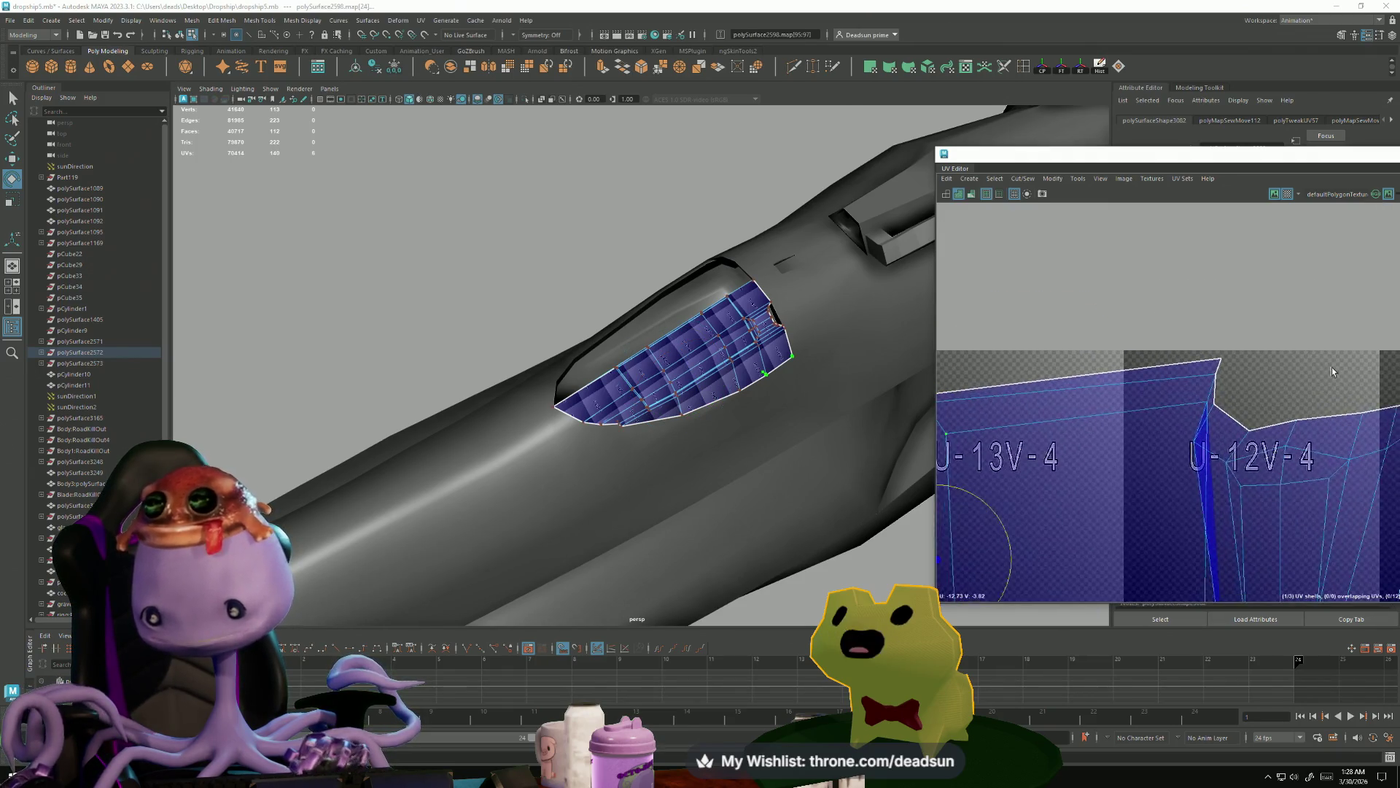
click(1216, 375)
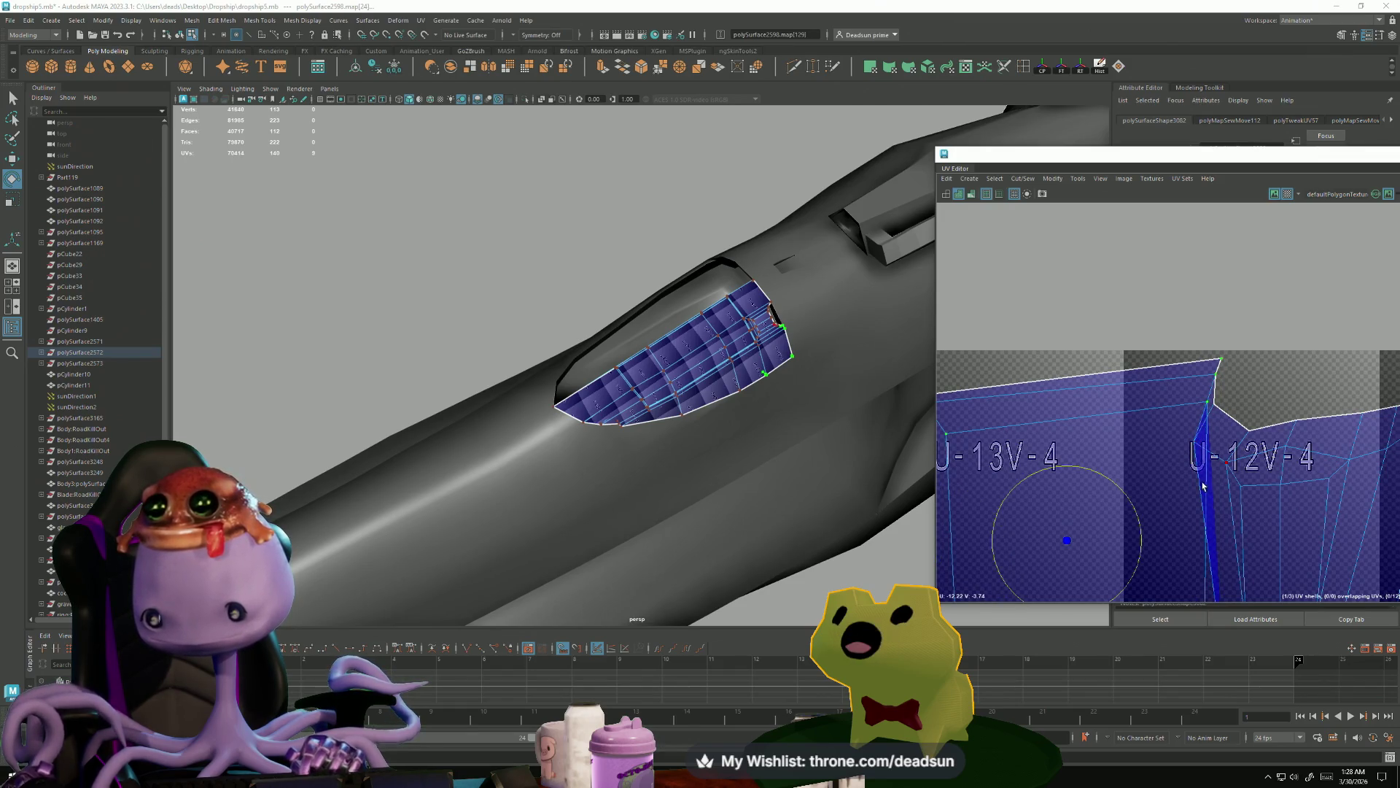
key(w)
drag(1071, 543, 1020, 555)
- Bring both UV shells into view and frame the viewport on the underside face
alt+middle_drag(1182, 583, 1161, 436)
scroll(1161, 436, down, 3)
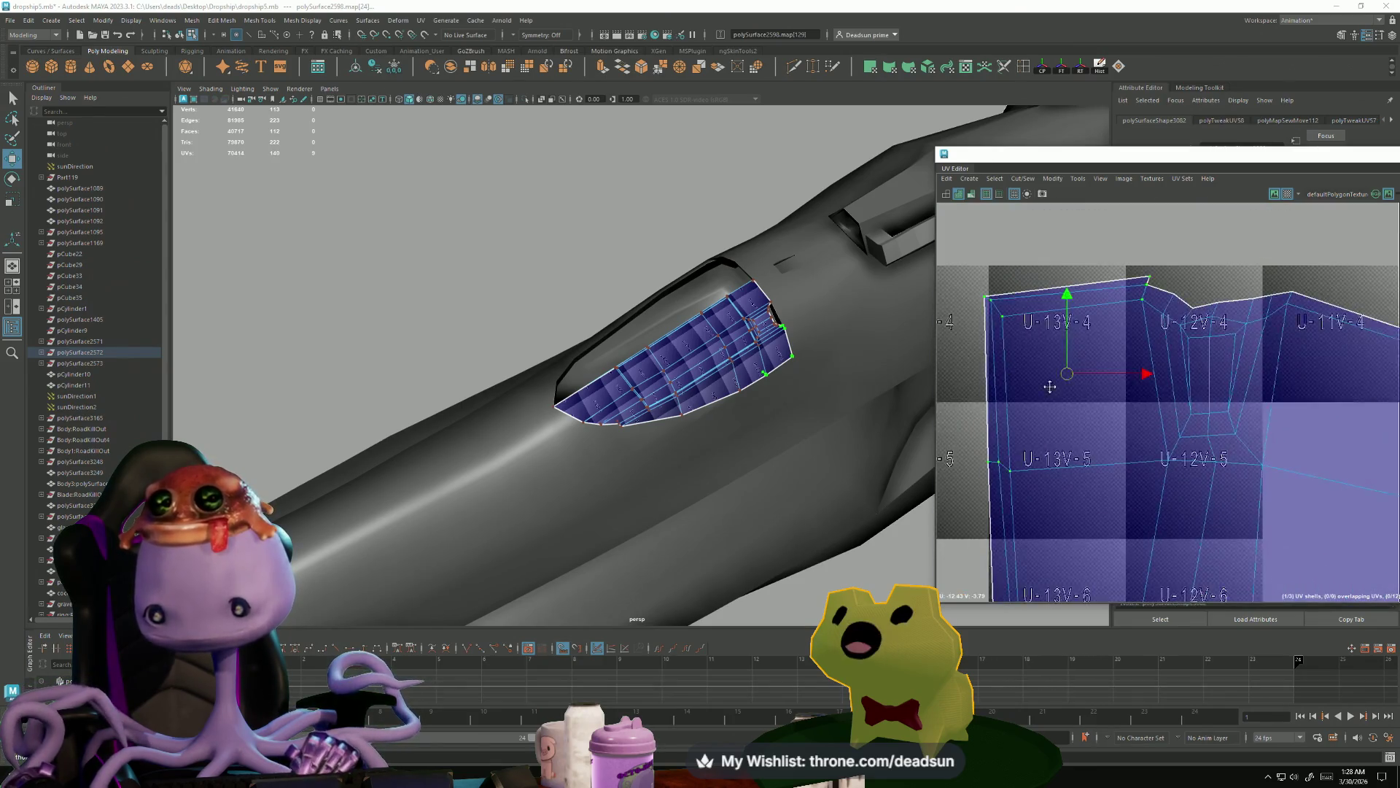
alt+middle_drag(1101, 334, 1153, 422)
scroll(1170, 409, down, 3)
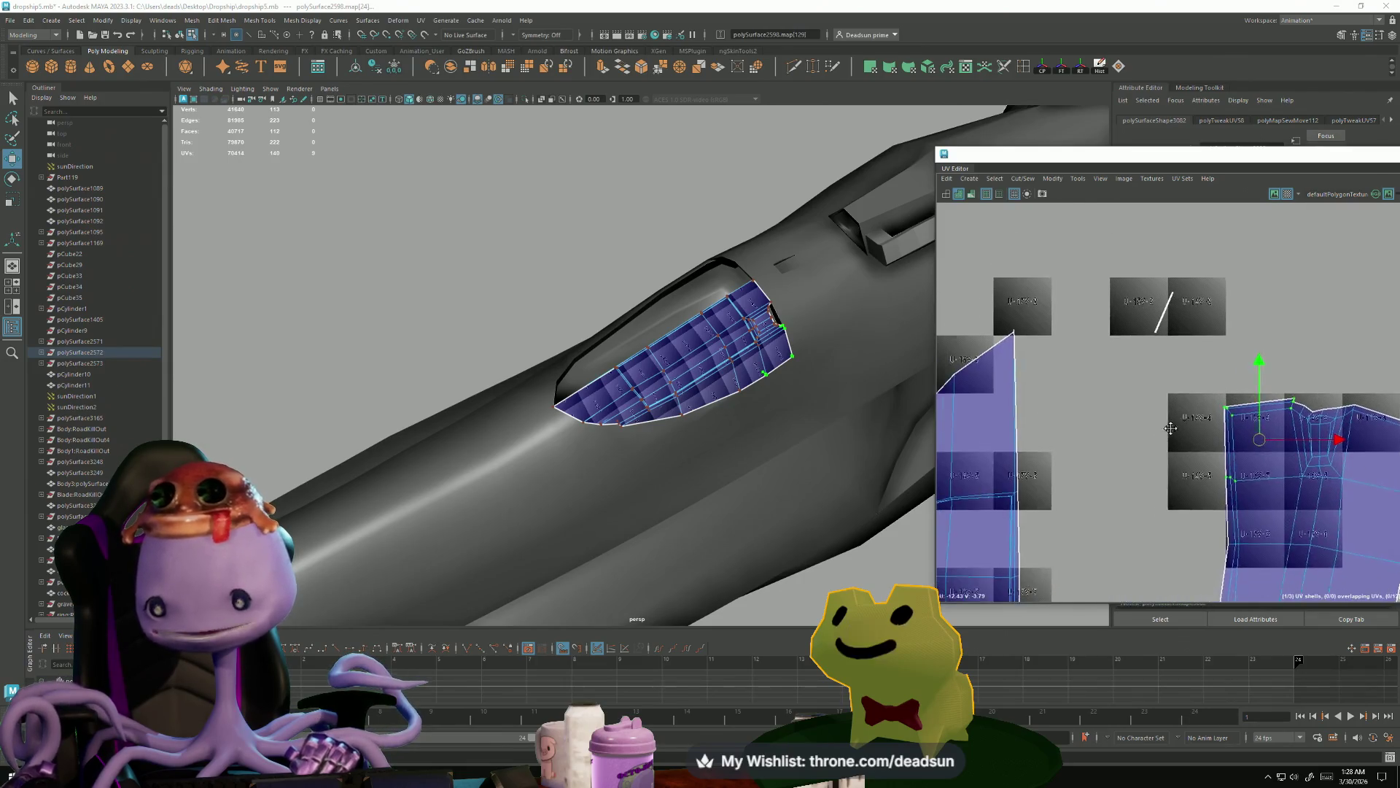
scroll(1313, 438, up, 3)
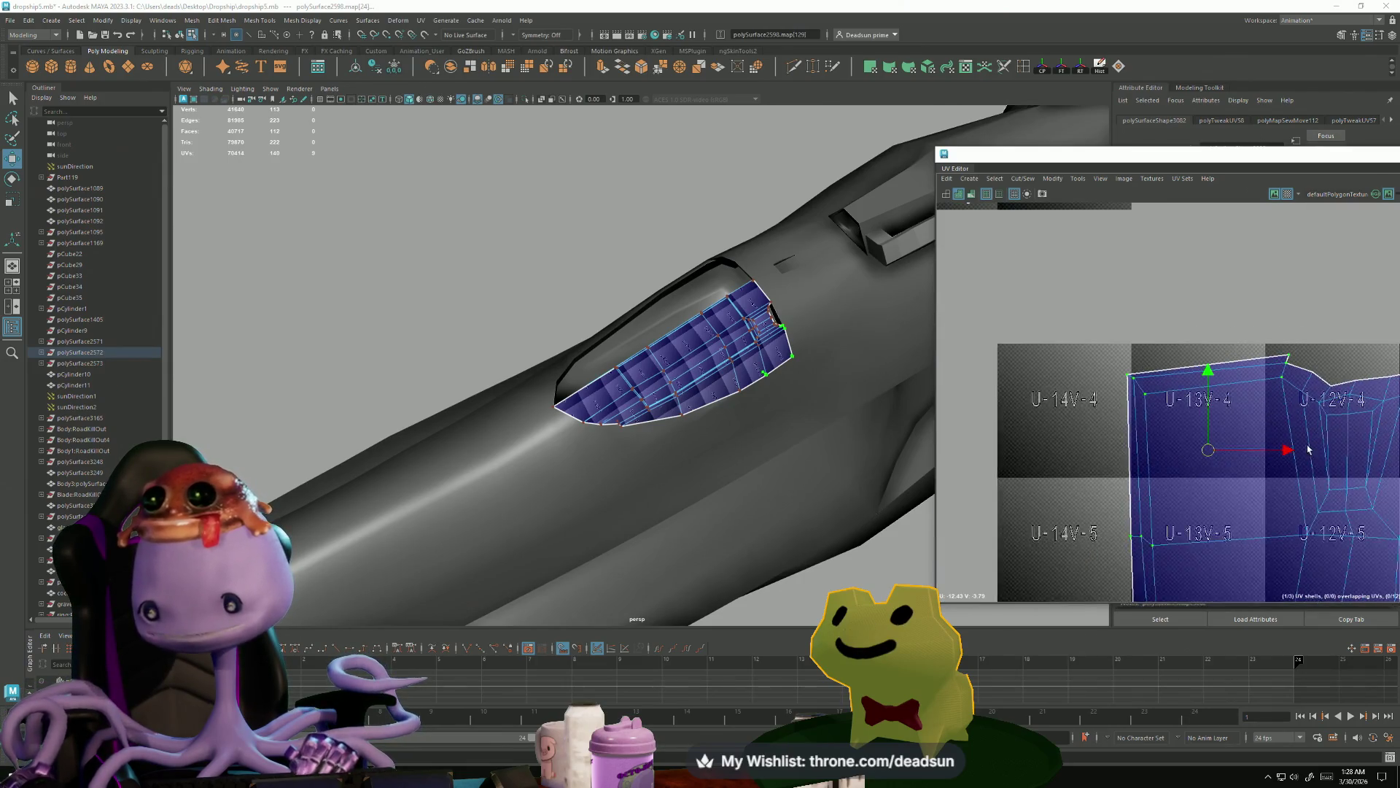
alt+middle_drag(1312, 437, 1007, 367)
right_drag(1074, 380, 1050, 408)
key(f)
alt+middle_drag(1221, 220, 1156, 487)
mouse_move(802, 438)
alt+mouse_down()
mouse_move(668, 434)
mouse_move(657, 449)
mouse_move(700, 379)
alt+mouse_up()
key(f)
key(F10)
- Sew the underside panel's split border edge with Move and Sew
click(531, 341)
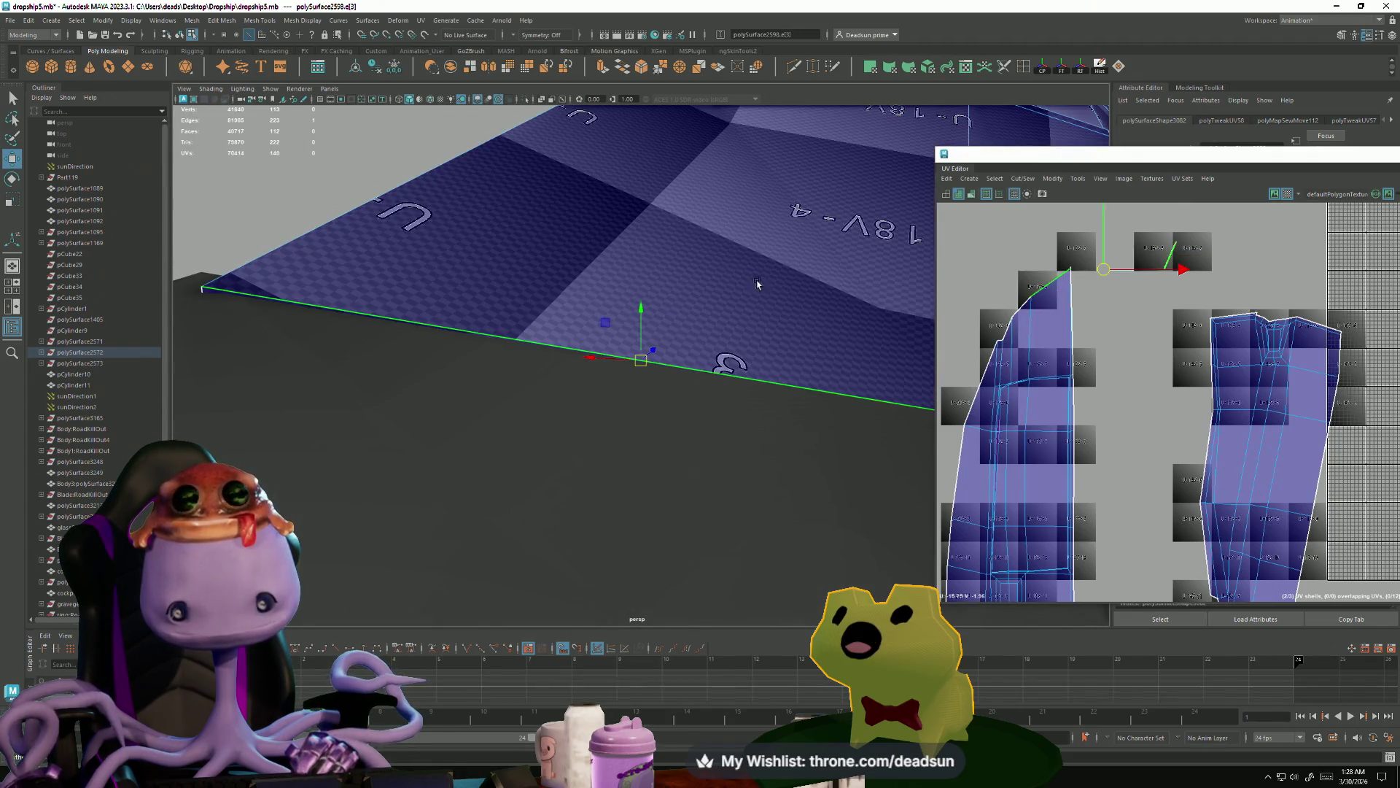
click(1022, 184)
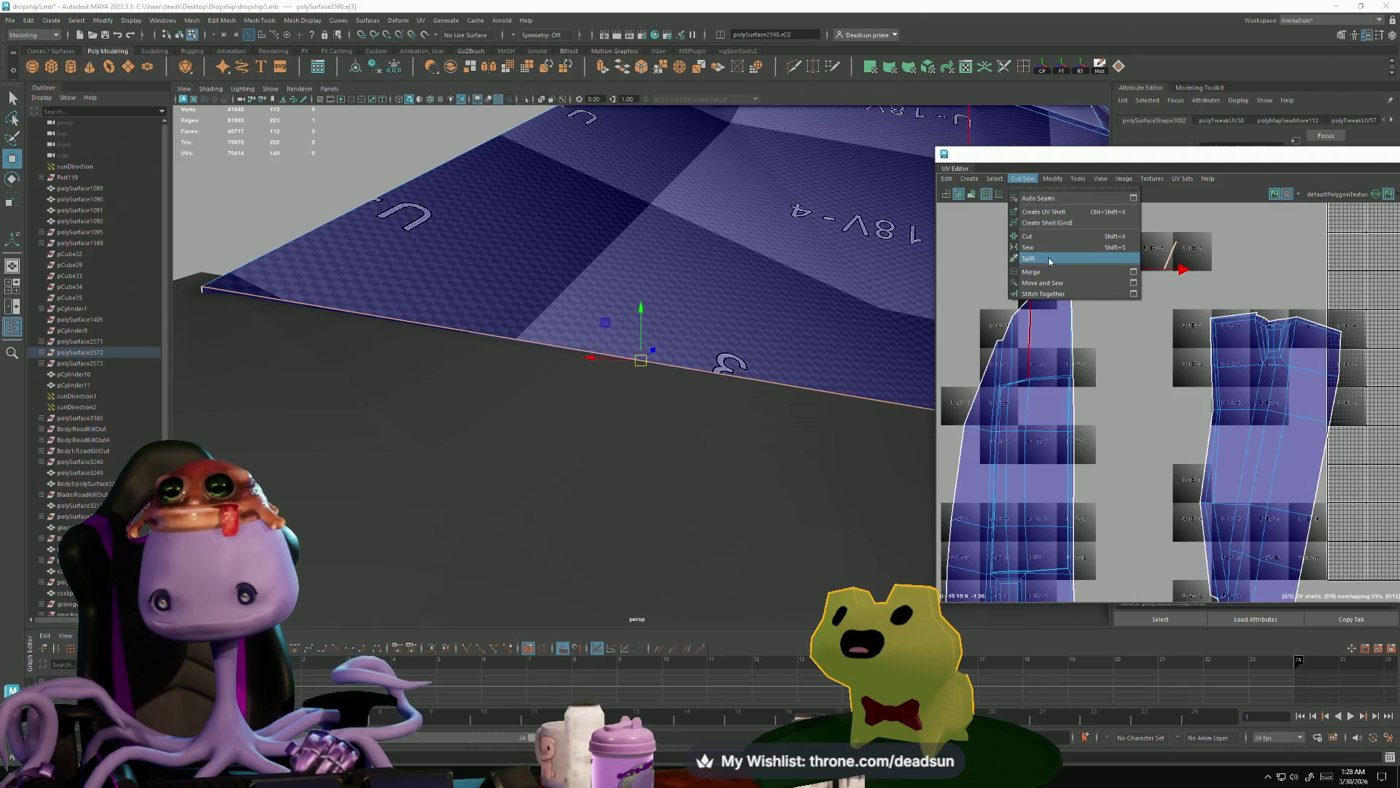
click(1054, 284)
- Pull the shell's pointed corner UVs up and right to reshape its outline
scroll(1052, 303, up, 10)
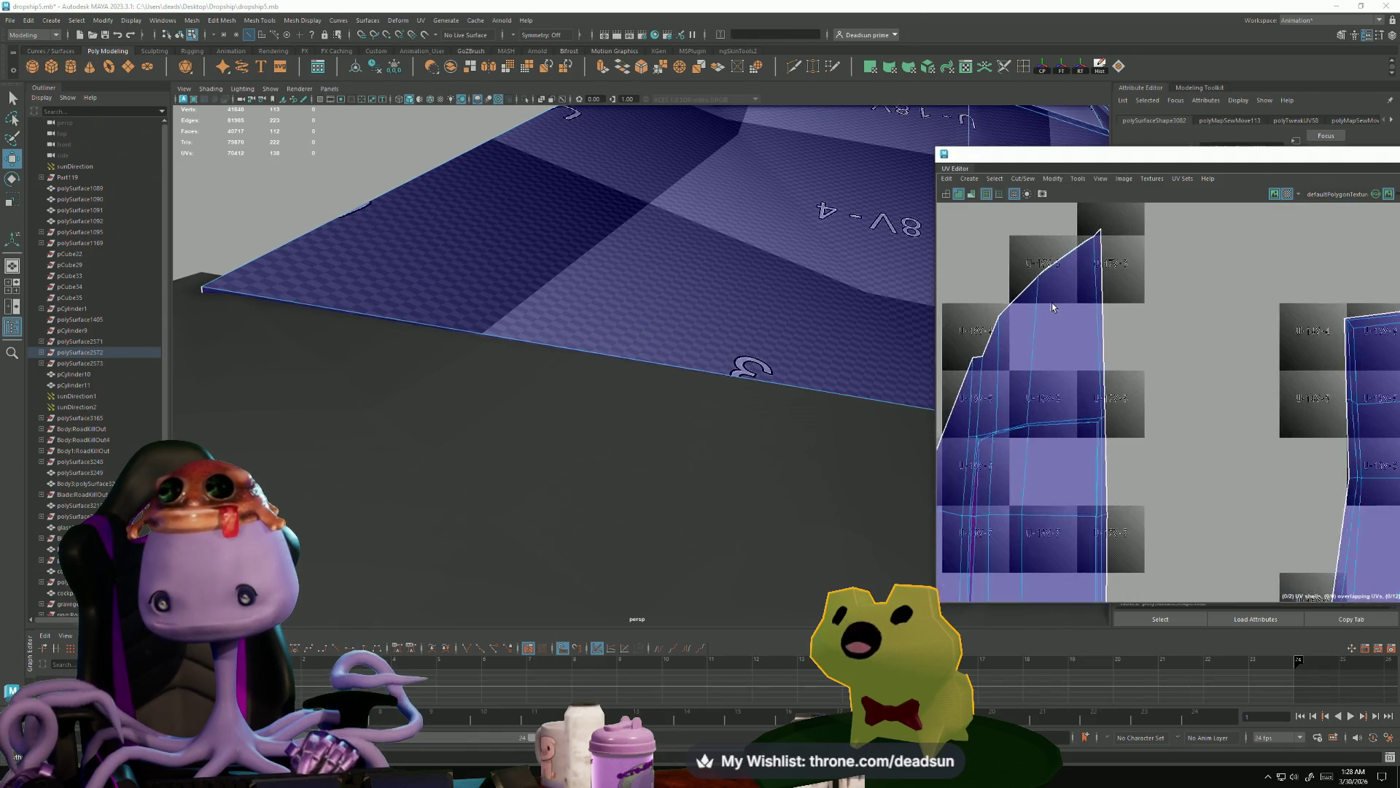
alt+middle_drag(1055, 339, 1034, 452)
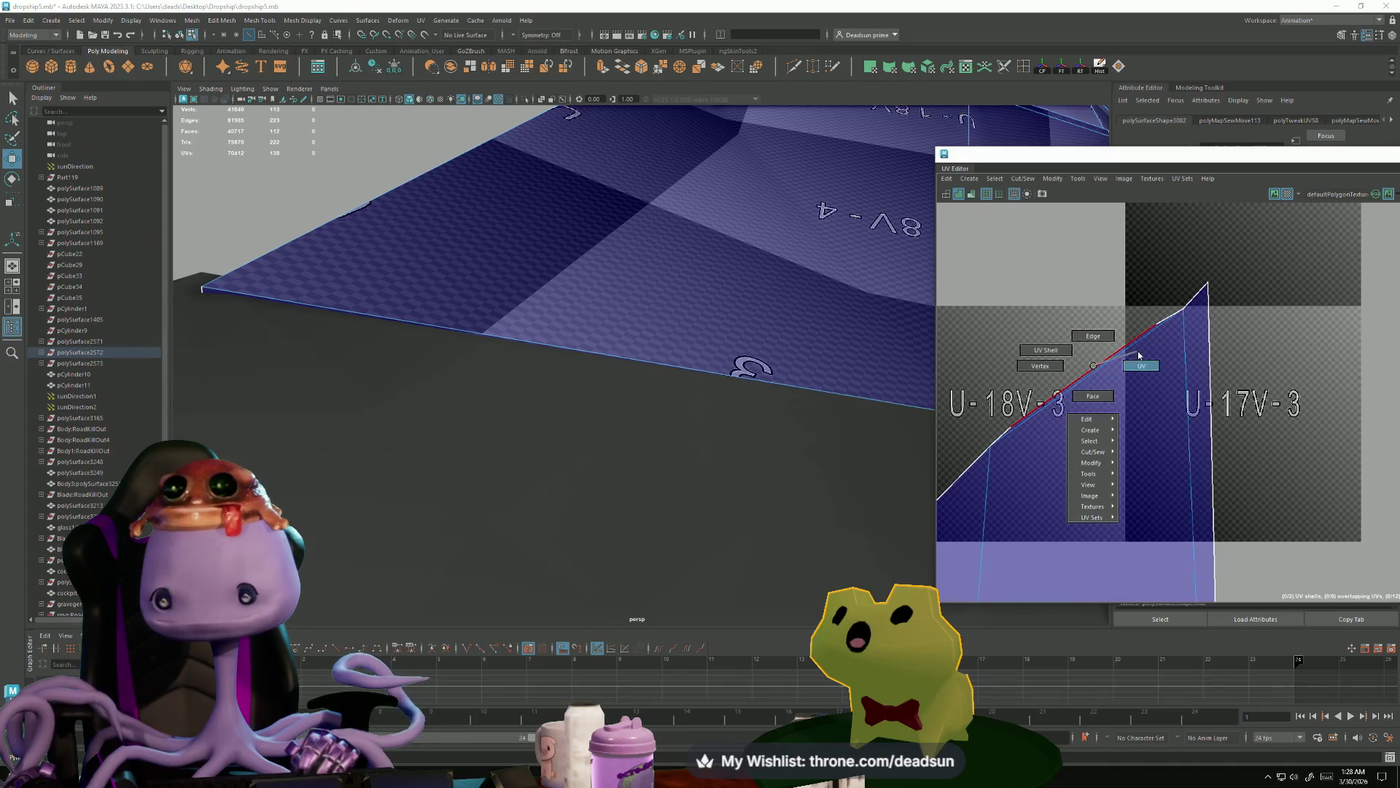
mouse_move(1151, 325)
mouse_down()
mouse_move(1157, 254)
mouse_move(1190, 238)
mouse_up()
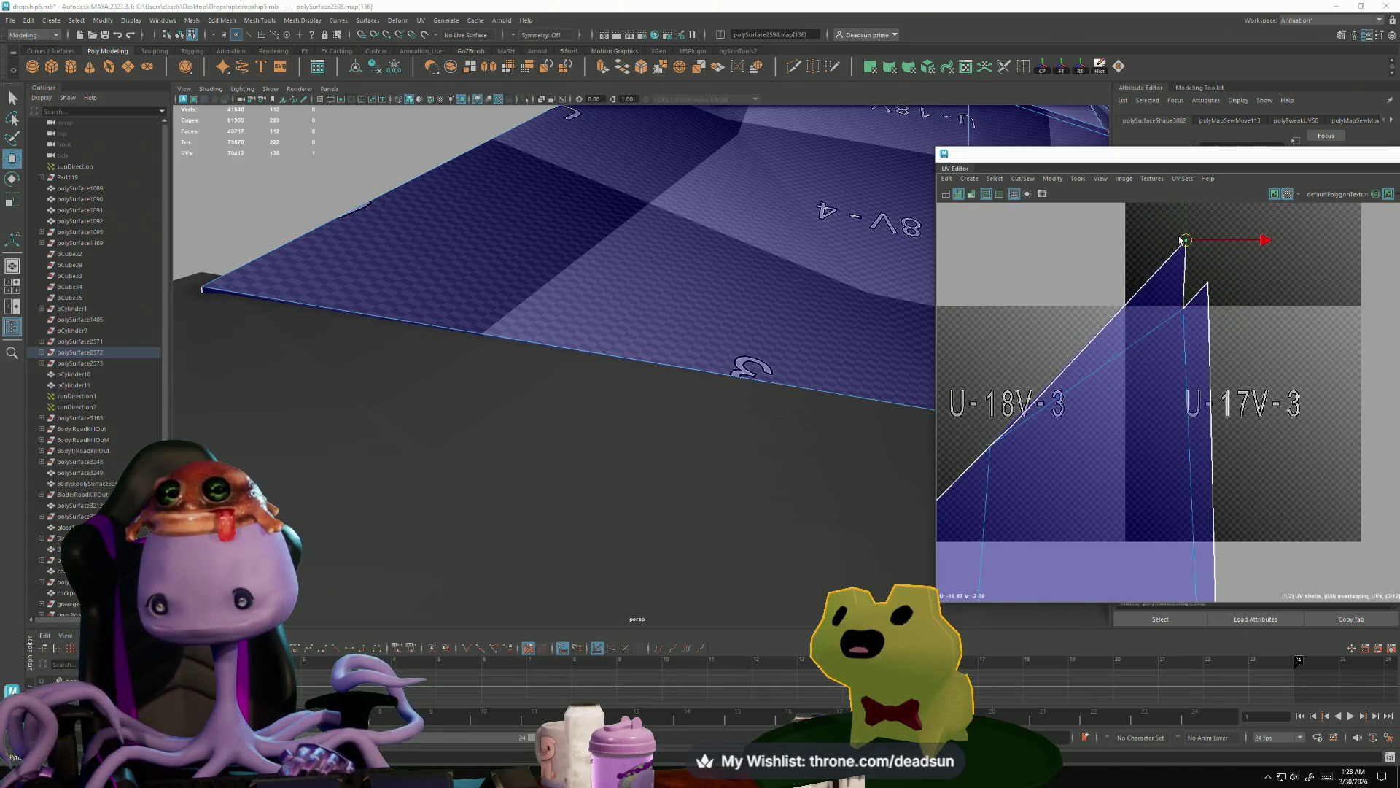
drag(1014, 429, 1060, 360)
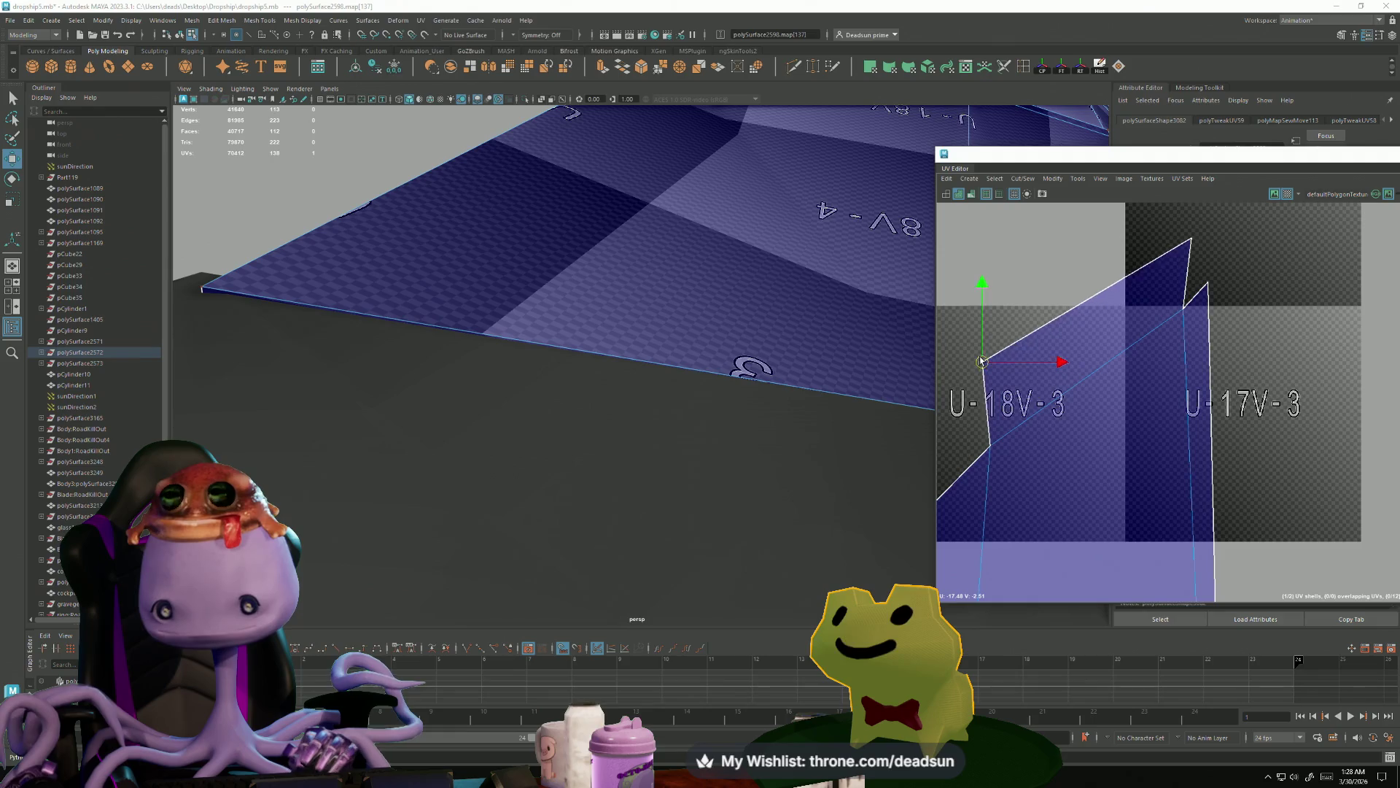
scroll(1116, 386, up, 5)
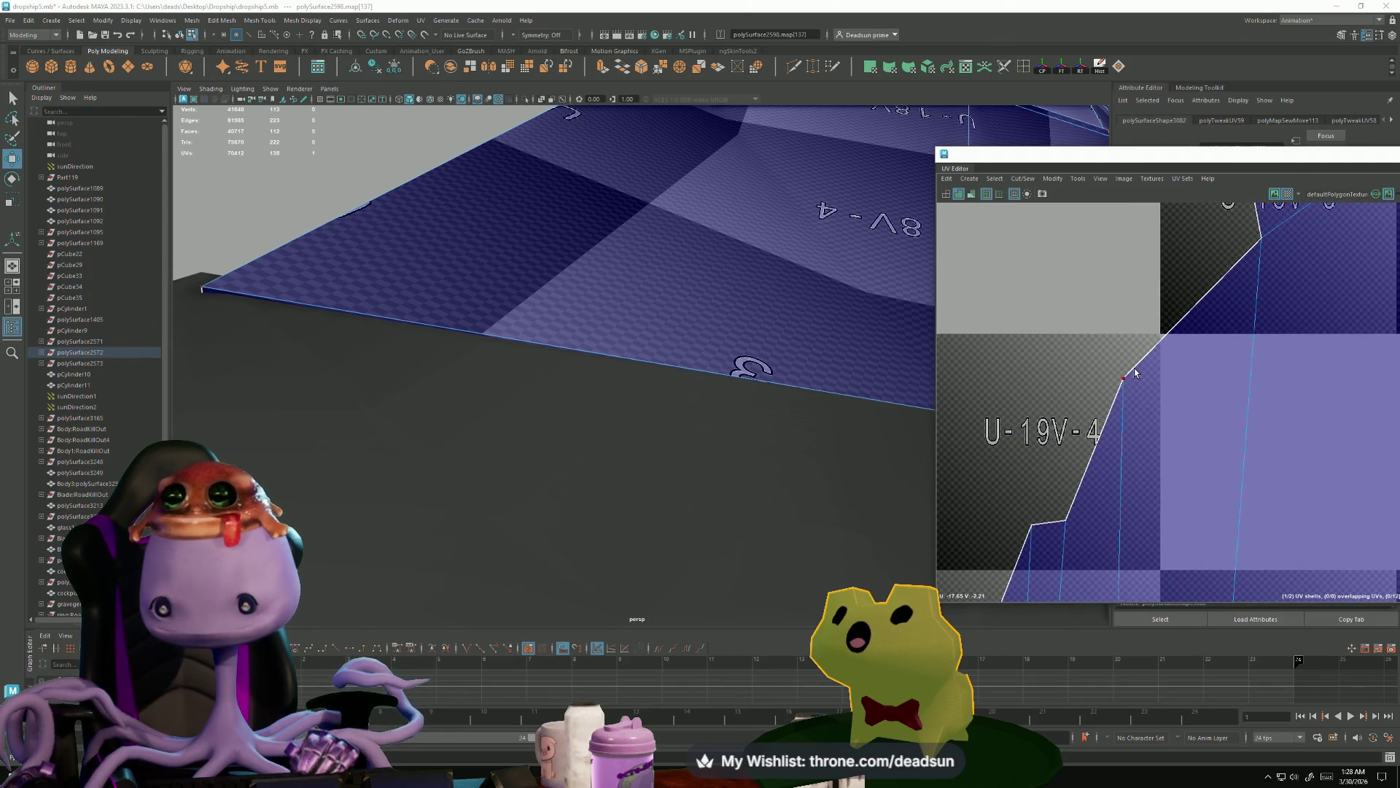
drag(1123, 377, 1143, 355)
scroll(1114, 329, down, 5)
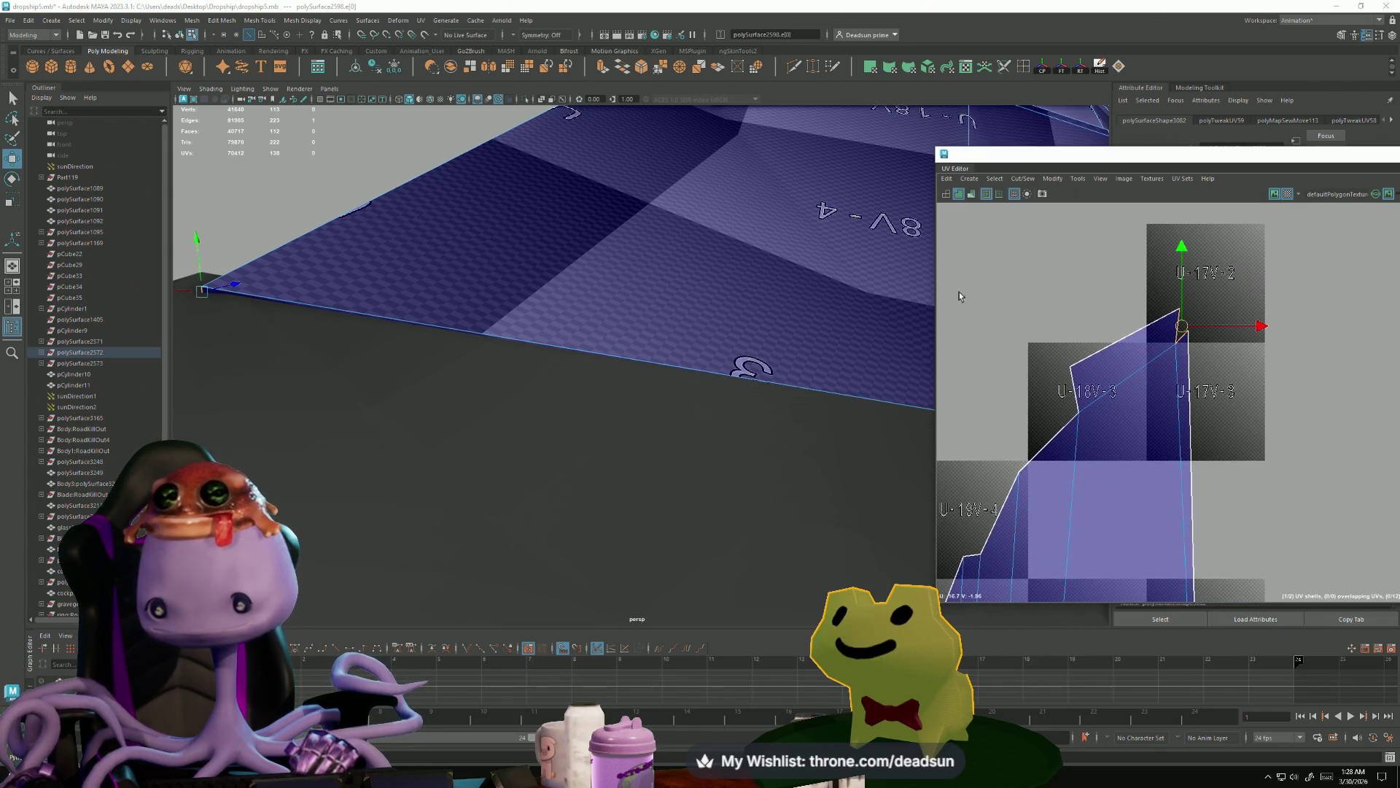
click(1022, 178)
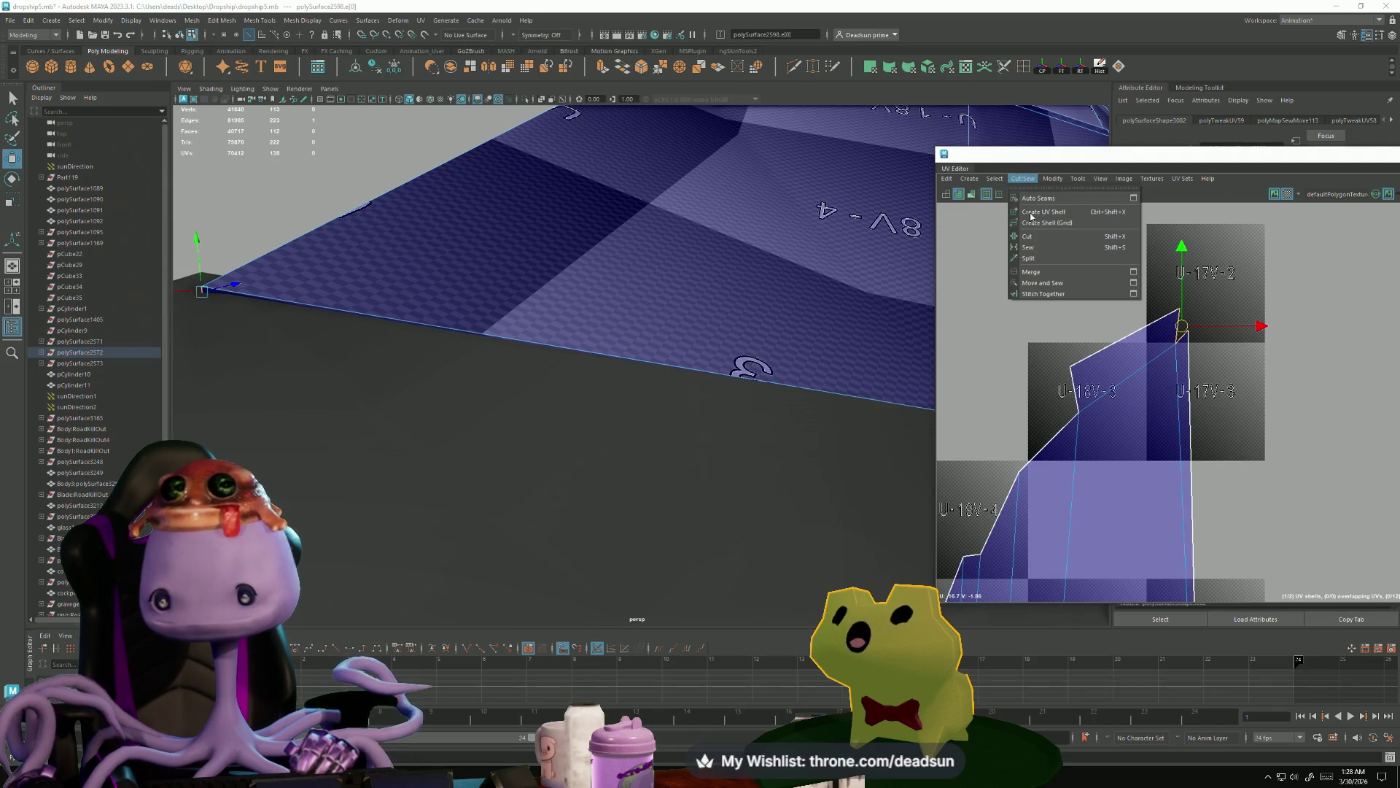
- Sew the shell's remaining seam and push the edge UVs right to straighten the border
click(1051, 287)
drag(1210, 333, 1196, 235)
alt+middle_drag(1187, 439, 1095, 242)
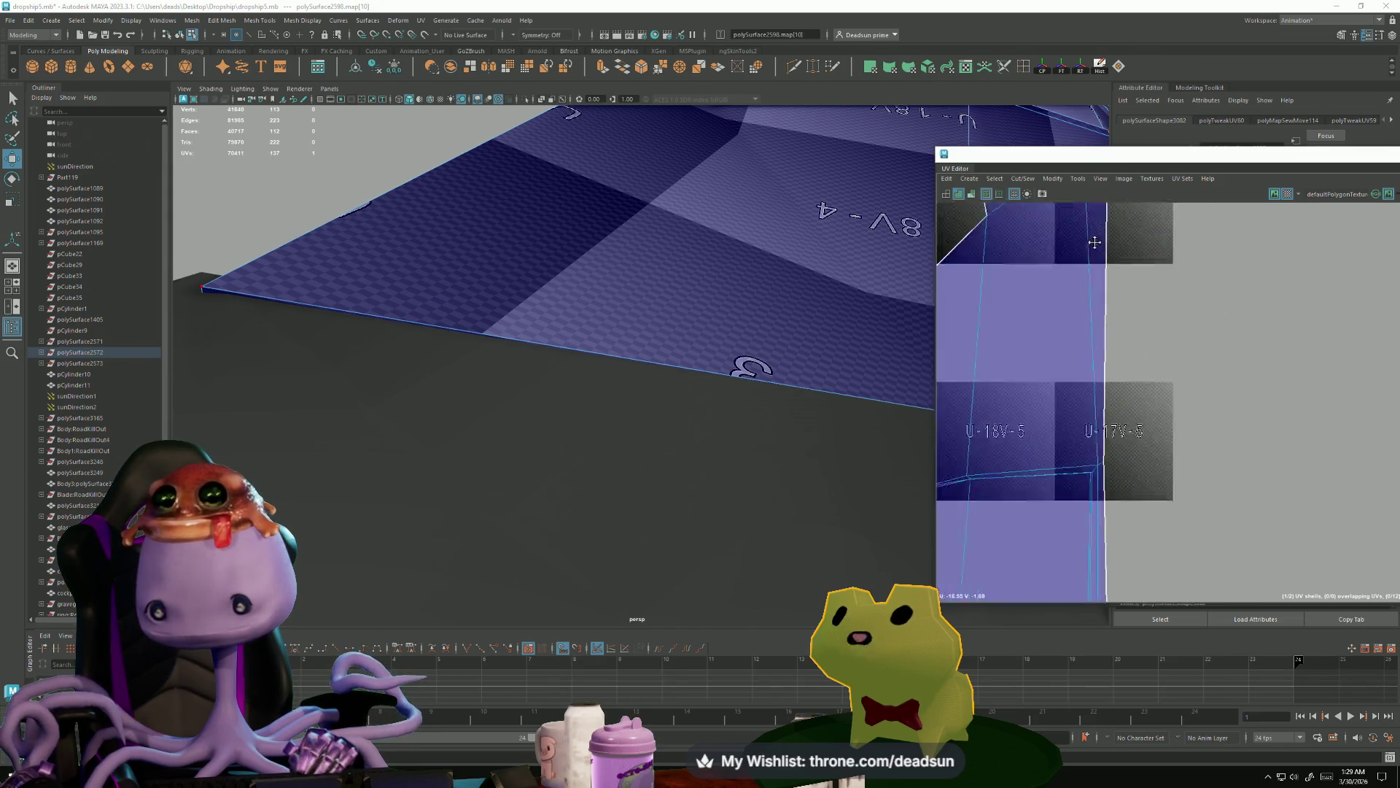
scroll(1094, 242, down, 2)
drag(1098, 409, 1107, 410)
drag(1105, 548, 1108, 548)
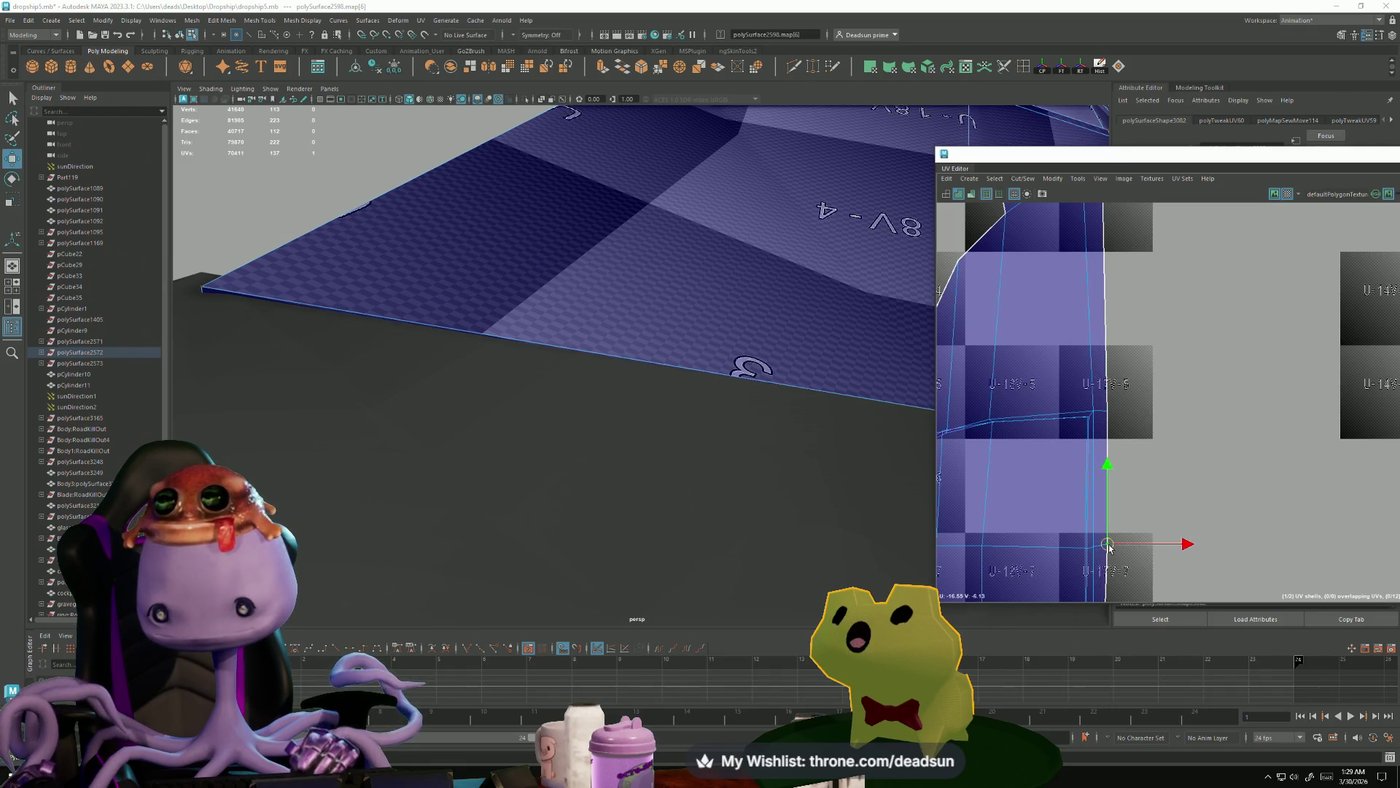
scroll(1101, 520, down, 4)
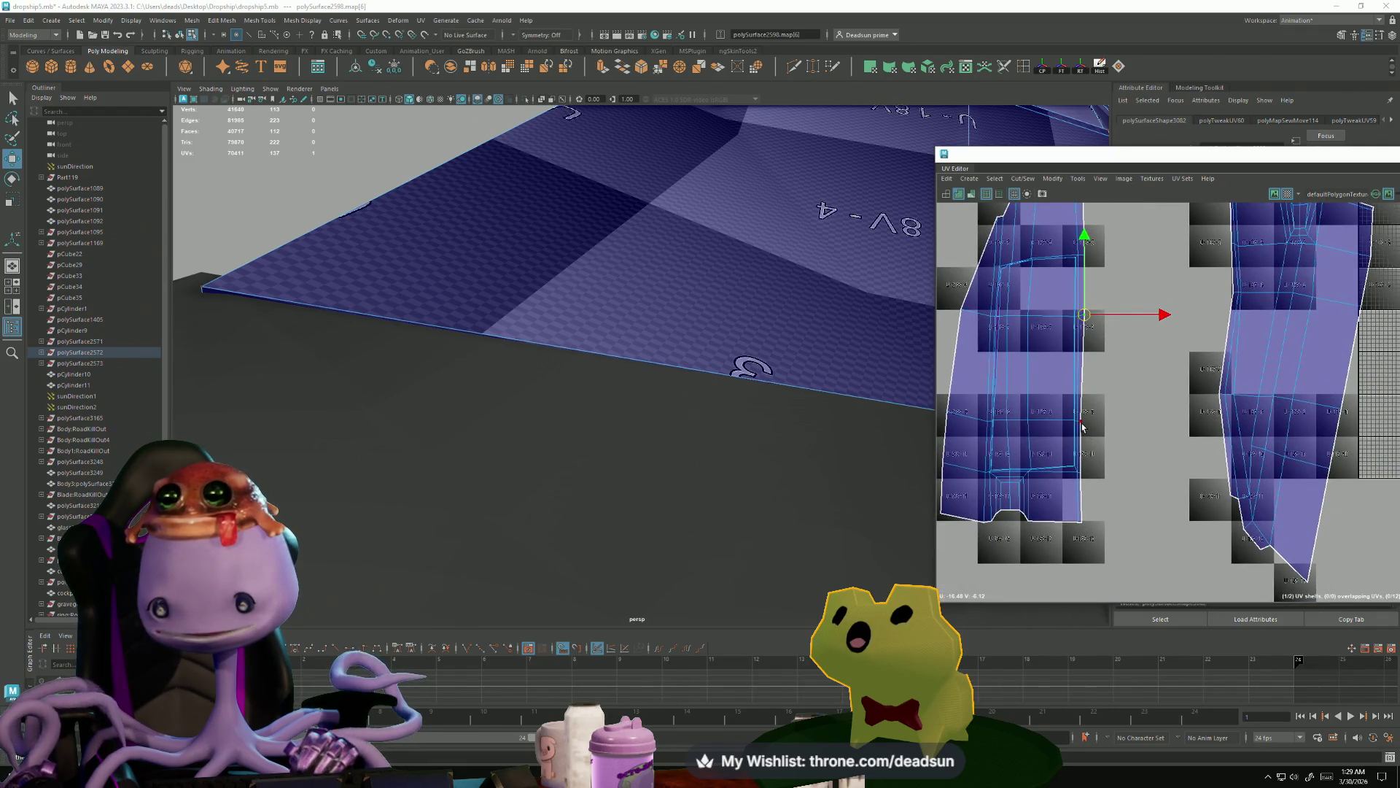
- Nudge the bottom corner UV and its right-hand neighbour into line along the seam
click(1083, 423)
click(1082, 476)
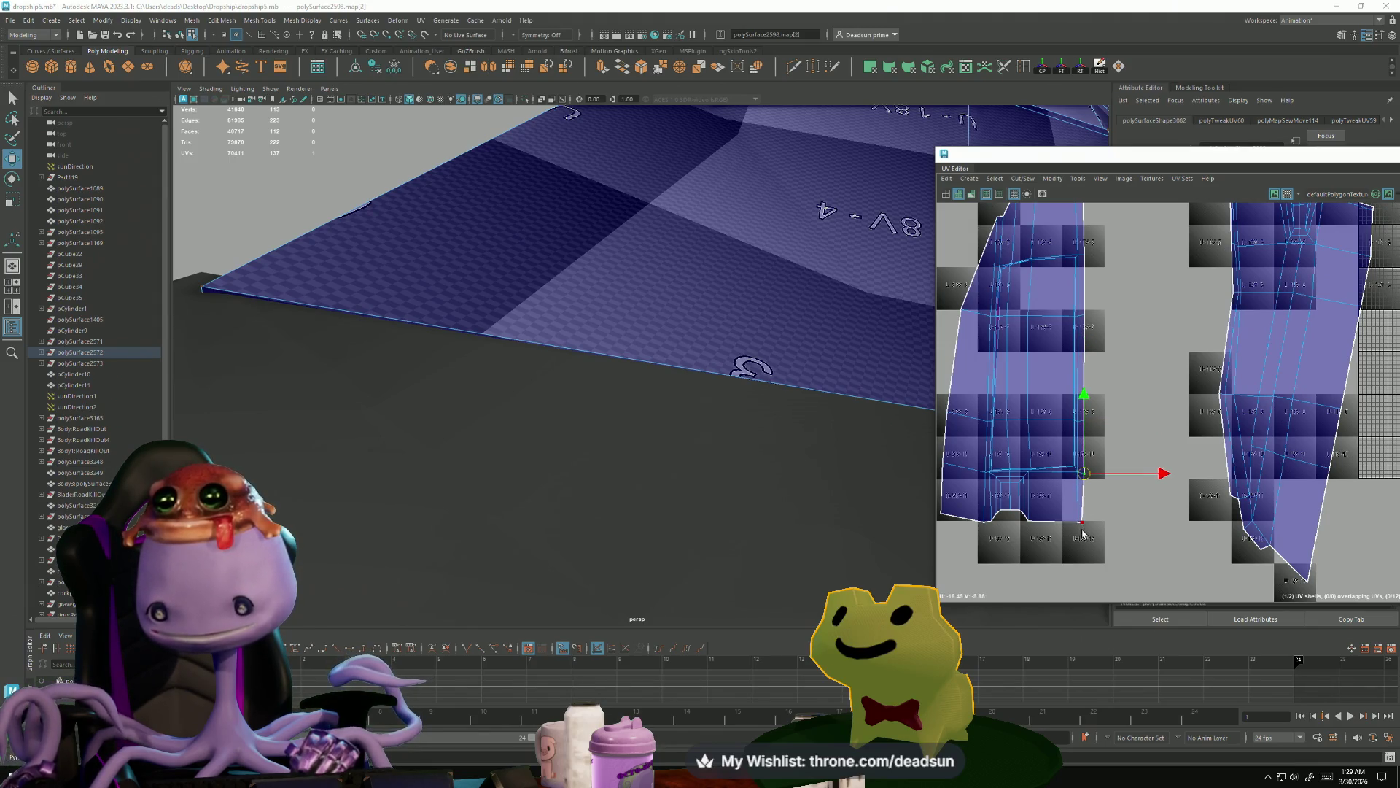
scroll(1084, 522, up, 8)
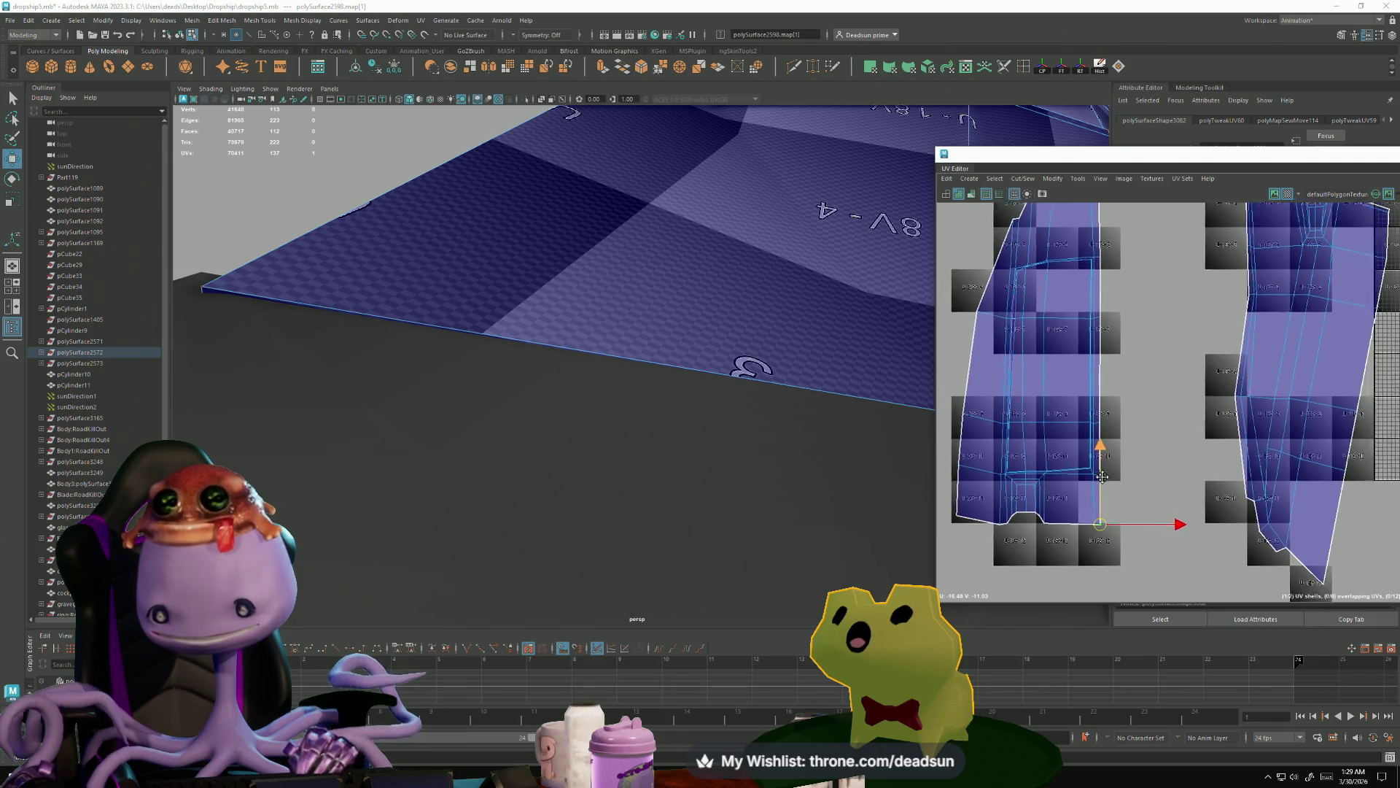
click(1010, 440)
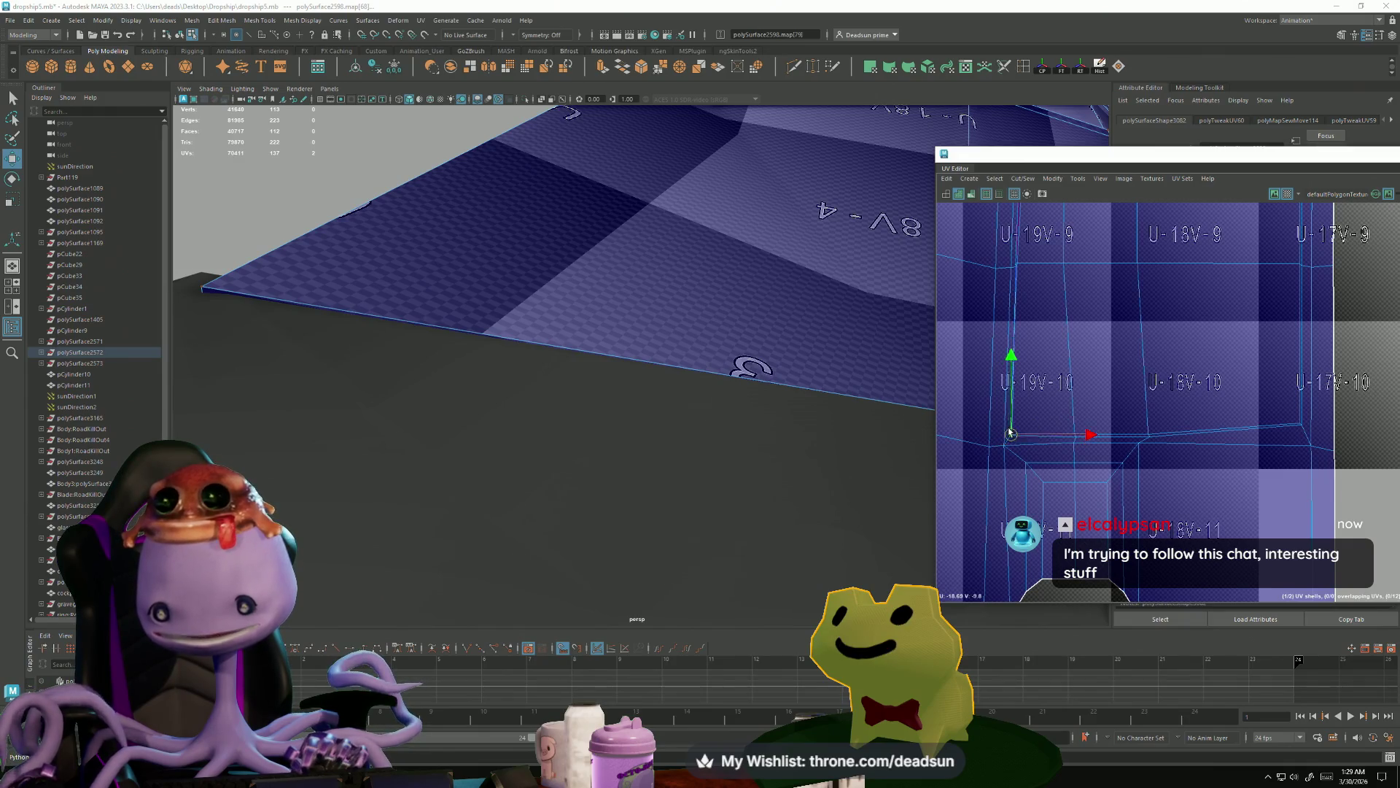
scroll(1047, 437, up, 5)
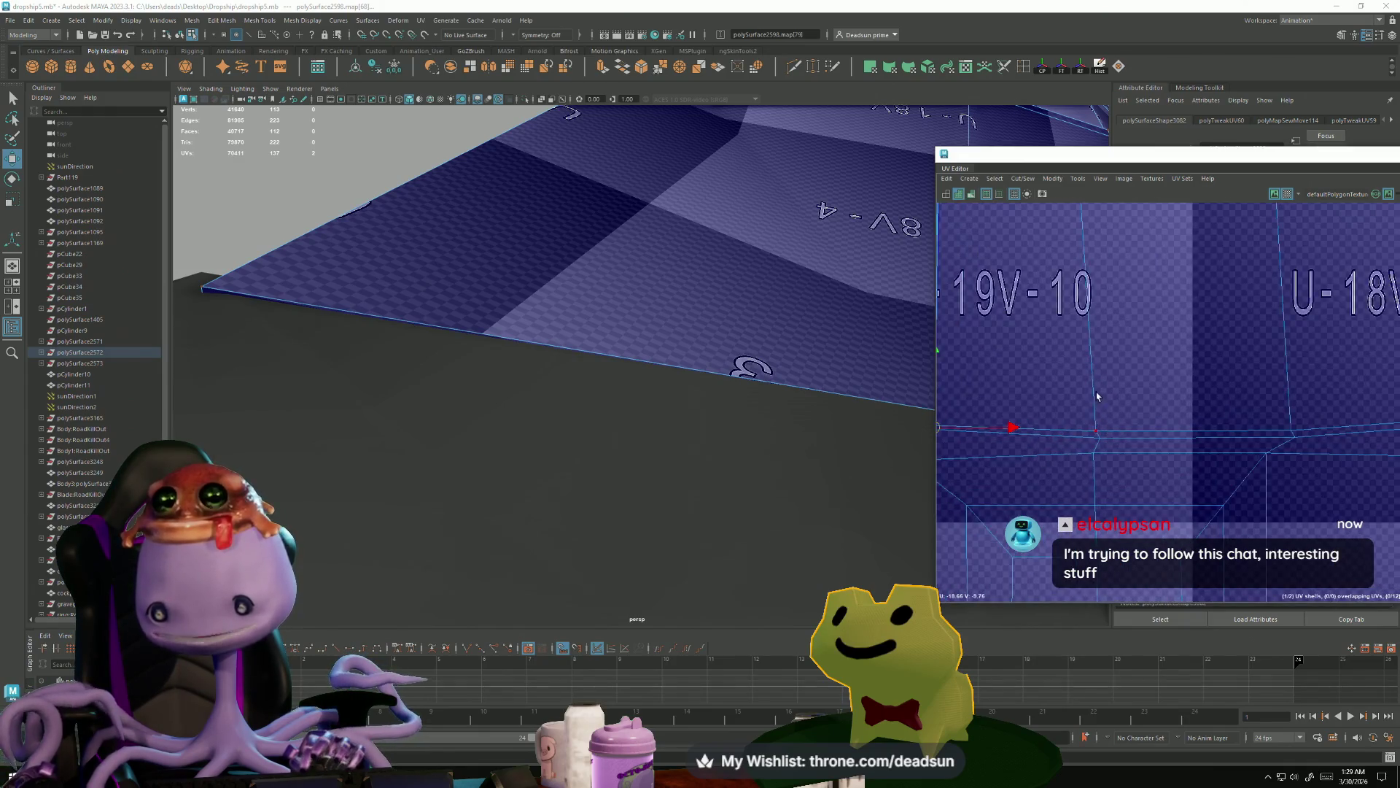
drag(1101, 439, 1097, 425)
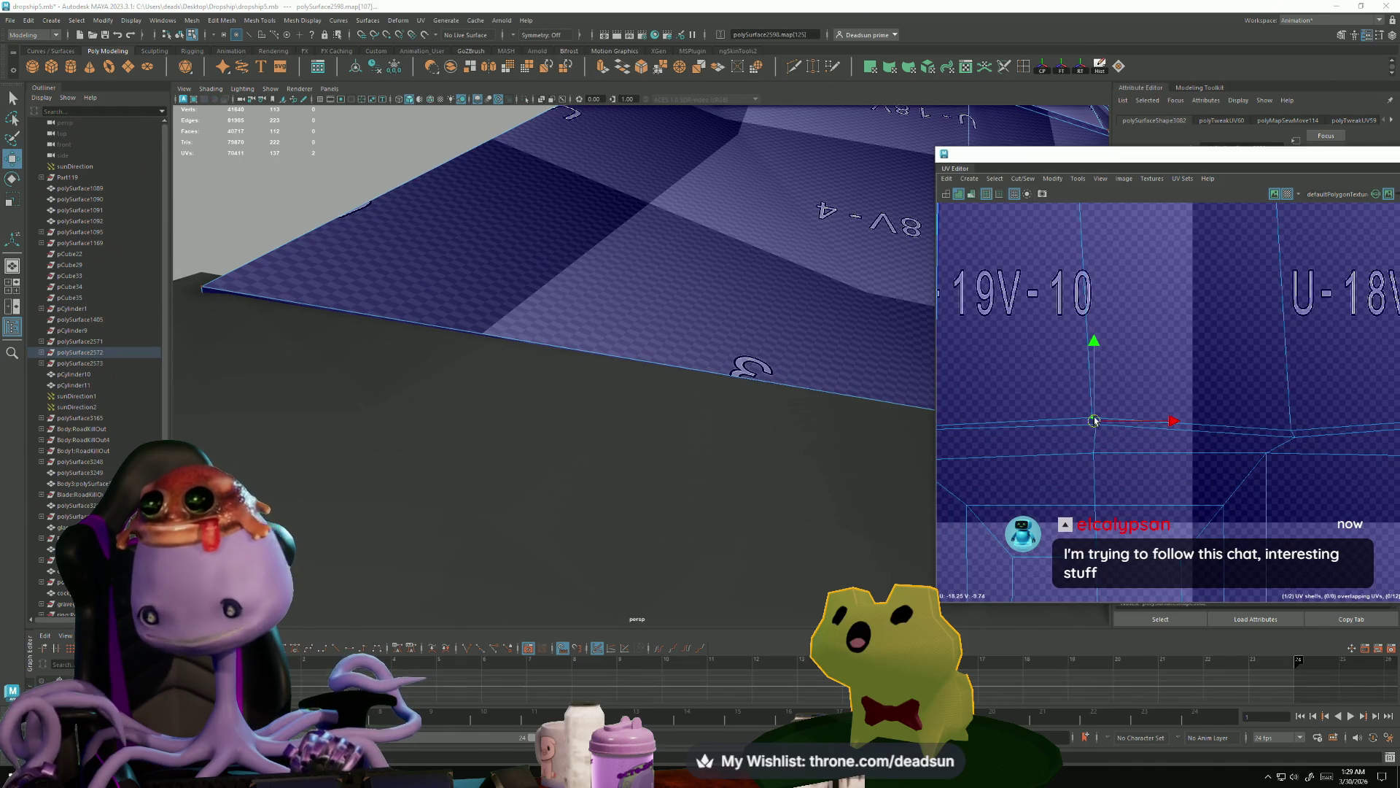
drag(1274, 406, 1309, 453)
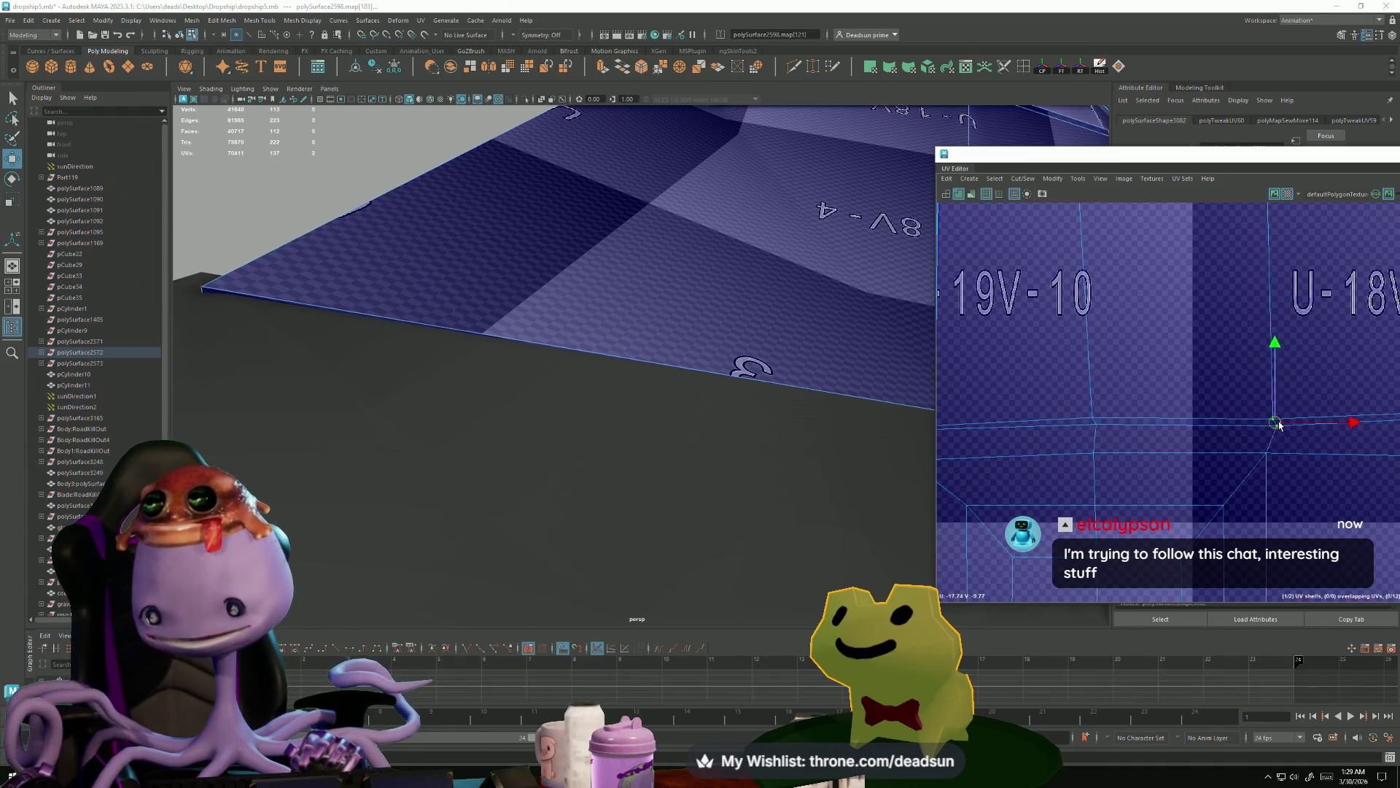
scroll(1080, 447, down, 3)
alt+middle_drag(1080, 447, 1081, 503)
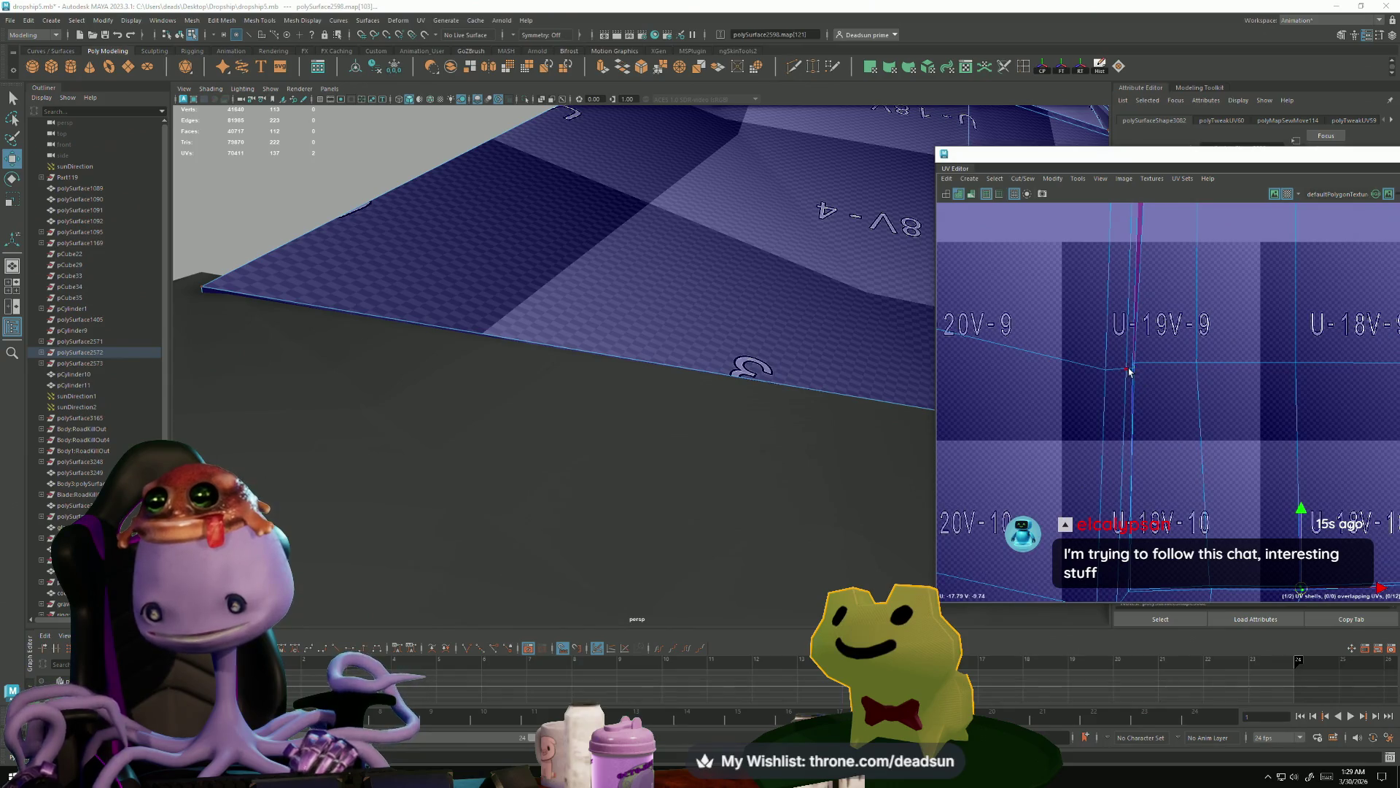
scroll(1128, 371, up, 3)
drag(1107, 375, 1143, 380)
- Nudge the next seam UV right near U-19V-7, then select the shell region's eight UVs
scroll(1138, 380, up, 5)
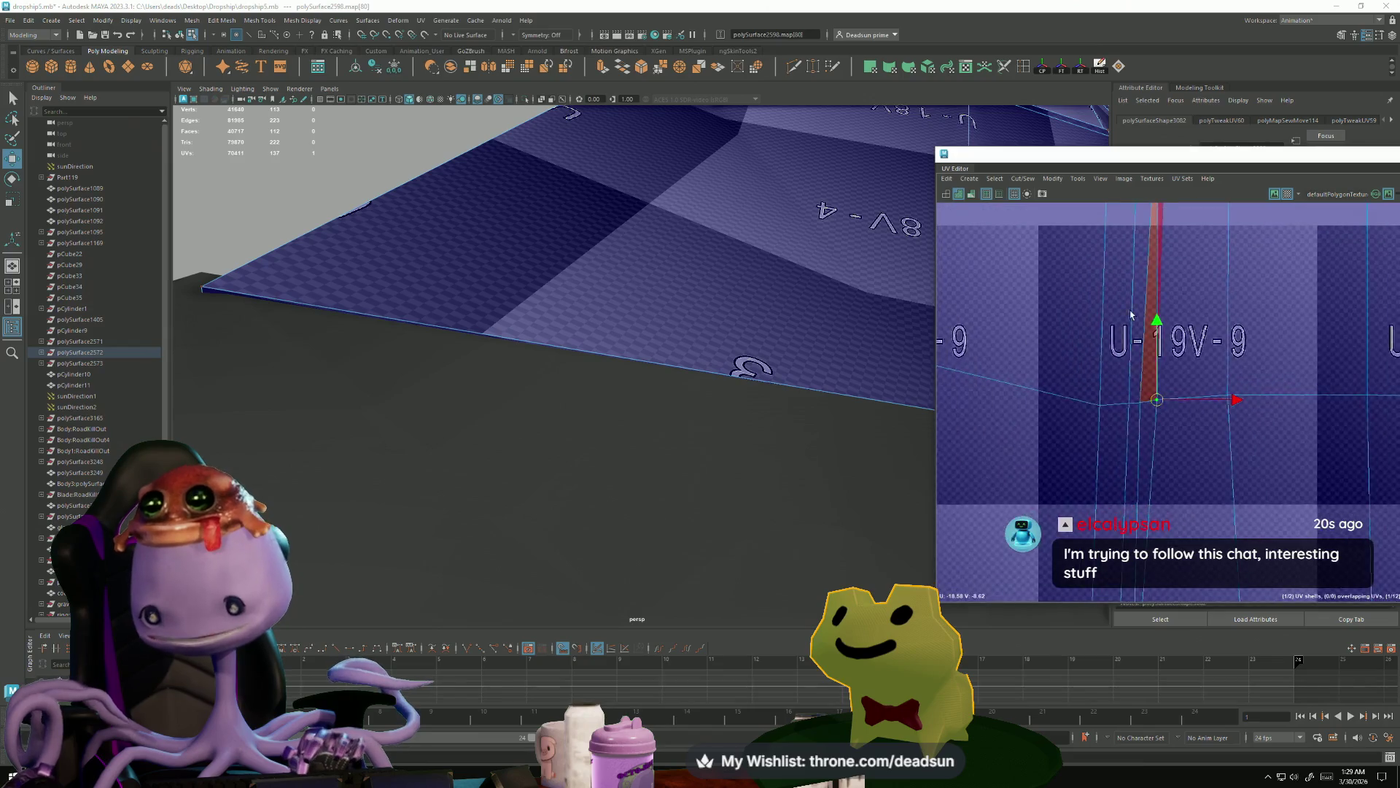
alt+middle_drag(1095, 322, 1116, 416)
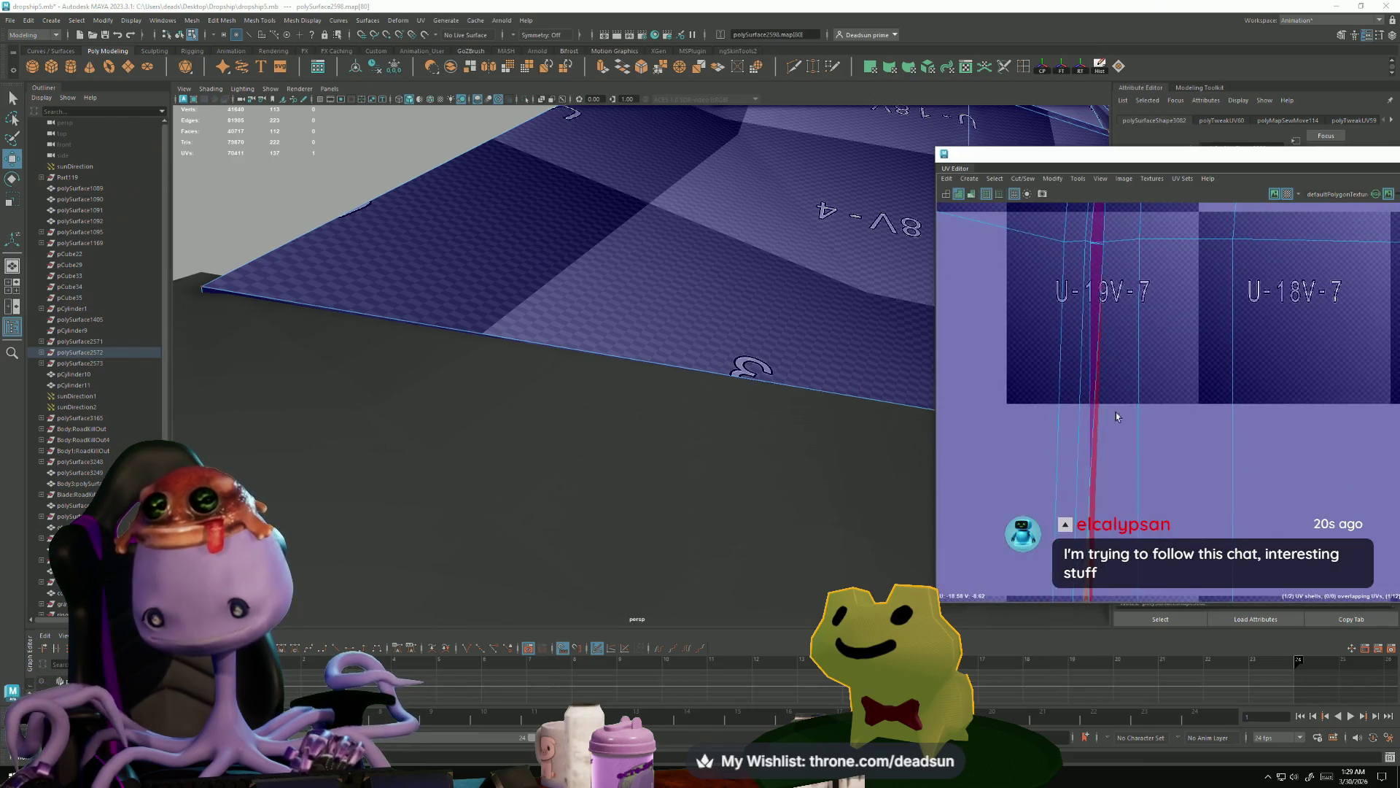
click(1094, 243)
drag(1094, 243, 1118, 248)
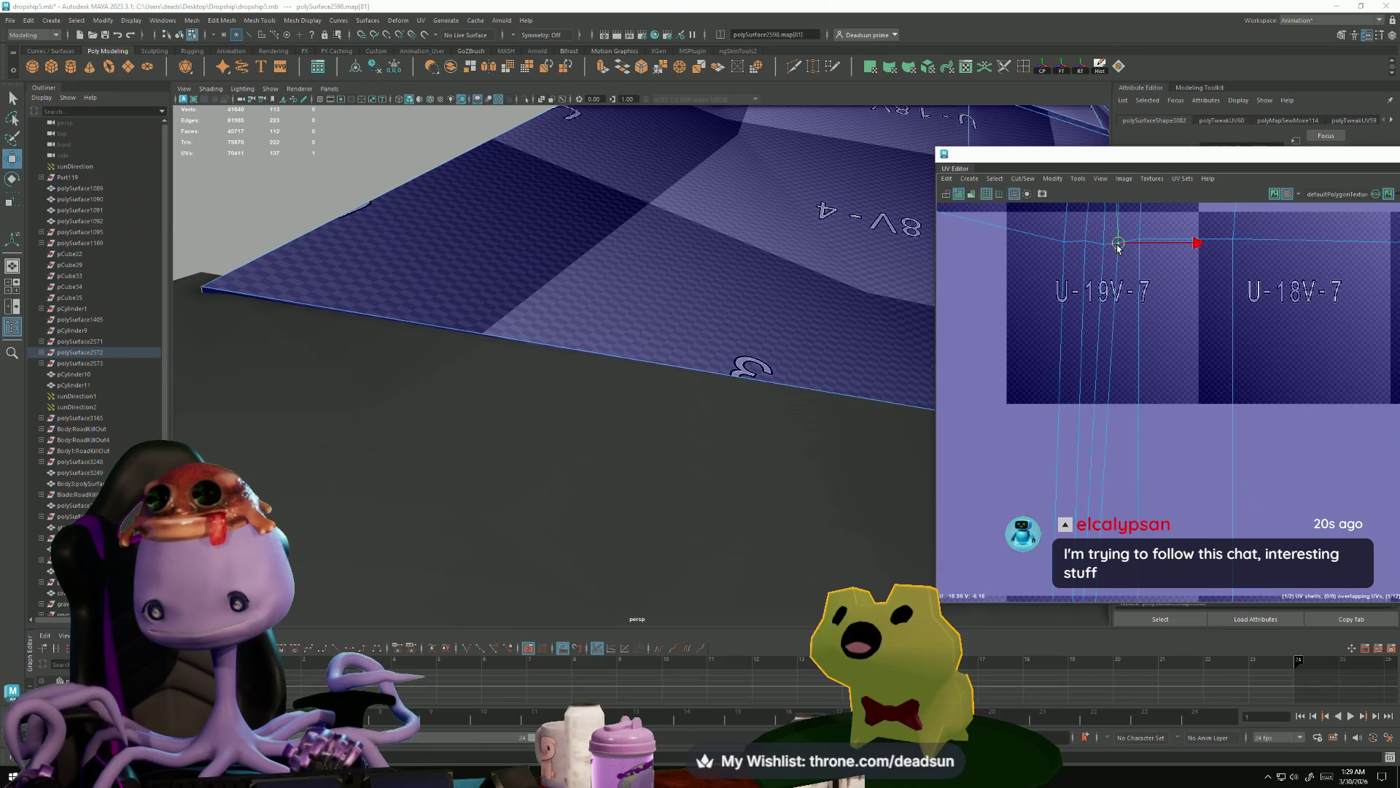
scroll(1155, 350, down, 5)
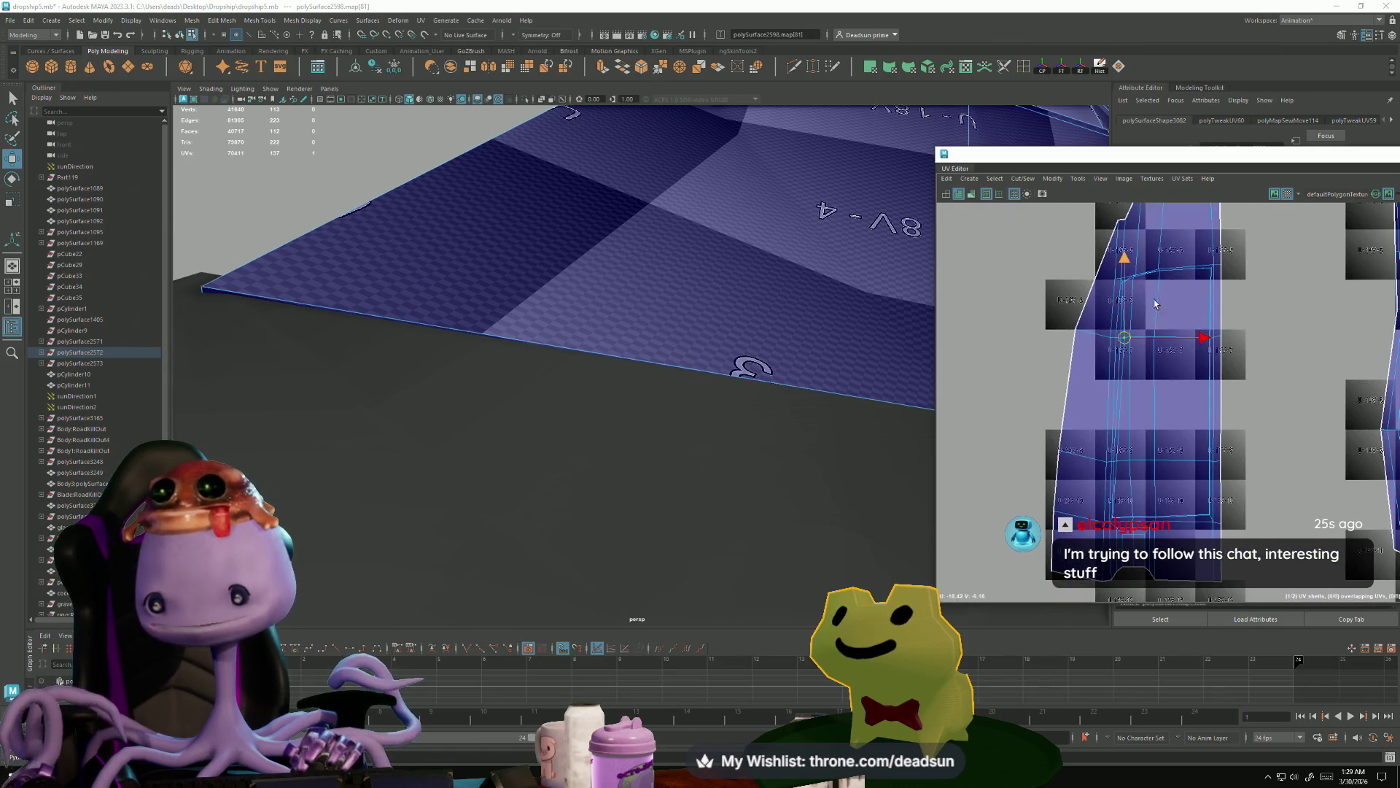
mouse_move(1112, 261)
mouse_down()
mouse_move(1265, 503)
mouse_move(1251, 519)
mouse_up()
click(1051, 179)
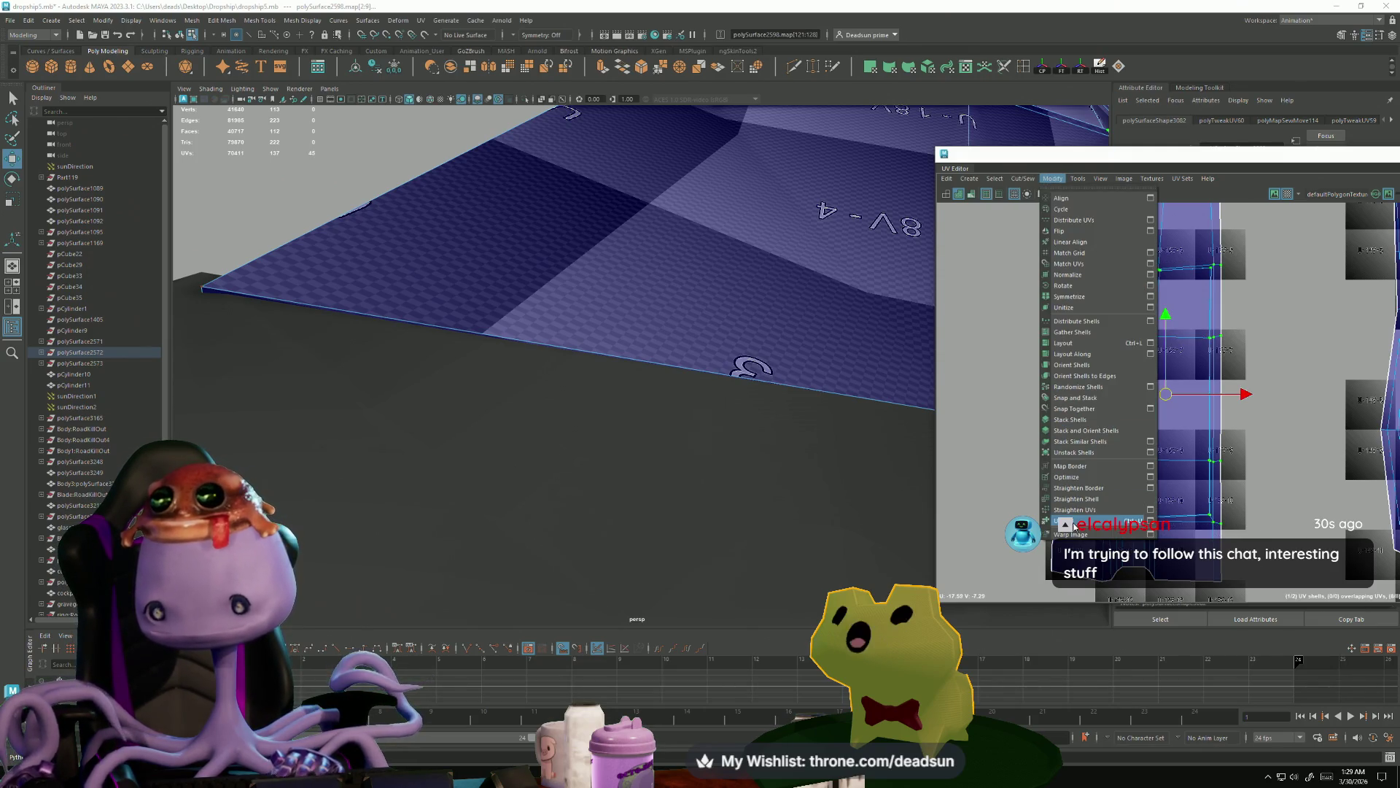
- Unfold the selected UVs, then rotate and nudge the left shell's top into line
click(1068, 522)
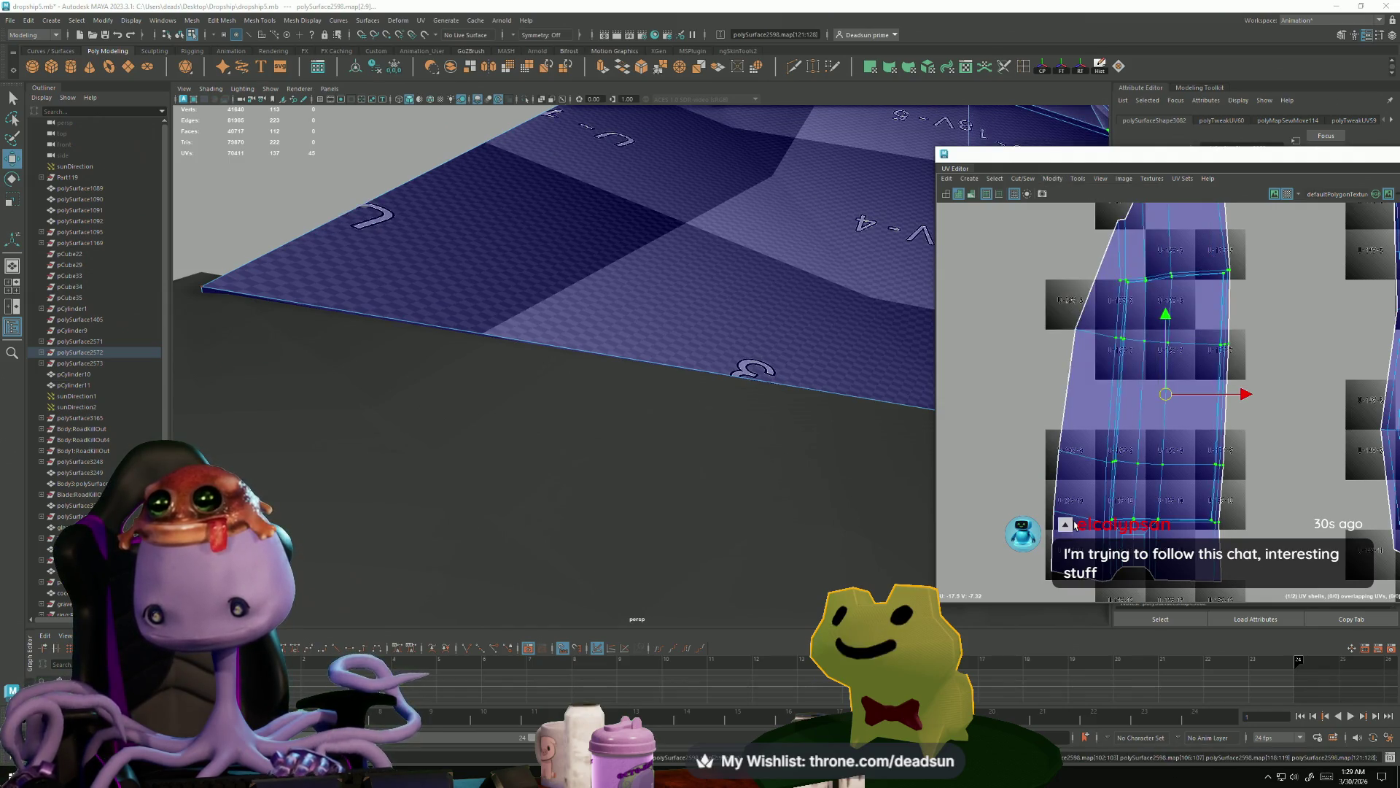
click(1129, 325)
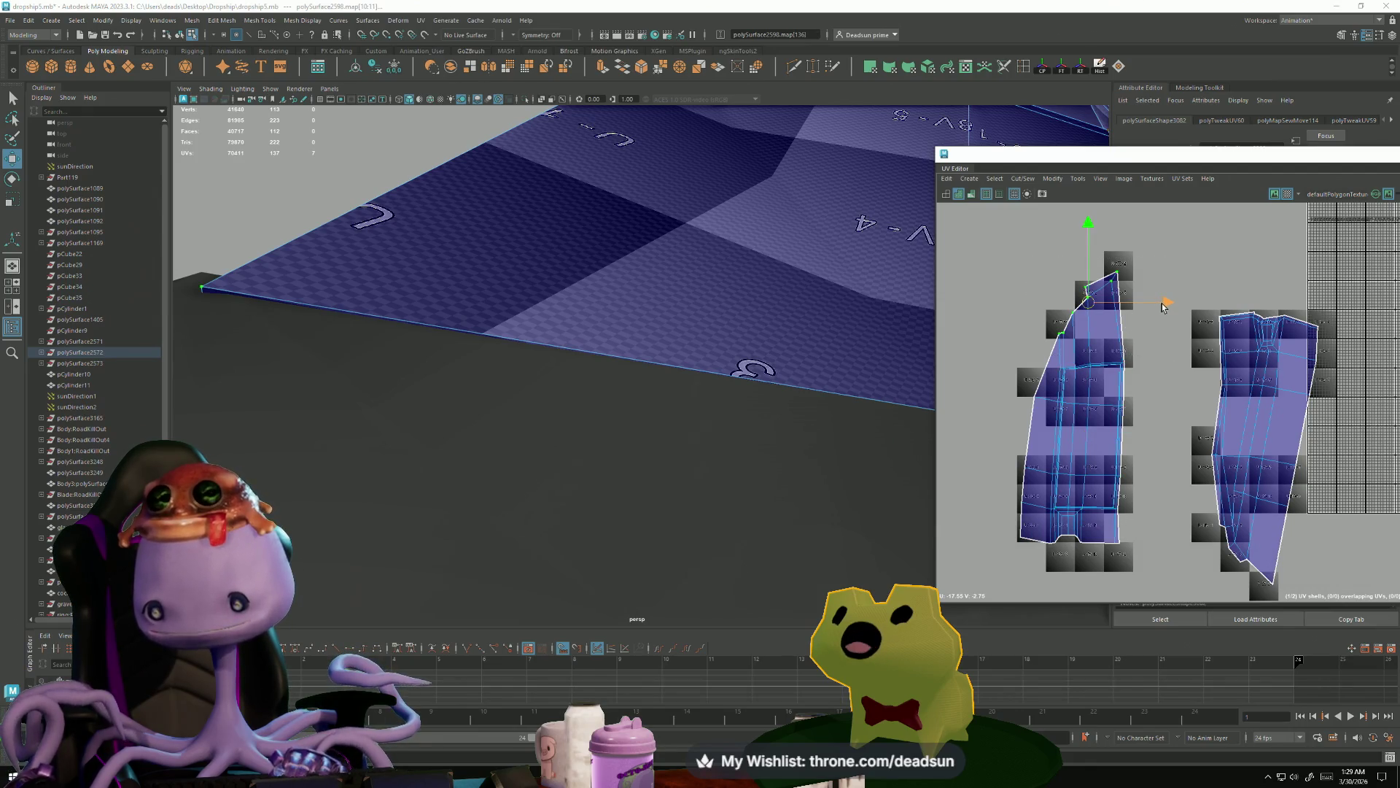
key(e)
drag(1155, 338, 1147, 352)
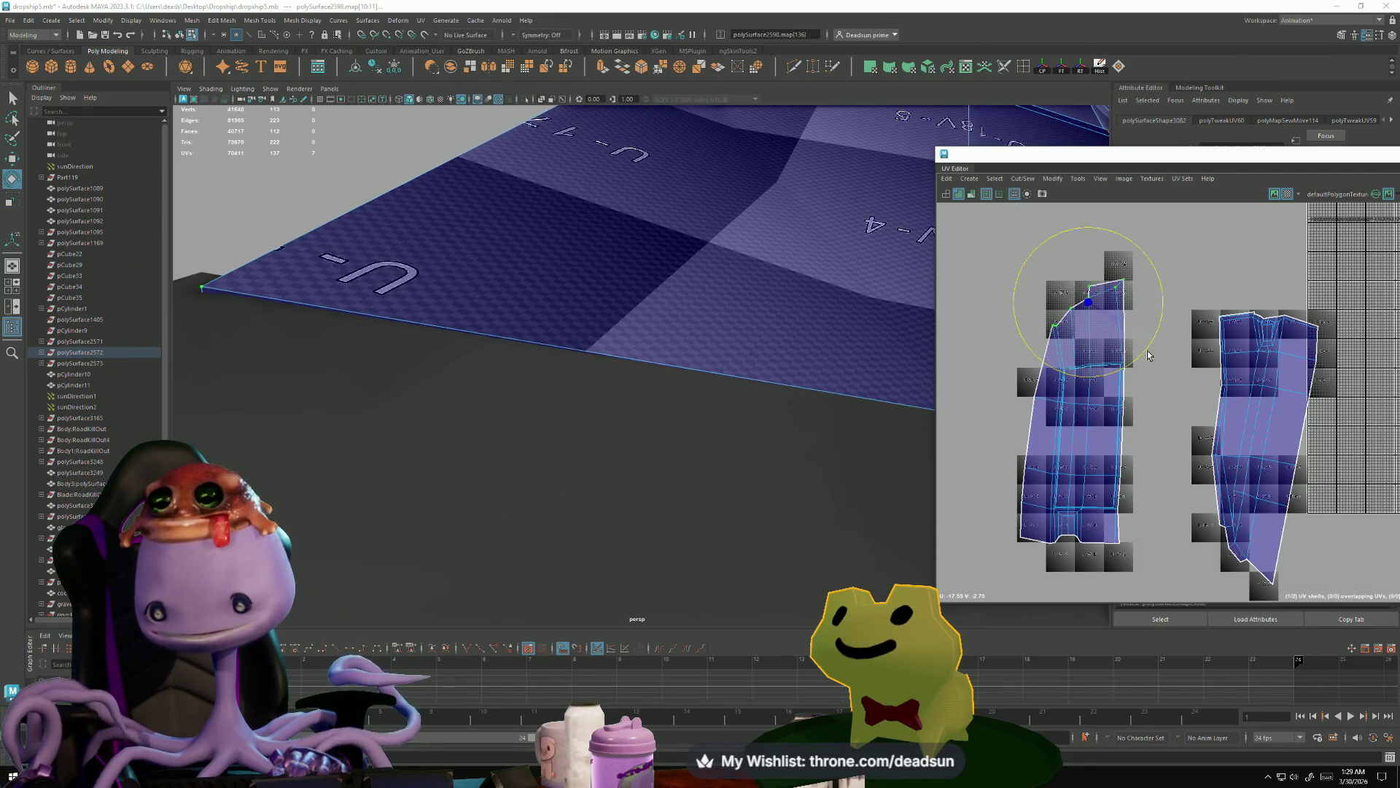
key(w)
drag(1085, 309, 1091, 310)
- Select the left shell's lower-corner UV and frame the hull panel in the 3D view
alt+middle_drag(1114, 417, 1064, 360)
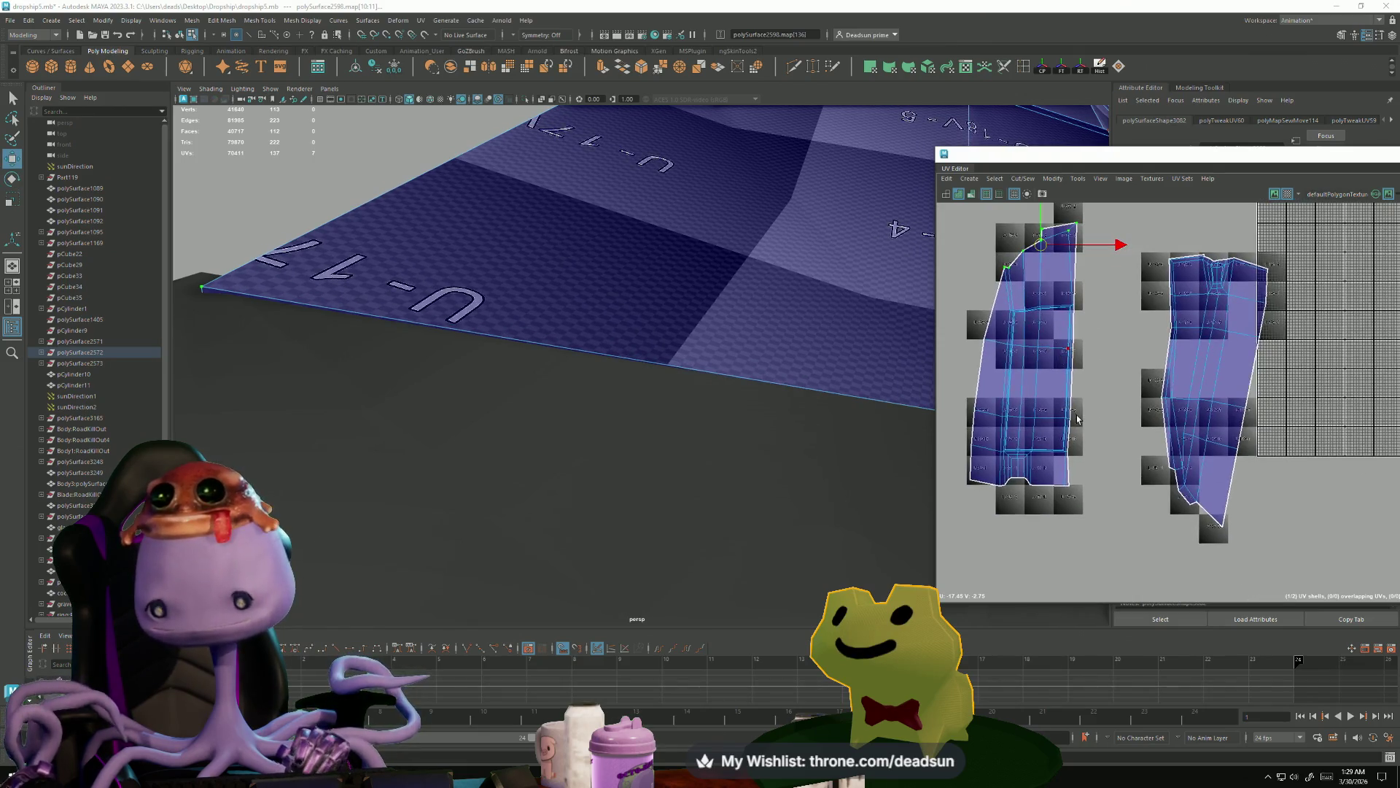
scroll(1158, 489, up, 3)
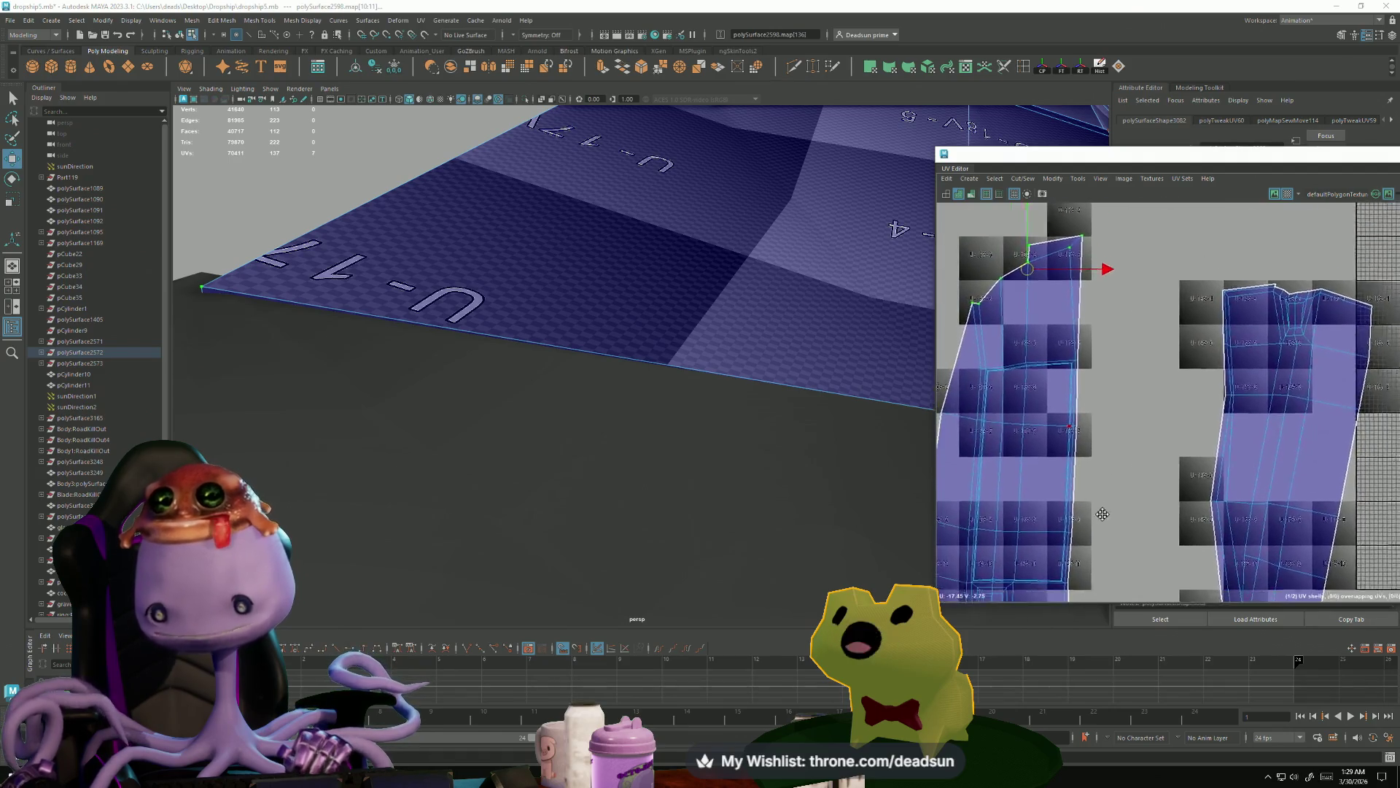
scroll(1123, 467, down, 1)
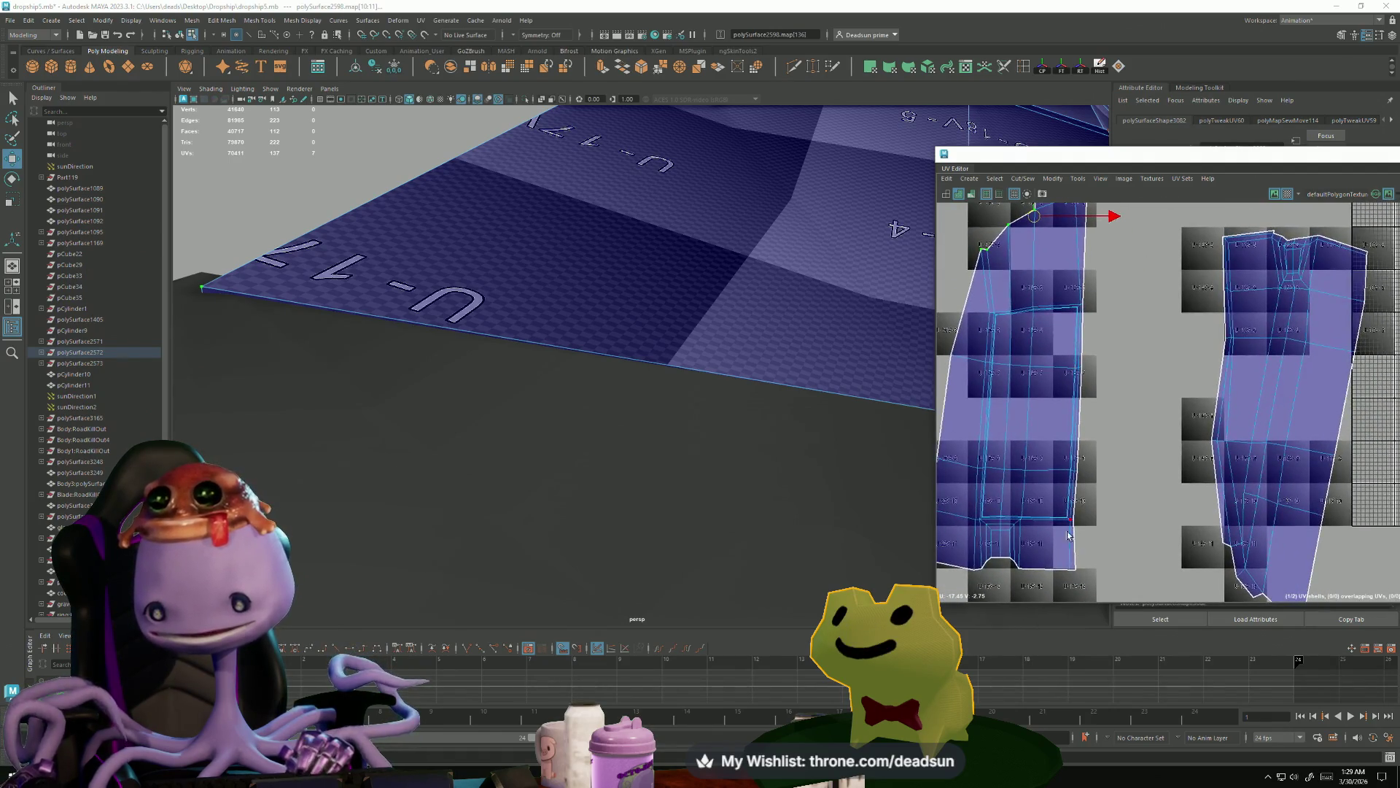
drag(1081, 540, 1082, 541)
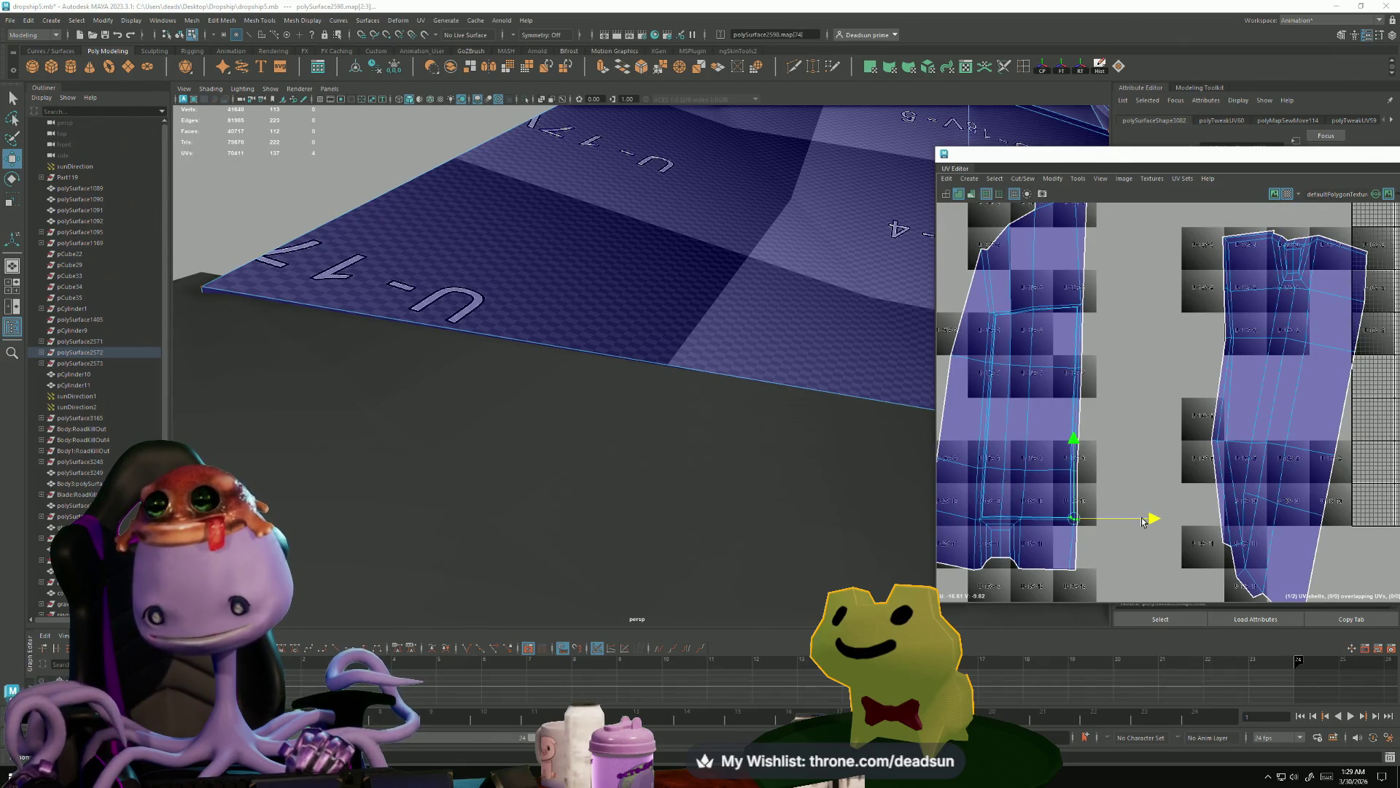
scroll(1134, 519, down, 2)
key(f)
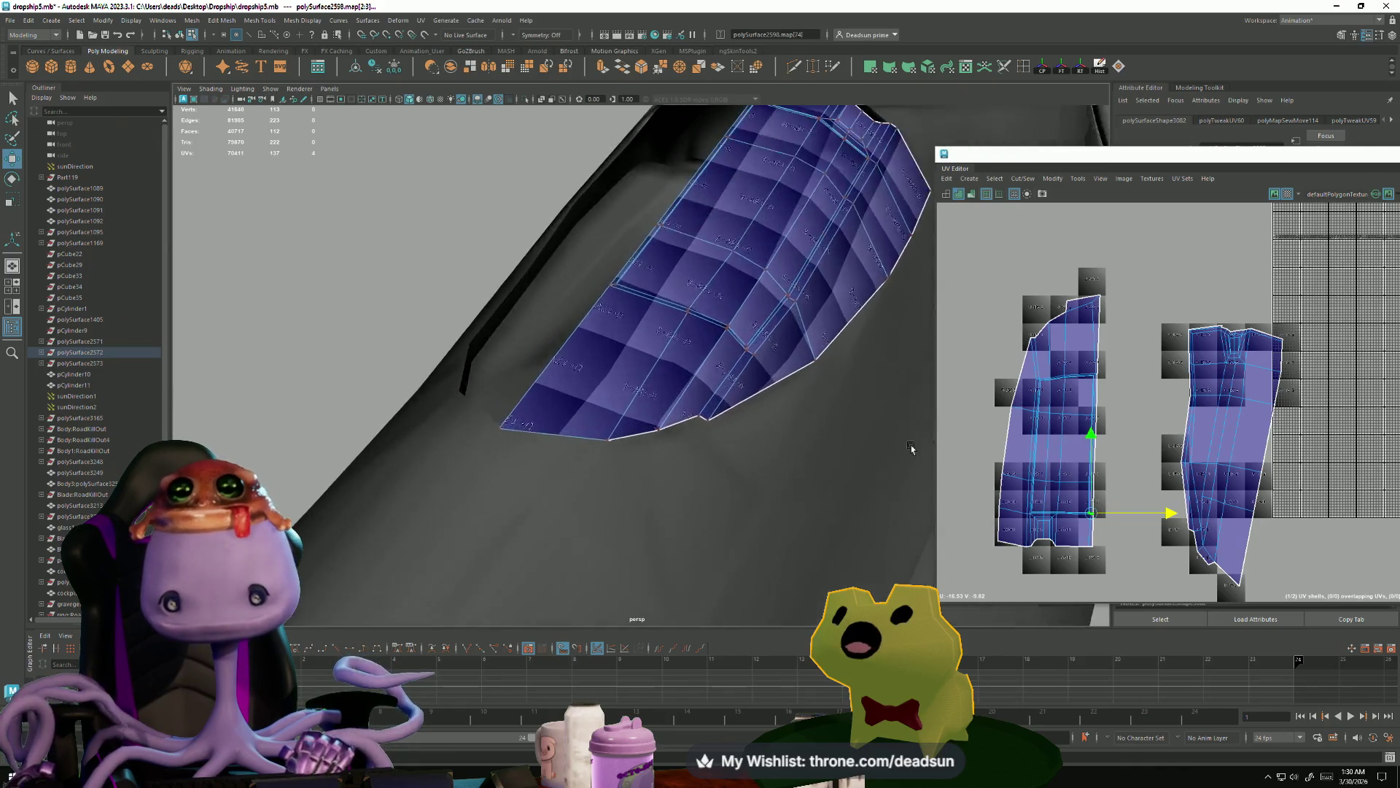
right_drag(1083, 436, 1060, 377)
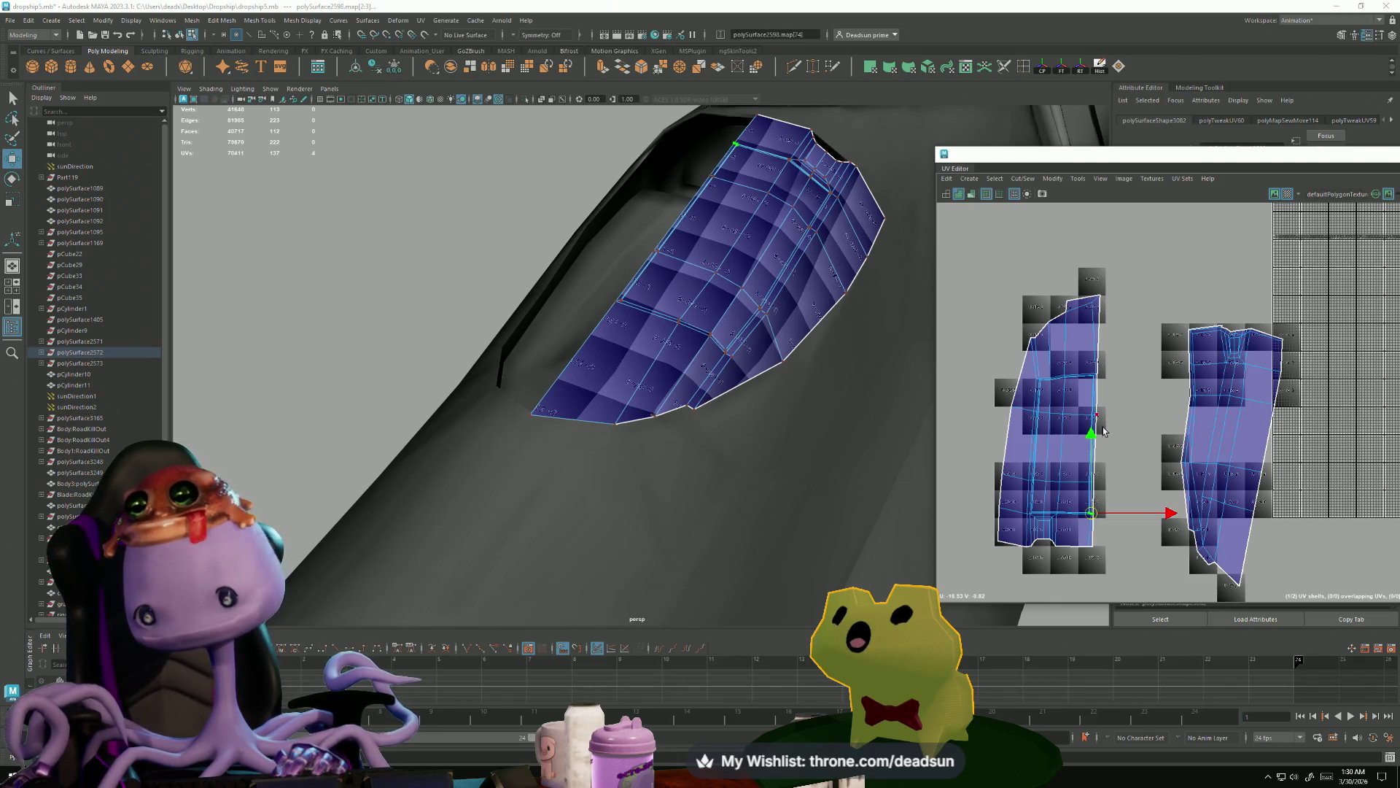
scroll(1094, 372, up, 2)
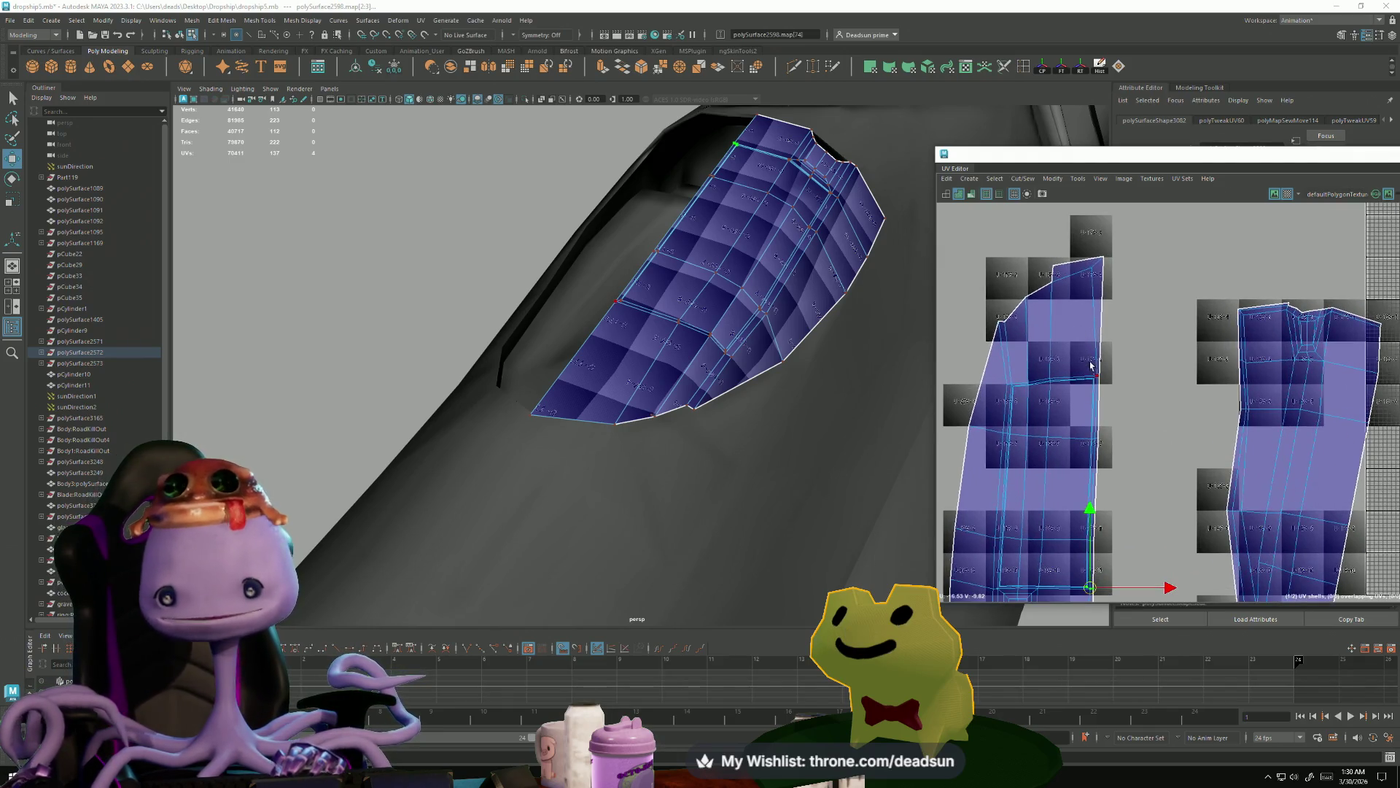
scroll(1091, 366, down, 2)
- Select the border edges shared by both shells and sew them into one shell
right_drag(1066, 408, 1066, 365)
click(1087, 321)
drag(1136, 537, 1135, 566)
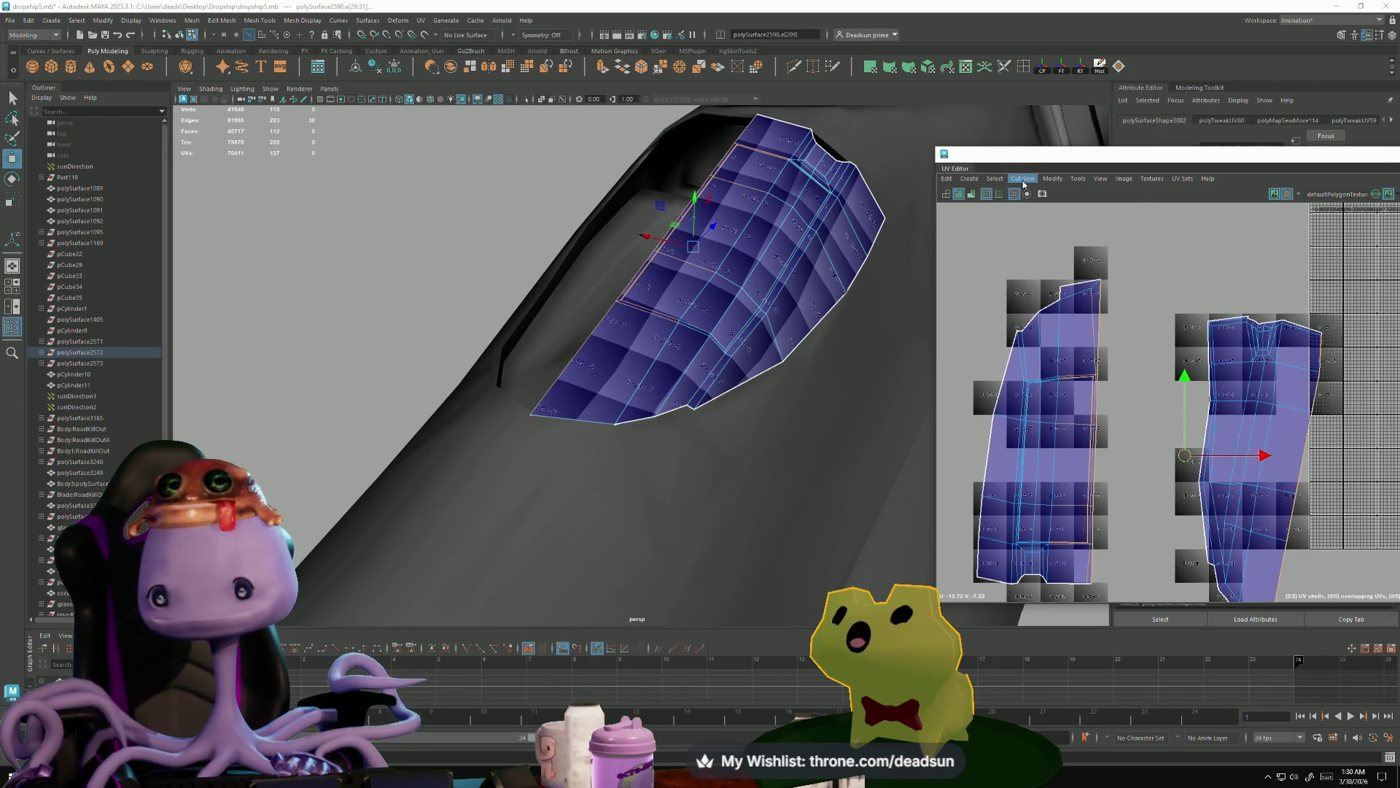
click(1023, 181)
click(1050, 280)
scroll(1133, 349, up, 5)
mouse_move(1133, 349)
alt+middle_down()
mouse_move(1123, 248)
mouse_move(1066, 326)
mouse_move(1152, 222)
mouse_move(1137, 321)
mouse_move(1083, 321)
alt+middle_up()
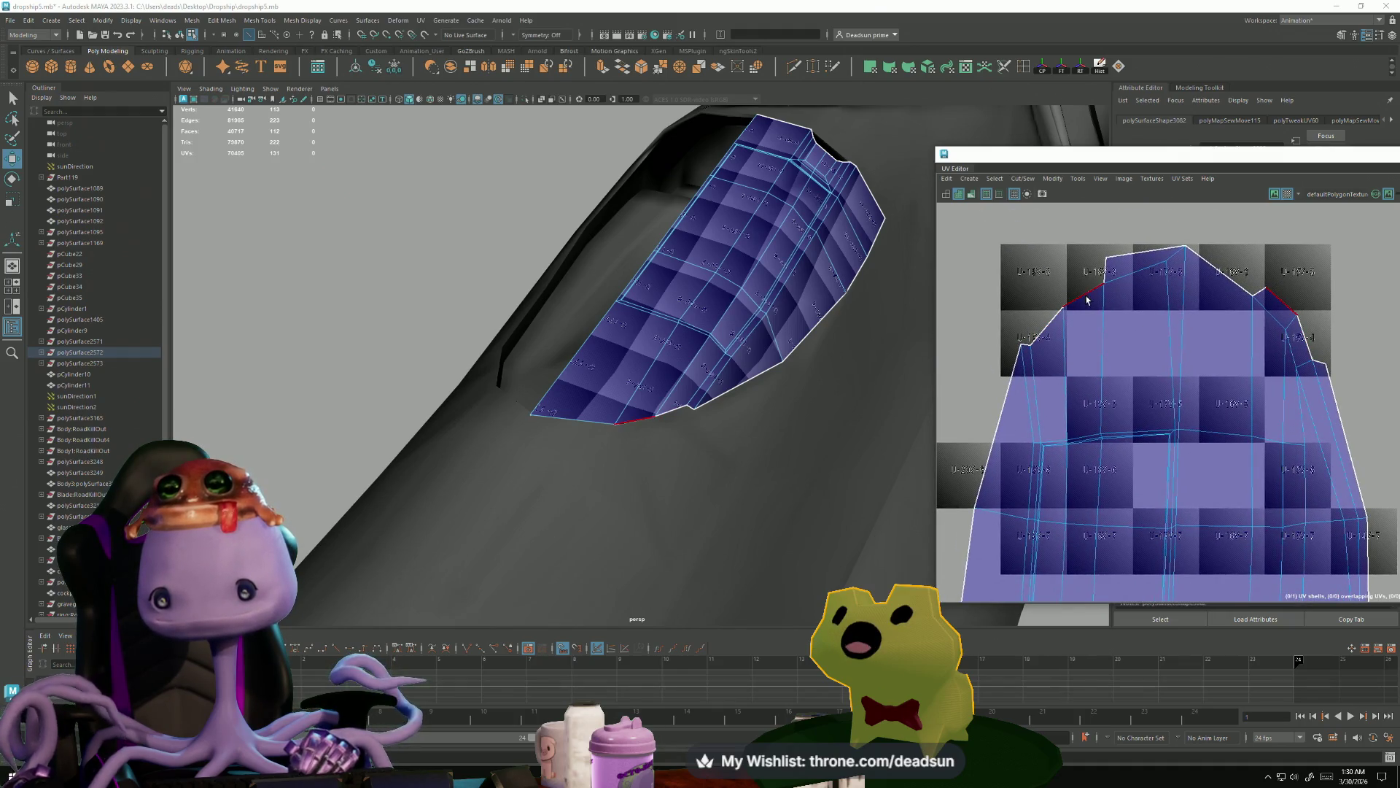
- Select two border edges on the sewn shell and cut the UV shell along them
click(1304, 392)
scroll(1202, 436, up, 3)
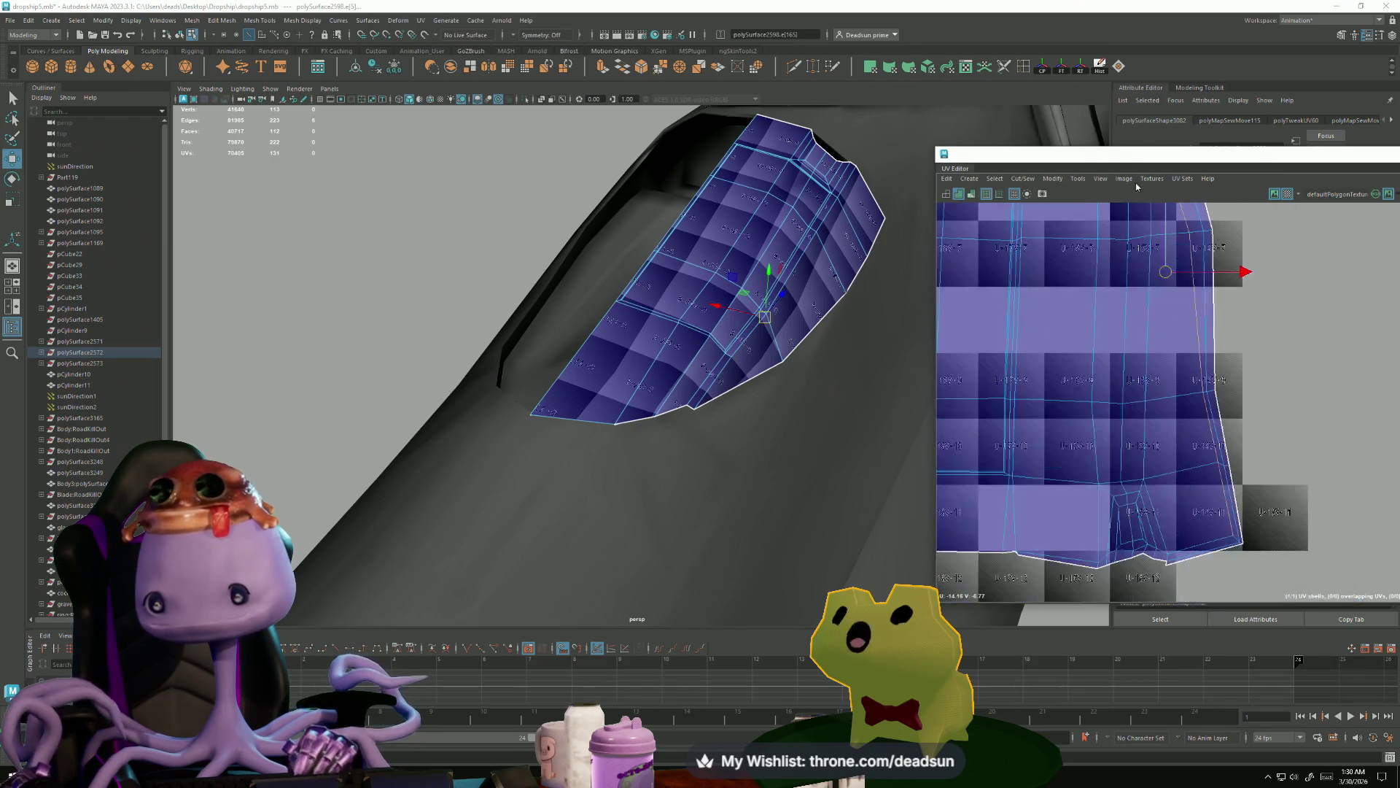
scroll(1202, 436, down, 2)
mouse_move(1202, 406)
alt+middle_down()
mouse_move(1128, 462)
mouse_move(1042, 485)
alt+middle_up()
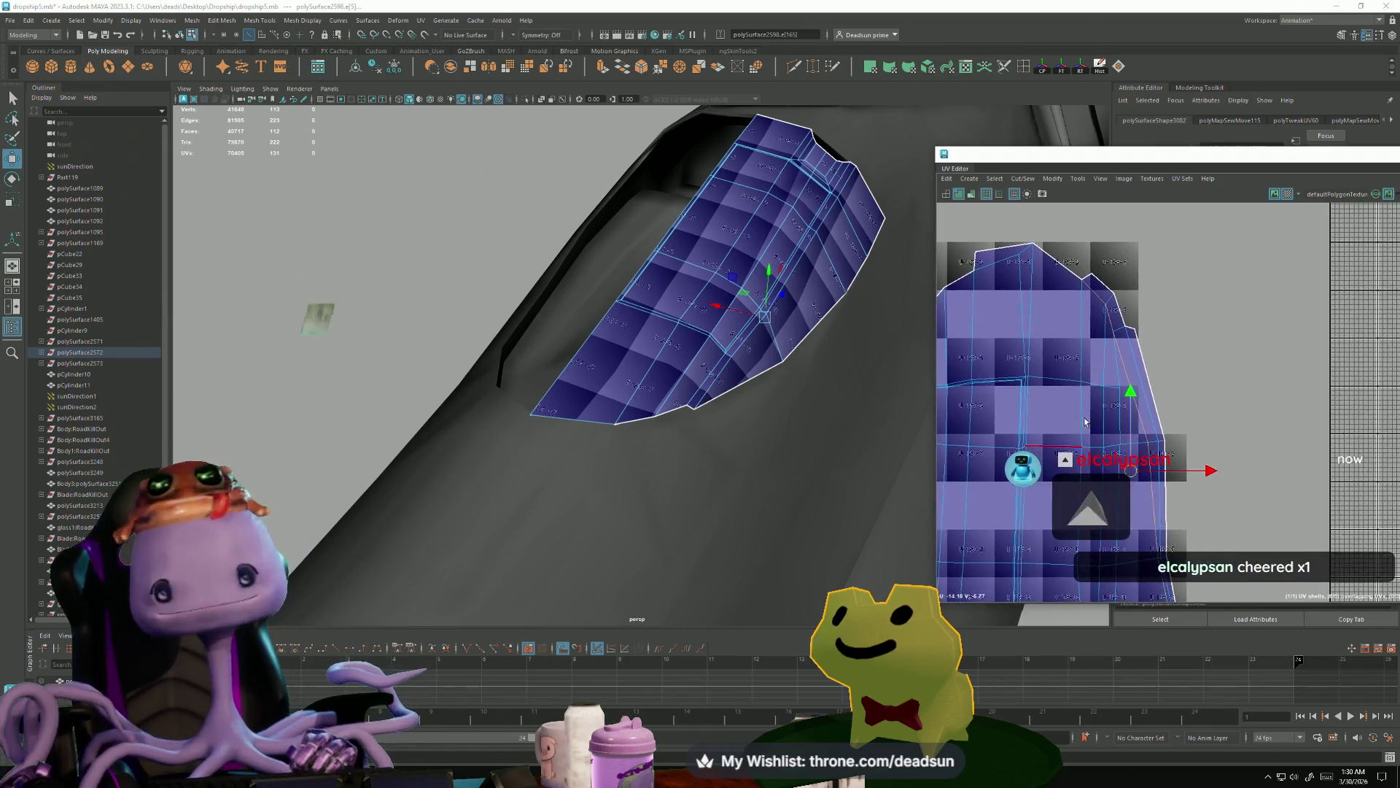
scroll(1127, 328, up, 3)
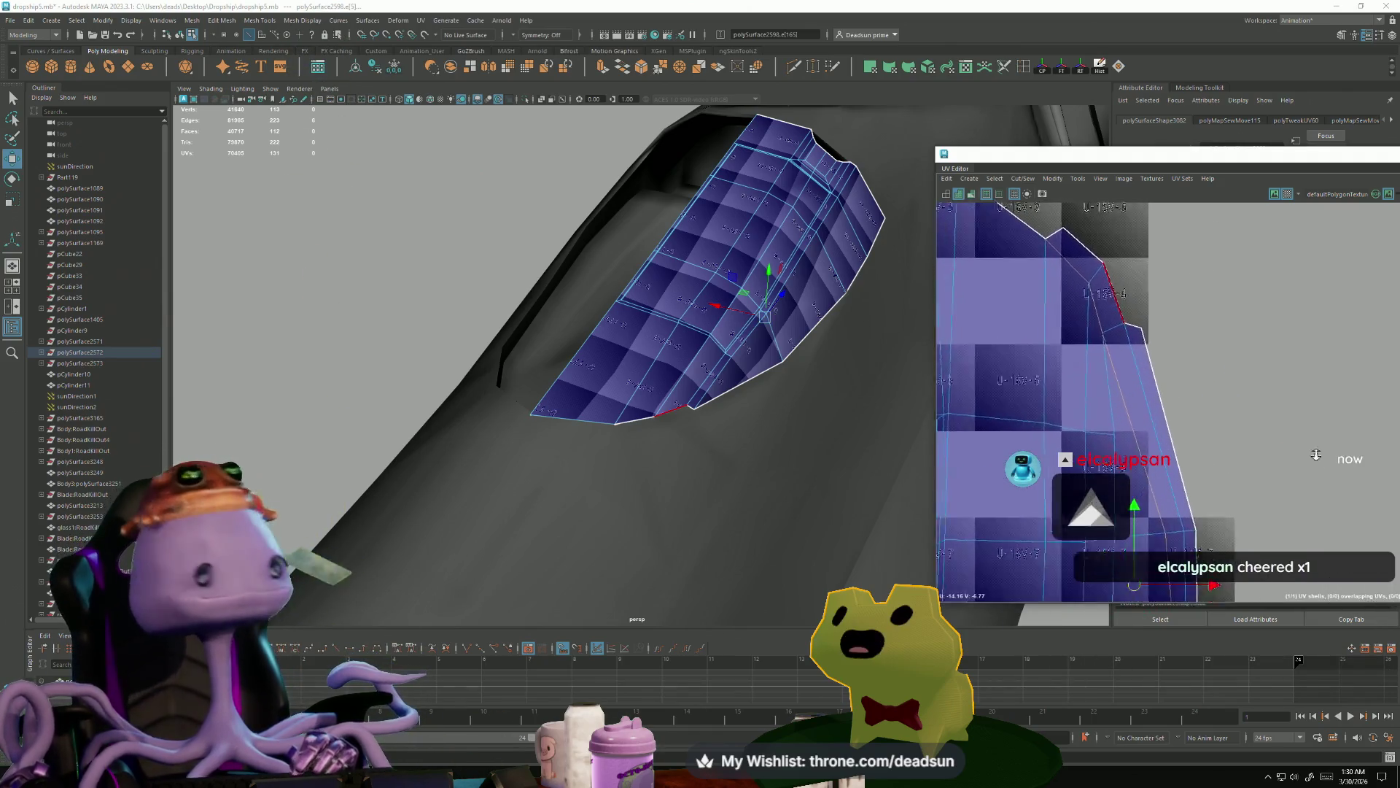
shift+click(1110, 338)
scroll(1111, 337, down, 3)
click(1022, 178)
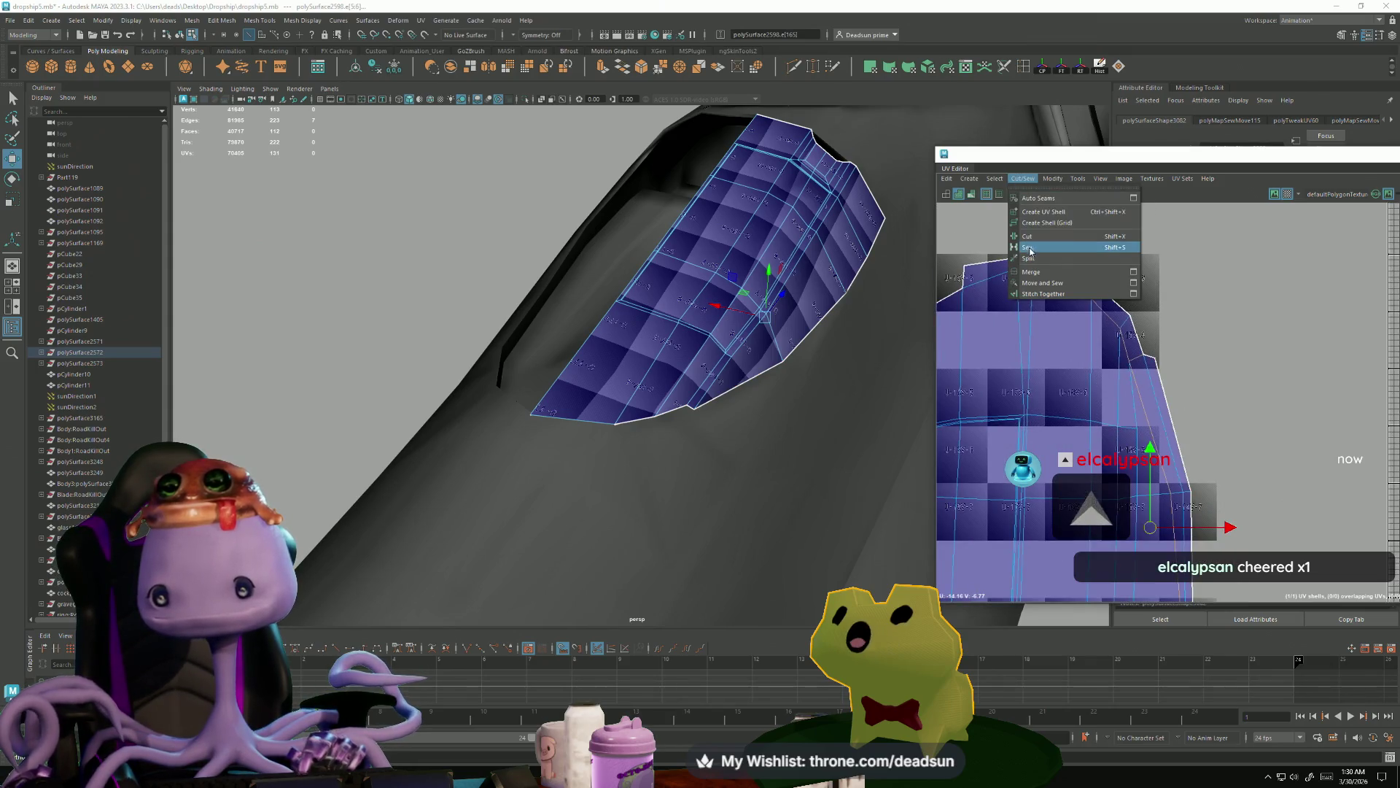
click(1036, 237)
- Select the border edge loop and corner UV of the cut-off strip
right_click(1139, 332)
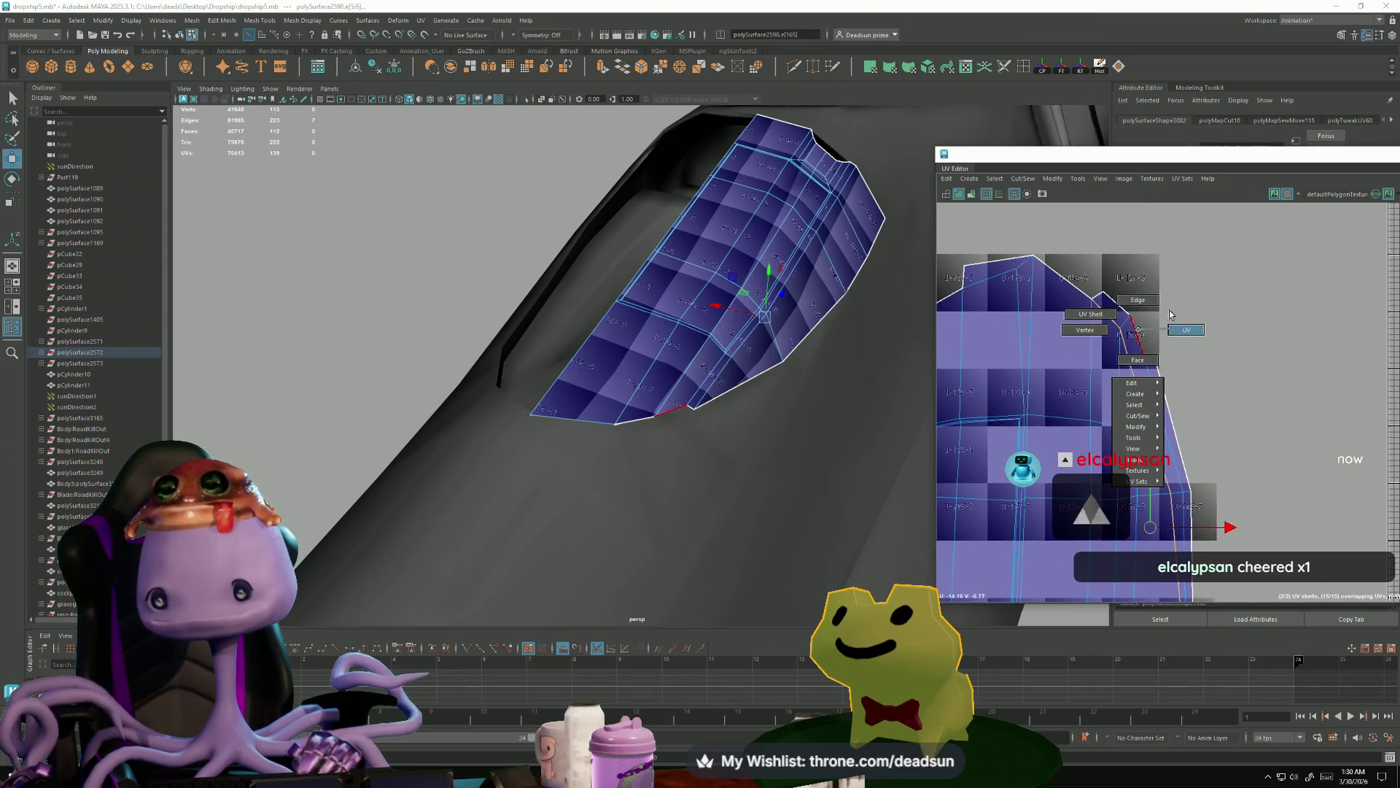
right_drag(1169, 315, 1186, 330)
click(1106, 295)
key(F10)
double_click(1106, 293)
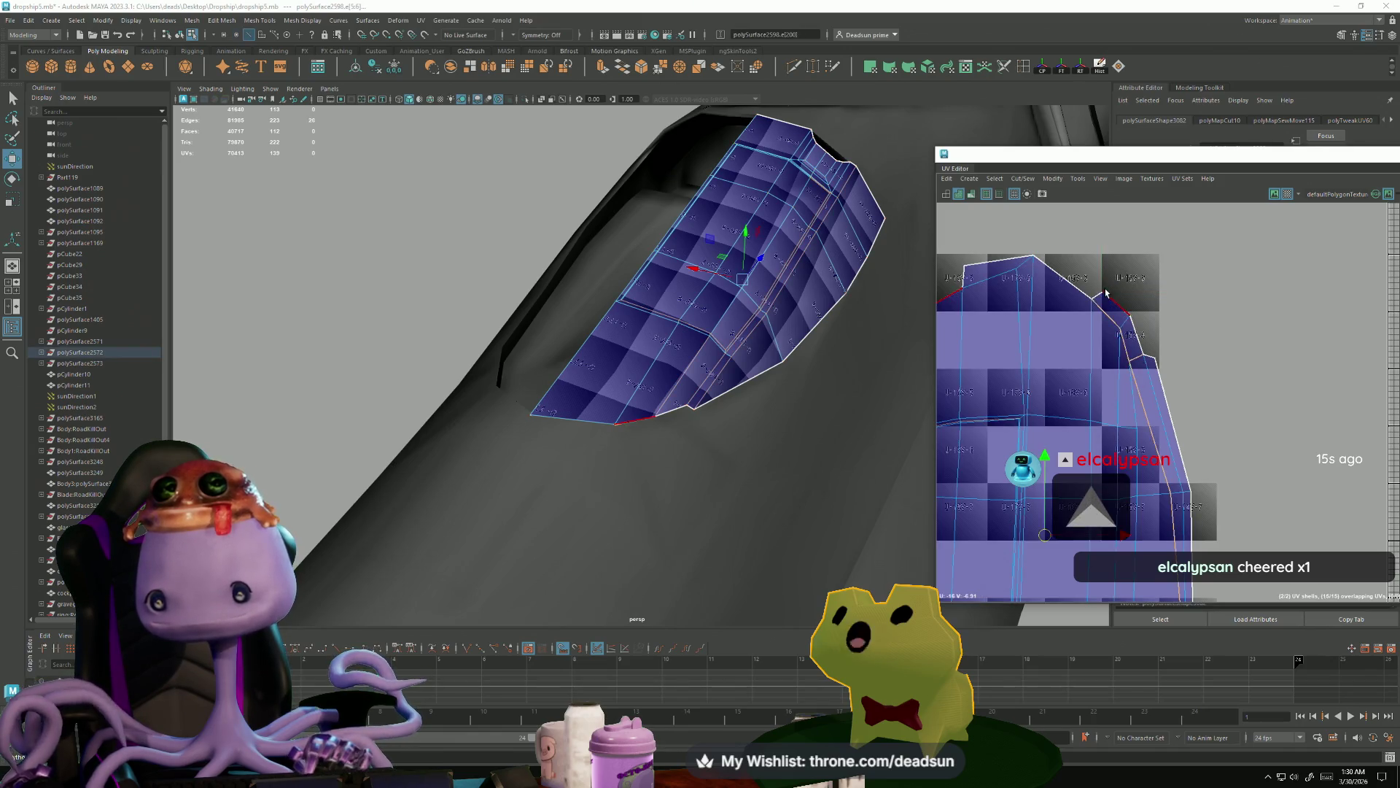
click(1117, 302)
alt+middle_drag(1126, 317, 1246, 328)
right_drag(1245, 328, 1233, 313)
click(1216, 301)
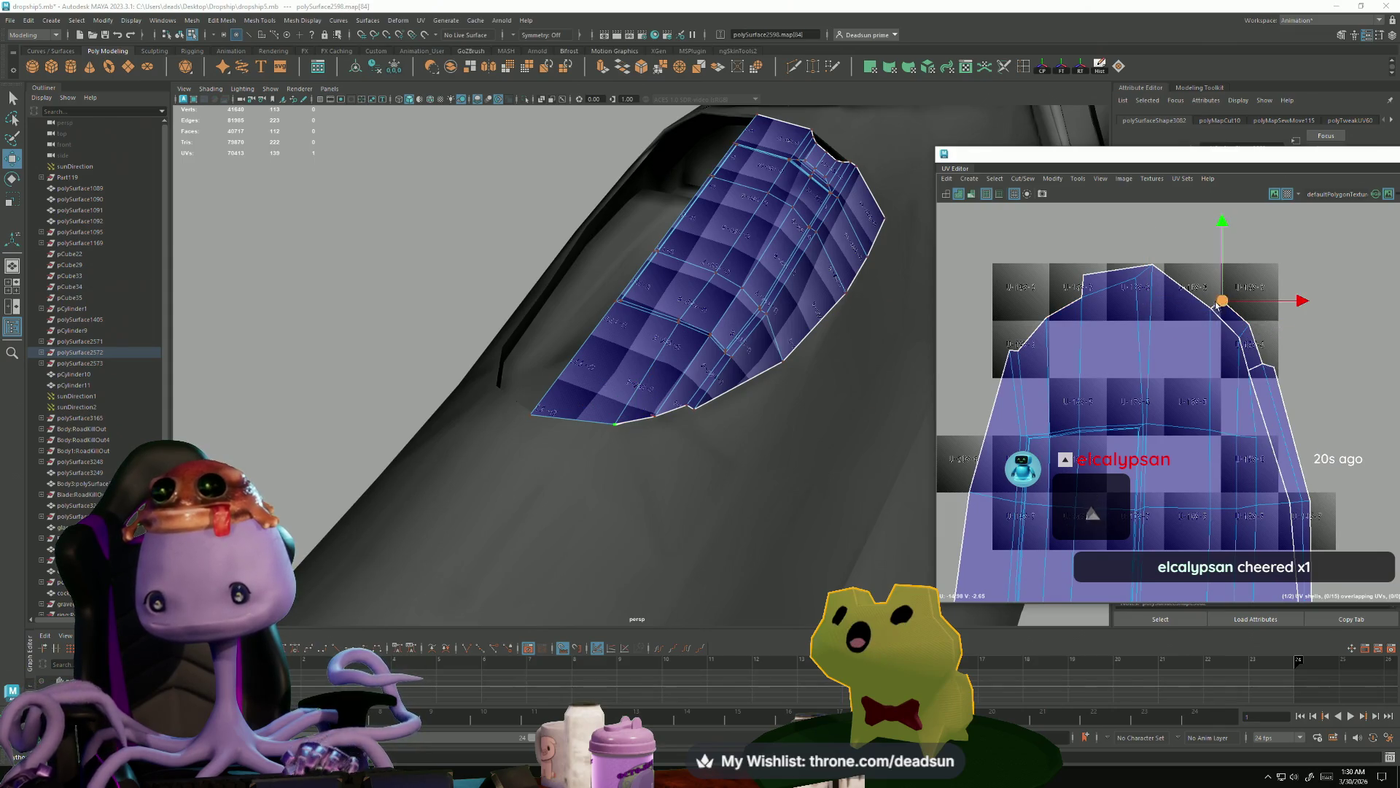
- Move the cut-off strip to the shell's upper left and position it beside the shell
mouse_move(1241, 340)
mouse_down()
mouse_move(1013, 289)
mouse_move(1065, 241)
mouse_move(1021, 219)
mouse_up()
key(e)
key(w)
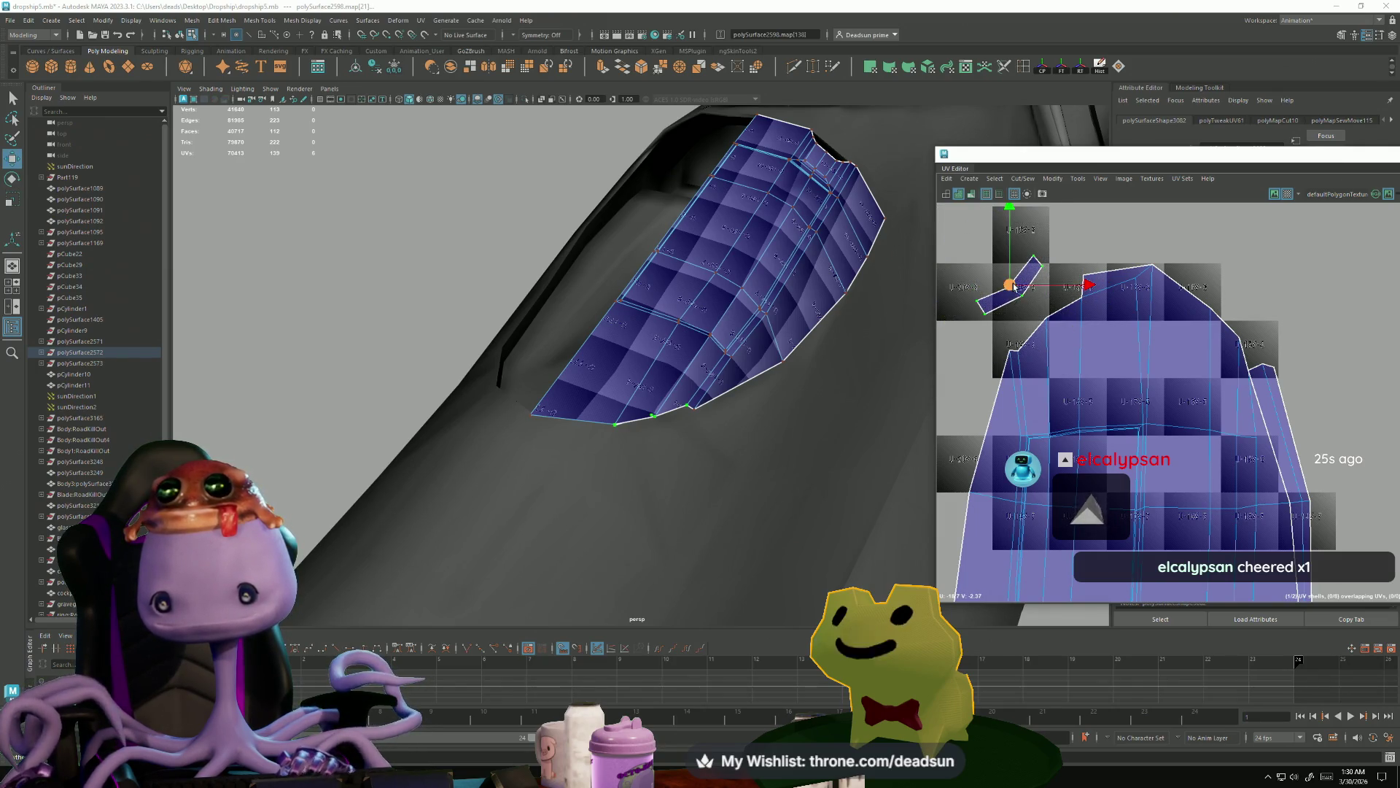
drag(1014, 287, 1037, 301)
scroll(1012, 297, up, 8)
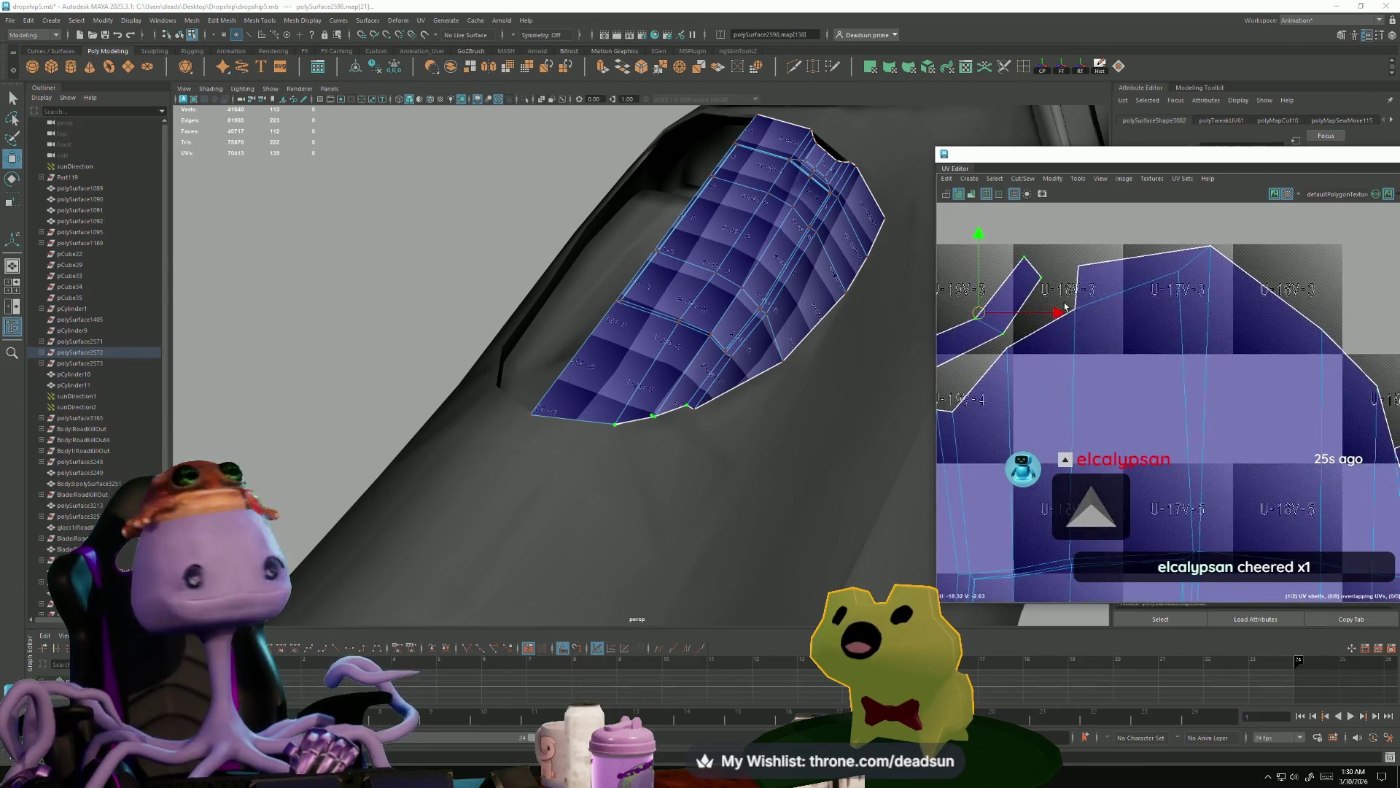
mouse_move(1177, 318)
mouse_down()
mouse_move(1203, 314)
mouse_move(1162, 289)
mouse_move(1155, 260)
mouse_up()
key(e)
- Select the strip end's seam edges and its lower diagonal border edges
right_click(1067, 373)
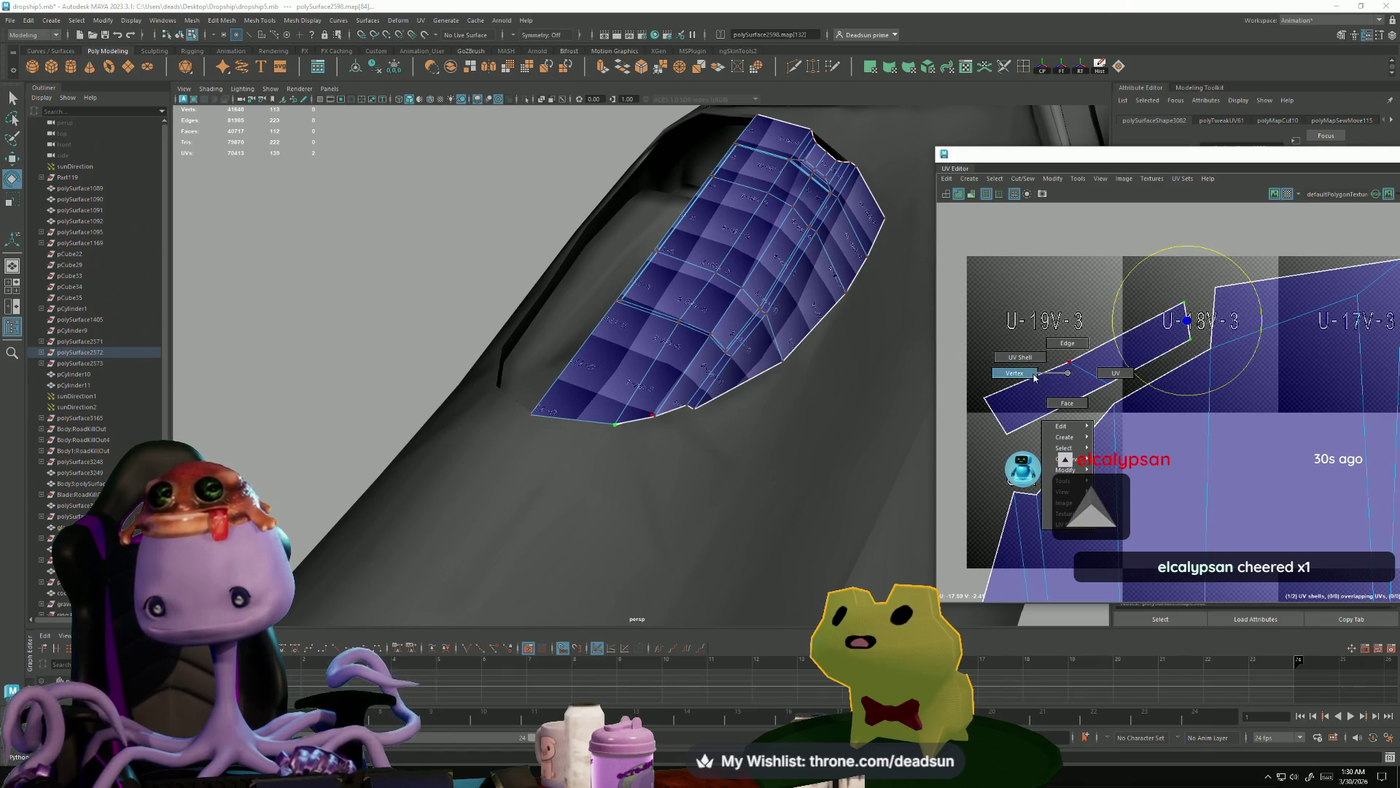
click(1066, 353)
double_click(1187, 322)
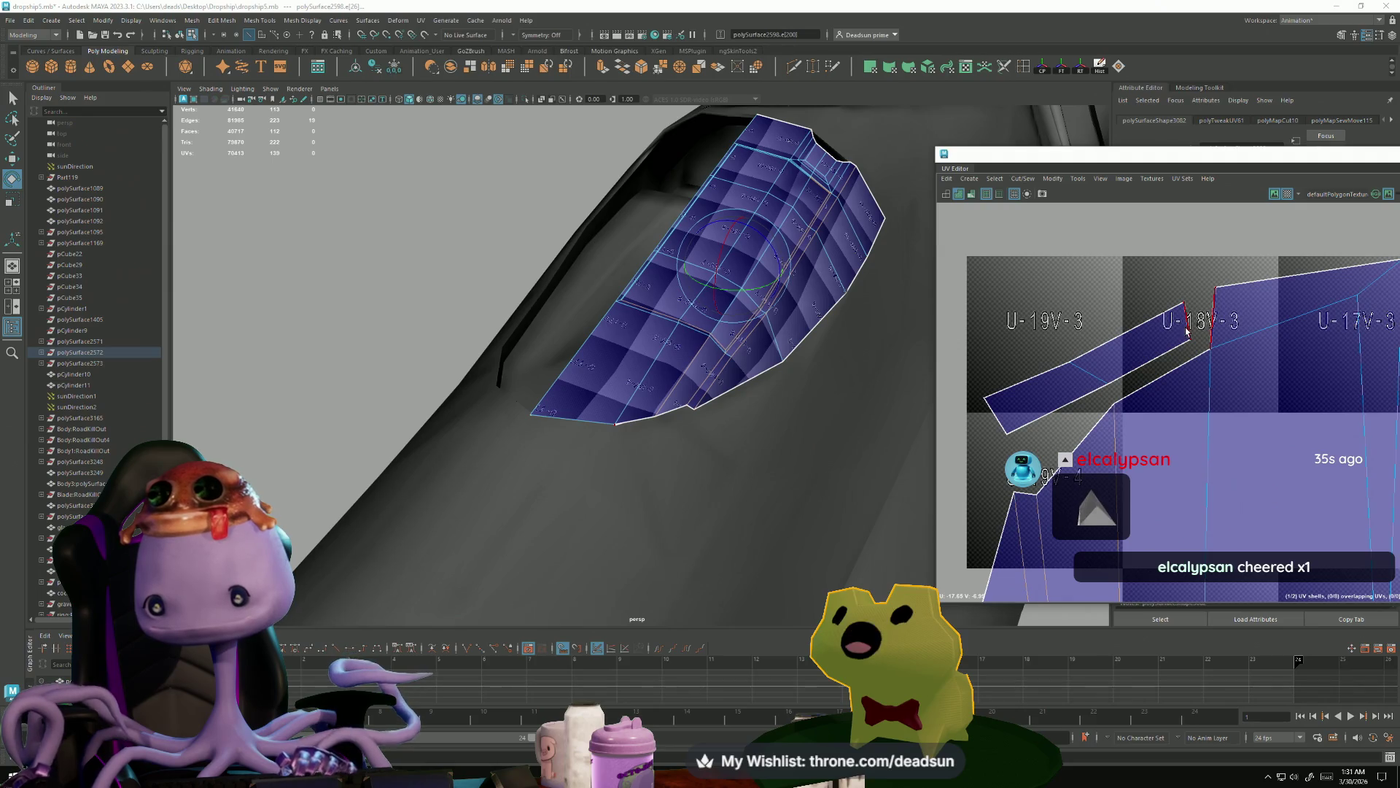
double_click(1138, 374)
- Drag the strip-end, lower-edge and lower-left corner UVs into a smooth curved outline
right_click(1147, 343)
click(1126, 364)
click(1183, 302)
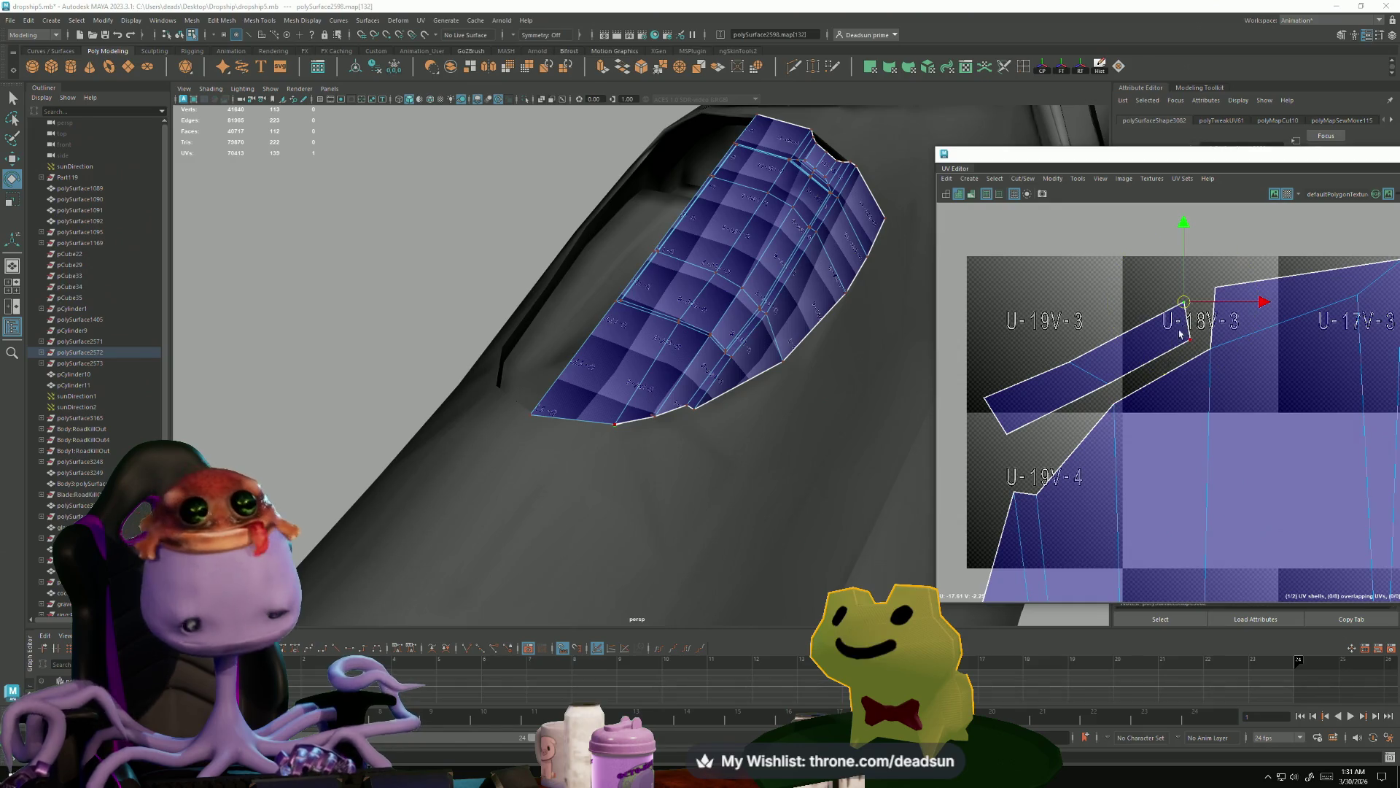
drag(1190, 307, 1229, 294)
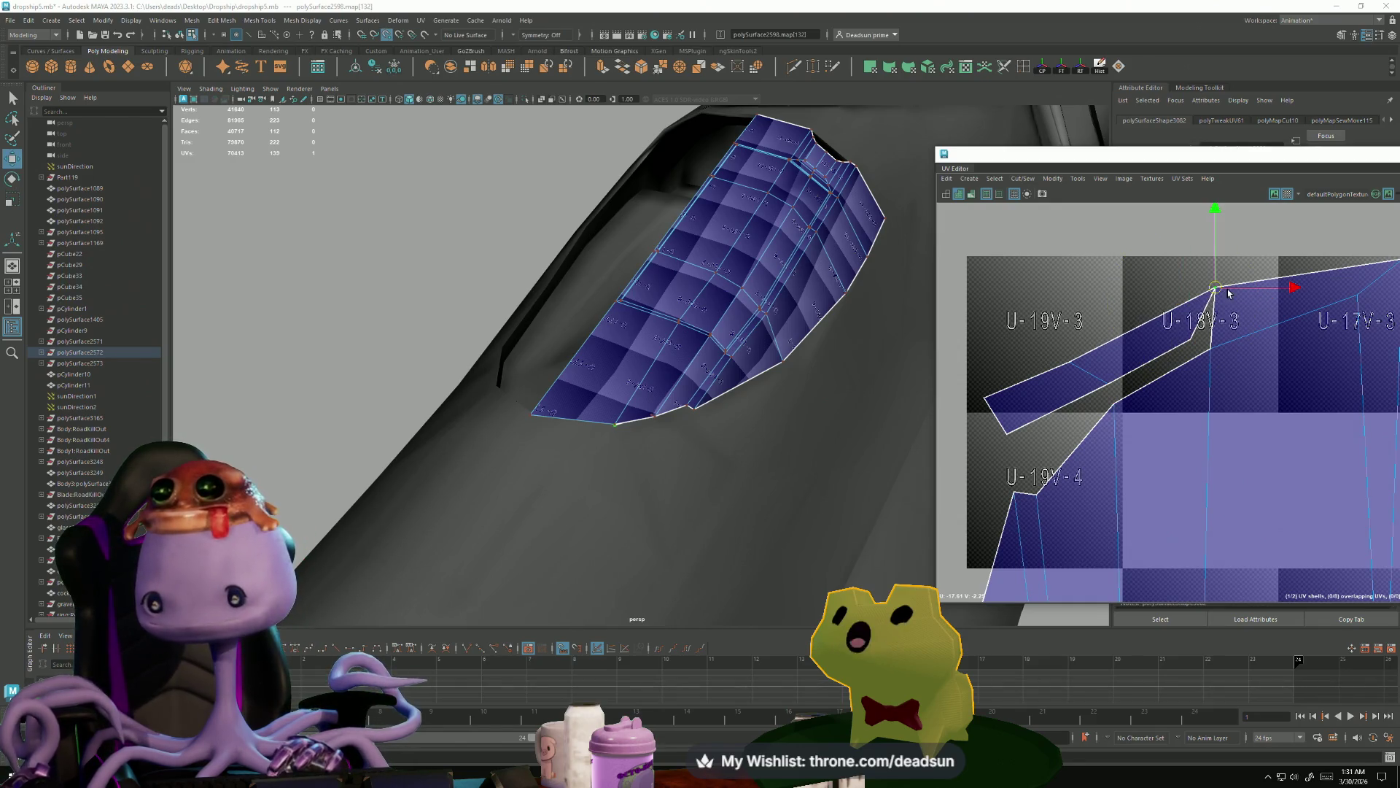
drag(1193, 343, 1196, 363)
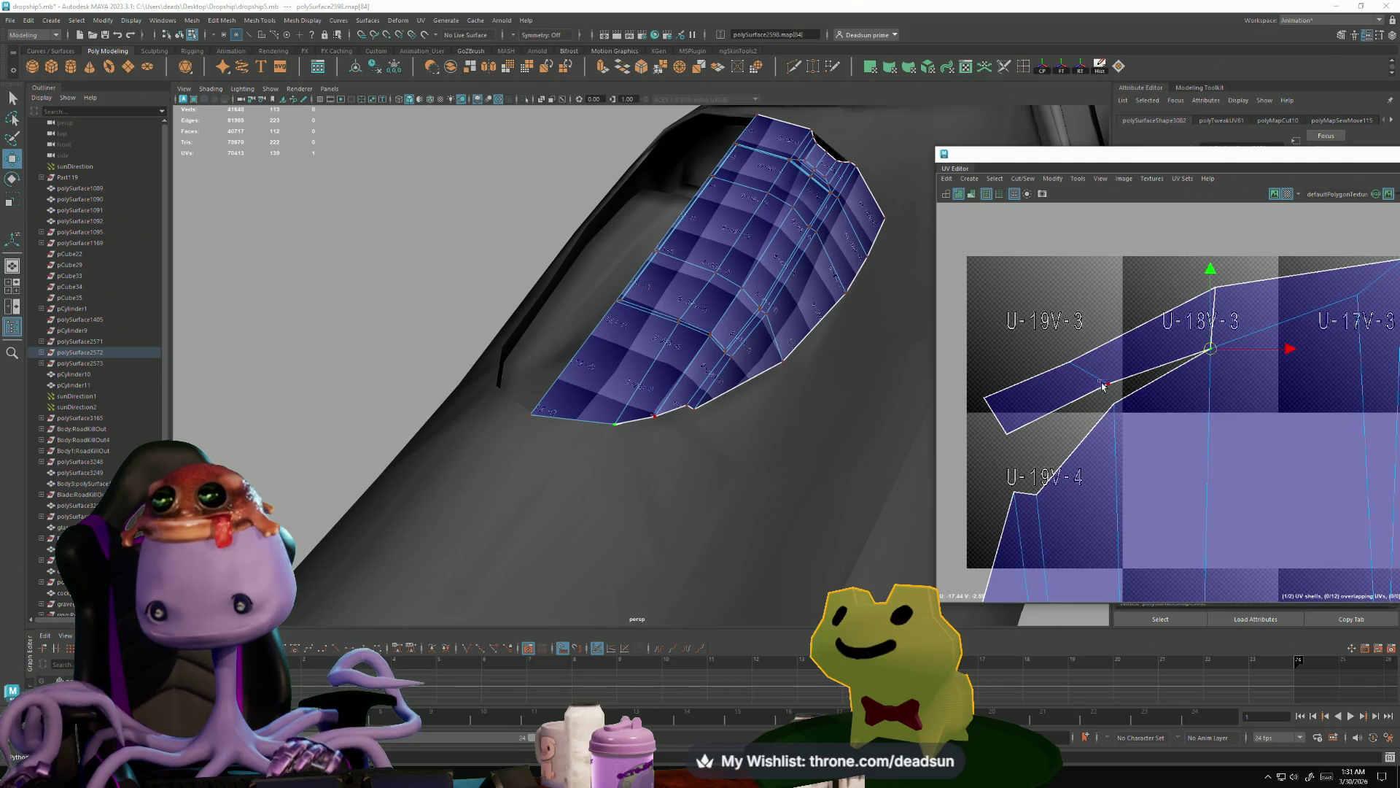
drag(1108, 385, 1114, 404)
click(1007, 433)
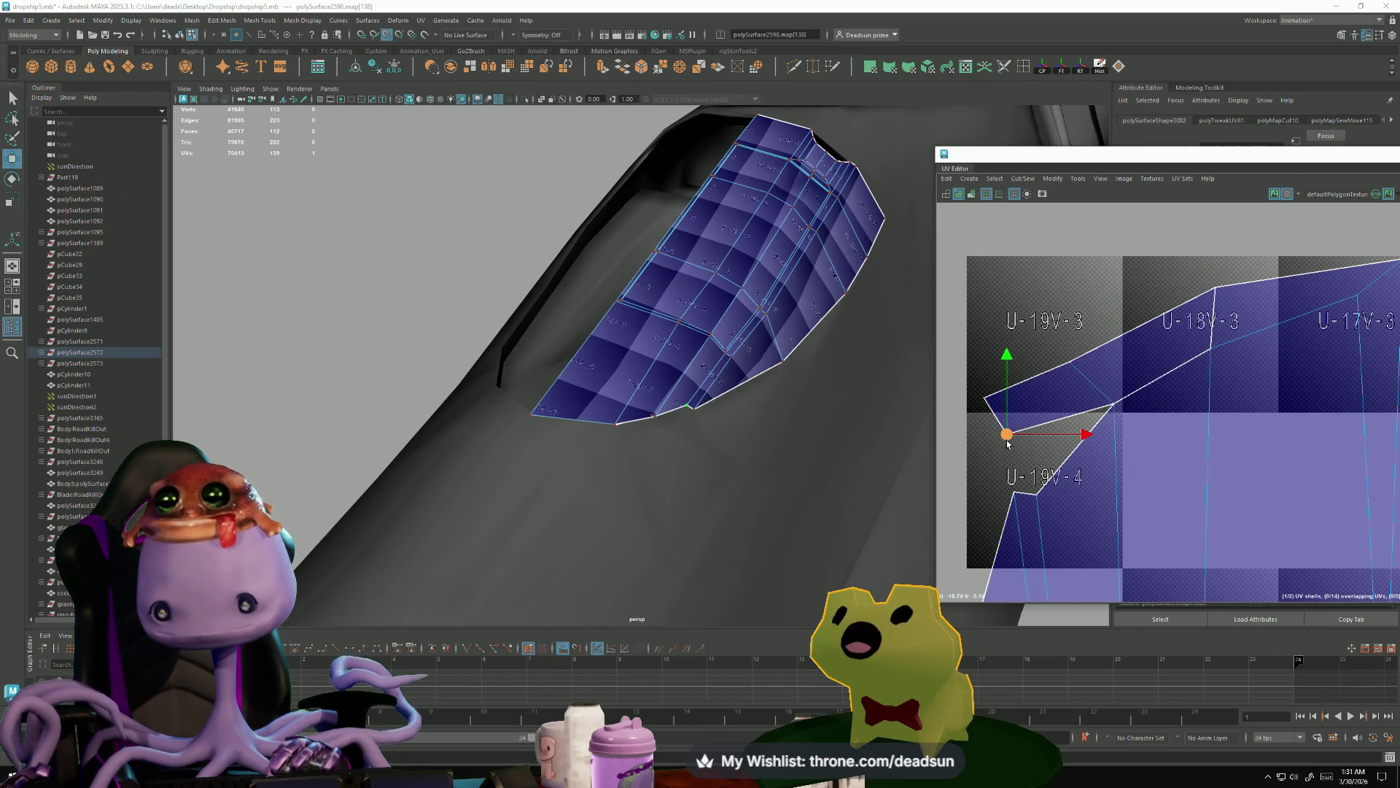
drag(1014, 434, 1043, 496)
drag(998, 438, 1012, 493)
drag(1071, 361, 1094, 370)
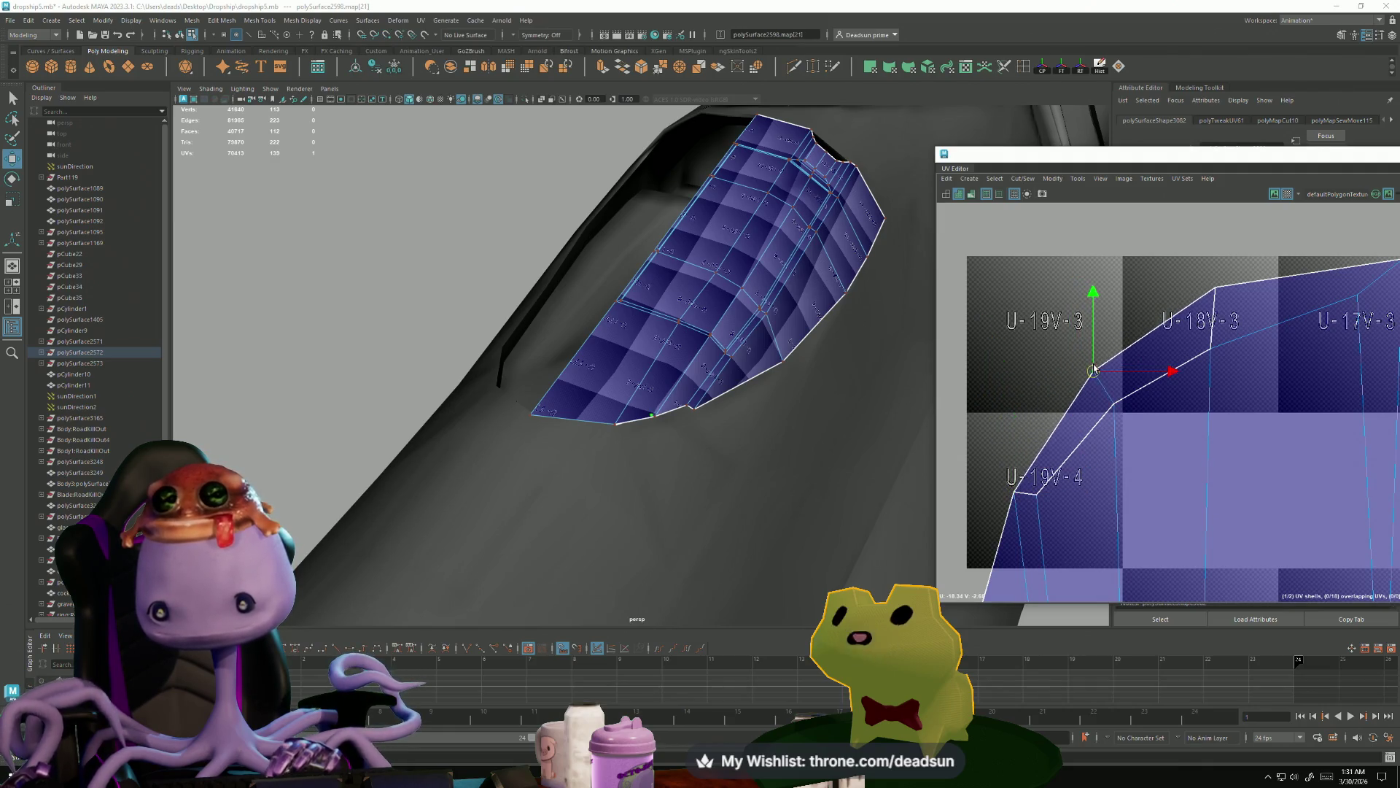
- Select the strip's lower border edges, including the lower-left edge, for sewing
right_drag(1143, 404, 1127, 375)
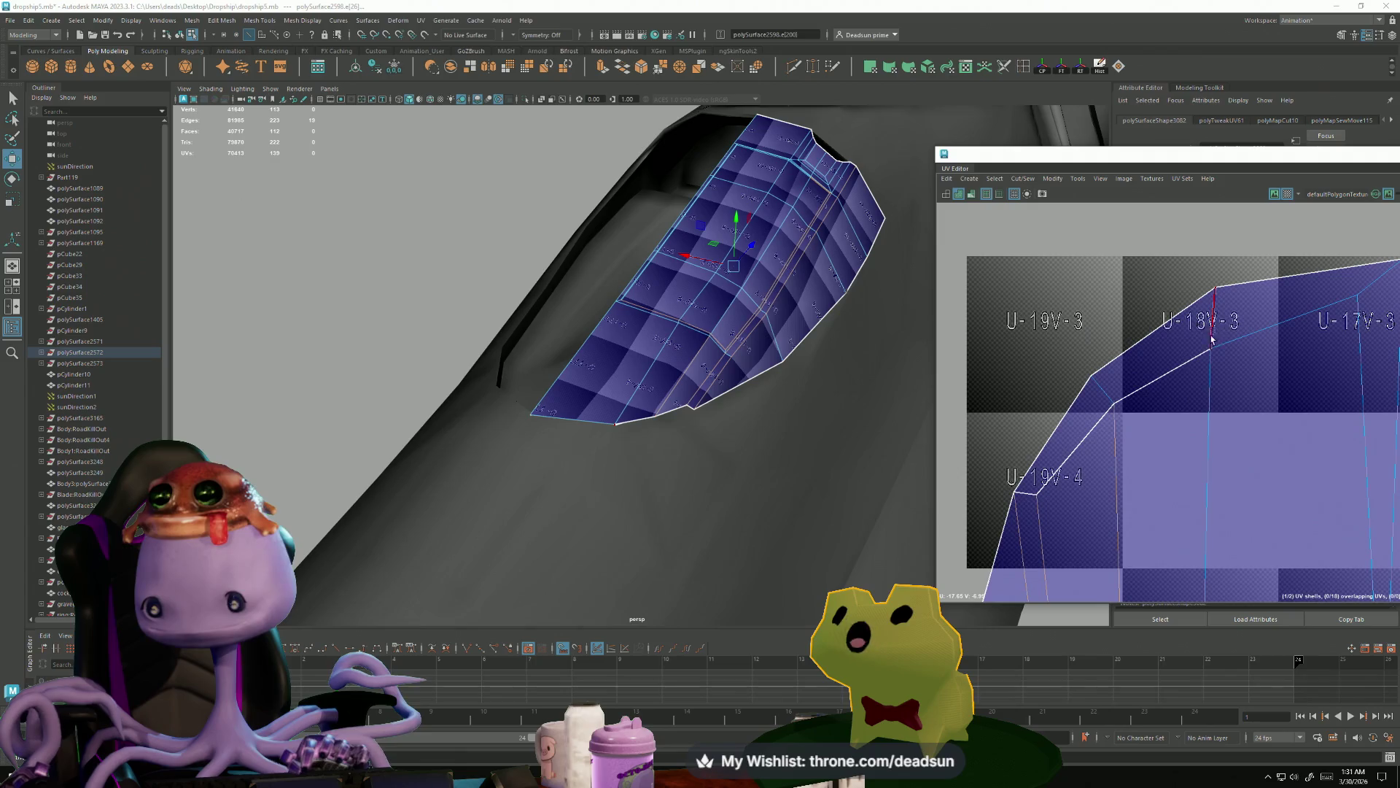
click(1101, 419)
shift+click(1101, 419)
shift+click(1020, 488)
click(1023, 179)
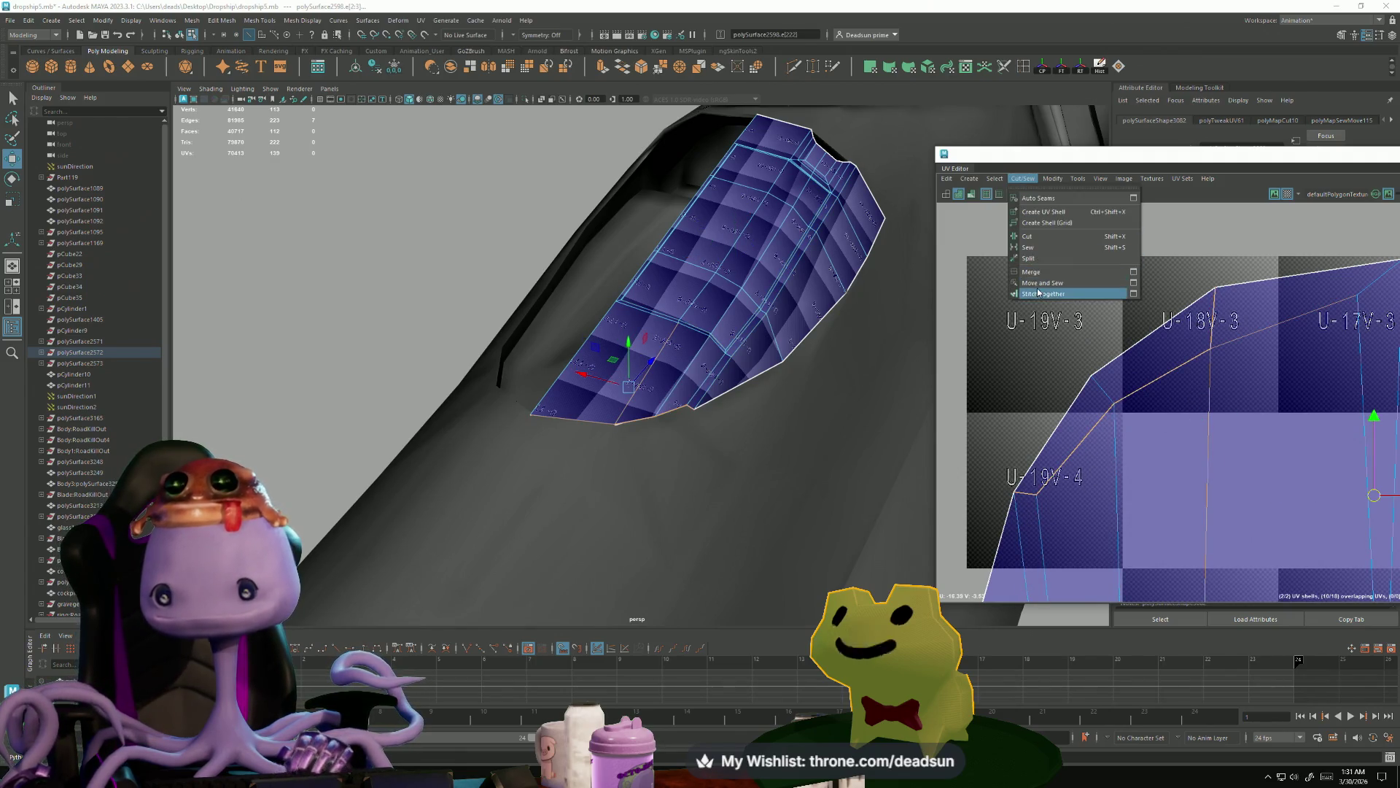
- Move and sew the selected border edges, then undo that sew
click(1050, 287)
scroll(1108, 404, down, 3)
key(ctrl+z)
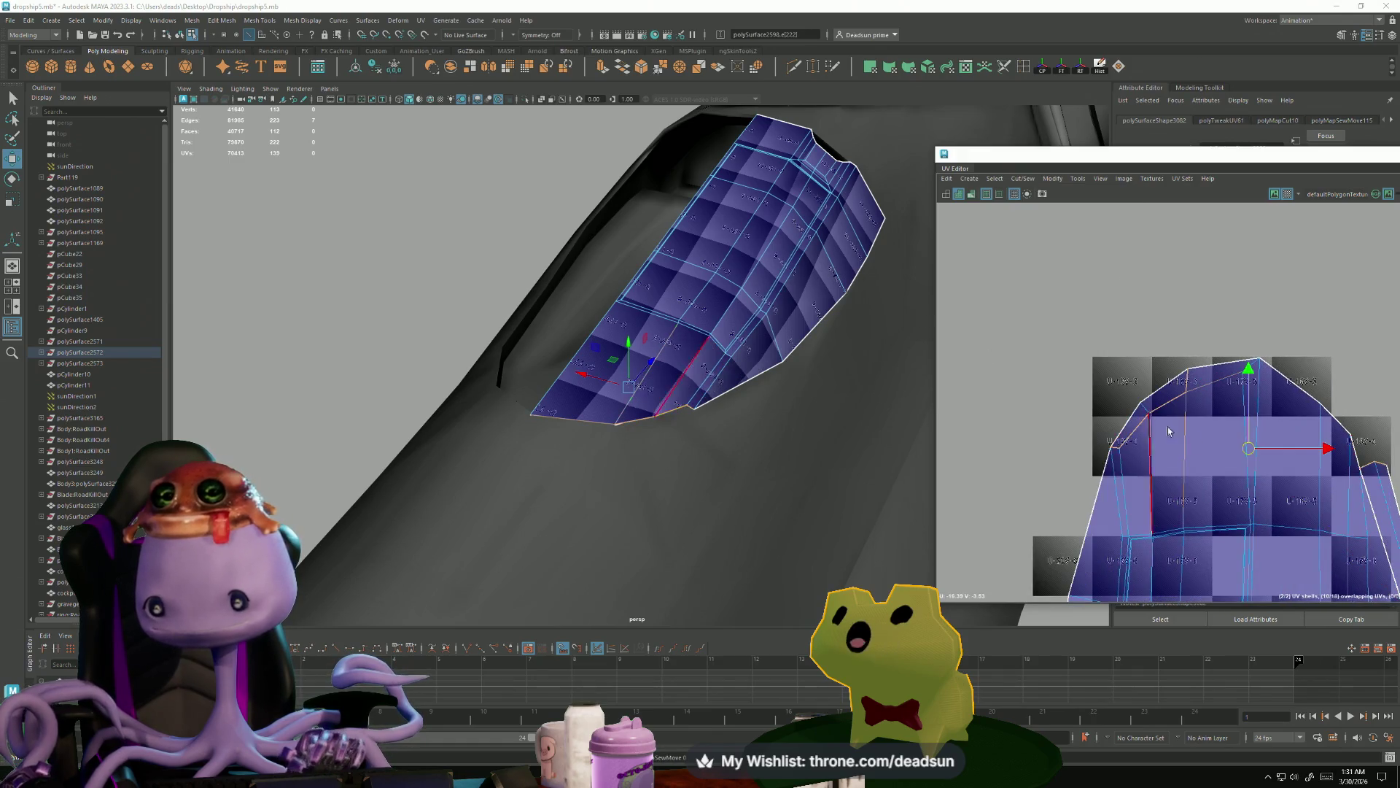
scroll(1203, 307, up, 2)
- Move and sew the shells along a single selected seam edge
click(1042, 272)
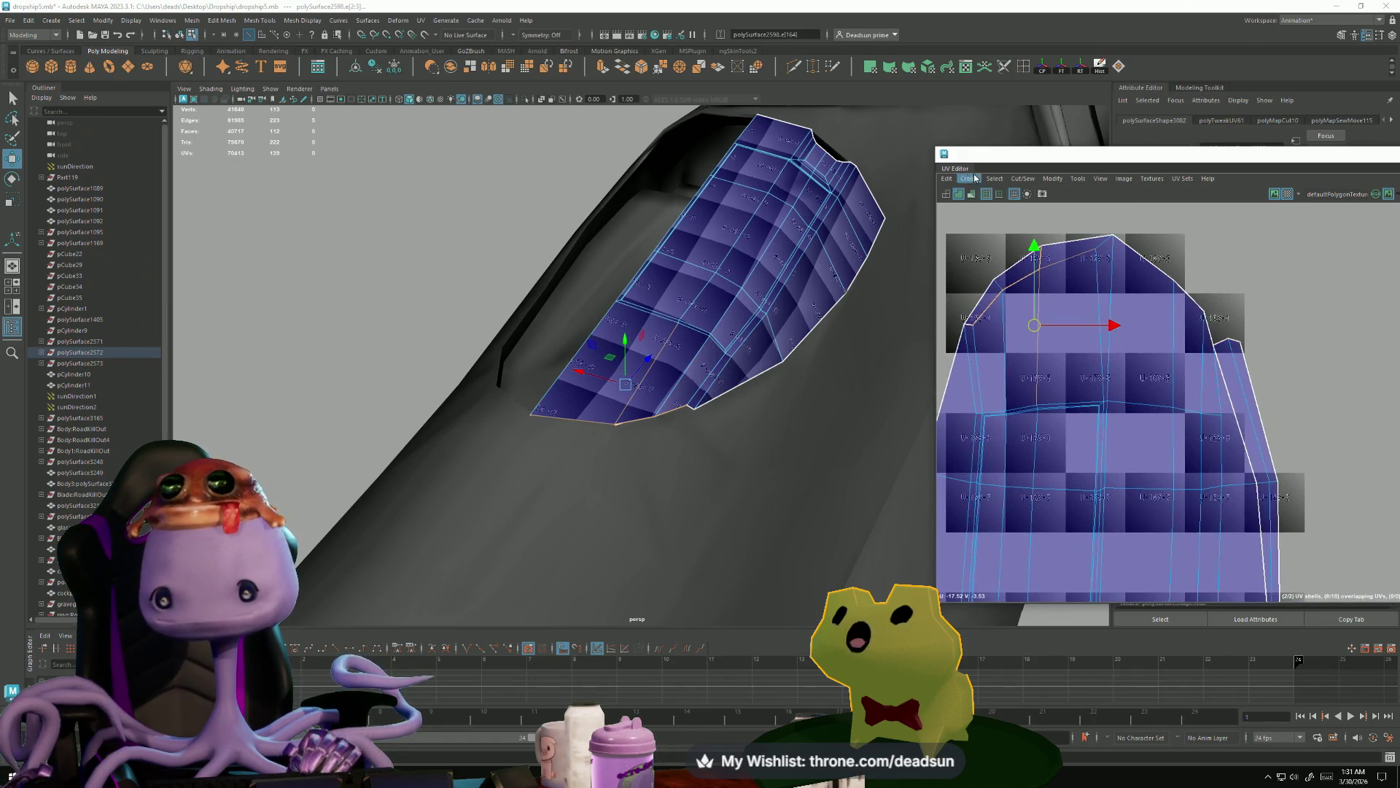
click(1023, 179)
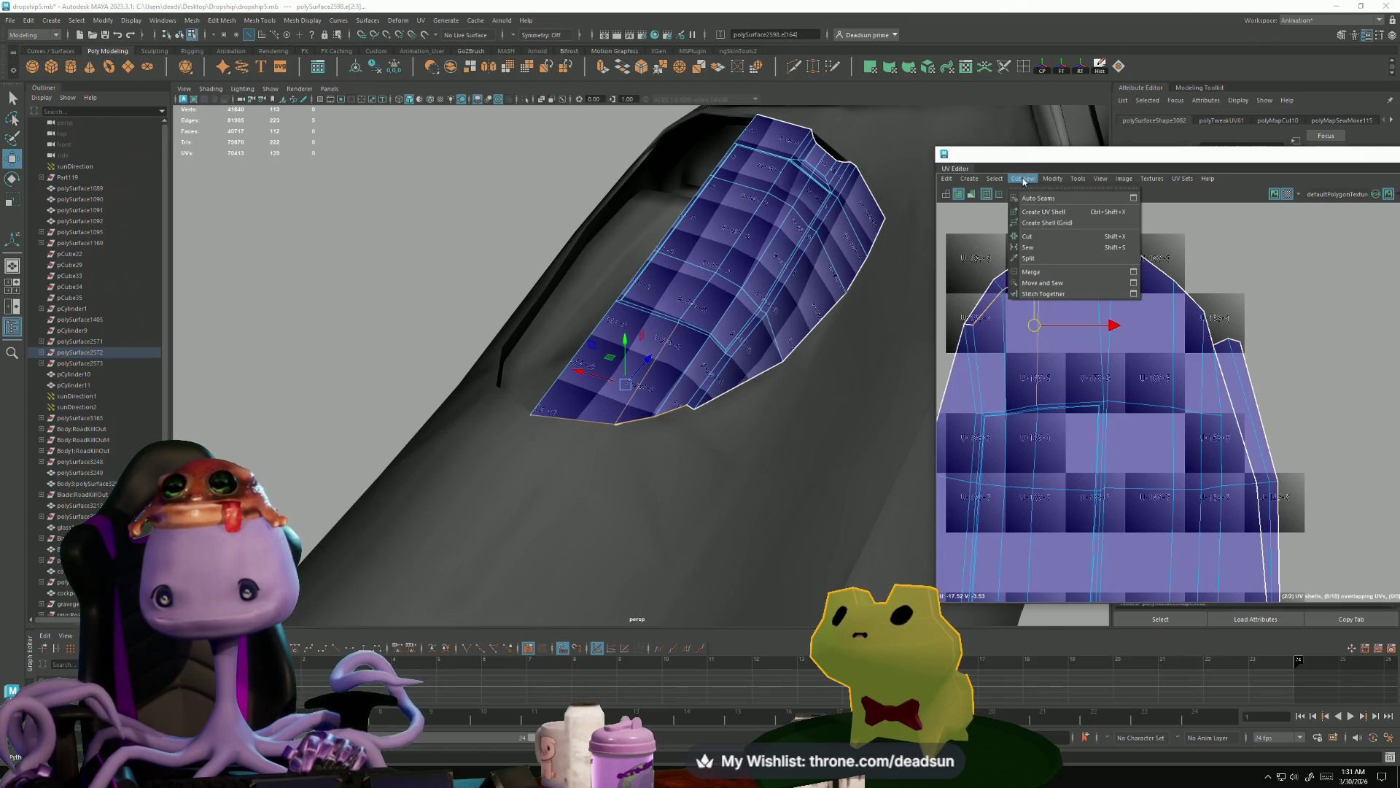
click(1051, 285)
scroll(1035, 351, down, 1)
scroll(1036, 351, down, 2)
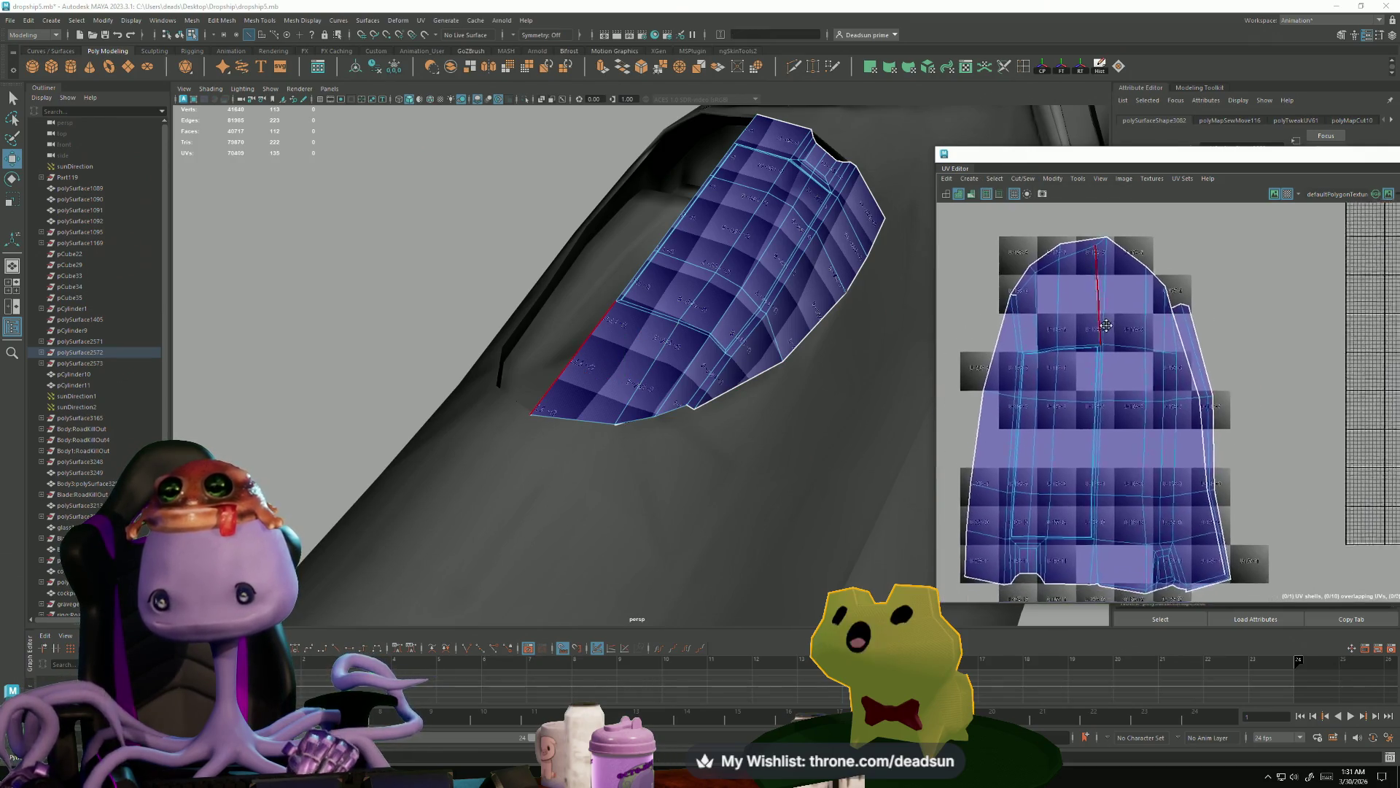
click(1040, 229)
- Try Move and Sew and then Unfold on a block of 24 UVs, undoing both
drag(1021, 235, 1136, 381)
click(1022, 178)
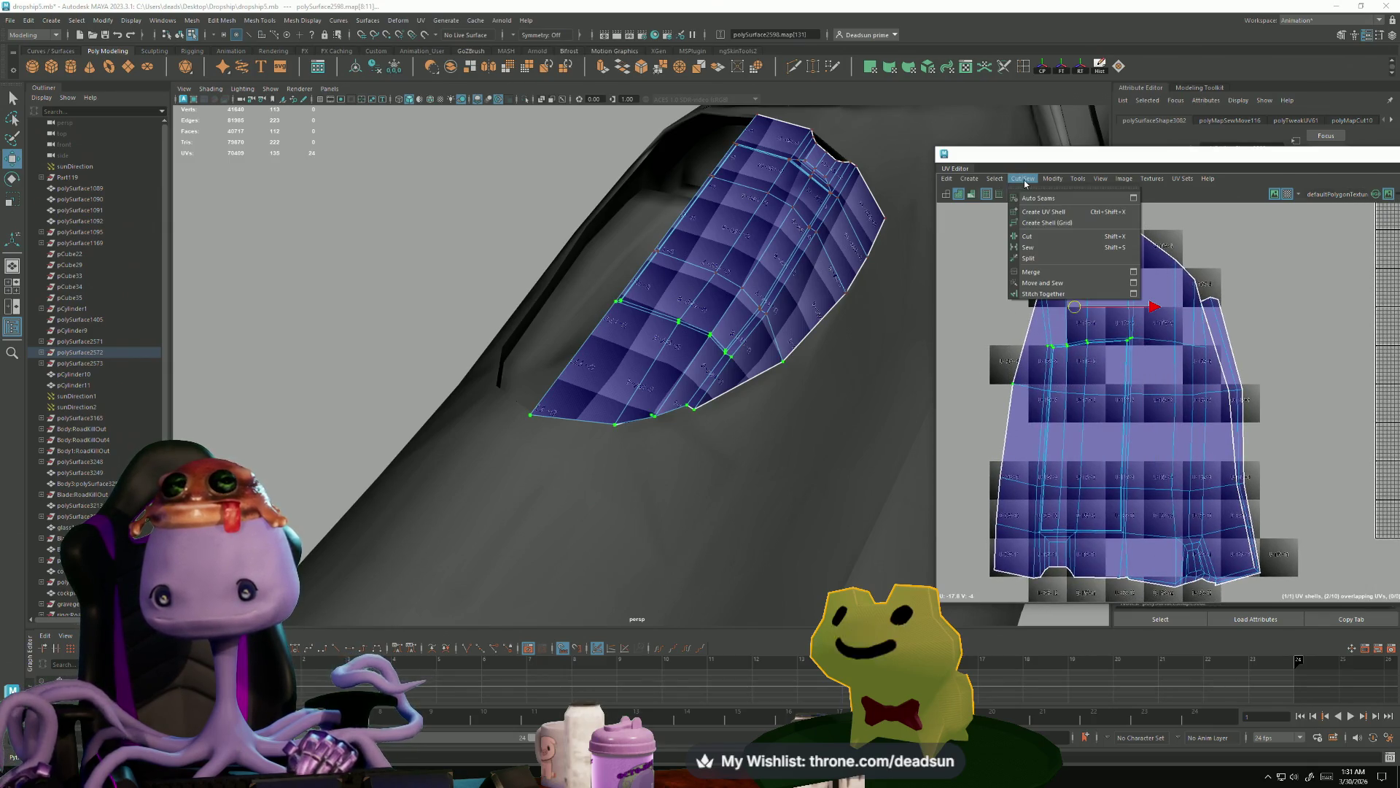
click(1044, 284)
key(ctrl+z)
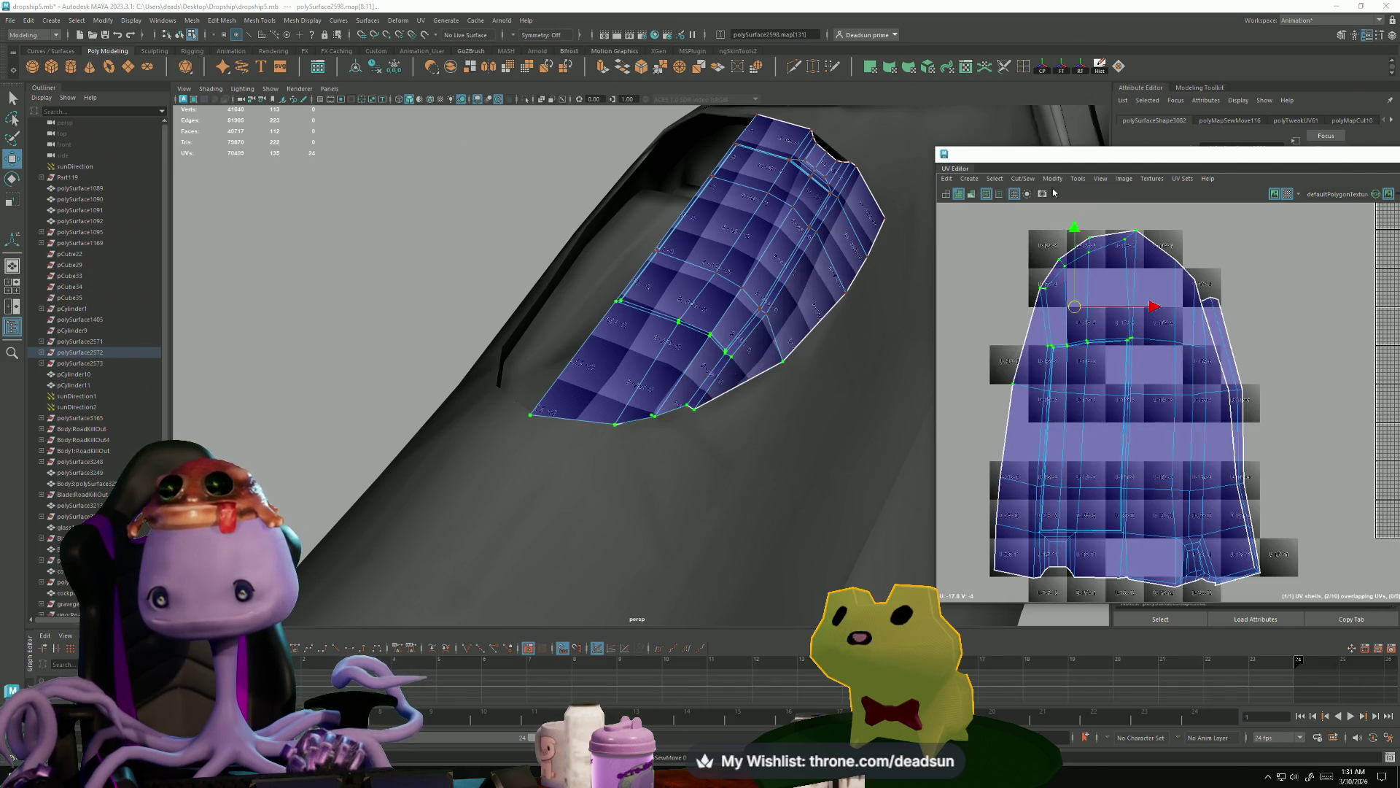
click(1052, 179)
click(1085, 525)
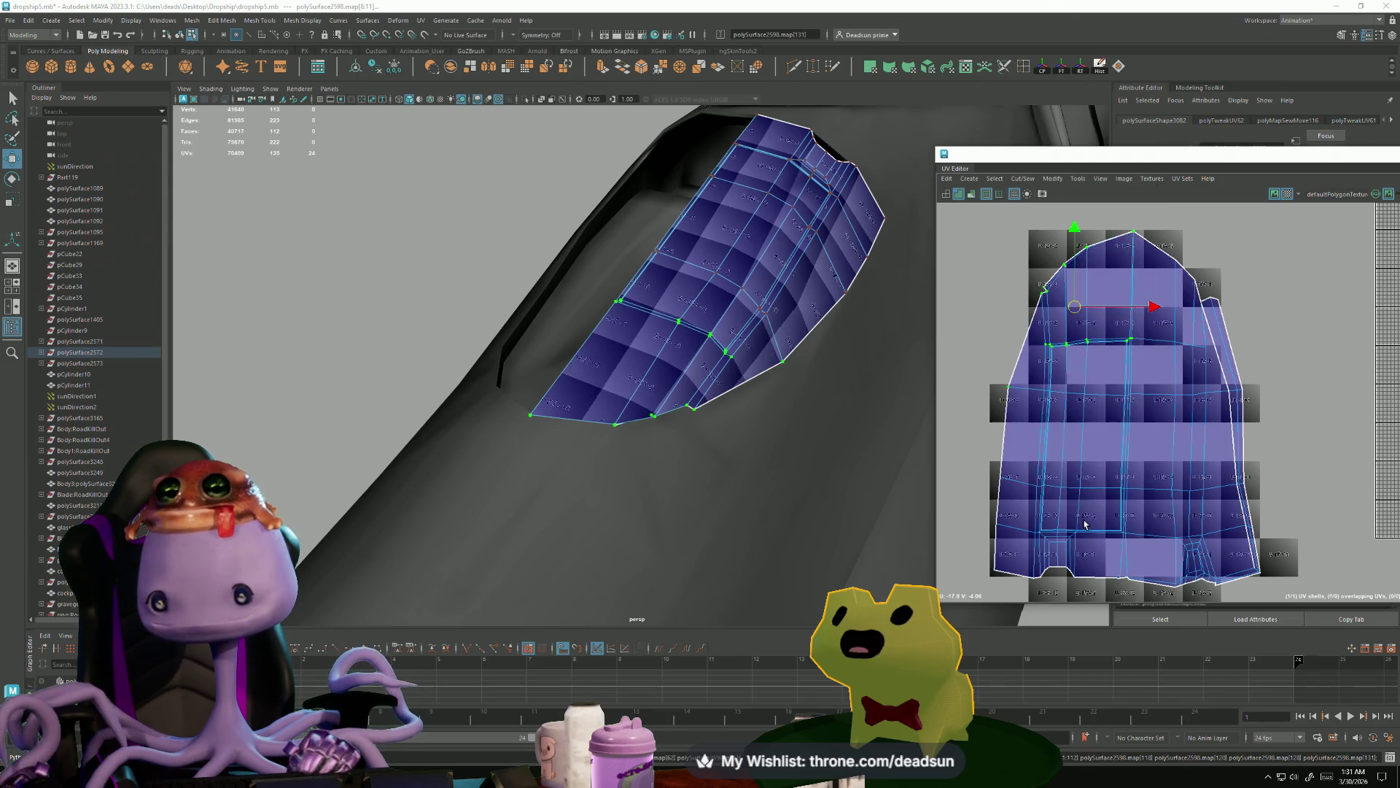
scroll(1075, 467, up, 10)
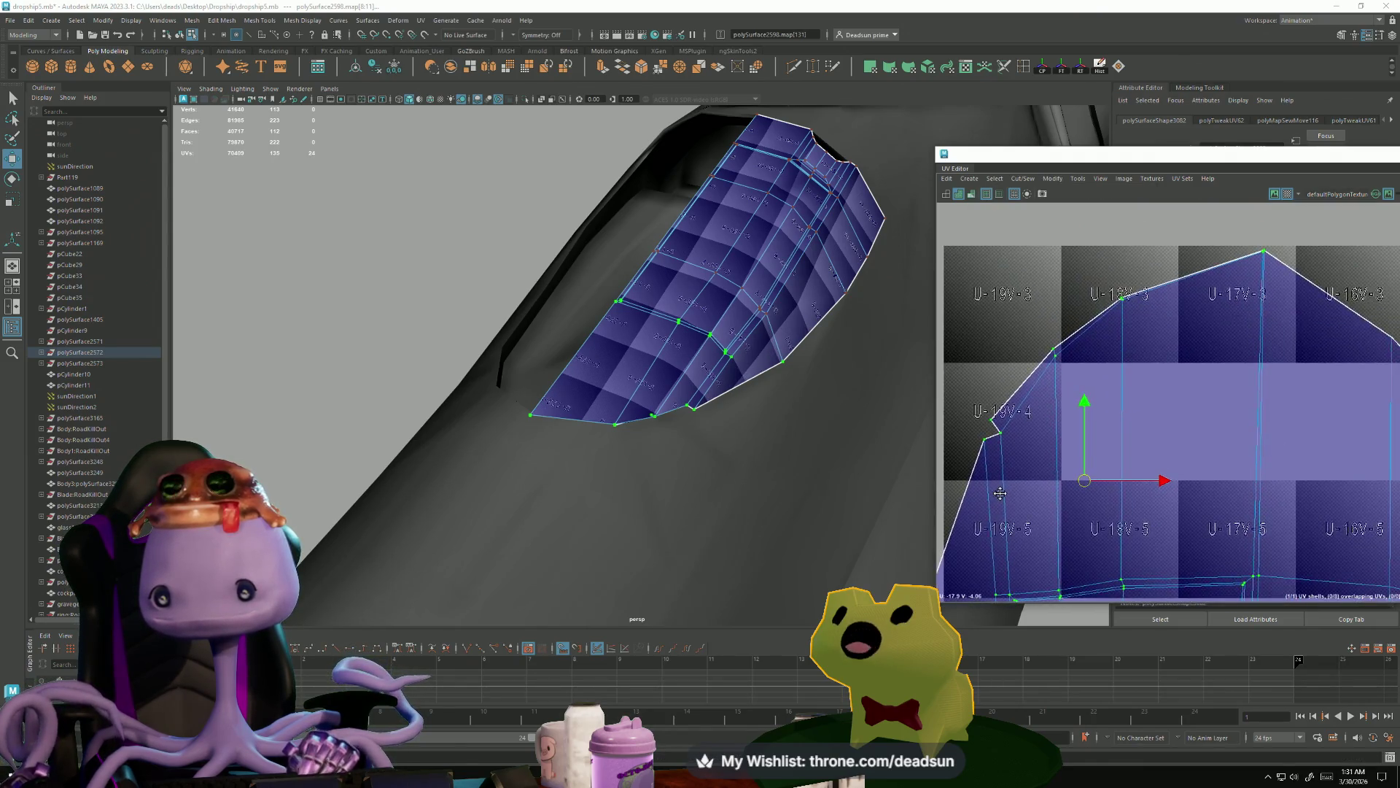
key(ctrl+z)
- Select four edges down the shell's right border and move and sew them
alt+middle_drag(1151, 451, 1197, 375)
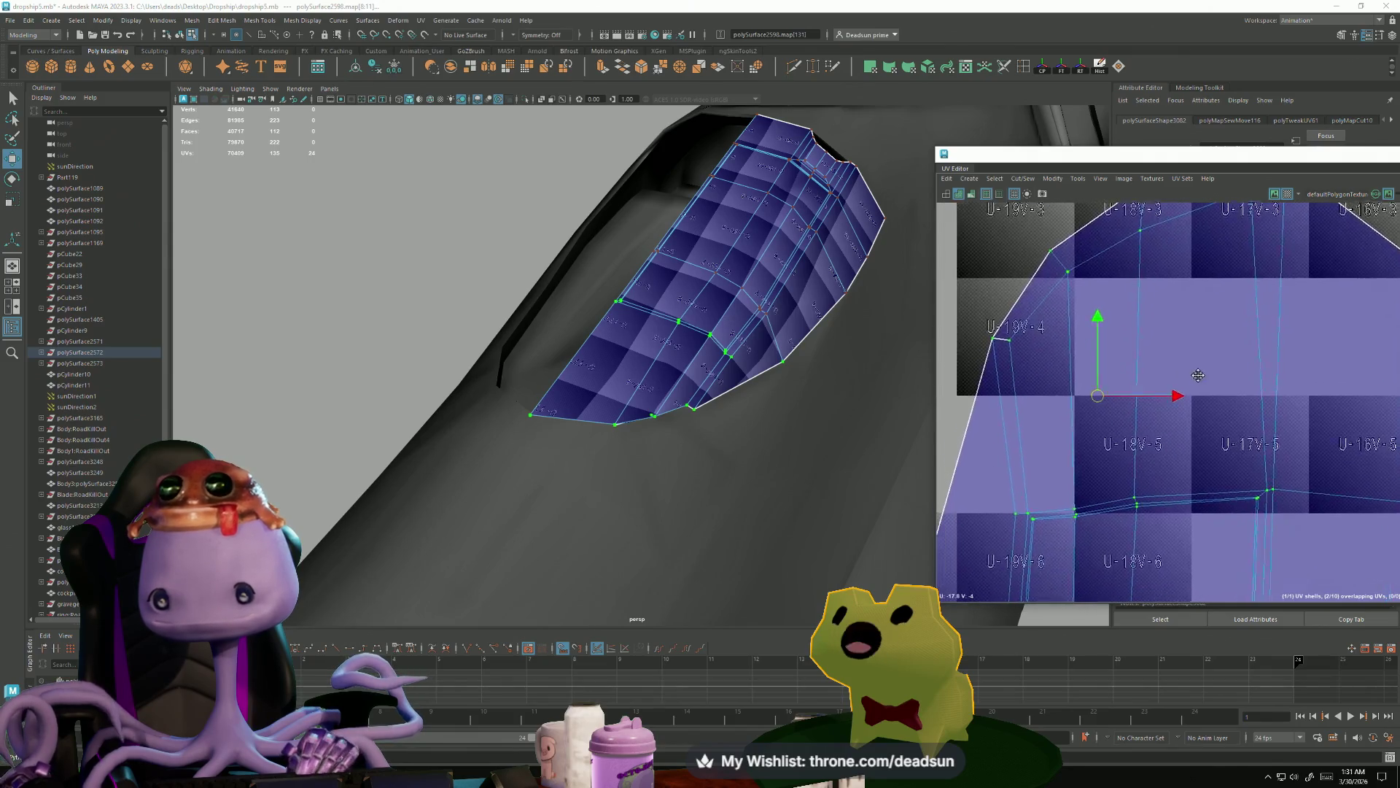
double_click(1005, 337)
click(1055, 516)
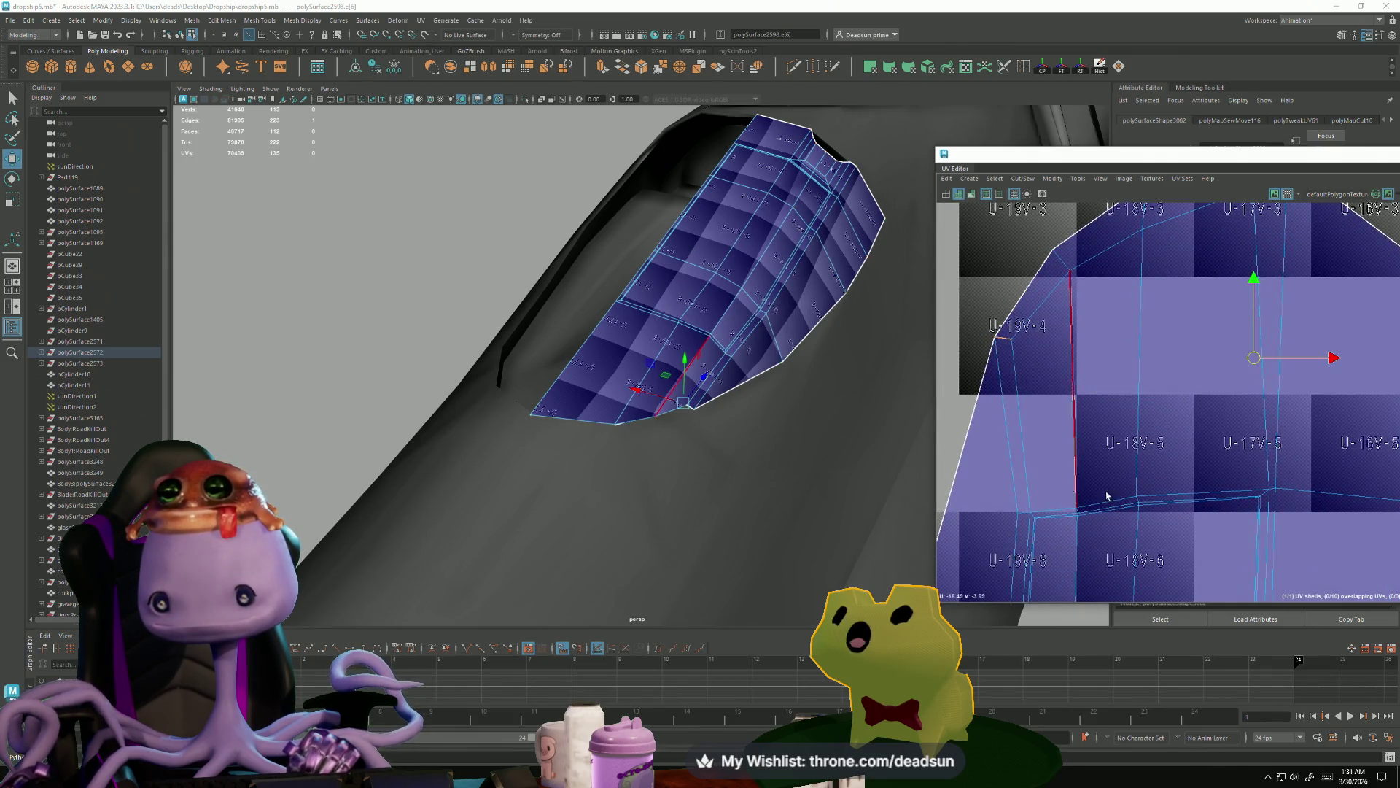
scroll(1080, 329, down, 3)
scroll(1291, 375, down, 3)
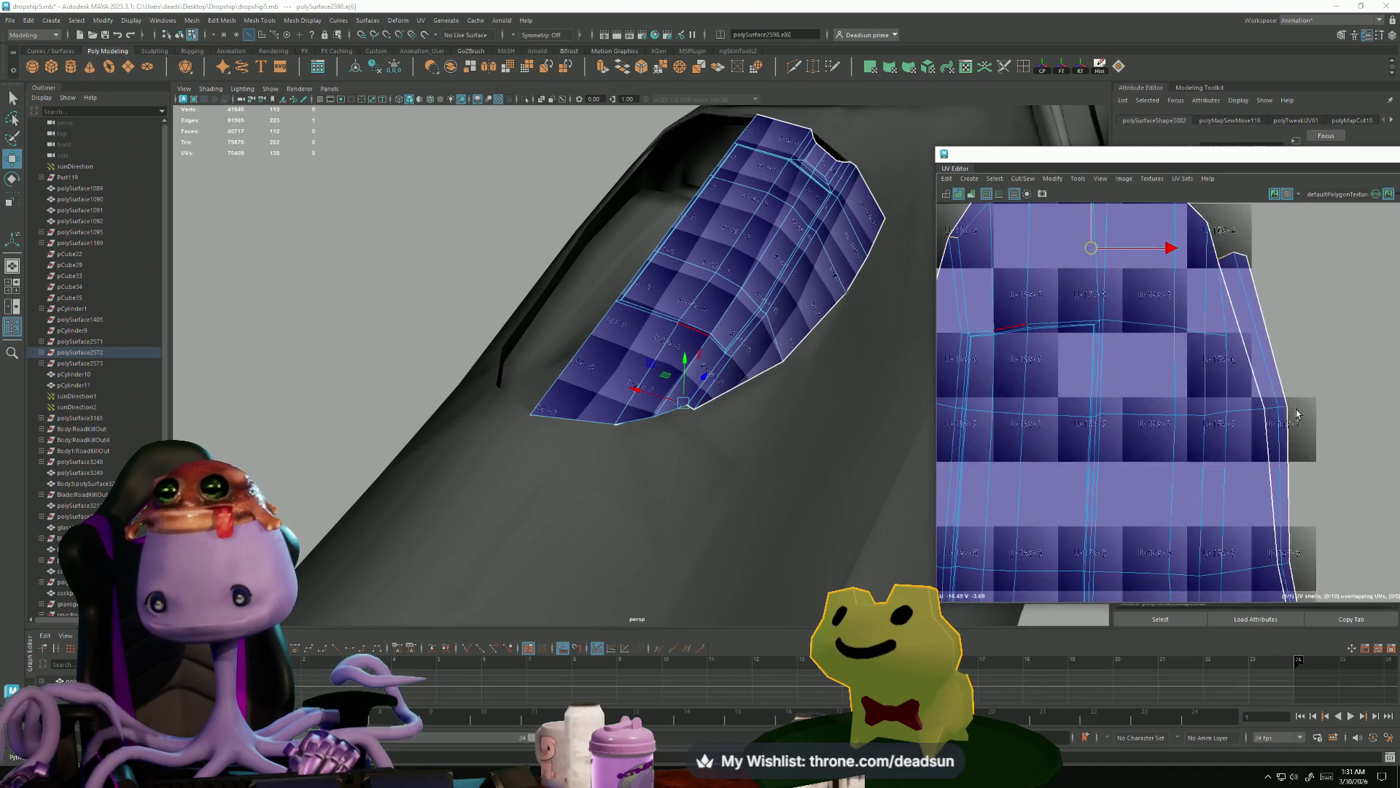
shift+click(1292, 438)
shift+click(1303, 503)
shift+click(1304, 535)
click(1021, 178)
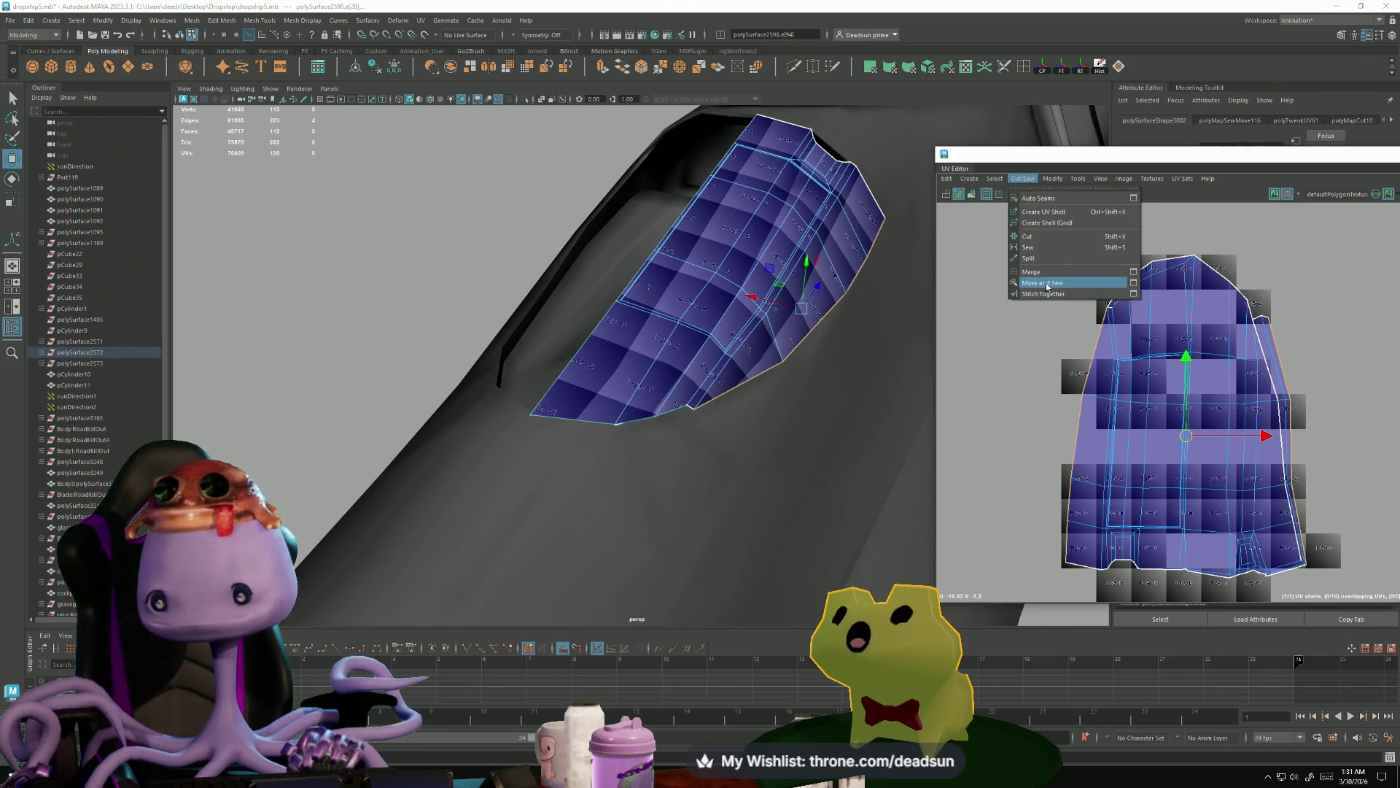
click(1048, 286)
- Cut the UVs along the two bottom-corner edges
scroll(1263, 426, up, 10)
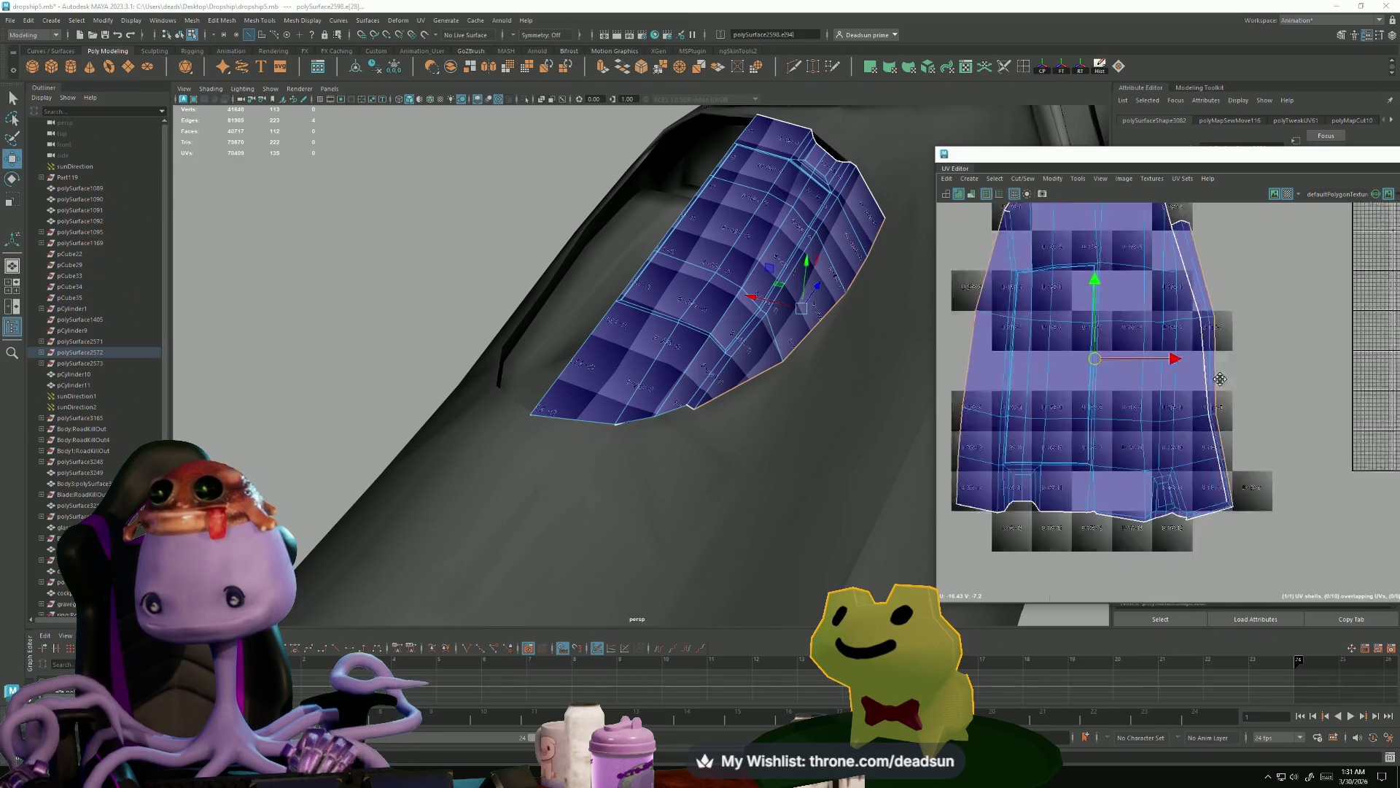
click(1186, 426)
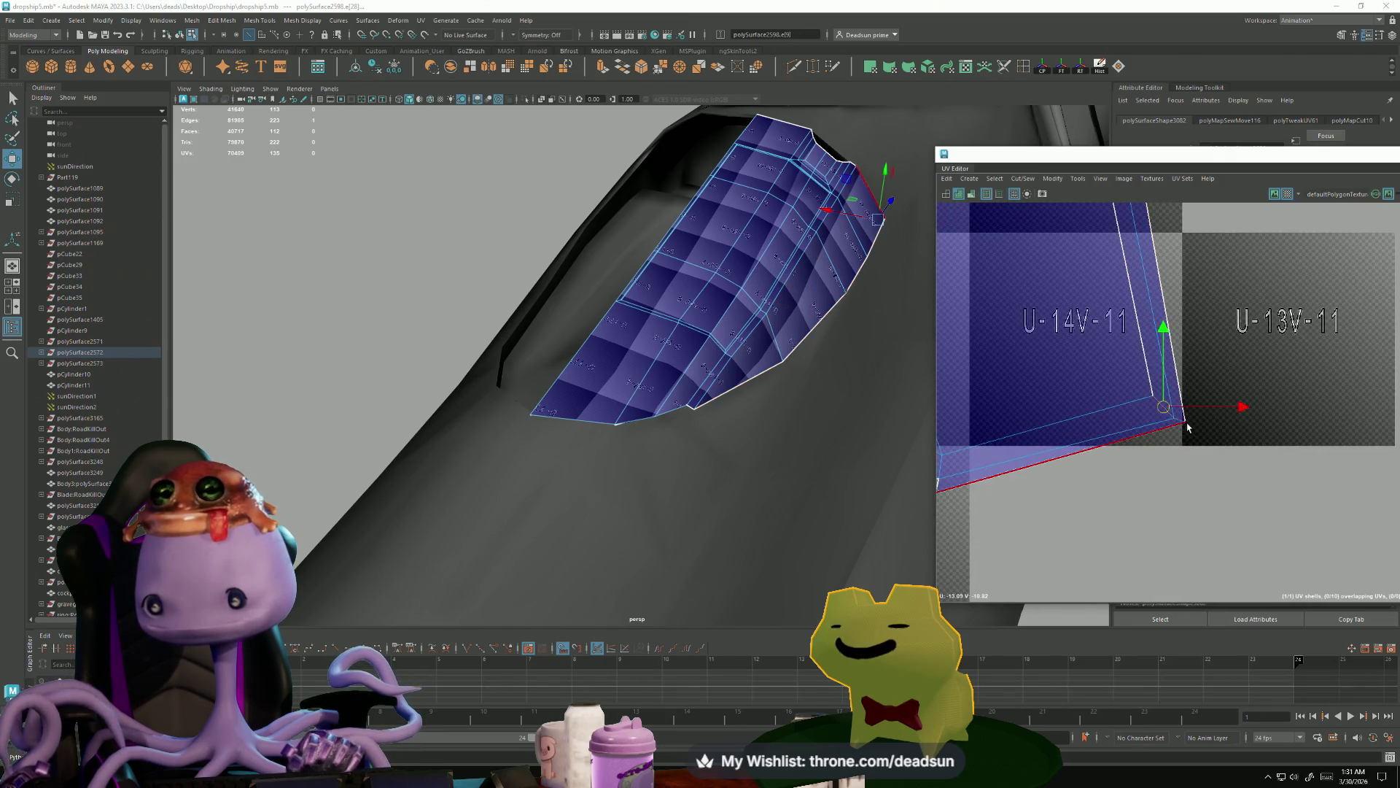
shift+click(1180, 419)
click(1023, 180)
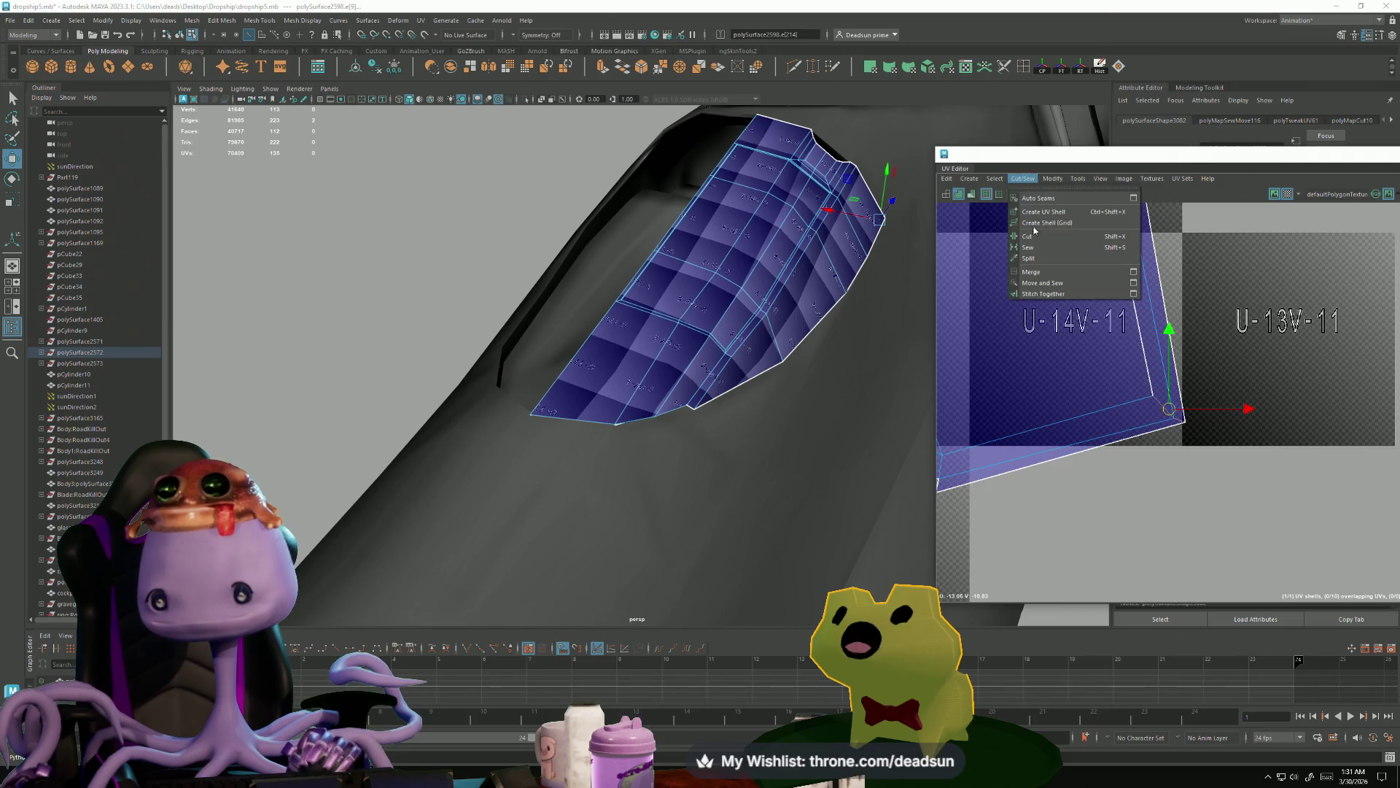
click(1050, 235)
- Sew the right-side border edge loop together
scroll(1185, 327, down, 5)
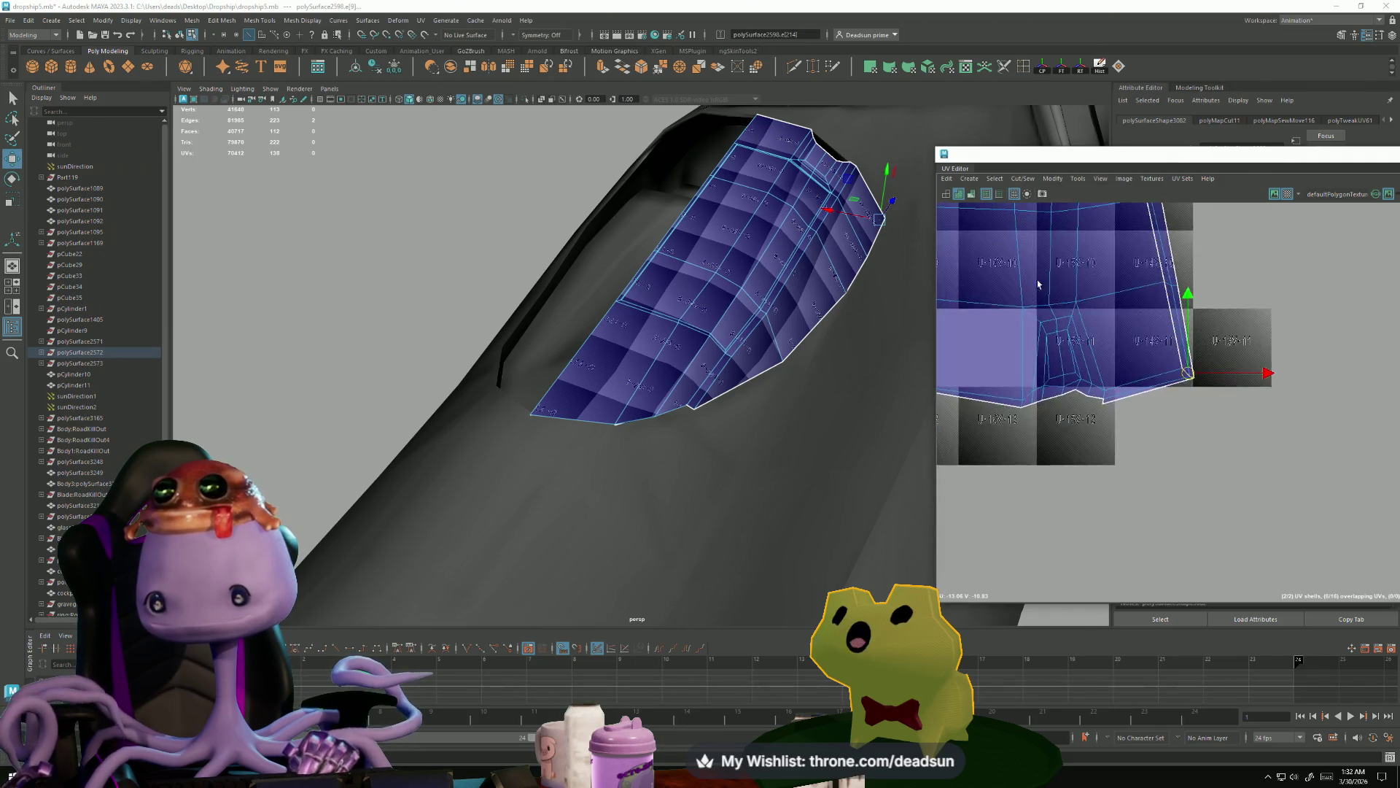
right_drag(1185, 327, 1184, 298)
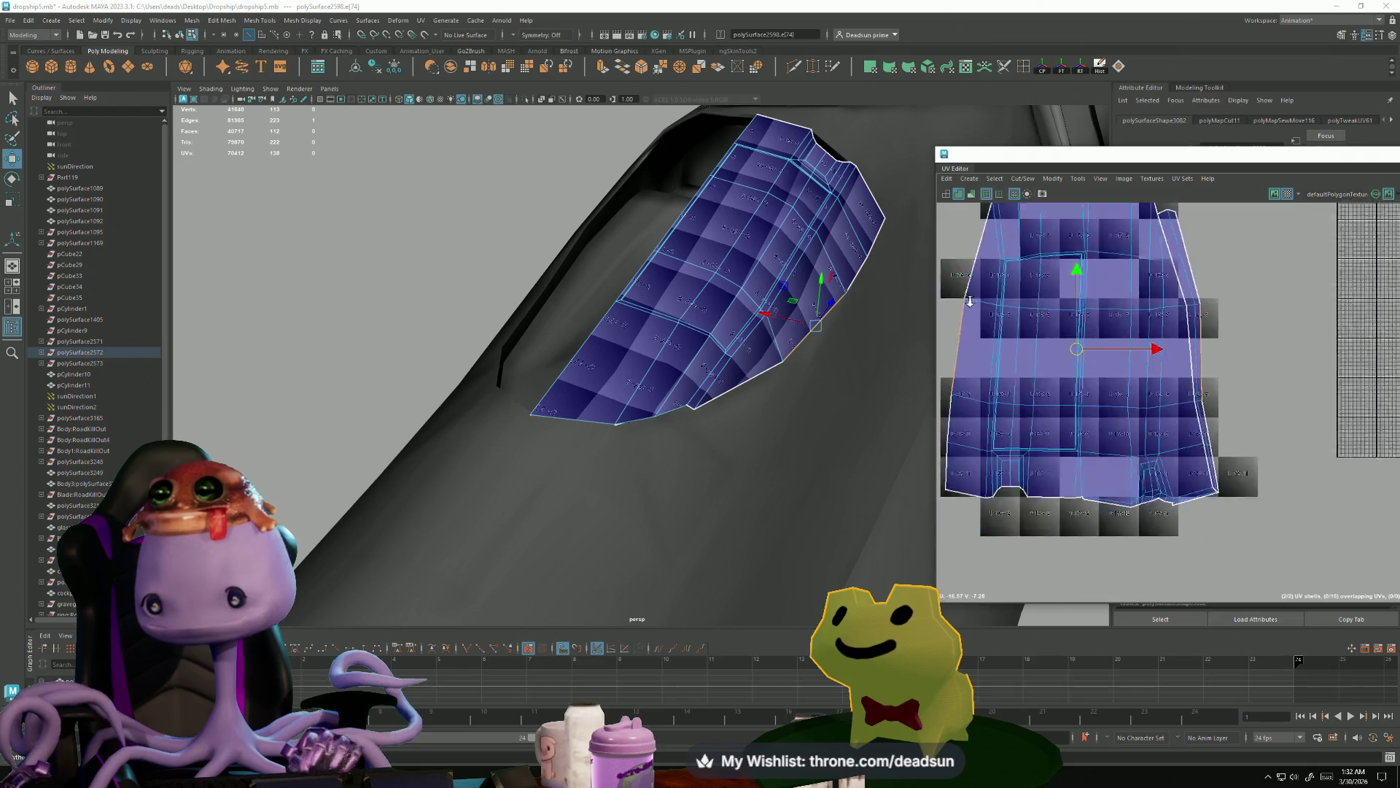
scroll(1219, 351, down, 4)
double_click(873, 252)
click(1023, 178)
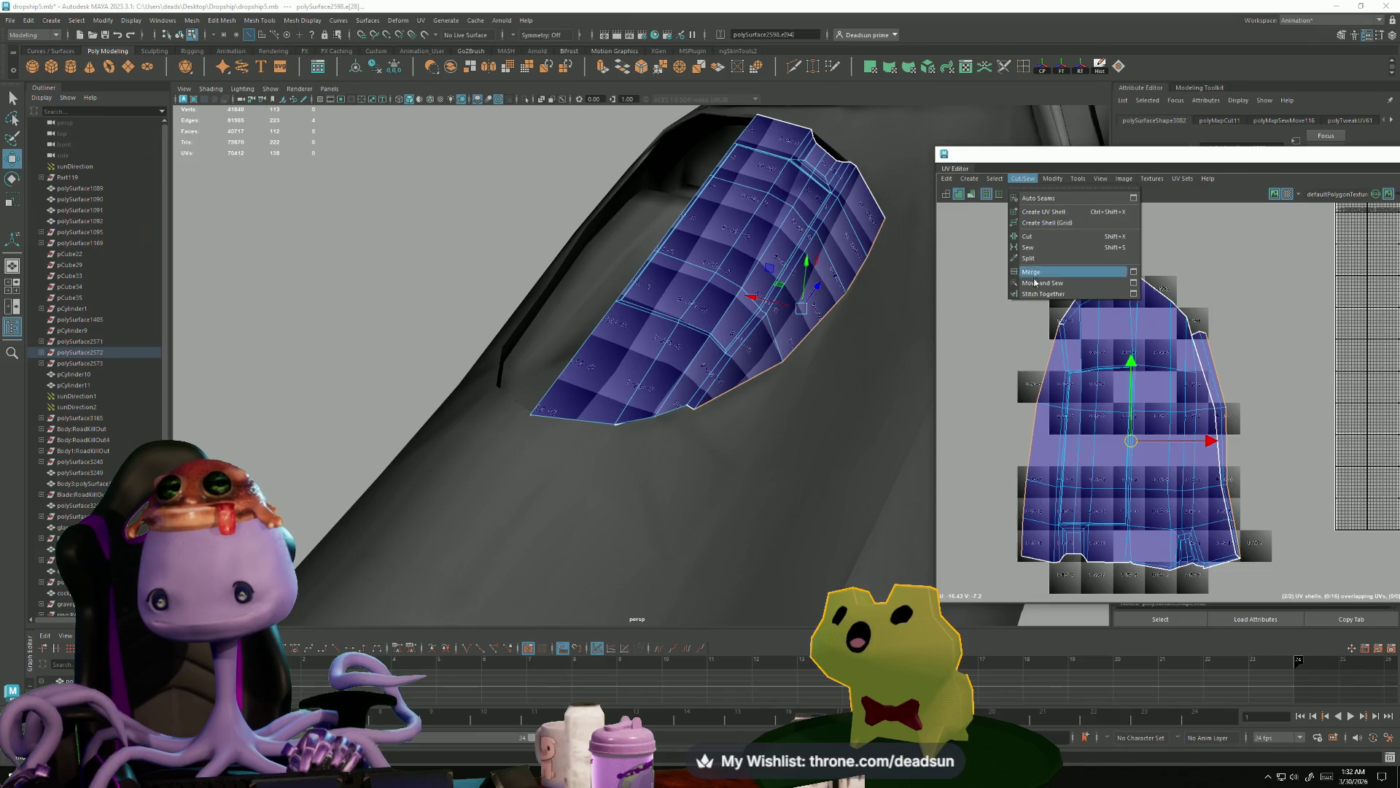
click(1019, 297)
scroll(1013, 377, up, 5)
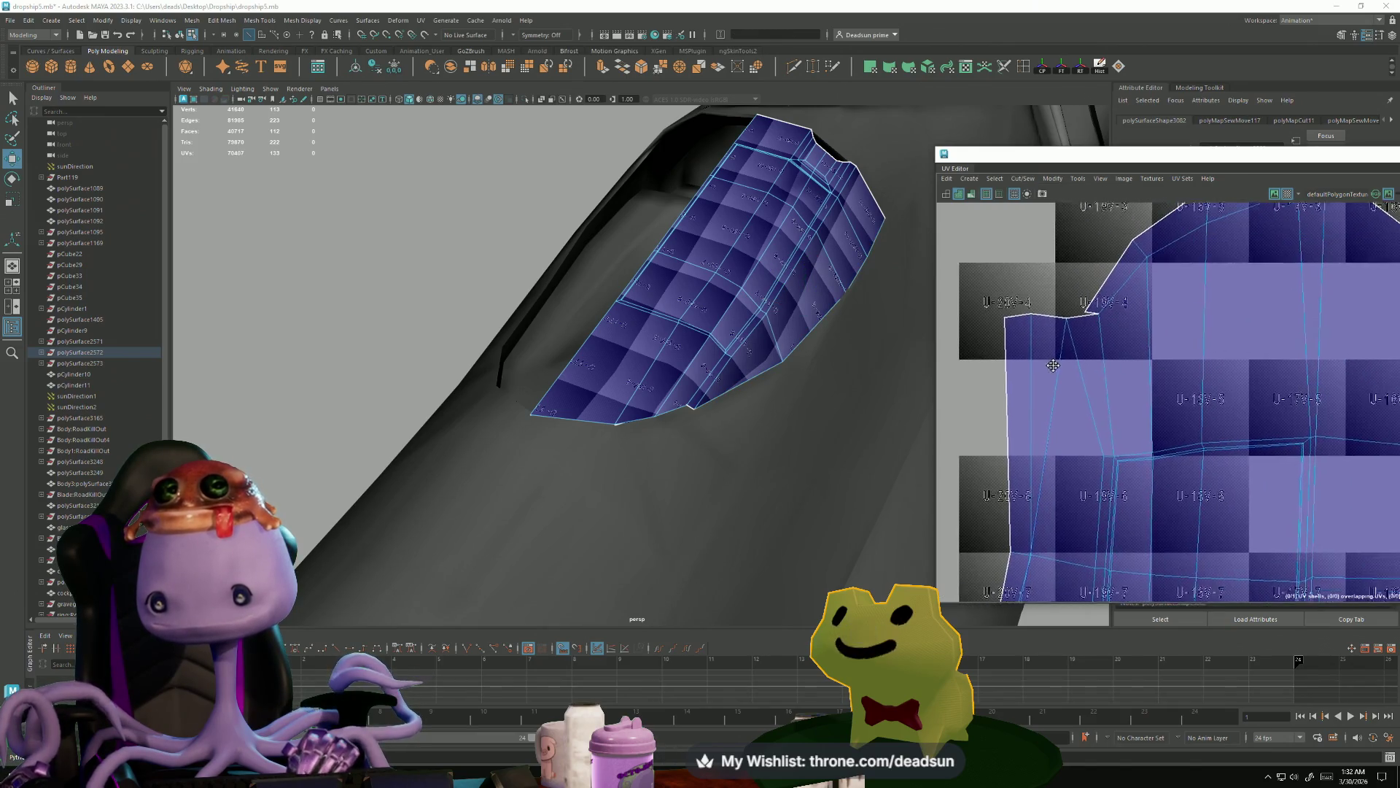
- Sew the long top seam edge into the shell
click(1070, 332)
click(1053, 396)
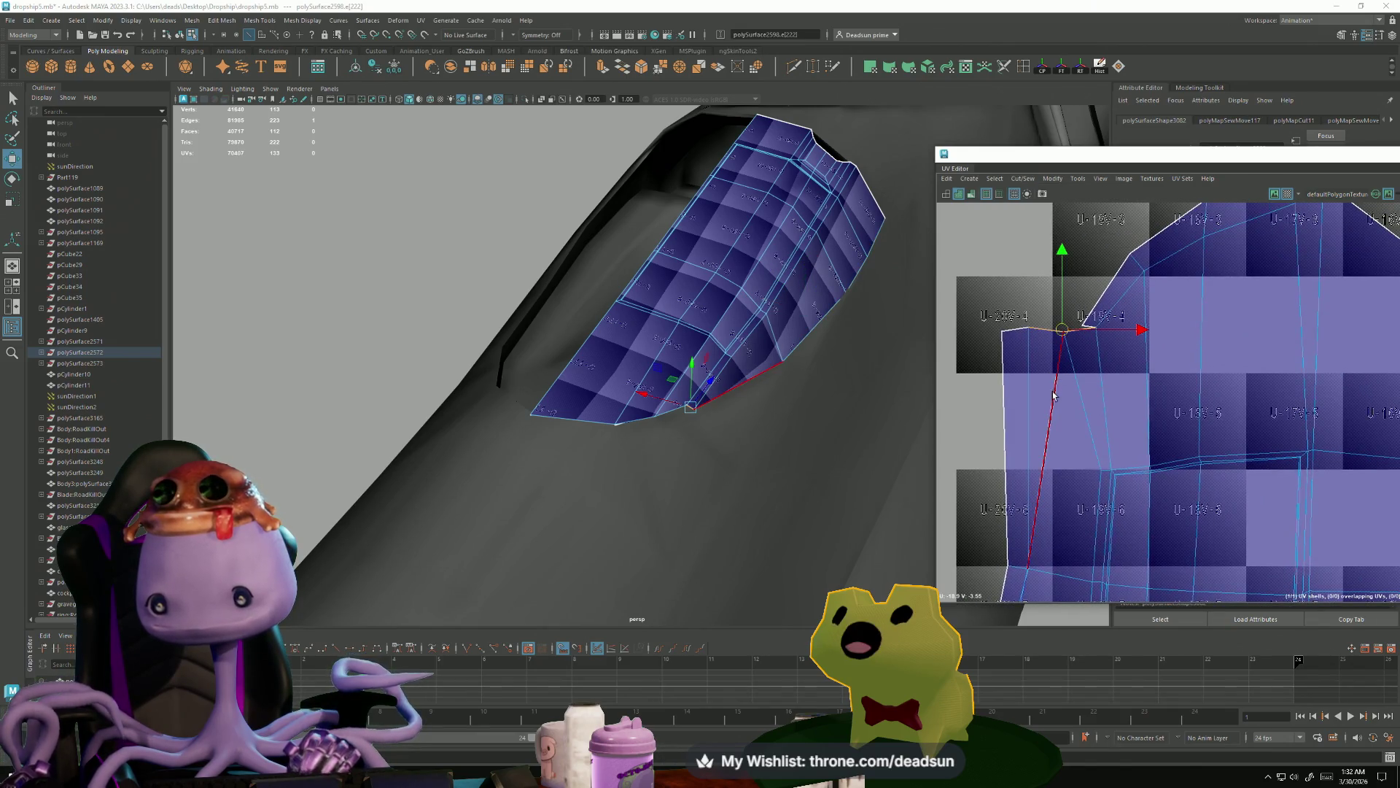
click(1023, 179)
click(1041, 290)
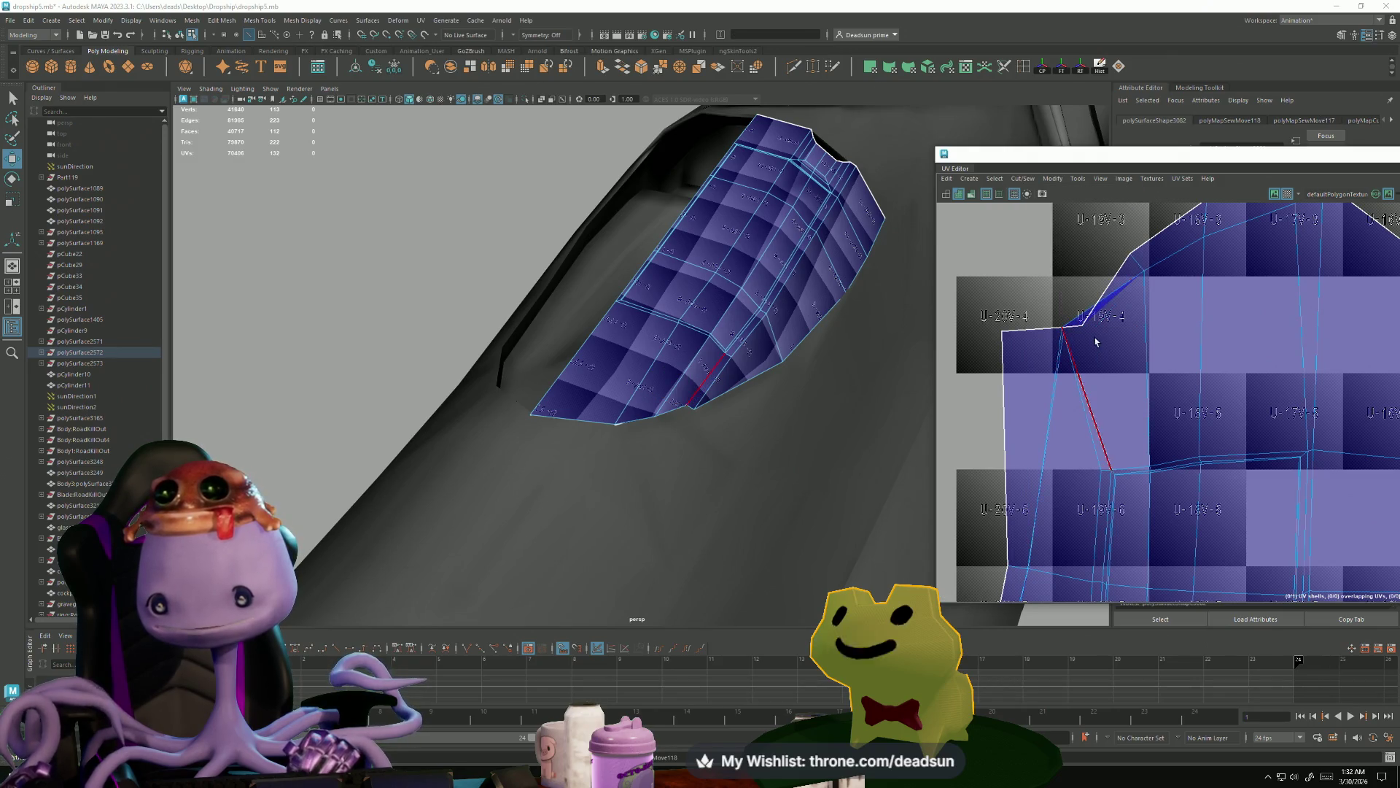
- In UV mode, drag the upper-left and left-edge UVs to straighten the shell's left border
right_click(1082, 326)
right_drag(1108, 324, 1108, 324)
click(1081, 323)
mouse_move(1078, 322)
mouse_down()
mouse_move(1053, 292)
mouse_move(1050, 307)
mouse_up()
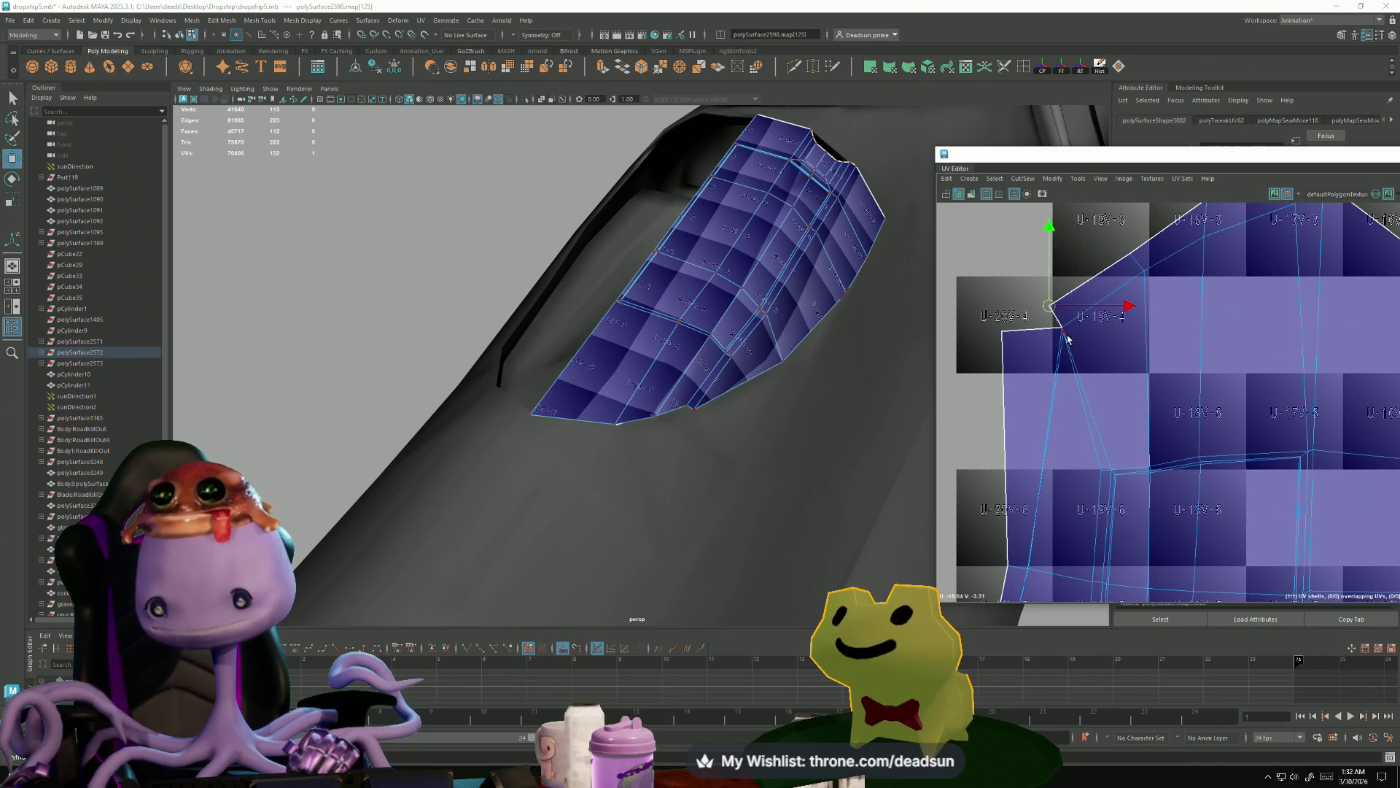
drag(1064, 363, 1070, 401)
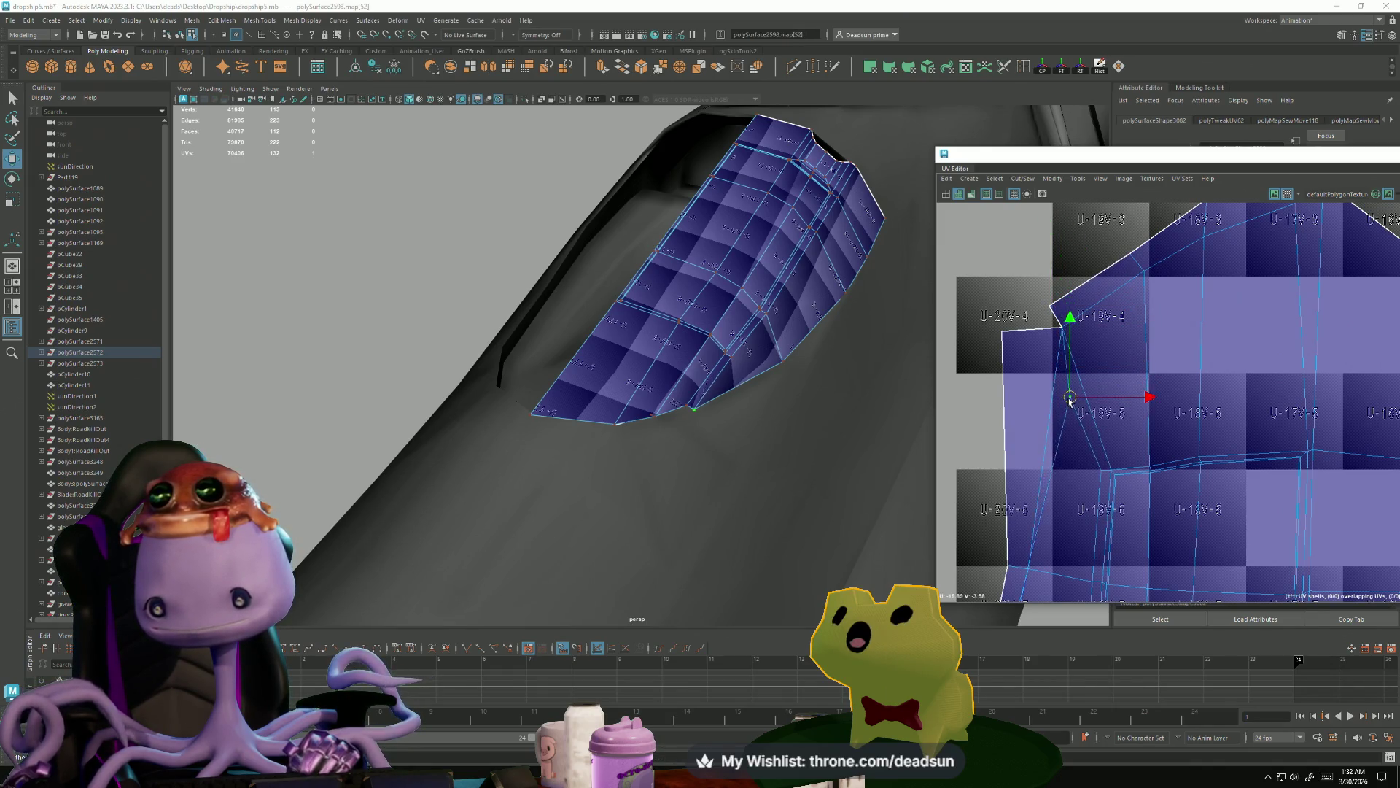
scroll(1053, 505, down, 3)
click(1024, 390)
scroll(1021, 398, up, 5)
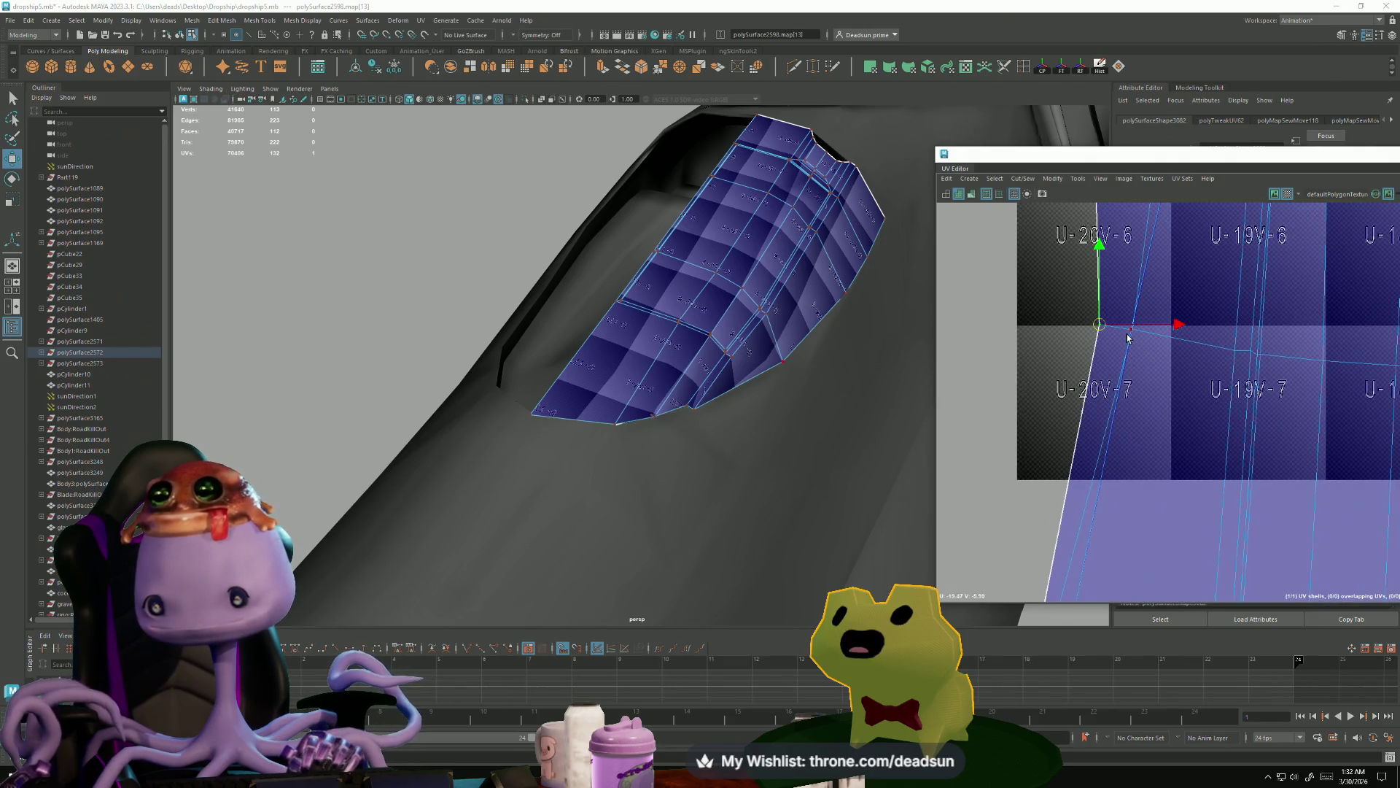
mouse_move(1128, 340)
mouse_down()
mouse_move(1101, 321)
mouse_move(1156, 328)
mouse_move(1124, 344)
mouse_up()
- Align the remaining left-edge UVs and pull the corner UV down and left
click(1075, 300)
drag(1075, 301, 1136, 345)
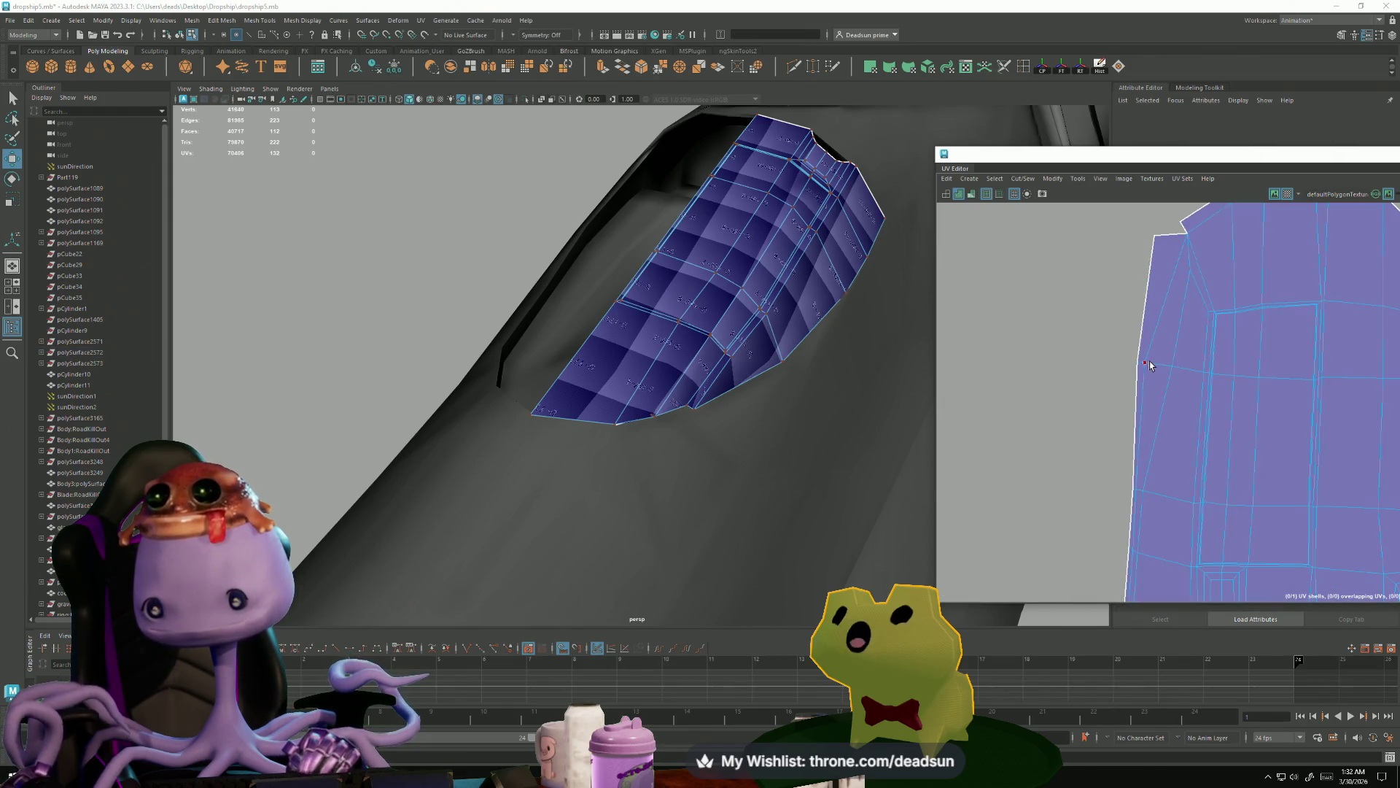
drag(1143, 362, 1161, 366)
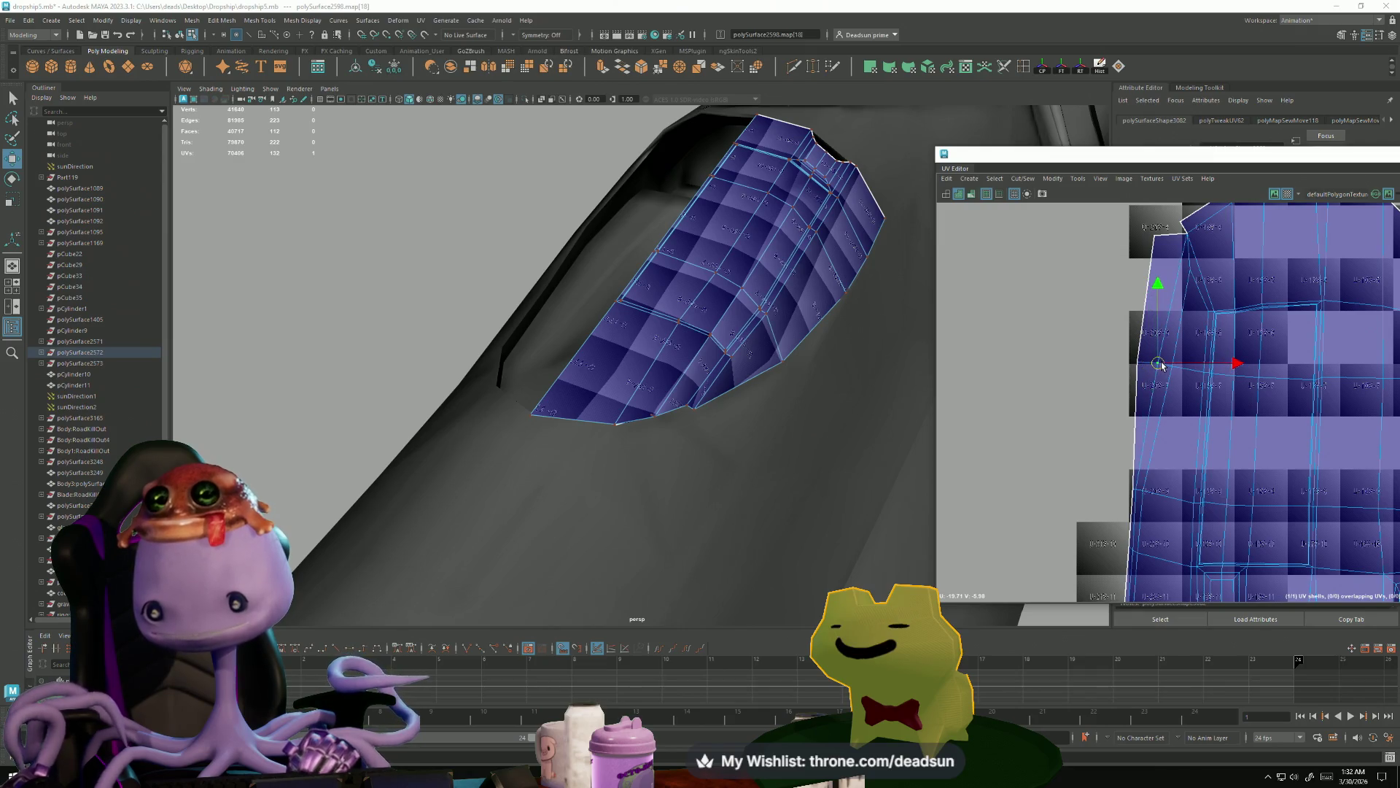
click(1129, 489)
drag(1130, 490, 1116, 489)
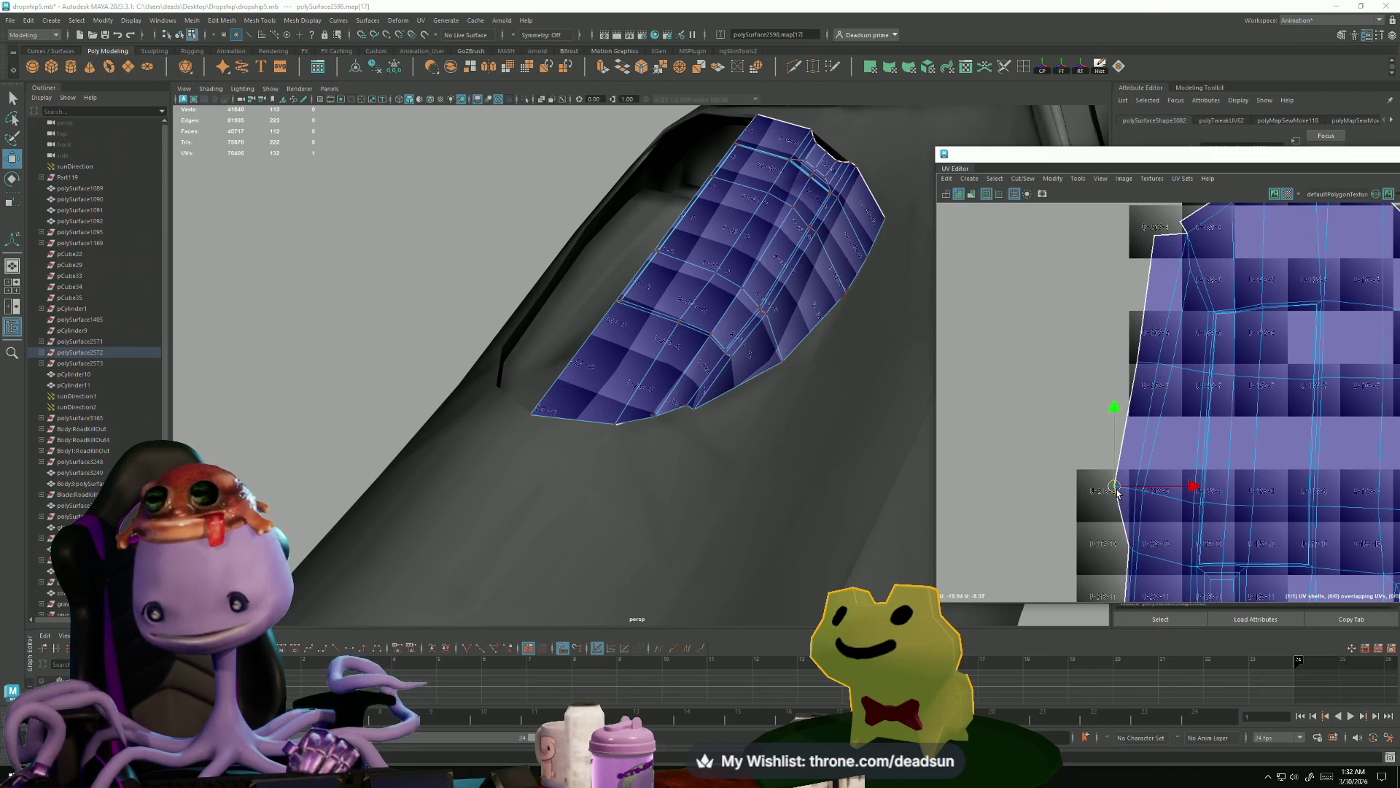
alt+middle_drag(1120, 496, 1094, 479)
drag(1106, 474, 1087, 478)
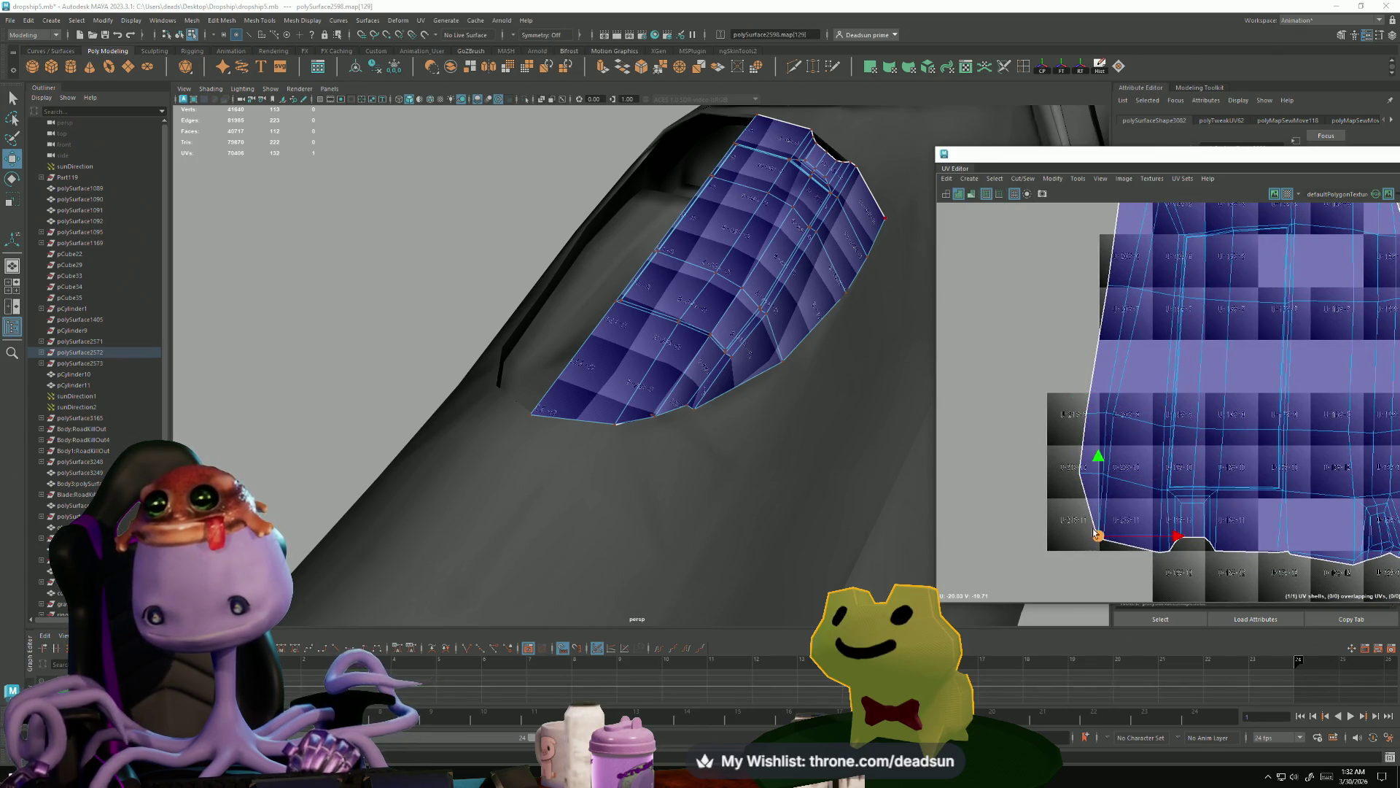
click(1083, 520)
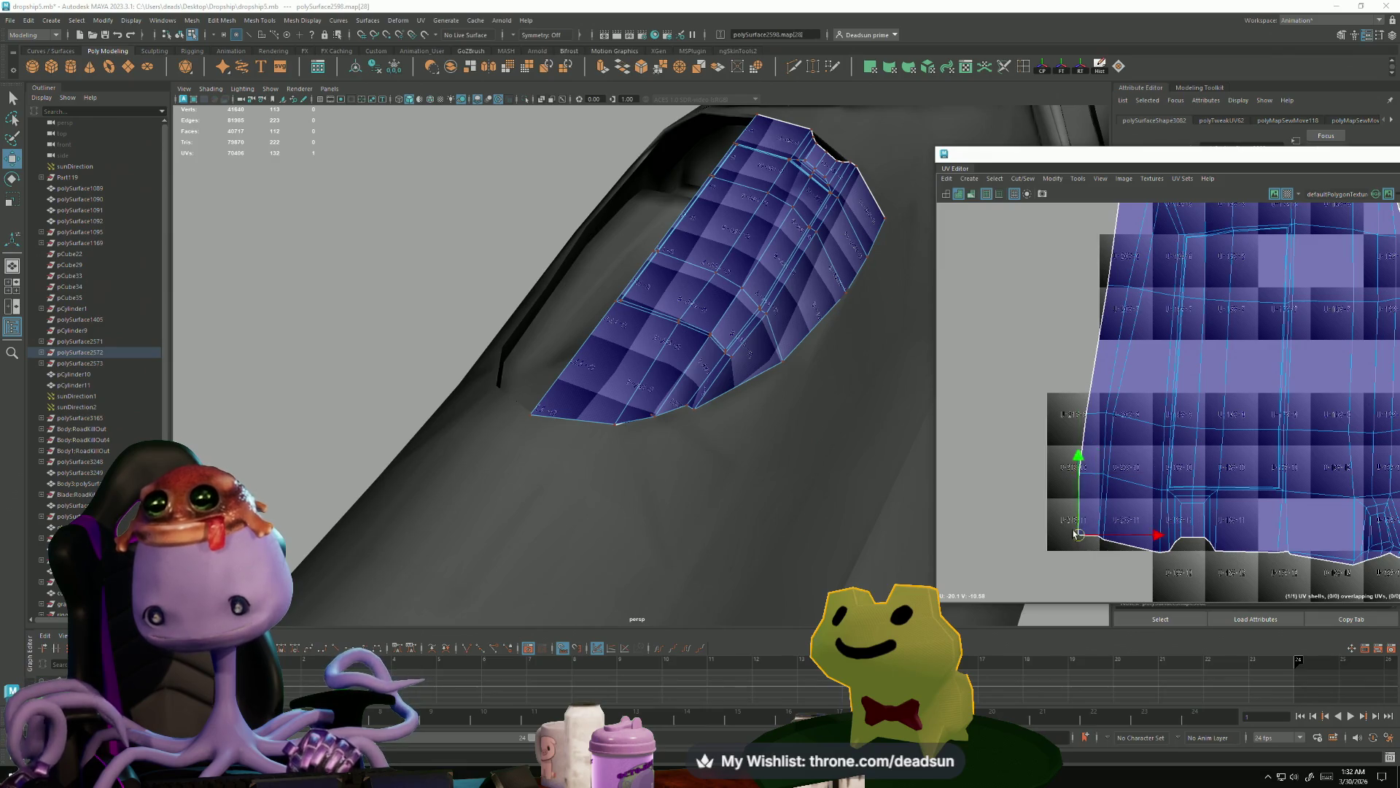
scroll(1072, 525, up, 4)
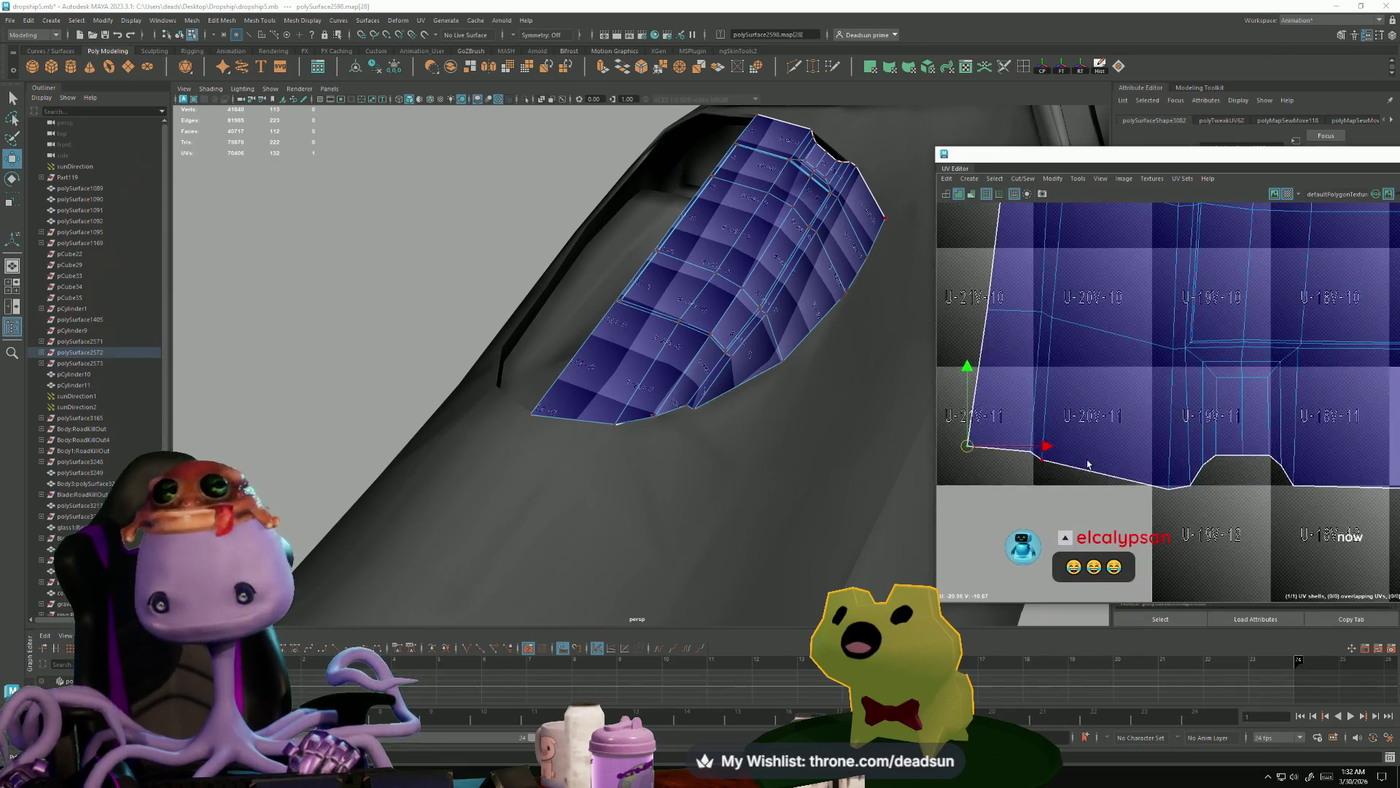
drag(1029, 452, 1018, 462)
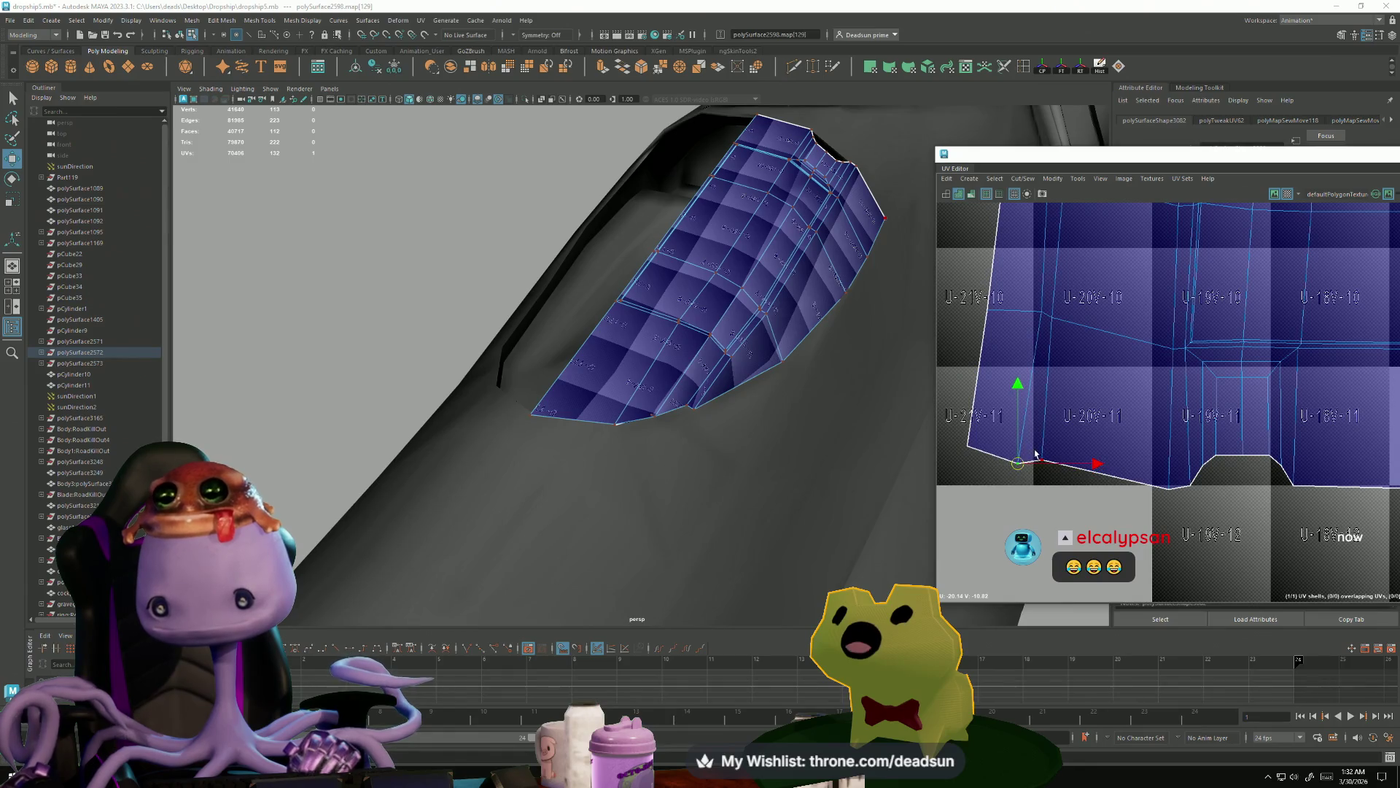
- Select a bottom-edge UV, then marquee-select every UV of the shell
click(1042, 467)
click(1042, 465)
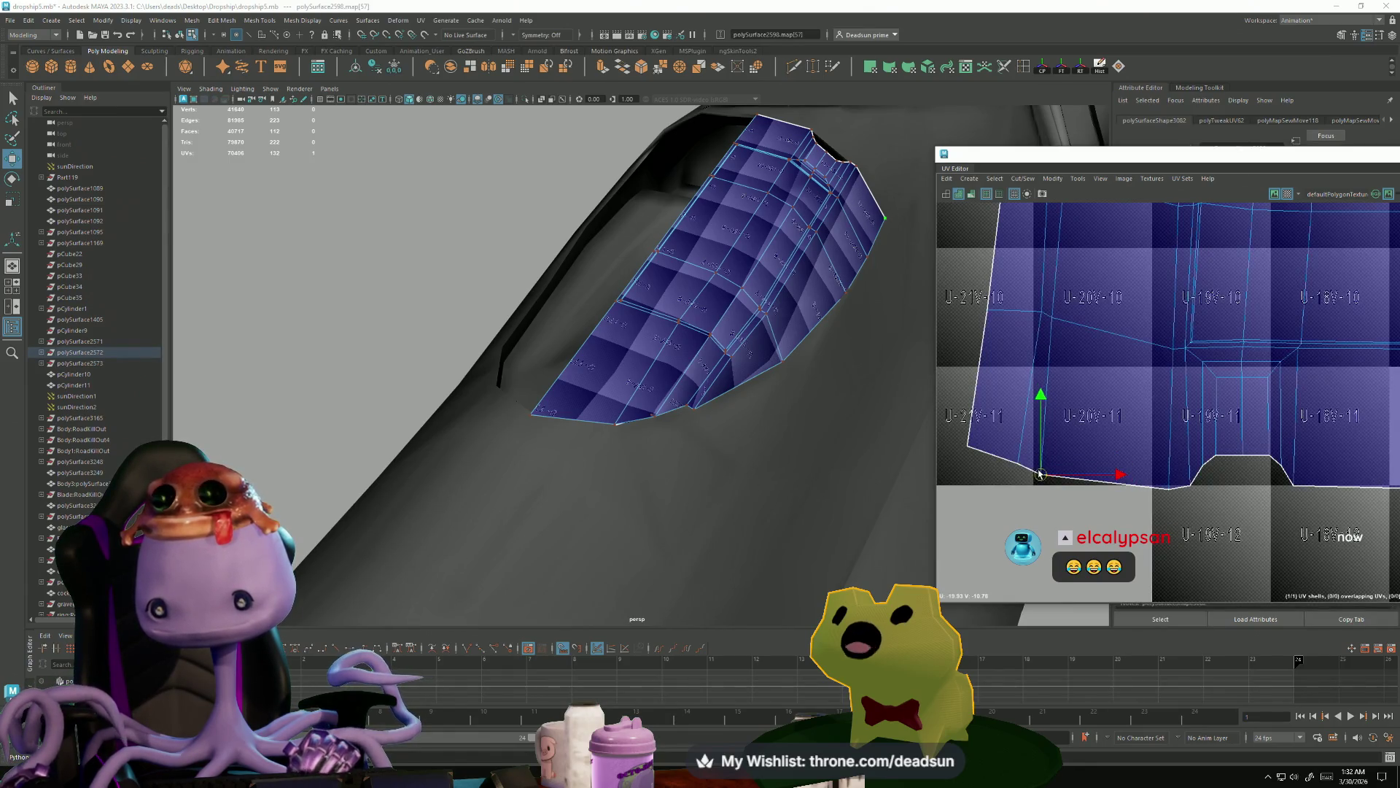
scroll(1101, 481, down, 4)
scroll(1106, 513, down, 2)
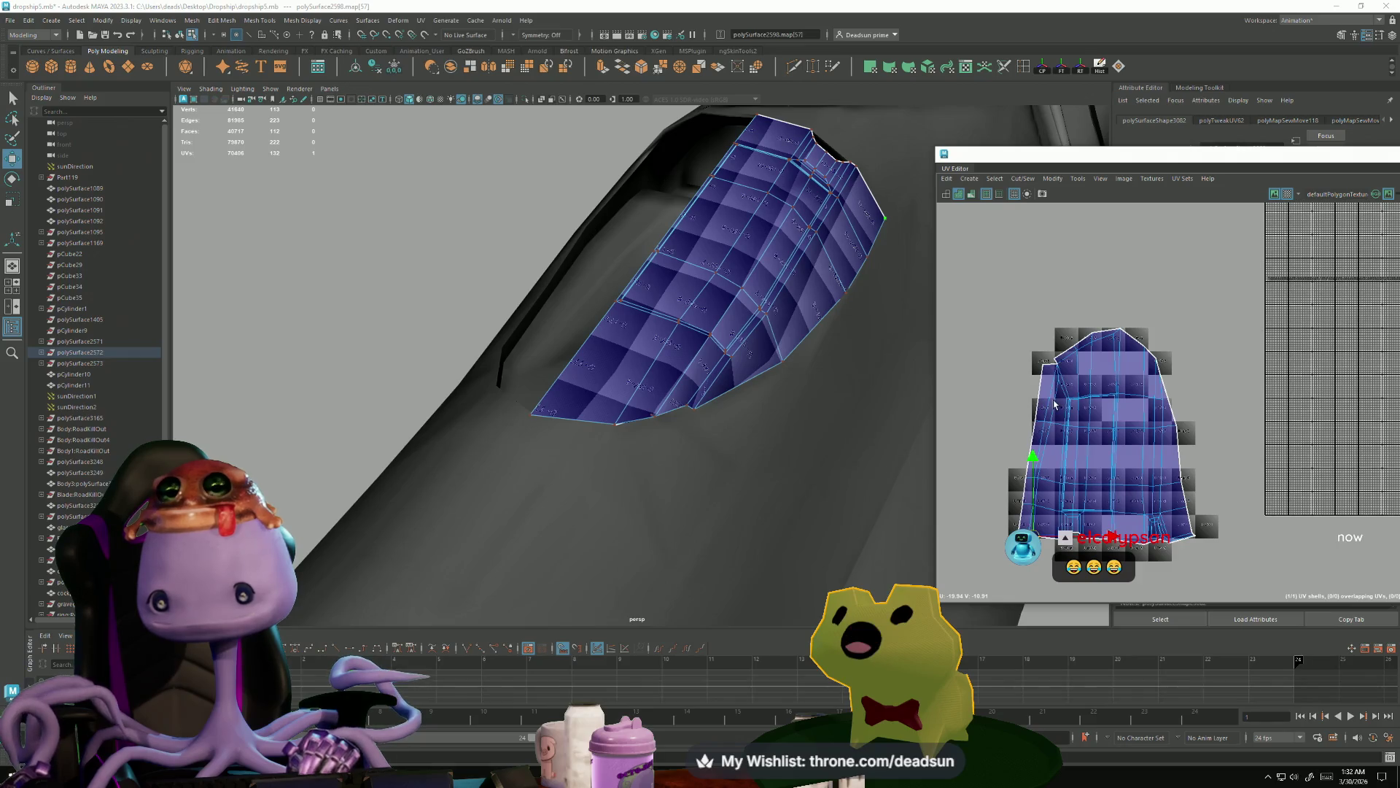
drag(984, 280, 1232, 559)
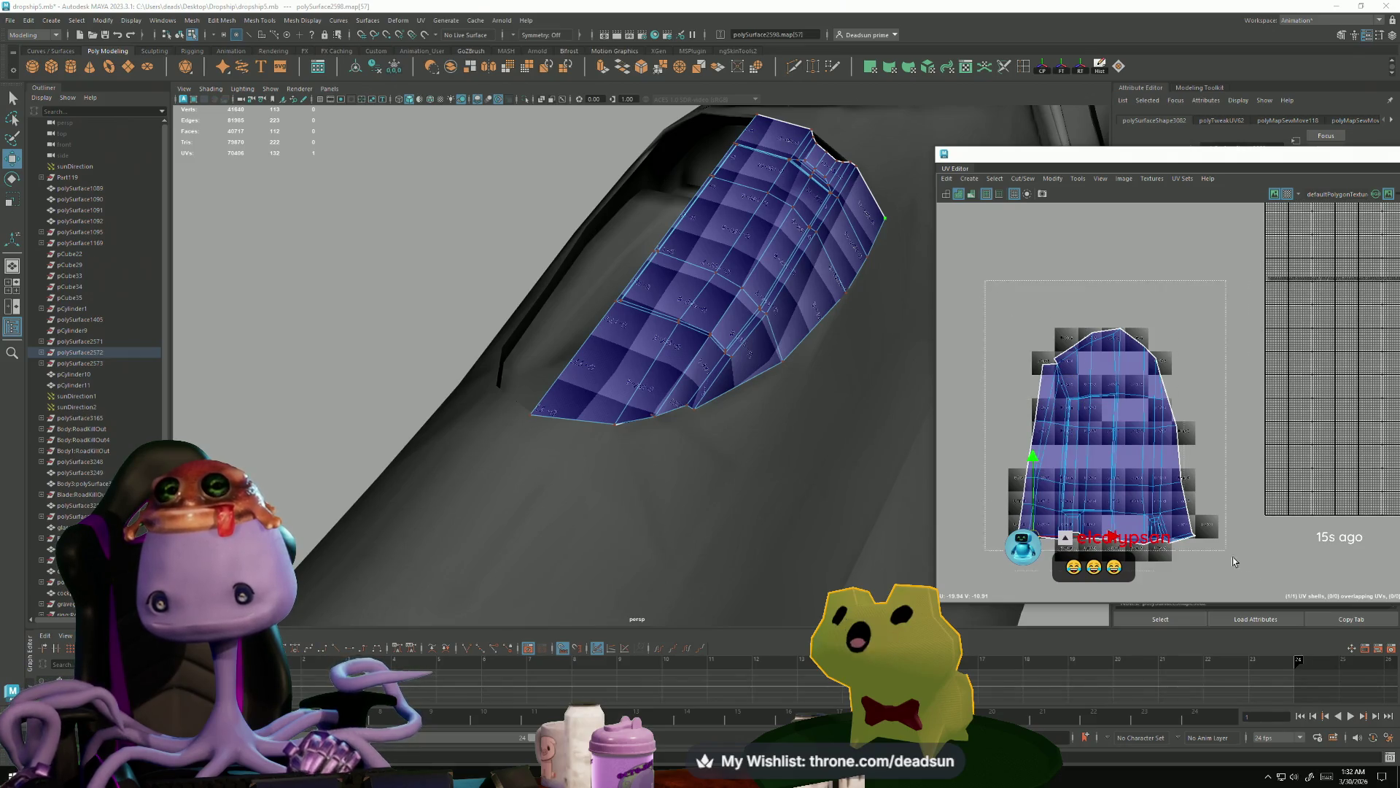
- Unfold the selected UV shell with Modify > Unfold
click(1049, 178)
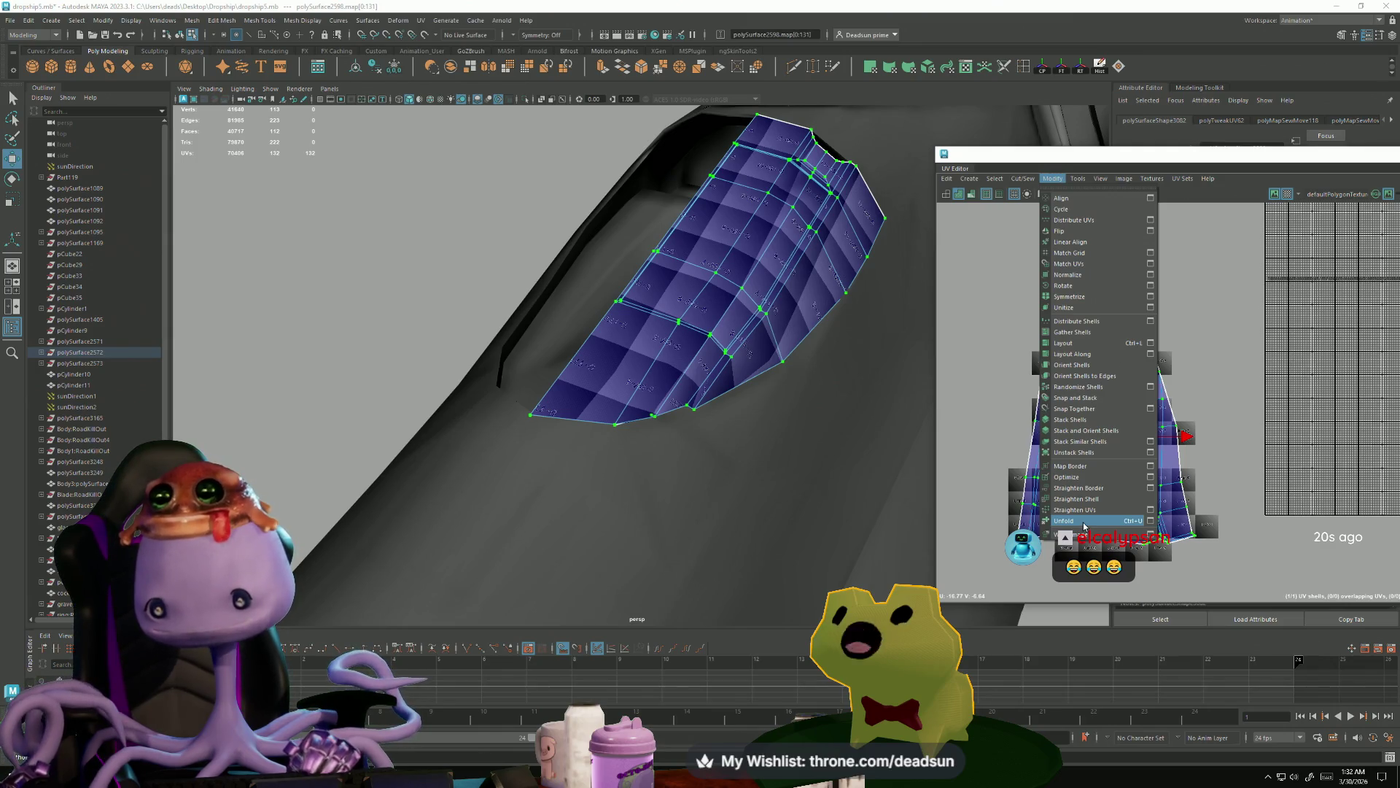
click(1083, 522)
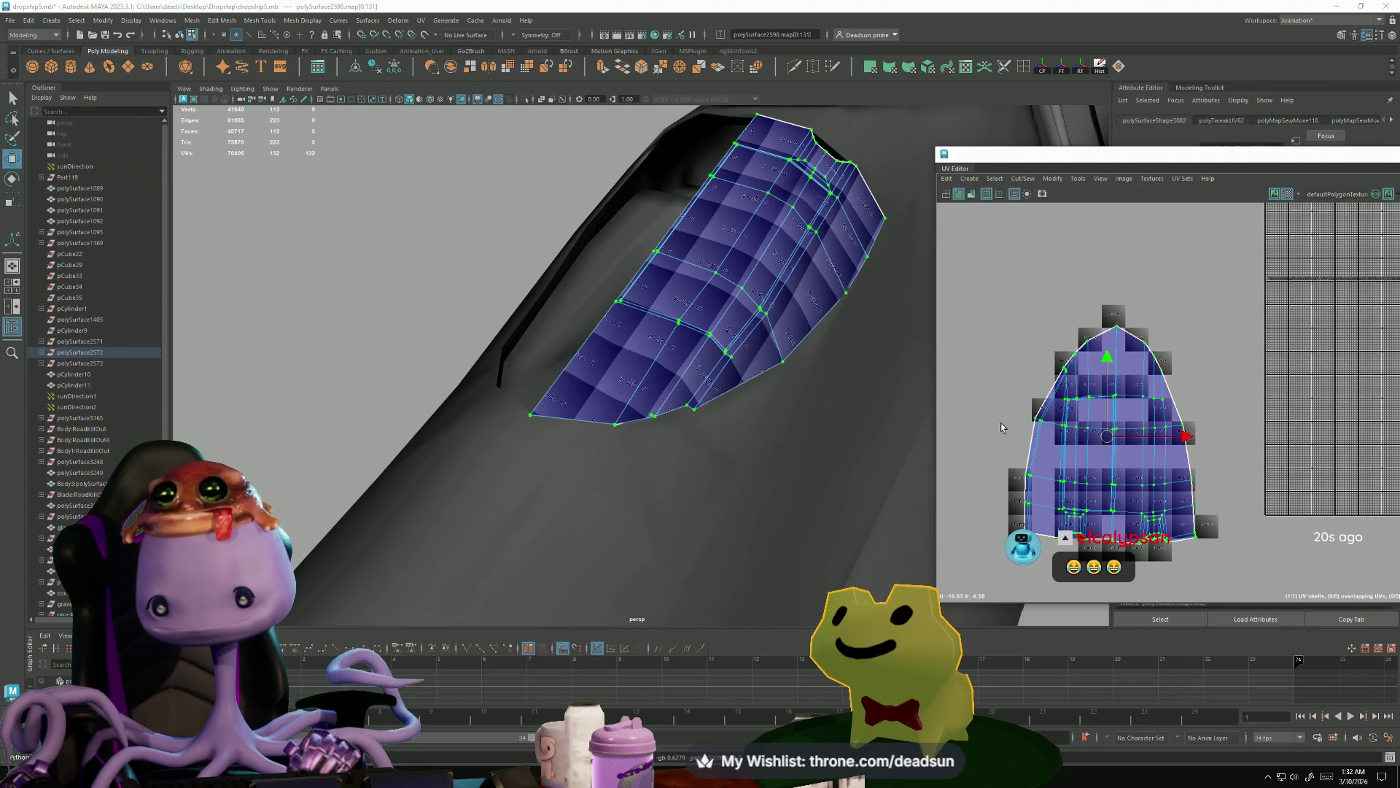
scroll(1001, 427, up, 10)
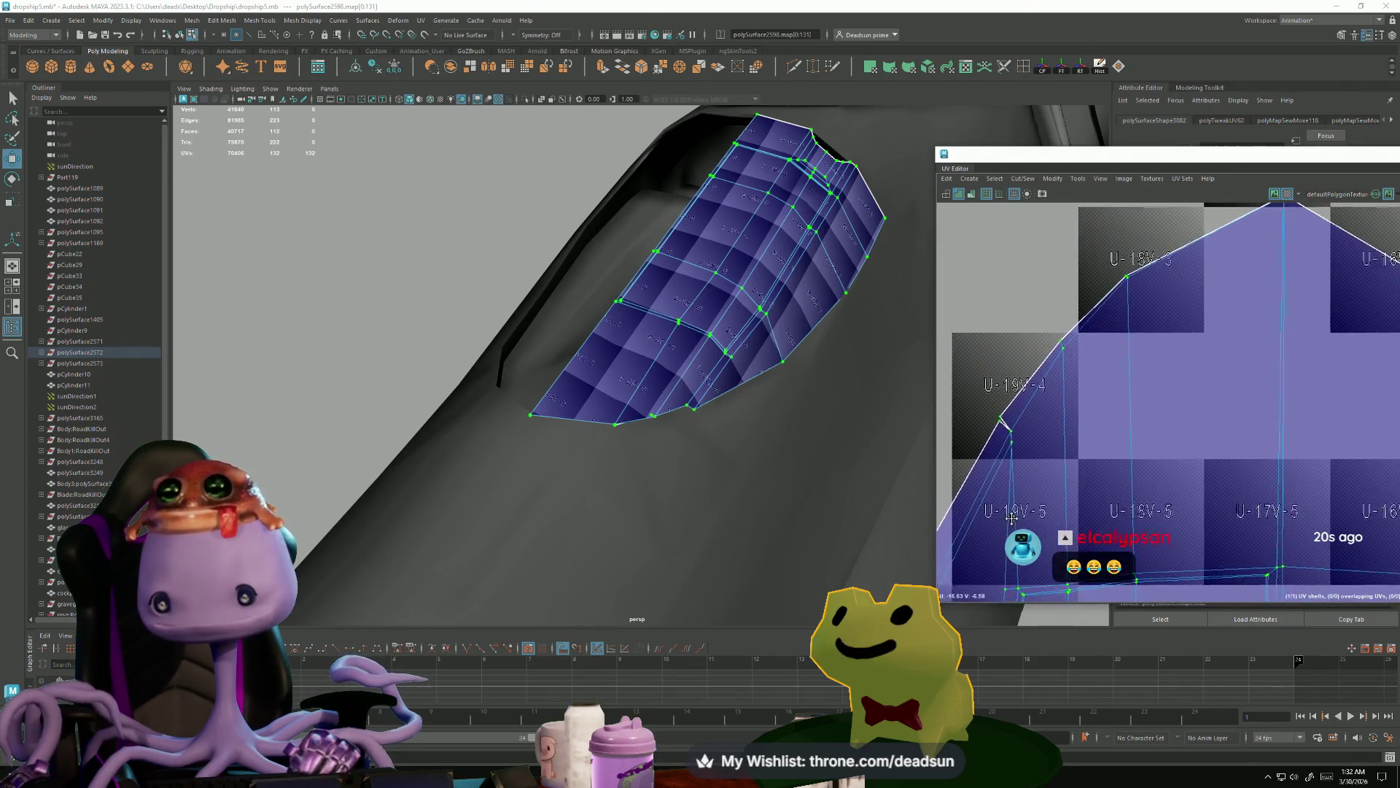
scroll(1054, 387, up, 5)
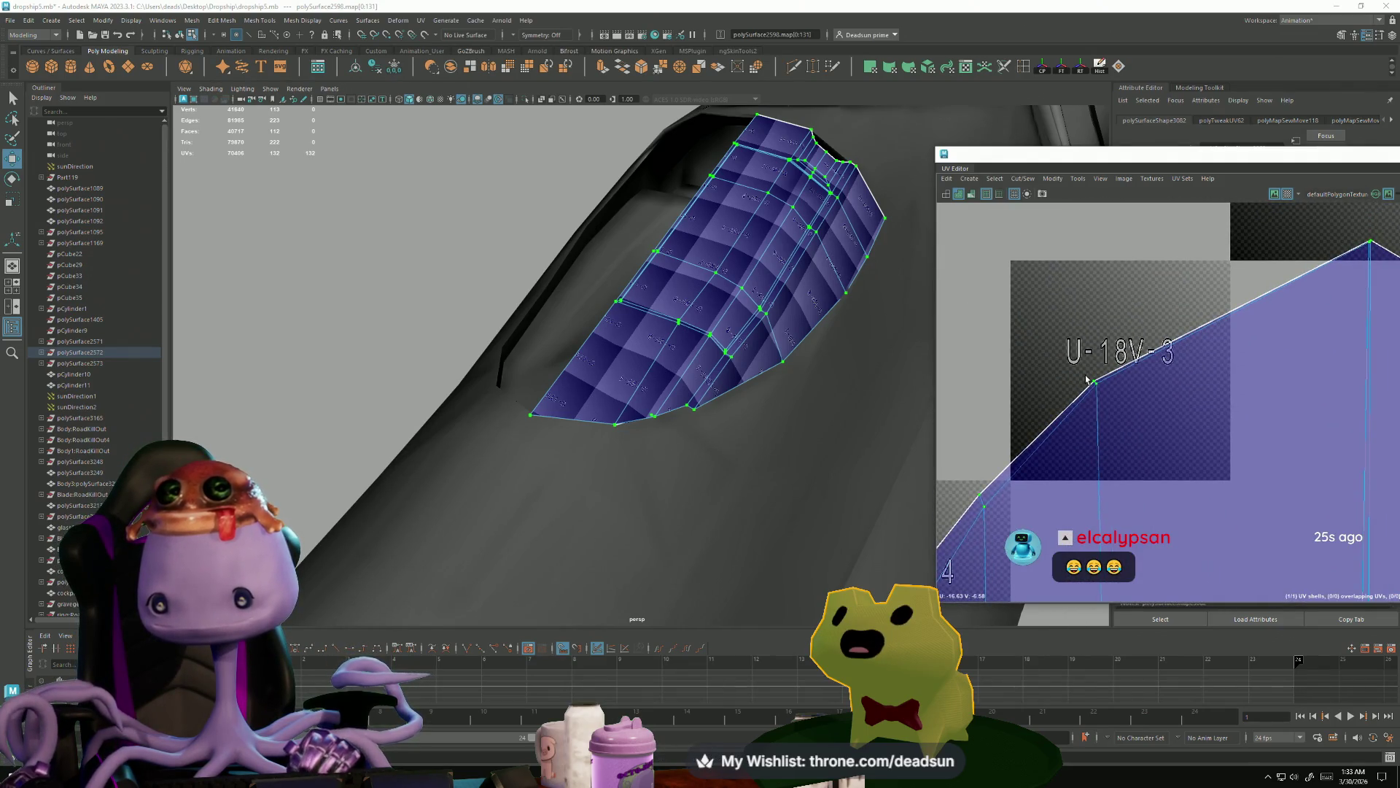
scroll(1208, 395, down, 3)
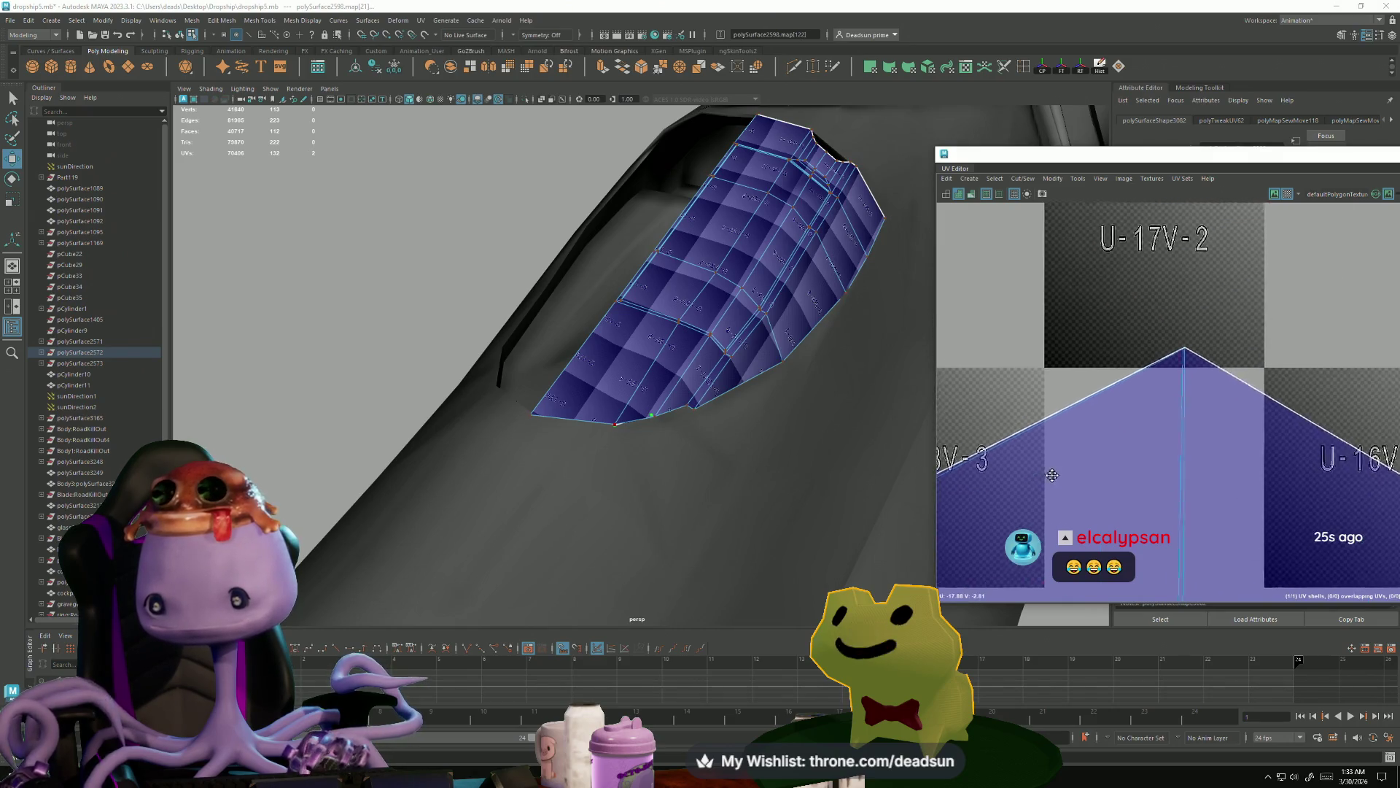
scroll(1109, 424, up, 3)
- Move the stretched edge UV and the peak UV to reduce stretching
drag(968, 462, 958, 442)
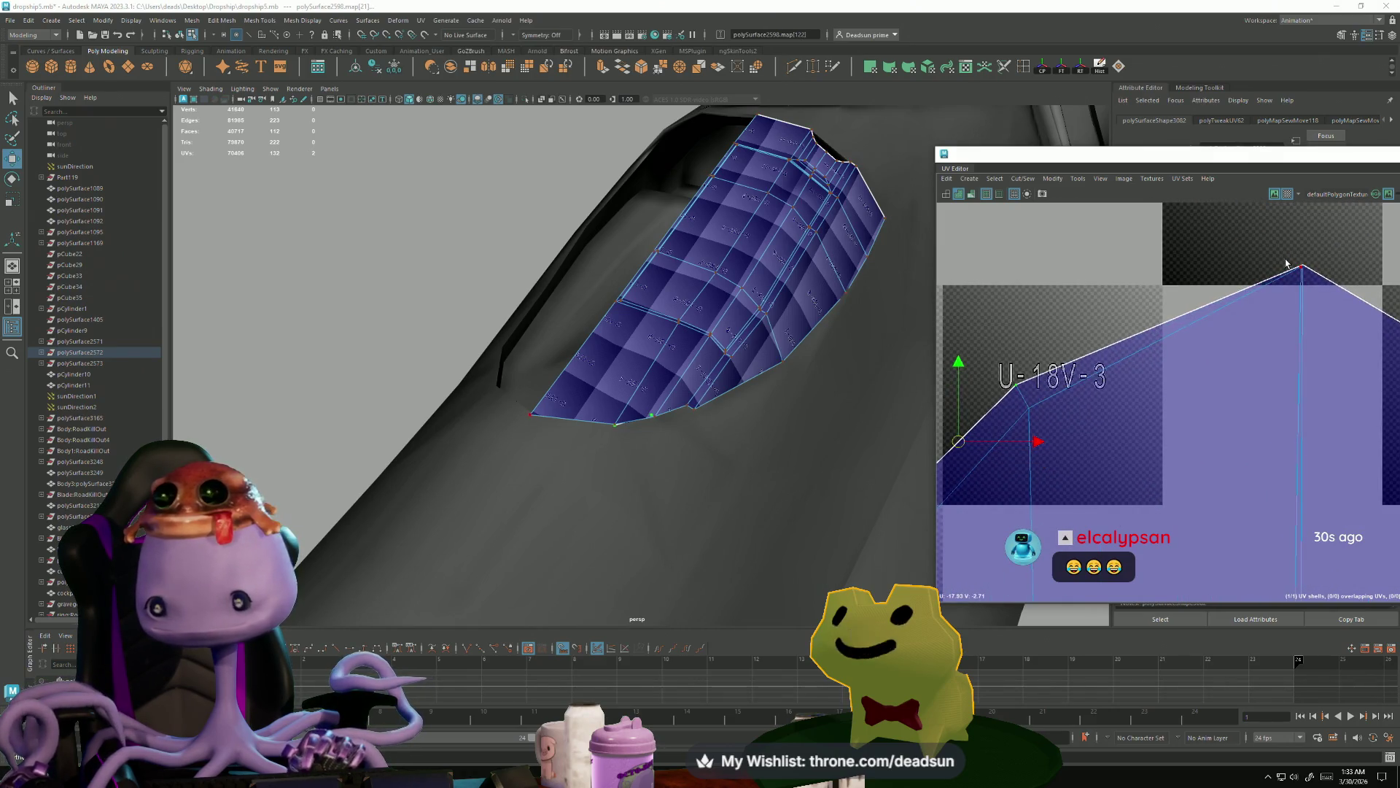
drag(1302, 264, 1277, 306)
scroll(1144, 359, down, 5)
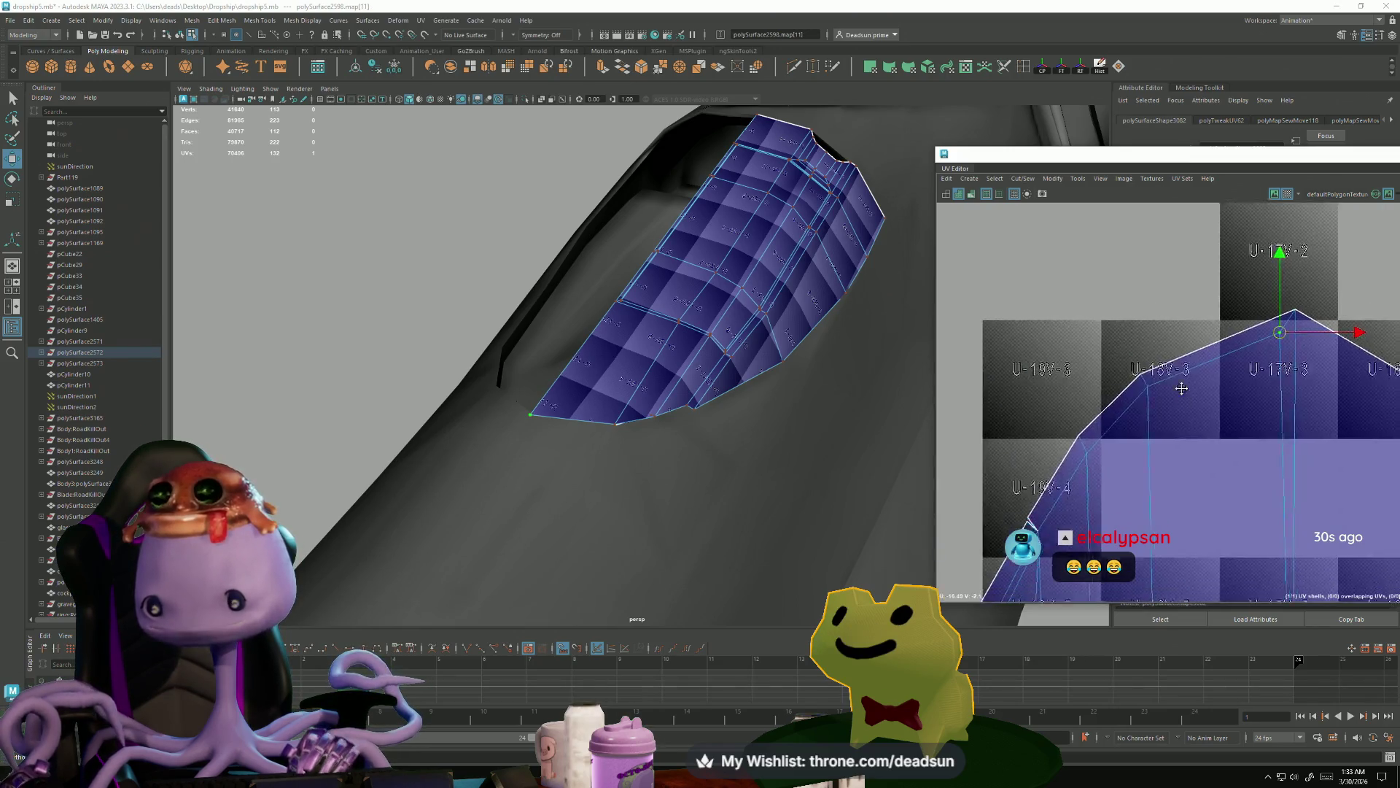
scroll(1144, 359, up, 4)
- Sew the split UV edge near the top to close the seam
right_drag(1127, 420, 1122, 407)
click(1115, 401)
right_drag(1042, 281, 1038, 290)
scroll(1039, 290, down, 4)
scroll(1075, 329, up, 5)
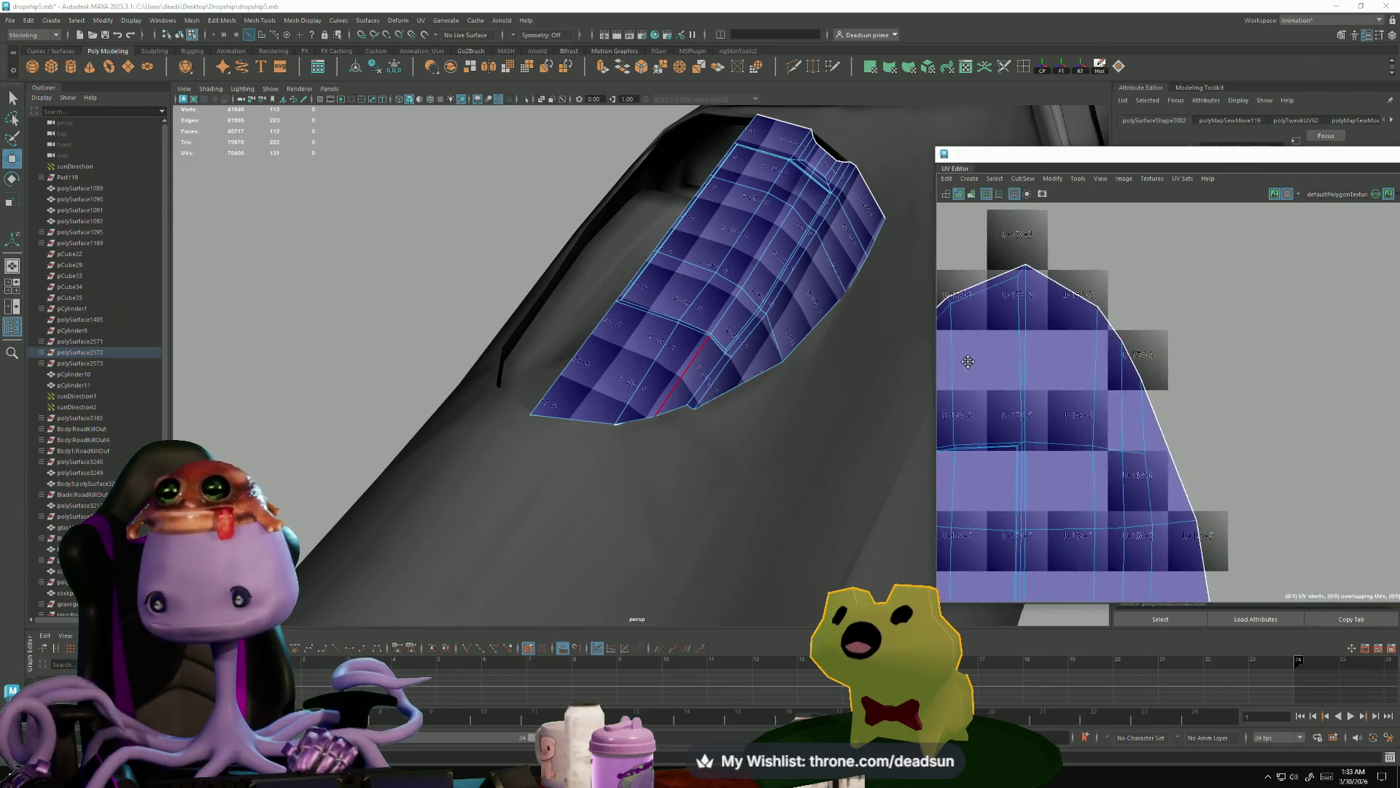
- Nudge the shell's corner UV into place
right_drag(1075, 329, 1088, 339)
click(1071, 336)
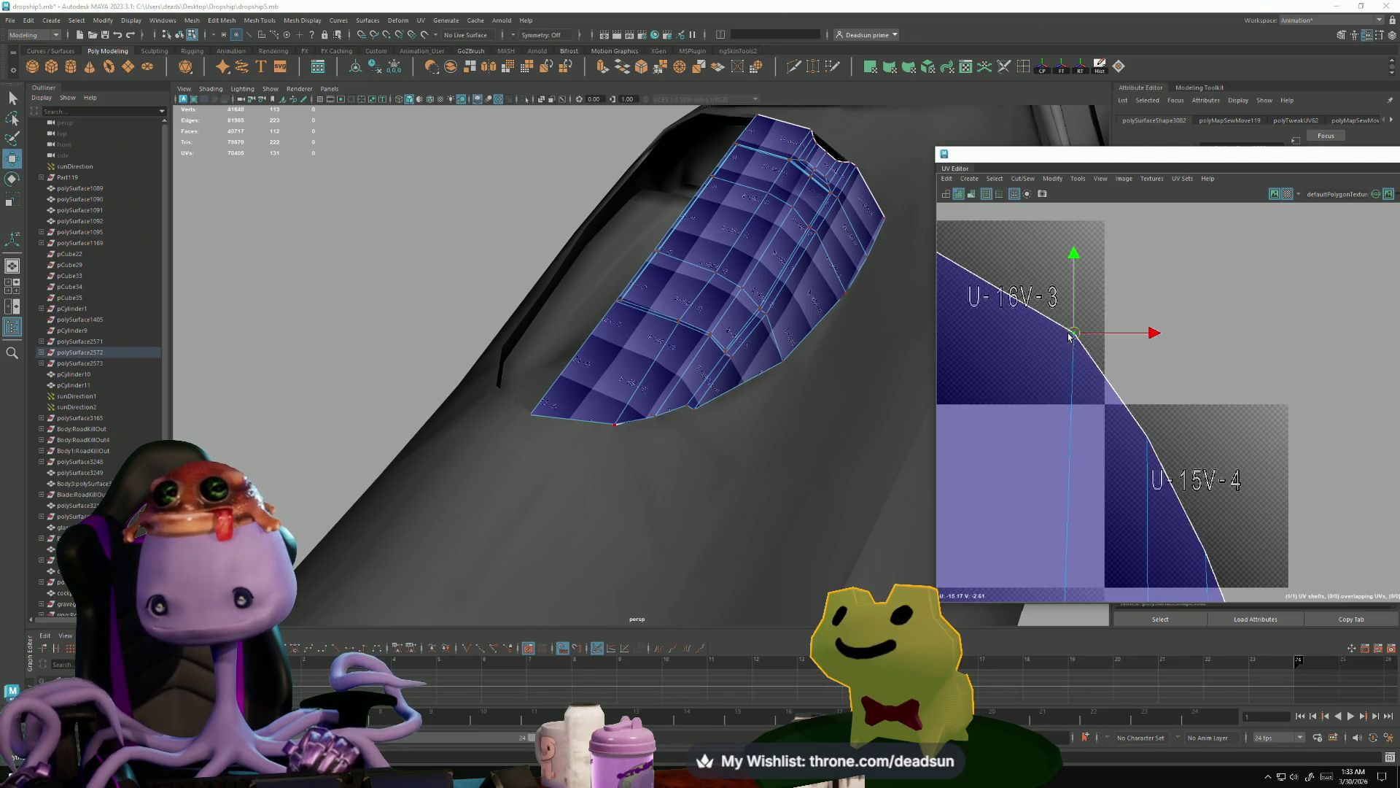
drag(1074, 330, 1063, 314)
scroll(1065, 313, down, 6)
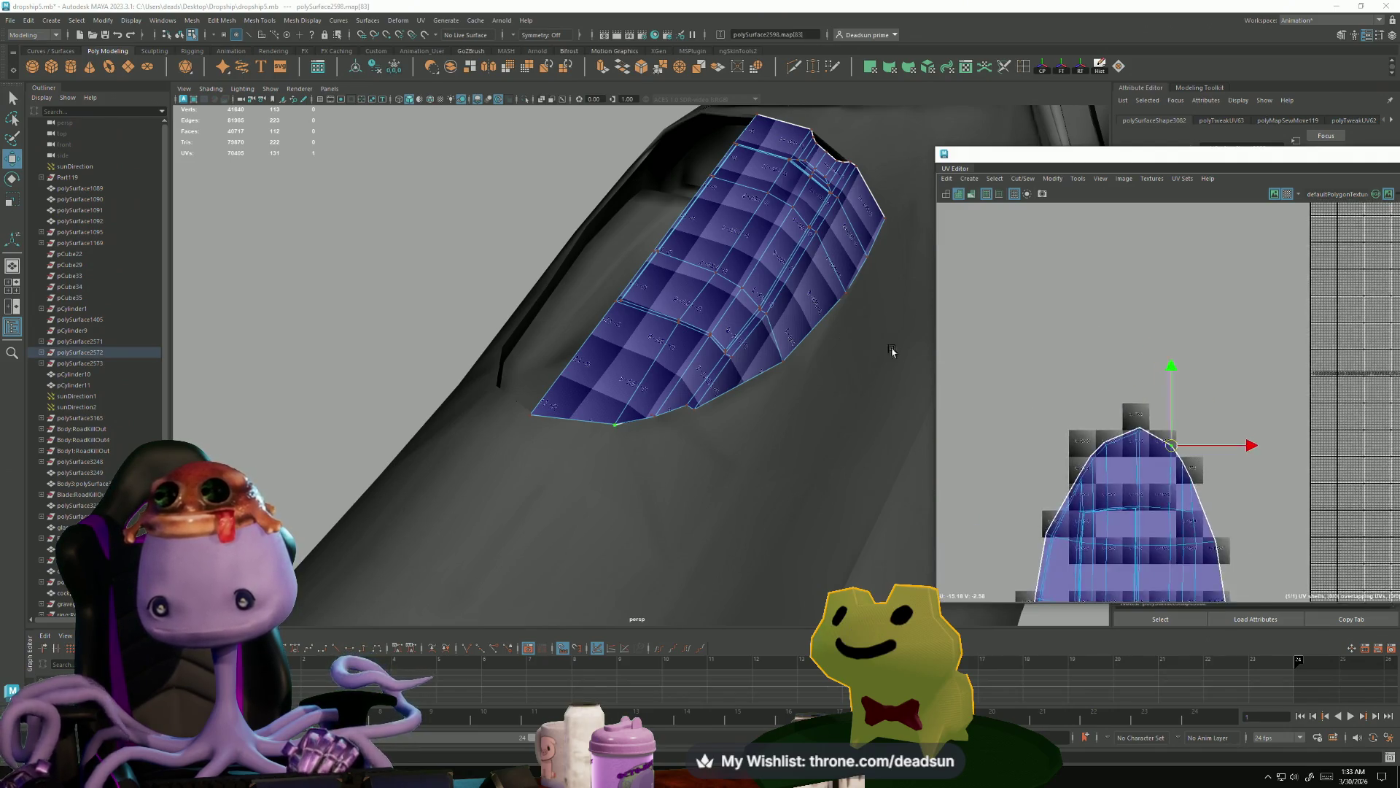
scroll(1111, 357, up, 3)
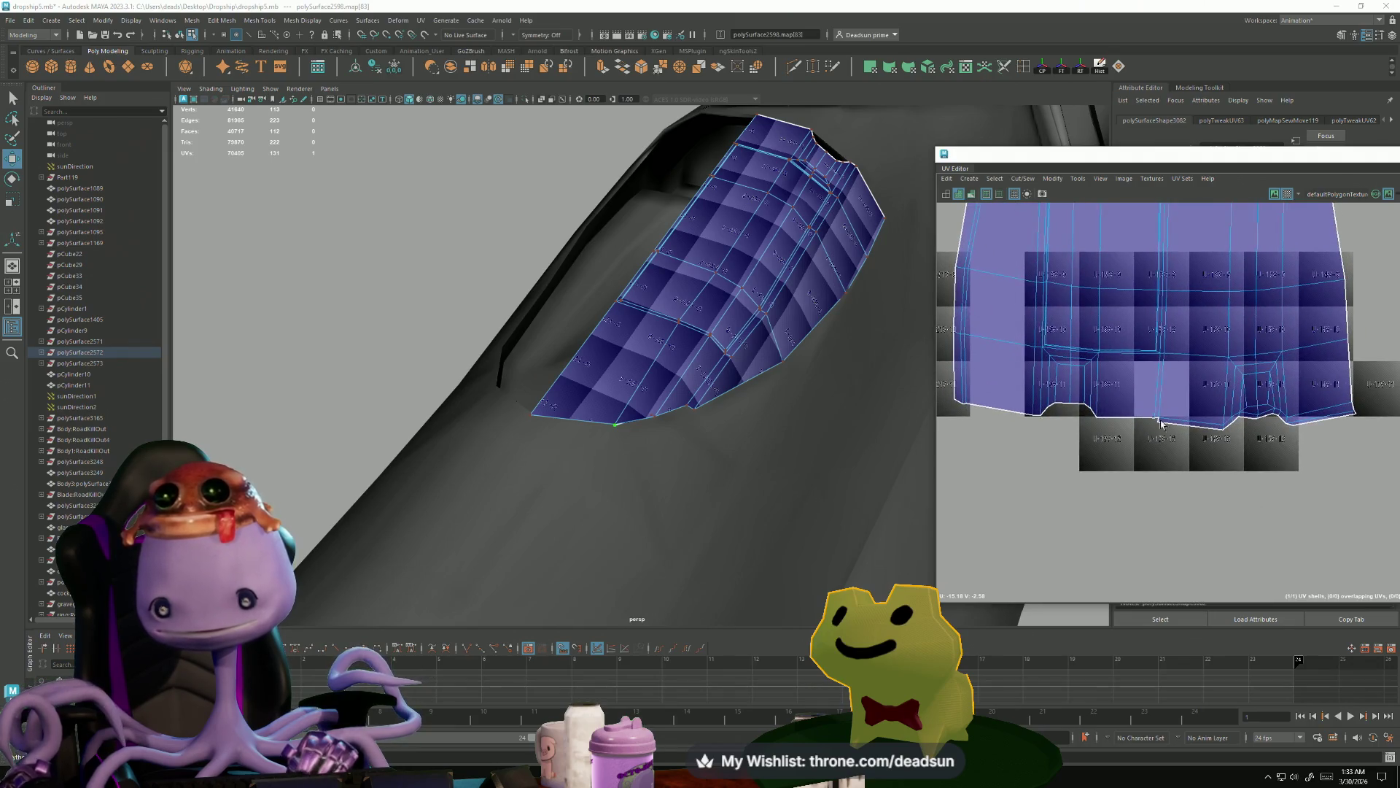
- Scale the panel's UV shell down to a tiny square, move it onto the UV grid, then deselect the panel
scroll(711, 343, up, 1)
alt+drag(711, 343, 765, 328)
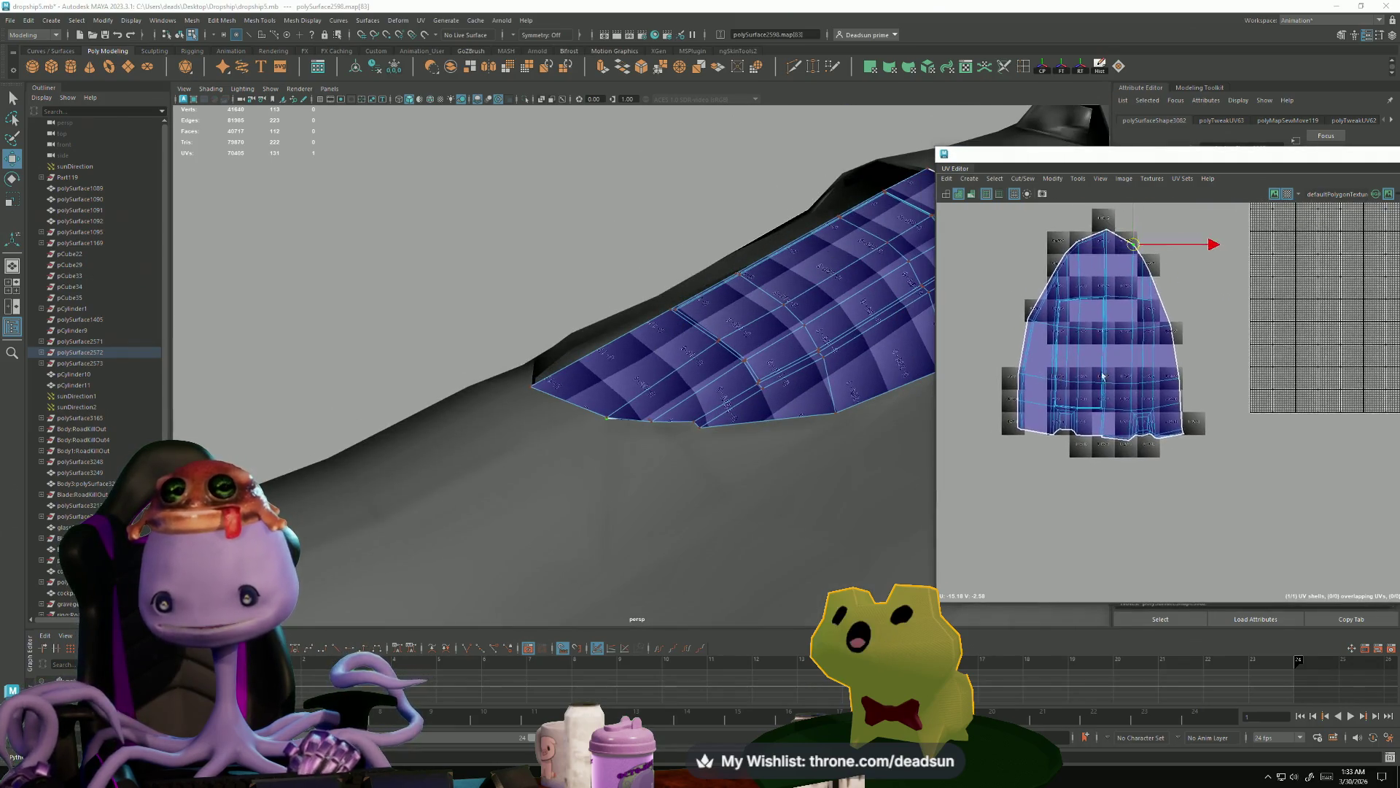
right_click(1118, 352)
click(1101, 332)
drag(1103, 342, 1031, 369)
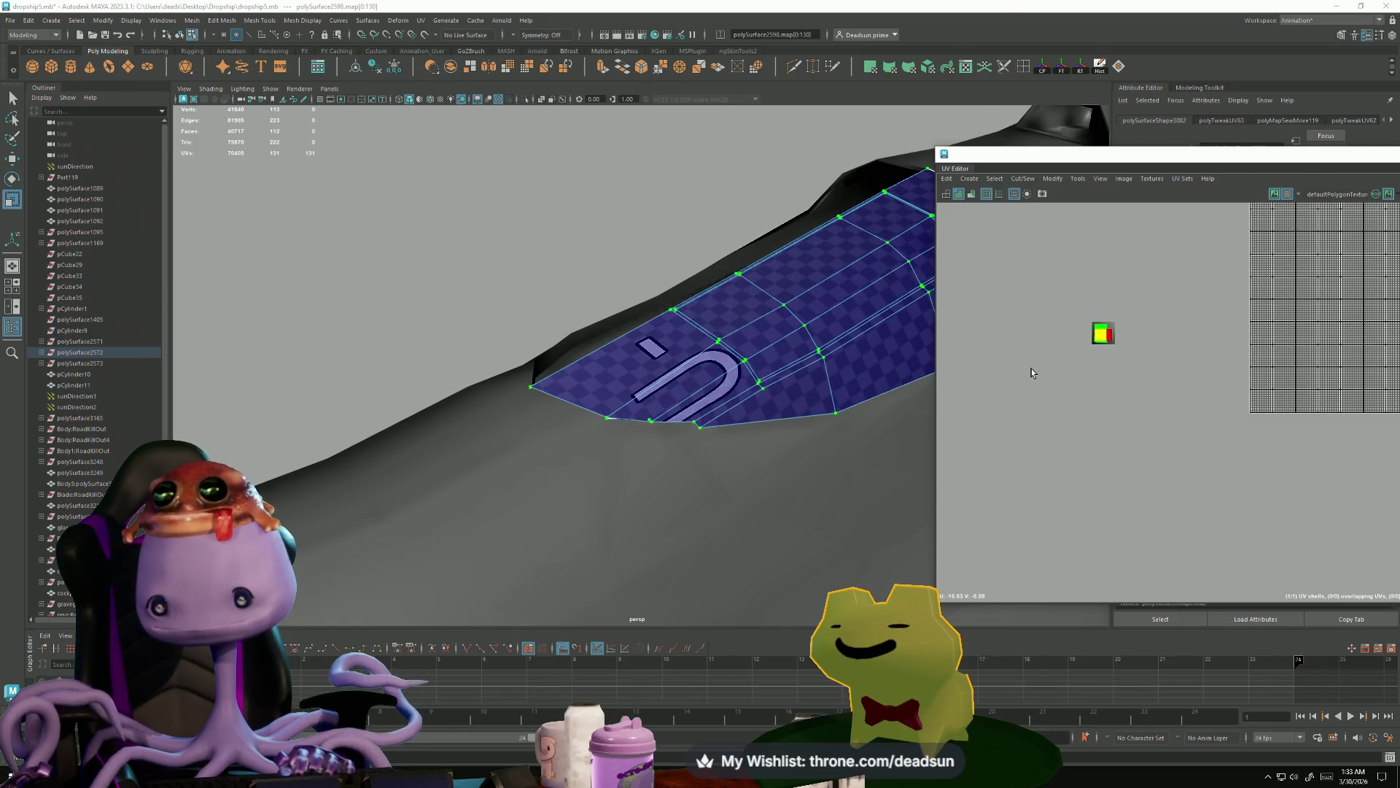
key(w)
mouse_move(1134, 397)
mouse_down()
mouse_move(1062, 403)
mouse_move(1076, 400)
mouse_move(1072, 416)
mouse_move(1199, 372)
mouse_move(1022, 355)
mouse_move(1018, 315)
mouse_up()
scroll(1138, 414, up, 10)
key(w)
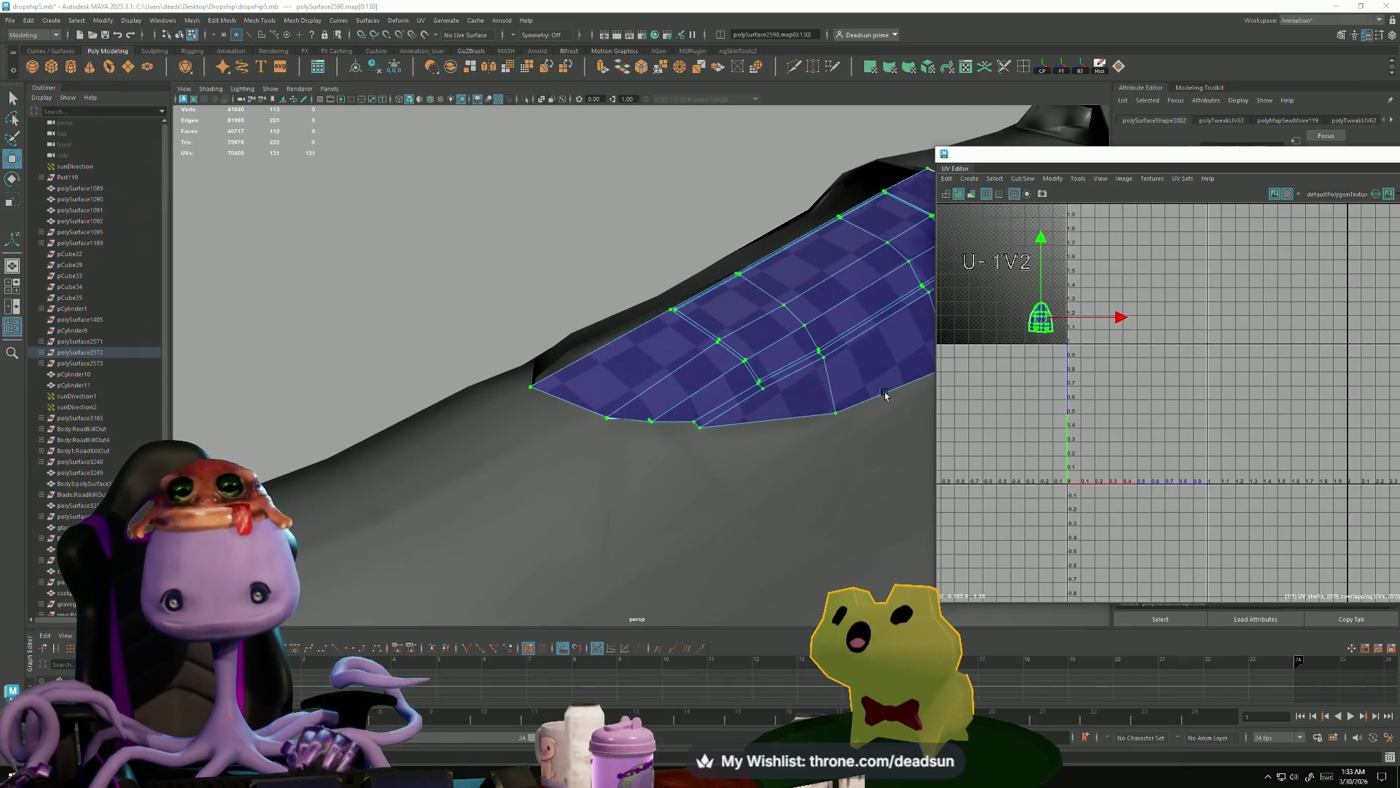
scroll(651, 364, down, 3)
mouse_move(651, 365)
alt+mouse_down()
mouse_move(562, 361)
mouse_move(587, 372)
mouse_move(562, 350)
alt+mouse_up()
click(545, 361)
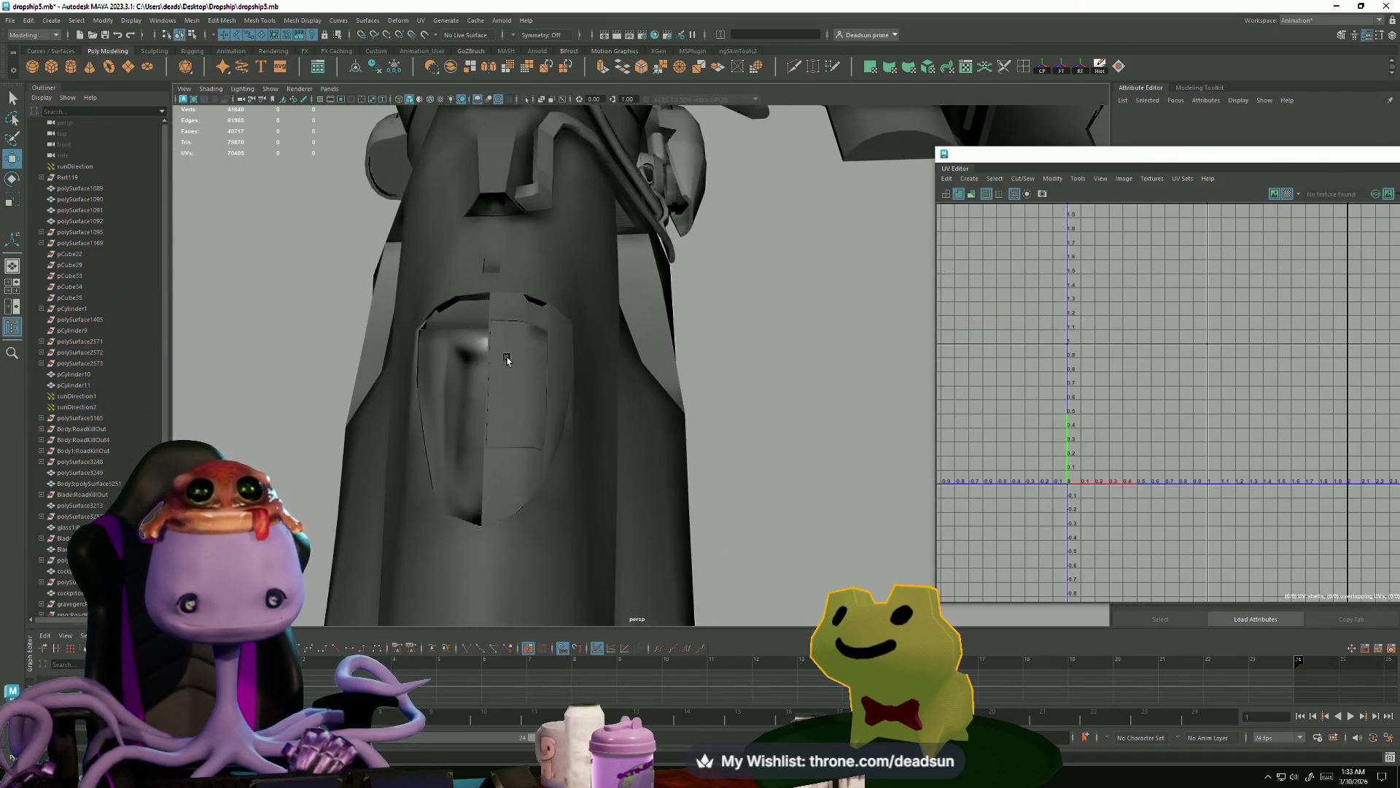
- Select edge loops across the curved hull side panel
scroll(534, 385, up, 3)
scroll(534, 385, down, 3)
click(532, 360)
scroll(653, 313, up, 2)
right_drag(636, 288, 636, 259)
double_click(625, 287)
mouse_move(626, 286)
alt+mouse_down()
mouse_move(729, 313)
mouse_move(549, 407)
alt+mouse_up()
alt+middle_drag(549, 407, 631, 391)
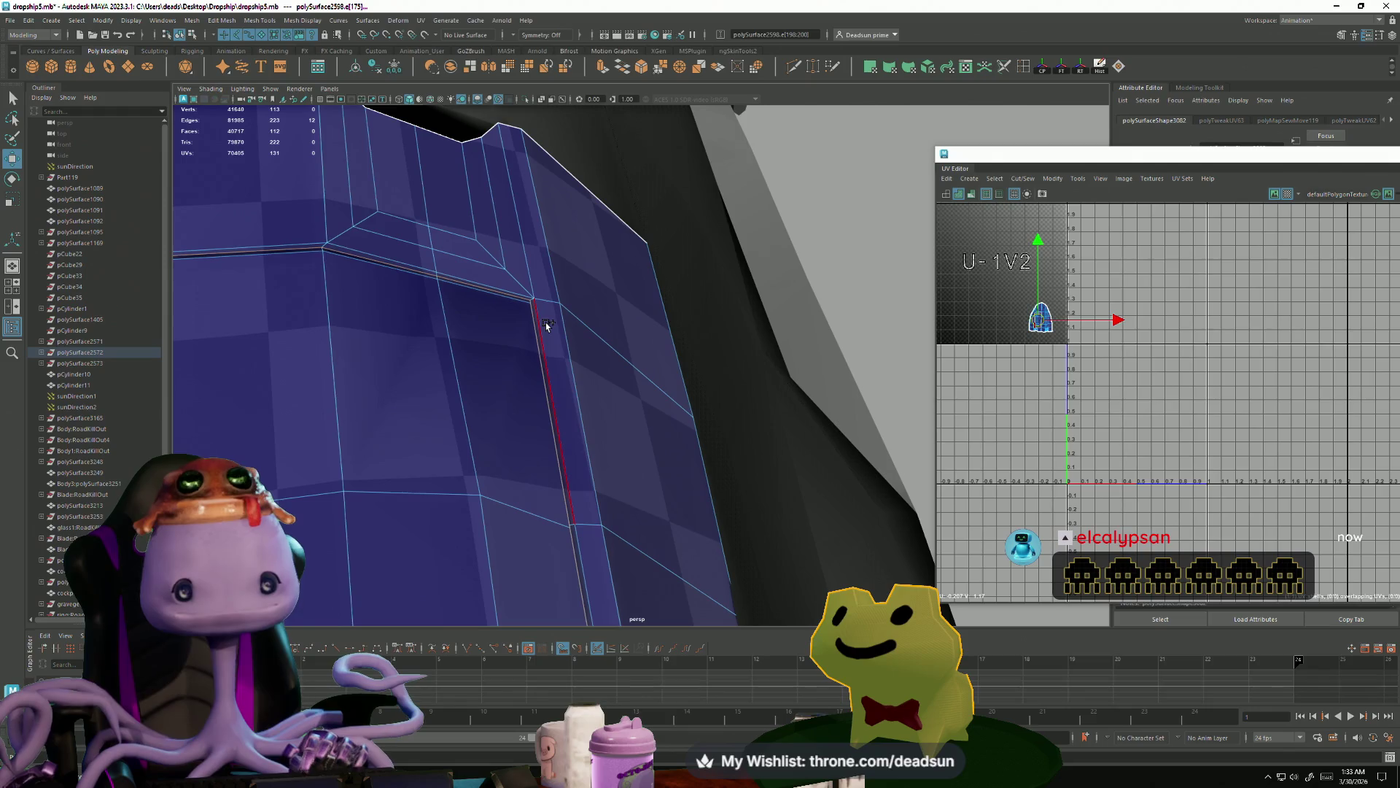
shift+click(307, 246)
scroll(417, 155, up, 5)
scroll(418, 155, up, 2)
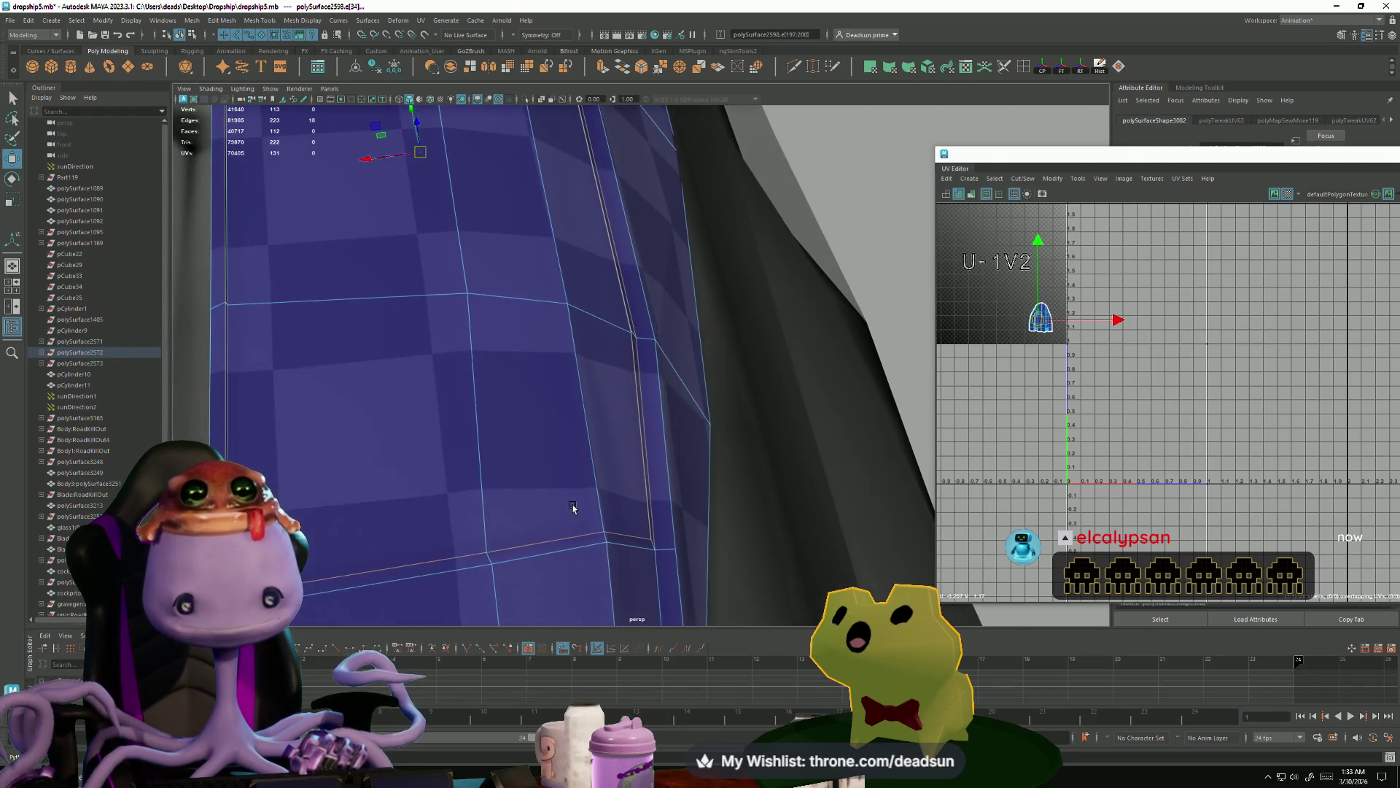
scroll(556, 394, up, 2)
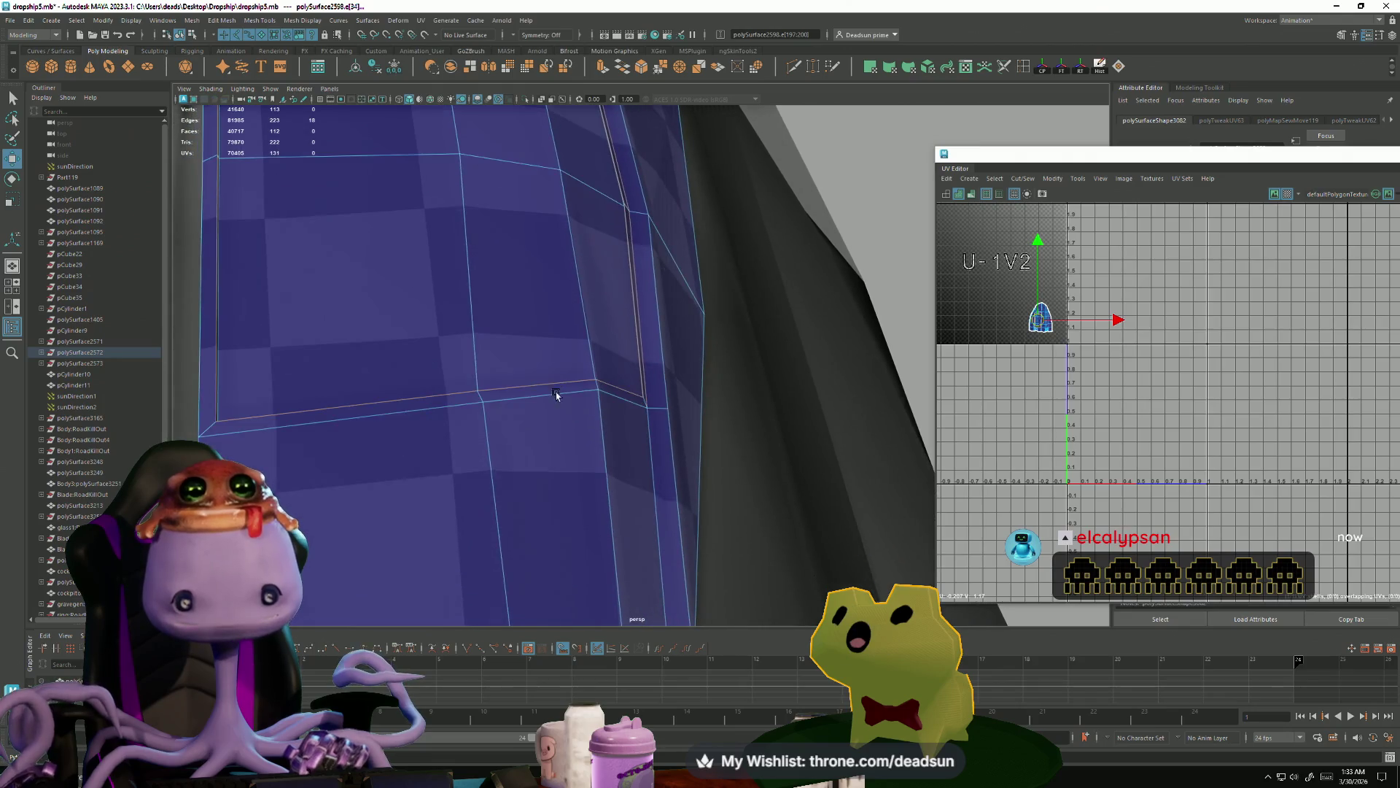
- Apply Mesh Display > Soften Edge to the selected edges and frame them with F
click(250, 22)
mouse_move(297, 23)
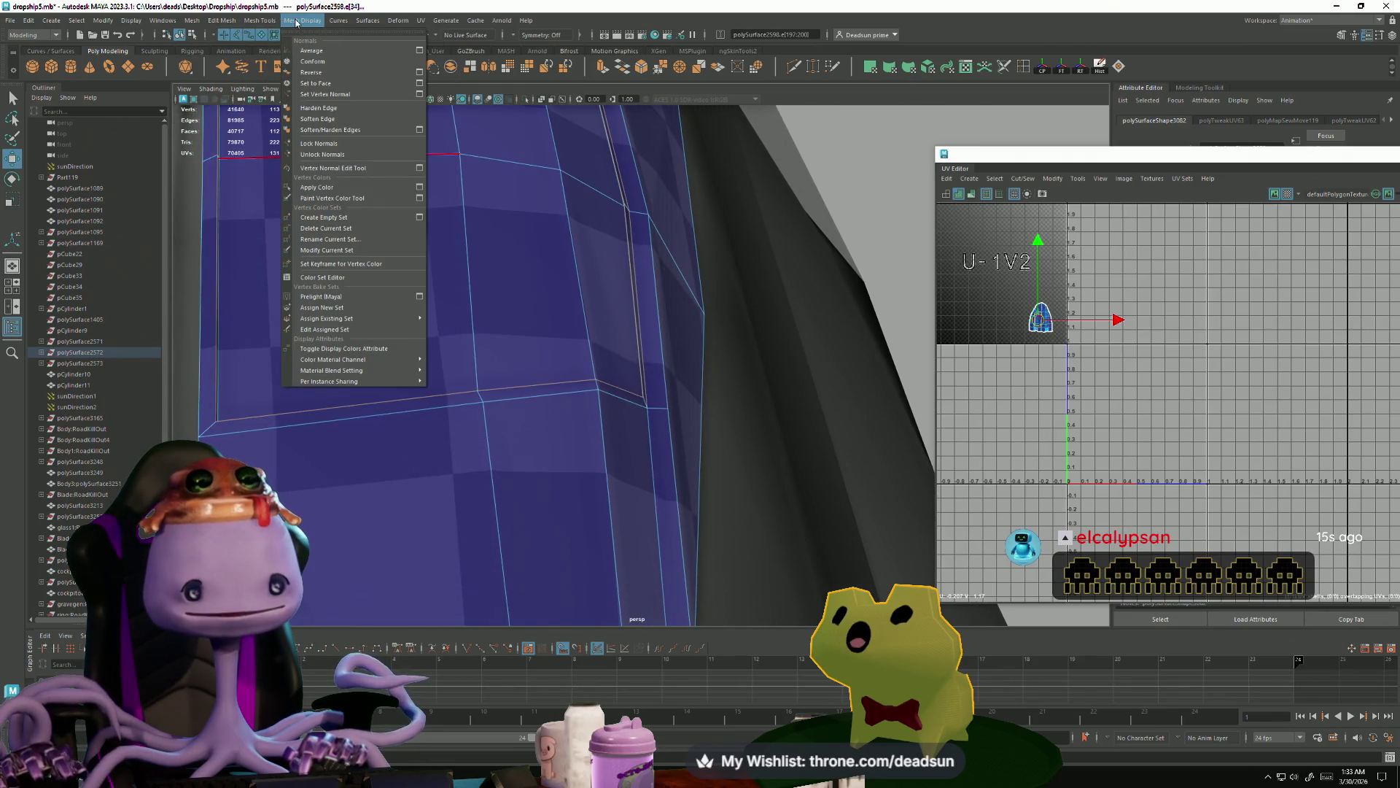
click(318, 119)
key(f)
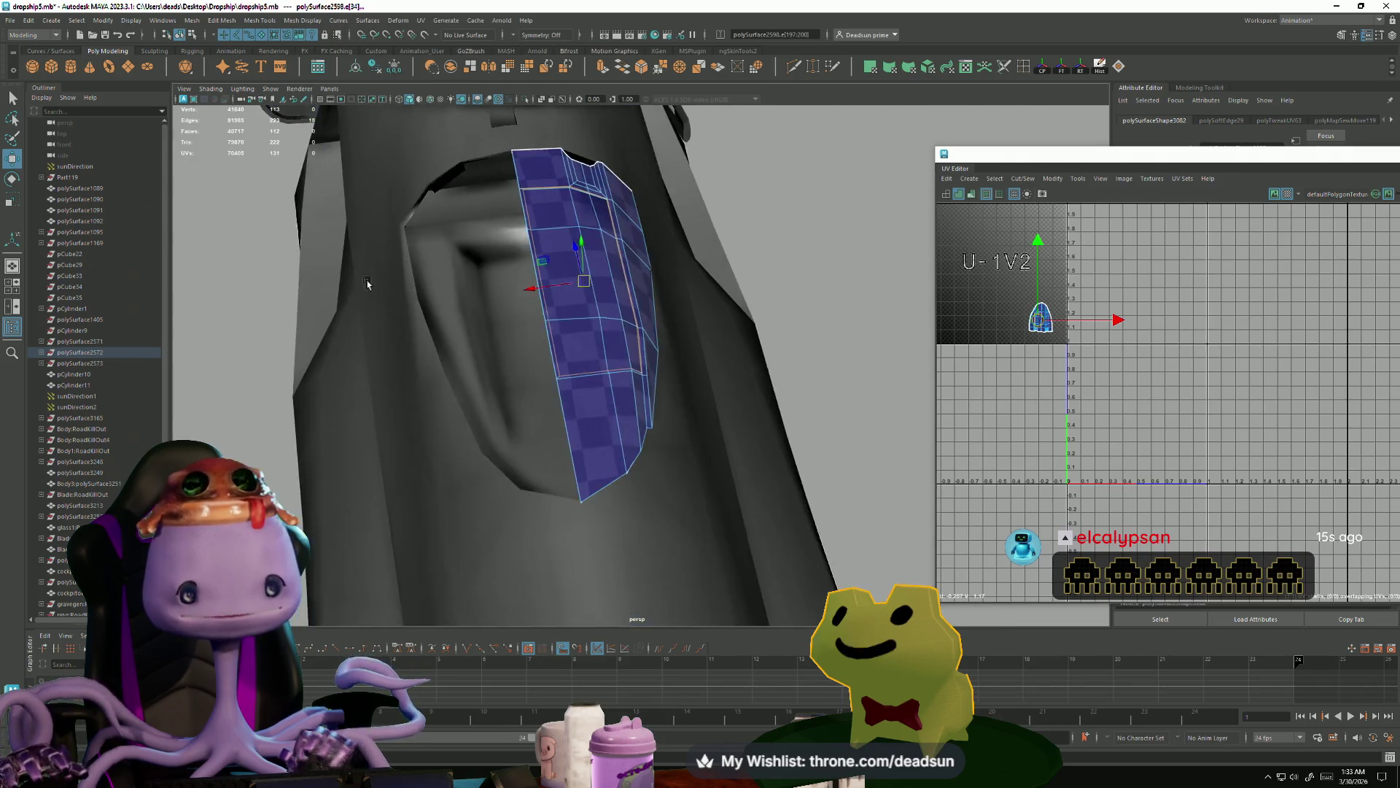
- Return to object selection and select the inset panel on the long arm
alt+drag(367, 284, 627, 332)
right_drag(627, 331, 628, 295)
mouse_move(627, 295)
alt+mouse_down()
mouse_move(568, 349)
mouse_move(511, 313)
mouse_move(631, 321)
alt+mouse_up()
click(631, 321)
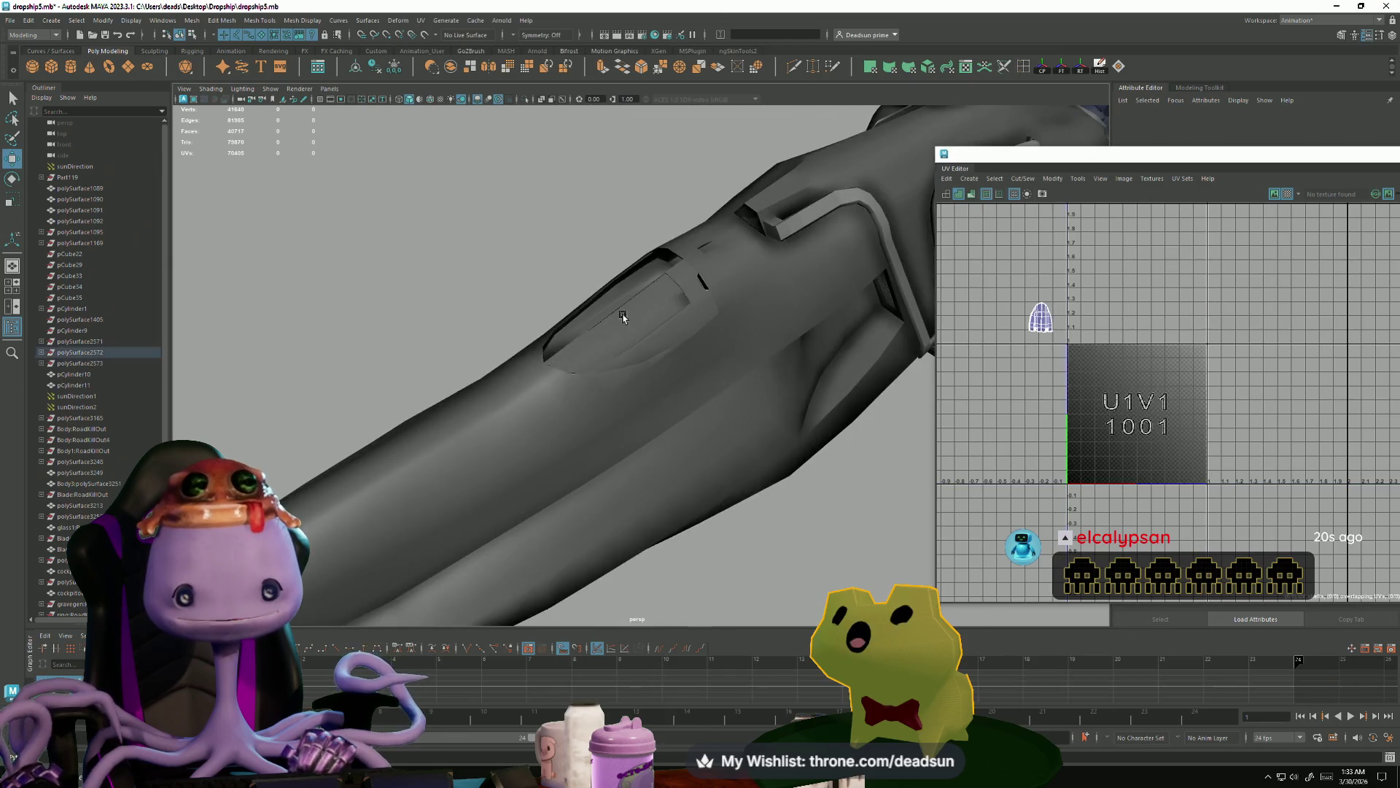
- Lock the inset arm panel's normals and then set them to face normals
click(285, 19)
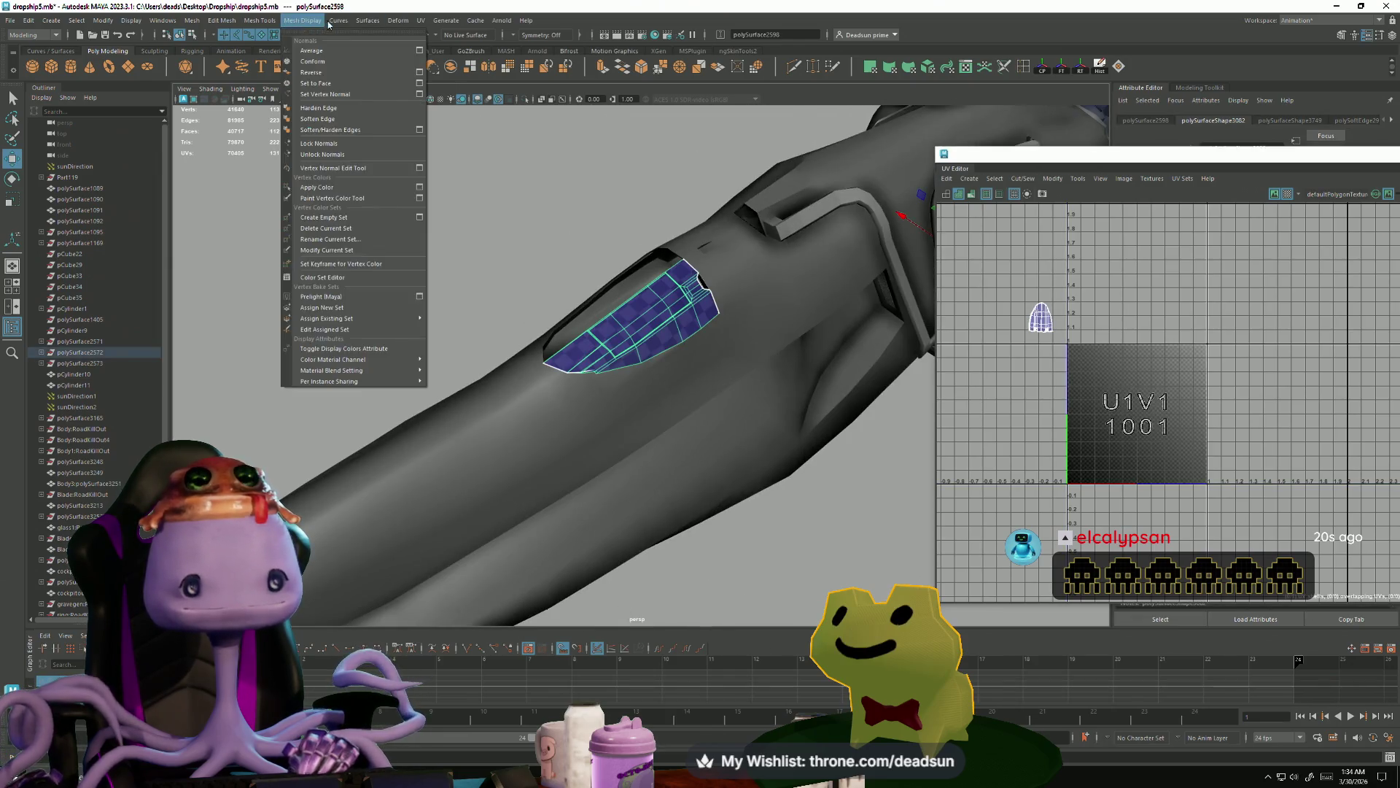
click(324, 154)
click(503, 259)
alt+drag(503, 259, 643, 326)
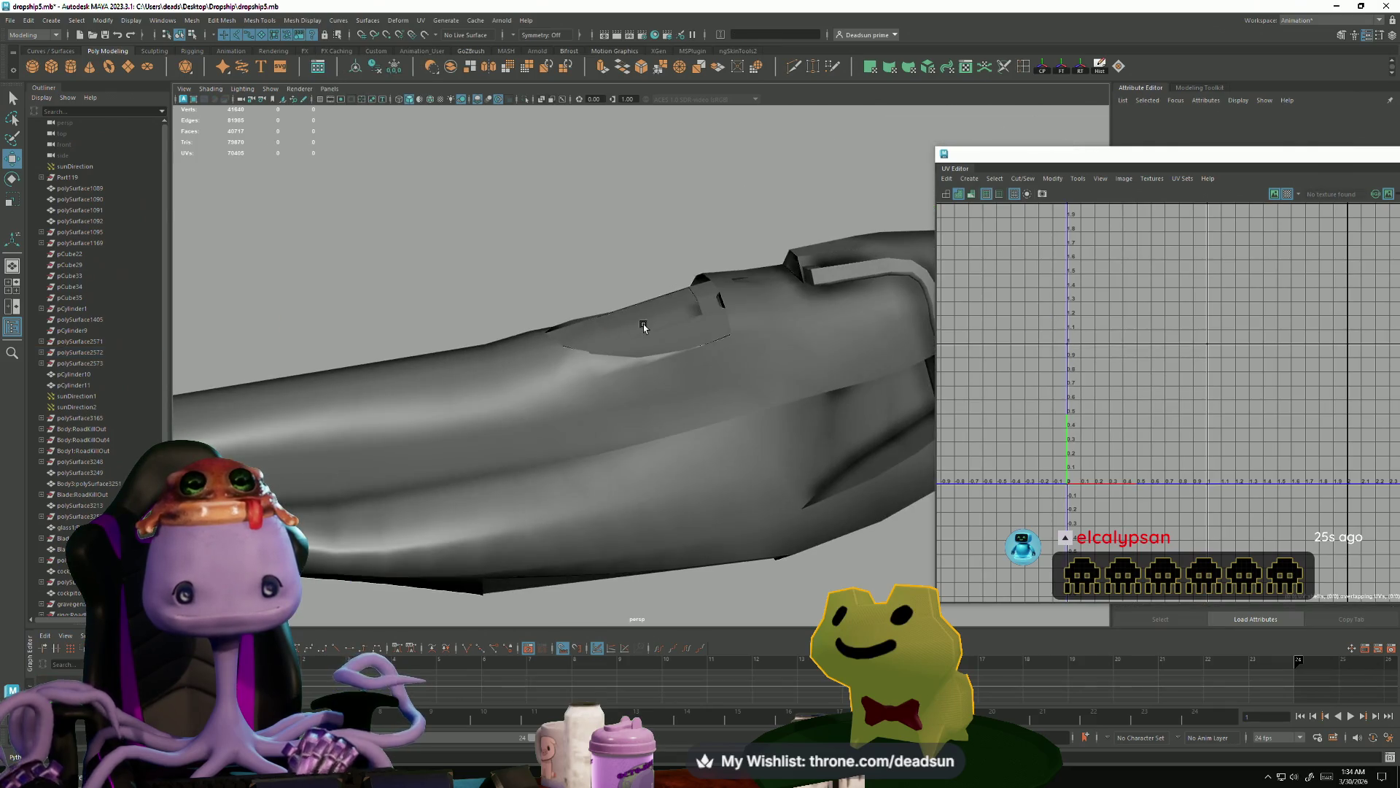
click(643, 326)
click(254, 22)
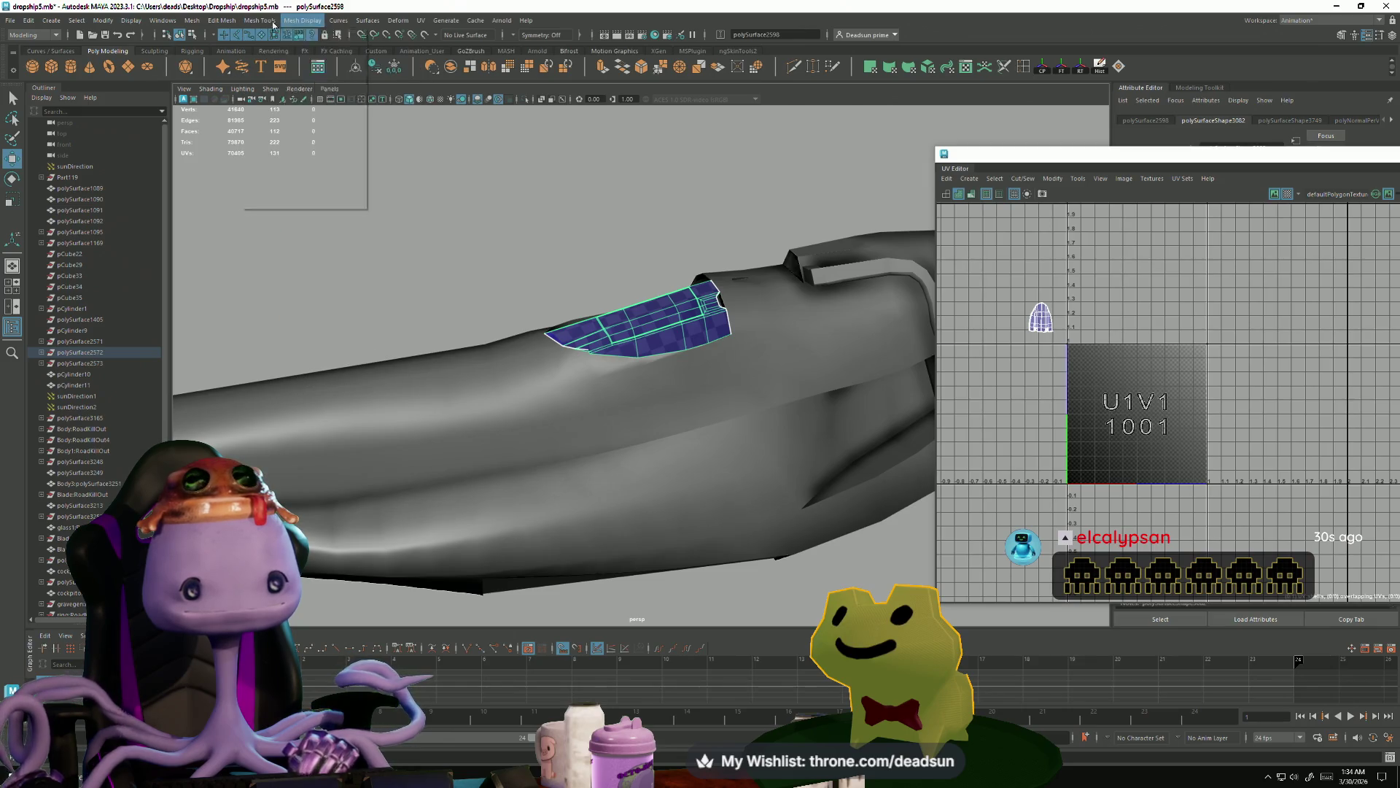
click(302, 20)
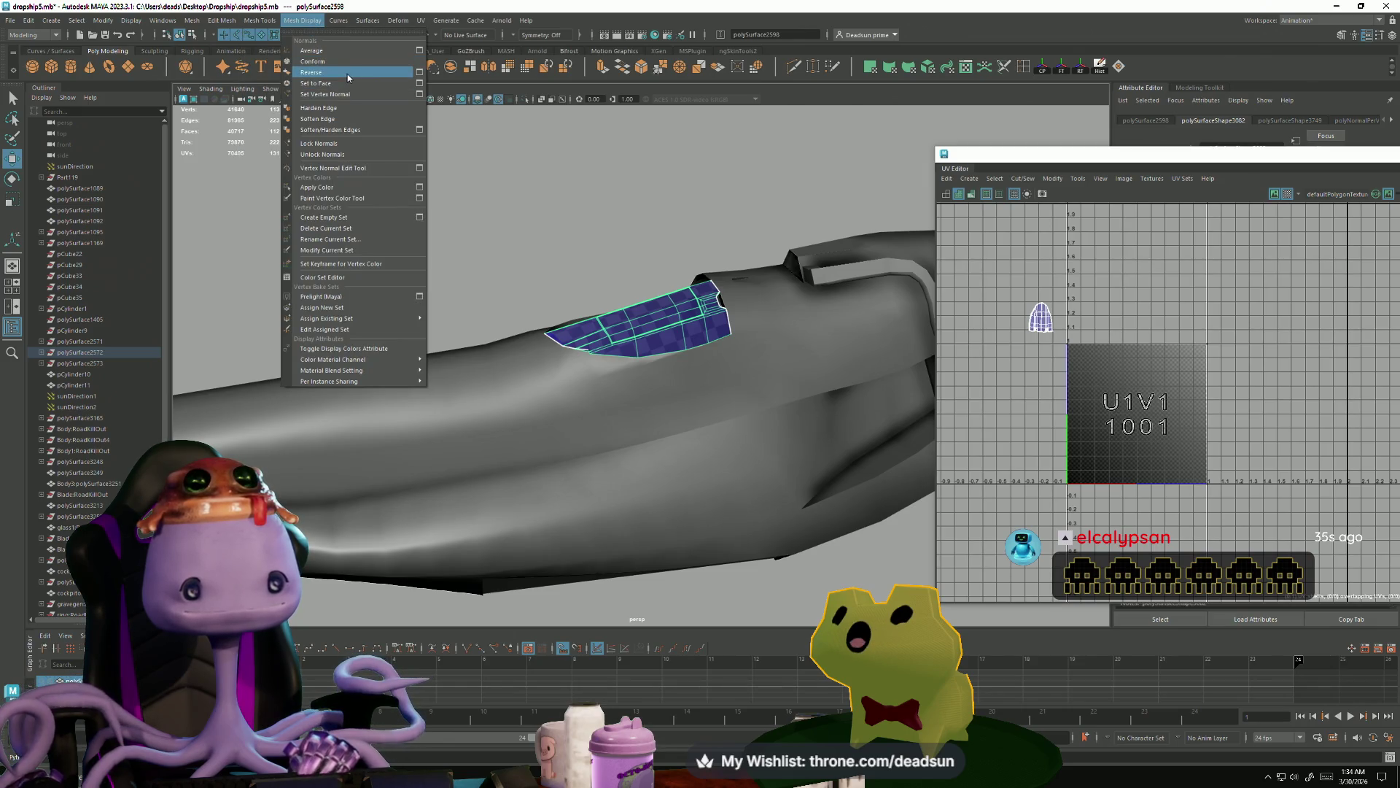
click(347, 82)
- Select the wing piece and soften its edge shading
right_drag(624, 312, 579, 338)
mouse_move(579, 338)
alt+mouse_down()
mouse_move(583, 394)
mouse_move(555, 334)
mouse_move(690, 304)
alt+mouse_up()
click(691, 303)
click(288, 22)
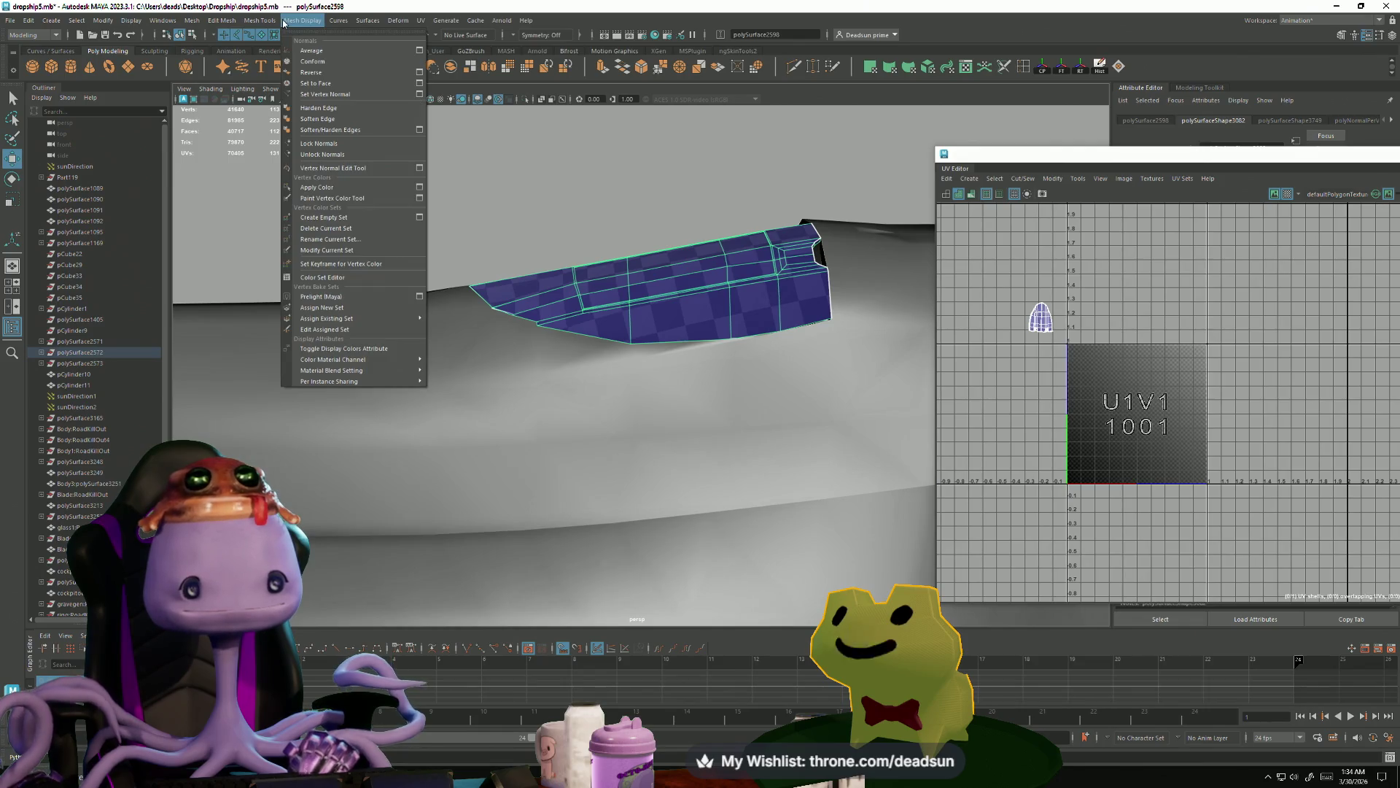
click(317, 119)
mouse_move(656, 262)
alt+mouse_down()
mouse_move(438, 312)
mouse_move(501, 334)
mouse_move(581, 243)
mouse_move(387, 313)
mouse_move(462, 337)
mouse_move(485, 321)
alt+mouse_up()
alt+right_drag(484, 322, 926, 392)
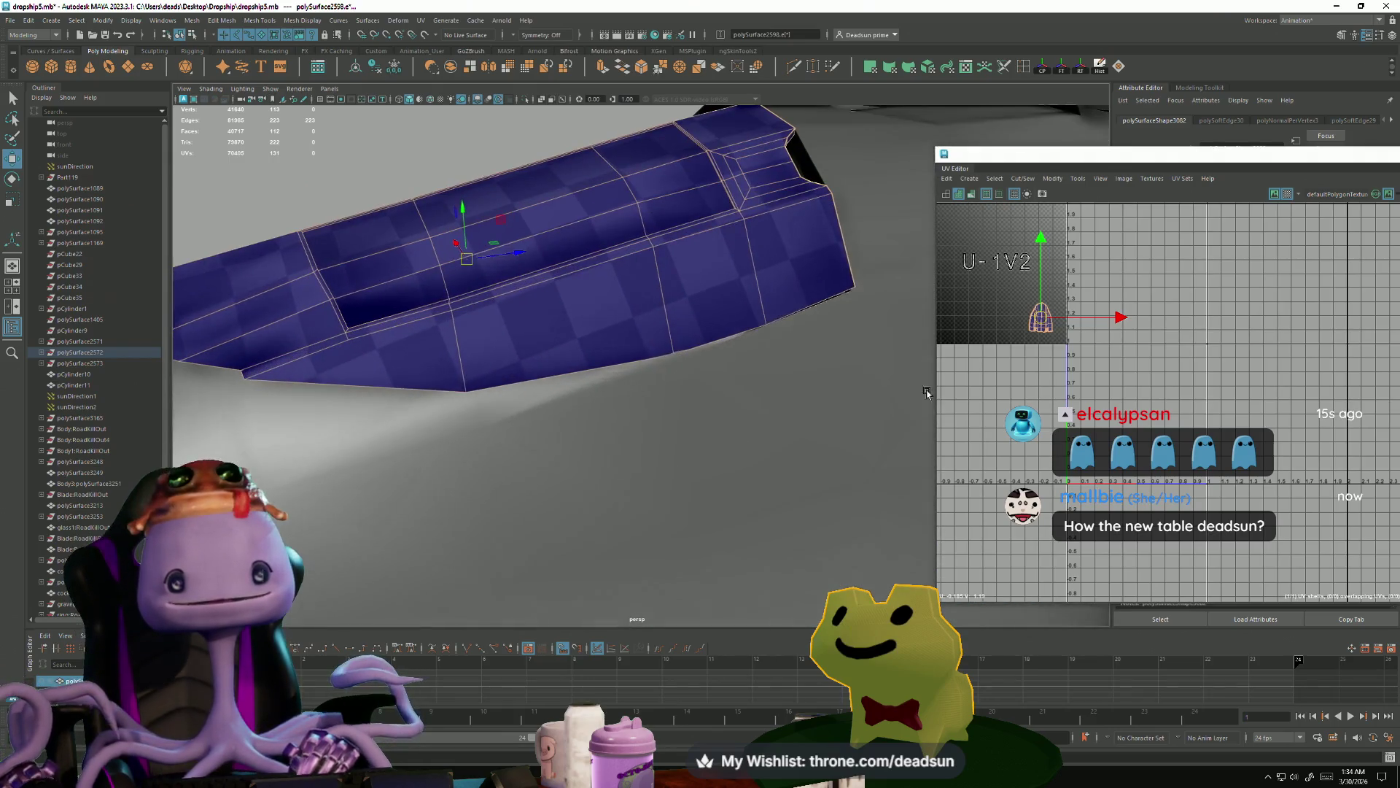
alt+drag(795, 299, 604, 303)
click(295, 21)
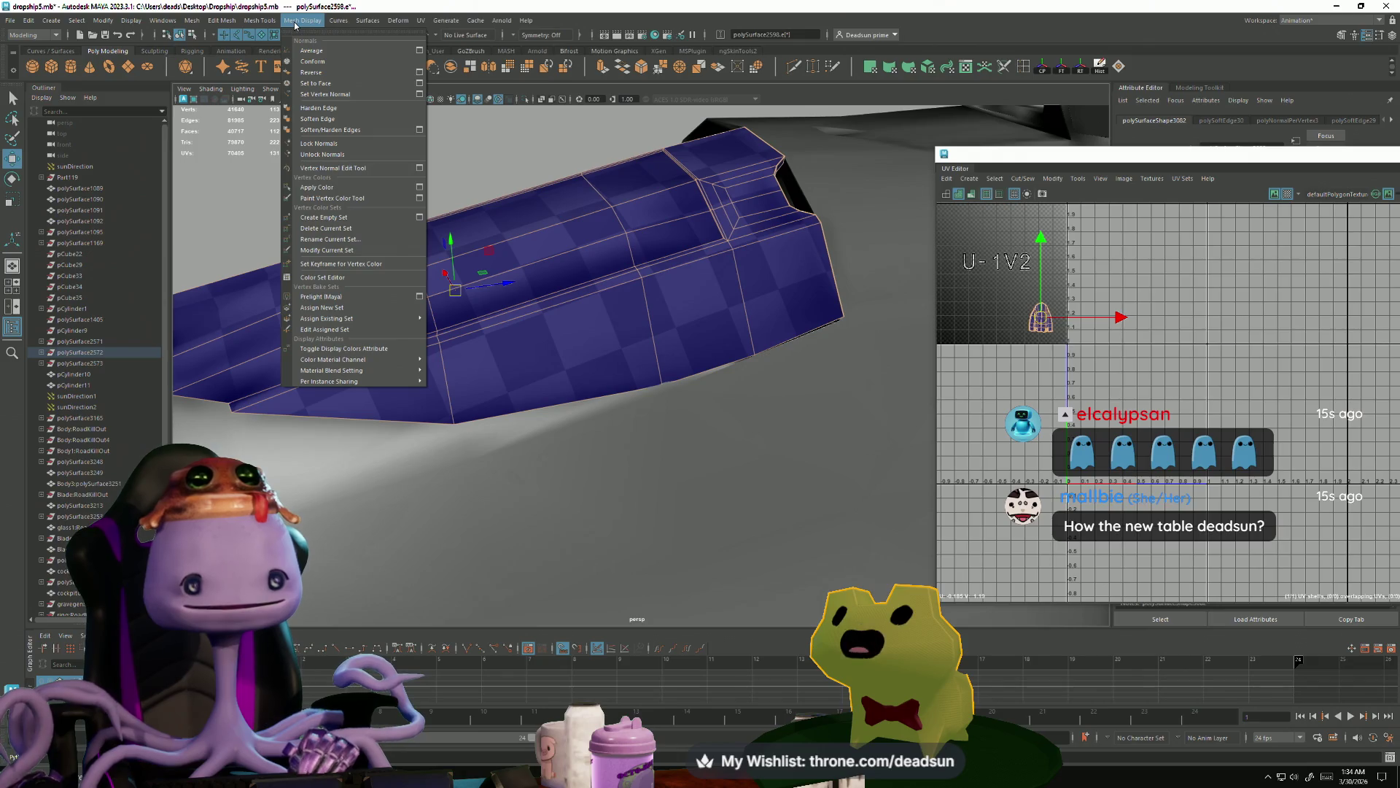
- Select the wing panel's lower-left border edges and a cross edge loop
click(605, 394)
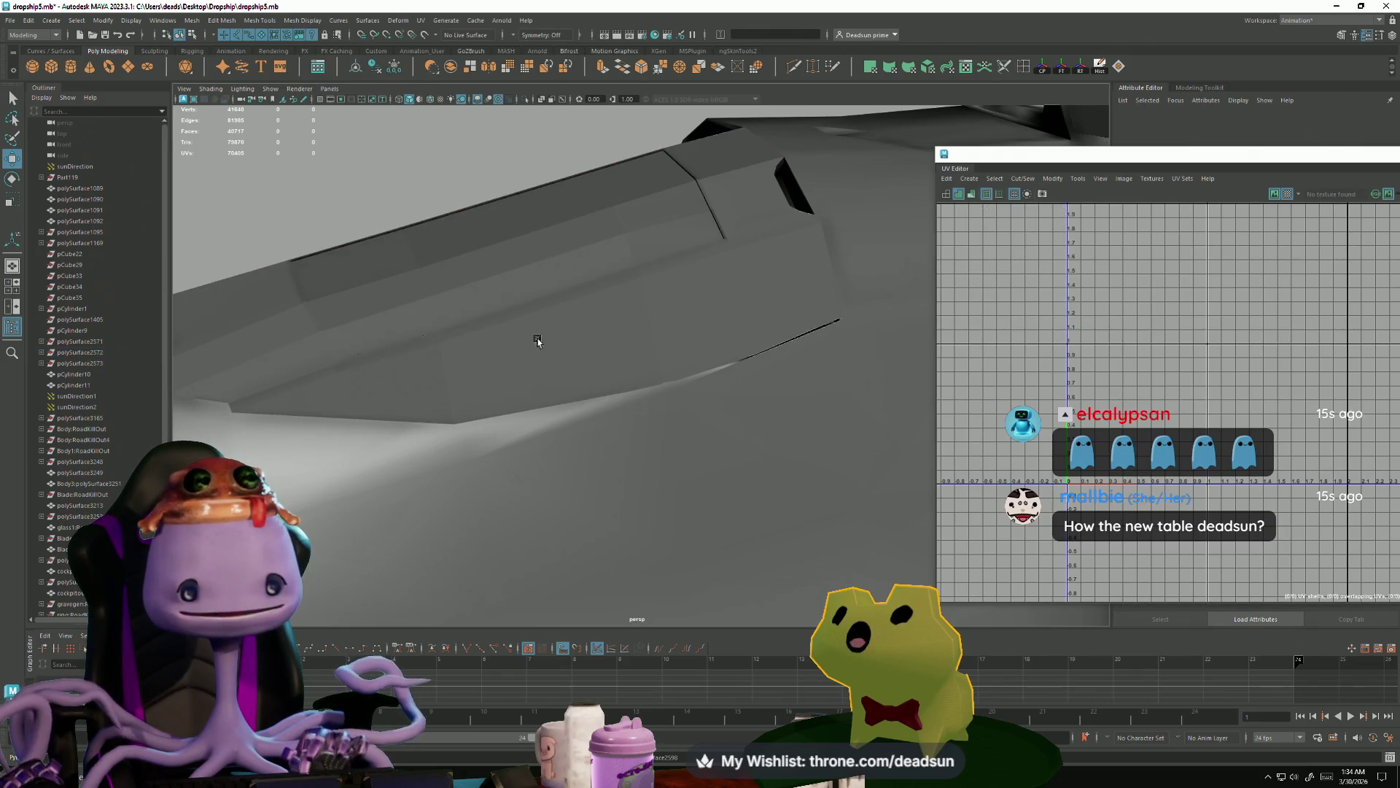
alt+drag(537, 338, 553, 312)
right_drag(553, 312, 523, 257)
click(523, 257)
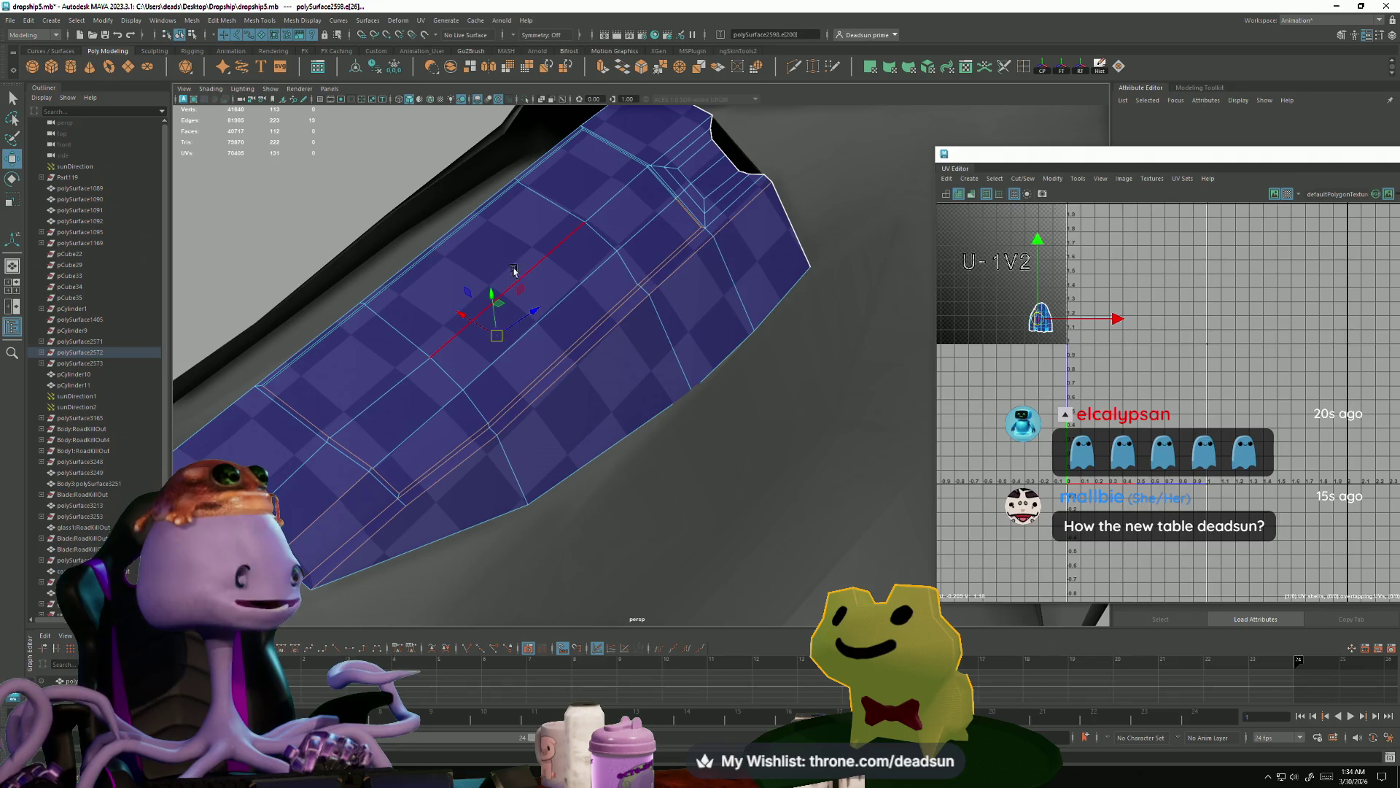
click(578, 288)
click(606, 150)
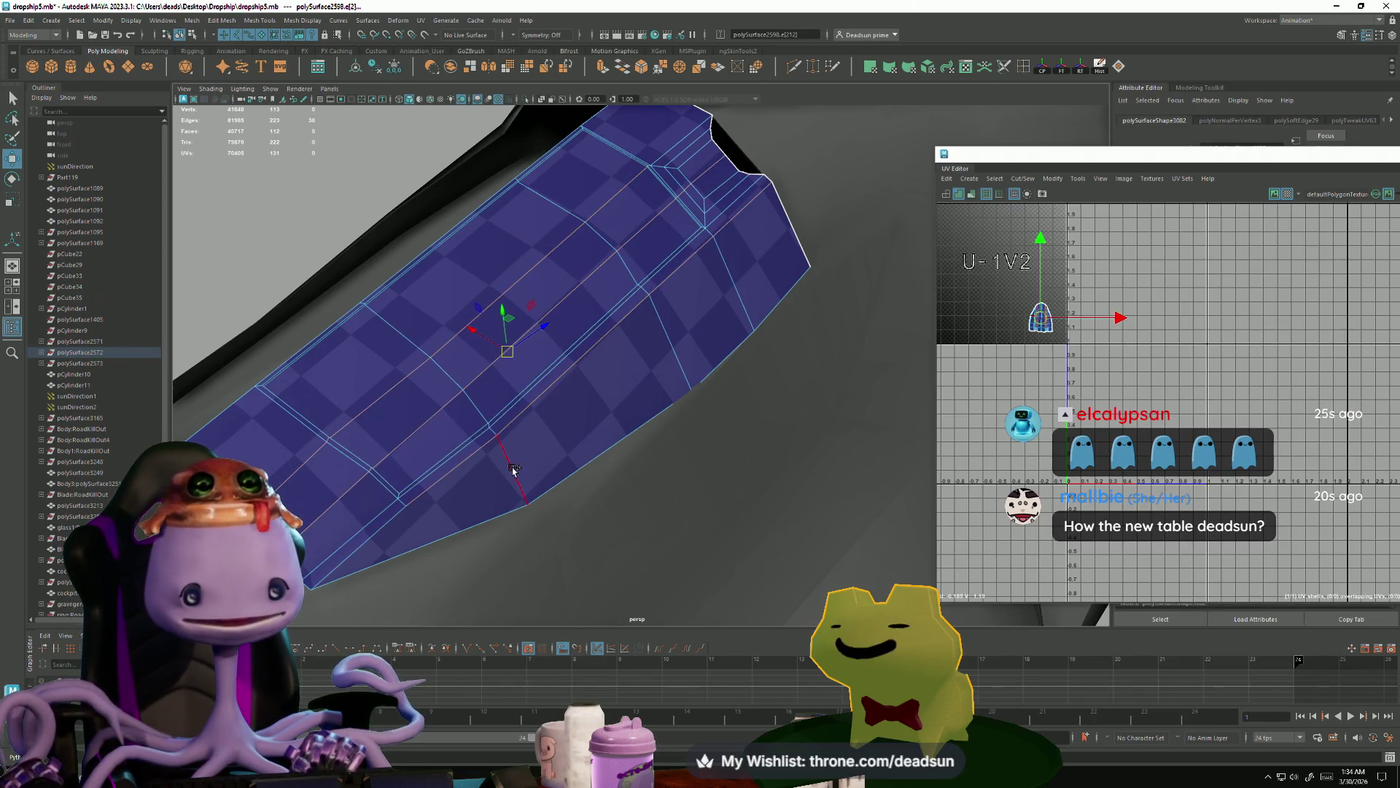
click(399, 511)
shift+click(386, 505)
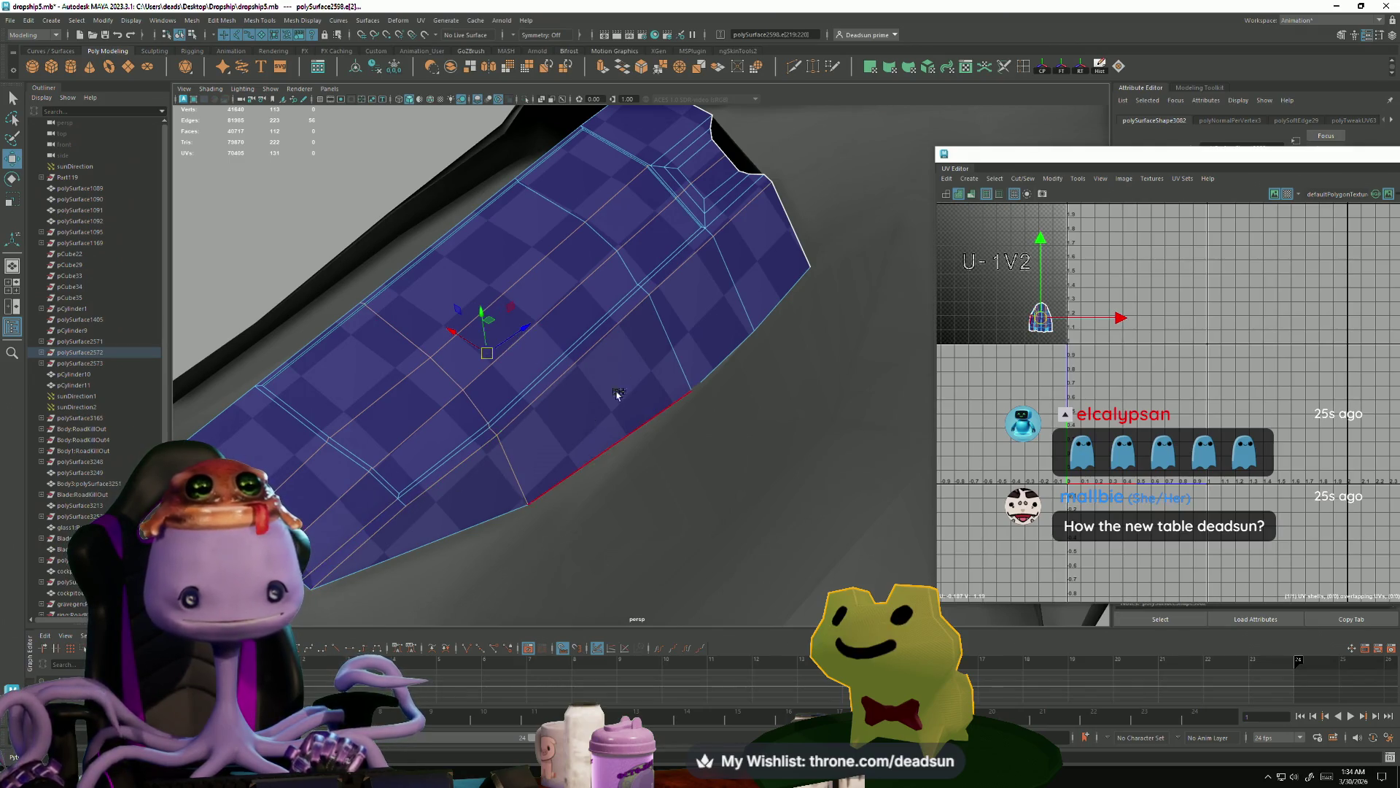
shift+double_click(735, 299)
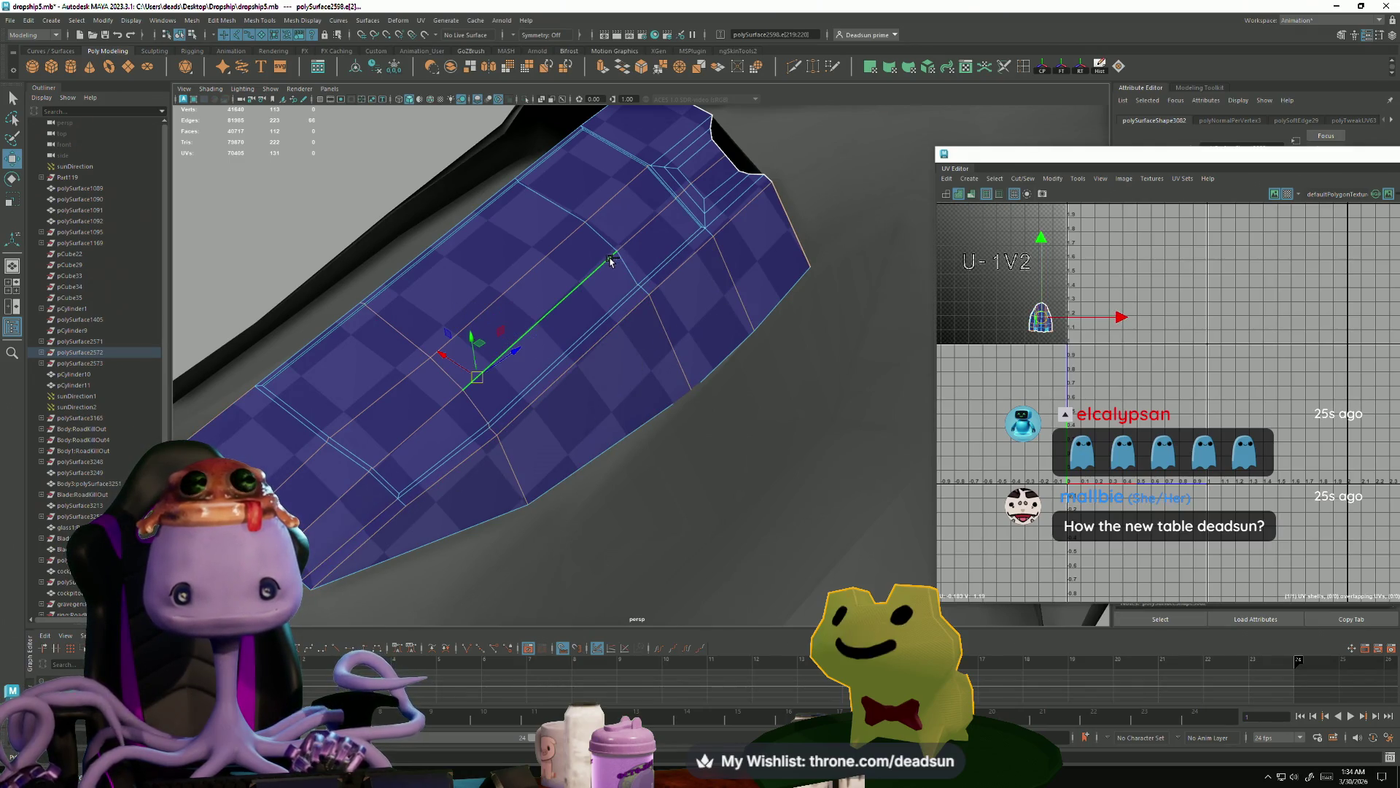
mouse_move(453, 295)
alt+mouse_down()
mouse_move(569, 369)
mouse_move(612, 334)
mouse_move(556, 365)
alt+mouse_up()
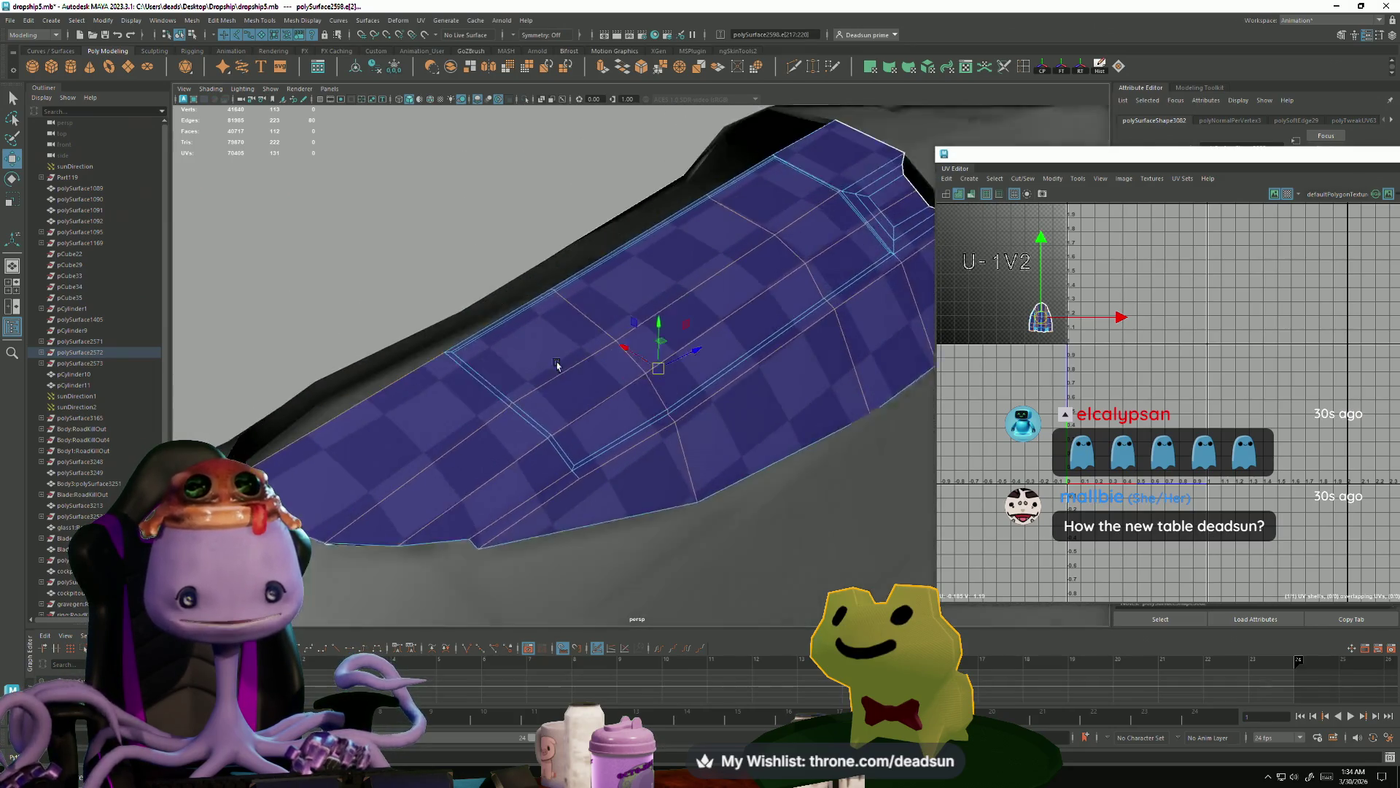
key(alt+Tab)
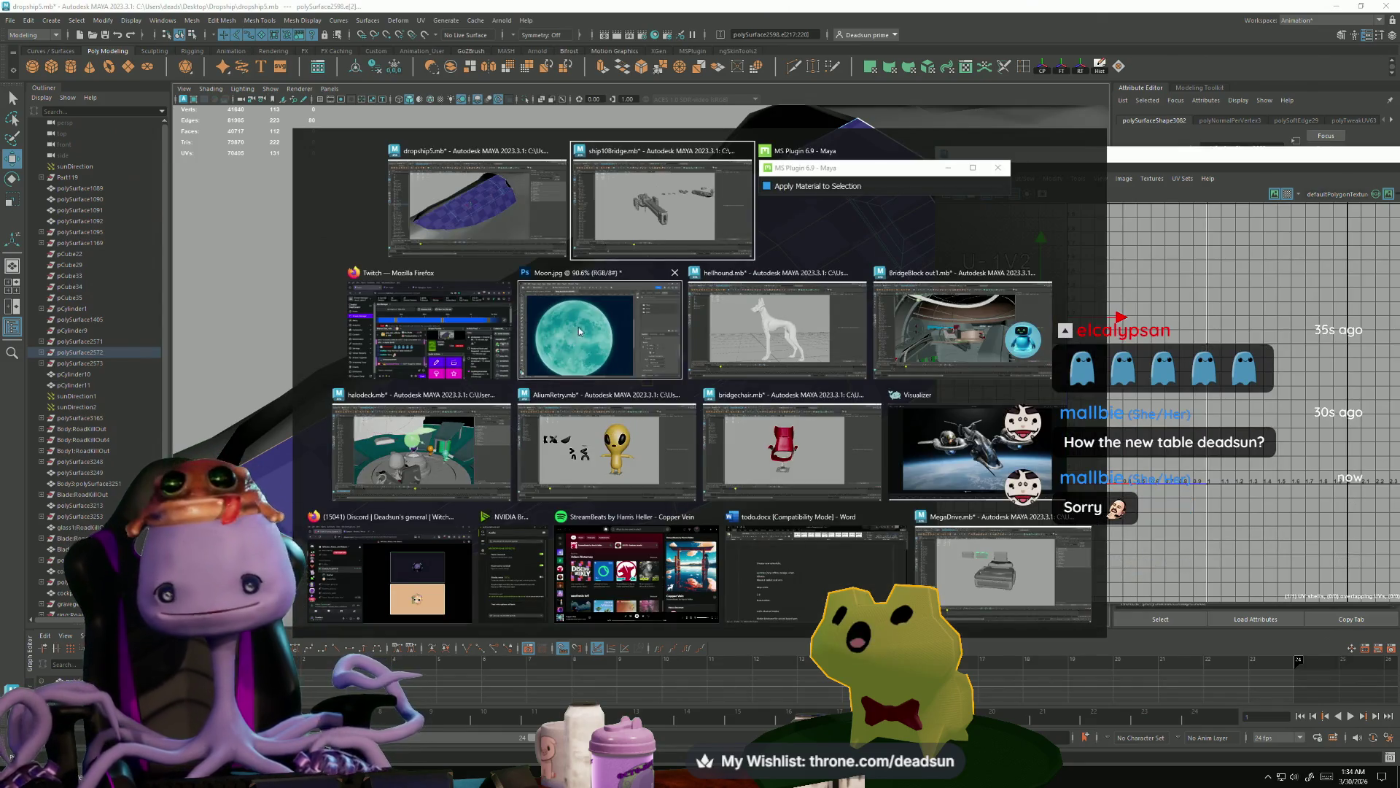
key(Escape)
key(alt+Tab)
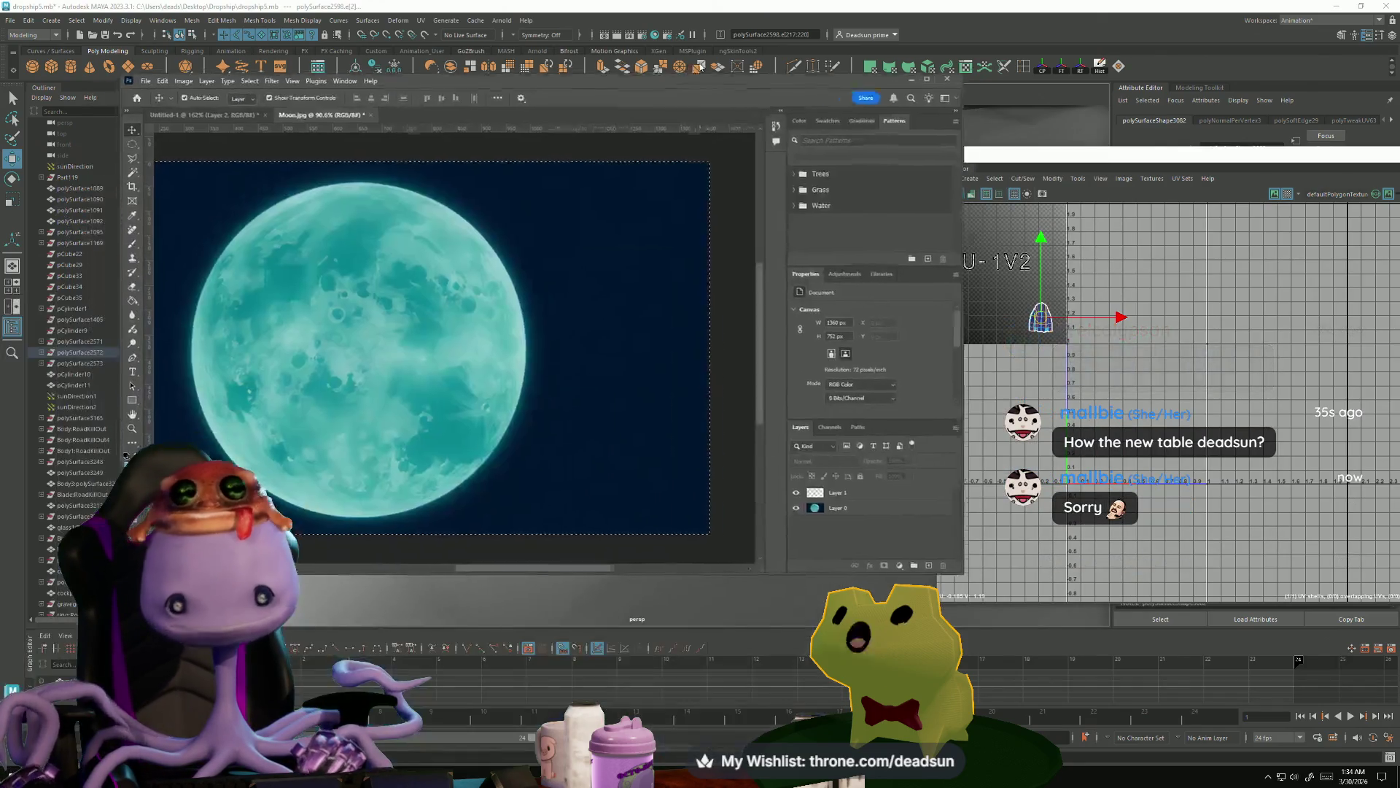
alt+scroll(518, 300, up, 3)
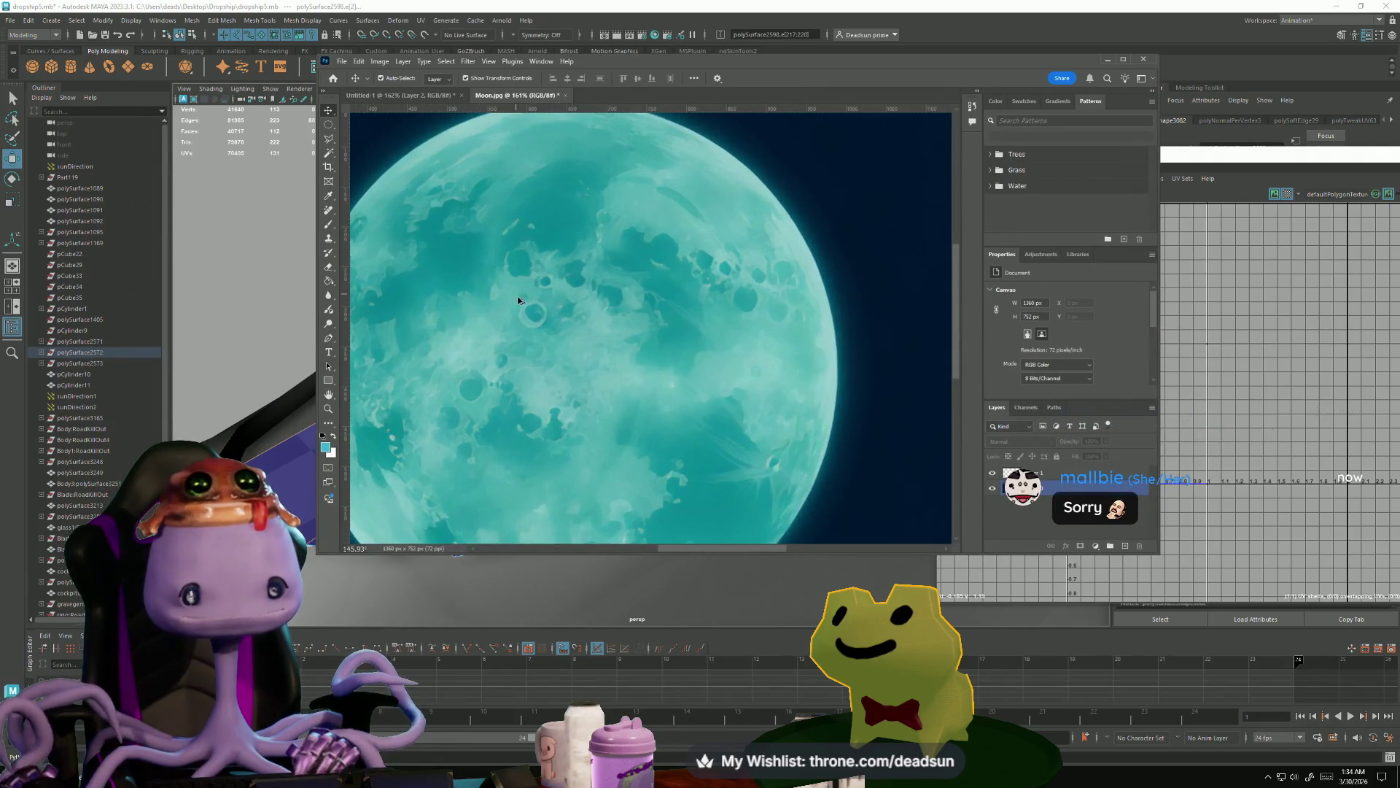
alt+scroll(535, 308, down, 3)
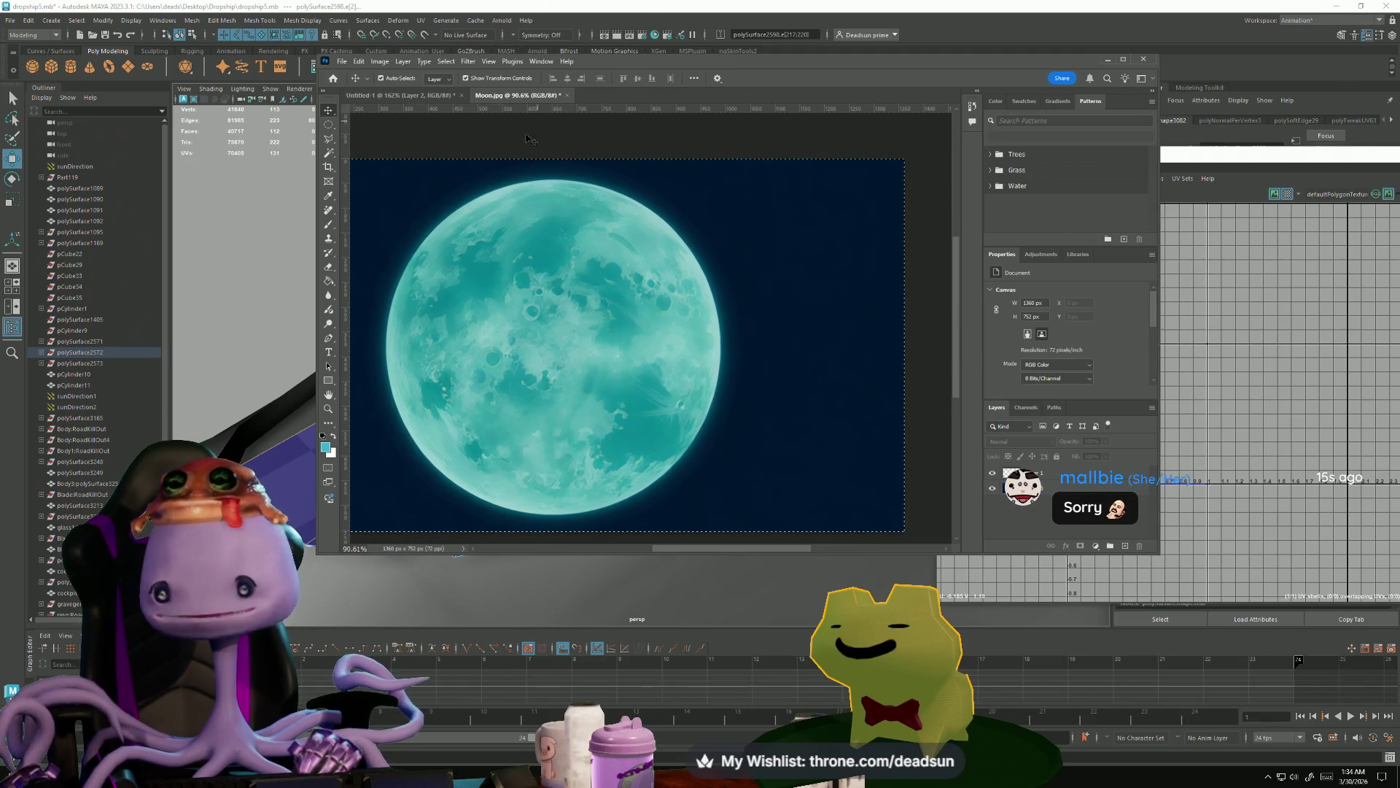
alt+scroll(500, 332, up, 5)
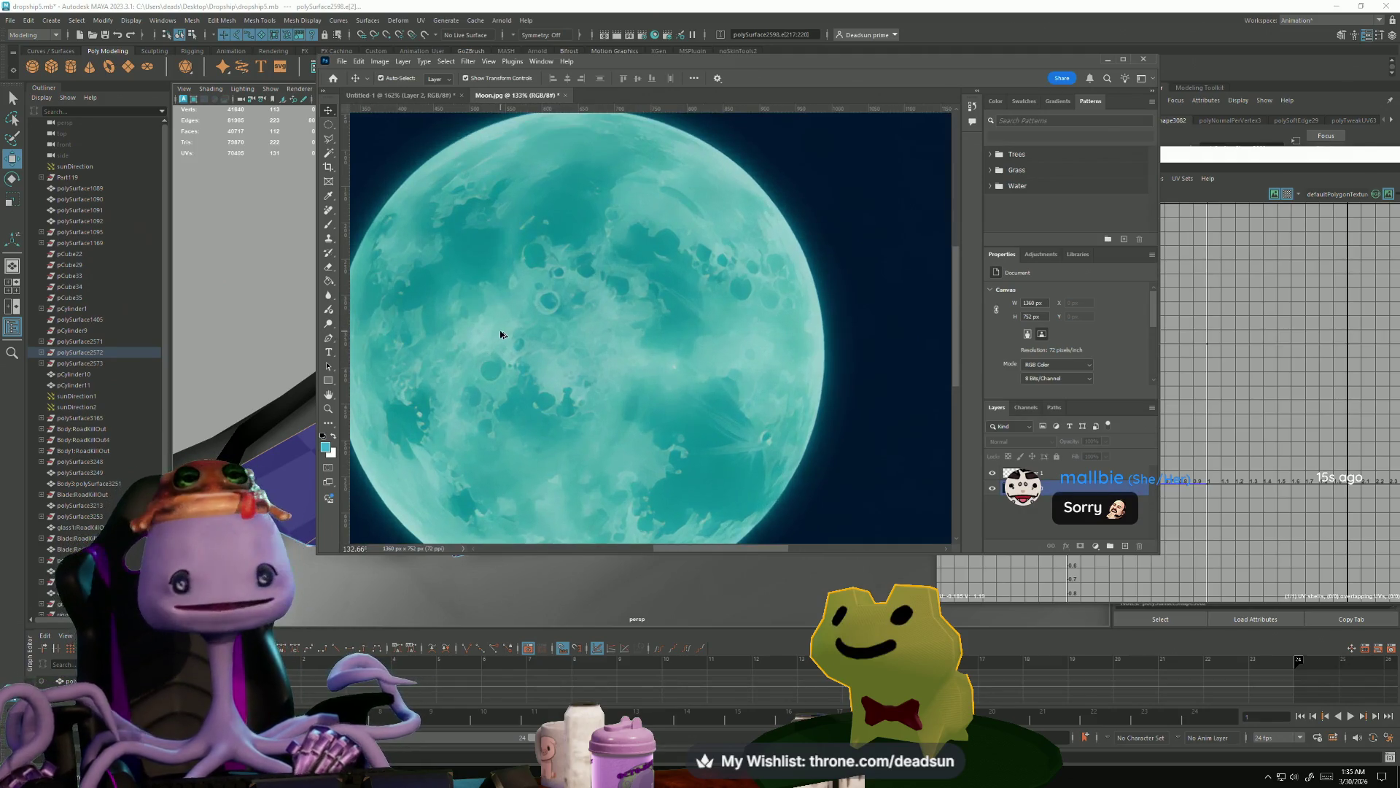
alt+scroll(527, 330, down, 2)
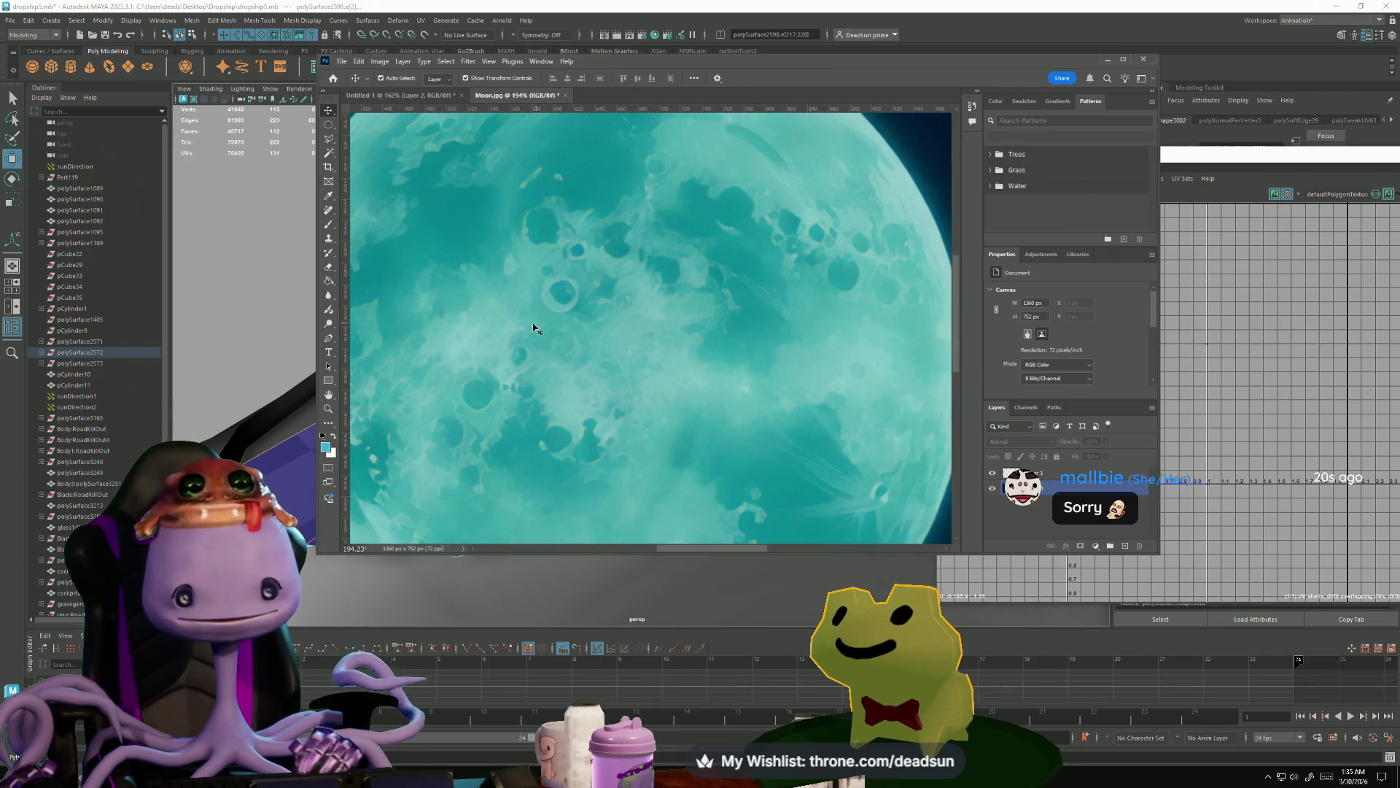
alt+scroll(535, 329, down, 2)
alt+scroll(554, 348, down, 2)
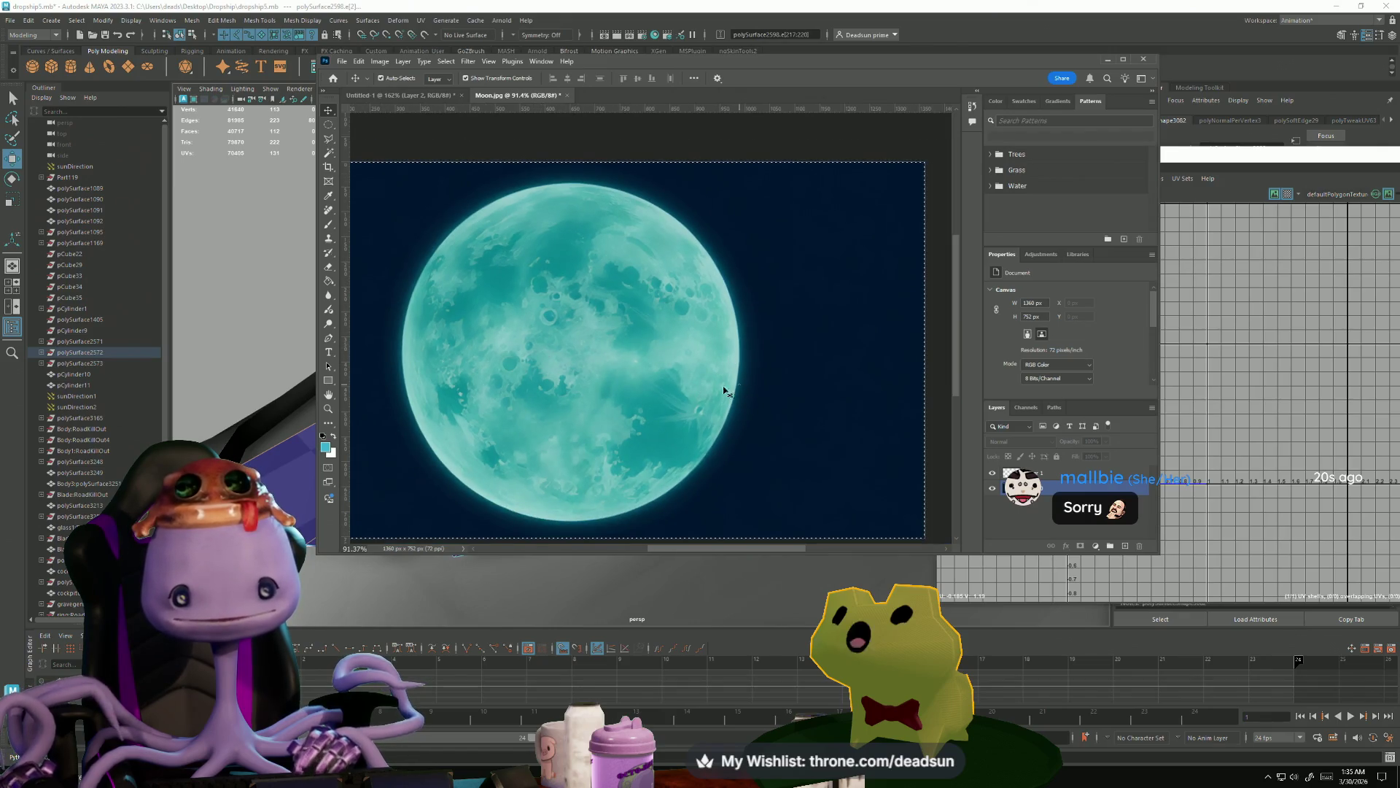
key(alt+Tab)
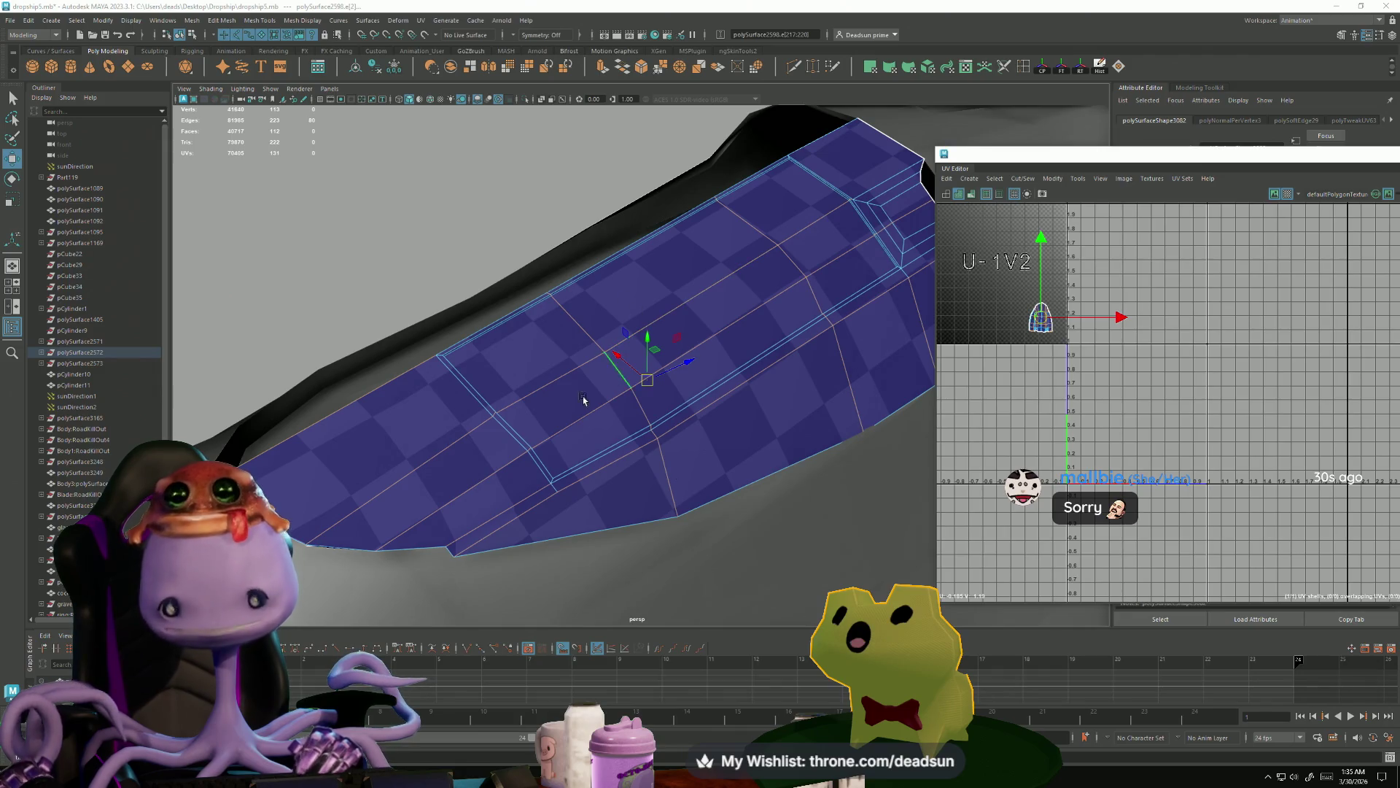
- Set the softness of the selected wing panel edges
mouse_move(700, 363)
alt+mouse_down()
mouse_move(640, 365)
mouse_move(427, 122)
alt+mouse_up()
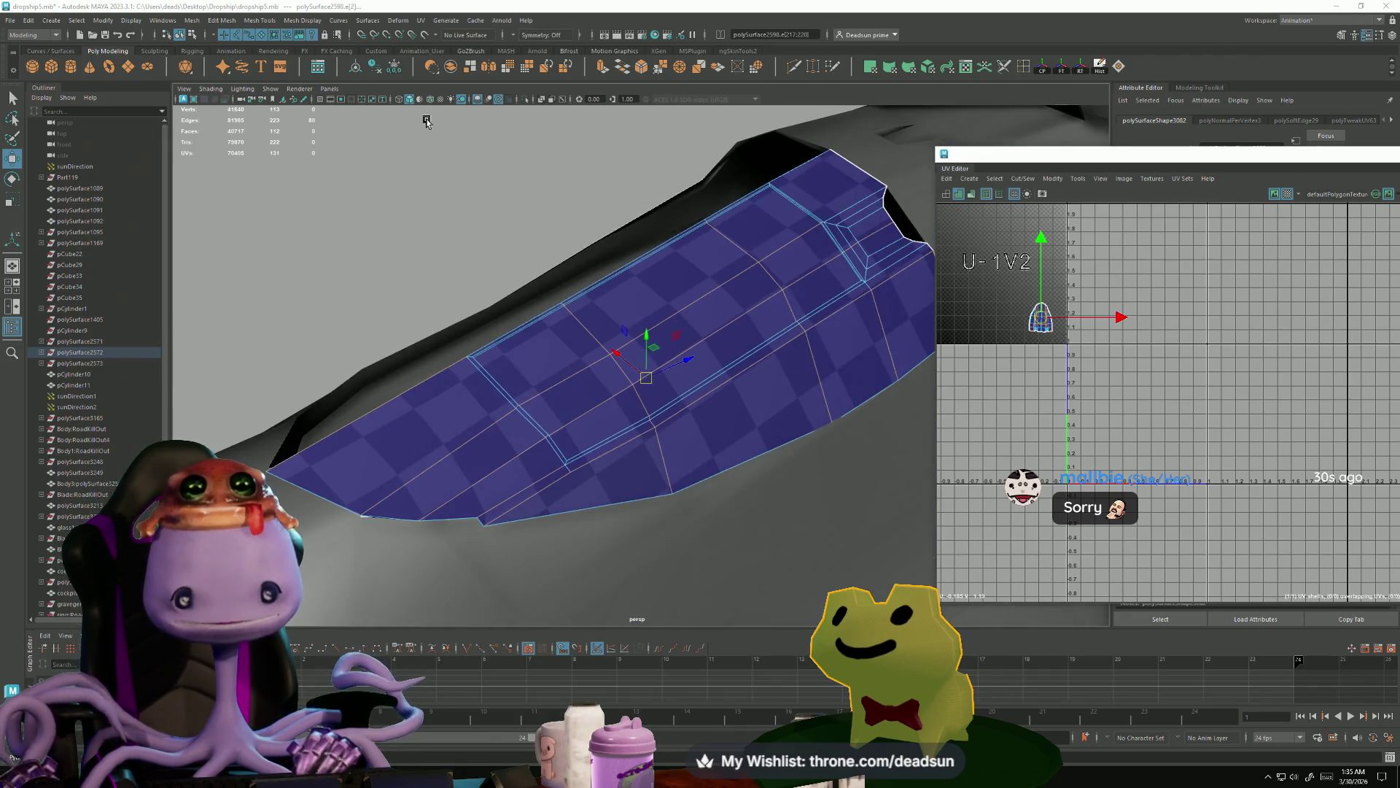
click(290, 24)
click(359, 152)
right_drag(656, 328, 656, 292)
click(453, 288)
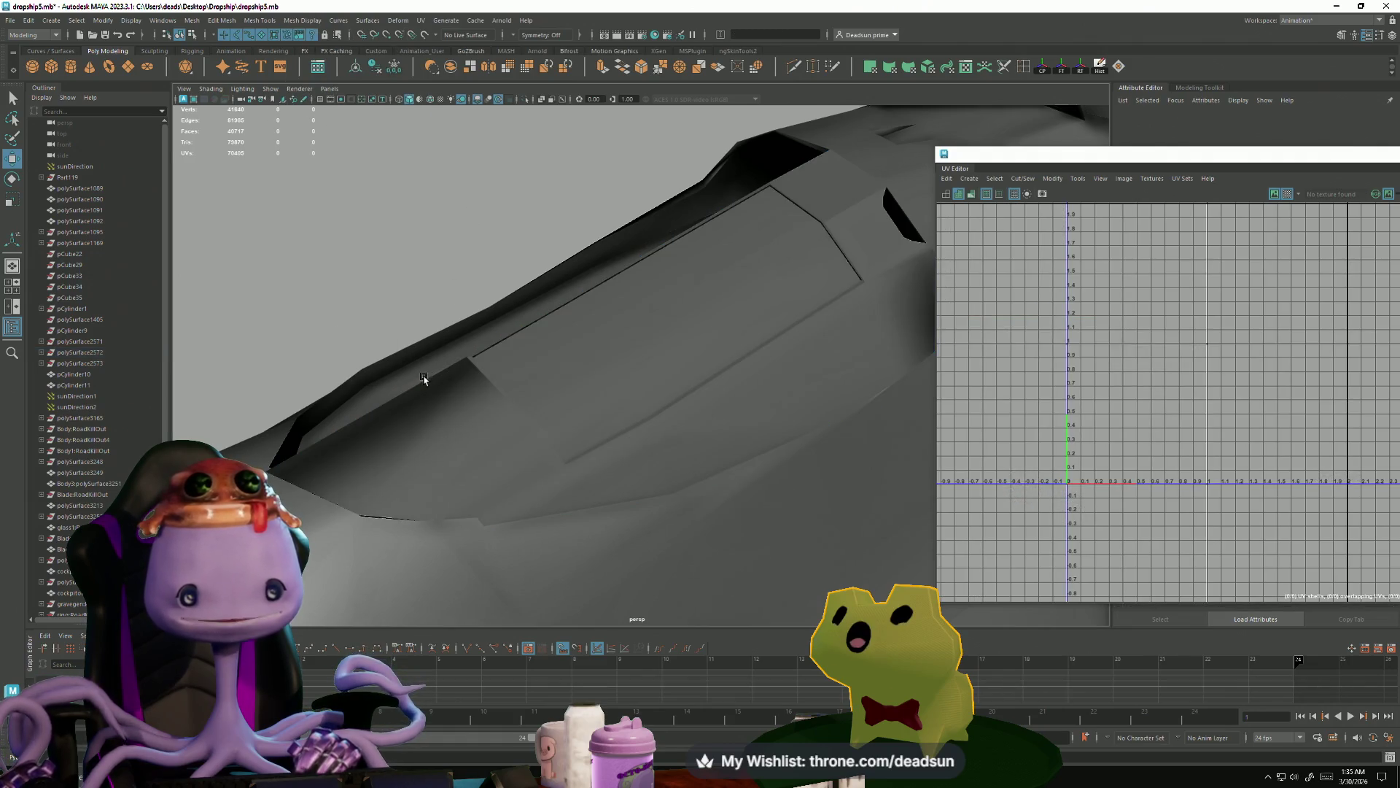
- Select an edge on the checkered hull panel and apply soft/hard edges to it
click(563, 381)
key(F10)
click(572, 372)
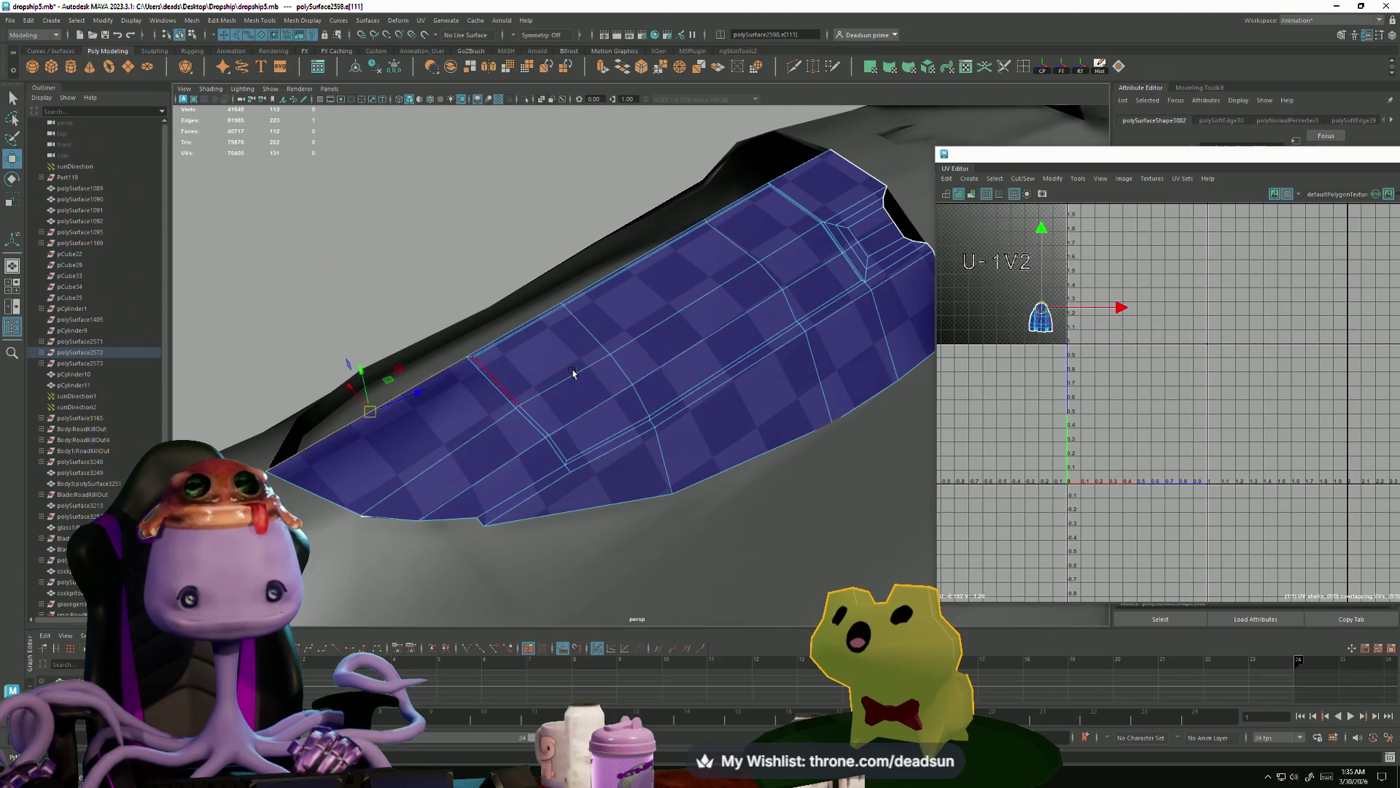
scroll(572, 372, down, 3)
mouse_move(726, 303)
alt+mouse_down()
mouse_move(641, 313)
mouse_move(591, 349)
mouse_move(554, 335)
alt+mouse_up()
click(222, 21)
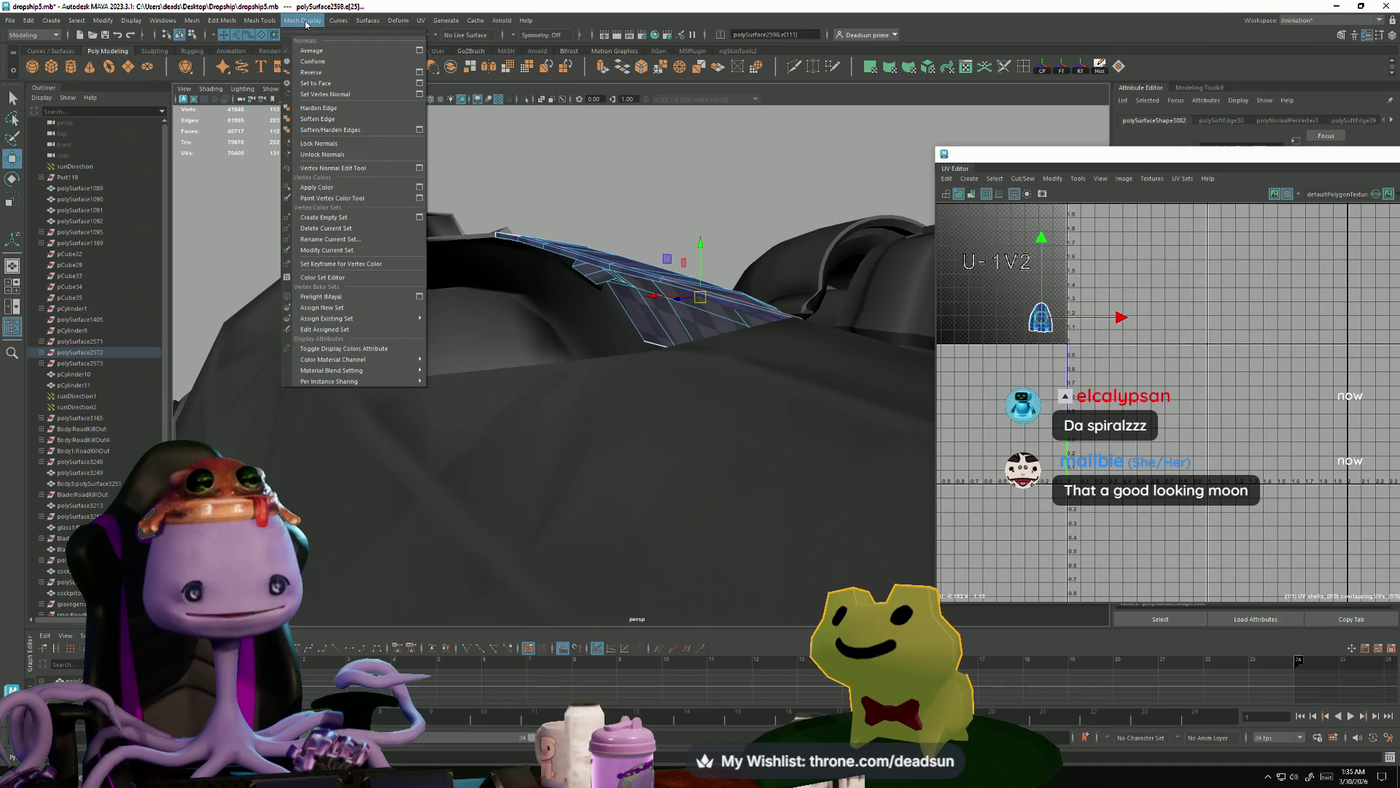
click(321, 130)
mouse_move(321, 138)
alt+mouse_down()
mouse_move(443, 328)
mouse_move(419, 290)
mouse_move(503, 392)
mouse_move(500, 350)
alt+mouse_up()
click(443, 327)
- Select hull panel polySurface2598 and frame the view on one of its faces
scroll(500, 350, up, 5)
click(681, 312)
mouse_move(681, 312)
alt+mouse_down()
mouse_move(612, 308)
mouse_move(644, 304)
mouse_move(641, 379)
mouse_move(572, 366)
mouse_move(611, 329)
alt+mouse_up()
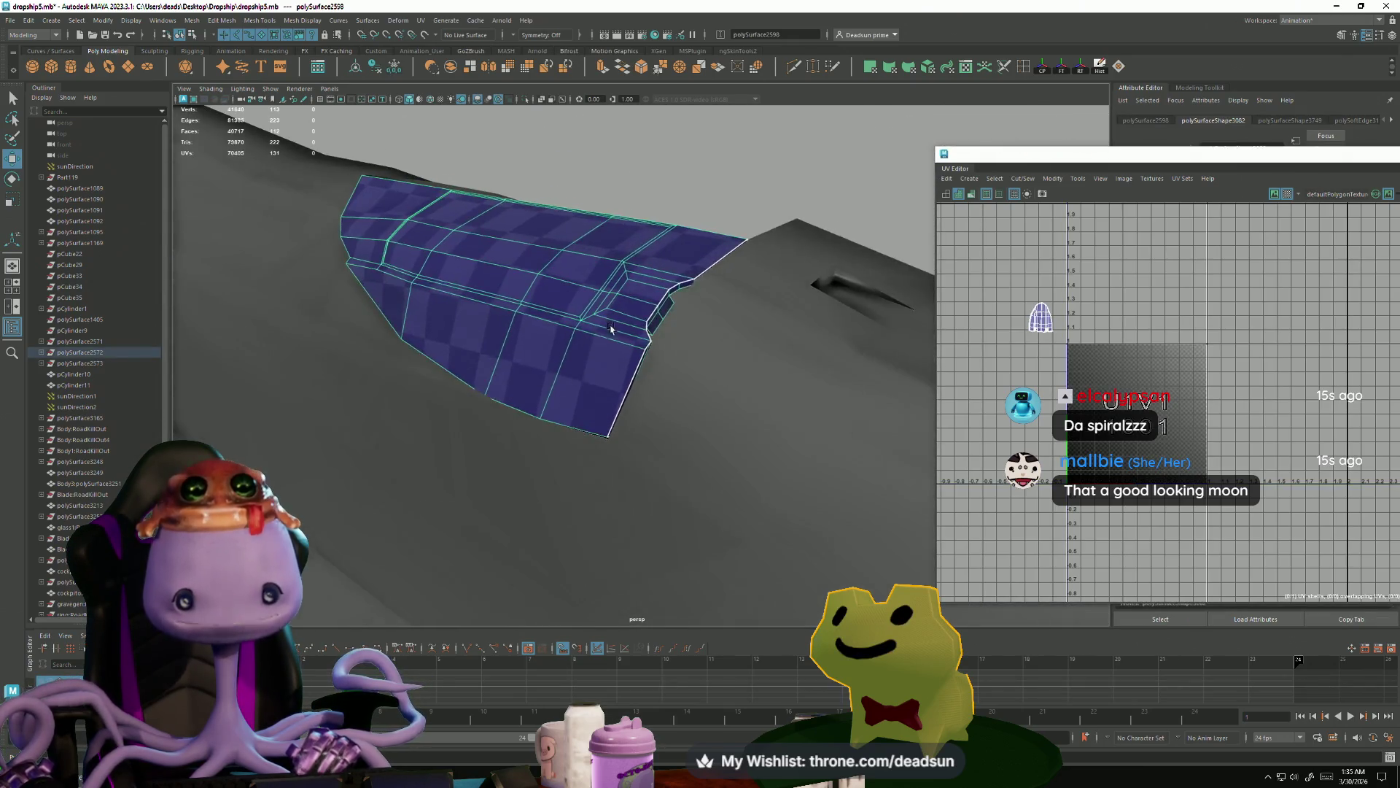
scroll(610, 329, up, 4)
key(F11)
click(643, 230)
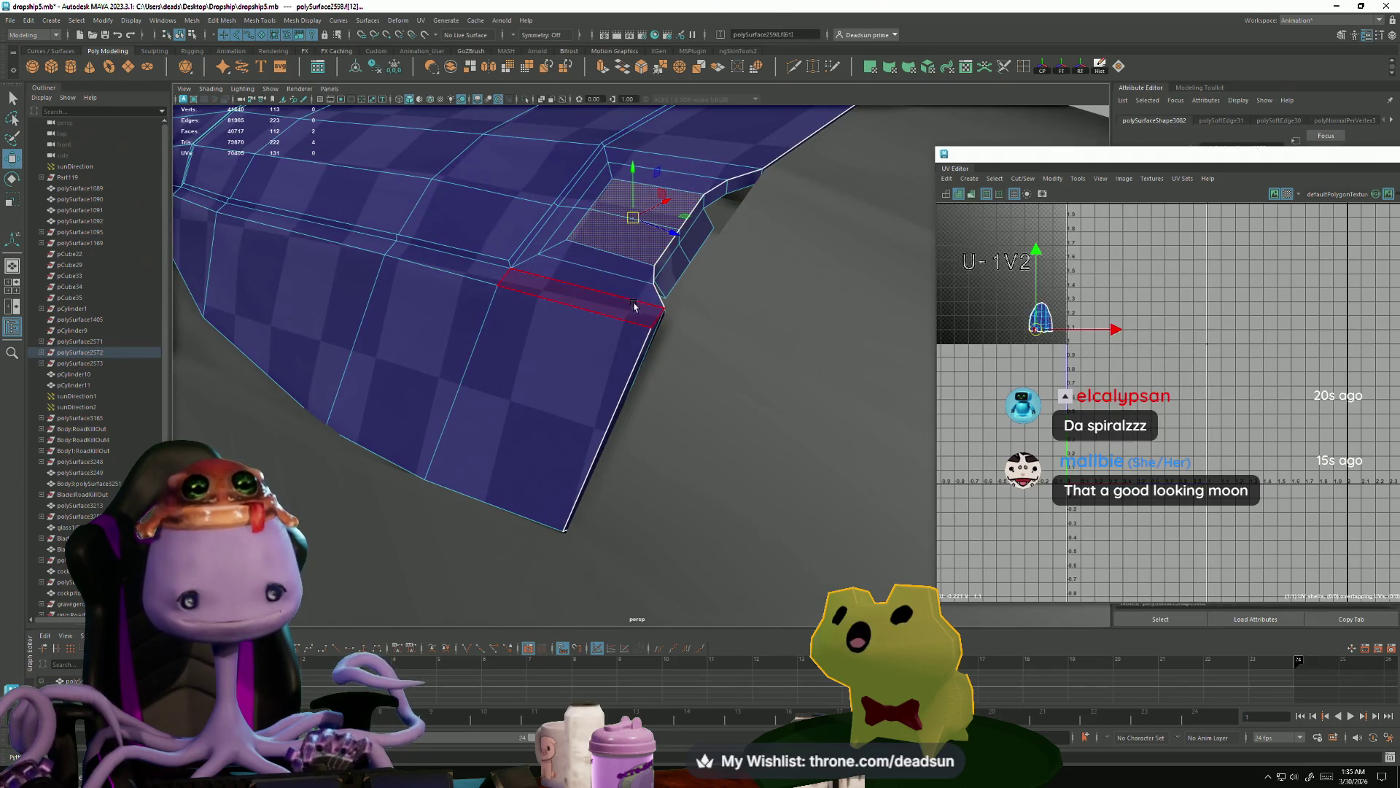
key(f)
scroll(568, 290, down, 3)
mouse_move(568, 290)
alt+mouse_down()
mouse_move(685, 348)
mouse_move(832, 380)
mouse_move(669, 416)
alt+mouse_up()
- Pick the panel's corner vertices, then select the long side hull panel for pivot editing
mouse_move(576, 477)
right_down()
mouse_move(593, 469)
mouse_move(610, 491)
right_up()
click(652, 358)
mouse_move(652, 357)
alt+mouse_down()
mouse_move(646, 512)
mouse_move(646, 435)
mouse_move(553, 431)
alt+mouse_up()
click(612, 532)
mouse_move(613, 532)
alt+mouse_down()
mouse_move(605, 481)
mouse_move(485, 423)
mouse_move(510, 438)
mouse_move(505, 395)
alt+mouse_up()
click(588, 213)
mouse_move(588, 213)
alt+mouse_down()
mouse_move(394, 296)
mouse_move(546, 394)
mouse_move(462, 360)
mouse_move(469, 400)
mouse_move(634, 372)
mouse_move(634, 423)
mouse_move(730, 472)
mouse_move(656, 396)
mouse_move(663, 428)
alt+mouse_up()
click(605, 408)
scroll(604, 408, up, 5)
key(d)
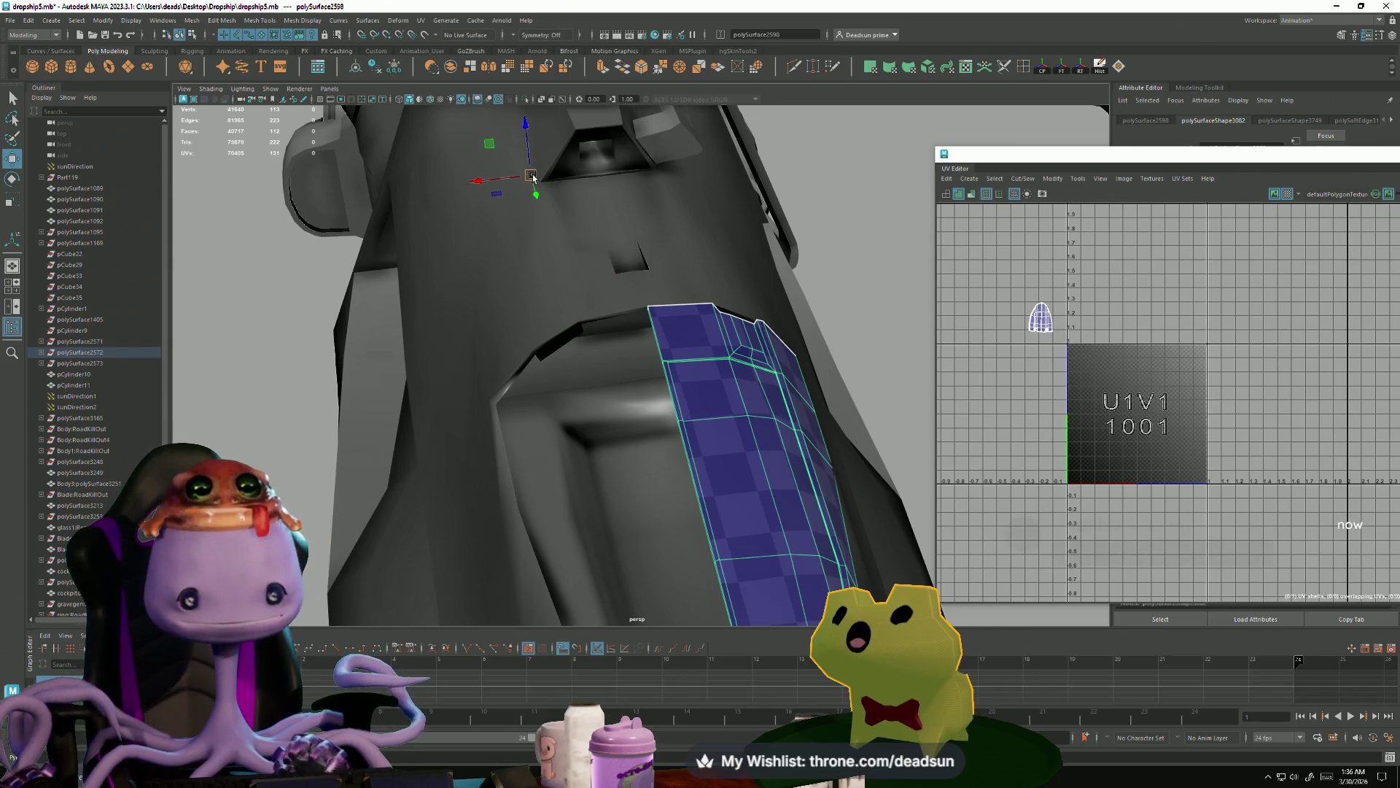
- Undo a stray panel move and snap the pivot to the panel's top corner vertex
drag(532, 176, 569, 229)
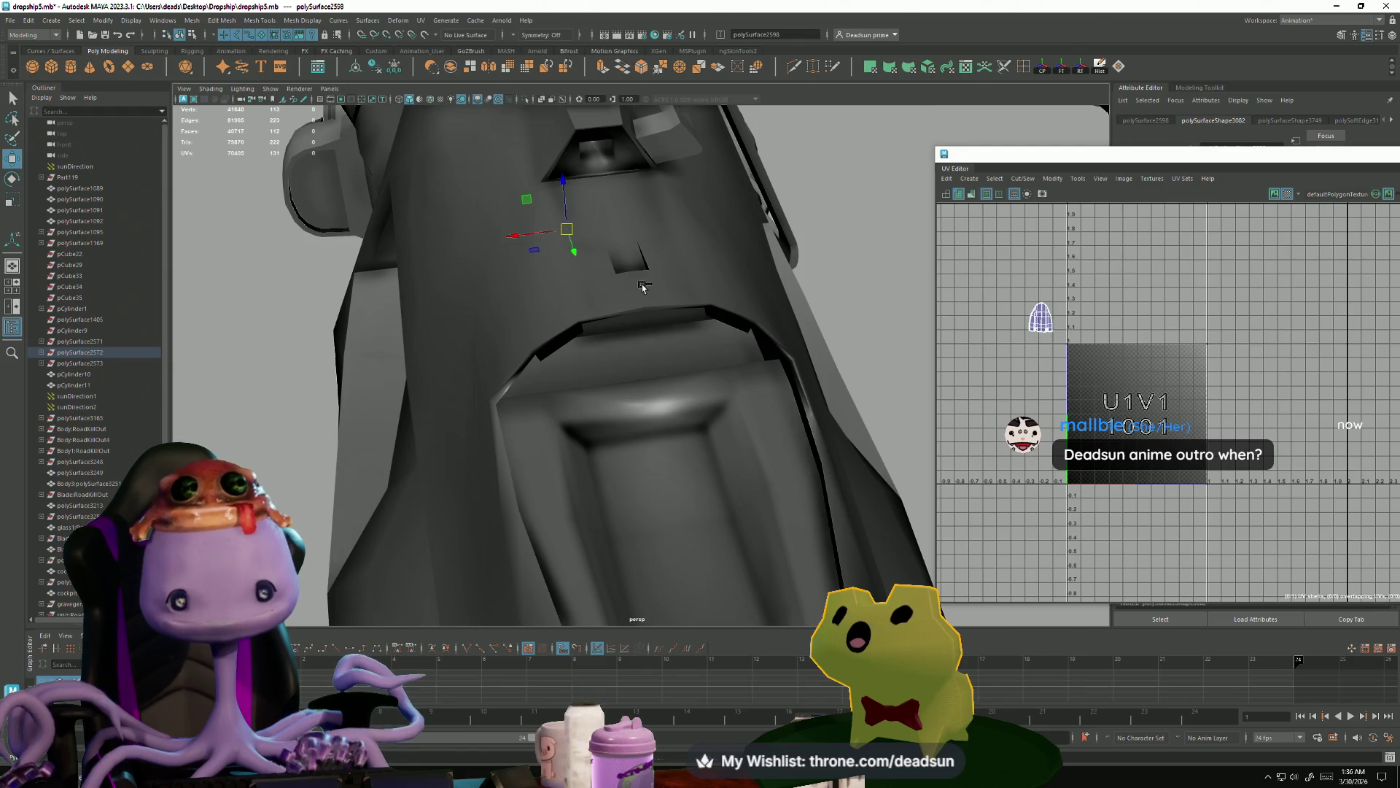
key(ctrl+z)
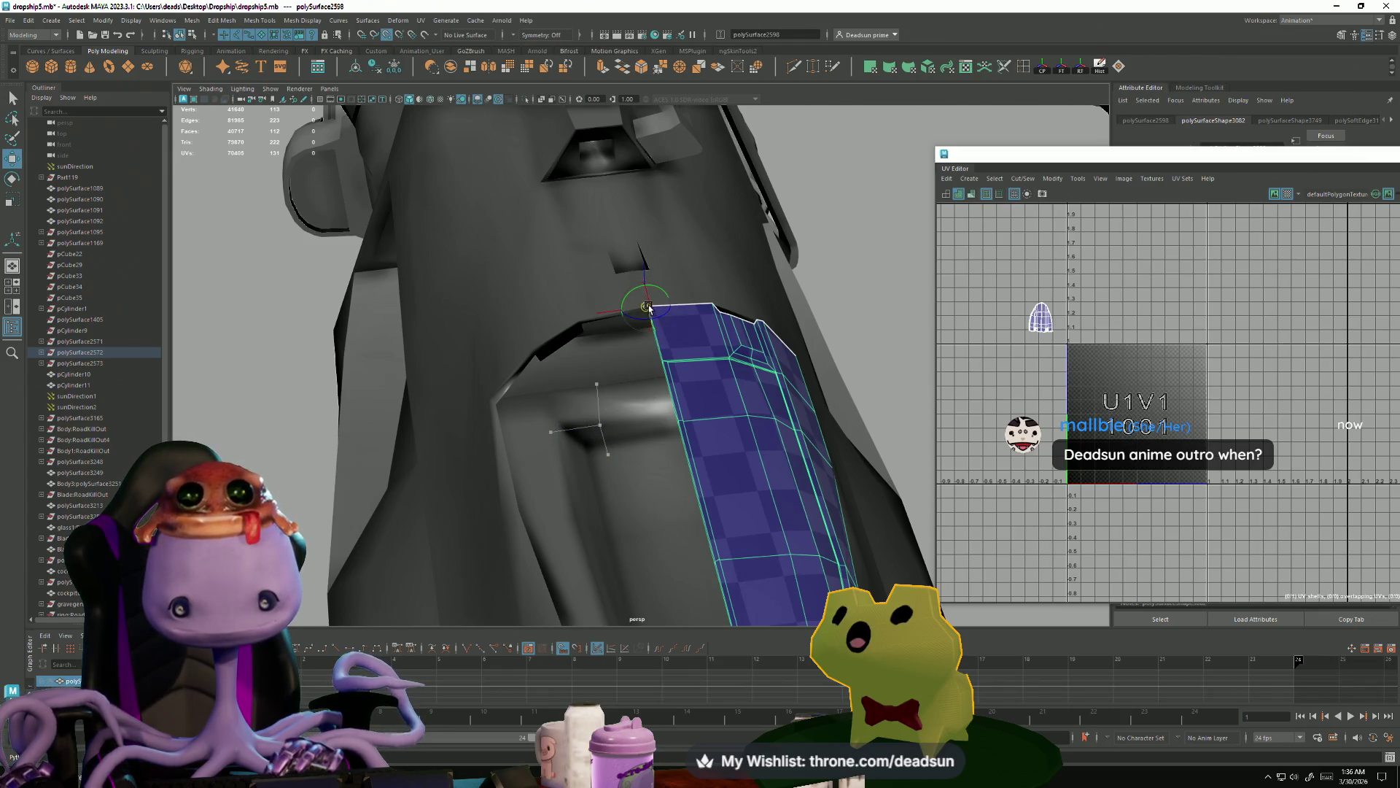
key(d)
mouse_move(621, 406)
alt+mouse_down()
mouse_move(676, 512)
mouse_move(611, 440)
mouse_move(530, 474)
alt+mouse_up()
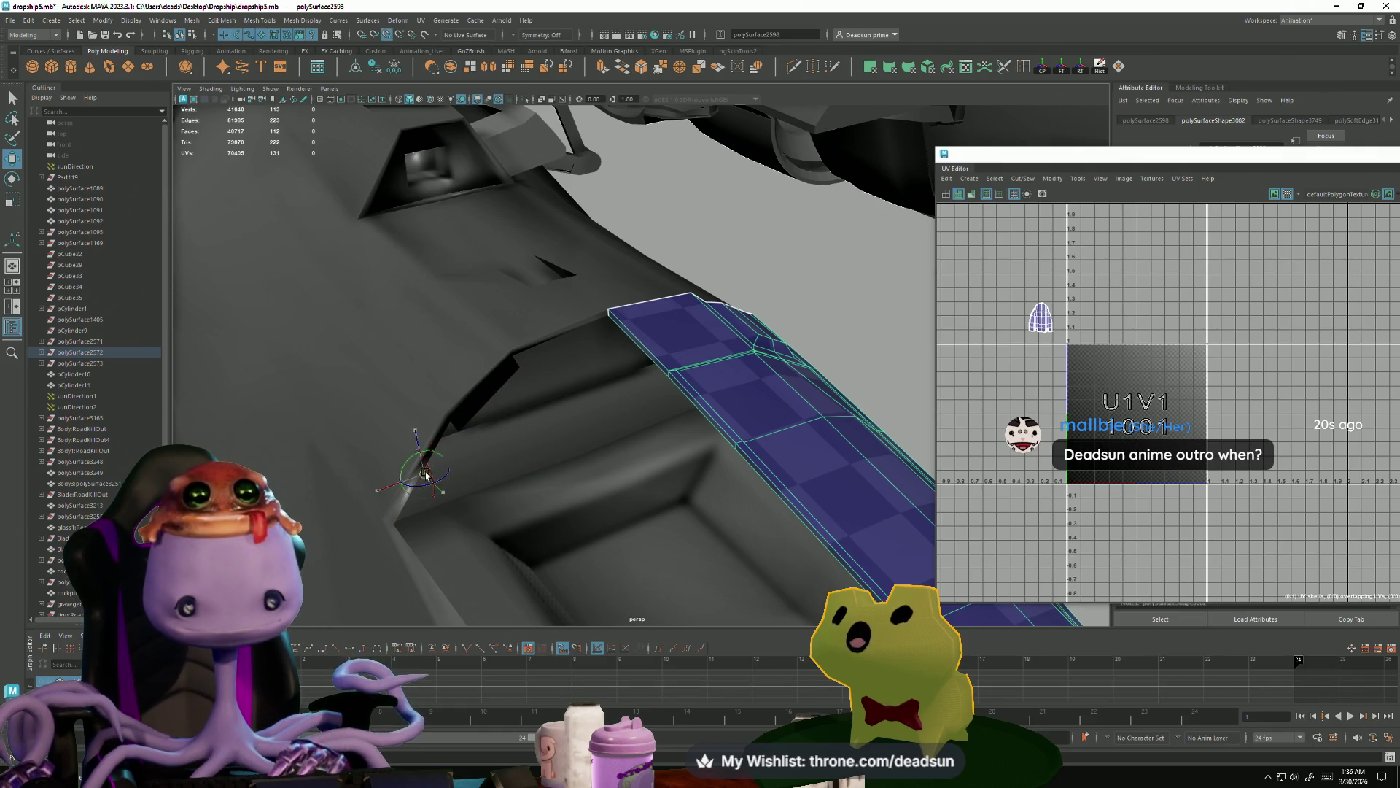
drag(603, 318, 609, 306)
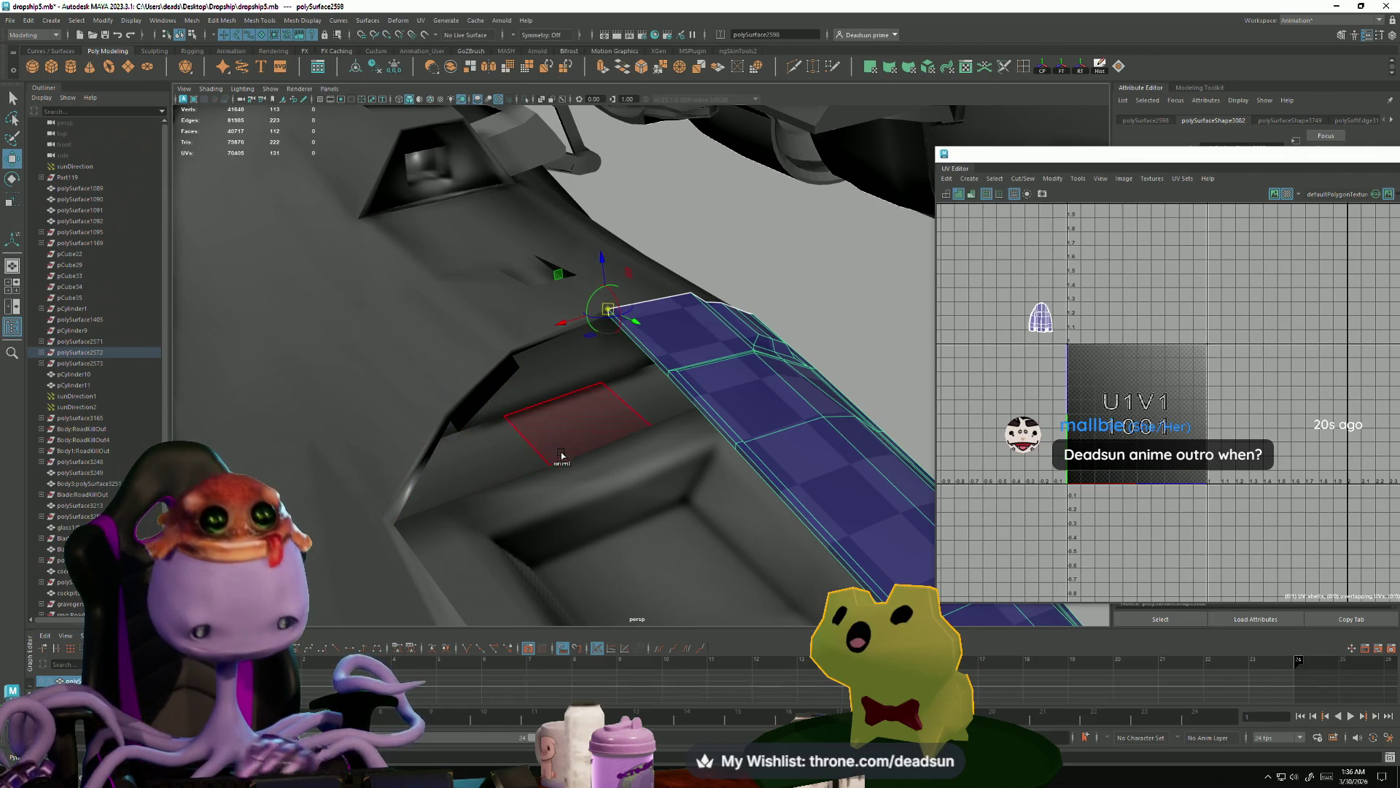
mouse_move(625, 376)
alt+mouse_down()
mouse_move(584, 403)
mouse_move(693, 397)
alt+mouse_up()
- Back in object mode, reselect hull panels polySurface2572 and polySurface2598
right_drag(693, 397, 752, 355)
click(751, 356)
mouse_move(752, 355)
alt+mouse_down()
mouse_move(735, 337)
mouse_move(861, 494)
mouse_move(1143, 479)
alt+mouse_up()
mouse_move(875, 466)
alt+mouse_down()
mouse_move(682, 490)
mouse_move(547, 343)
mouse_move(469, 322)
mouse_move(628, 472)
mouse_move(617, 456)
mouse_move(656, 415)
mouse_move(633, 460)
alt+mouse_up()
scroll(682, 490, up, 4)
right_drag(633, 460, 688, 428)
mouse_move(689, 427)
alt+mouse_down()
mouse_move(681, 374)
mouse_move(540, 438)
mouse_move(528, 379)
mouse_move(568, 403)
mouse_move(558, 459)
mouse_move(606, 359)
alt+mouse_up()
click(563, 442)
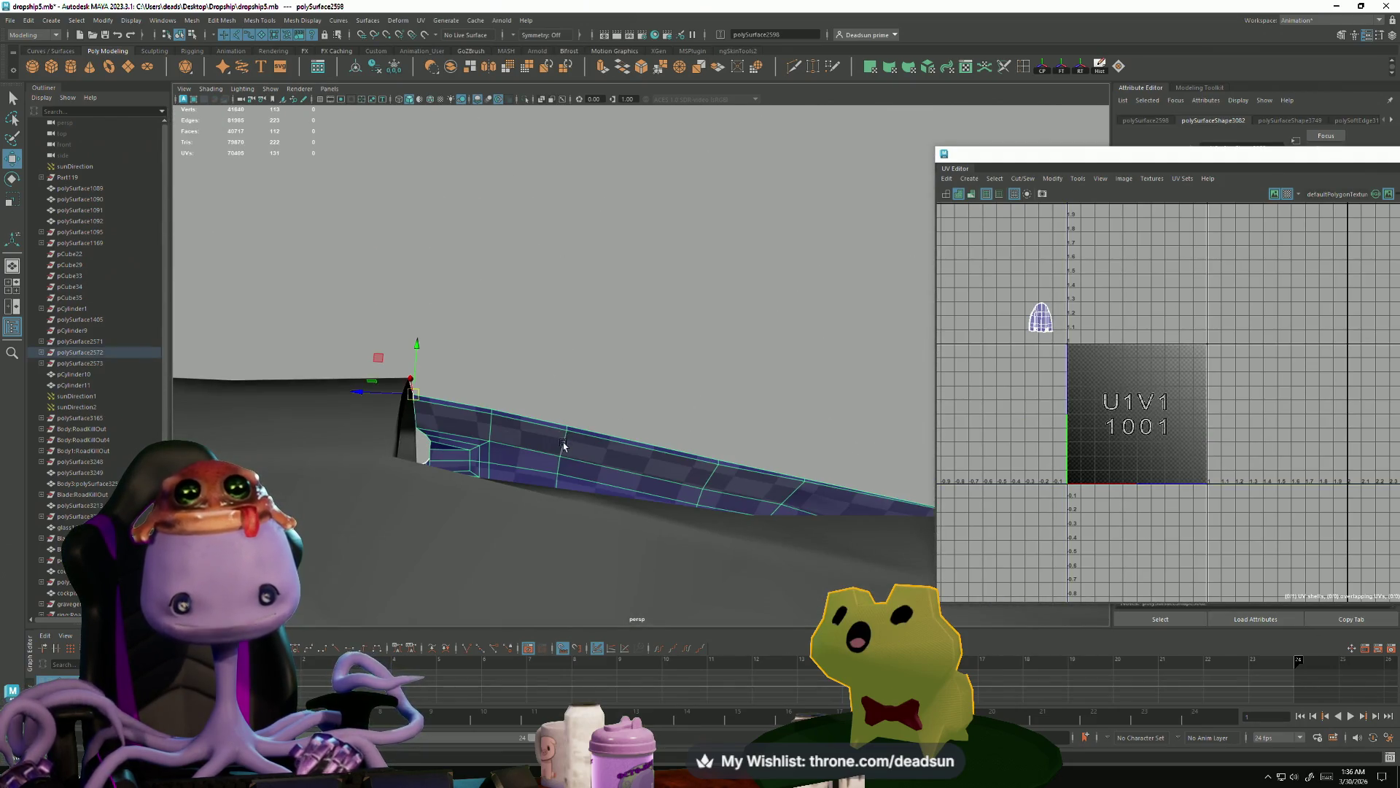
mouse_move(514, 439)
alt+mouse_down()
mouse_move(523, 445)
mouse_move(491, 484)
mouse_move(555, 463)
mouse_move(537, 489)
mouse_move(501, 462)
mouse_move(457, 465)
mouse_move(562, 434)
alt+mouse_up()
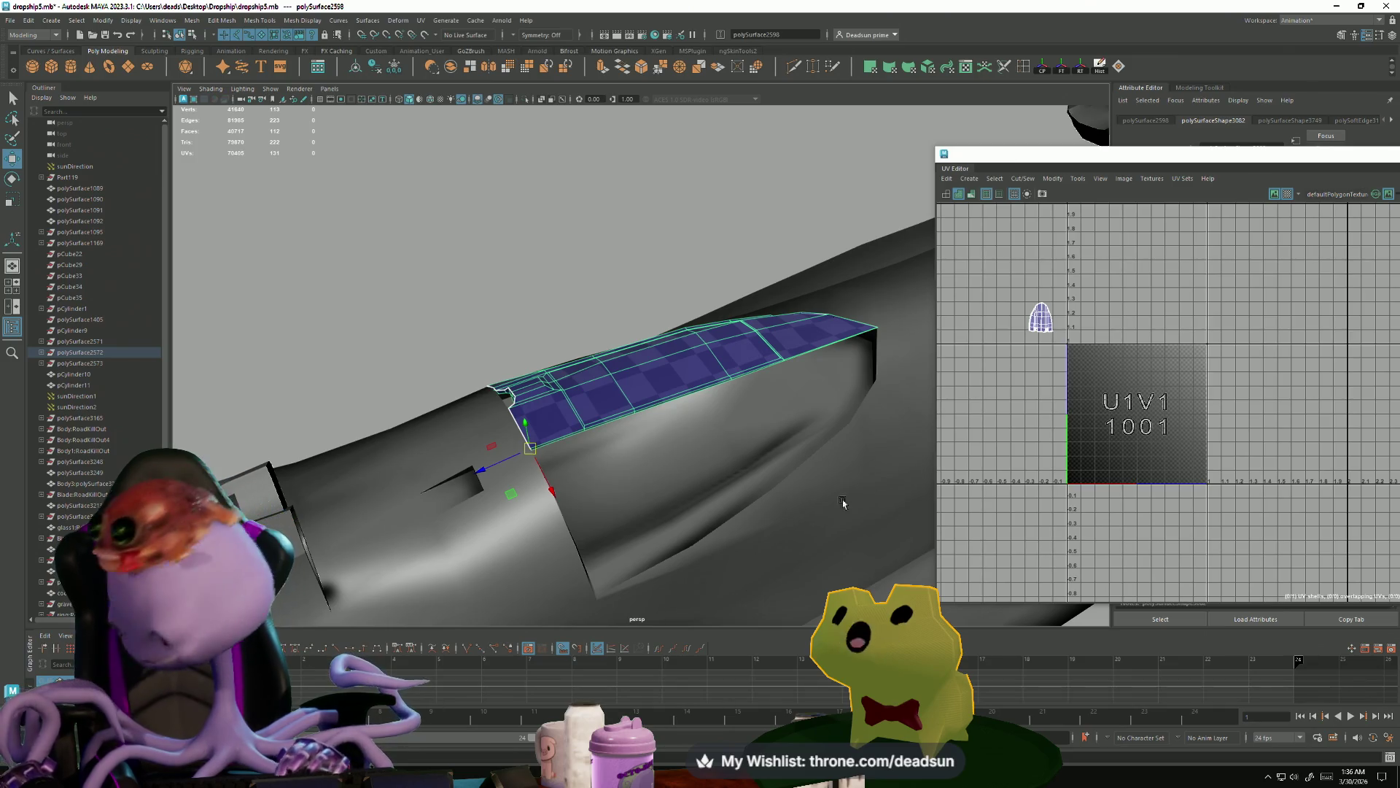
key(alt+Tab)
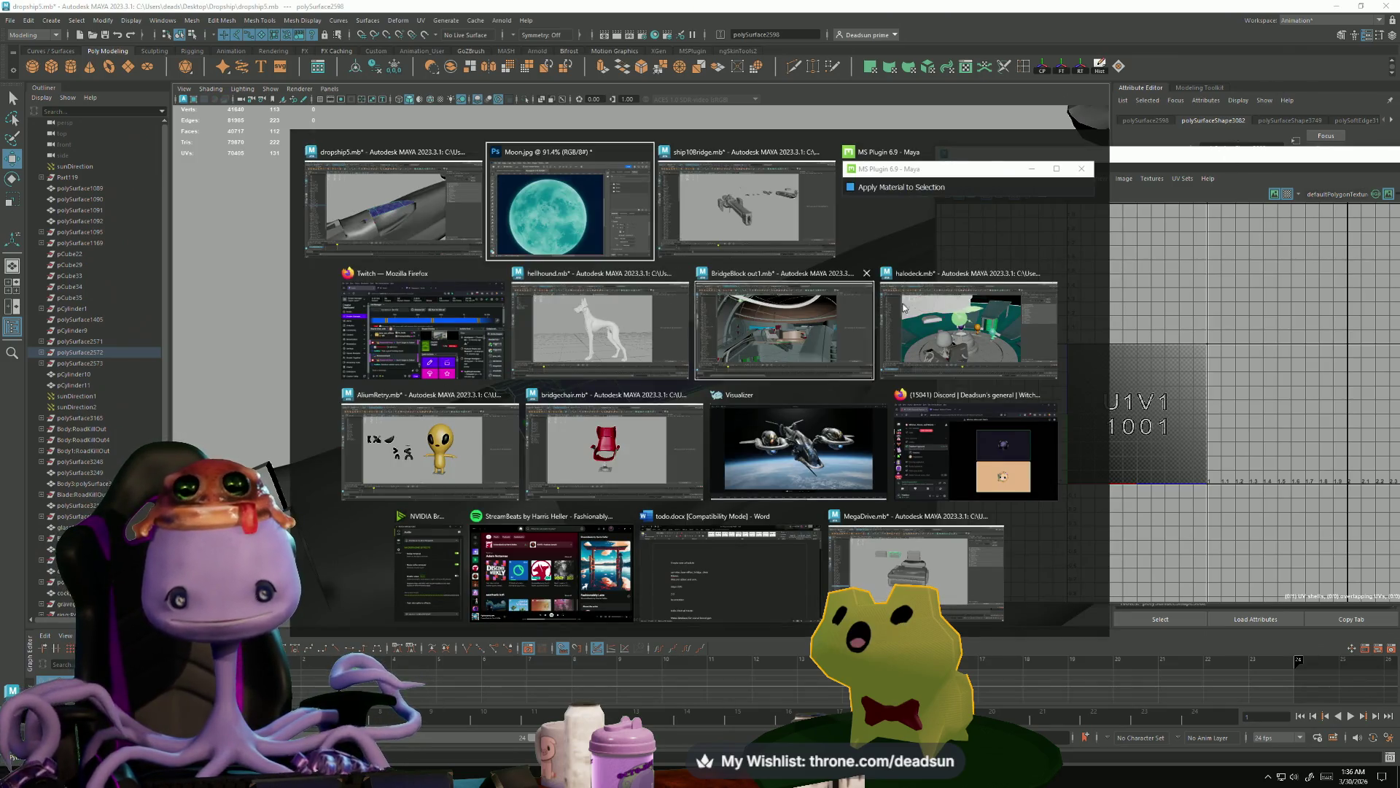
key(Escape)
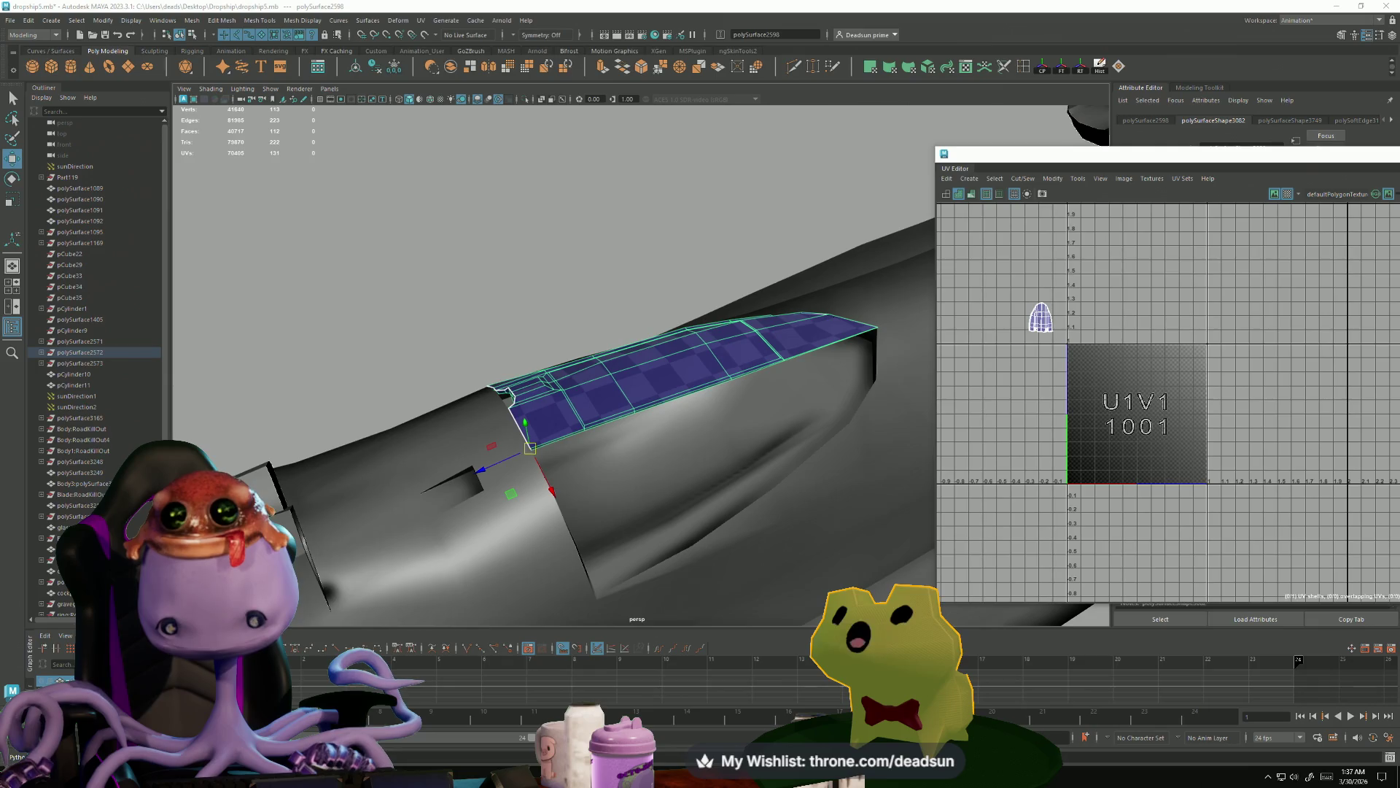
key(alt+Tab)
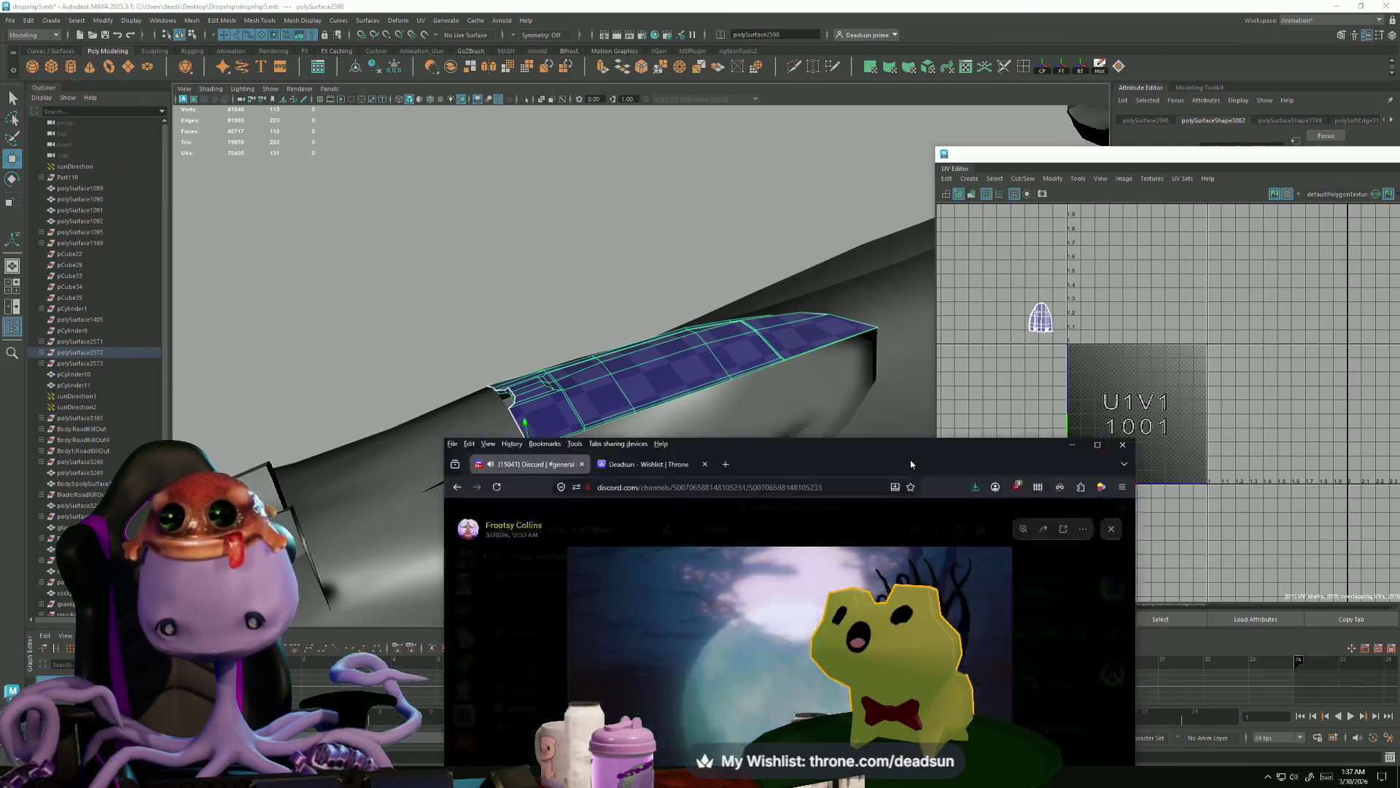
key(super+Up)
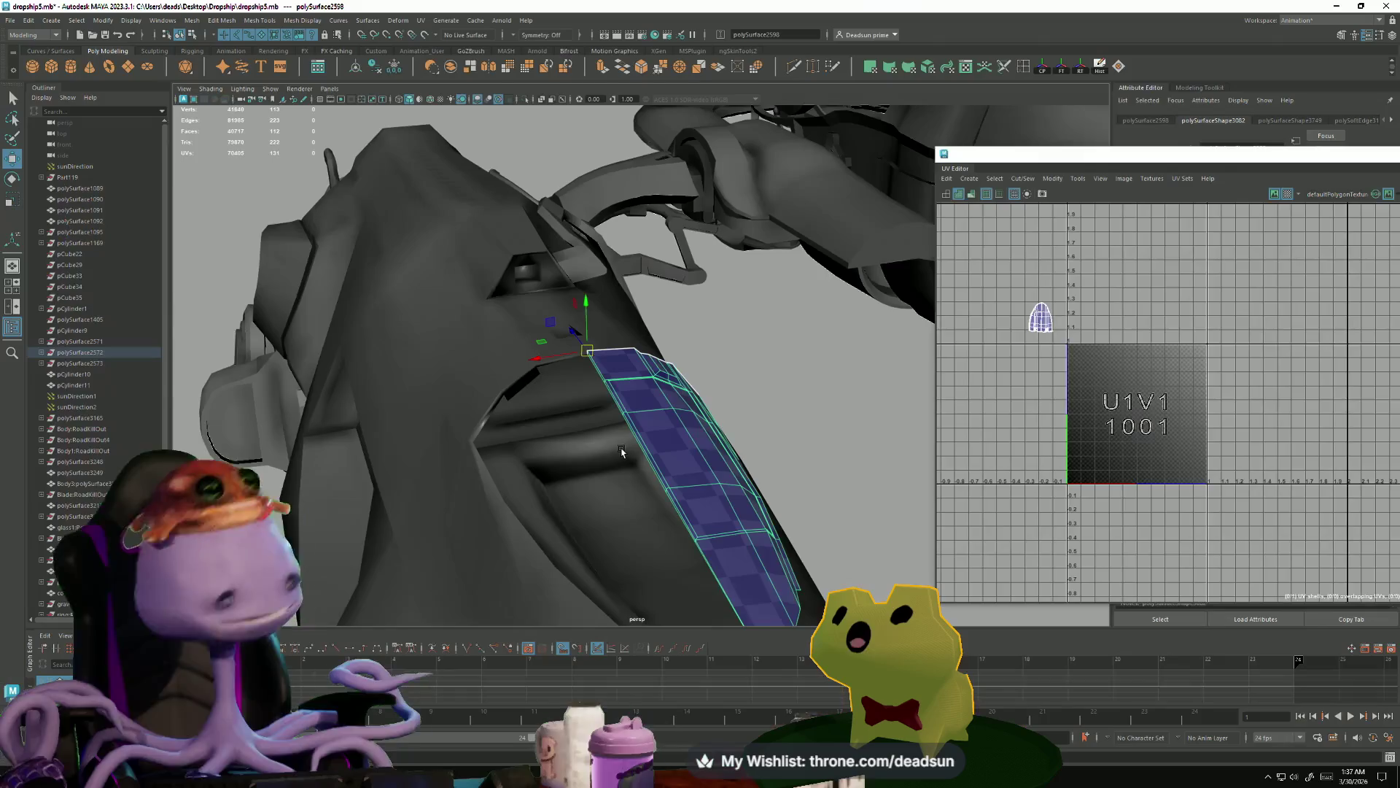
- Apply Mesh > Mirror to the blue underside panel to create its opposite-side copy
click(192, 20)
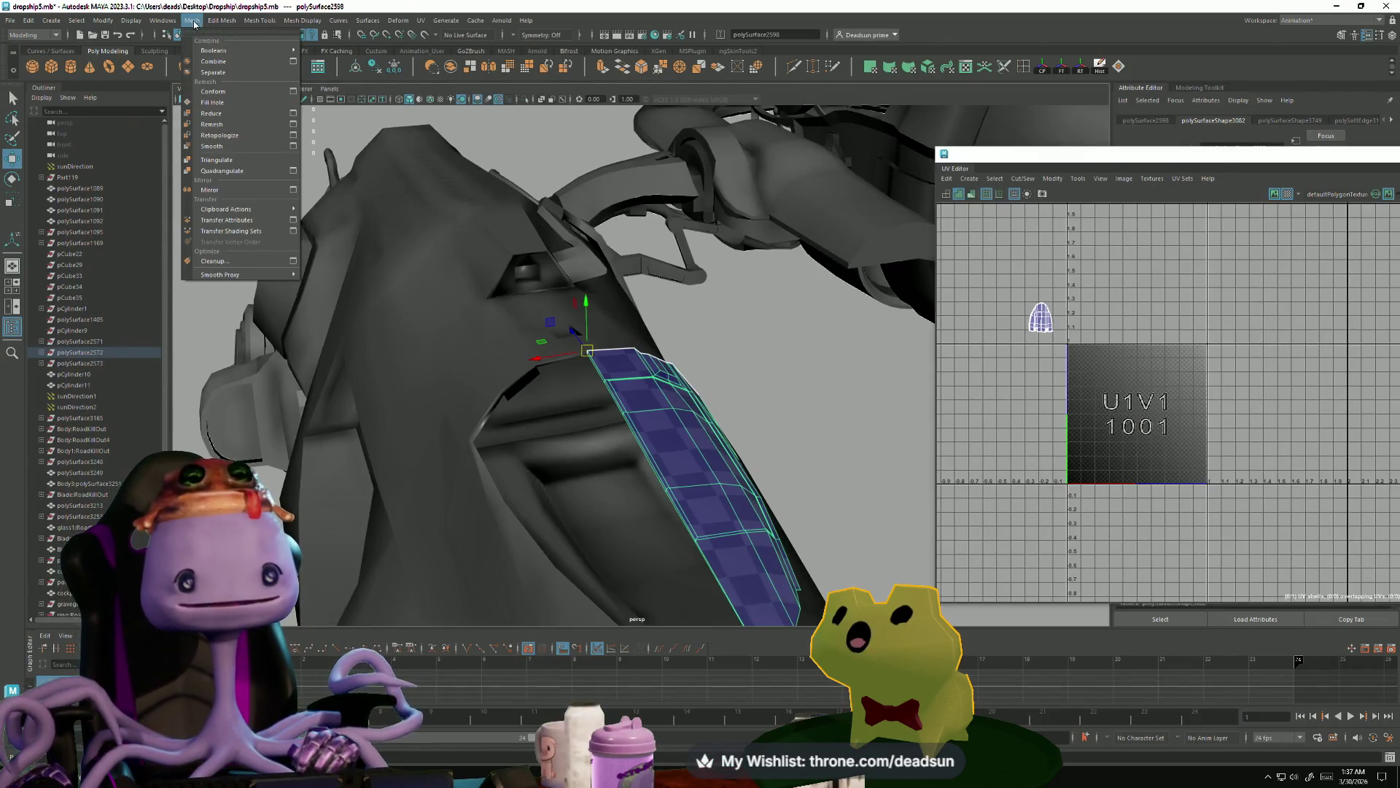
mouse_move(261, 22)
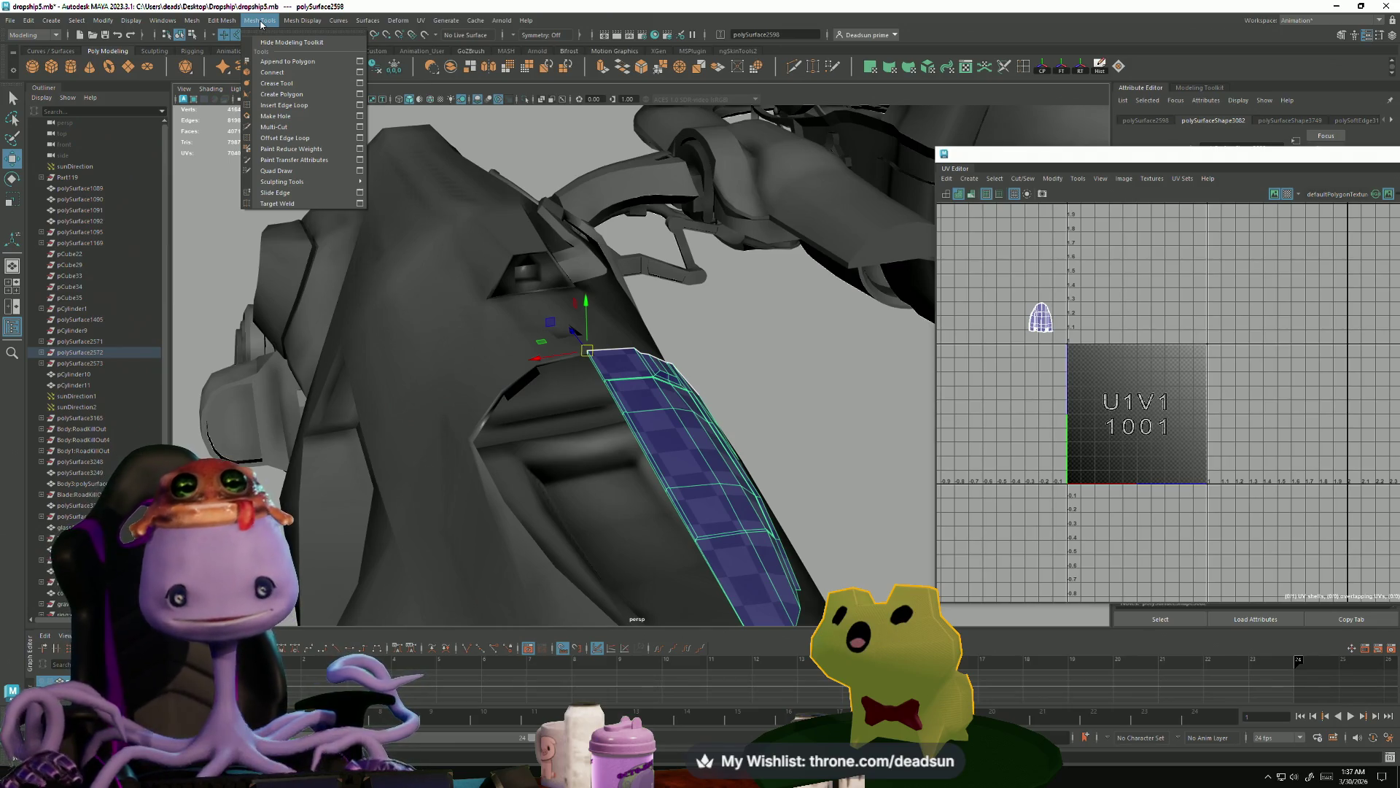
mouse_move(338, 20)
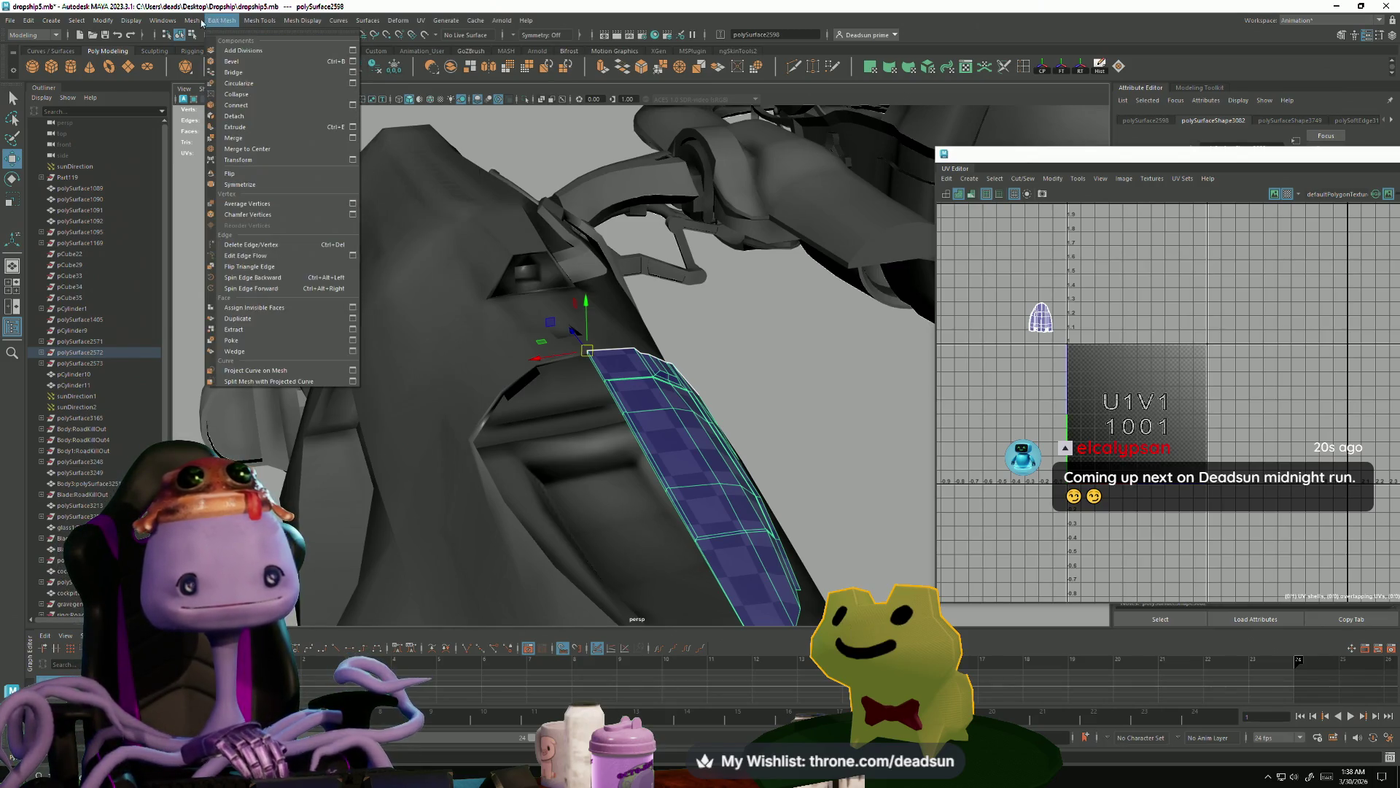
mouse_move(186, 24)
click(211, 190)
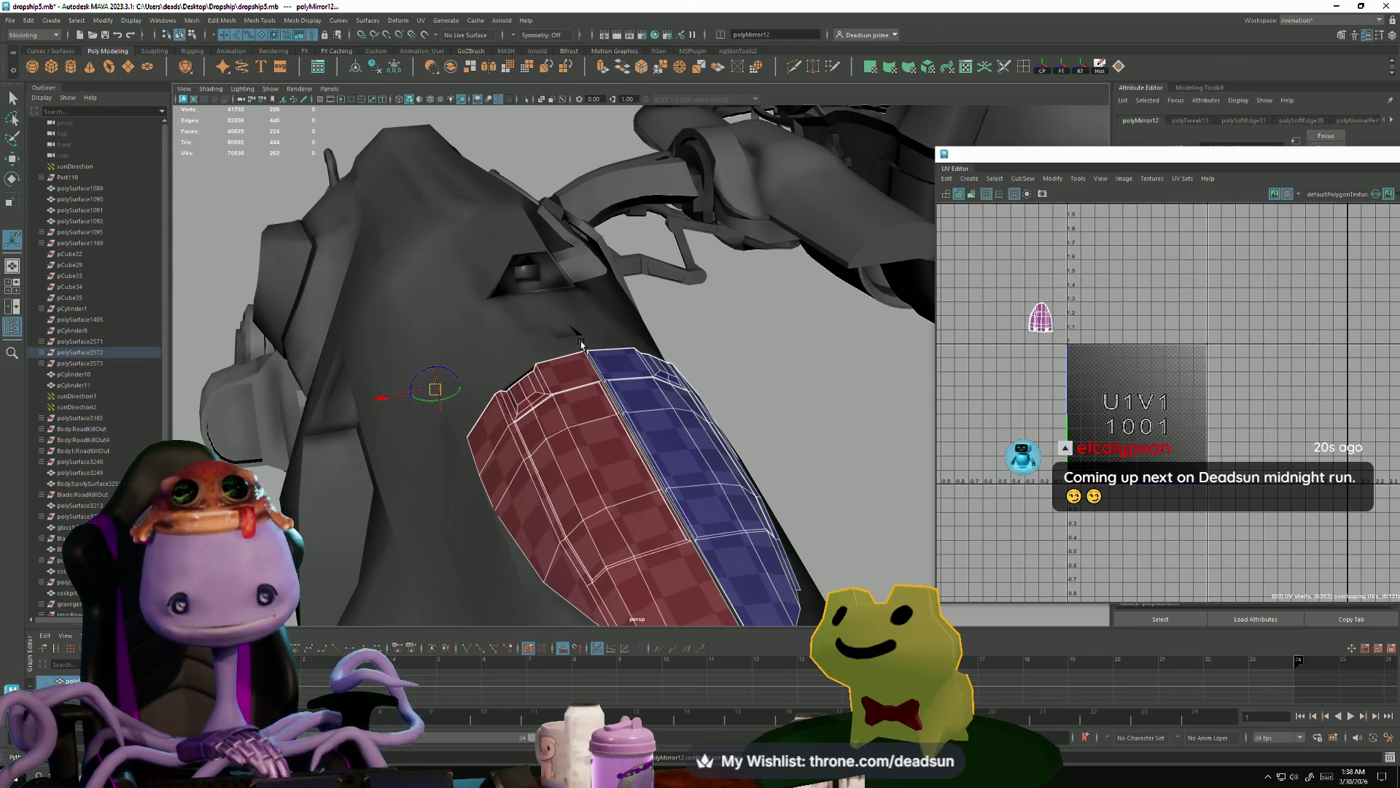
- Select the red mirrored copy, then pick the red left hull panel
click(567, 452)
mouse_move(567, 452)
alt+mouse_down()
mouse_move(609, 291)
mouse_move(620, 464)
mouse_move(600, 406)
alt+mouse_up()
alt+right_drag(631, 427, 256, 313)
mouse_move(256, 313)
alt+mouse_down()
mouse_move(500, 304)
mouse_move(493, 344)
alt+mouse_up()
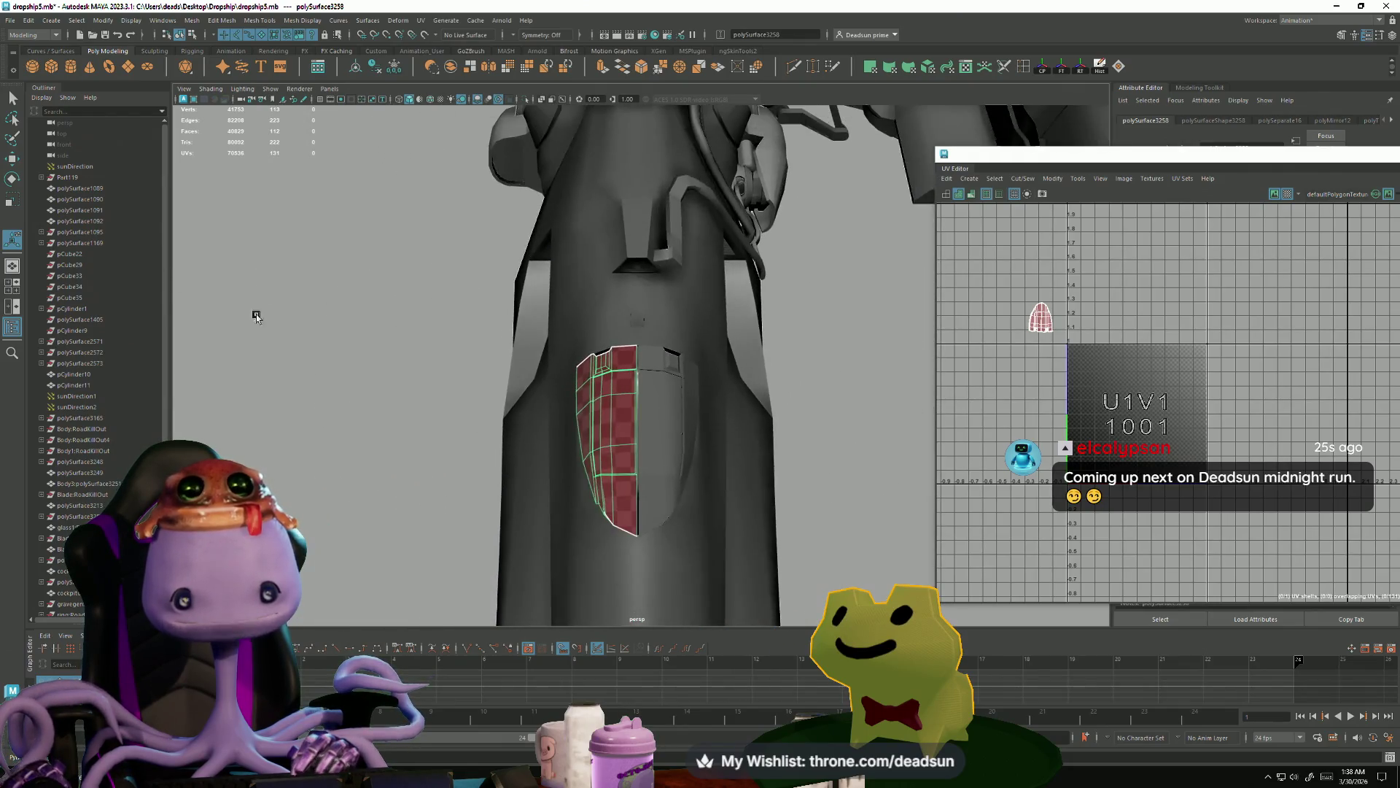
mouse_move(575, 376)
alt+mouse_down()
mouse_move(657, 361)
mouse_move(642, 277)
mouse_move(693, 378)
mouse_move(606, 365)
mouse_move(647, 383)
mouse_move(627, 375)
mouse_move(643, 398)
alt+mouse_up()
click(688, 355)
scroll(659, 375, down, 3)
click(615, 371)
- Test-slide the red panel along X with the Move tool and back
scroll(646, 383, up, 3)
scroll(647, 383, down, 2)
scroll(643, 398, up, 2)
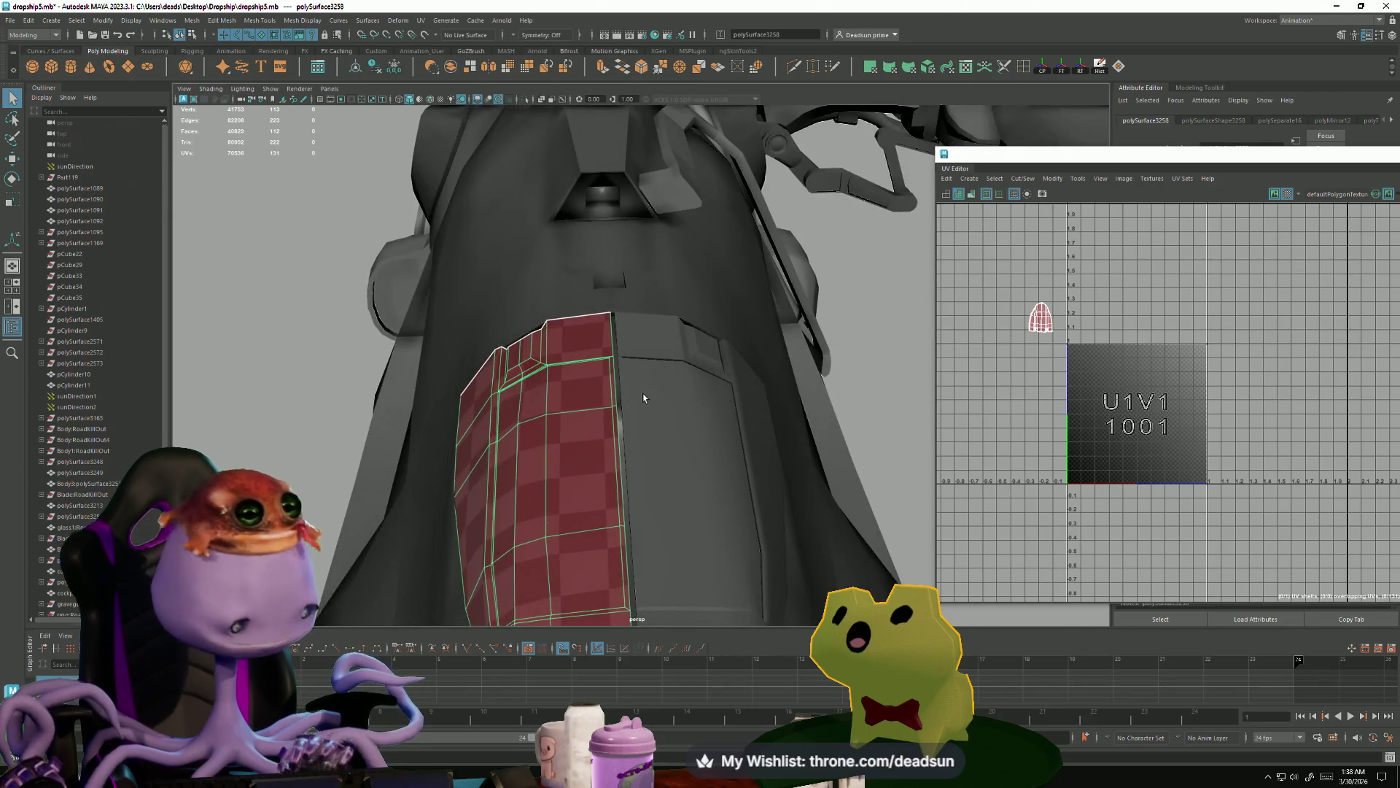
key(w)
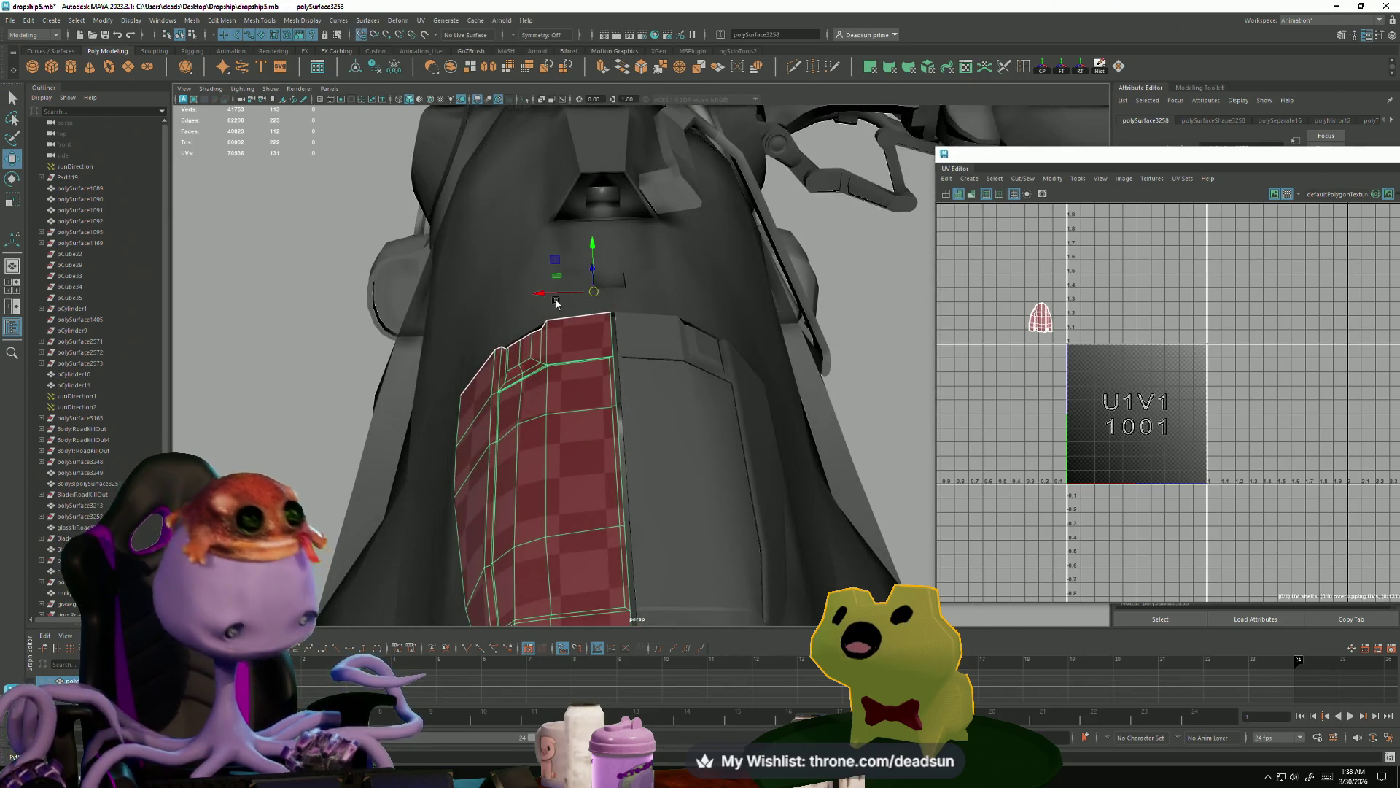
mouse_move(554, 295)
mouse_down()
mouse_move(627, 299)
mouse_move(452, 306)
mouse_move(580, 306)
mouse_move(499, 382)
mouse_move(681, 500)
mouse_move(656, 475)
mouse_move(744, 413)
mouse_move(698, 395)
mouse_move(694, 371)
mouse_move(668, 385)
mouse_up()
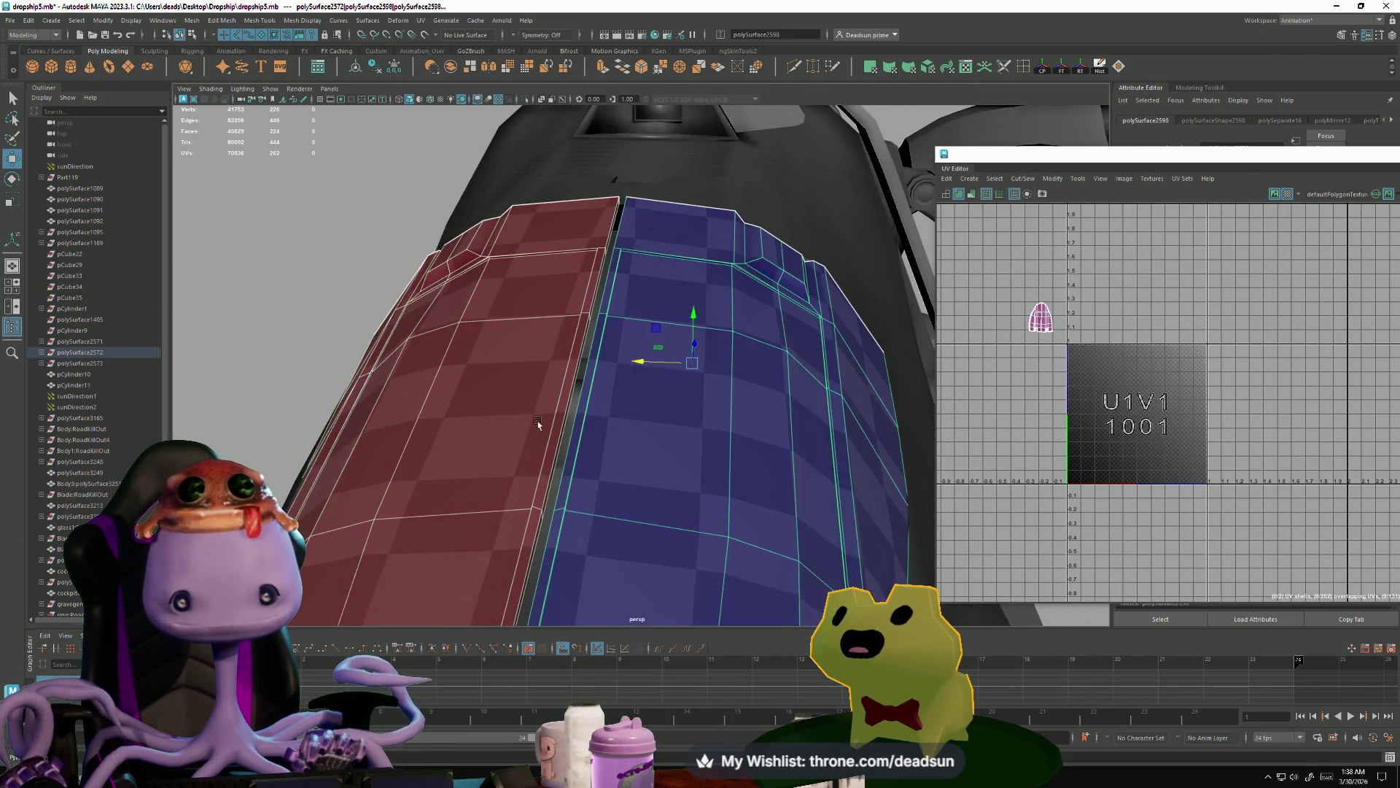
click(1020, 181)
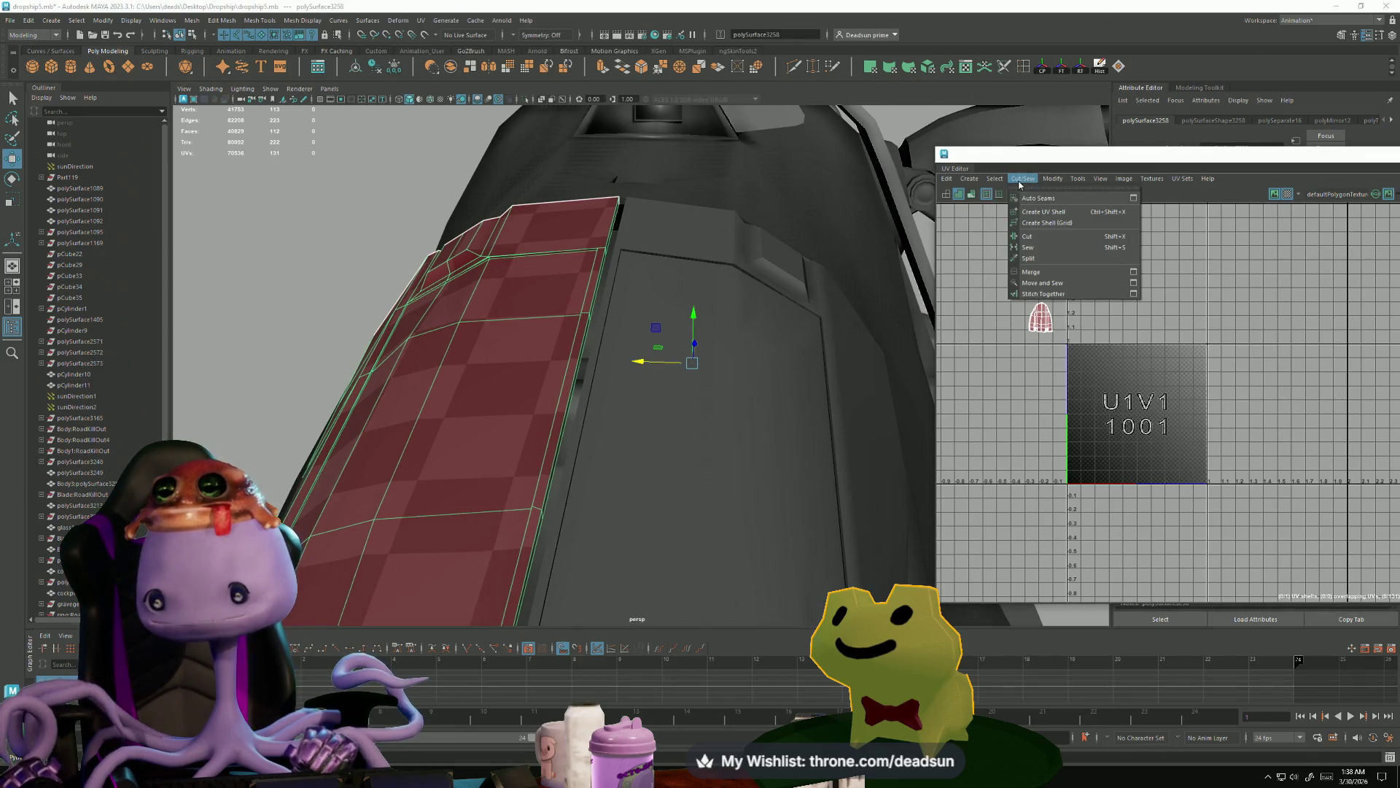
- Flip the mirrored panel's UVs in the UV Editor, then add the original panel to the selection
mouse_move(1001, 185)
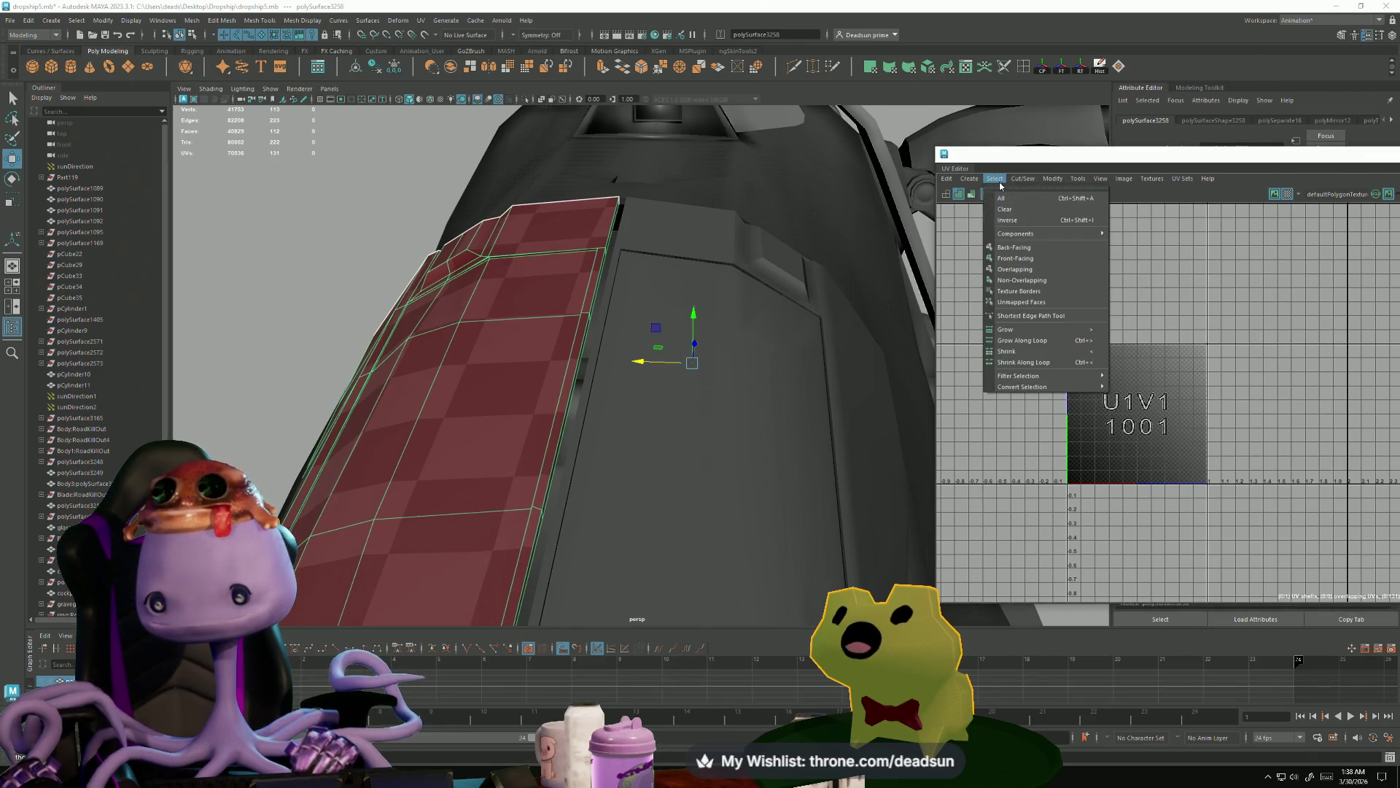
mouse_move(1056, 185)
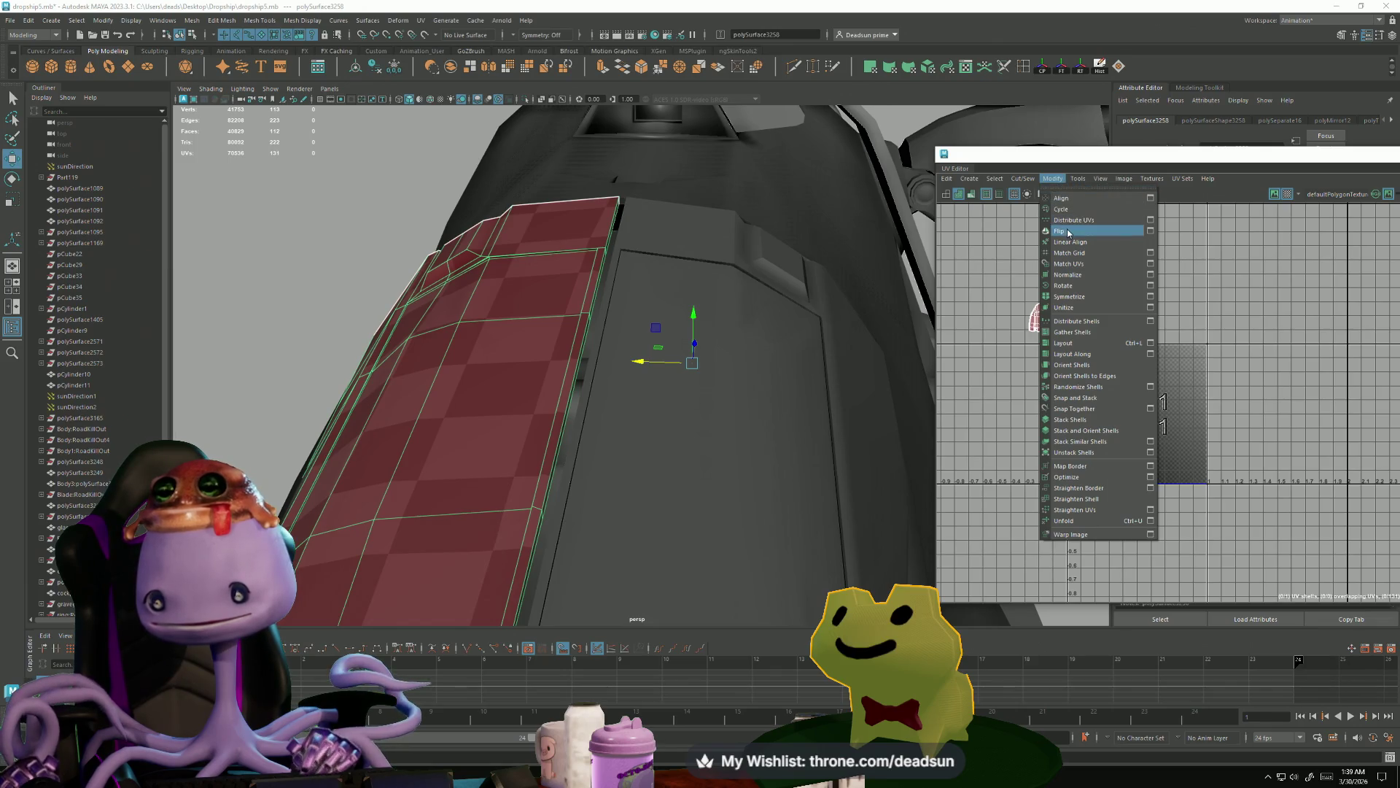
click(1079, 226)
mouse_move(612, 328)
alt+mouse_down()
mouse_move(584, 313)
mouse_move(609, 290)
alt+mouse_up()
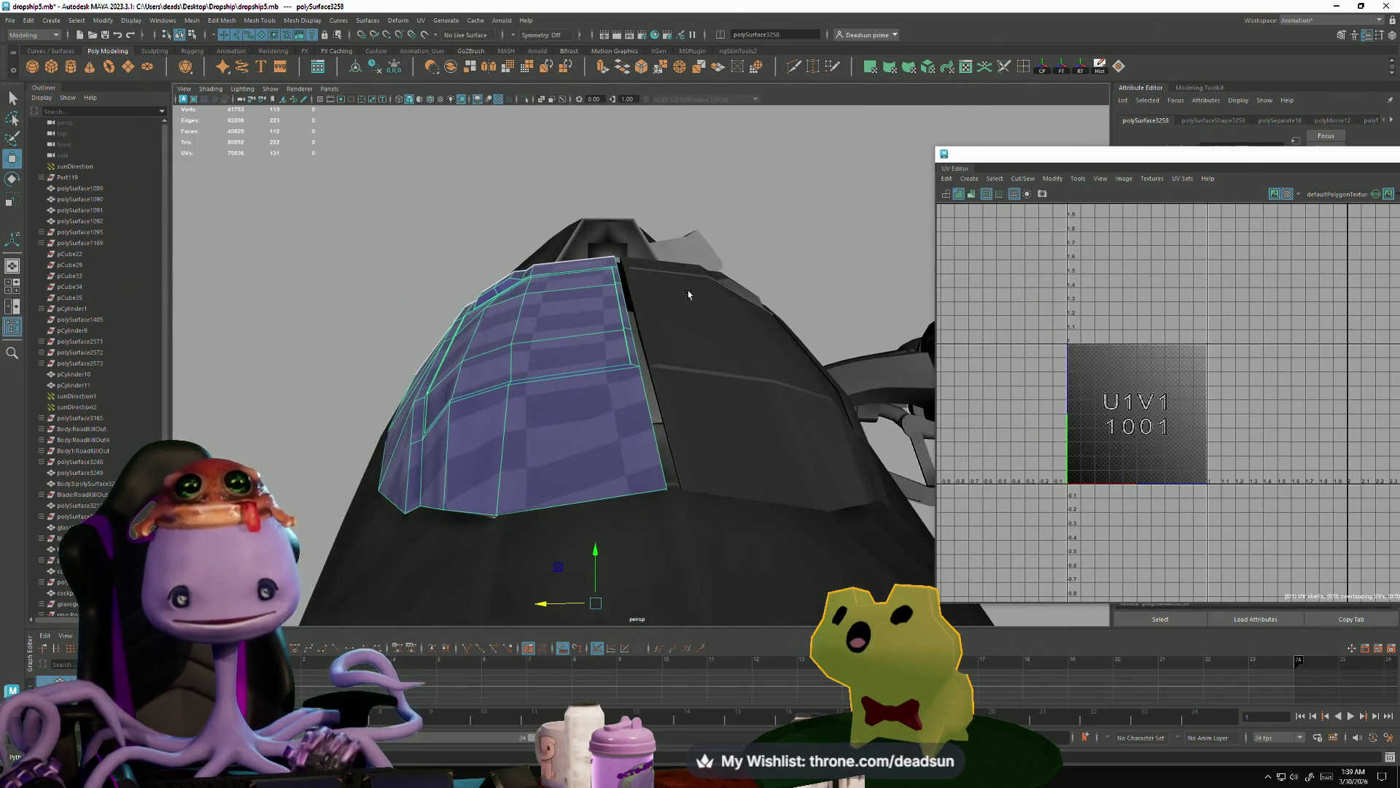
shift+click(646, 346)
mouse_move(646, 346)
alt+mouse_down()
mouse_move(663, 384)
mouse_move(635, 340)
mouse_move(682, 357)
mouse_move(681, 322)
mouse_move(656, 338)
mouse_move(641, 321)
mouse_move(665, 335)
mouse_move(665, 358)
alt+mouse_up()
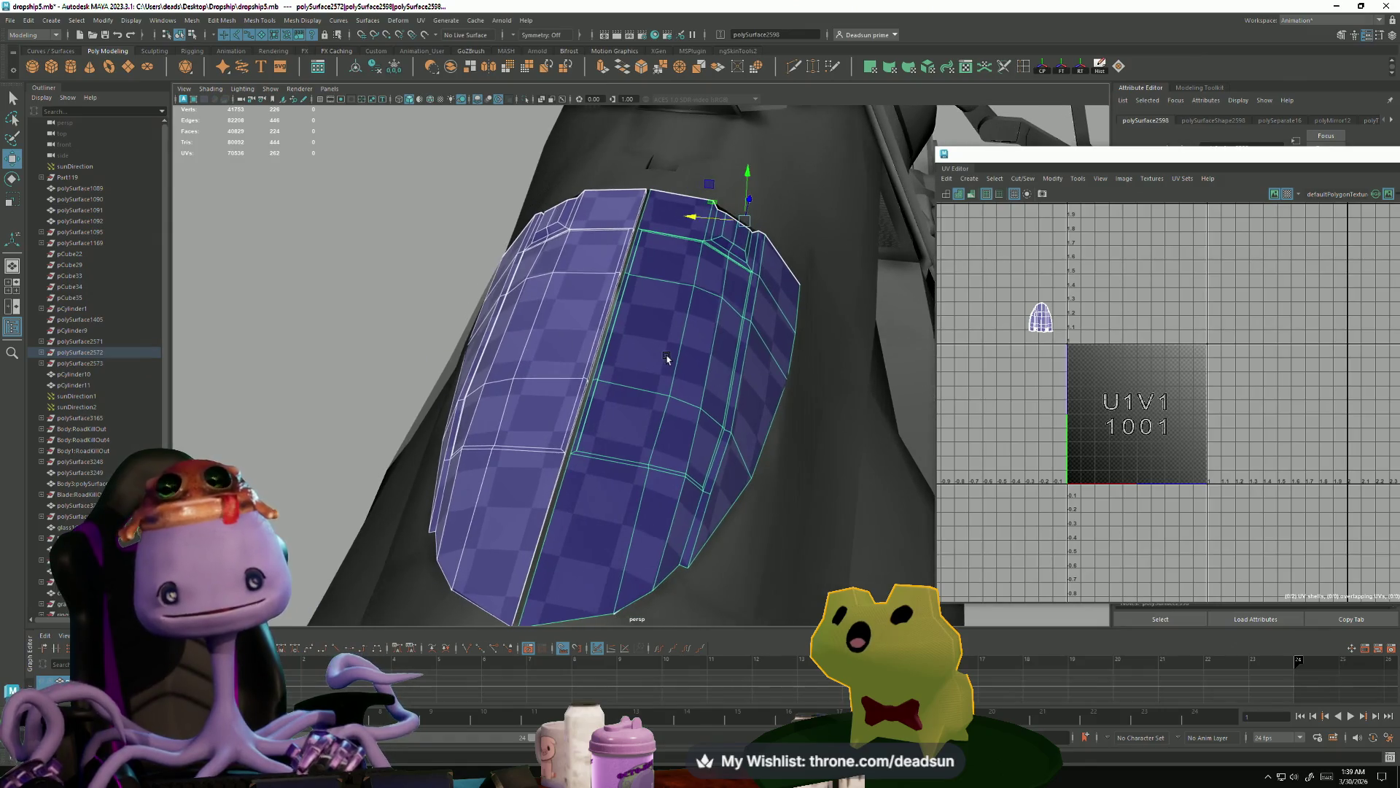
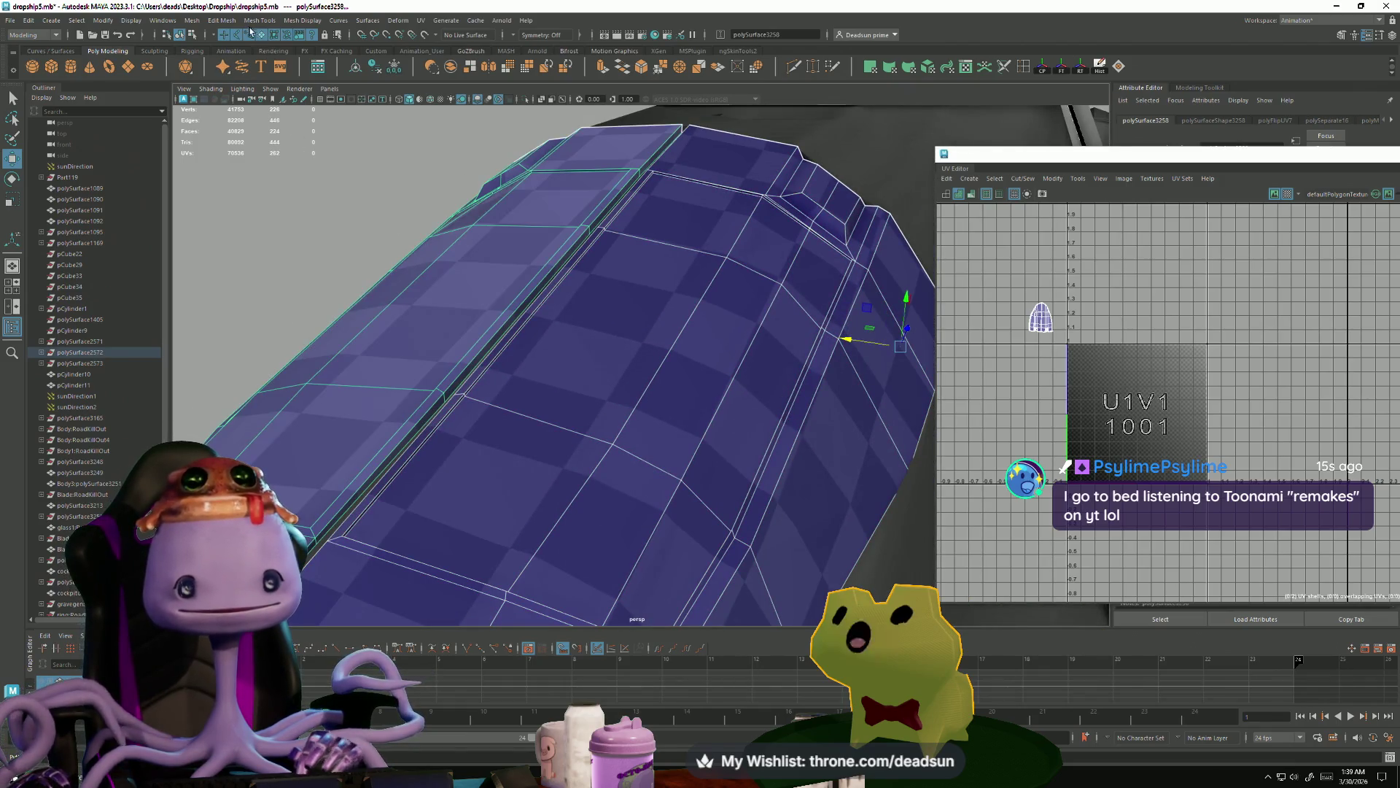
- Merge the selected dropship hull pieces into one mesh with Mesh > Combine
click(193, 22)
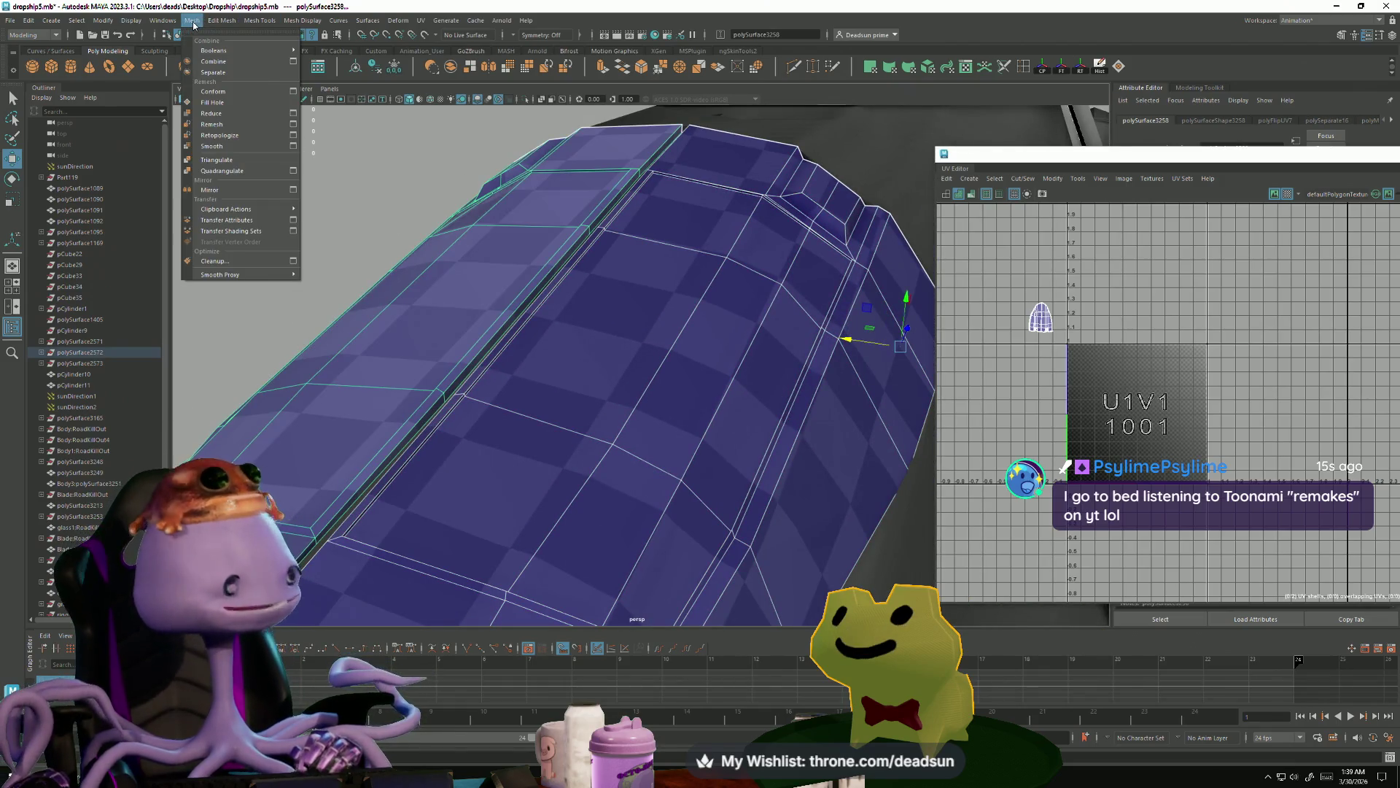
click(192, 63)
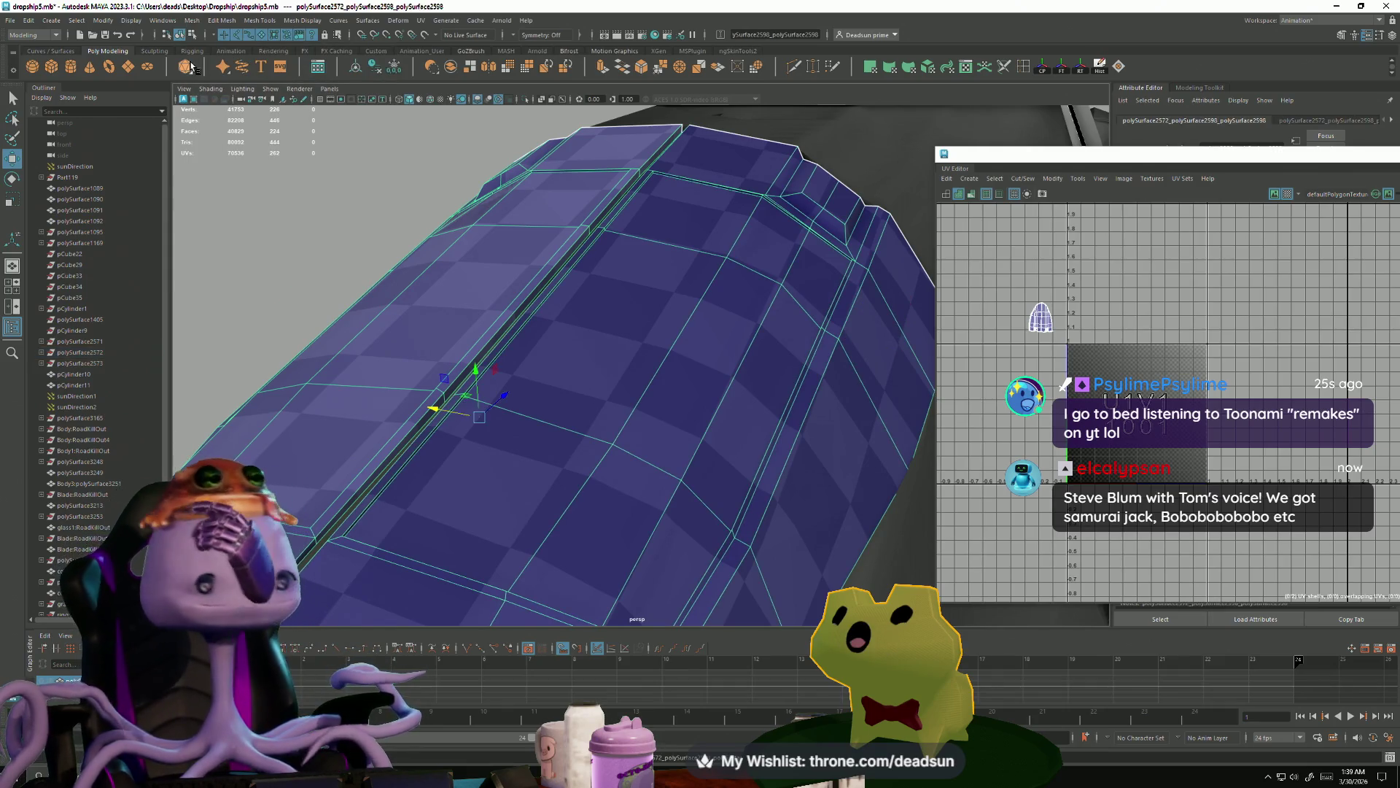
- Select the thin groove strip faces and the adjacent side faces on the hull
alt+drag(652, 201, 579, 369)
scroll(645, 410, up, 3)
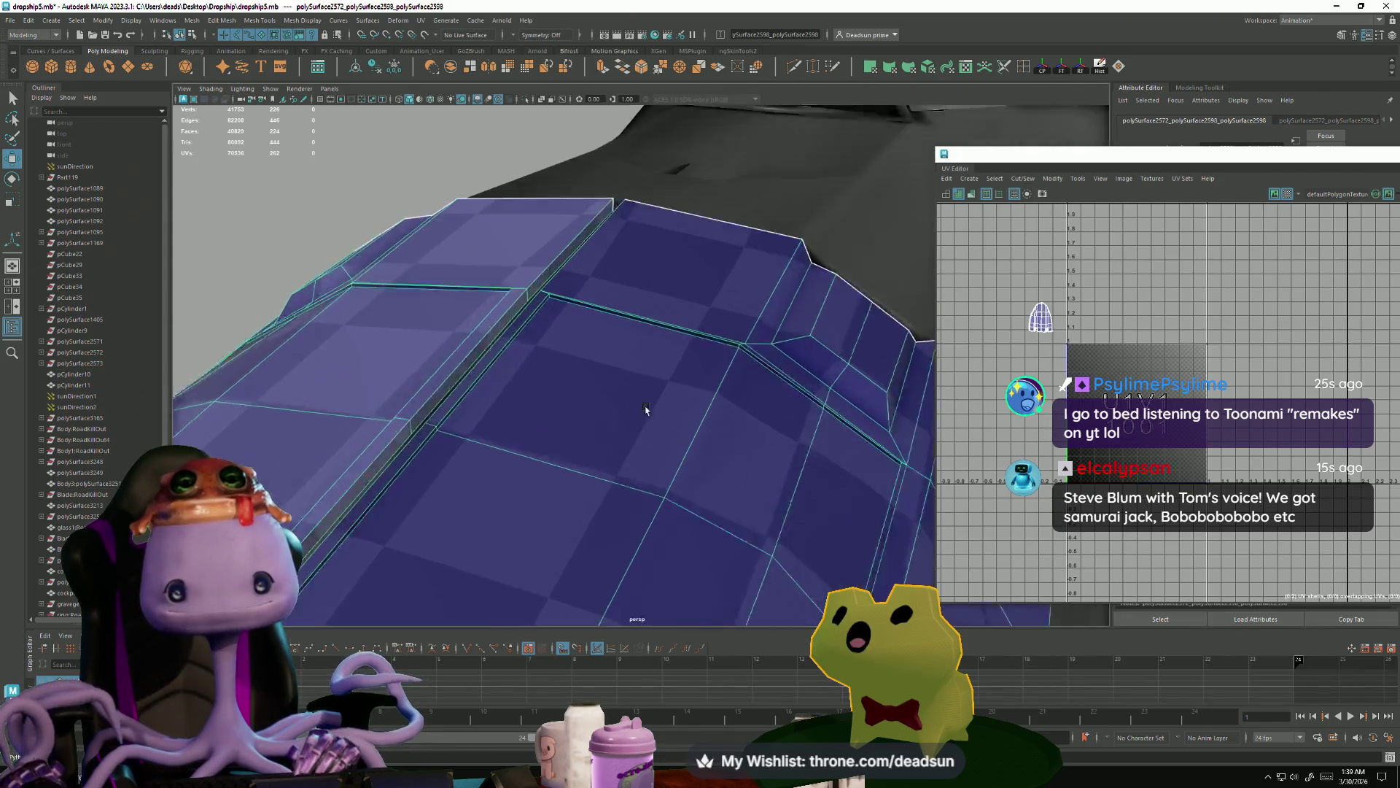
alt+drag(645, 410, 547, 257)
right_drag(547, 257, 547, 321)
click(490, 276)
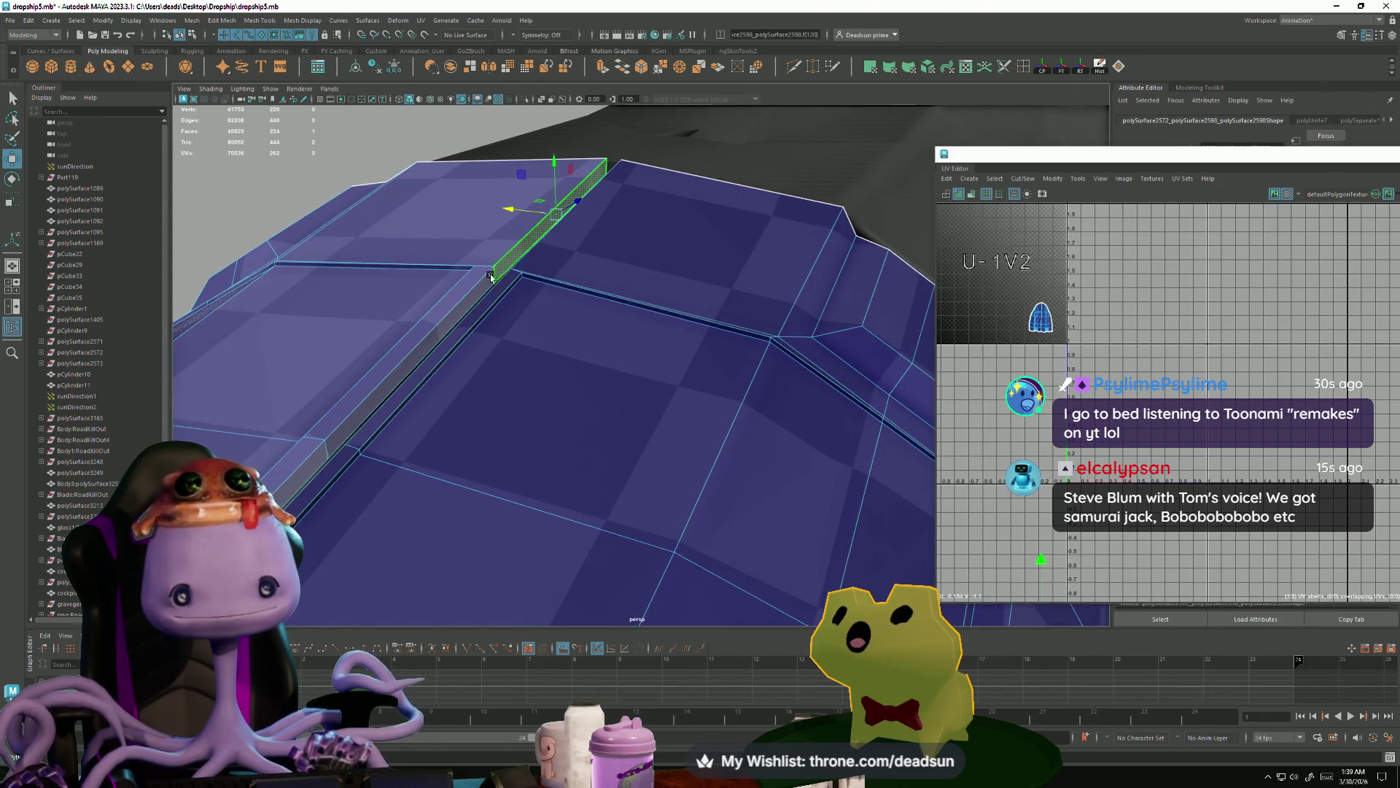
shift+click(474, 288)
alt+drag(474, 288, 409, 334)
scroll(436, 314, up, 2)
alt+drag(374, 461, 538, 297)
- Extend the face selection along the rest of the groove strip
shift+click(437, 306)
mouse_move(438, 306)
alt+mouse_down()
mouse_move(632, 306)
mouse_move(468, 316)
mouse_move(508, 410)
mouse_move(630, 412)
mouse_move(540, 391)
mouse_move(482, 306)
mouse_move(537, 426)
alt+mouse_up()
shift+click(537, 425)
shift+click(503, 328)
mouse_move(504, 328)
alt+mouse_down()
mouse_move(515, 423)
mouse_move(612, 627)
mouse_move(554, 511)
mouse_move(525, 509)
alt+mouse_up()
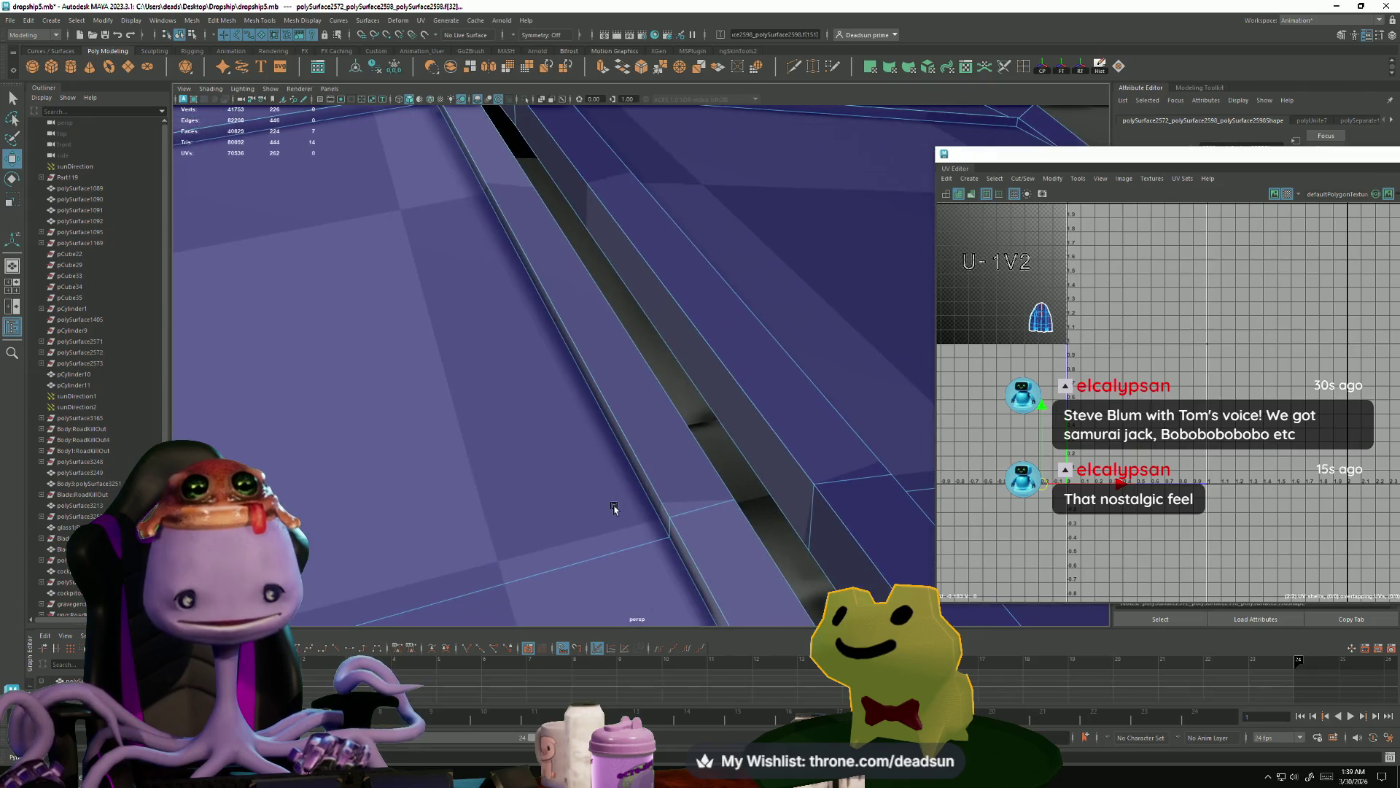
shift+click(842, 520)
mouse_move(842, 521)
alt+mouse_down()
mouse_move(694, 266)
mouse_move(738, 414)
mouse_move(625, 402)
mouse_move(387, 318)
mouse_move(461, 377)
alt+mouse_up()
shift+click(625, 404)
- Scale the selected strip sideways along X to close the seam gap
mouse_move(532, 472)
alt+mouse_down()
mouse_move(518, 341)
mouse_move(569, 304)
mouse_move(531, 321)
mouse_move(560, 431)
alt+mouse_up()
key(r)
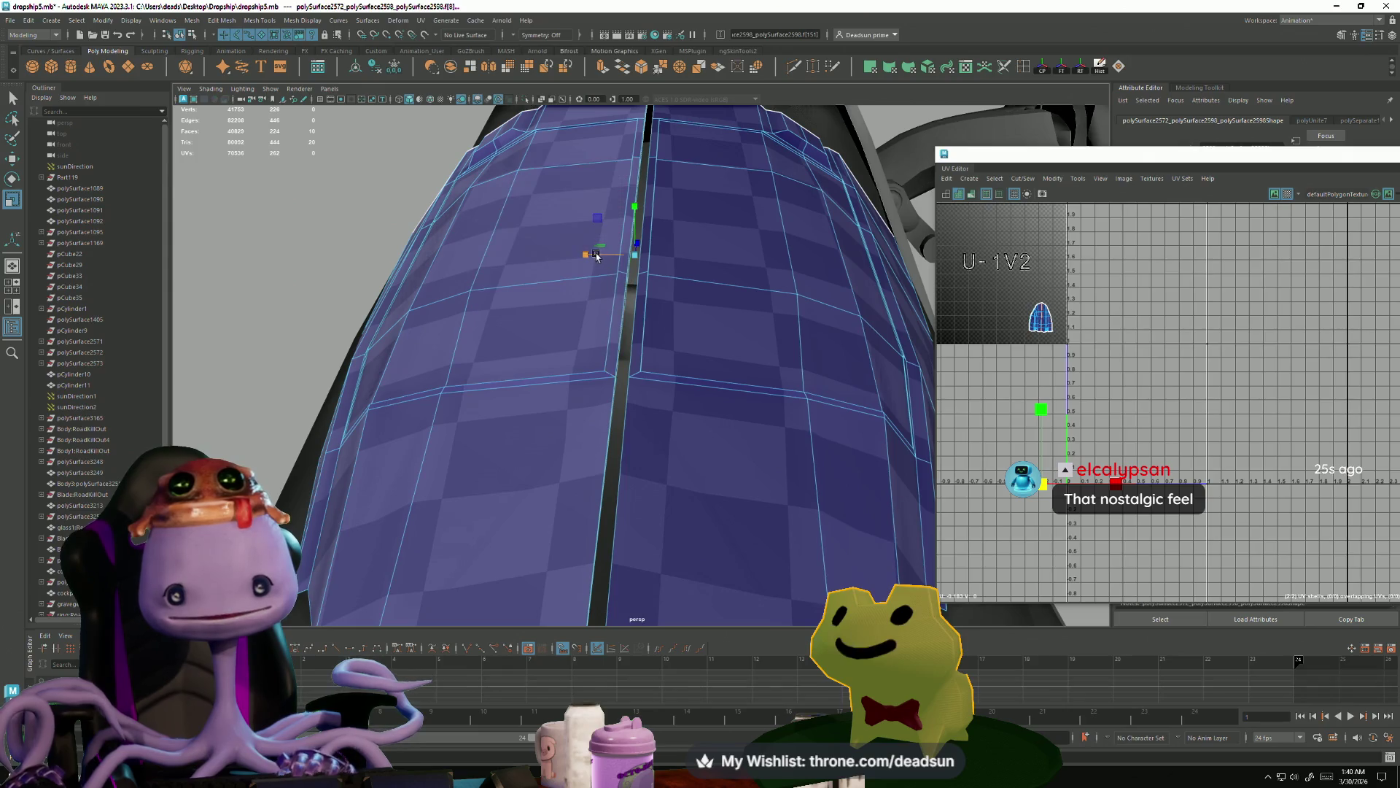
mouse_move(587, 254)
mouse_down()
mouse_move(680, 272)
mouse_move(679, 292)
mouse_move(593, 362)
mouse_move(560, 366)
mouse_move(510, 428)
mouse_move(407, 388)
mouse_move(510, 437)
mouse_move(618, 463)
mouse_move(593, 462)
mouse_move(571, 432)
mouse_up()
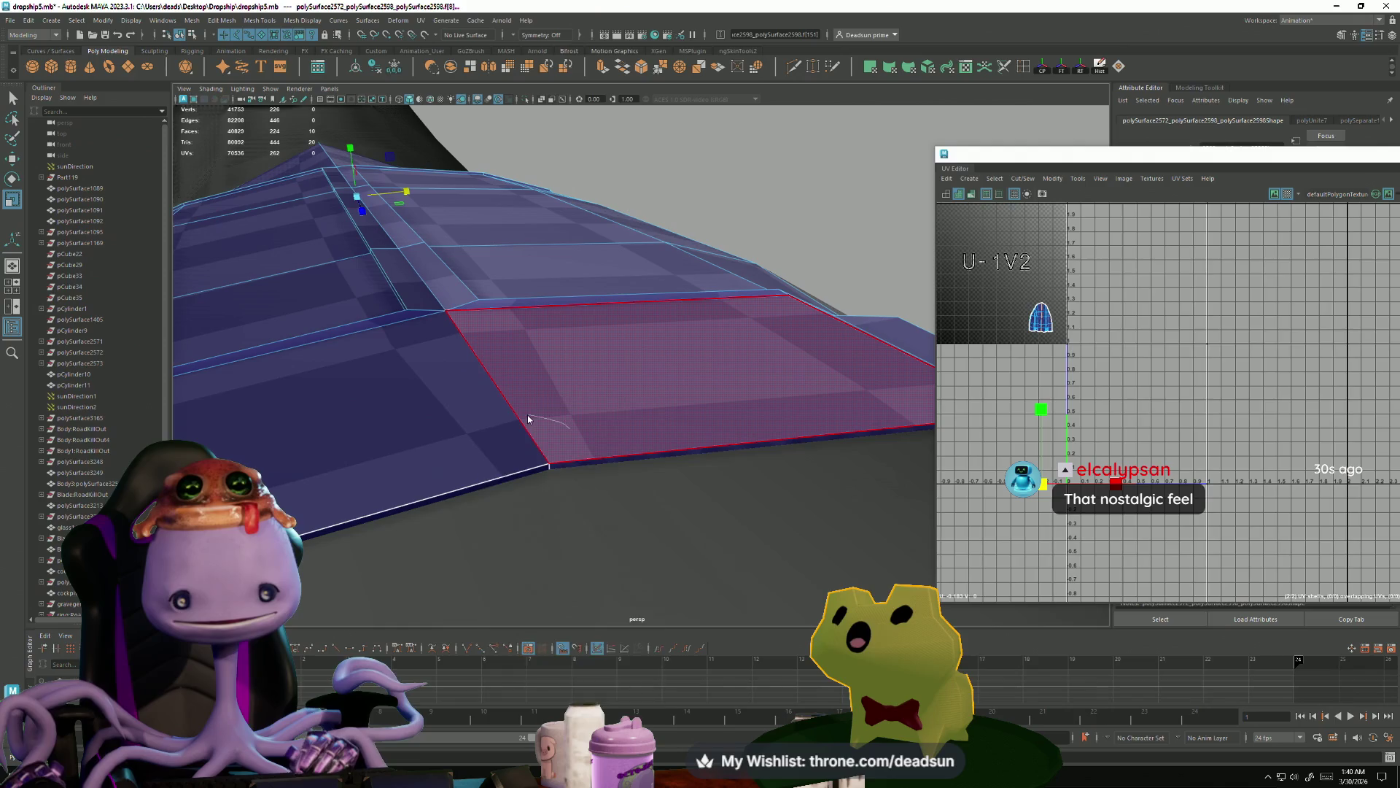
- Clear the face selection and select a corner vertex on the panel edge
click(549, 461)
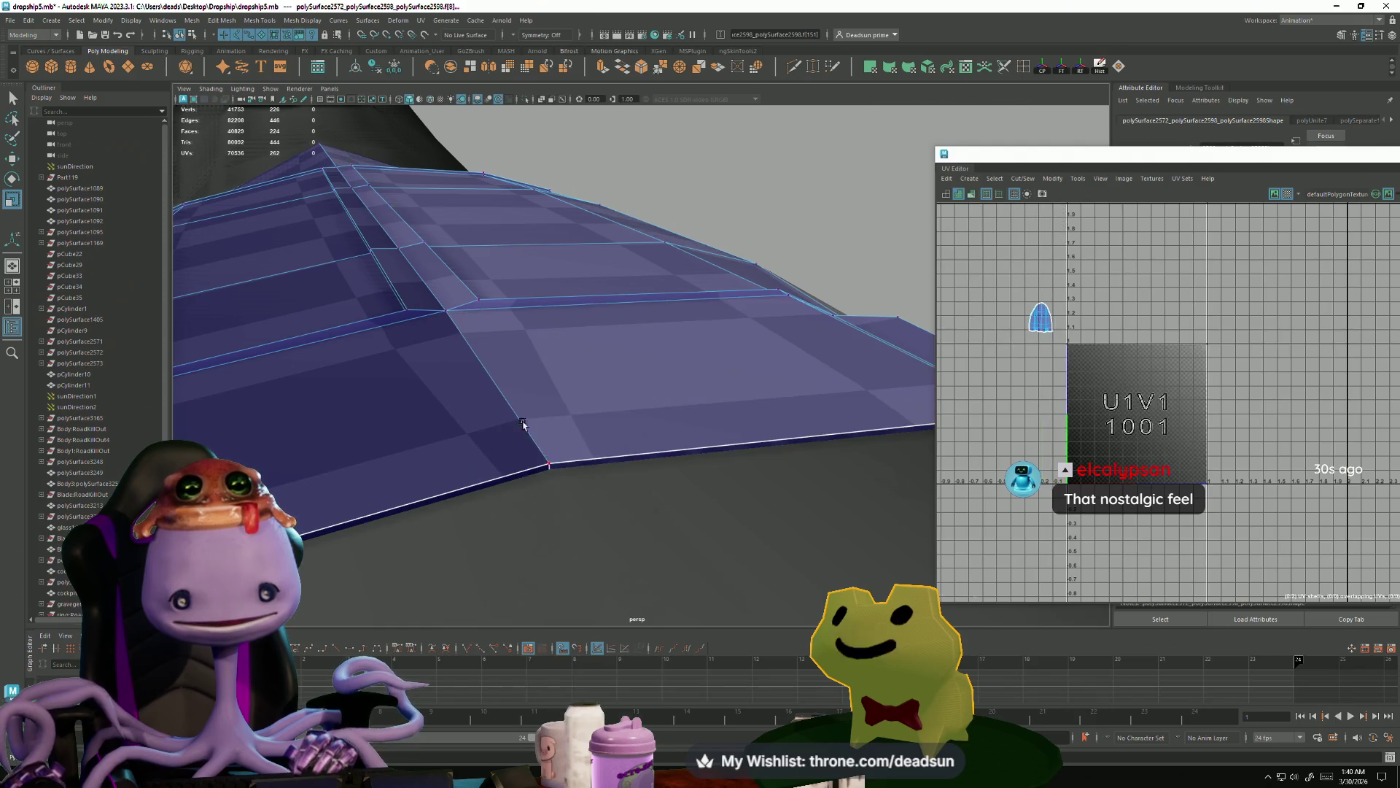
click(551, 462)
mouse_move(551, 465)
alt+mouse_down()
mouse_move(556, 491)
mouse_move(449, 459)
mouse_move(540, 490)
mouse_move(666, 440)
mouse_move(622, 459)
mouse_move(650, 460)
alt+mouse_up()
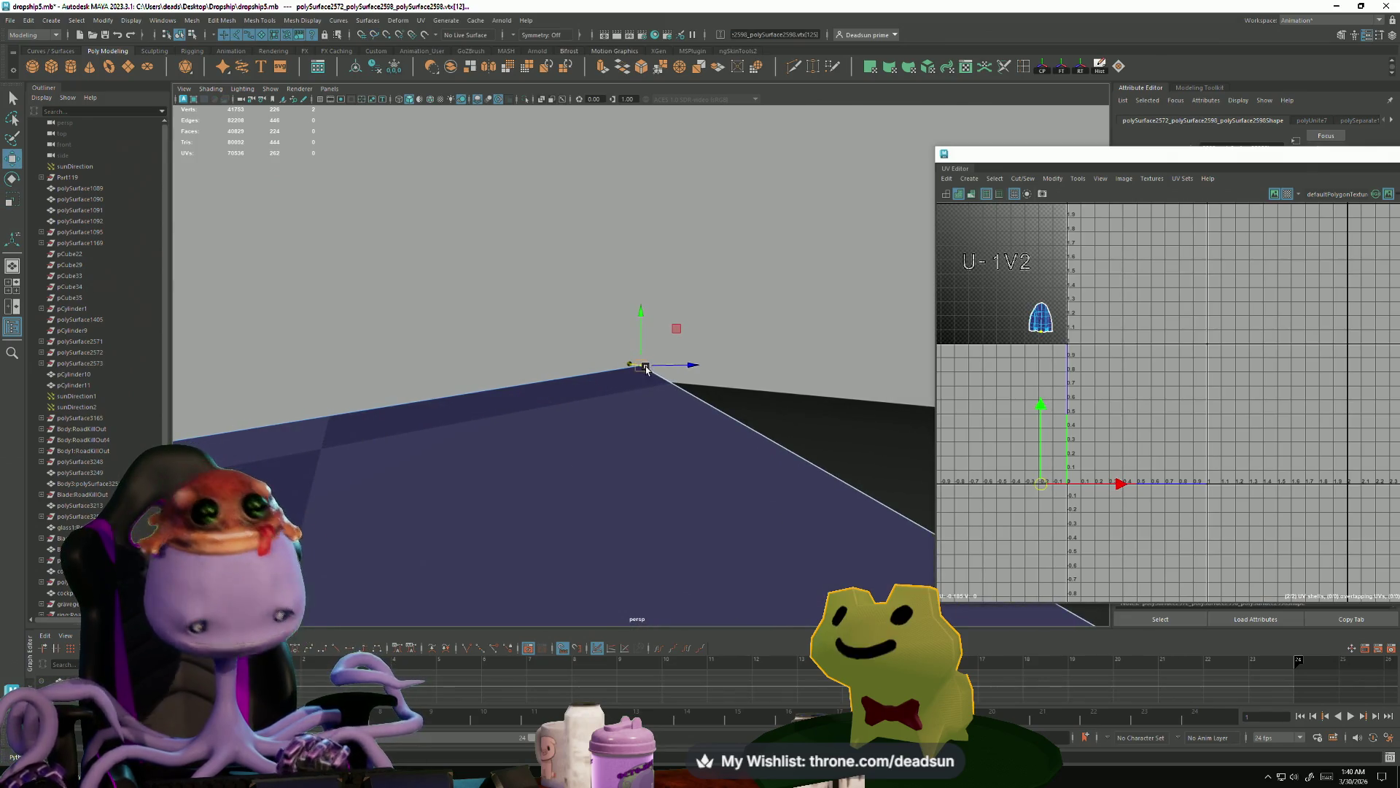
alt+drag(629, 388, 693, 343)
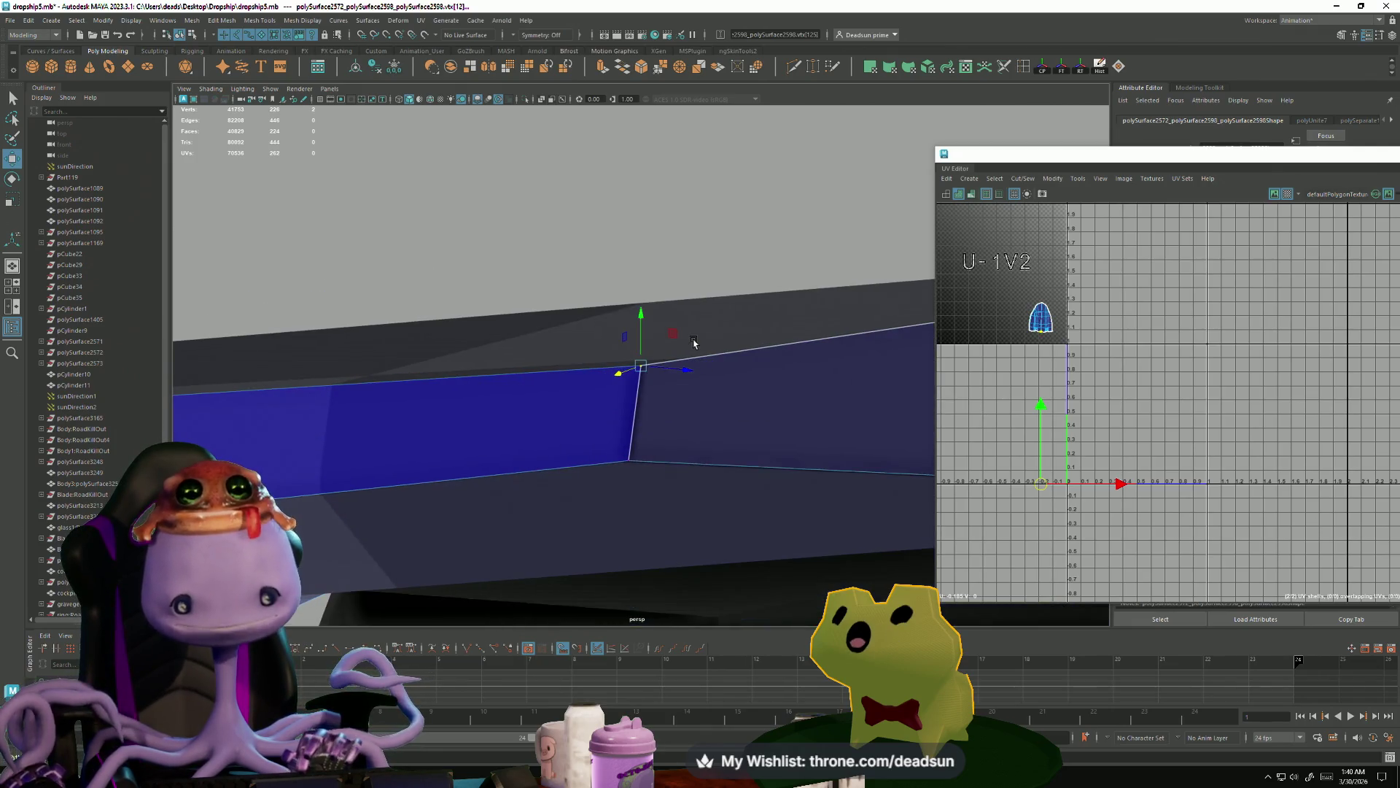
mouse_move(641, 423)
alt+mouse_down()
mouse_move(438, 408)
mouse_move(224, 441)
alt+mouse_up()
mouse_move(224, 440)
alt+right_down()
mouse_move(400, 415)
mouse_move(745, 280)
alt+right_up()
- Nudge the neighbouring corner vertex down-left to meet the panel, then select the next edge-corner vertex
click(728, 259)
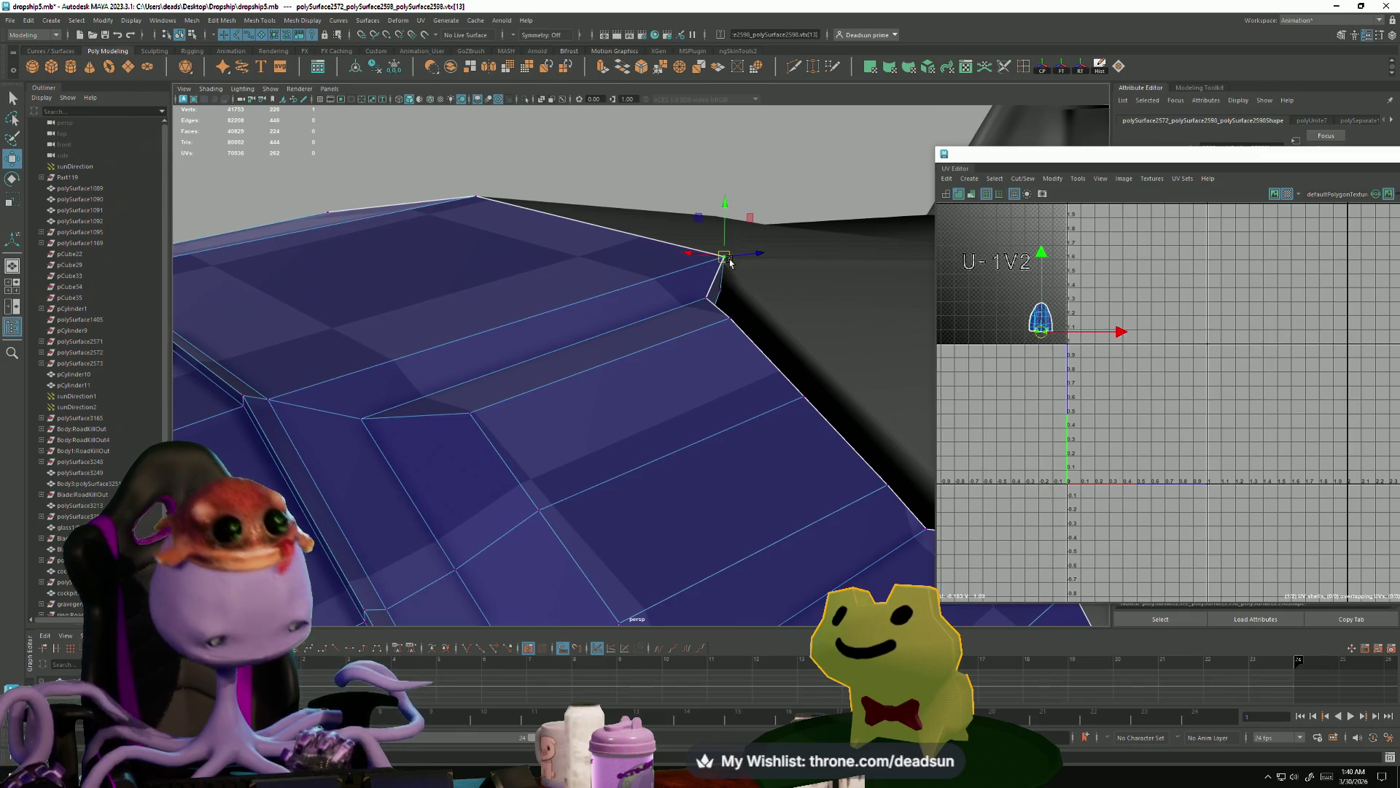
drag(728, 256, 725, 257)
mouse_move(494, 312)
alt+mouse_down()
mouse_move(572, 360)
mouse_move(522, 435)
mouse_move(334, 359)
mouse_move(313, 328)
alt+mouse_up()
click(328, 320)
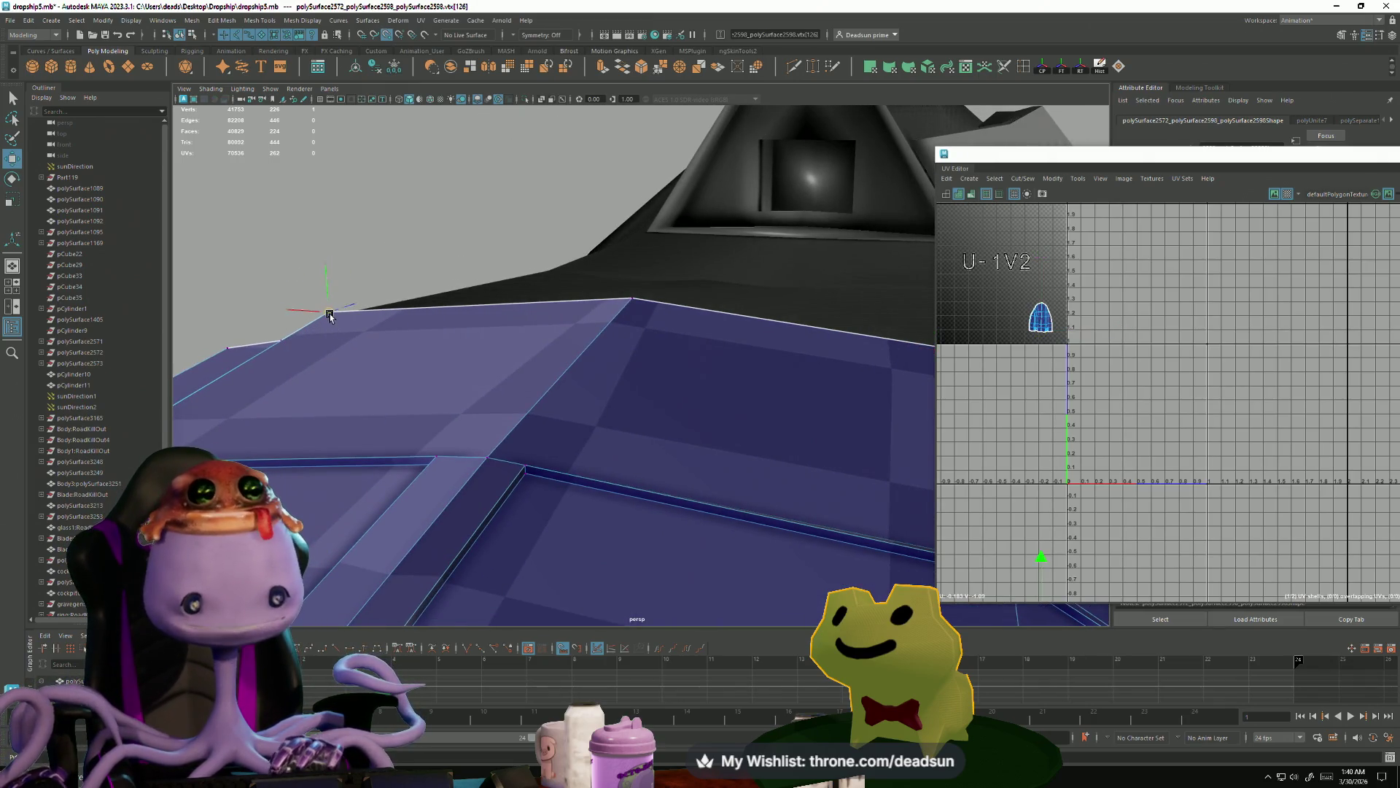